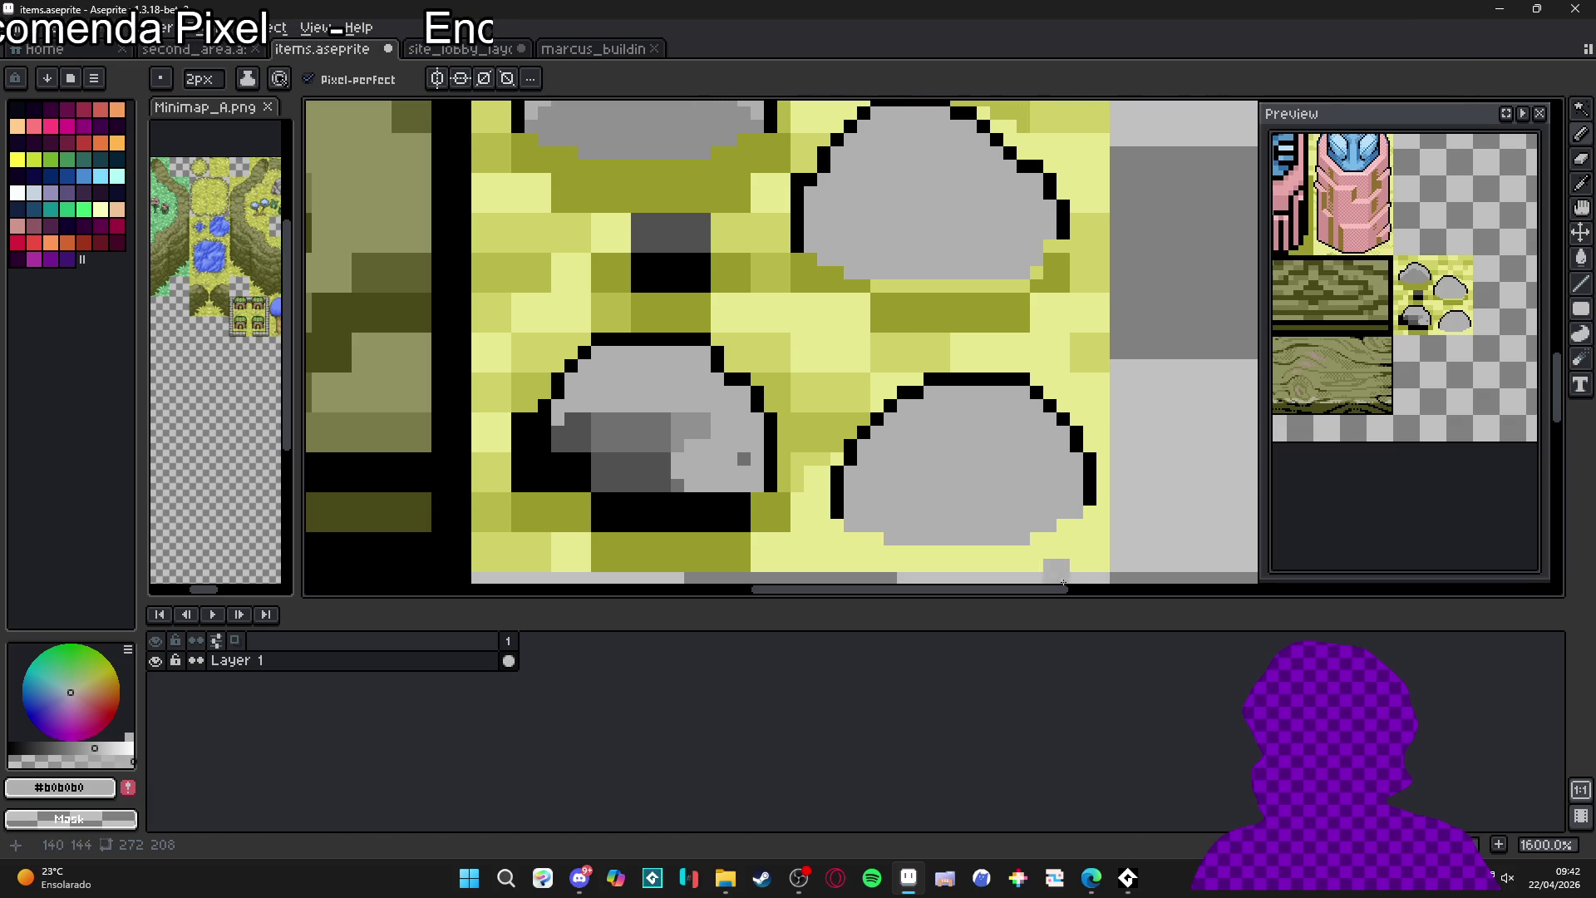
- Cover the black line under the rock with grey and fill the lower-left rock's dark dots
mouse_move(757, 504)
left_mouse_down()
mouse_move(614, 507)
mouse_move(548, 449)
mouse_move(544, 420)
mouse_move(638, 486)
mouse_move(656, 424)
mouse_move(702, 450)
mouse_move(598, 452)
mouse_move(743, 459)
left_mouse_up()
left_click(720, 365, "alt")
scroll(727, 359, "down", 5)
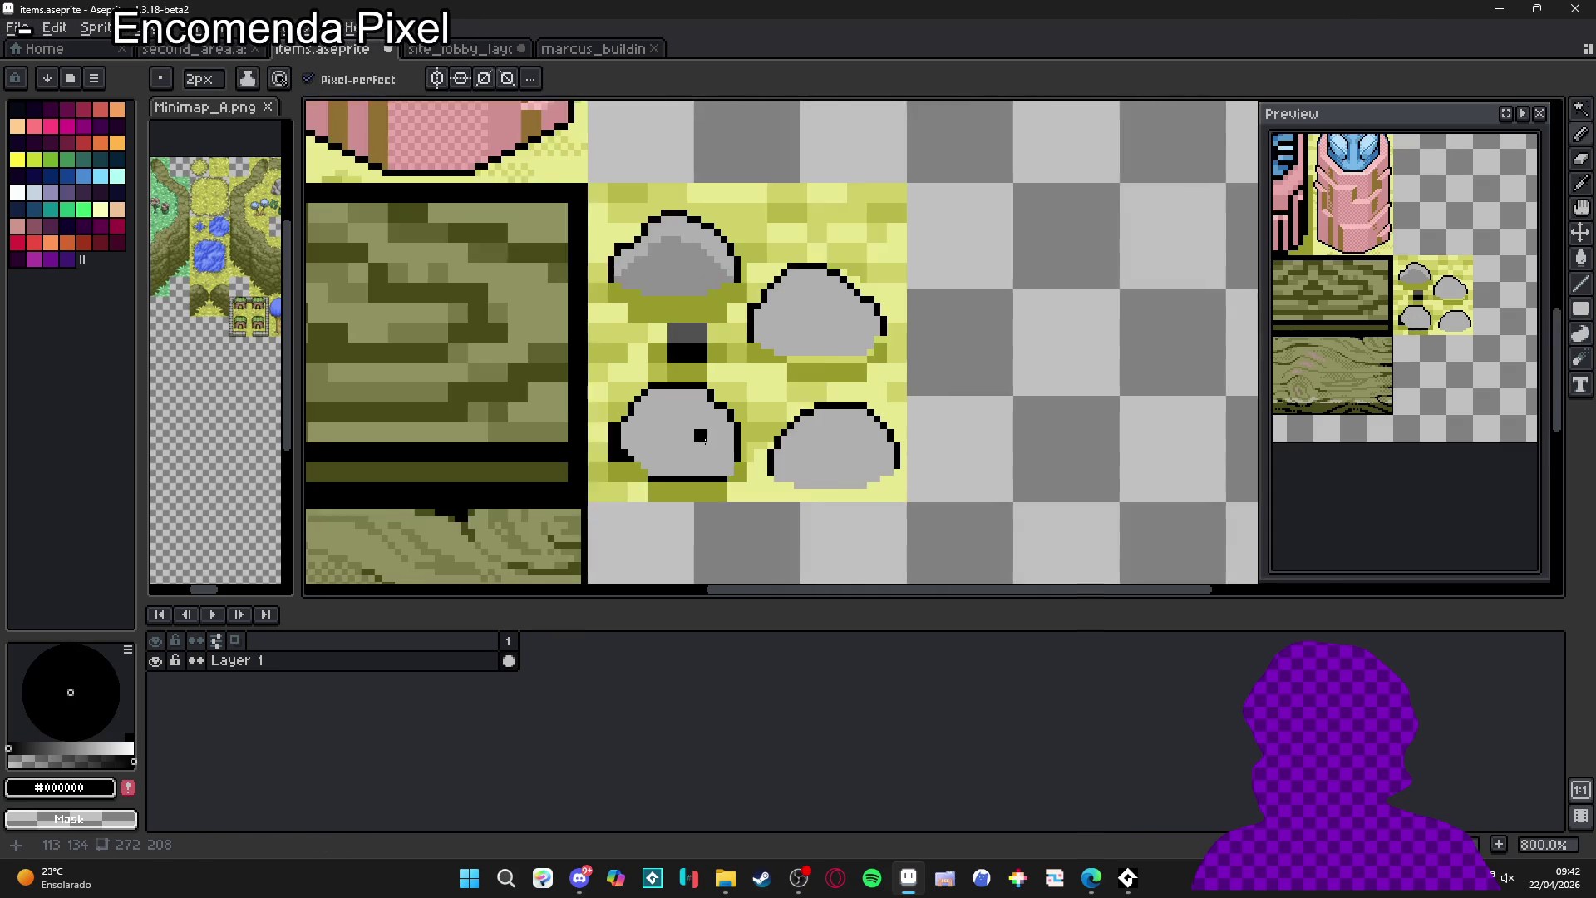
scroll(725, 367, "up", 4)
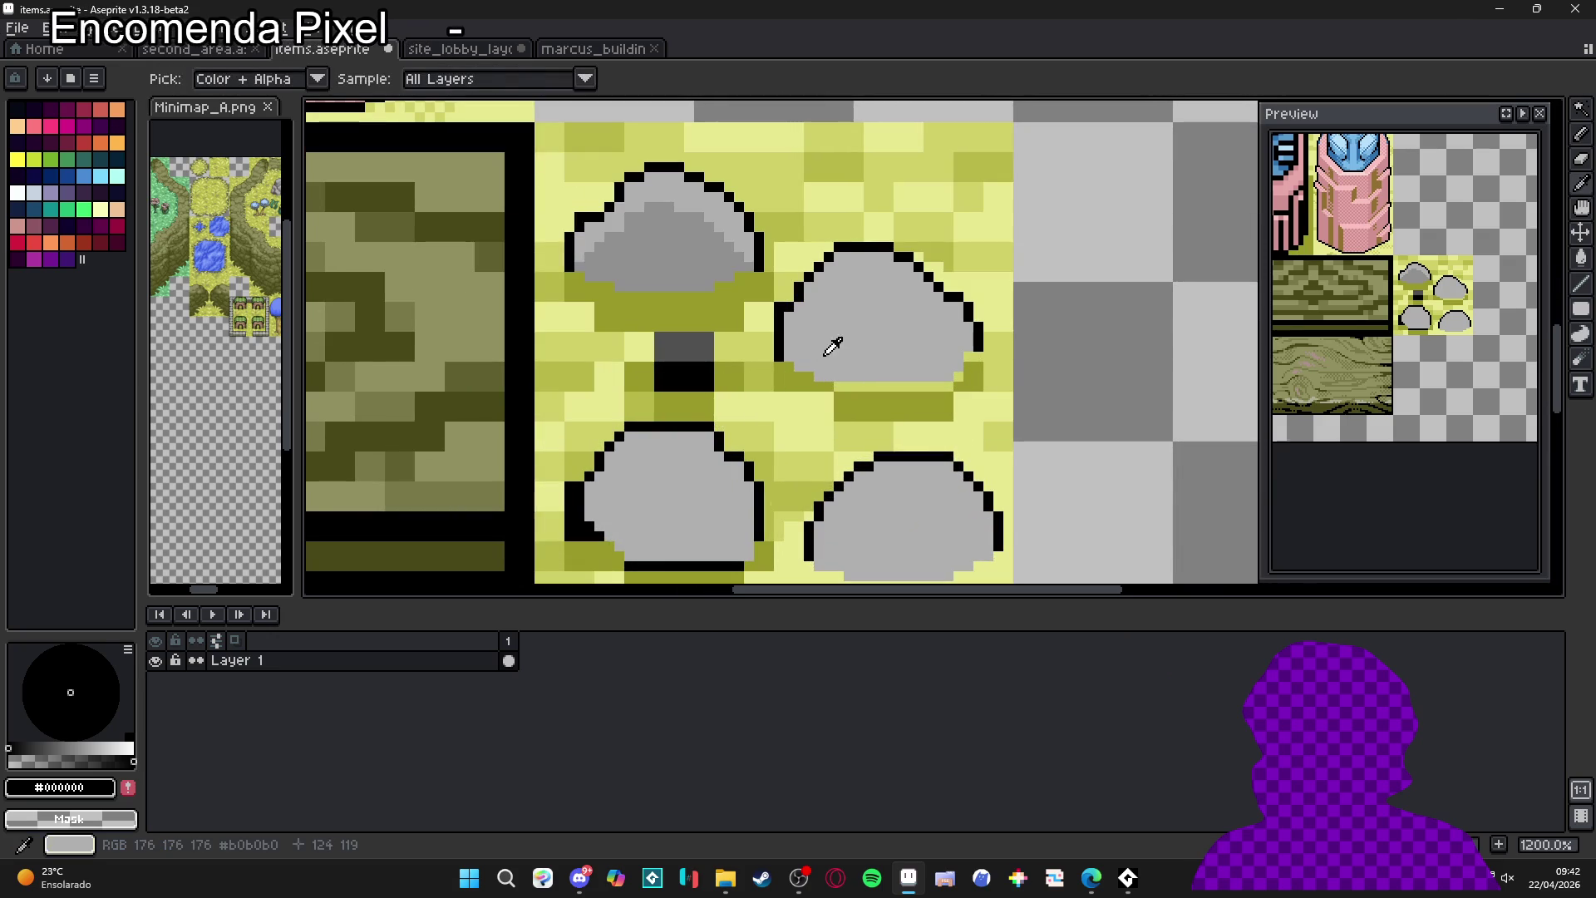
- Paint the dark block between the rocks light grey #b0b0b0
left_click(819, 341, "alt")
left_click_drag(675, 356, 689, 379)
left_click(701, 367)
left_click(684, 342)
left_click(704, 384)
left_click(674, 381)
left_click(660, 382)
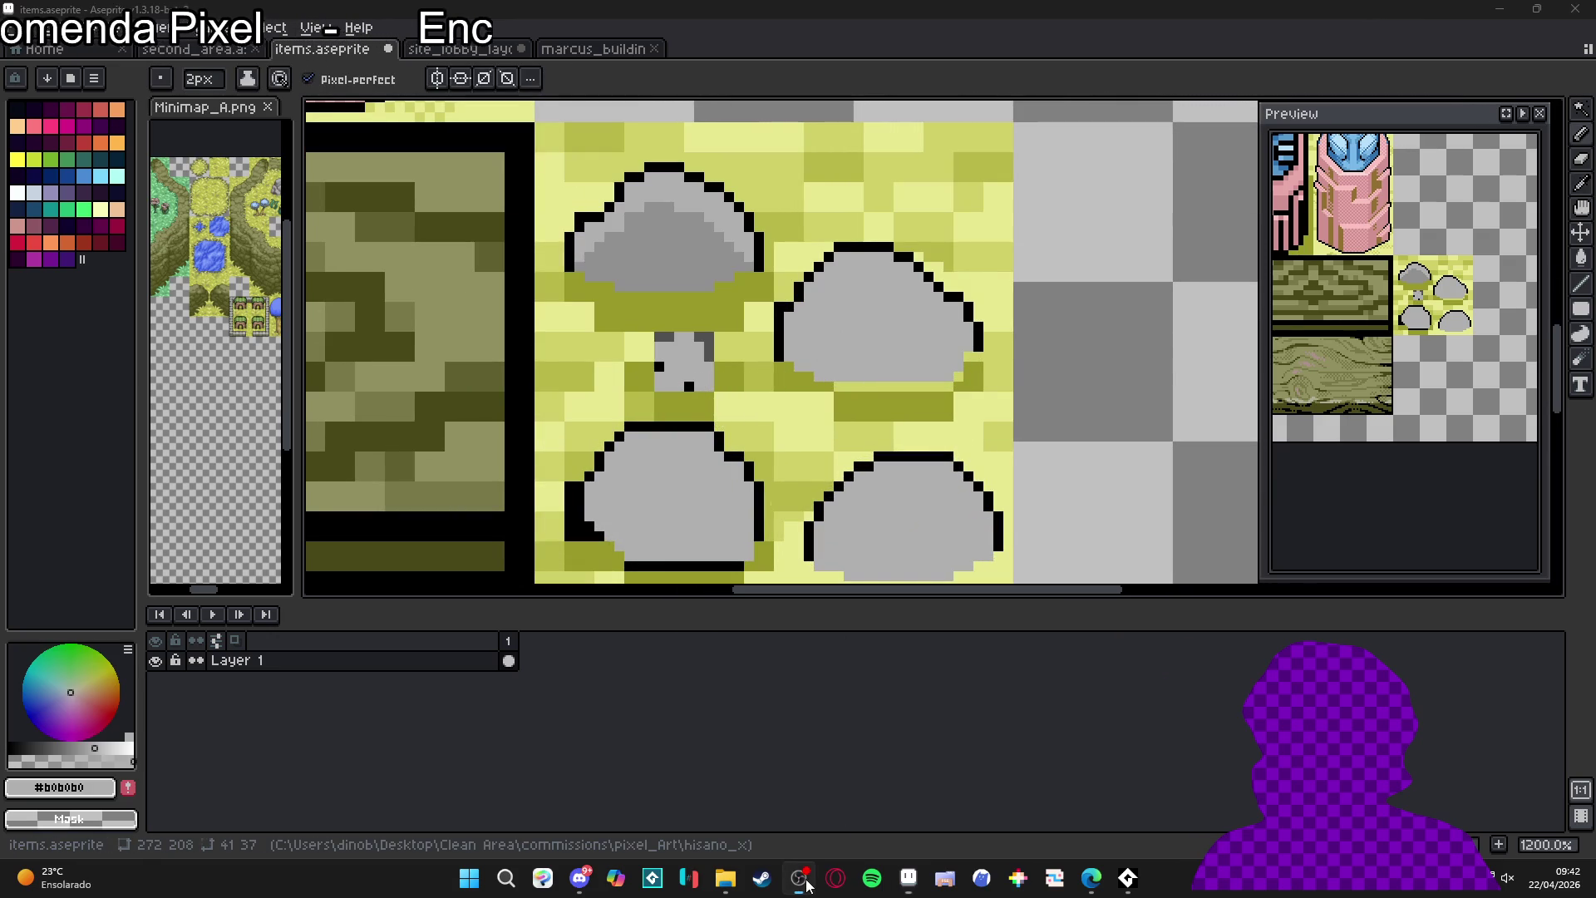
scroll(739, 342, "up", 1)
left_click(648, 369)
- With a 1-pixel brush, turn the block's leftover black and dark pixels light grey
left_click_drag(658, 388, 703, 407)
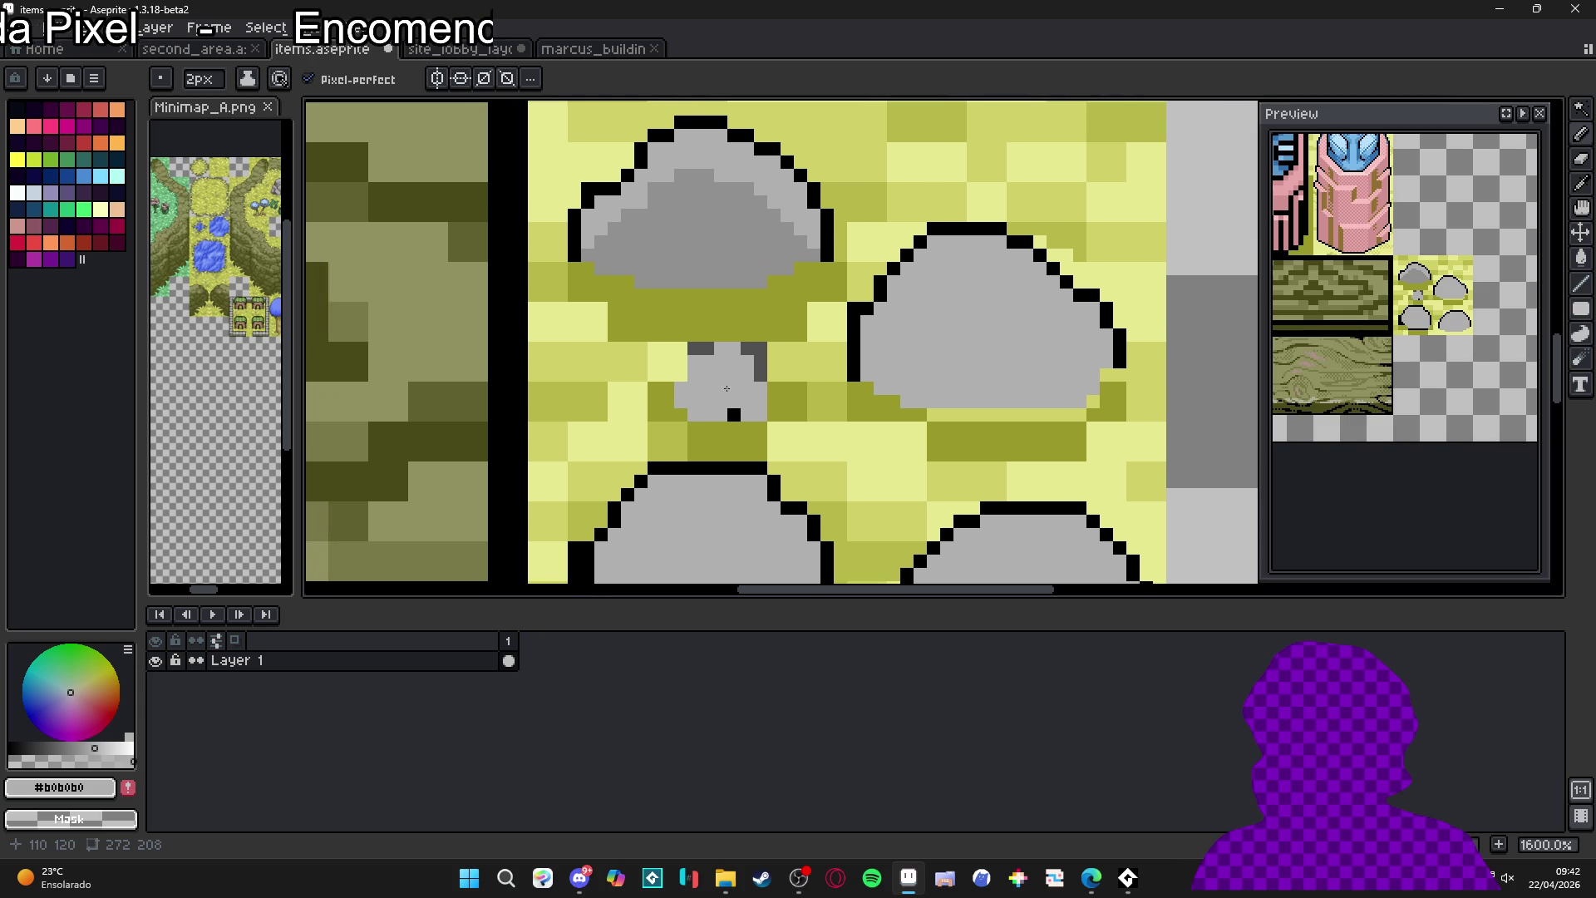
scroll(716, 374, "up", 2)
key("minus")
left_click(742, 435)
left_click(787, 348, "alt")
left_click(739, 357, "alt")
- Draw a 1px black outline around the small rock's top, right and left edges
left_click(783, 335)
left_click(758, 332, "alt")
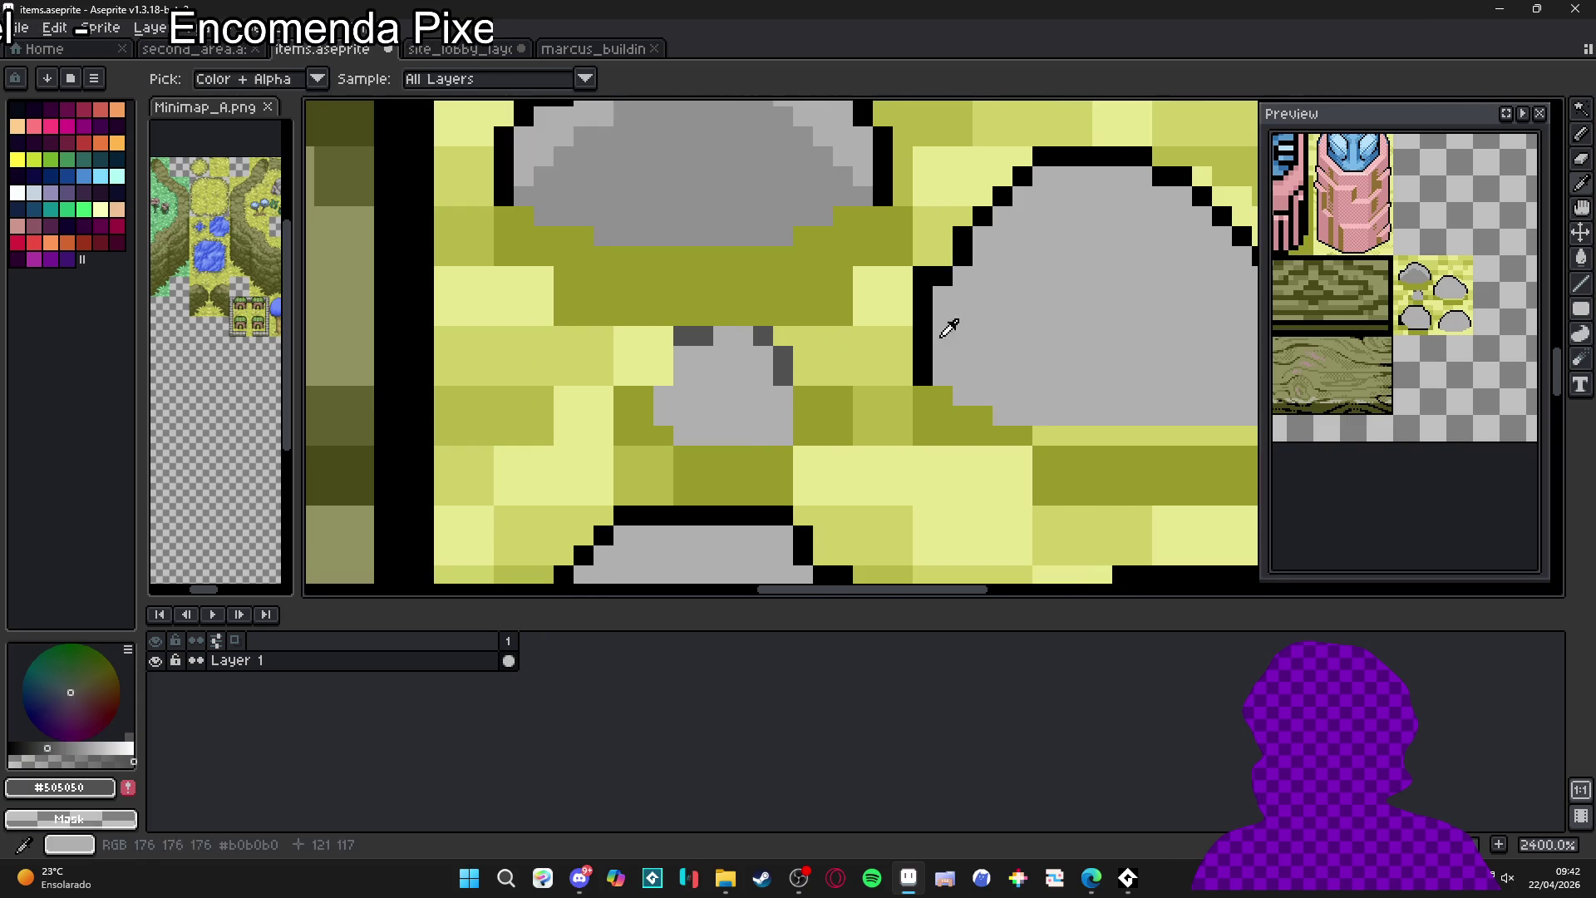
left_click(923, 332, "alt")
left_click(723, 335)
mouse_move(703, 335)
left_mouse_down()
mouse_move(773, 357)
mouse_move(783, 436)
left_mouse_up()
left_click(823, 436, "alt")
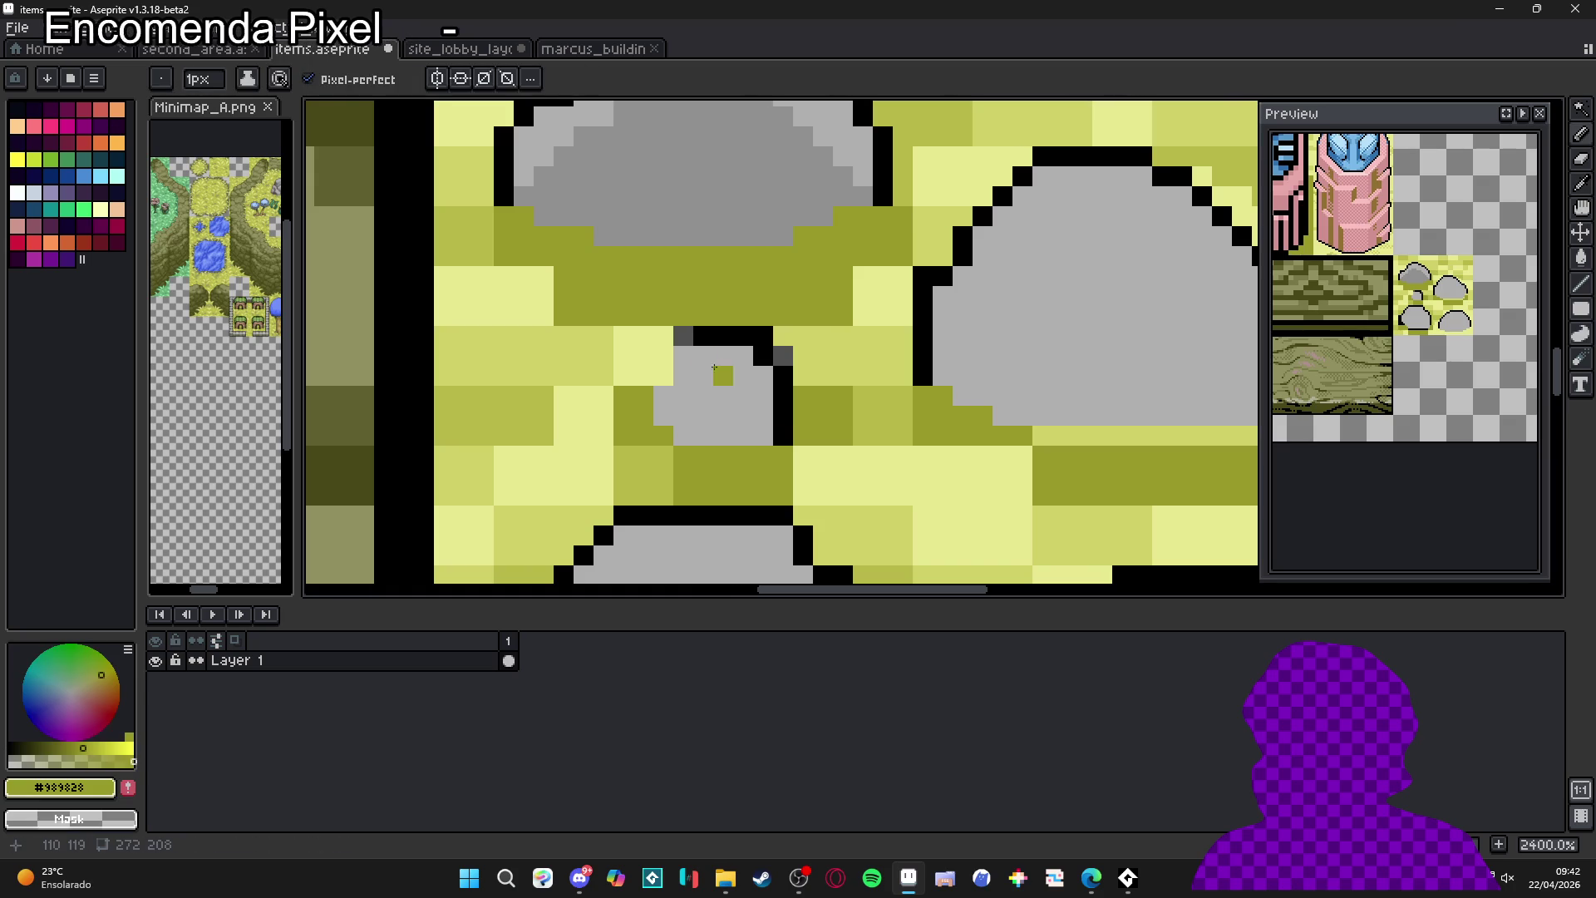
left_click(711, 333, "alt")
left_click_drag(683, 356, 663, 415)
left_click(664, 375)
left_click(703, 415)
- Cover stray pixels with sand colours #c8c890 and #d0d068 and add a dark grey shading pixel
left_click(723, 416, "alt")
left_click(704, 415)
left_click(657, 335, "alt")
left_click(683, 336)
left_click(783, 356, "alt")
left_click(683, 376)
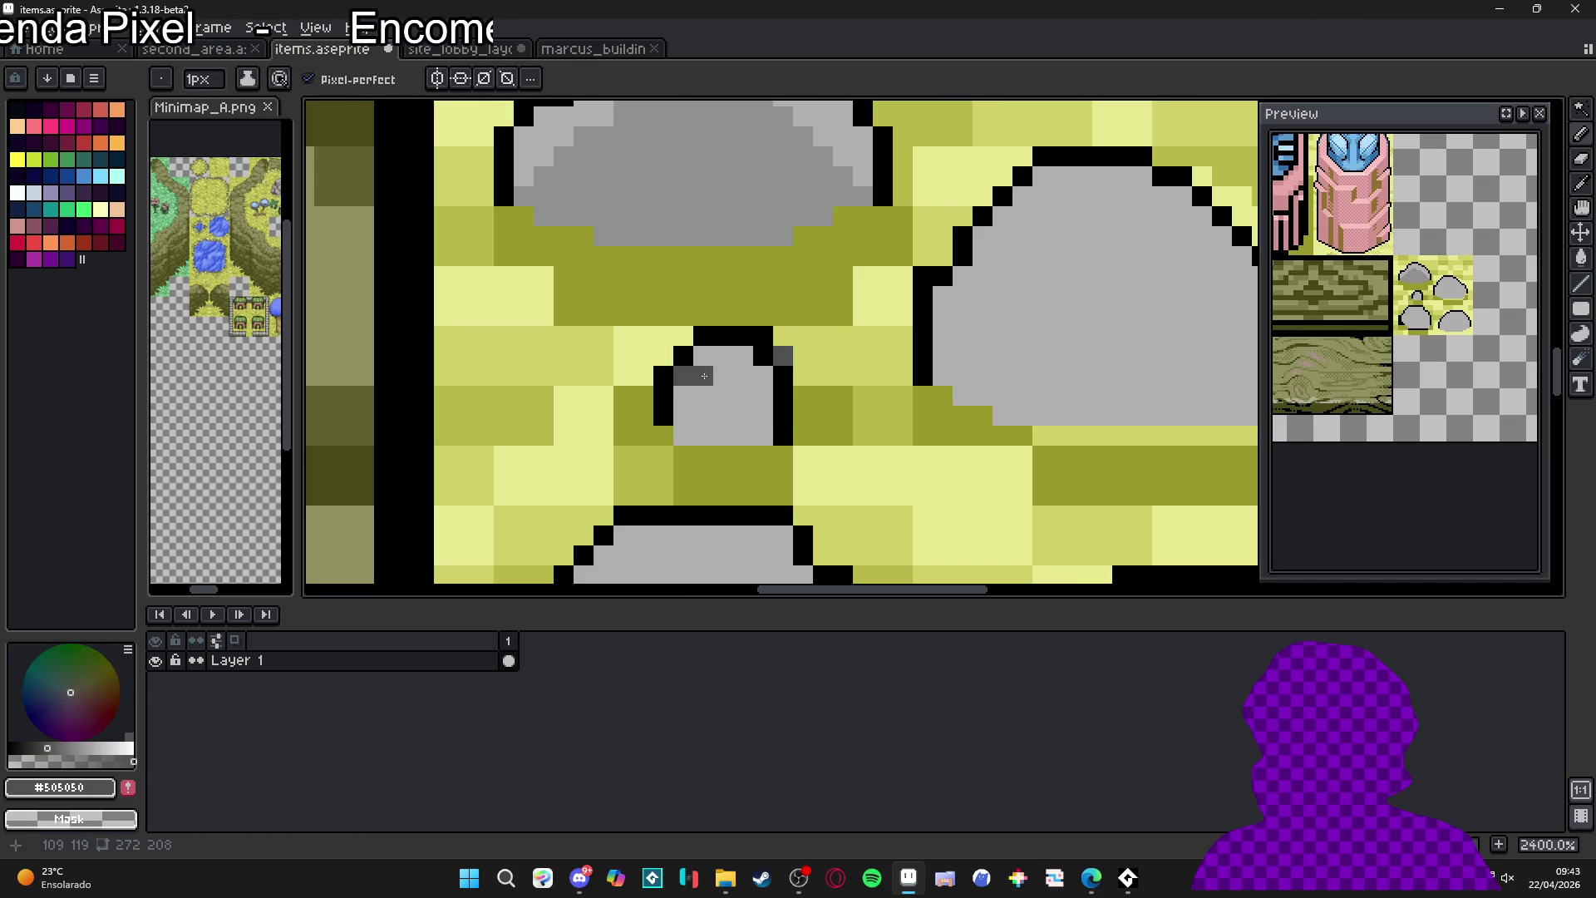
left_click(804, 358, "alt")
left_click(783, 355)
scroll(767, 398, "down", 2)
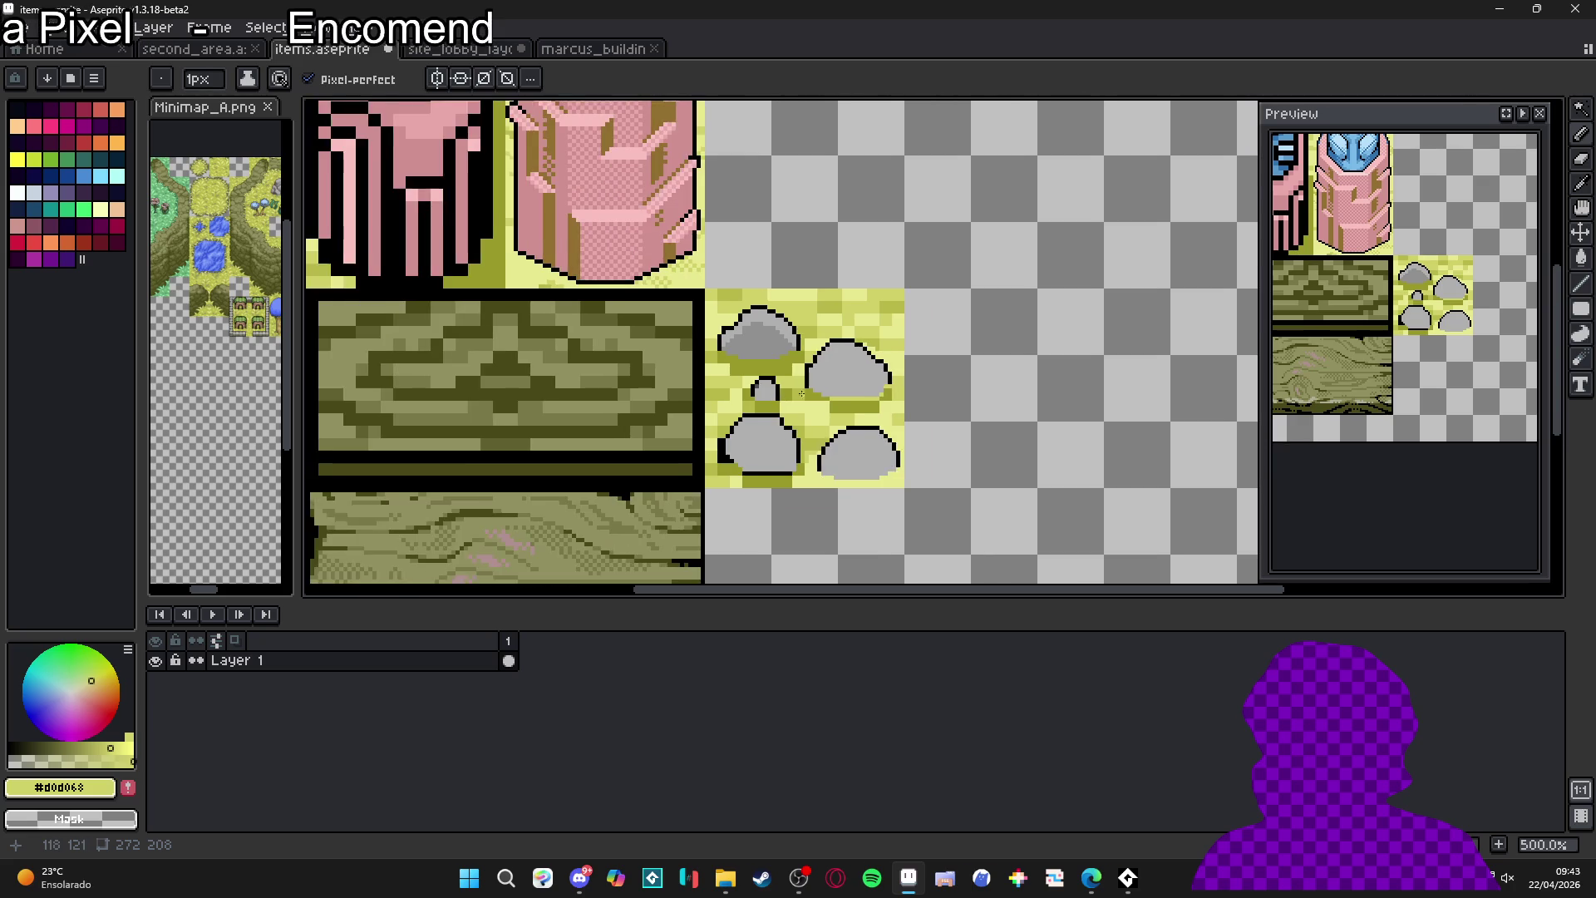
- Paint olive #b8b848 pixels down the lower-left rock's left outline and a lighter olive row along its base
scroll(697, 424, "up", 4)
scroll(715, 422, "up", 2)
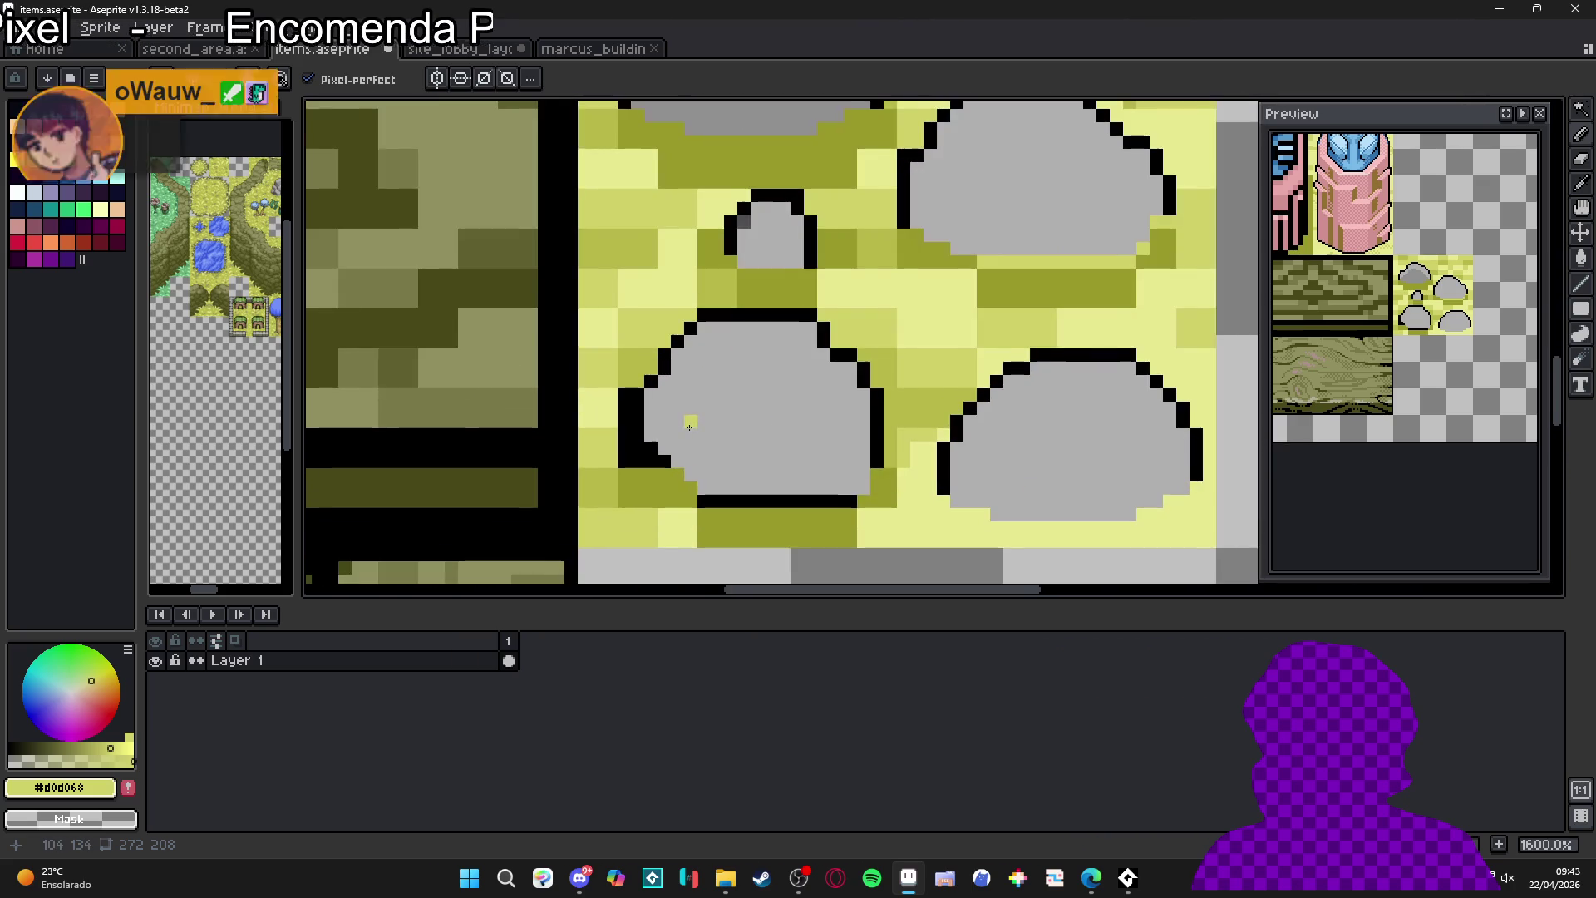
key("alt")
left_click(755, 427, "alt")
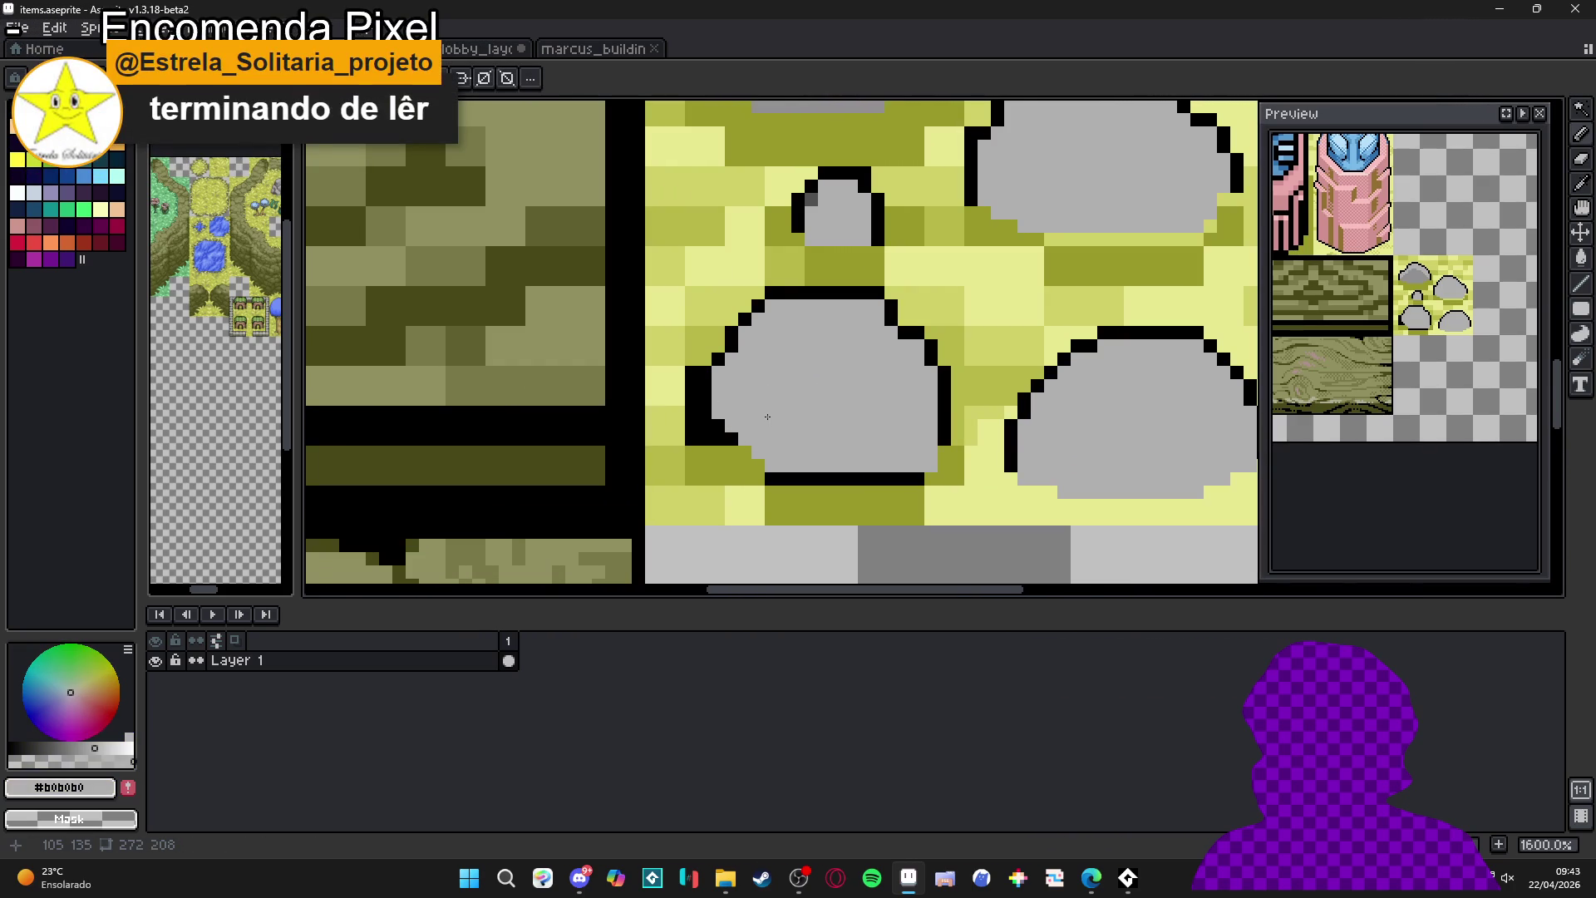
scroll(745, 425, "up", 2)
scroll(745, 425, "up", 1)
left_click(634, 320, "alt")
mouse_move(635, 321)
left_mouse_down()
mouse_move(636, 433)
mouse_move(659, 442)
left_mouse_up()
right_click(650, 439)
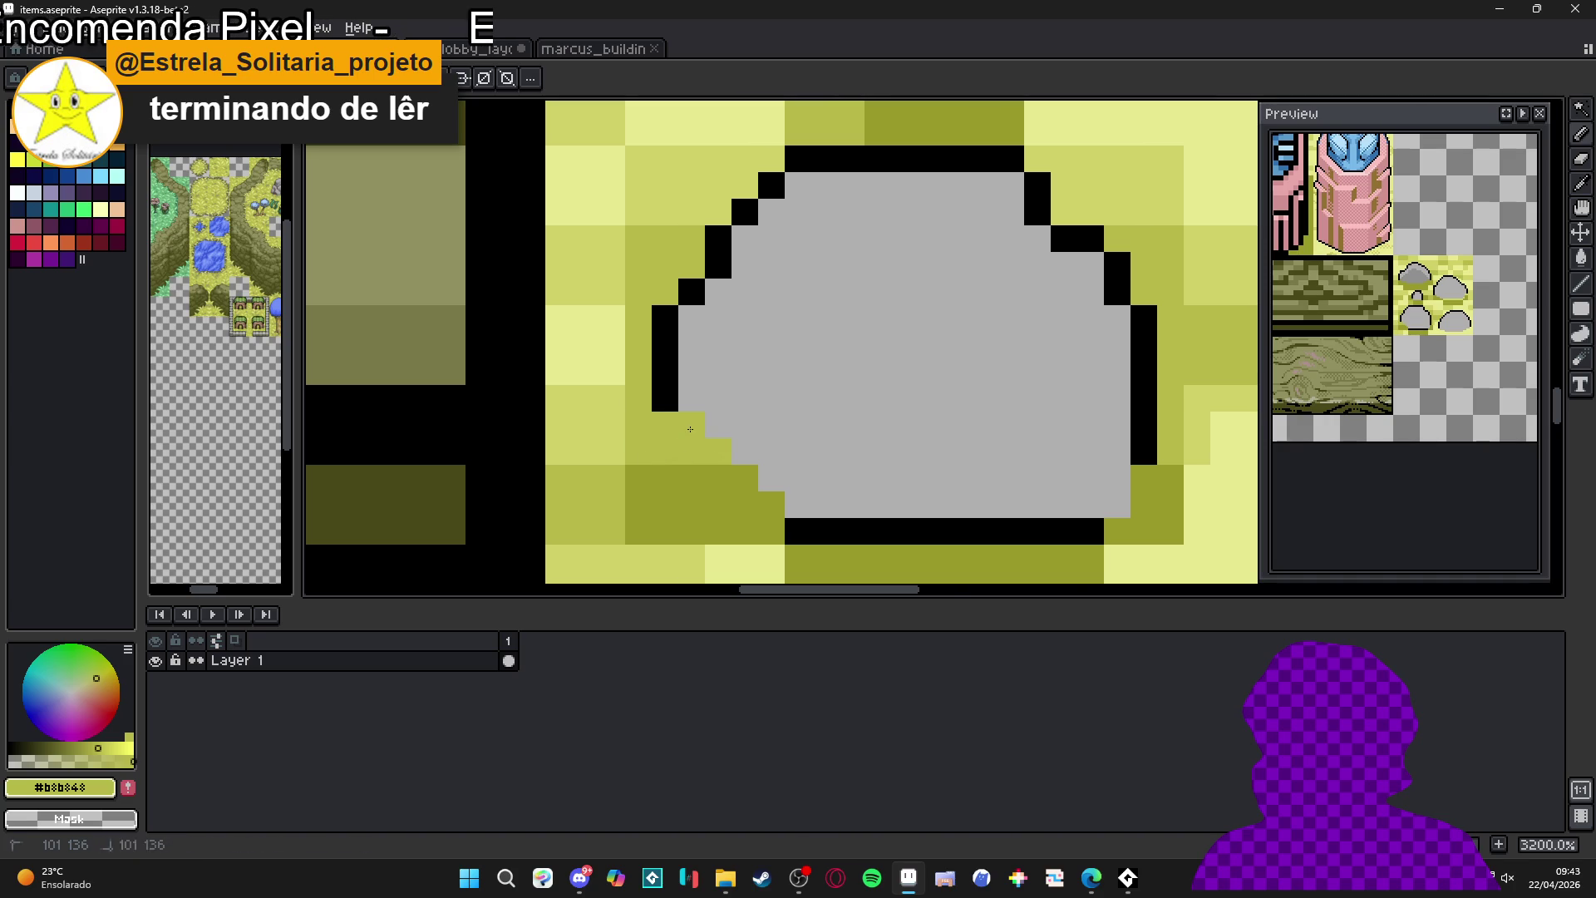
scroll(690, 429, "down", 3)
left_click_drag(773, 491, 929, 492)
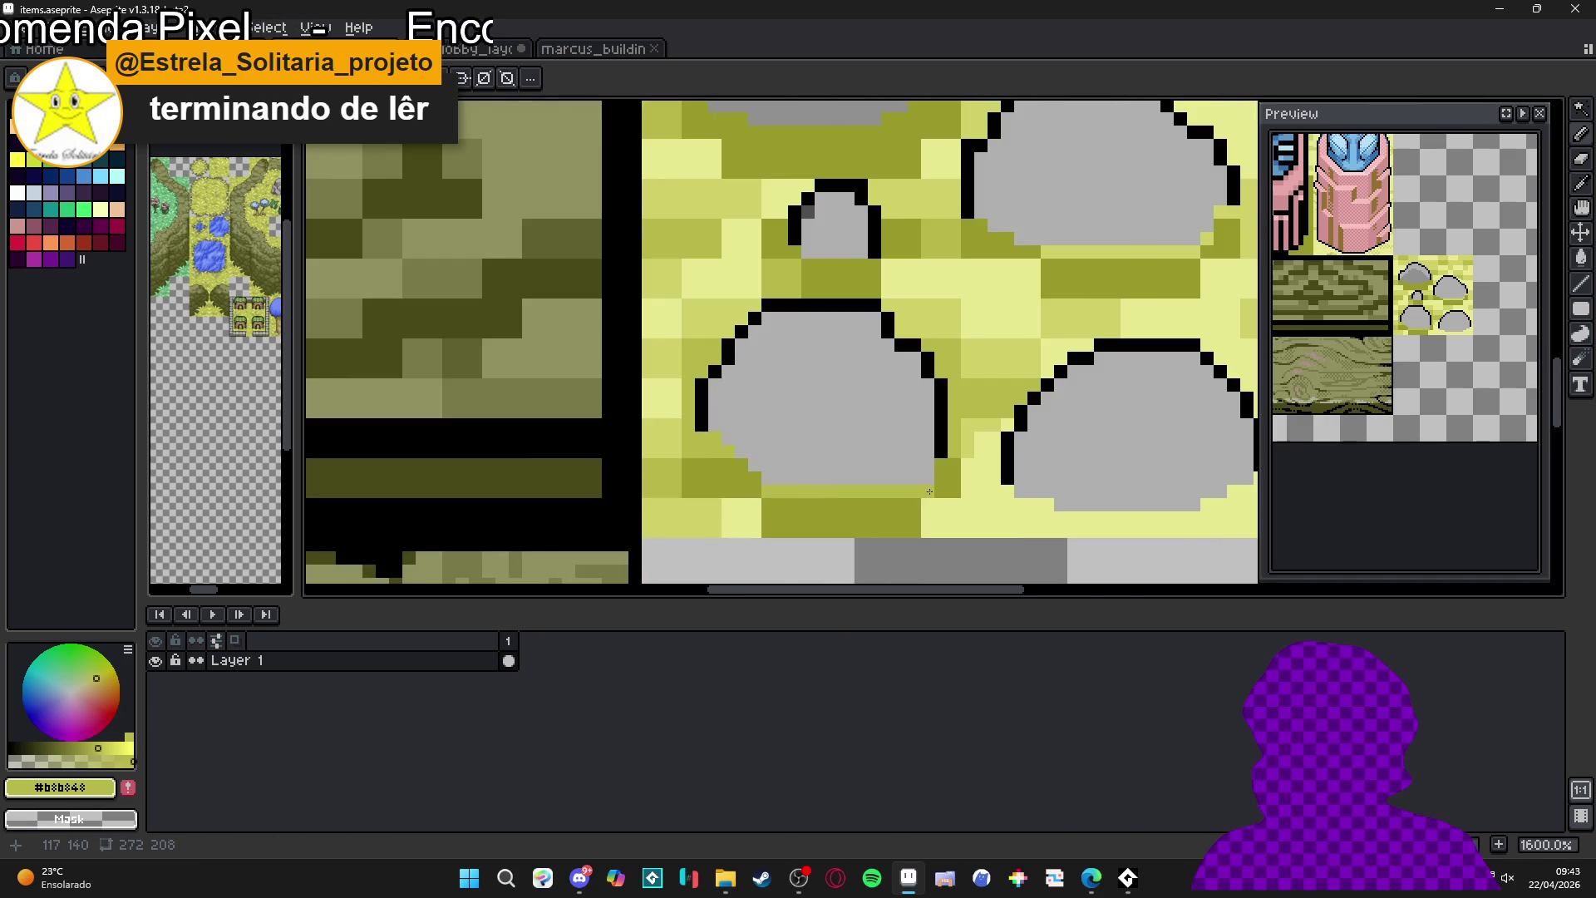
- Marquee-select the whole rock tile
scroll(929, 491, "down", 2)
scroll(927, 499, "up", 2)
scroll(905, 510, "down", 1)
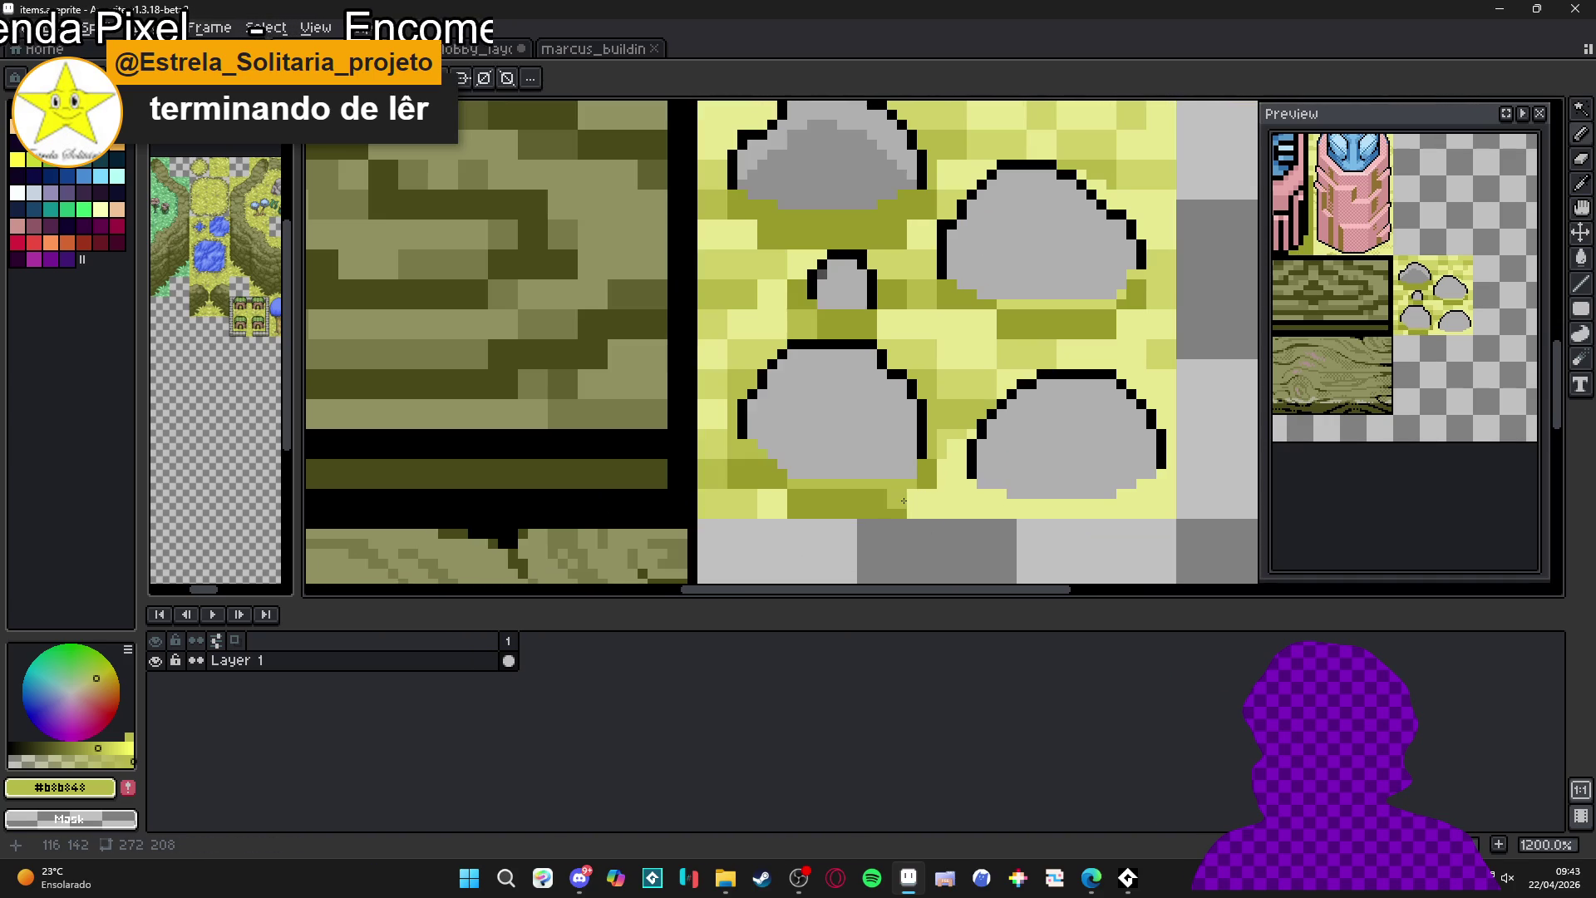
scroll(903, 501, "down", 3)
scroll(906, 488, "up", 2)
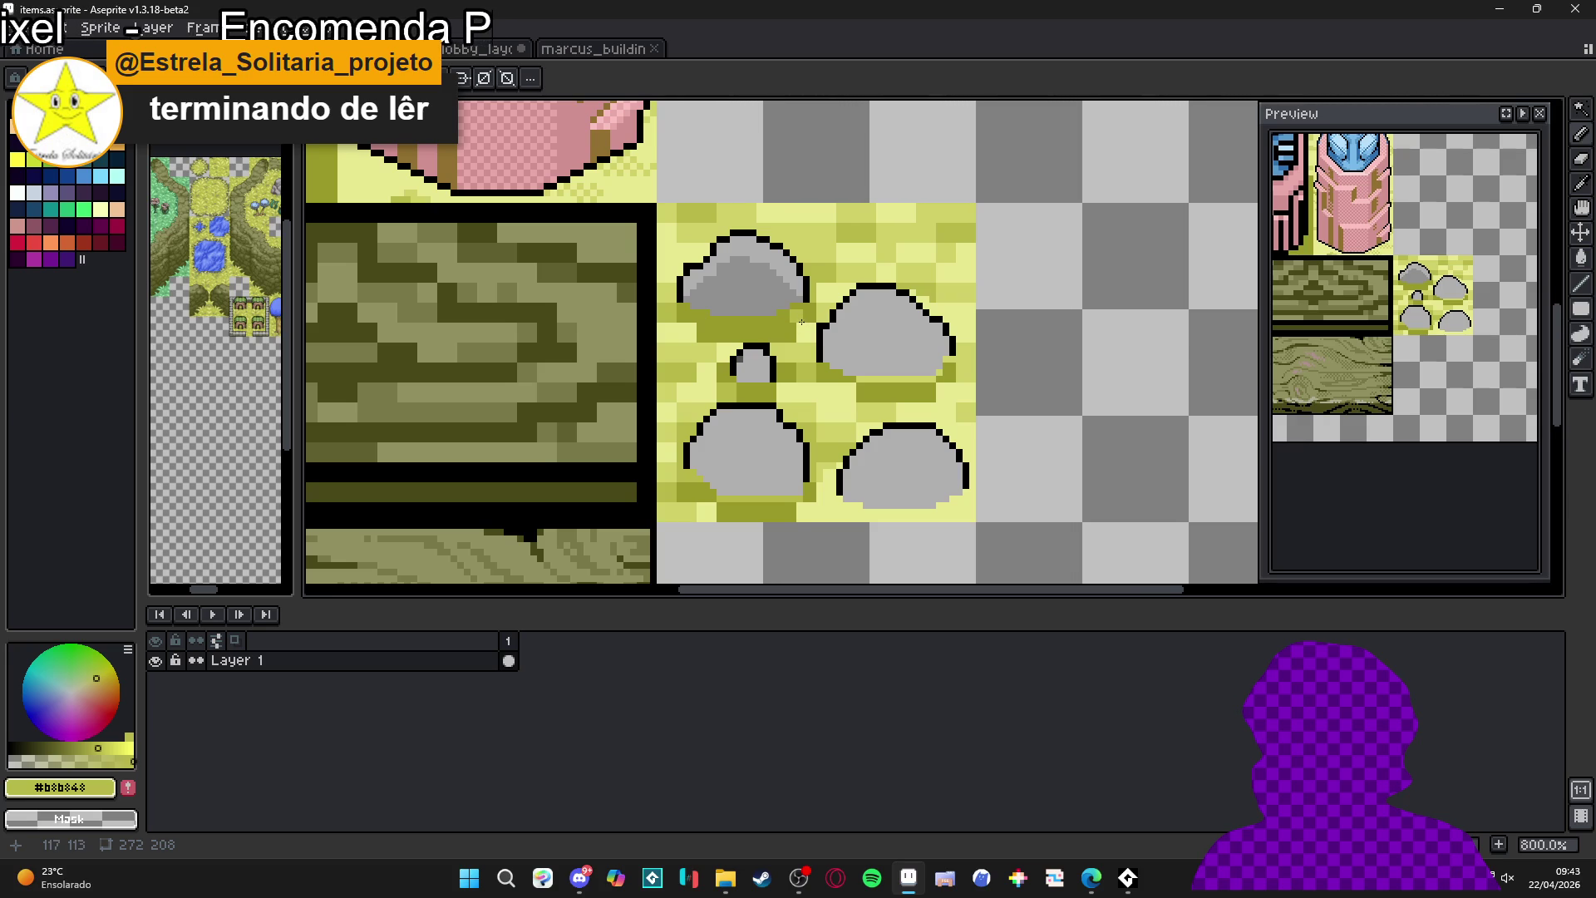
key("m")
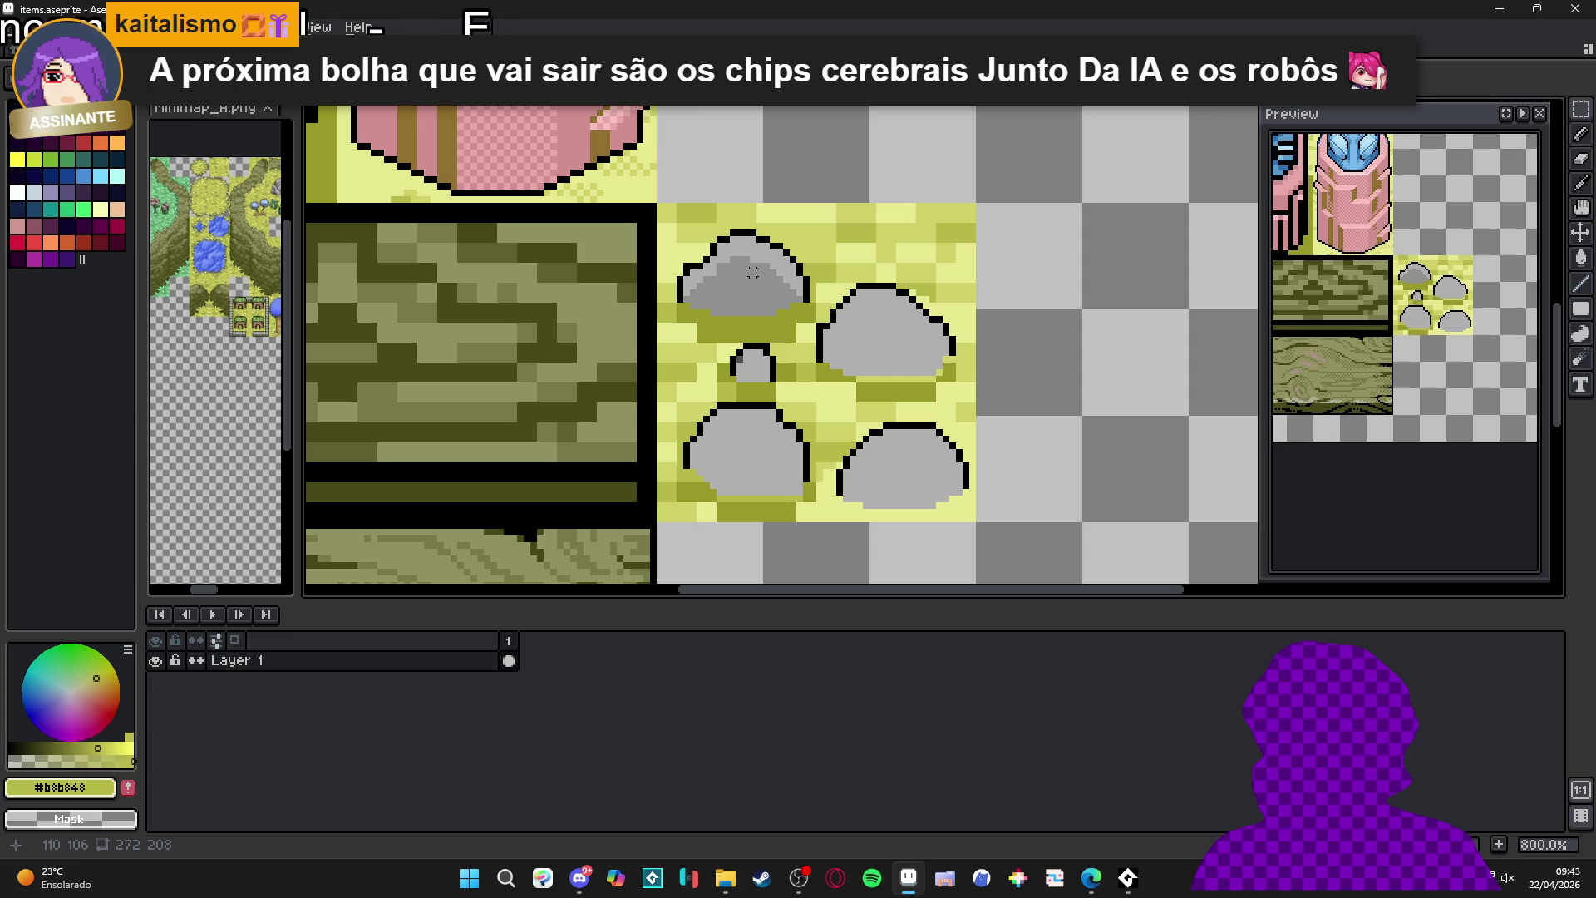
left_click_drag(665, 208, 971, 517)
- Replace the sand #c8c890 and olive #989828 pixels with transparency
key("g")
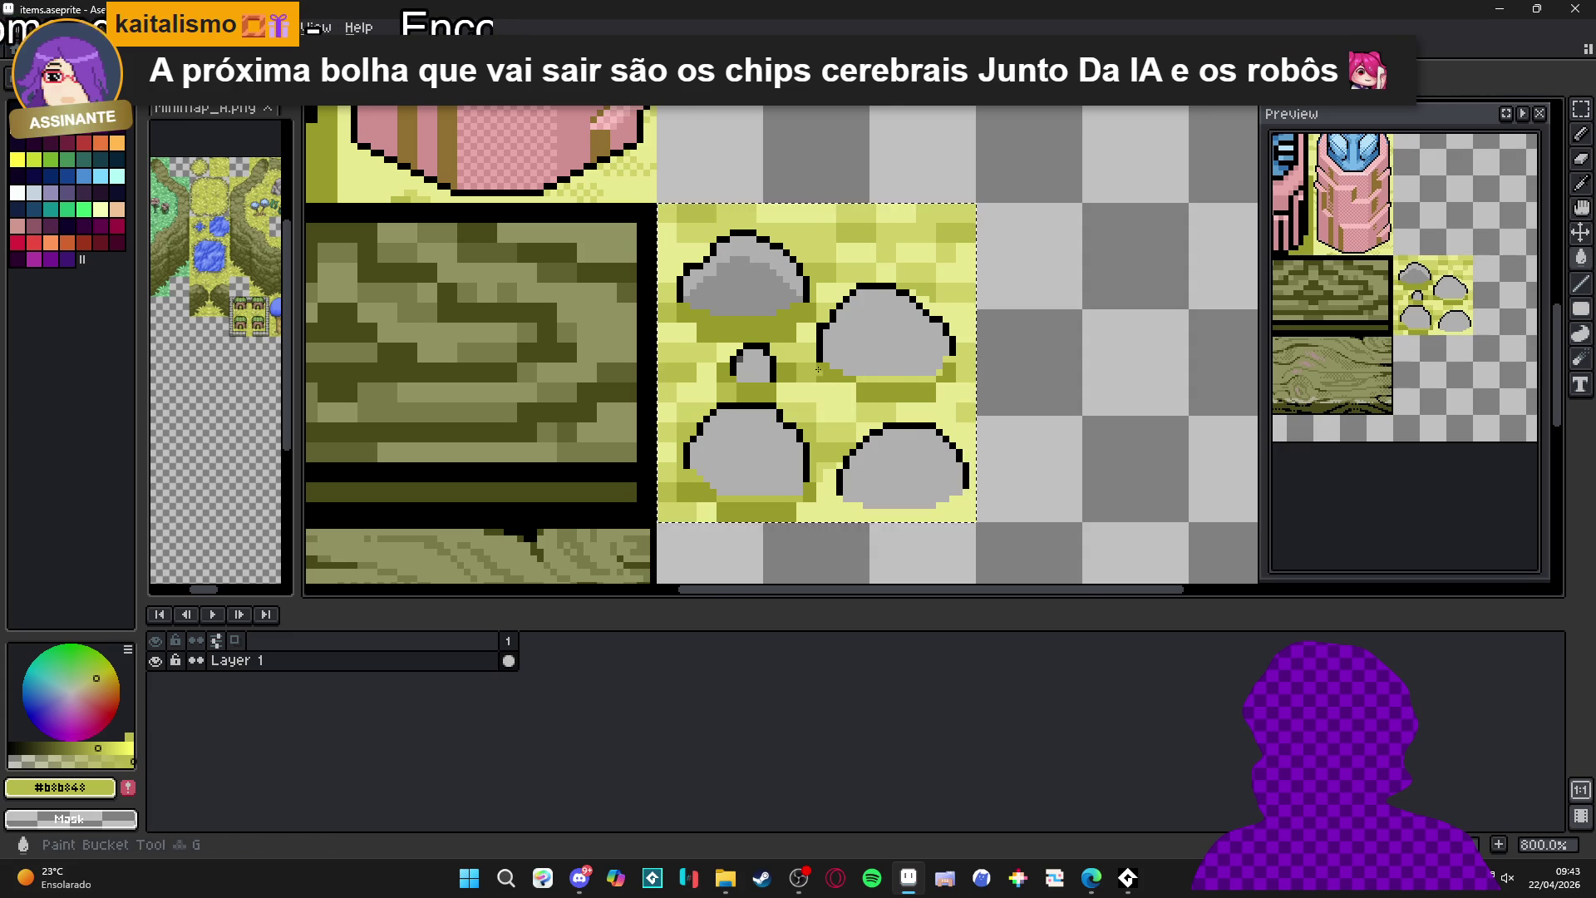
scroll(821, 370, "up", 3)
left_click(821, 370, "alt")
key("shift+r")
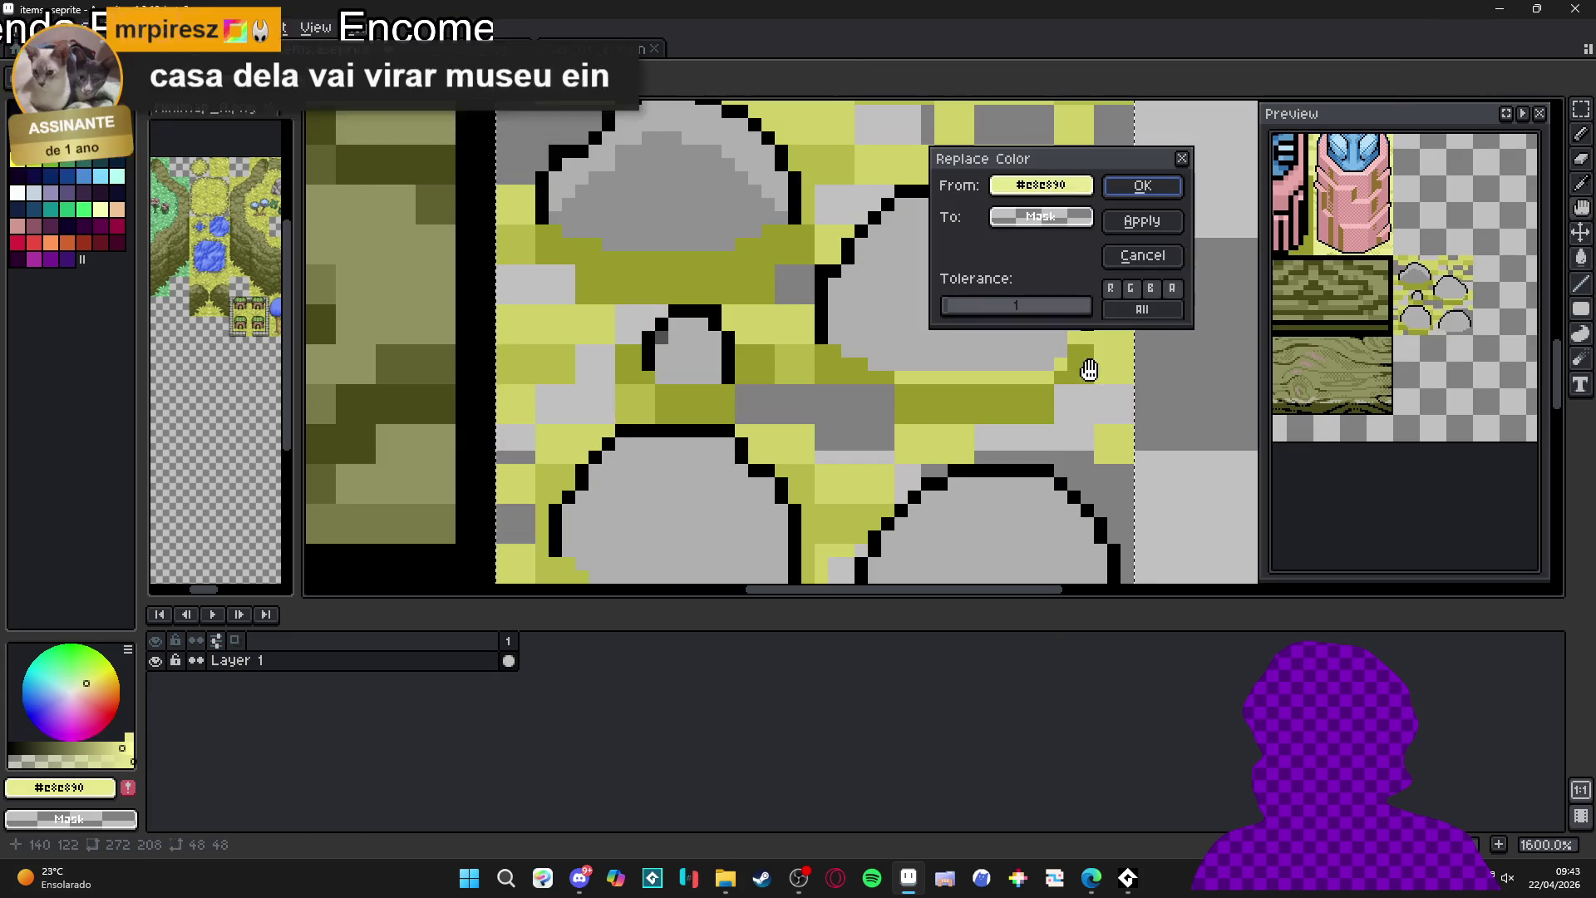
left_click(1142, 185)
left_click(1008, 399, "alt")
key("shift+r")
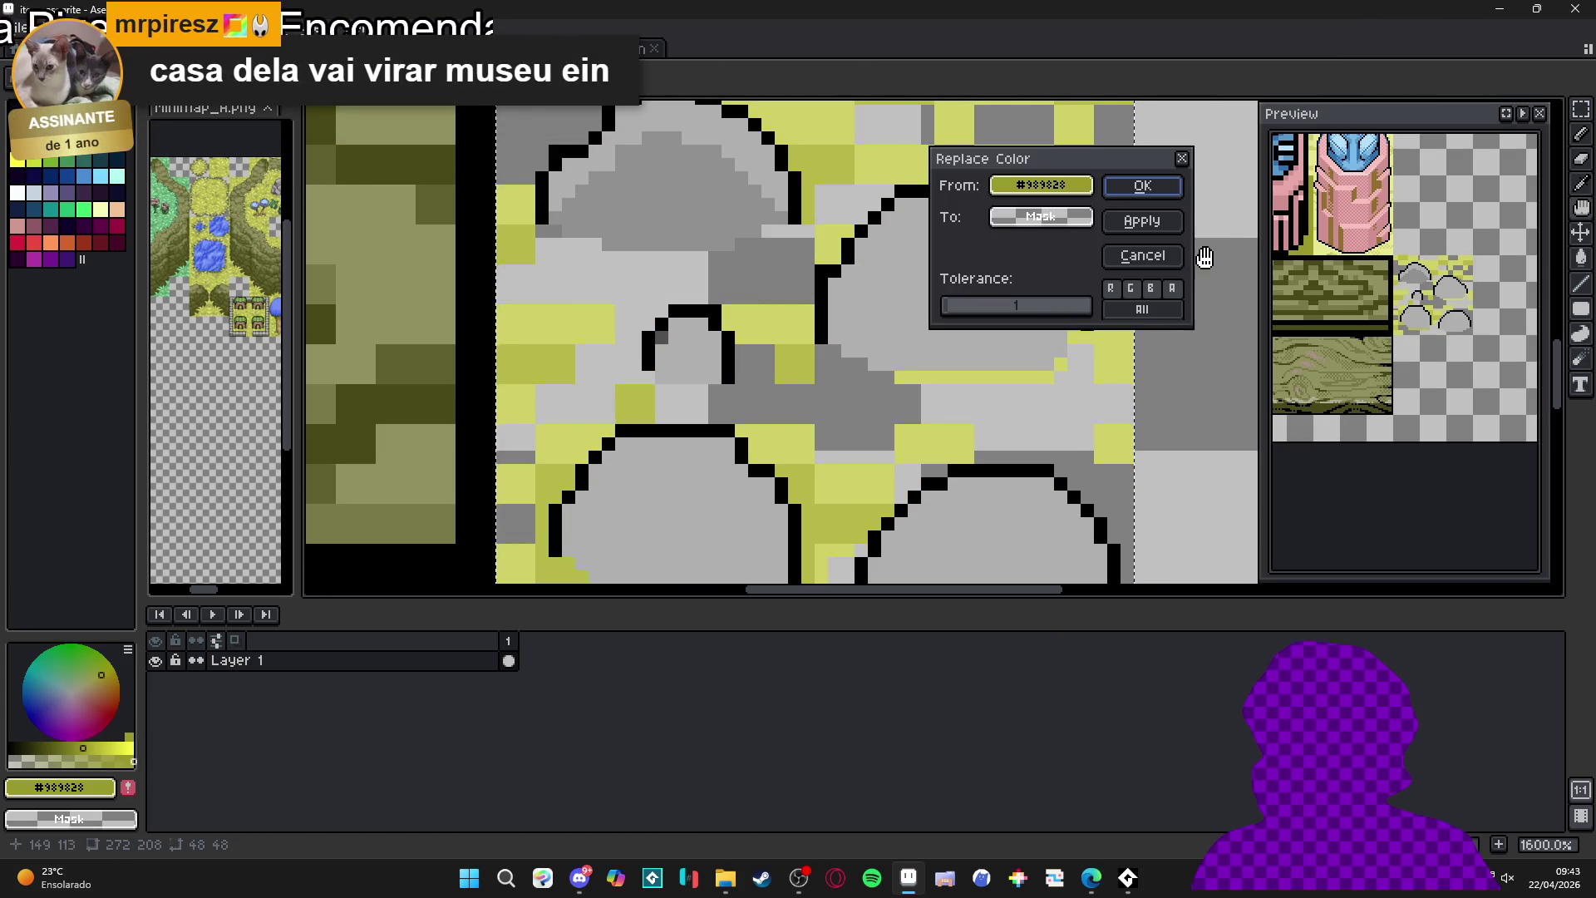
left_click(1143, 187)
- Clear the #d0d068 and #b8b848 pixels to transparency too, then save items.aseprite
left_click(1004, 370, "alt")
key("shift+r")
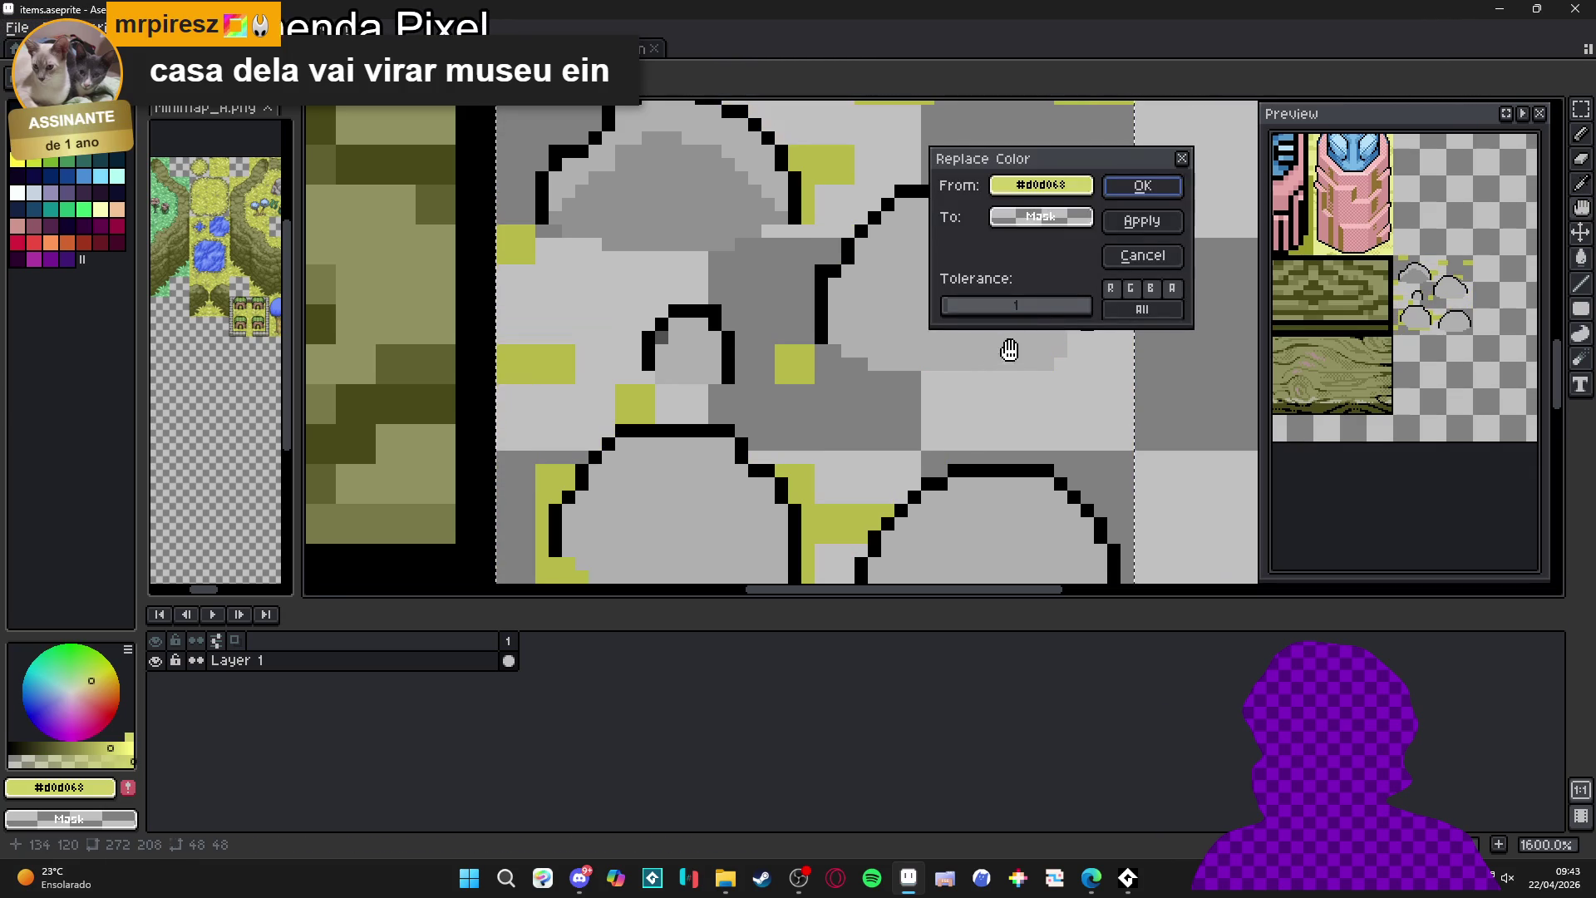
left_click(1143, 185)
scroll(827, 356, "down", 3)
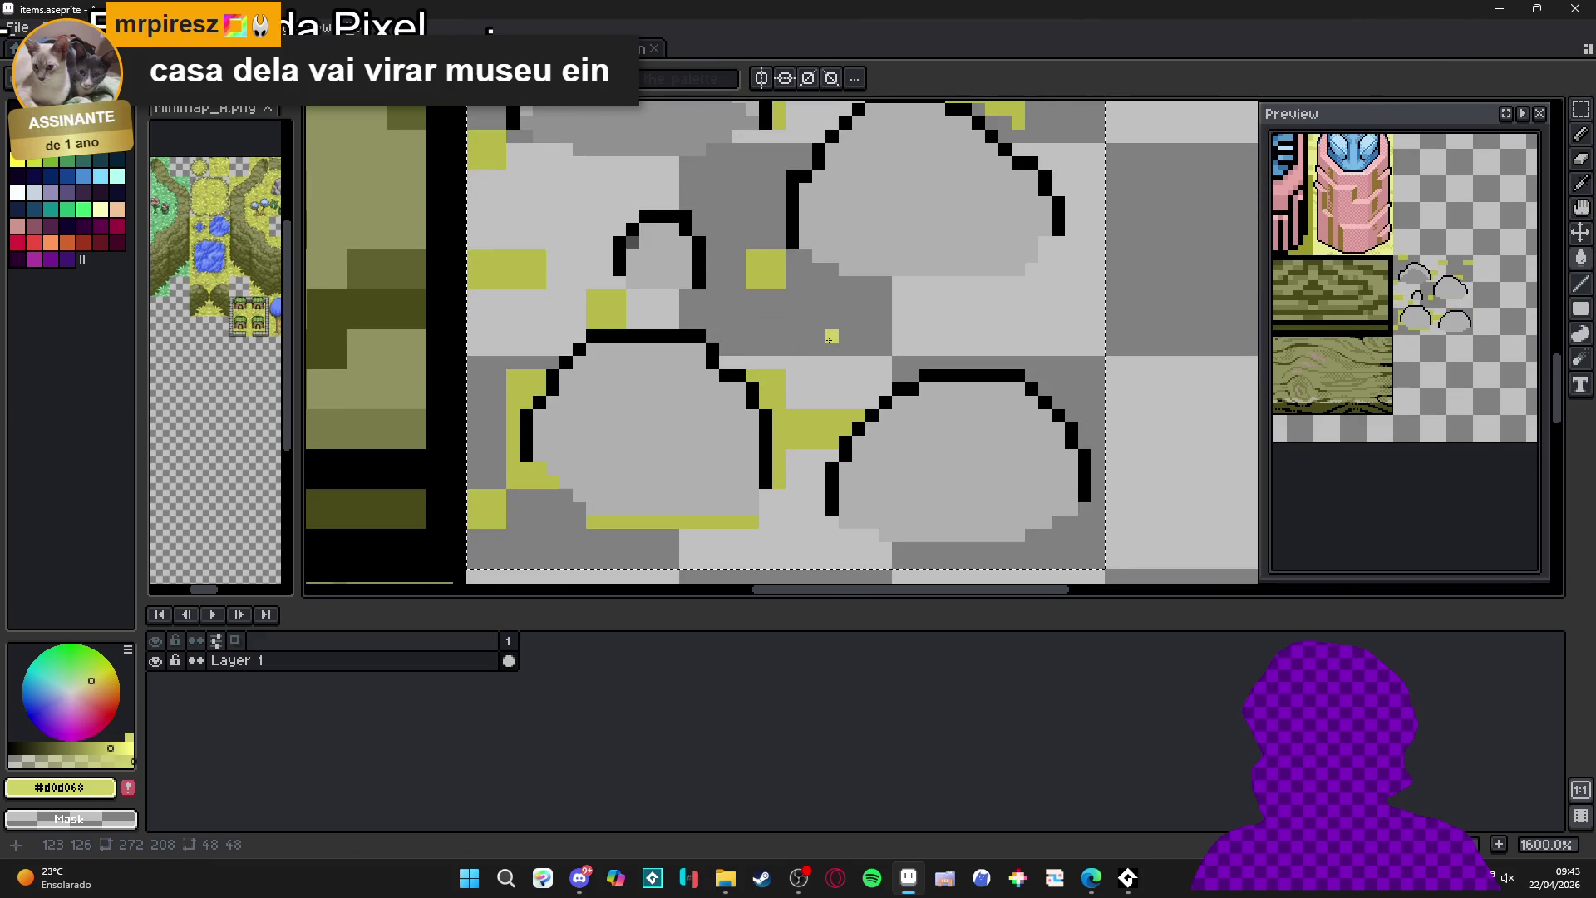
left_click_drag(829, 339, 832, 373)
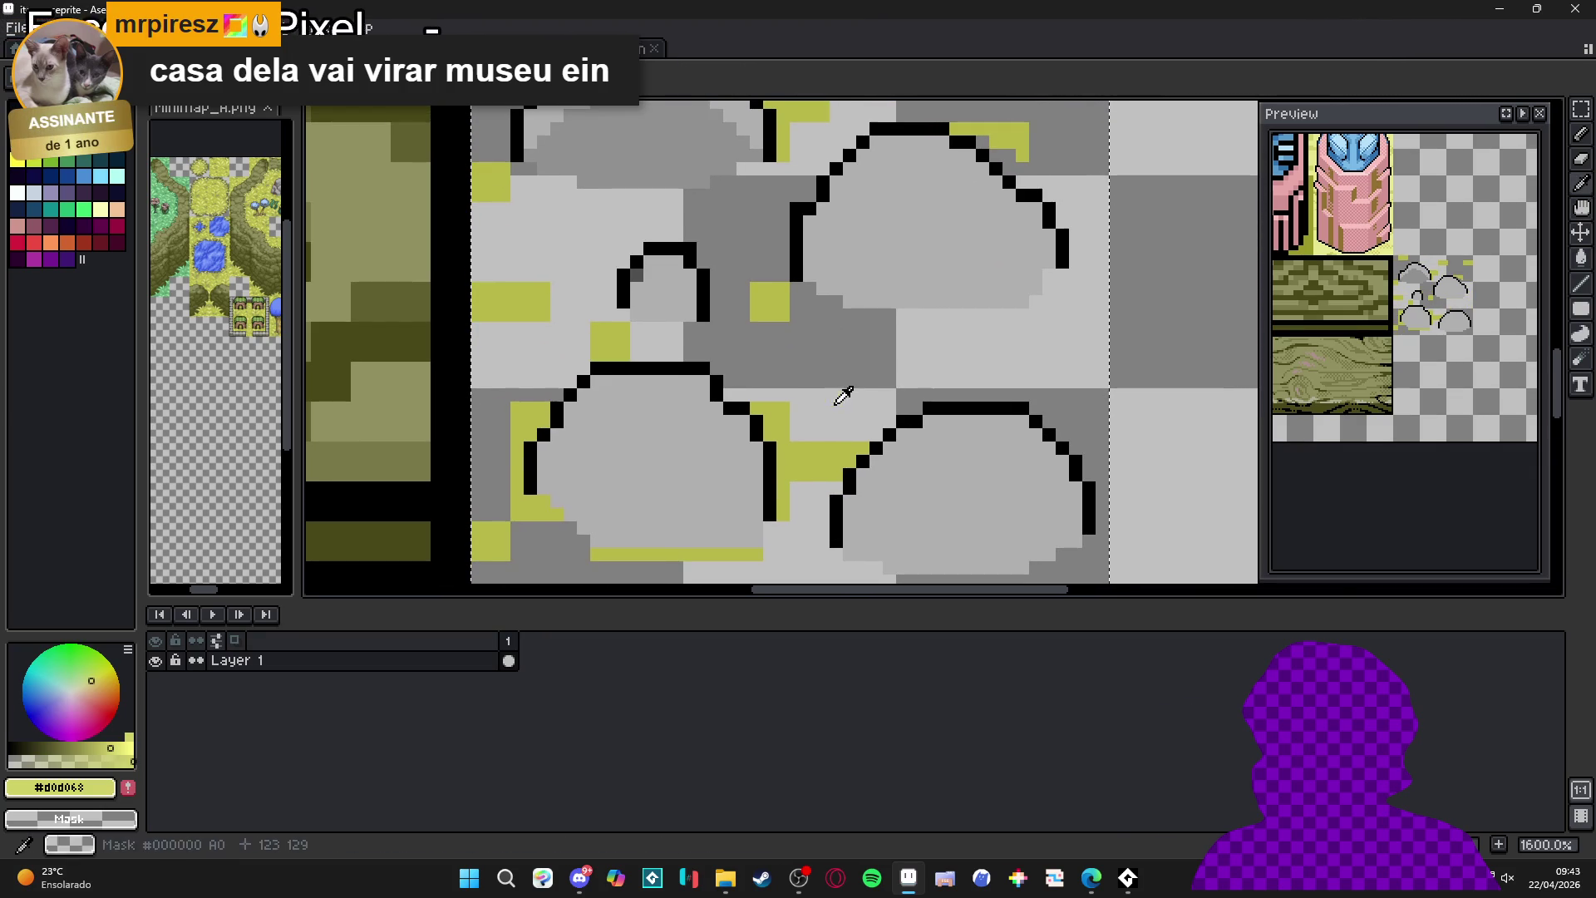
left_click(818, 456, "alt")
key("shift+r")
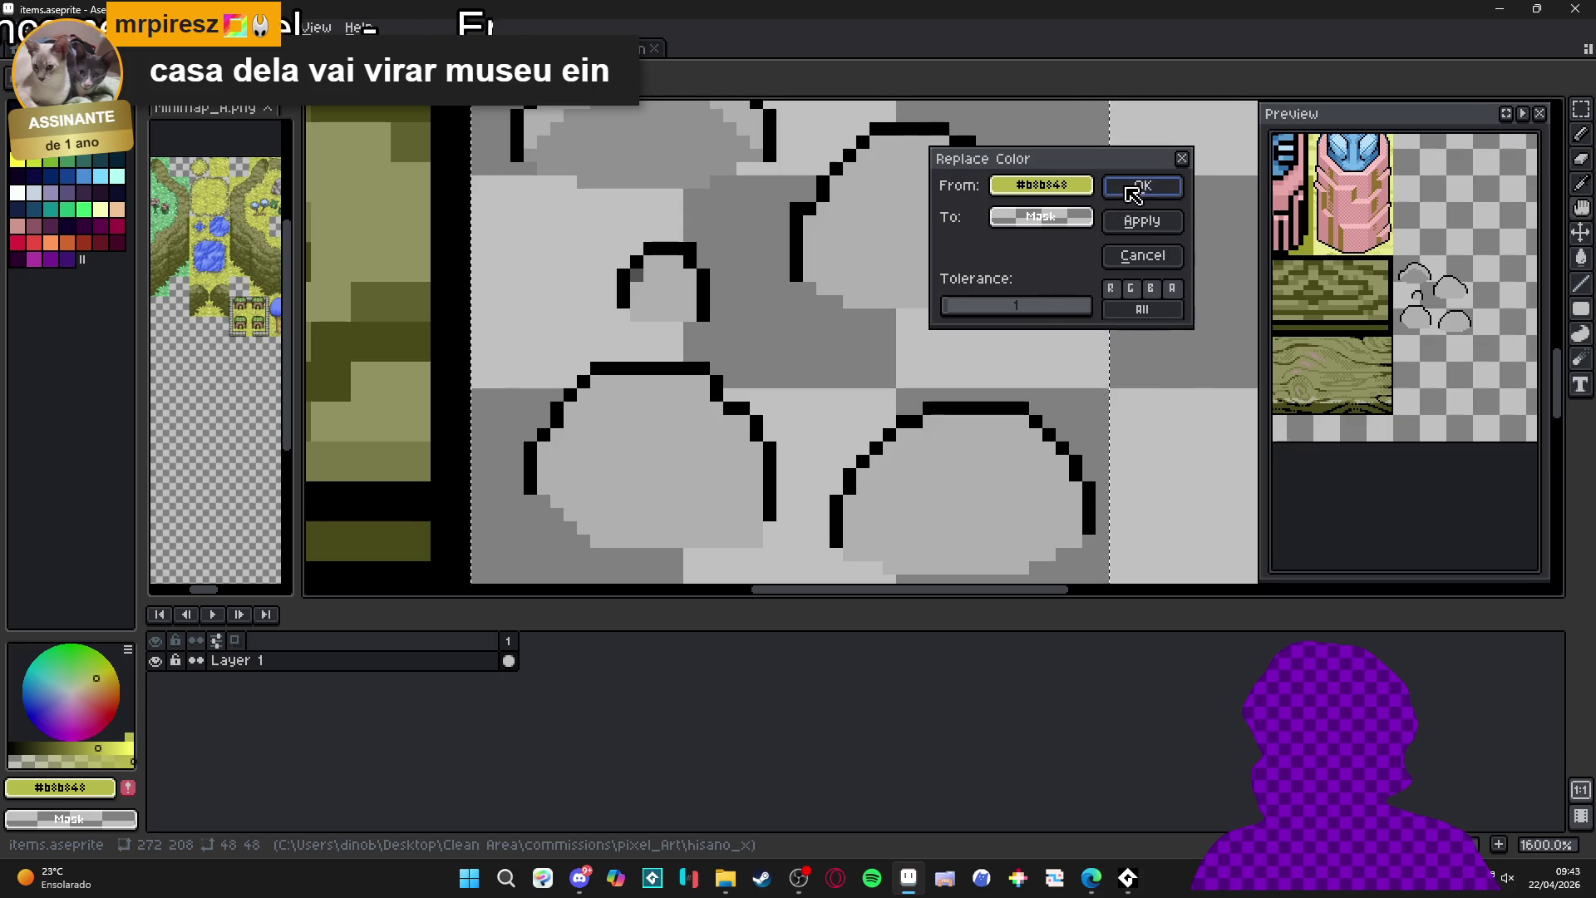
left_click(1142, 185)
scroll(682, 424, "down", 3)
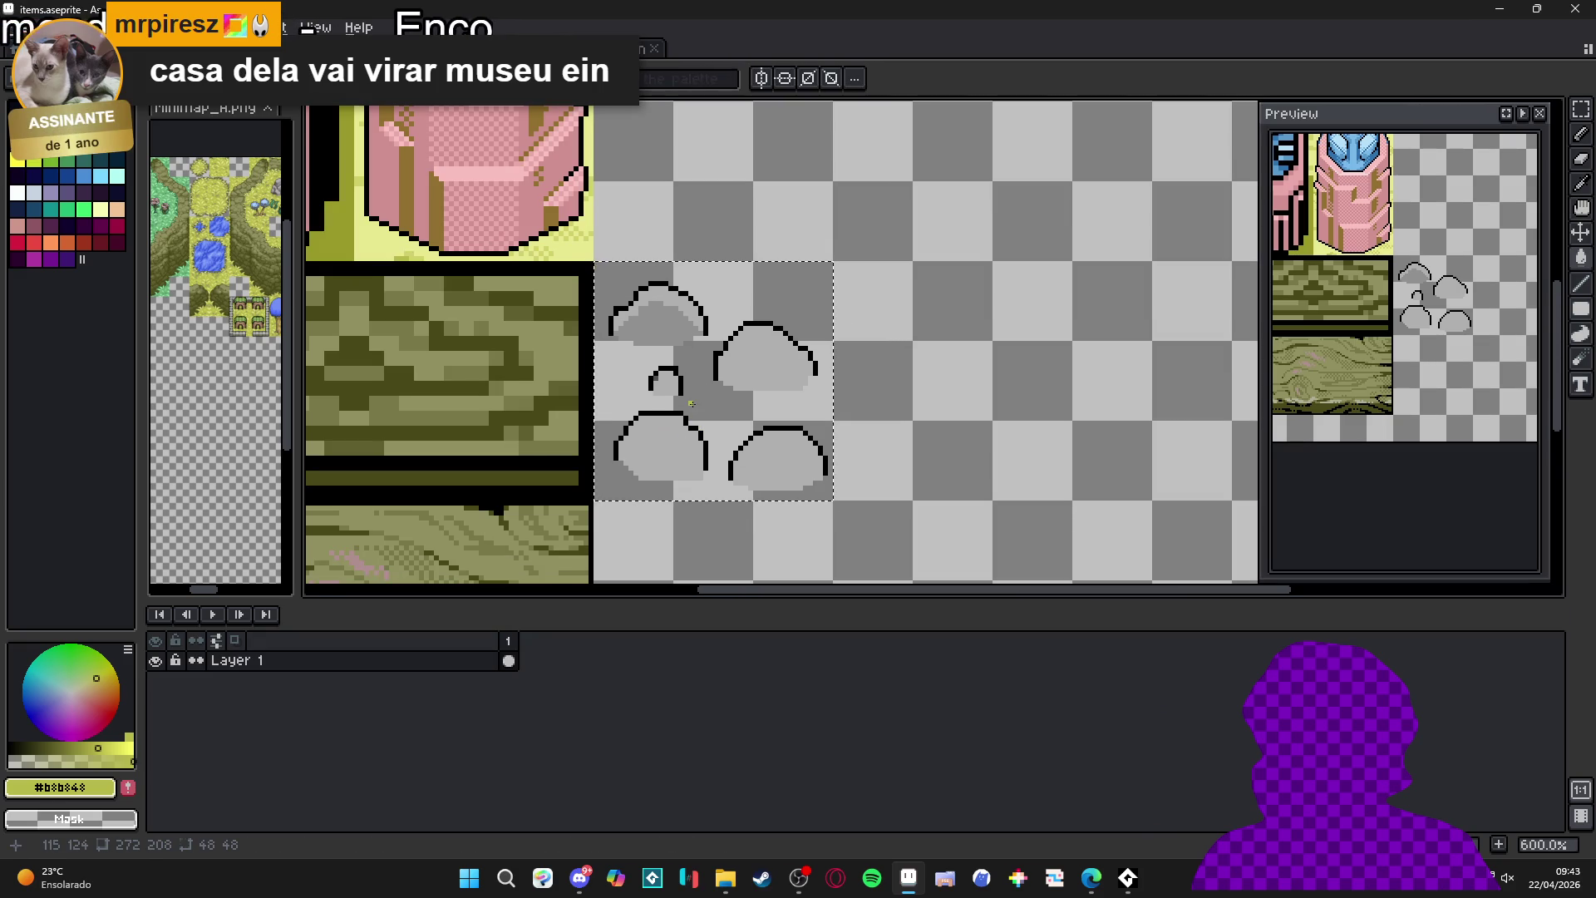
key("ctrl")
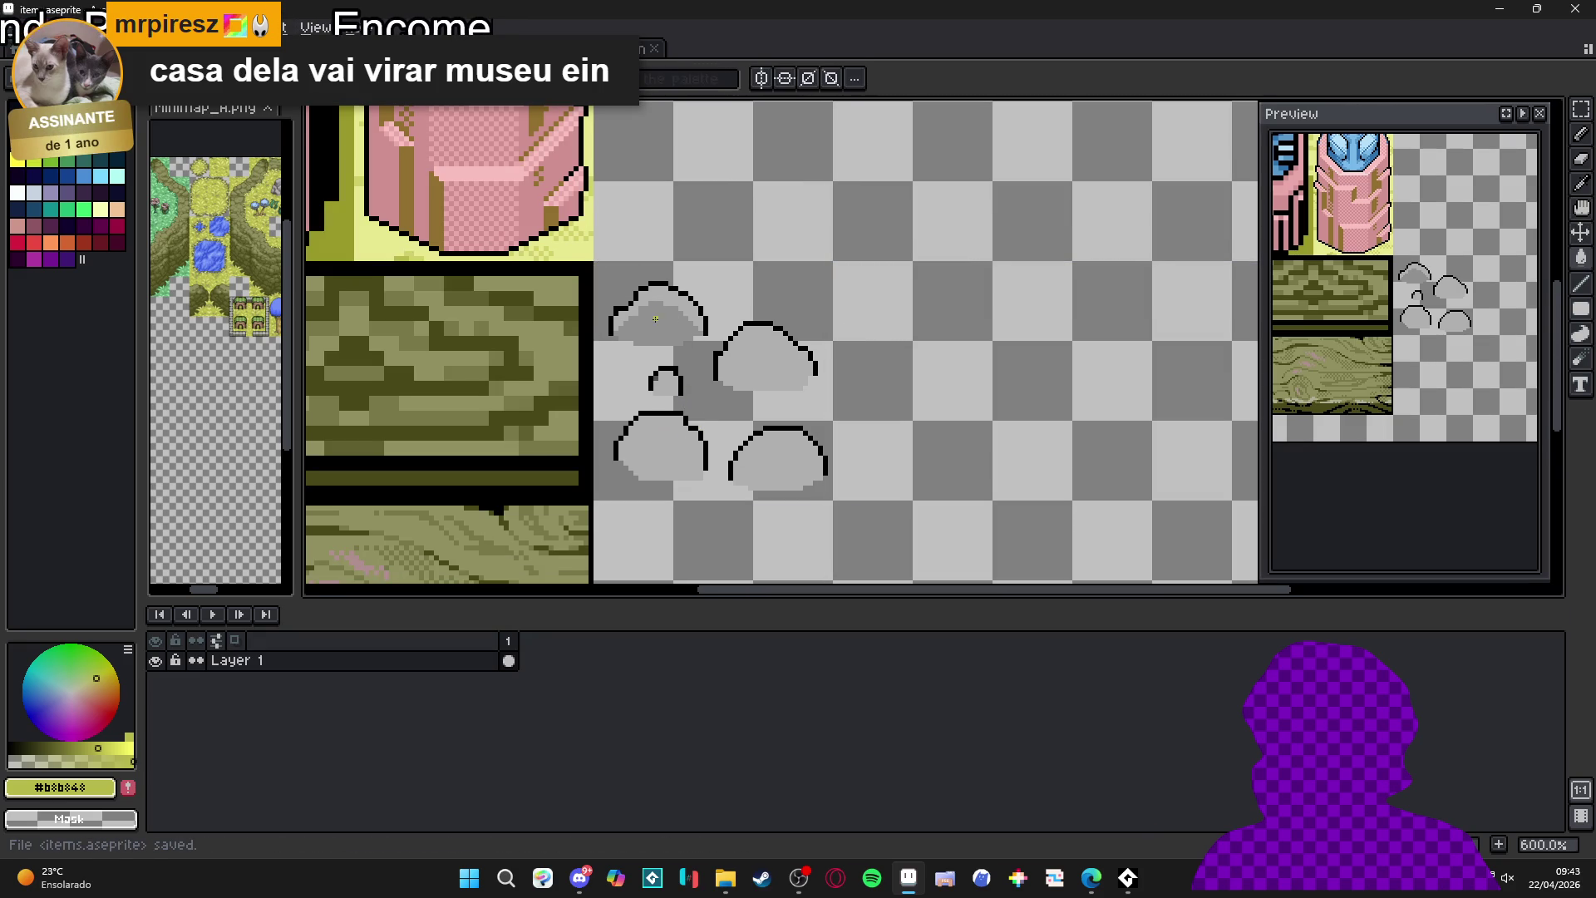
left_click(465, 48)
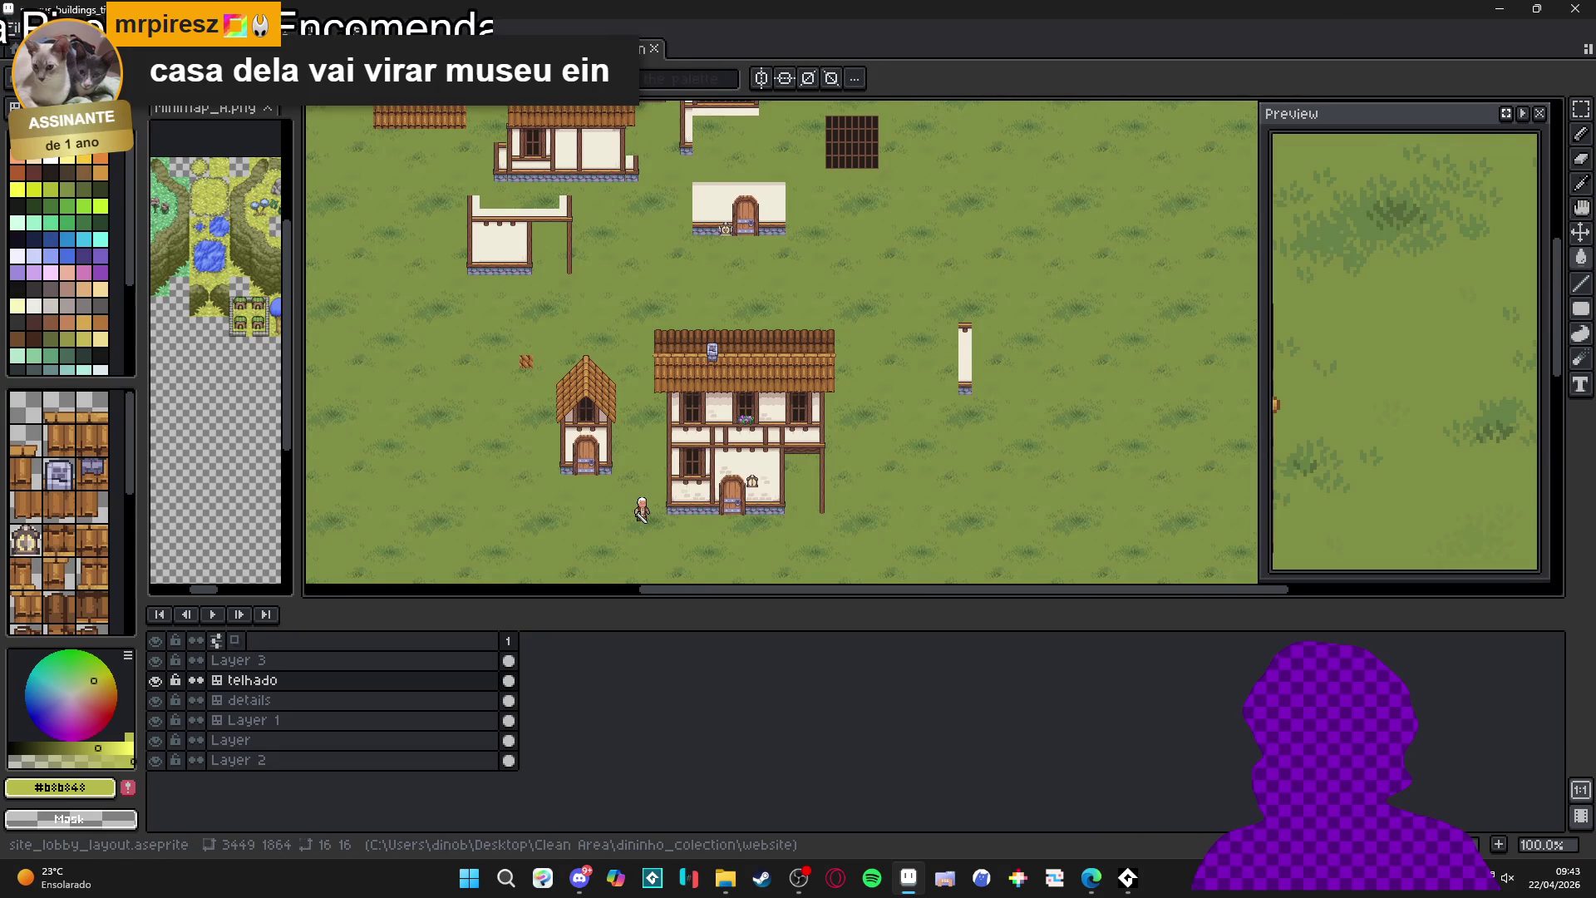
- Close site_lobby_layout choosing Don't Save
key("ctrl+w")
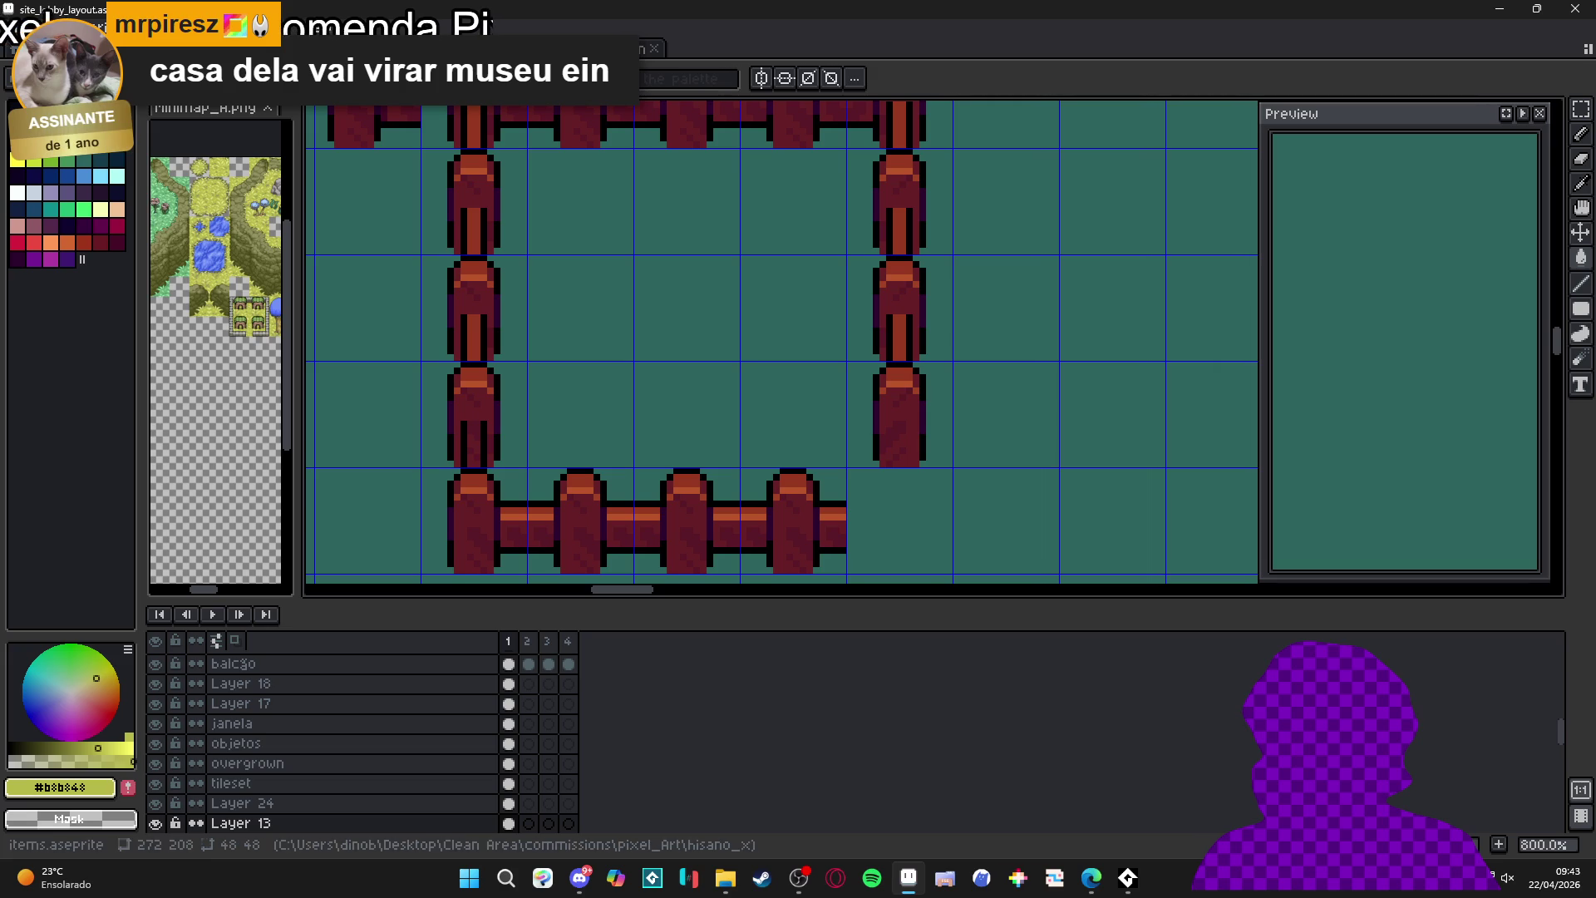
key("ctrl+w")
left_click(797, 477)
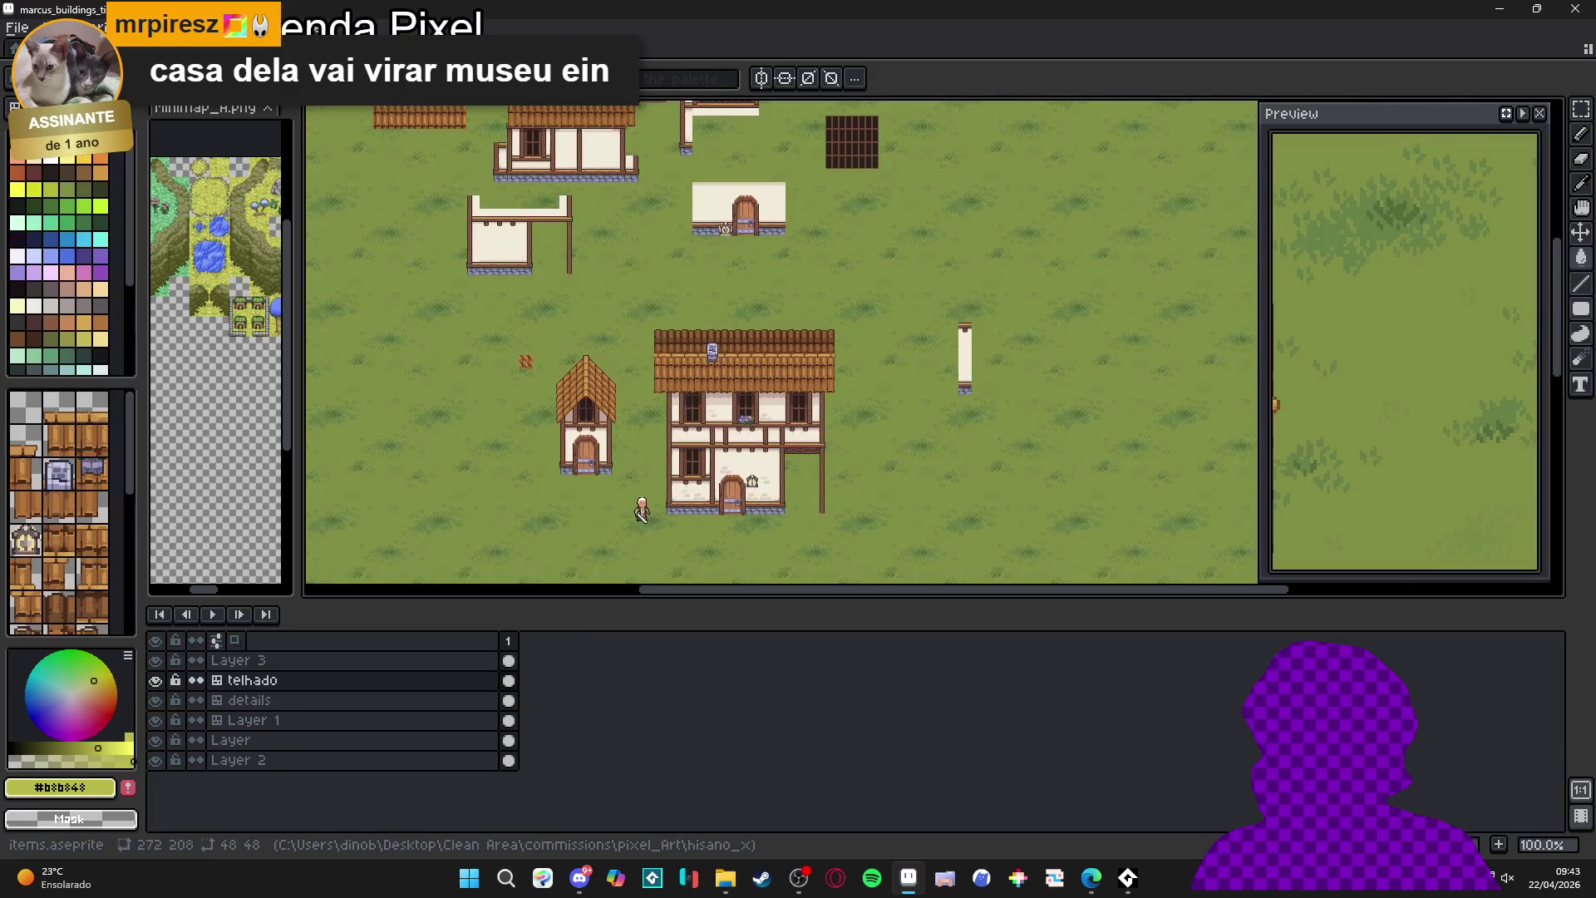
- Check the items, second_area and buildings documents, ending back on items.aseprite
left_click(325, 48)
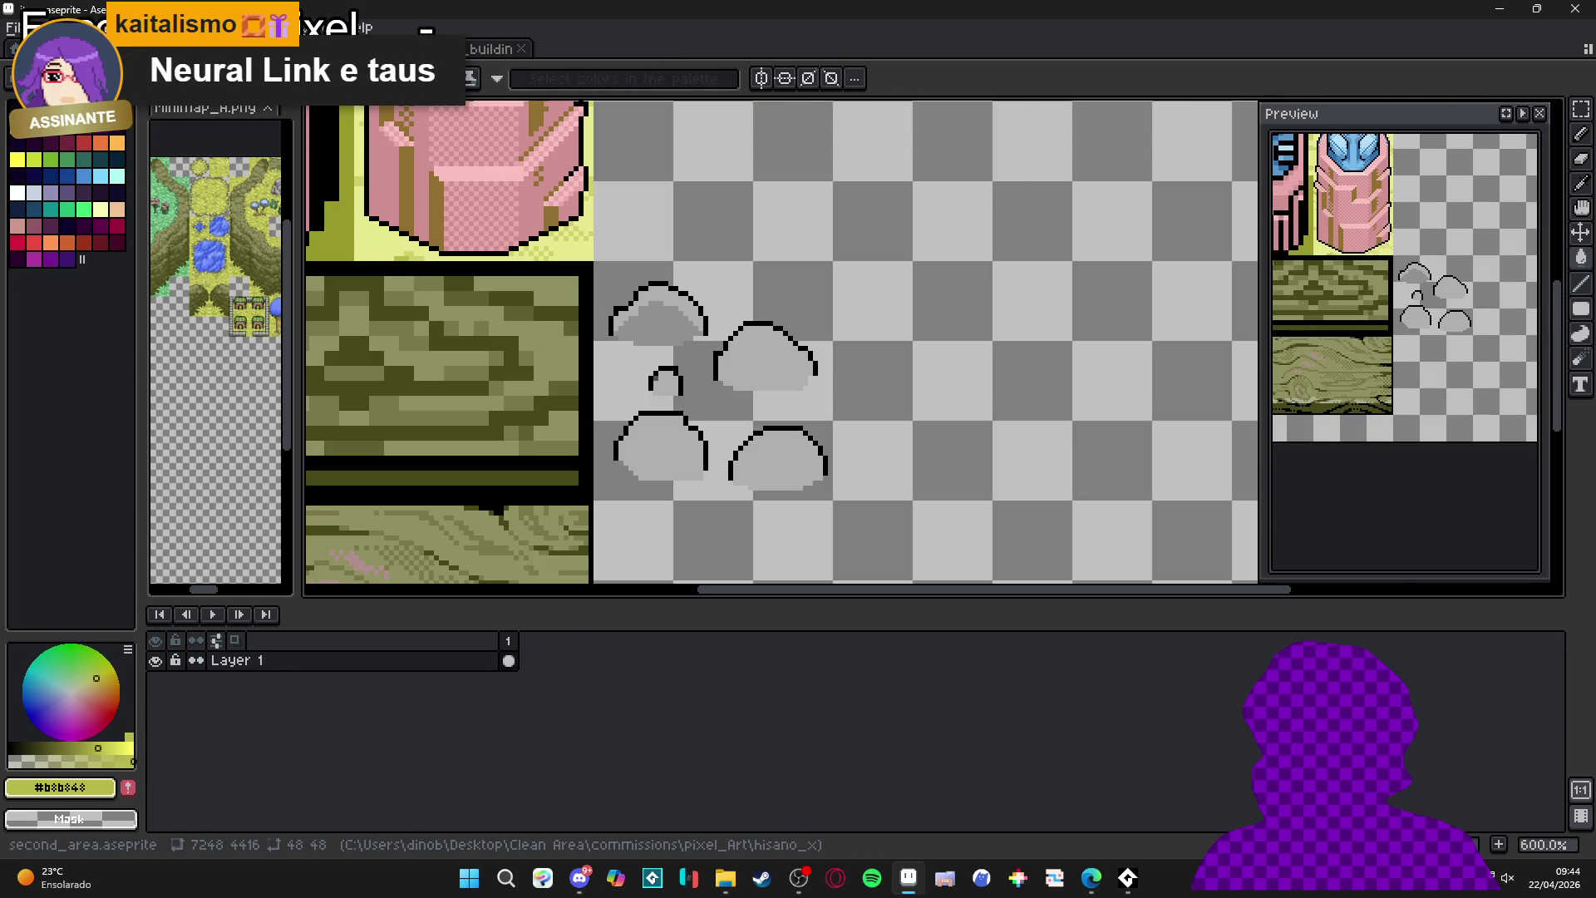
left_click(207, 49)
scroll(796, 381, "up", 2)
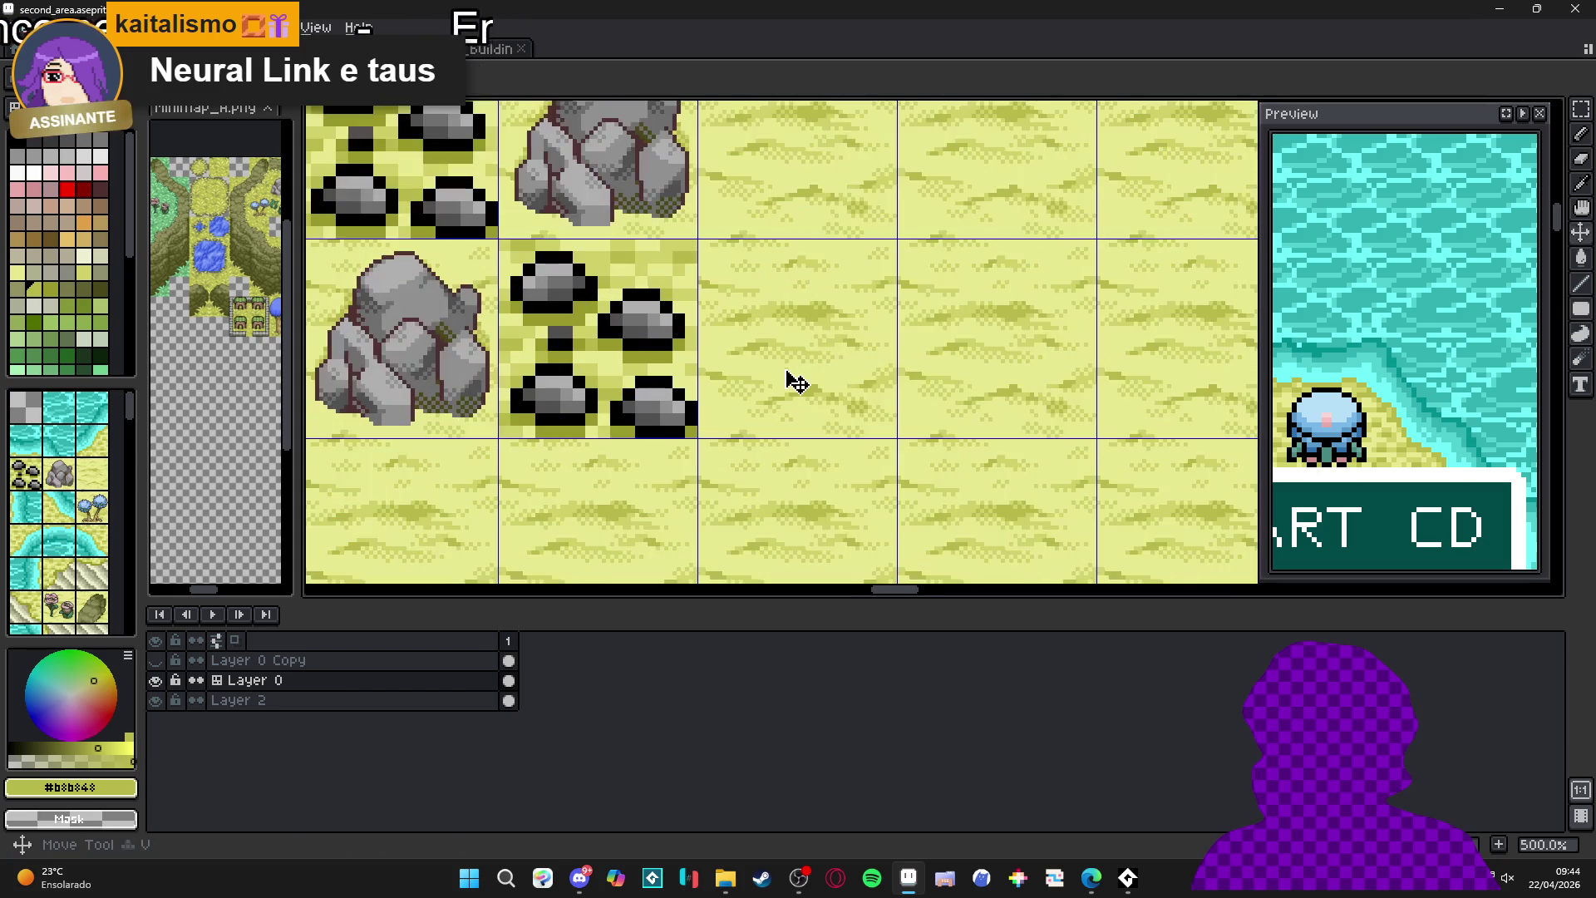
key("b")
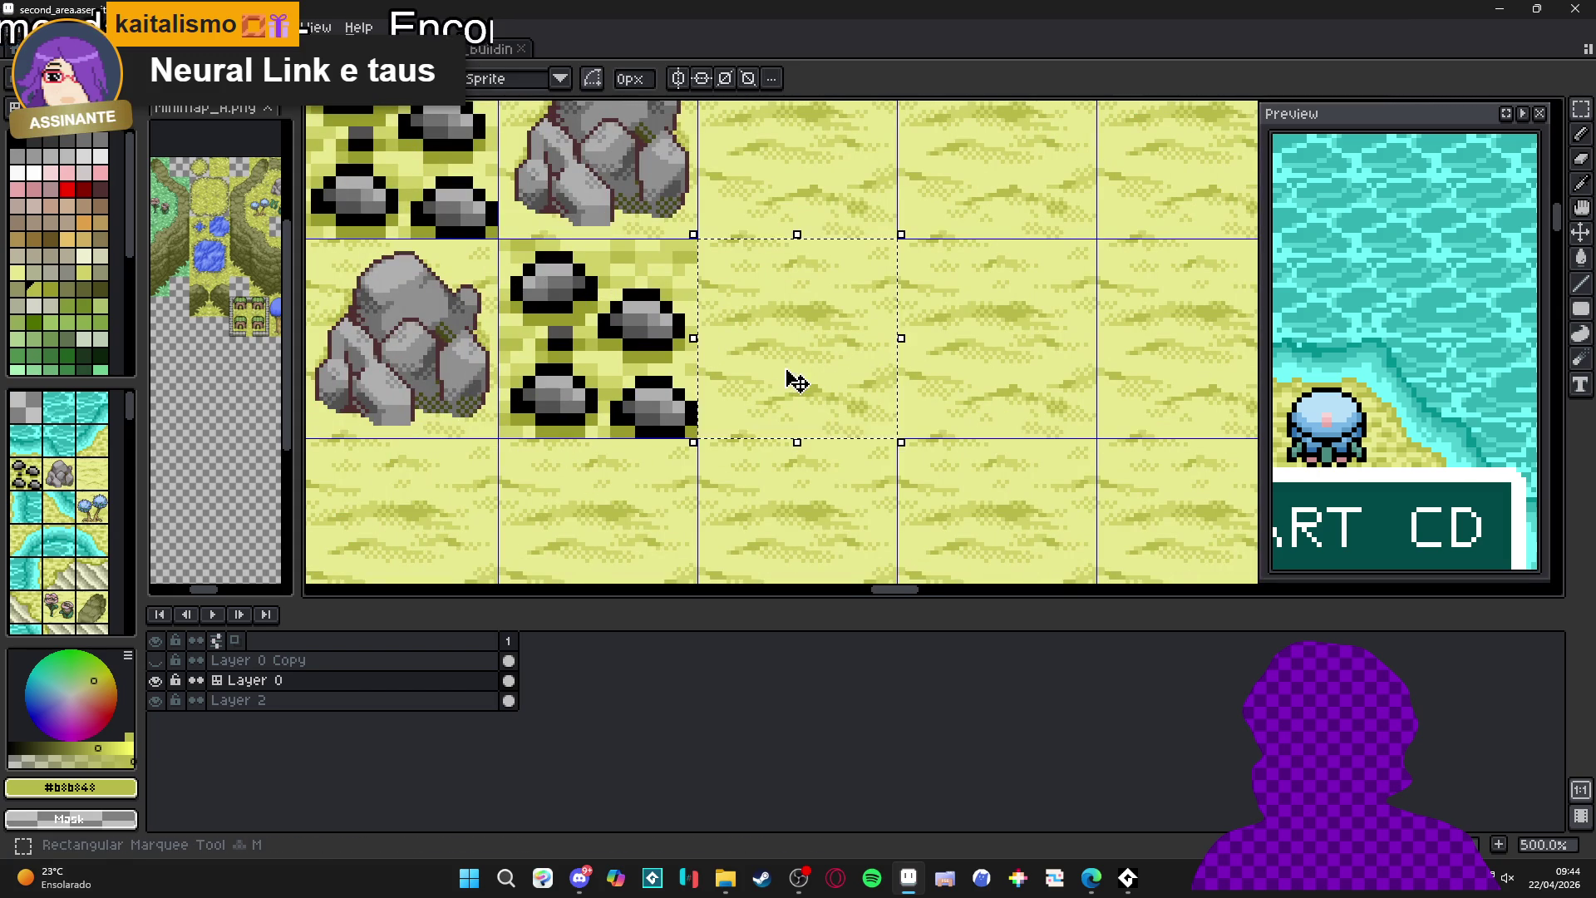
left_click(463, 49)
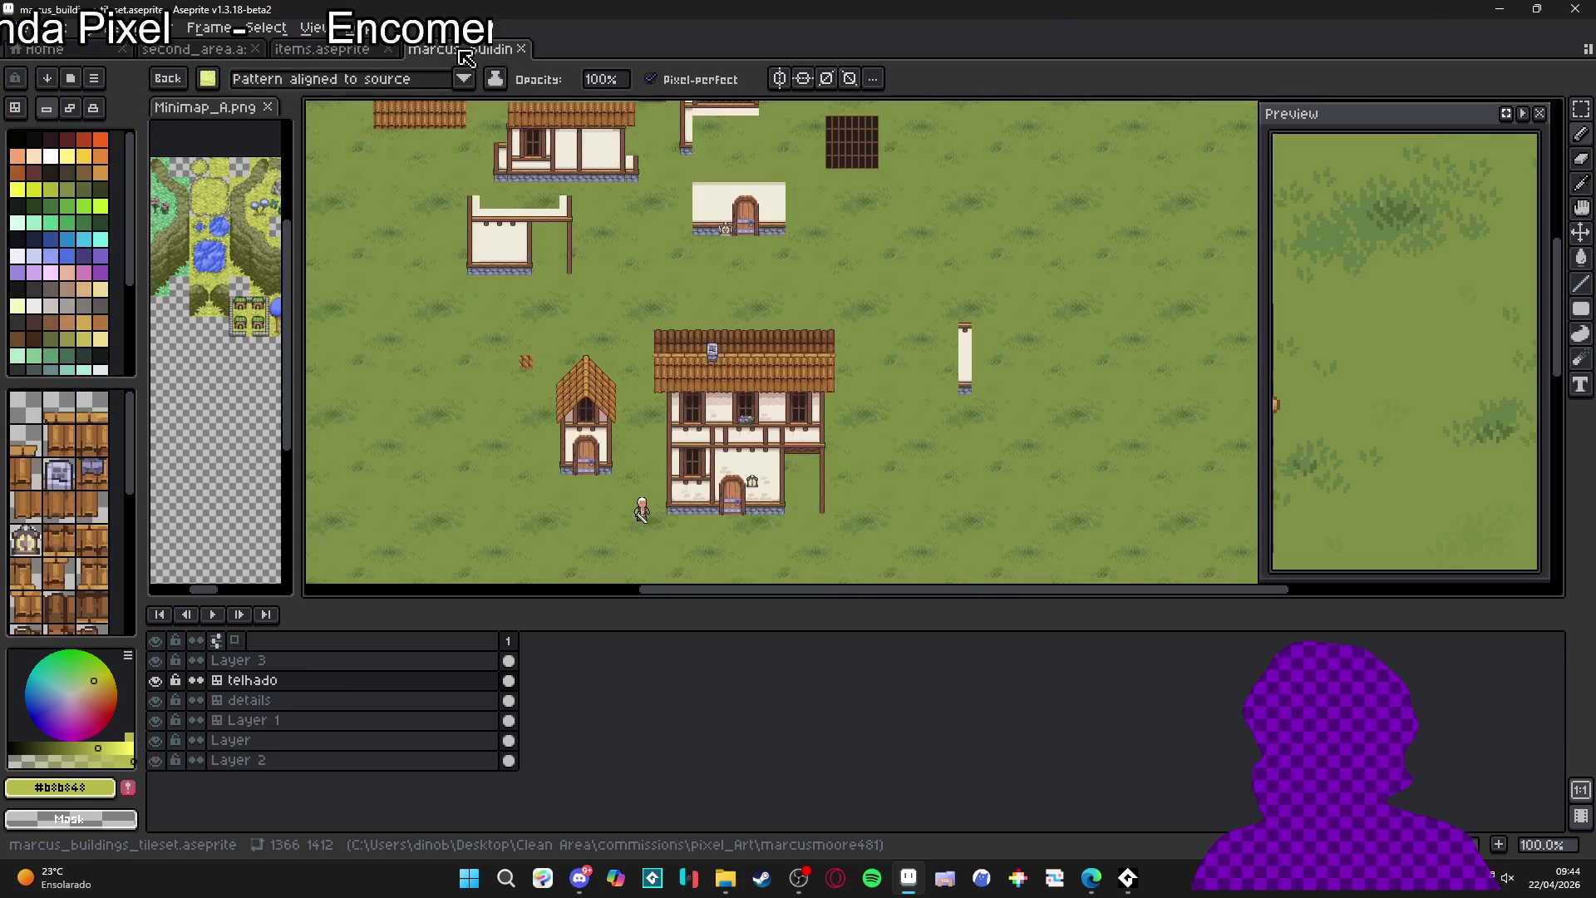
left_click(355, 50)
- Cut the rocks out, paste the pale yellow sand tile, and paste the rocks back on top
key("w")
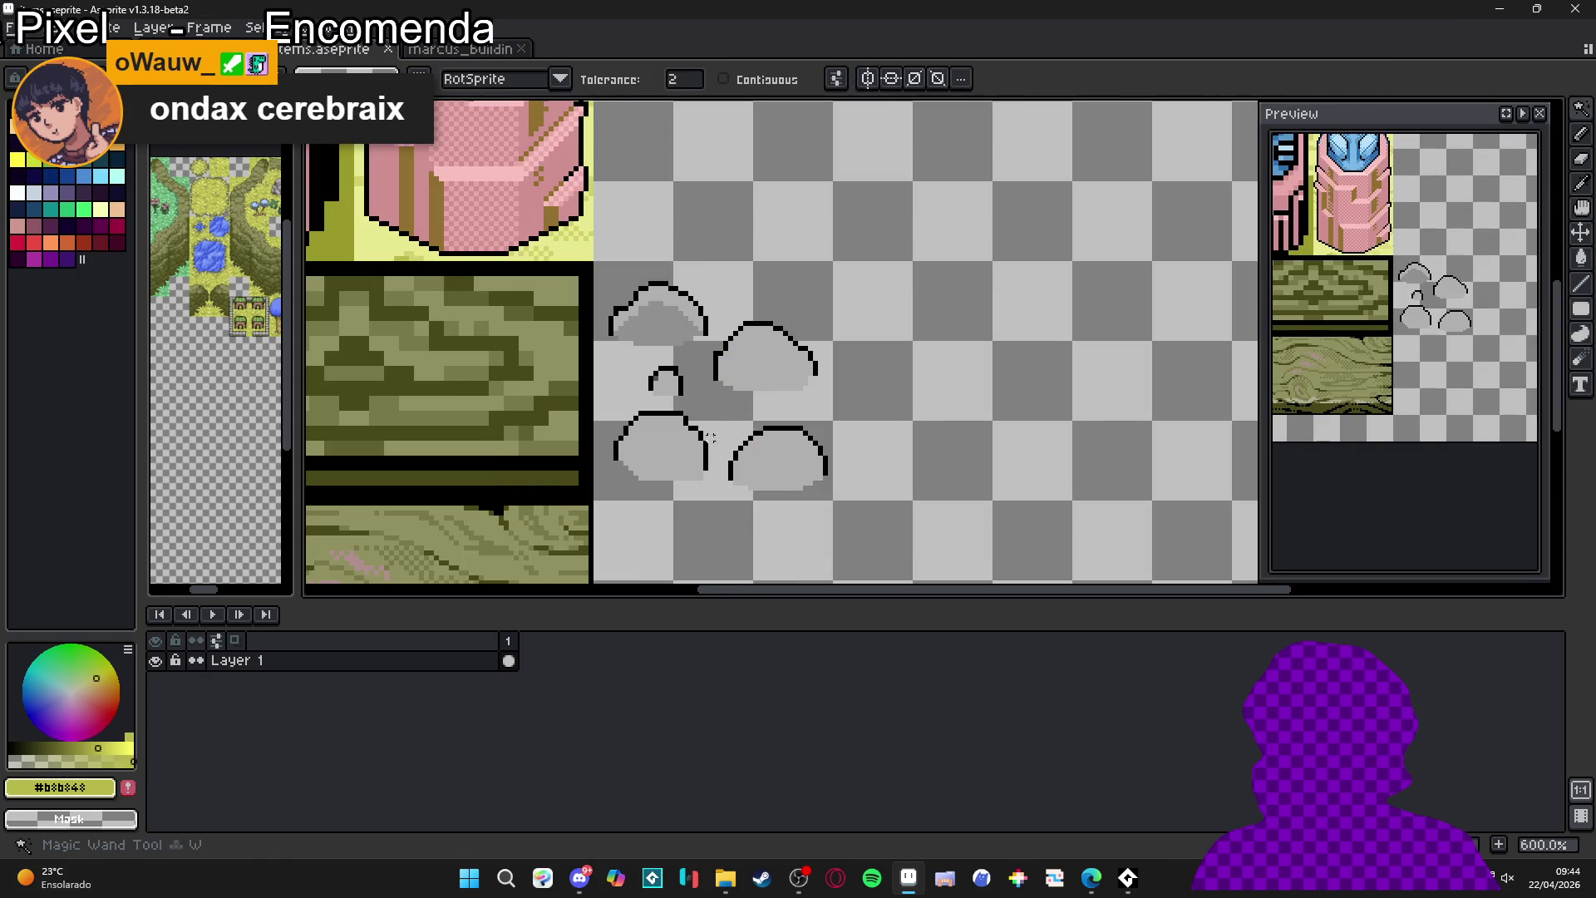
key("b")
key("ctrl+v")
scroll(714, 387, "up", 1)
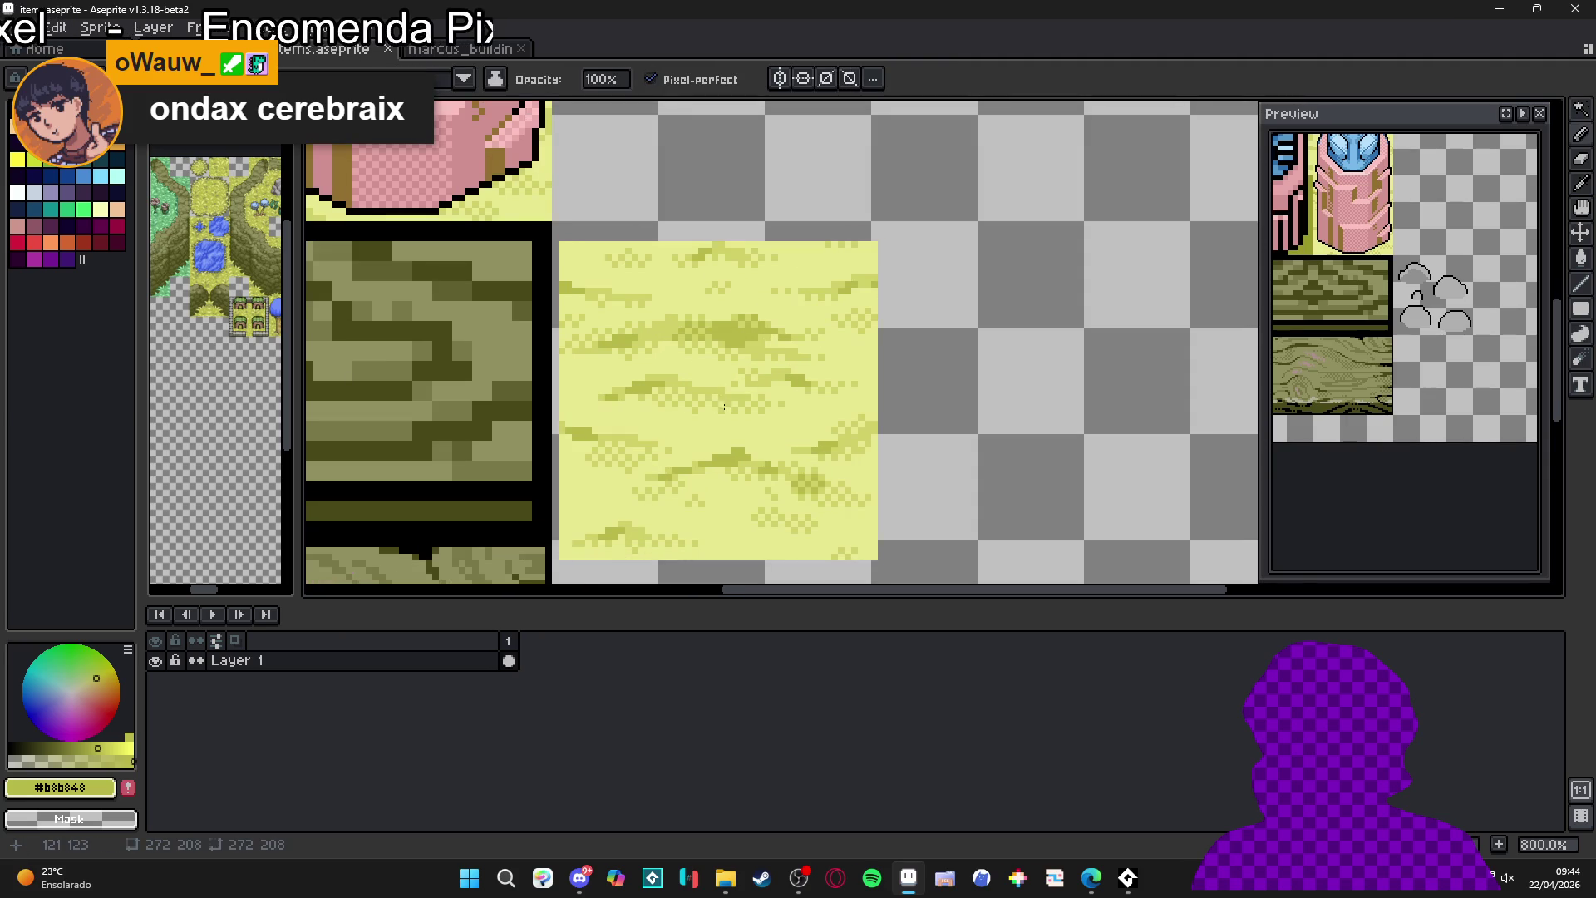
key("ctrl+v")
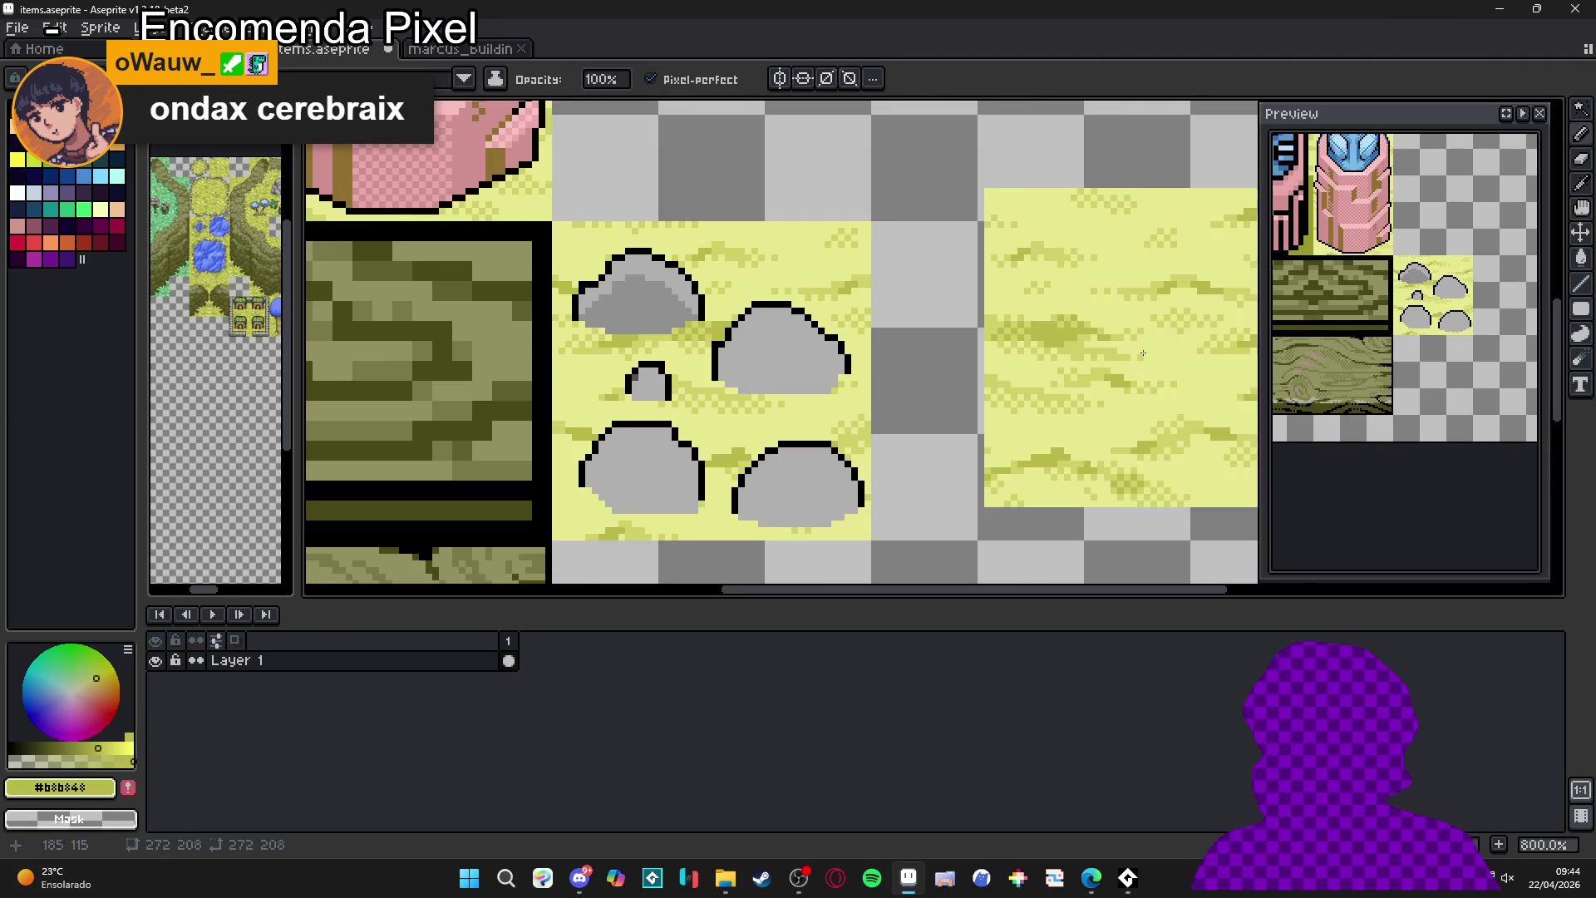
scroll(899, 384, "down", 4)
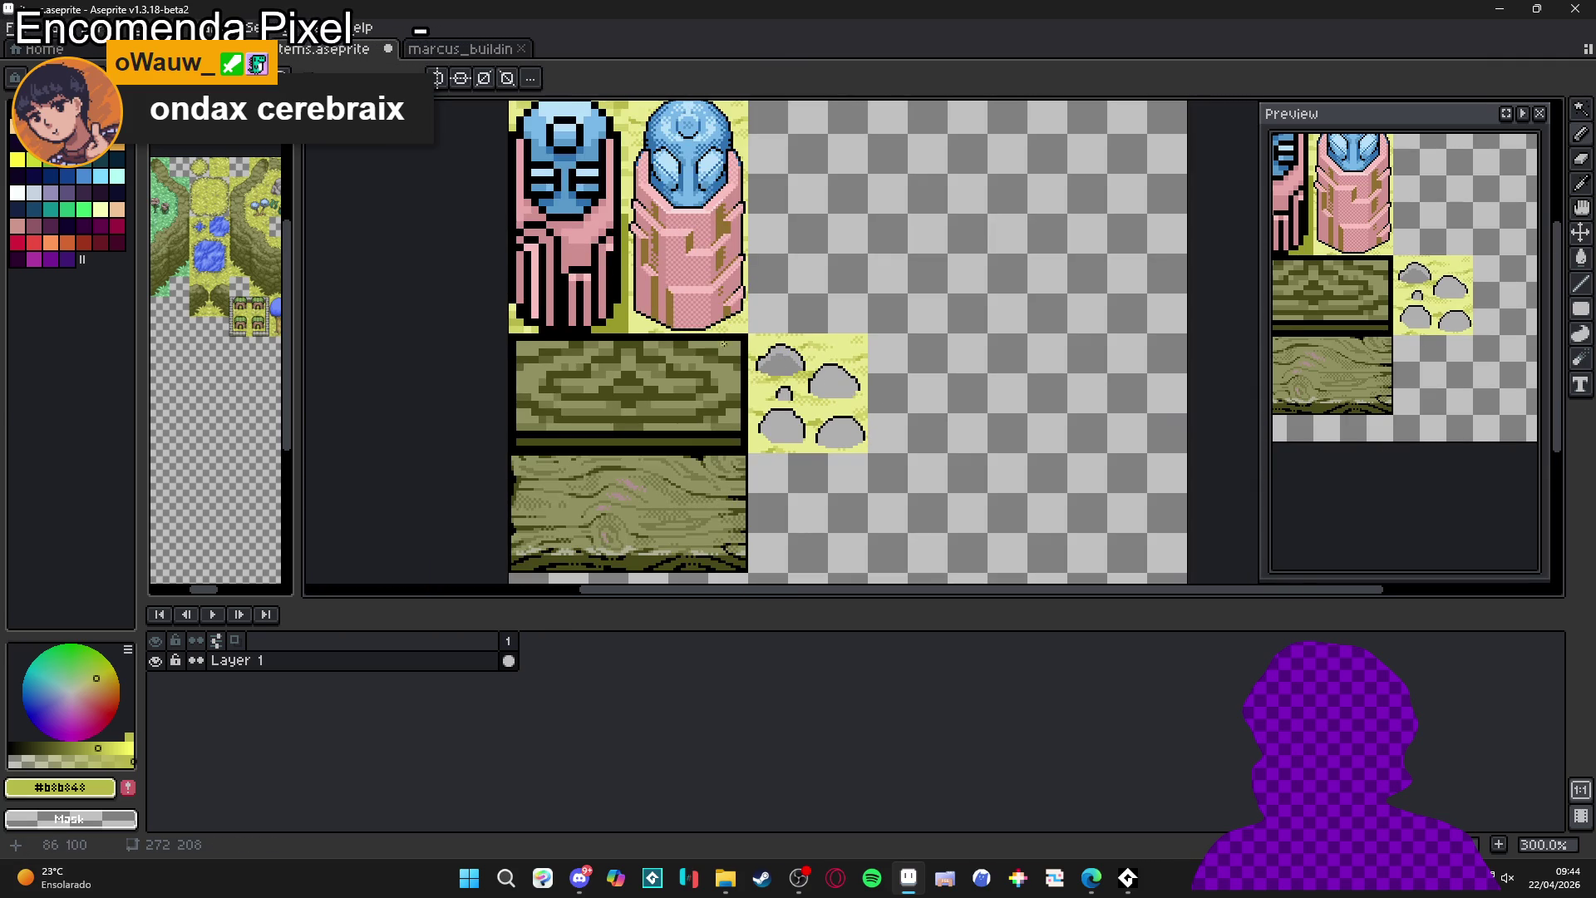
scroll(787, 354, "up", 6)
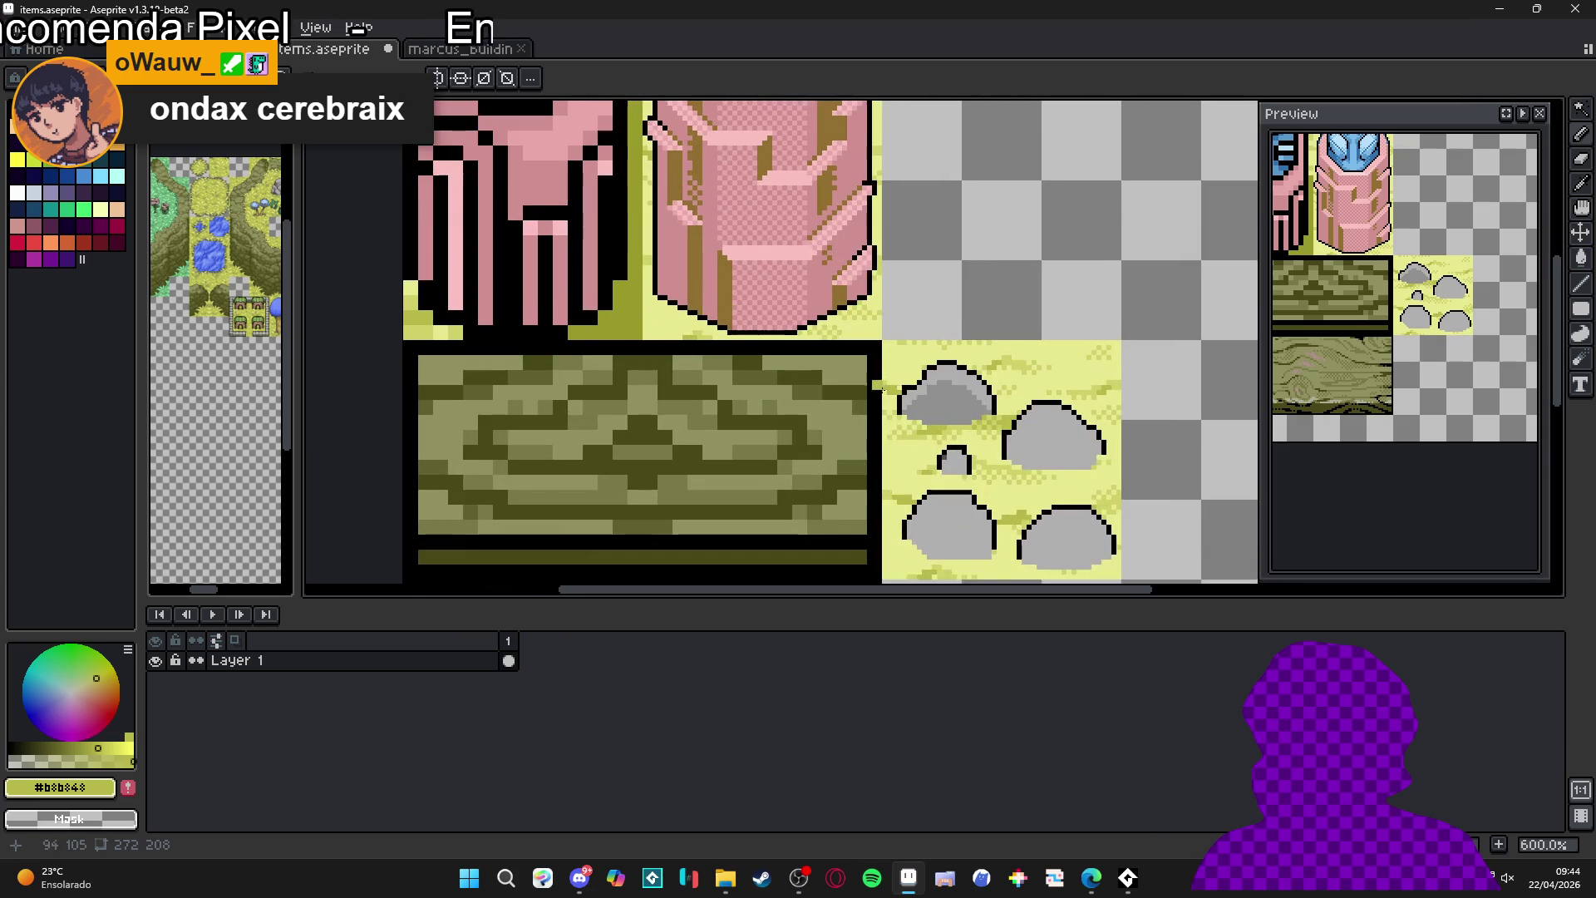
scroll(787, 354, "up", 1)
- Shade the small rock and the upper-right rock's left side with darker grey #909090
left_click(704, 367, "alt")
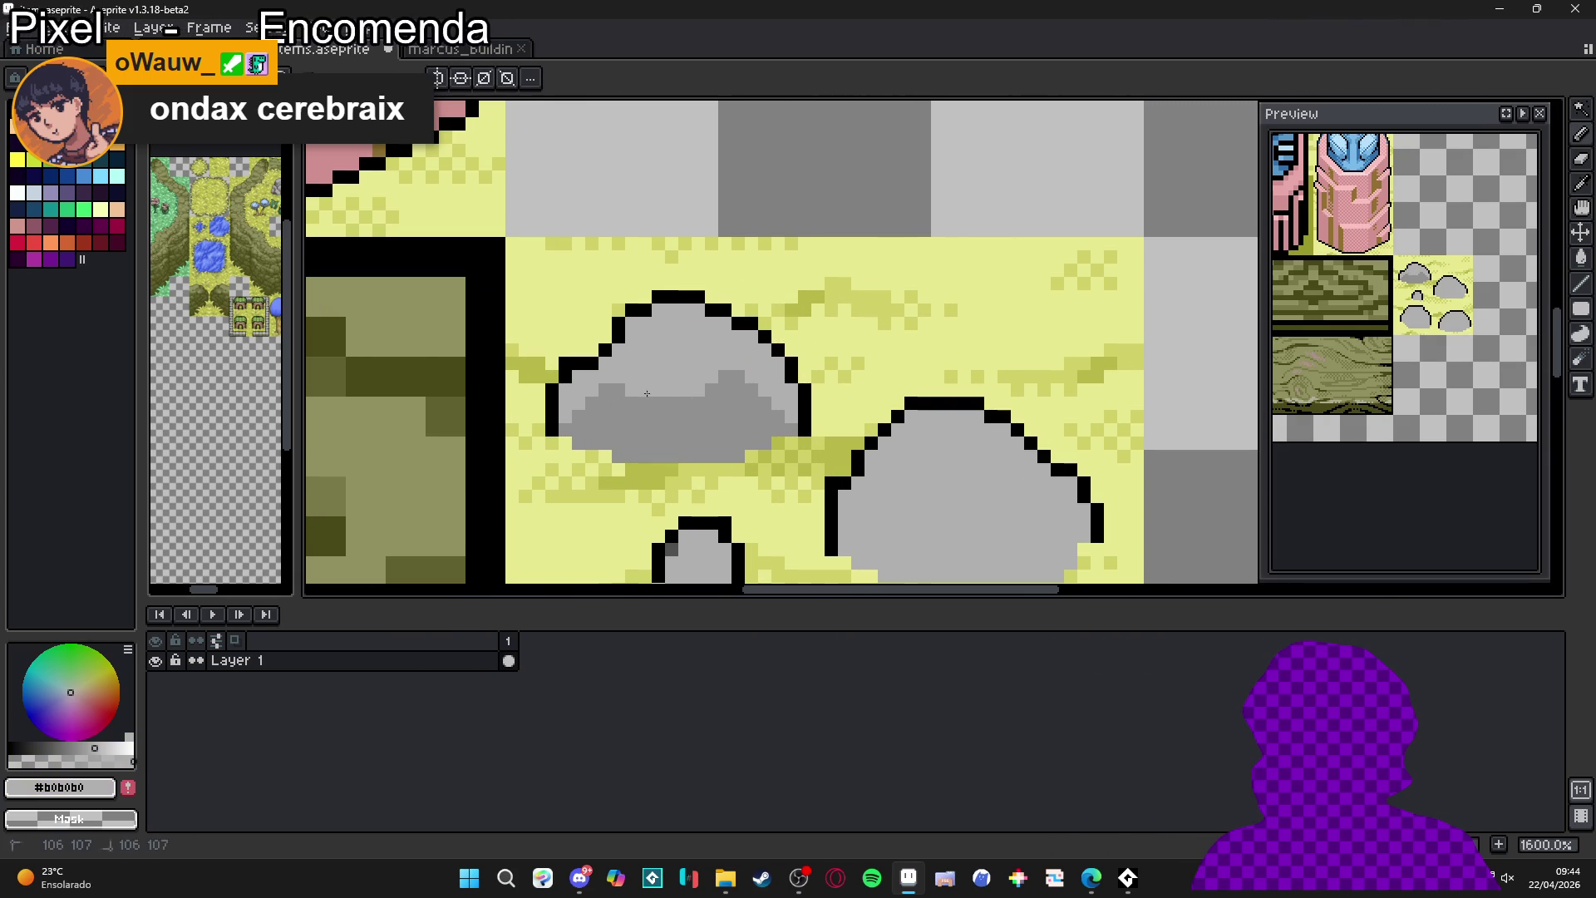
scroll(674, 393, "down", 3)
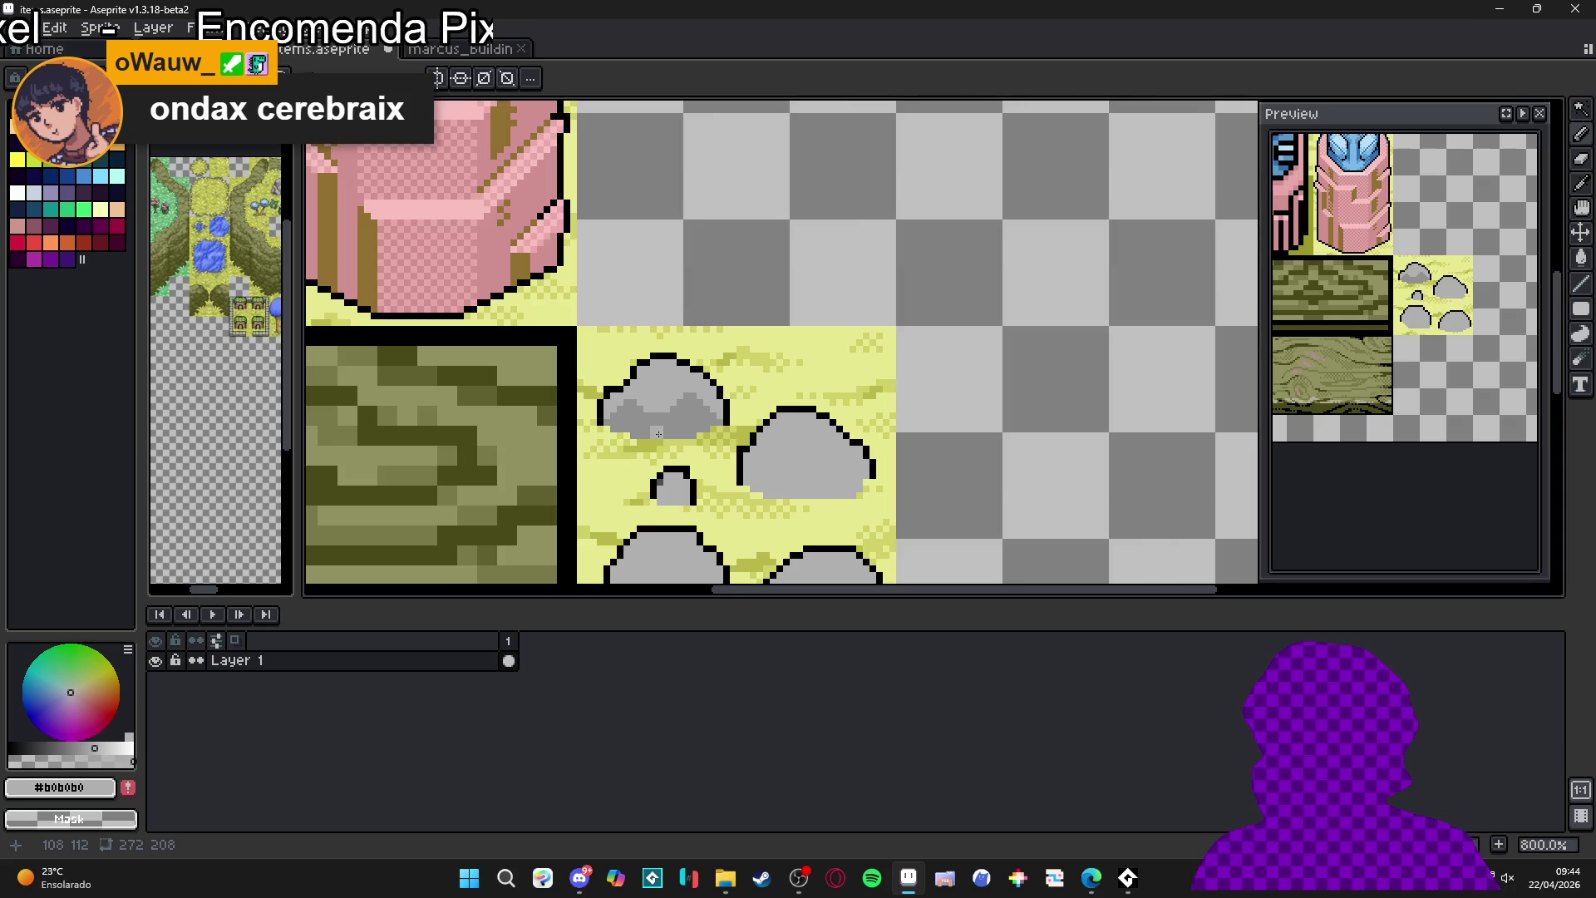
scroll(707, 407, "up", 1)
scroll(735, 418, "down", 2)
scroll(736, 418, "up", 3)
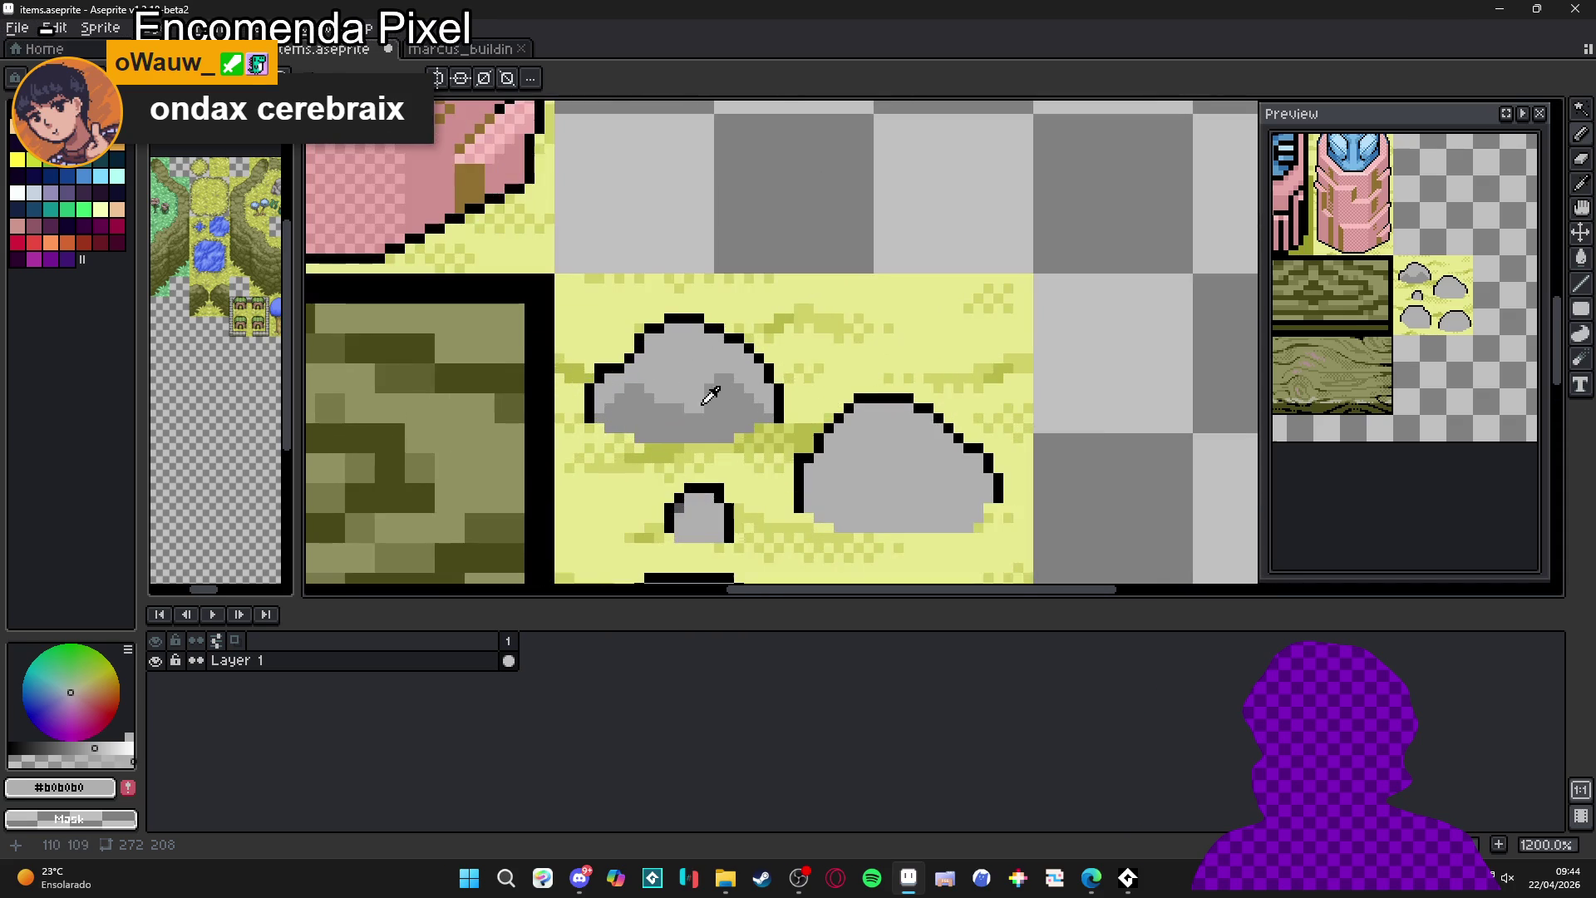
left_click(681, 416, "alt")
left_click_drag(680, 416, 683, 326)
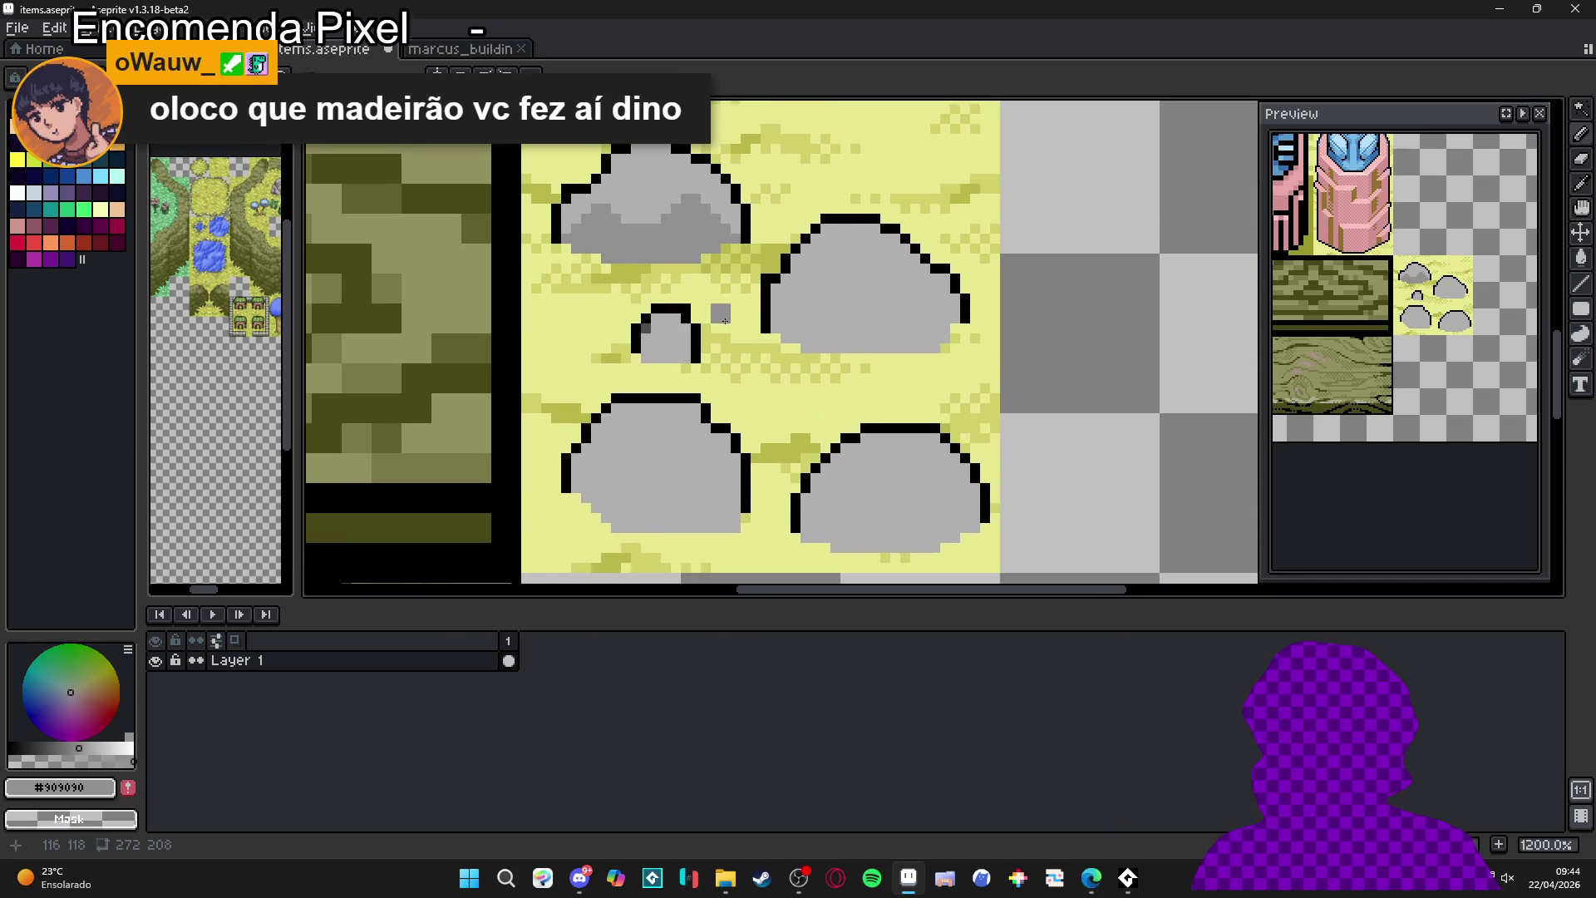
scroll(720, 313, "down", 7)
scroll(778, 369, "up", 8)
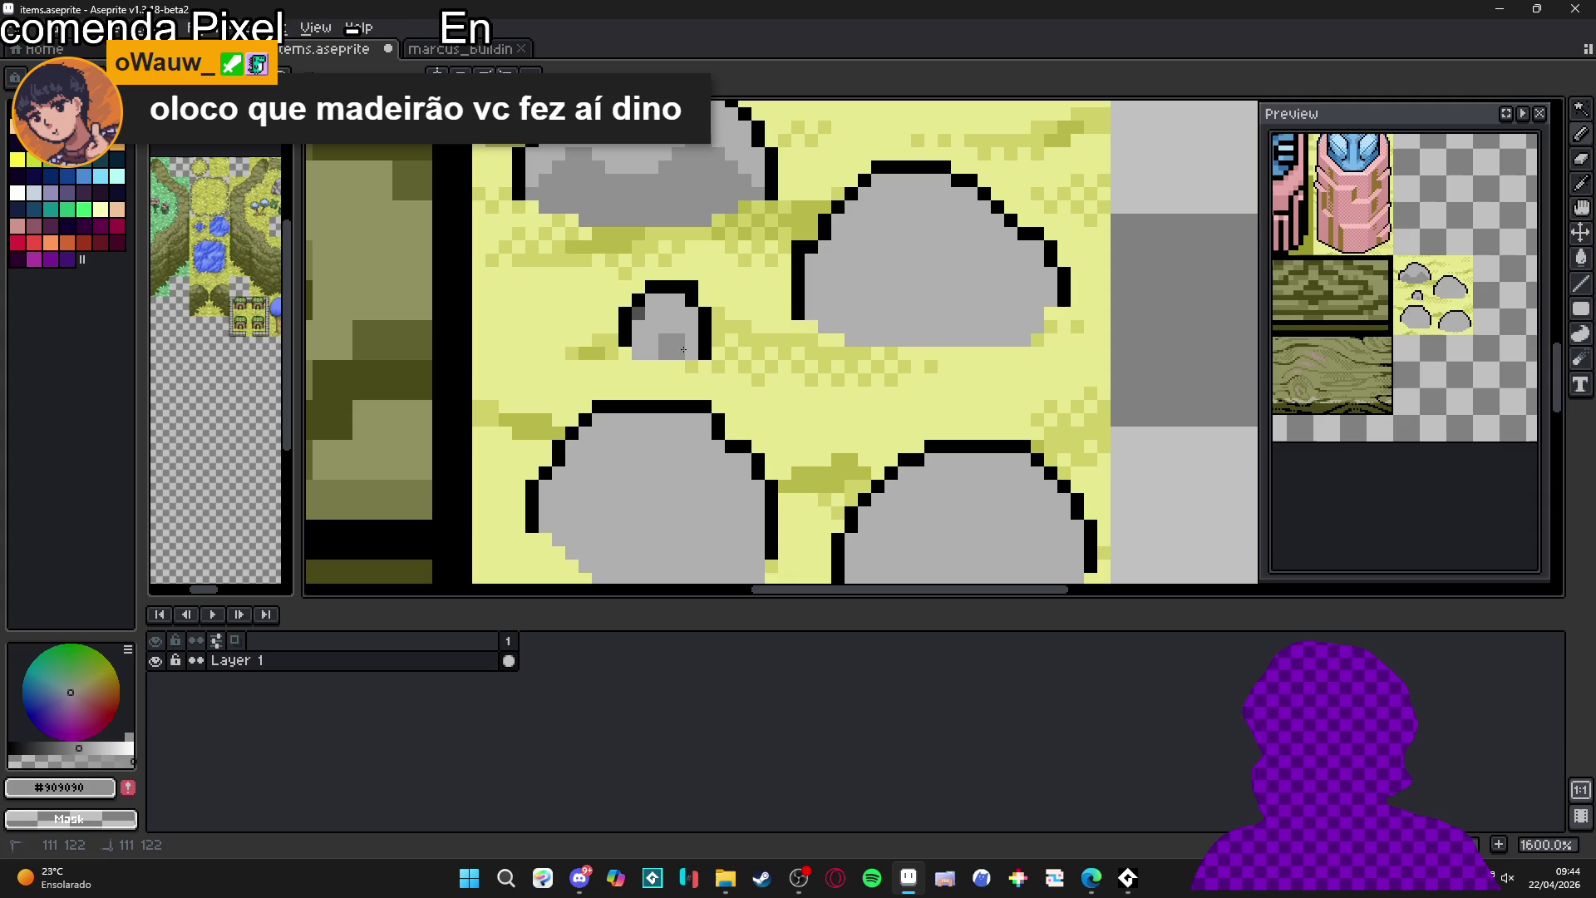
key("ctrl+z")
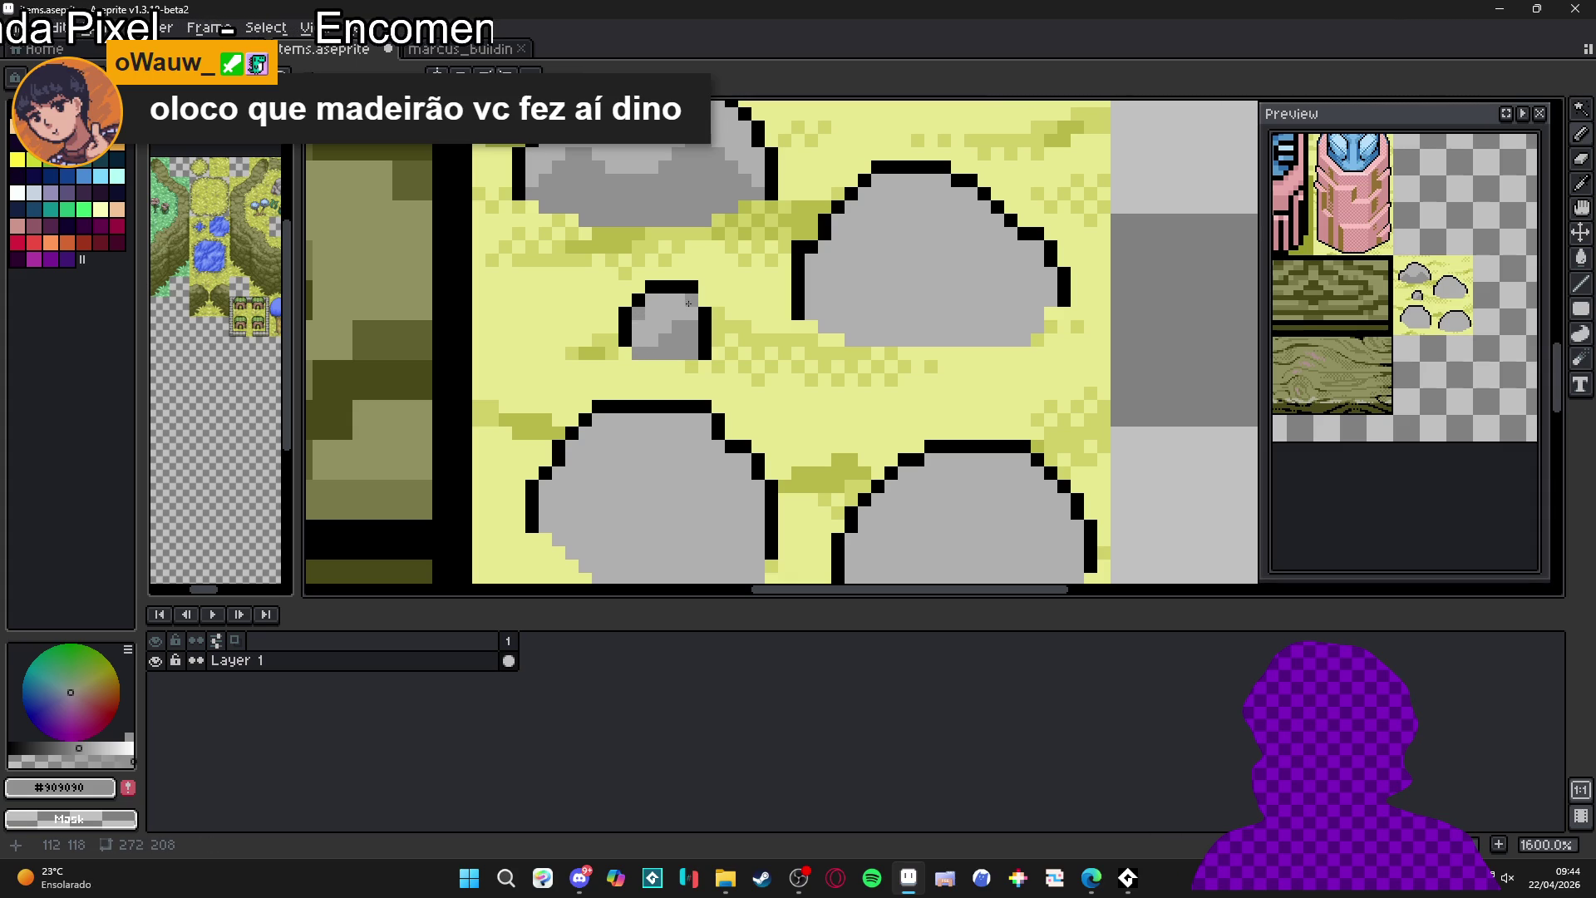
left_click_drag(832, 290, 909, 340)
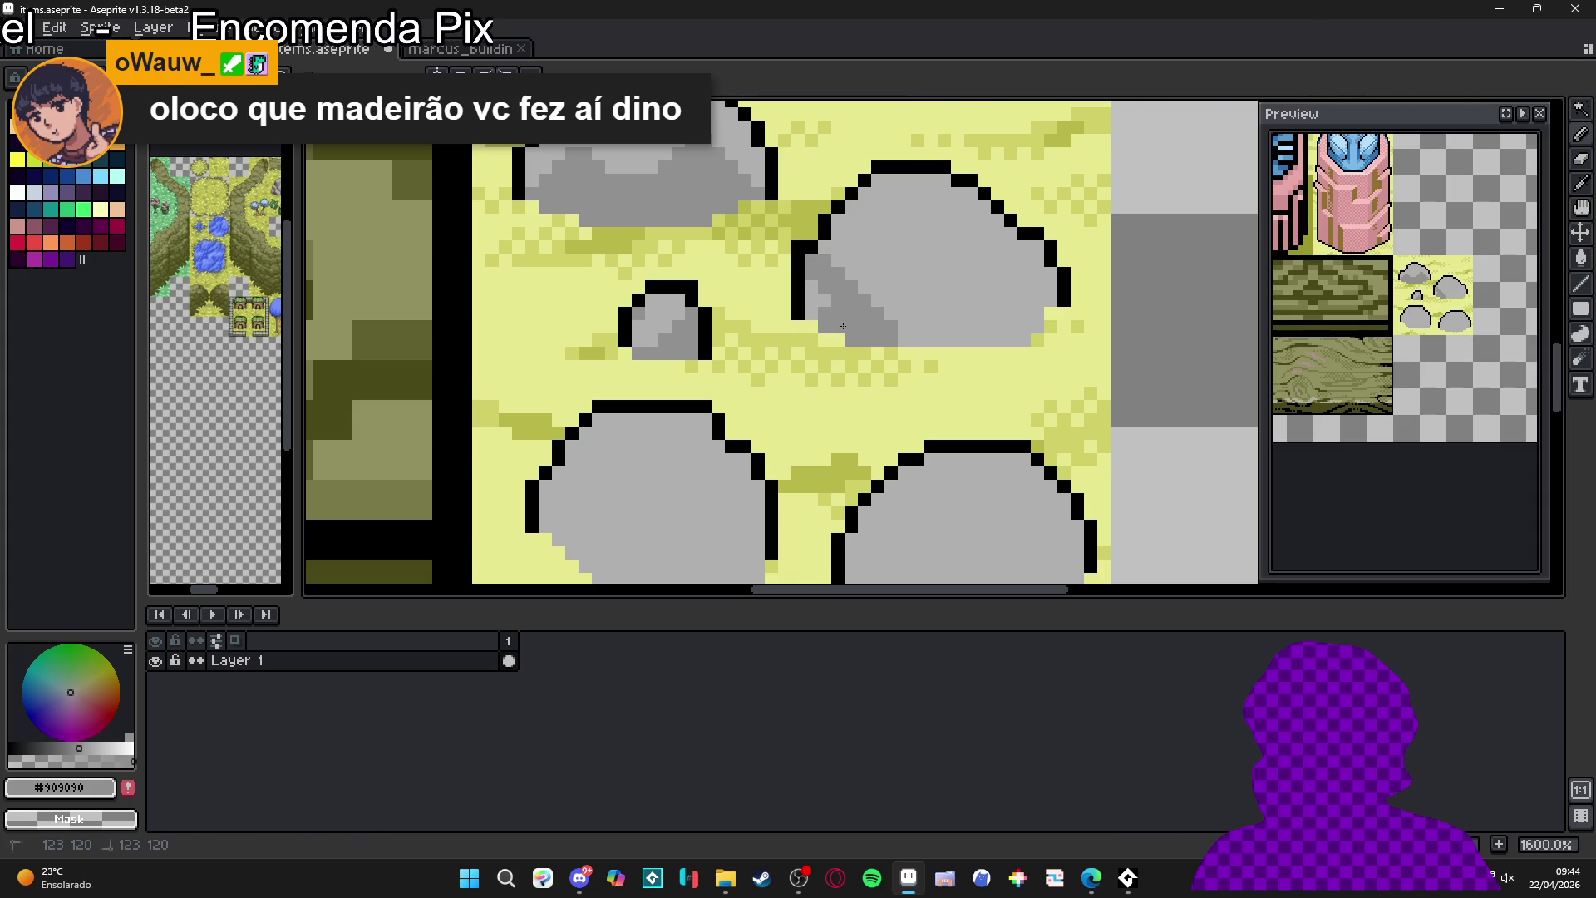
scroll(847, 331, "right", 2)
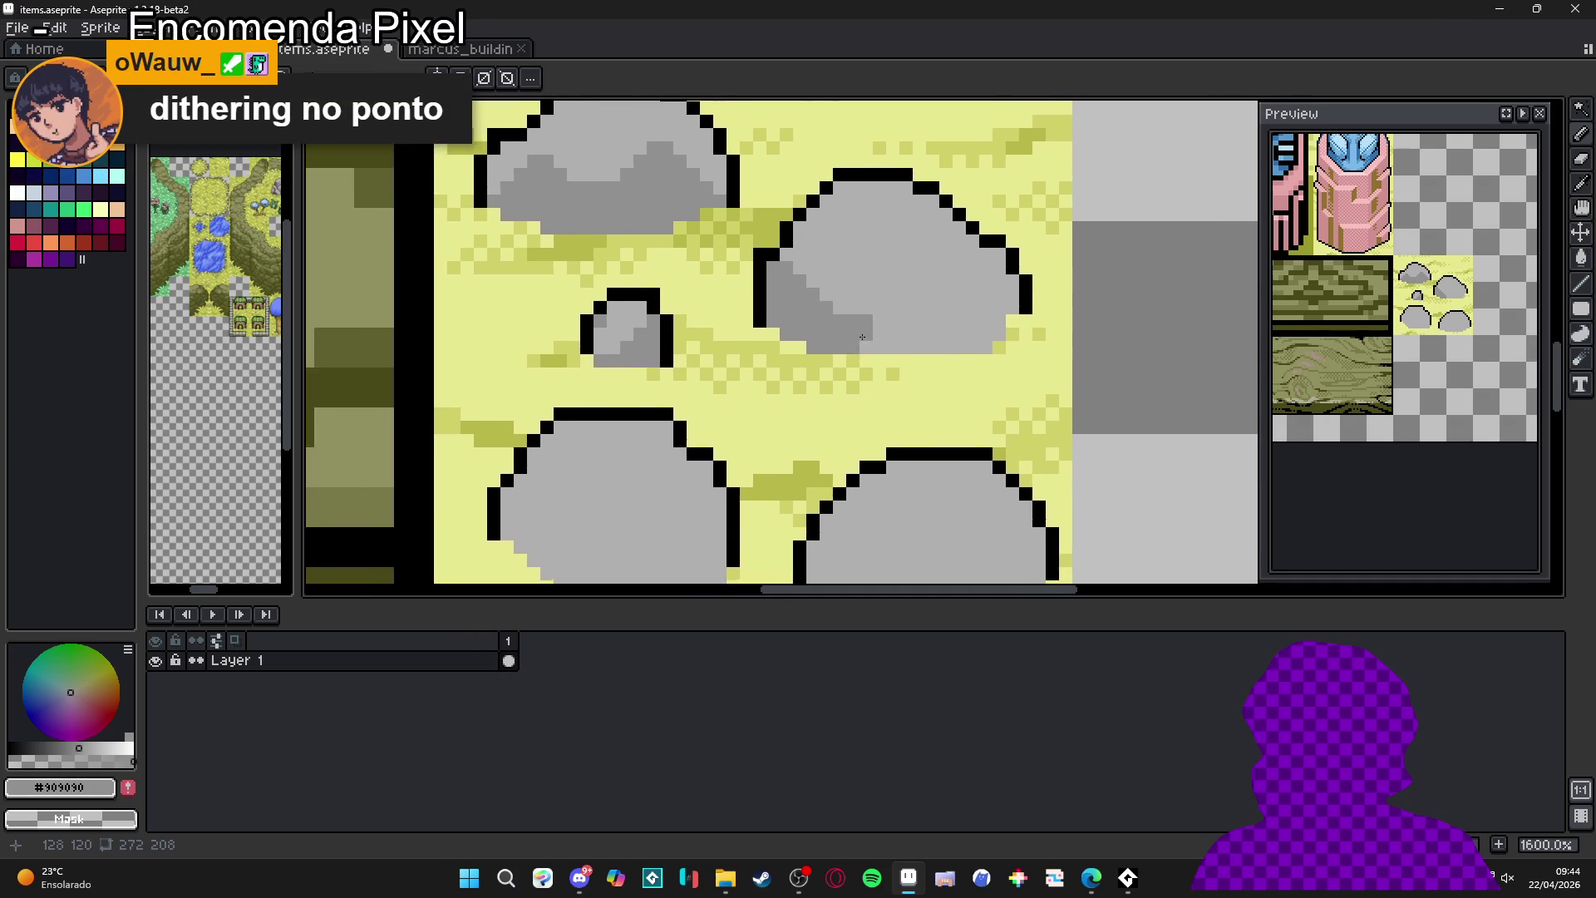
scroll(858, 337, "down", 7)
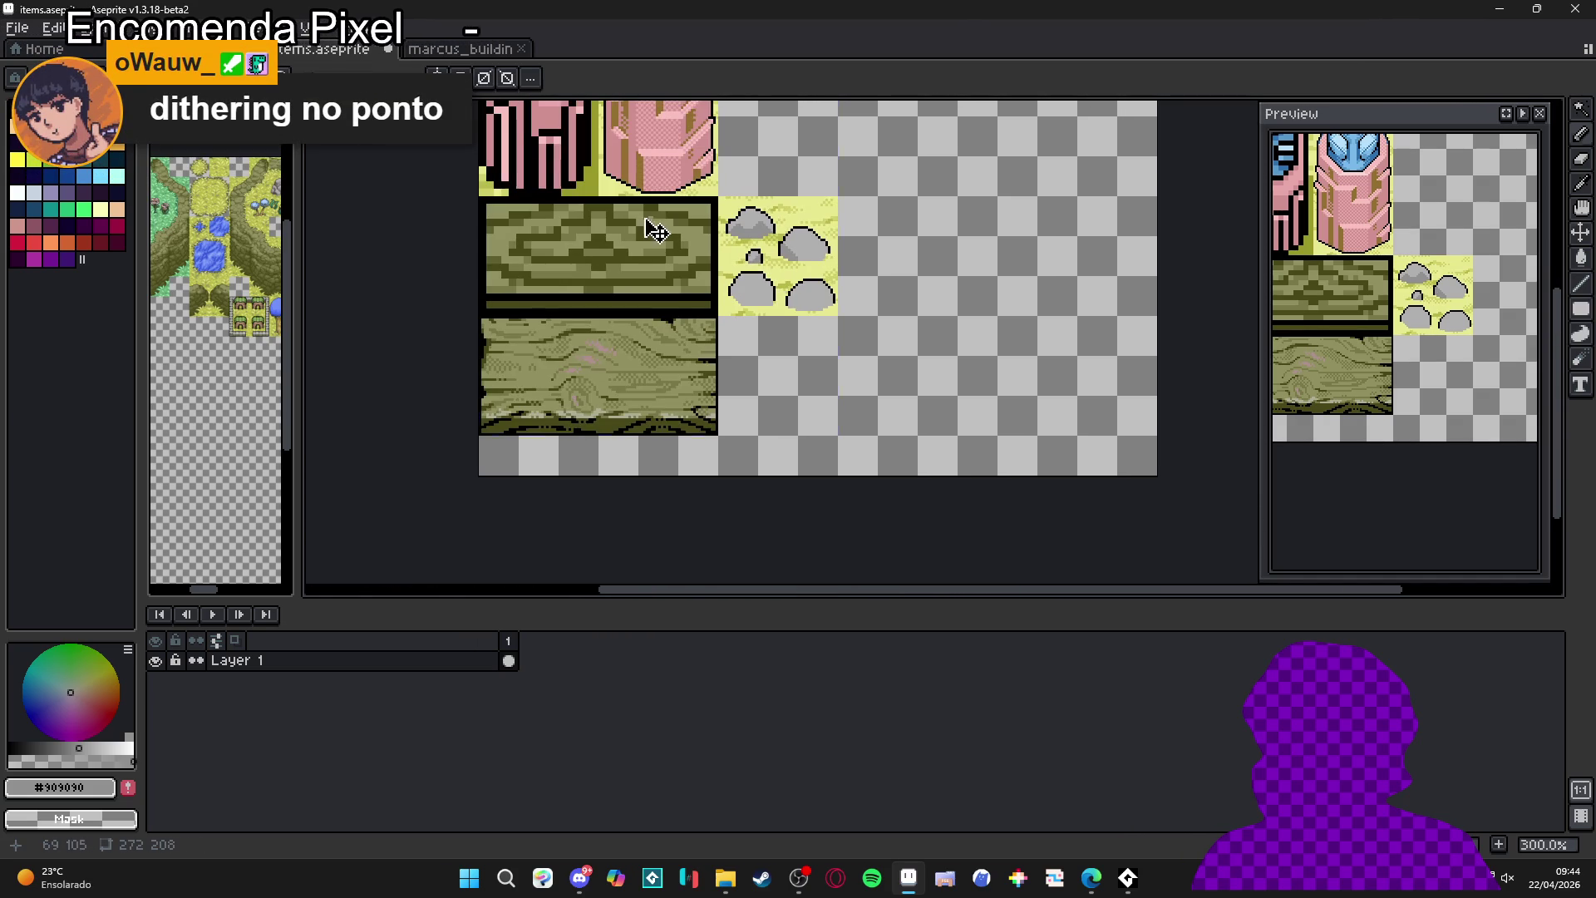
- Switch to the second_area beach map and hide its tile grid
key("ctrl+shift+Tab")
scroll(598, 260, "down", 4)
key("ctrl+apostrophe")
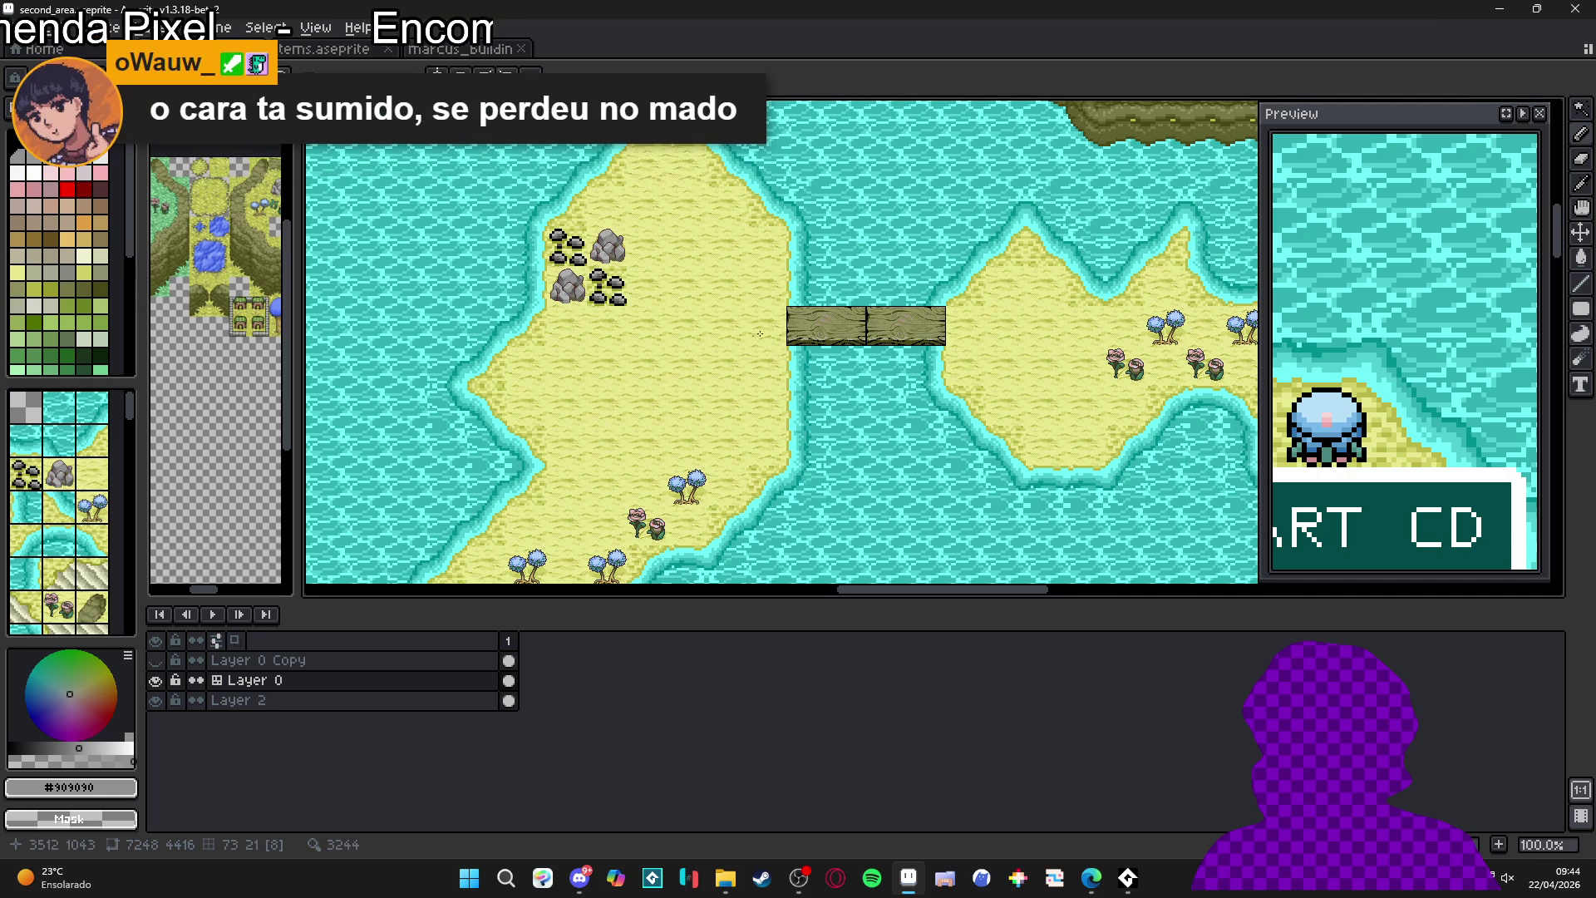
- Pan the beach map over the buildings and green hills, then cycle back to items.aseprite
mouse_move(813, 359)
left_mouse_down()
mouse_move(1039, 233)
mouse_move(715, 341)
mouse_move(747, 330)
mouse_move(623, 317)
mouse_move(746, 324)
mouse_move(586, 422)
mouse_move(502, 250)
mouse_move(484, 391)
left_mouse_up()
left_click_drag(883, 148, 756, 305)
left_click_drag(686, 241, 694, 283)
key("ctrl+Tab")
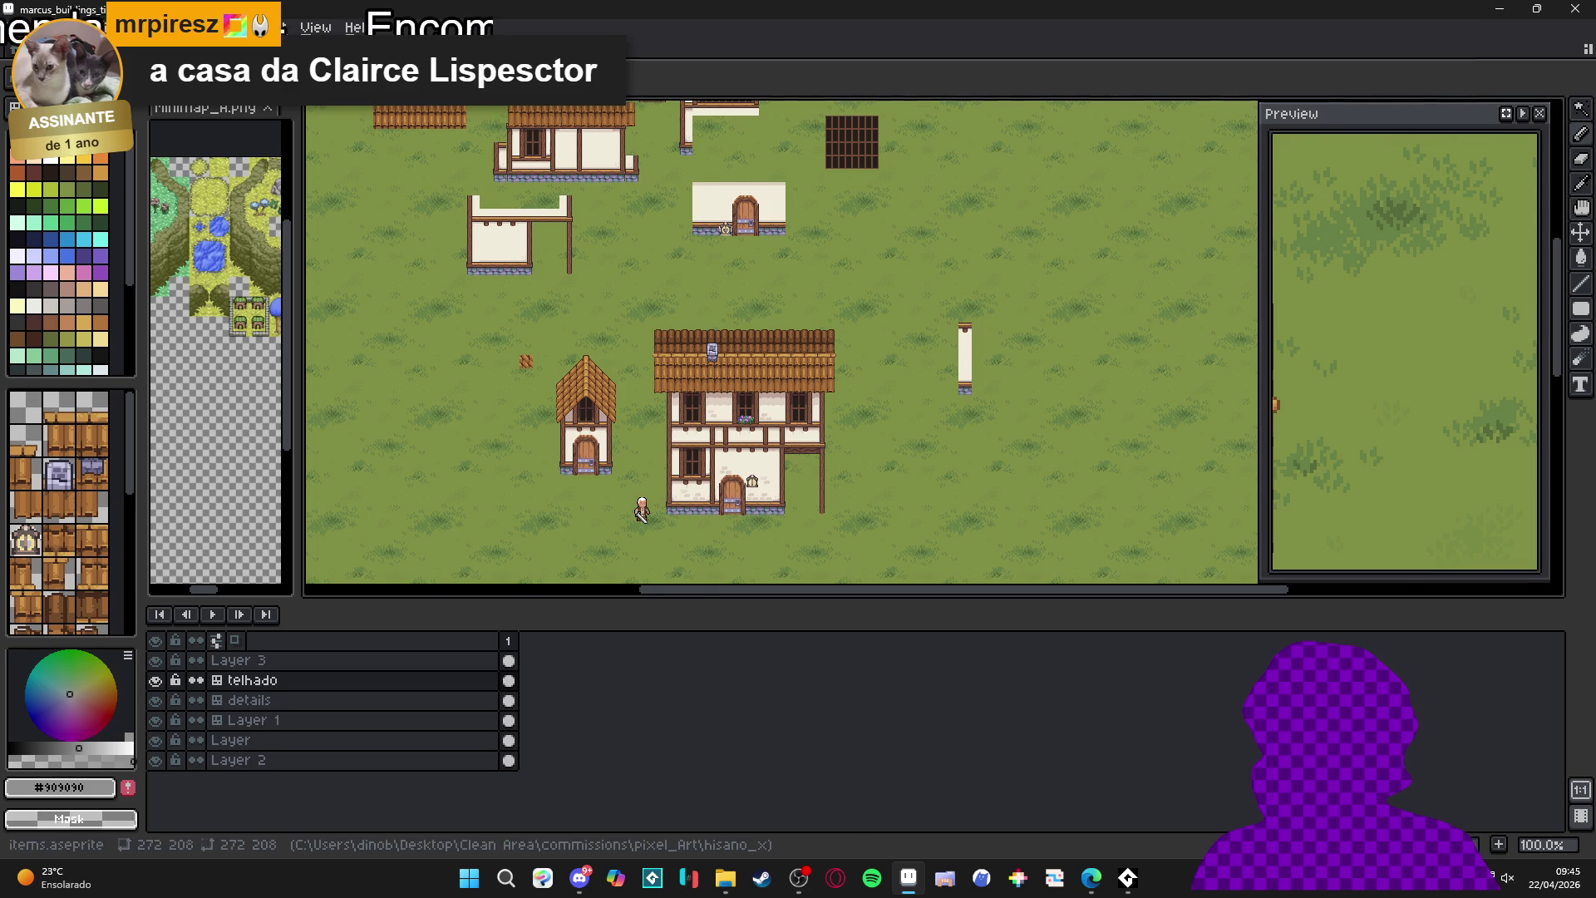
key("ctrl+Tab")
scroll(722, 296, "up", 7)
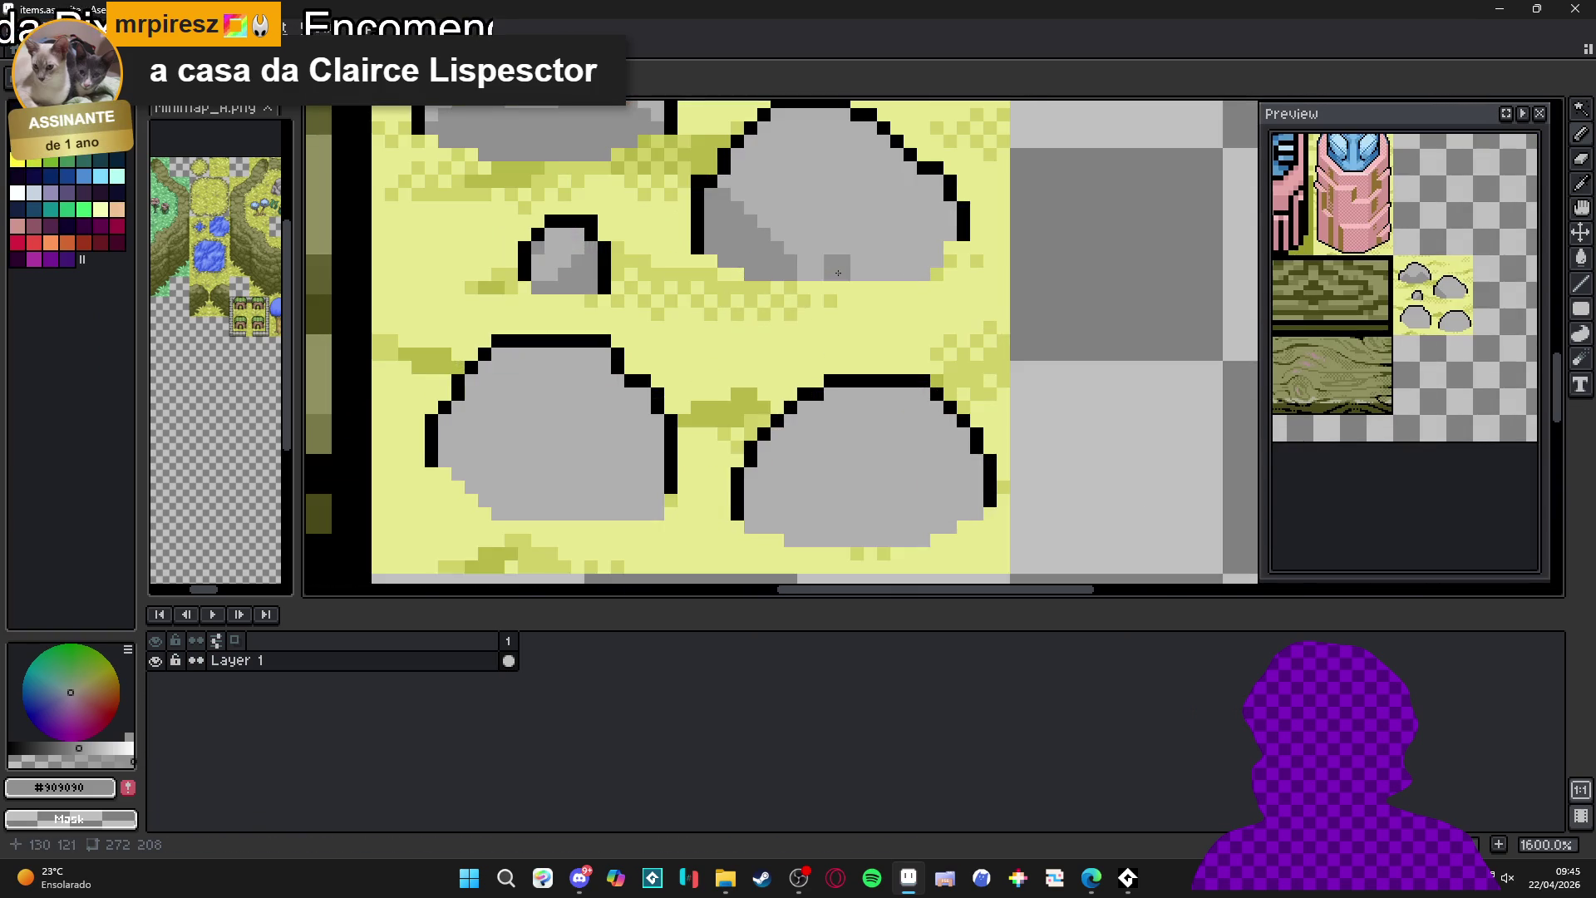
- Add #909090 darker-grey shading pixels near the upper-right rock's top and save items.aseprite
mouse_move(834, 318)
left_mouse_down()
mouse_move(759, 365)
mouse_move(840, 342)
mouse_move(793, 354)
left_mouse_up()
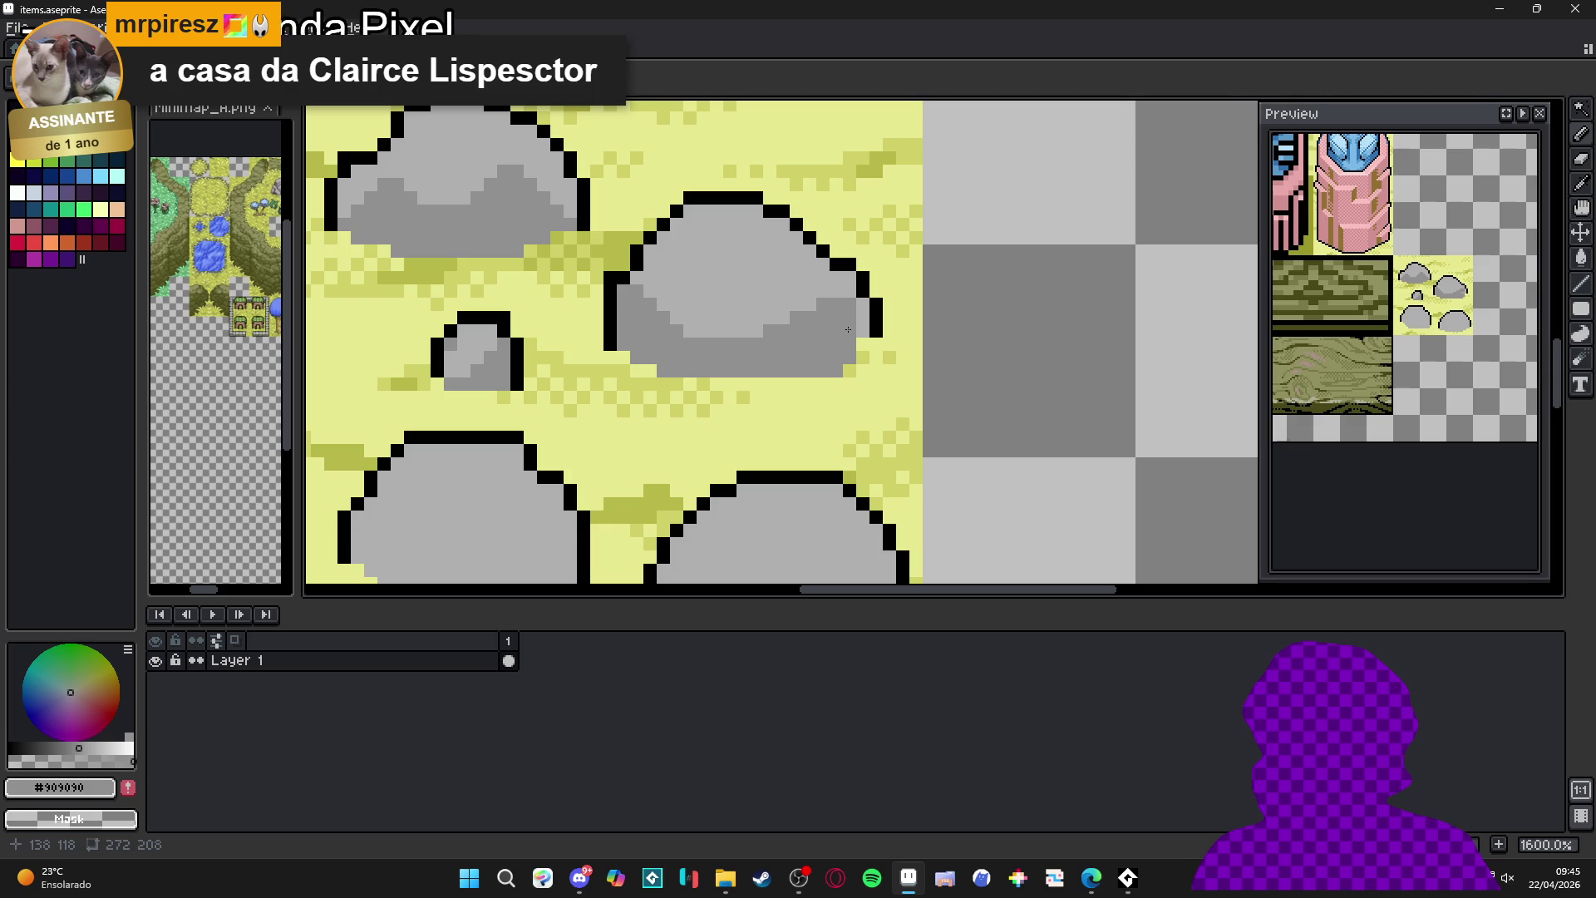
left_click_drag(756, 279, 782, 265)
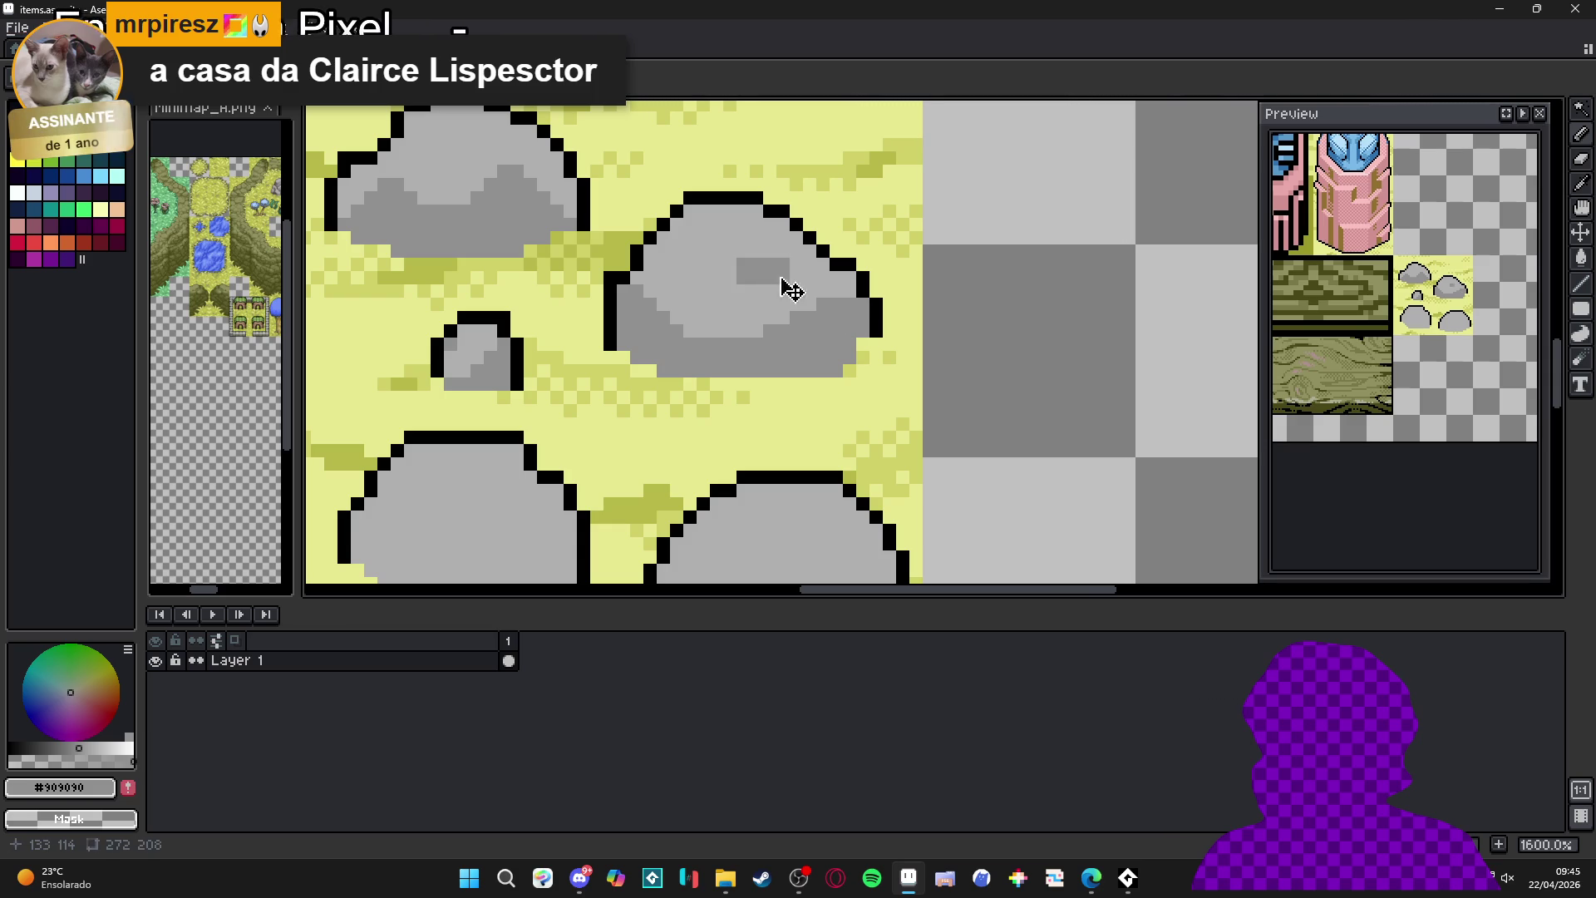
left_click(749, 266, "alt")
left_click(731, 280, "alt")
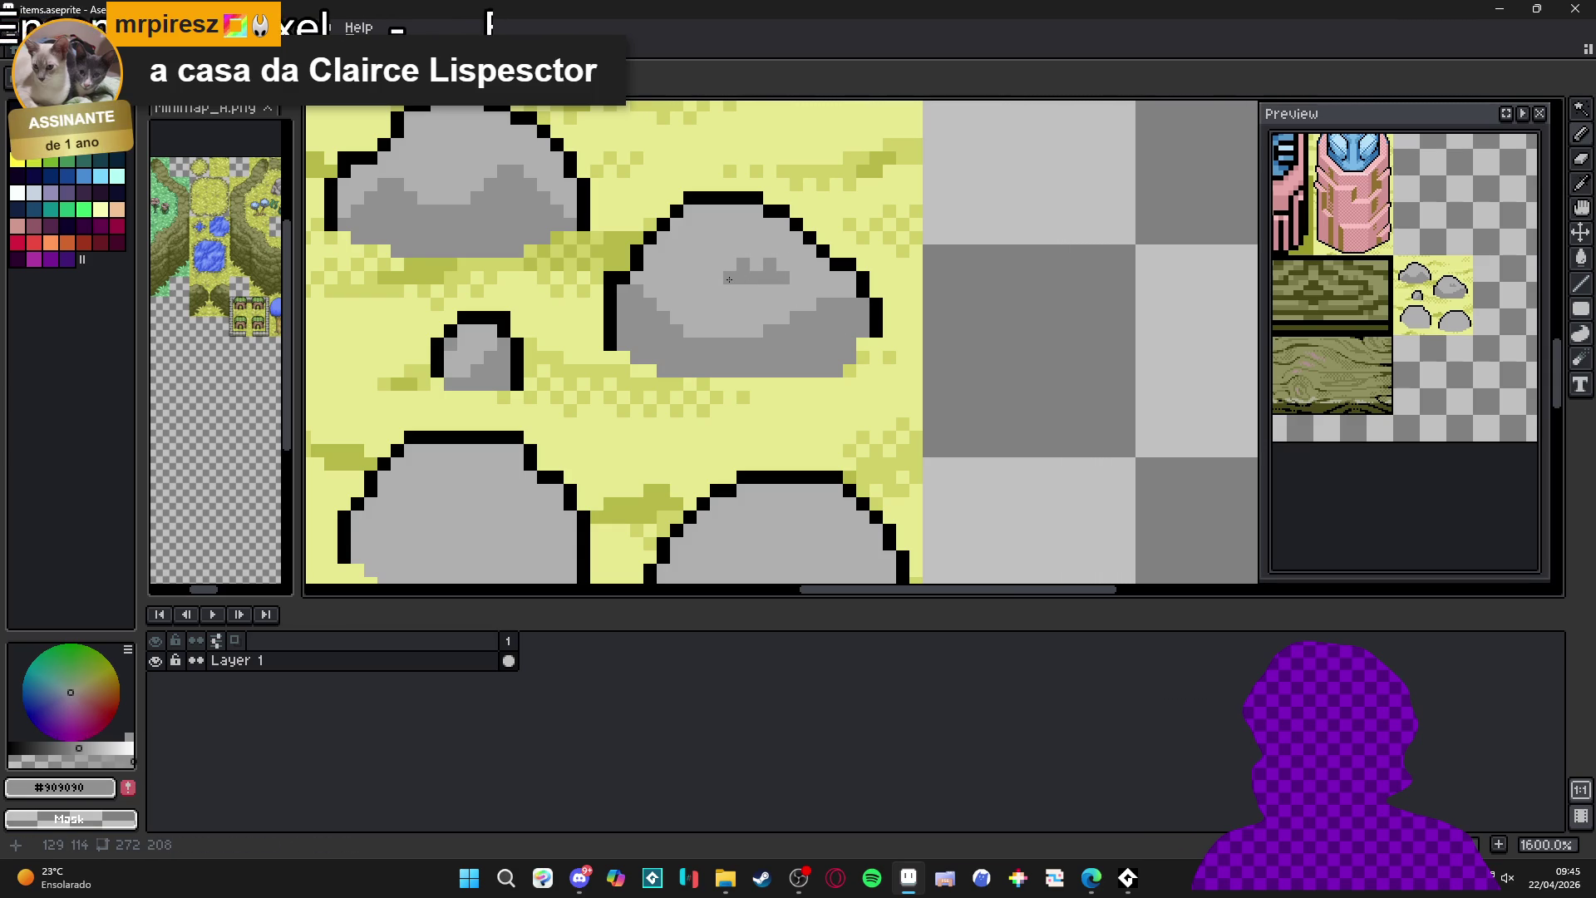
left_click(813, 265)
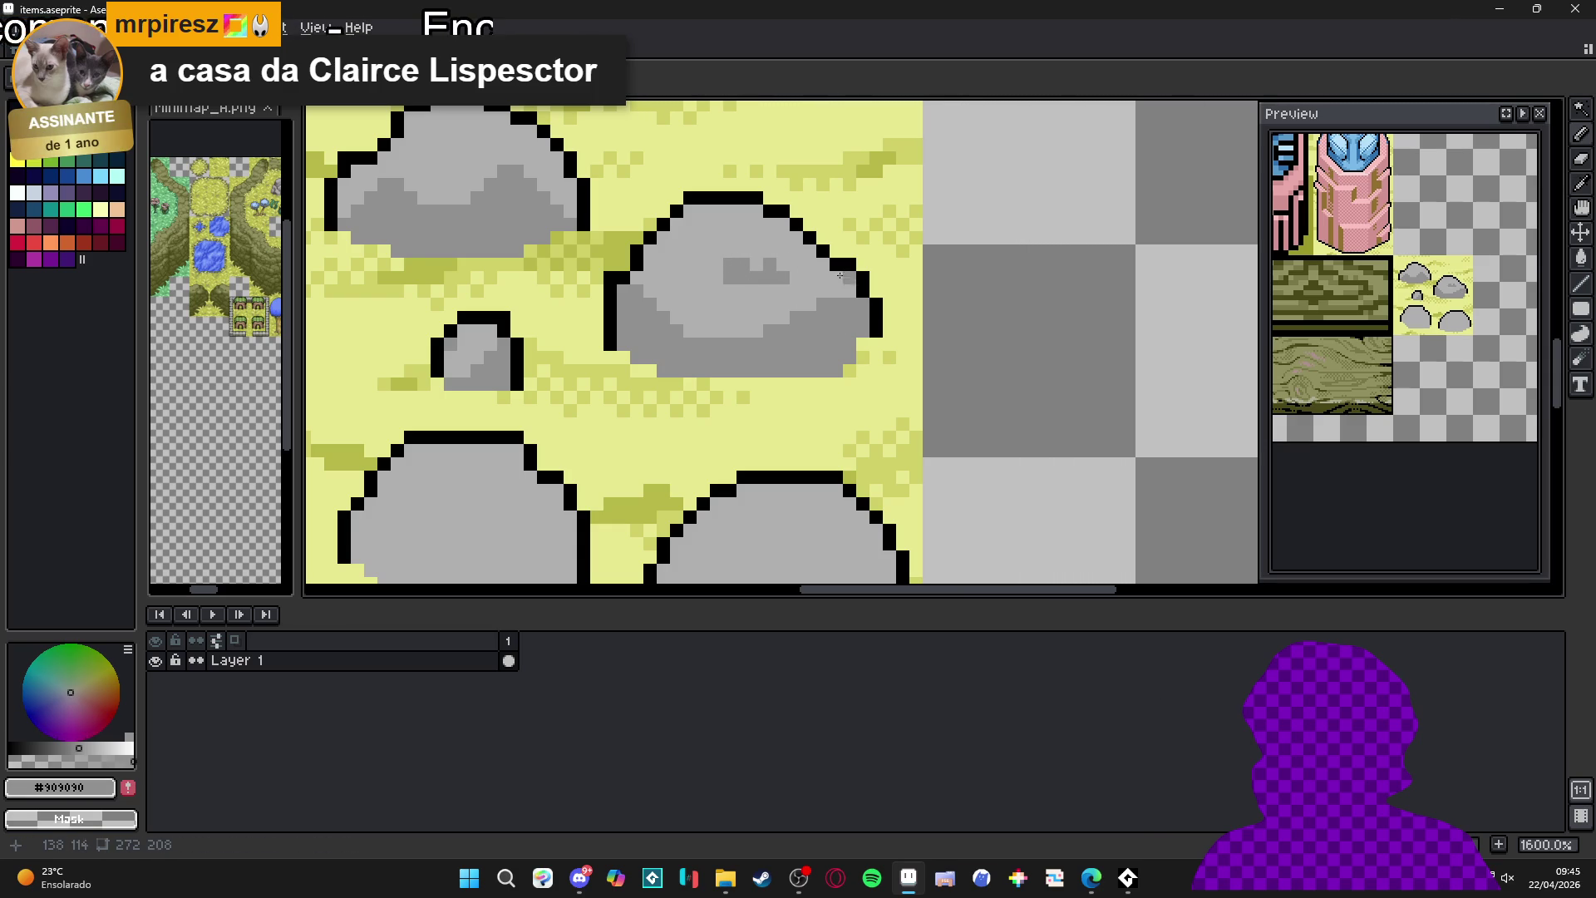
scroll(738, 294, "up", 1)
left_click(734, 283, "alt")
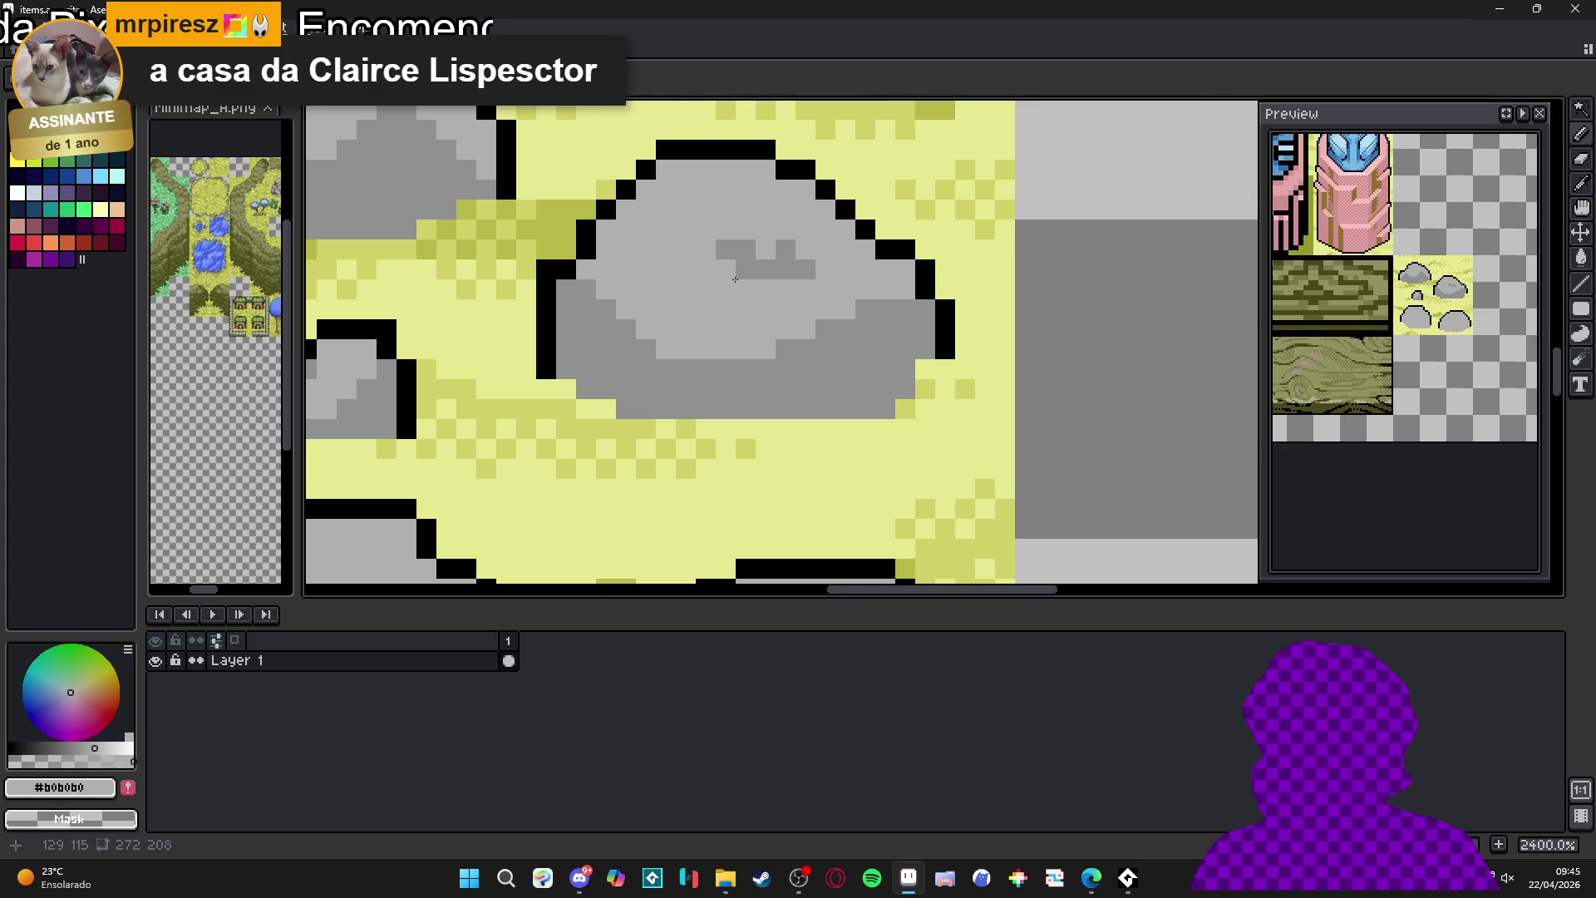
scroll(735, 280, "down", 1)
key("ctrl+s")
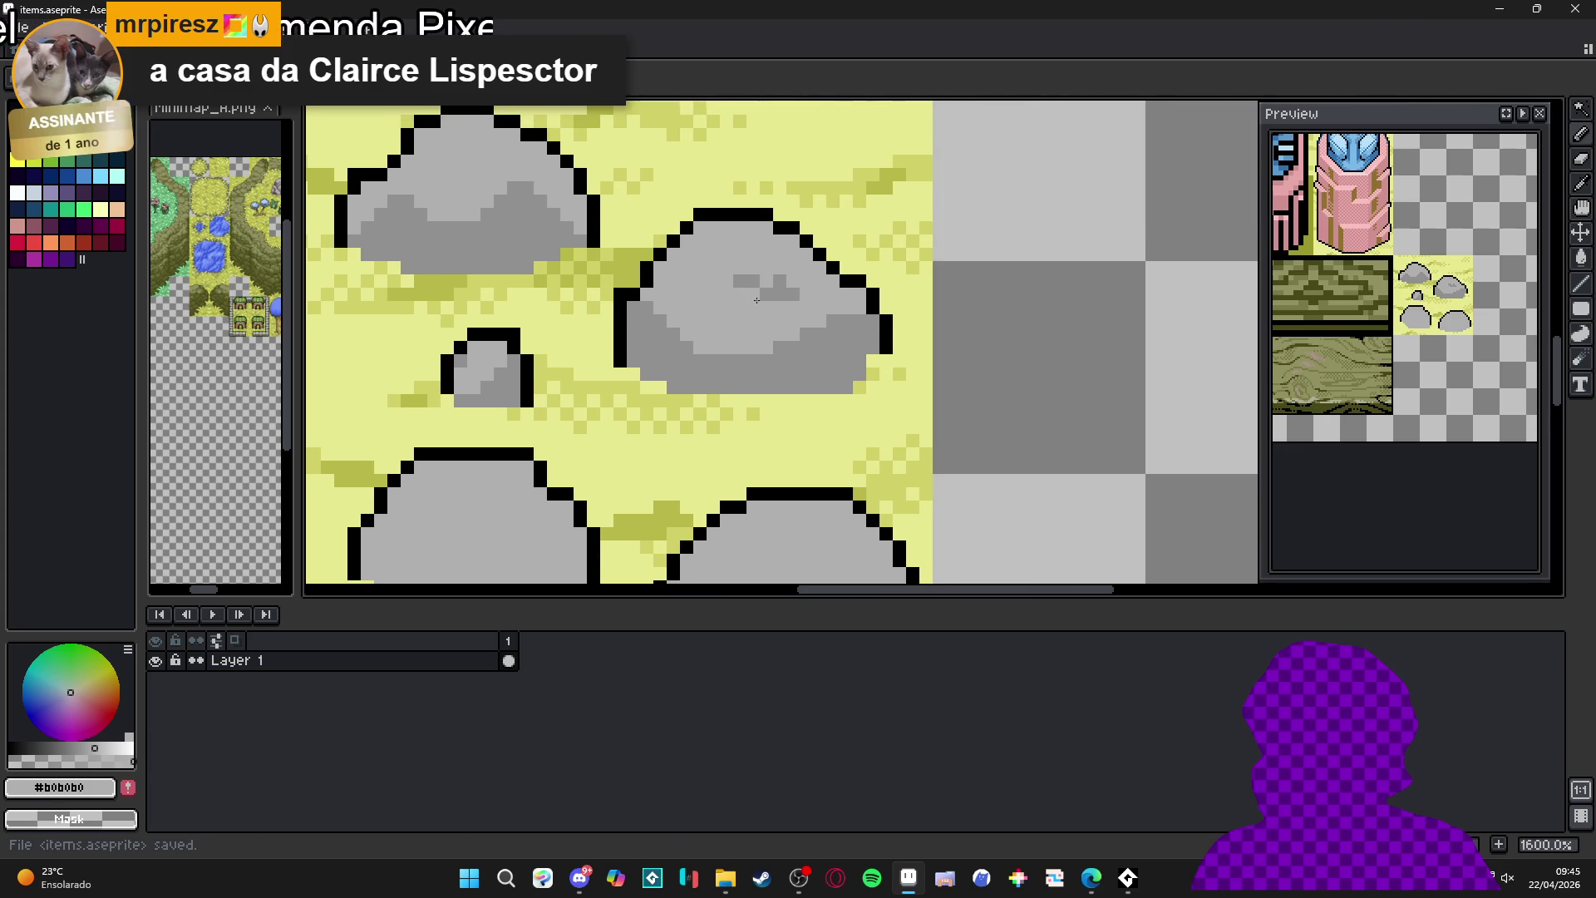
scroll(756, 301, "down", 2)
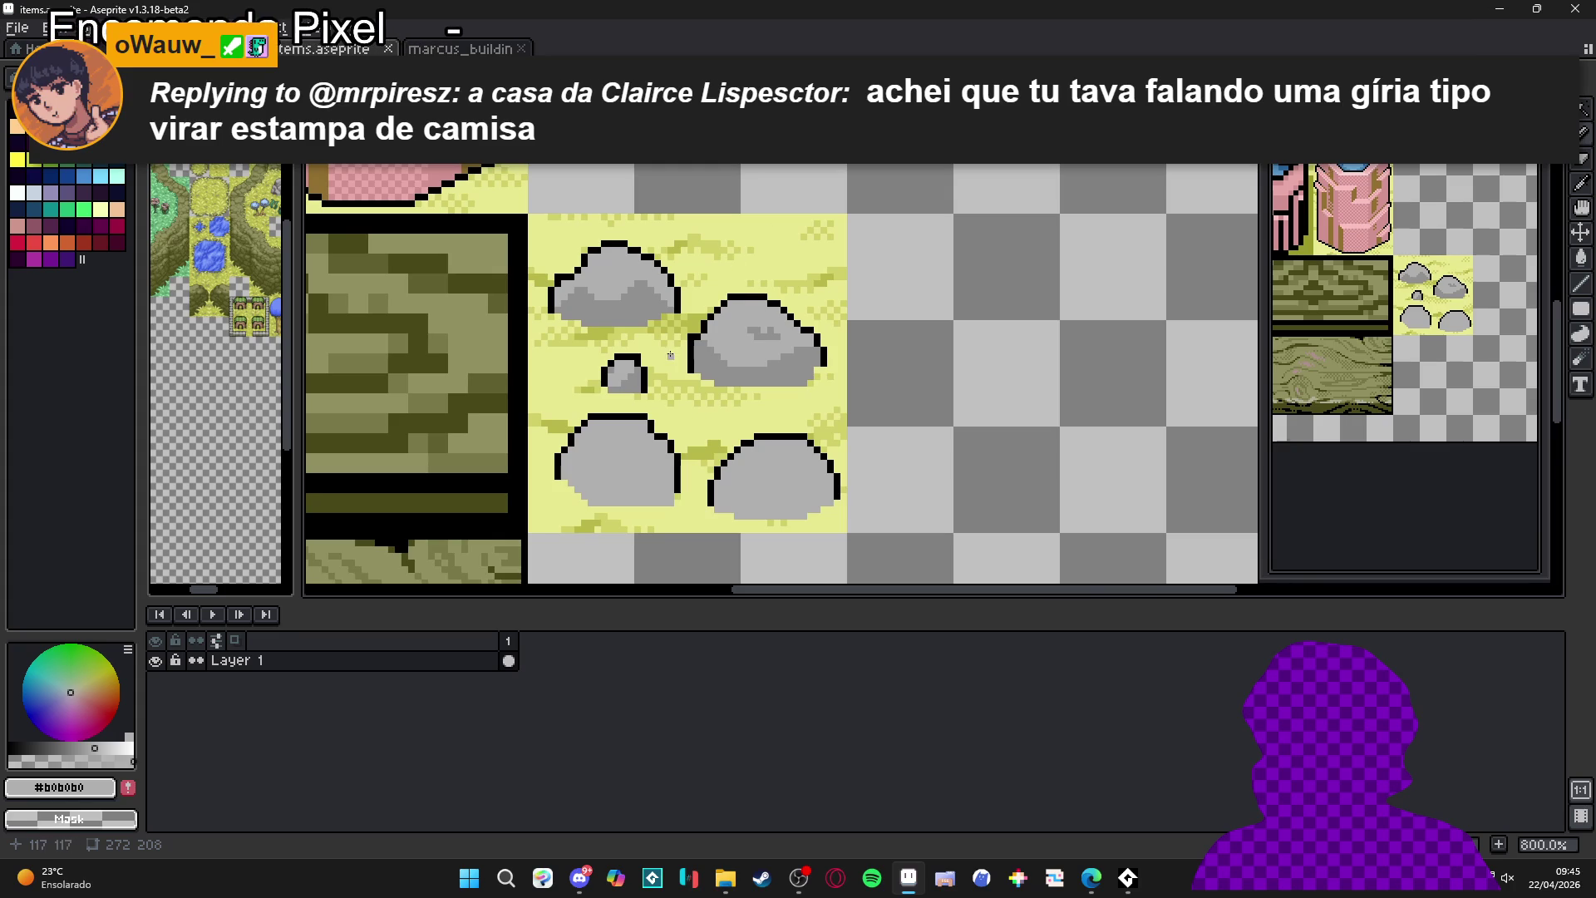
- Pick the darker rock grey #909090 and shade the lower-left rock's lower-right side
scroll(707, 332, "up", 2)
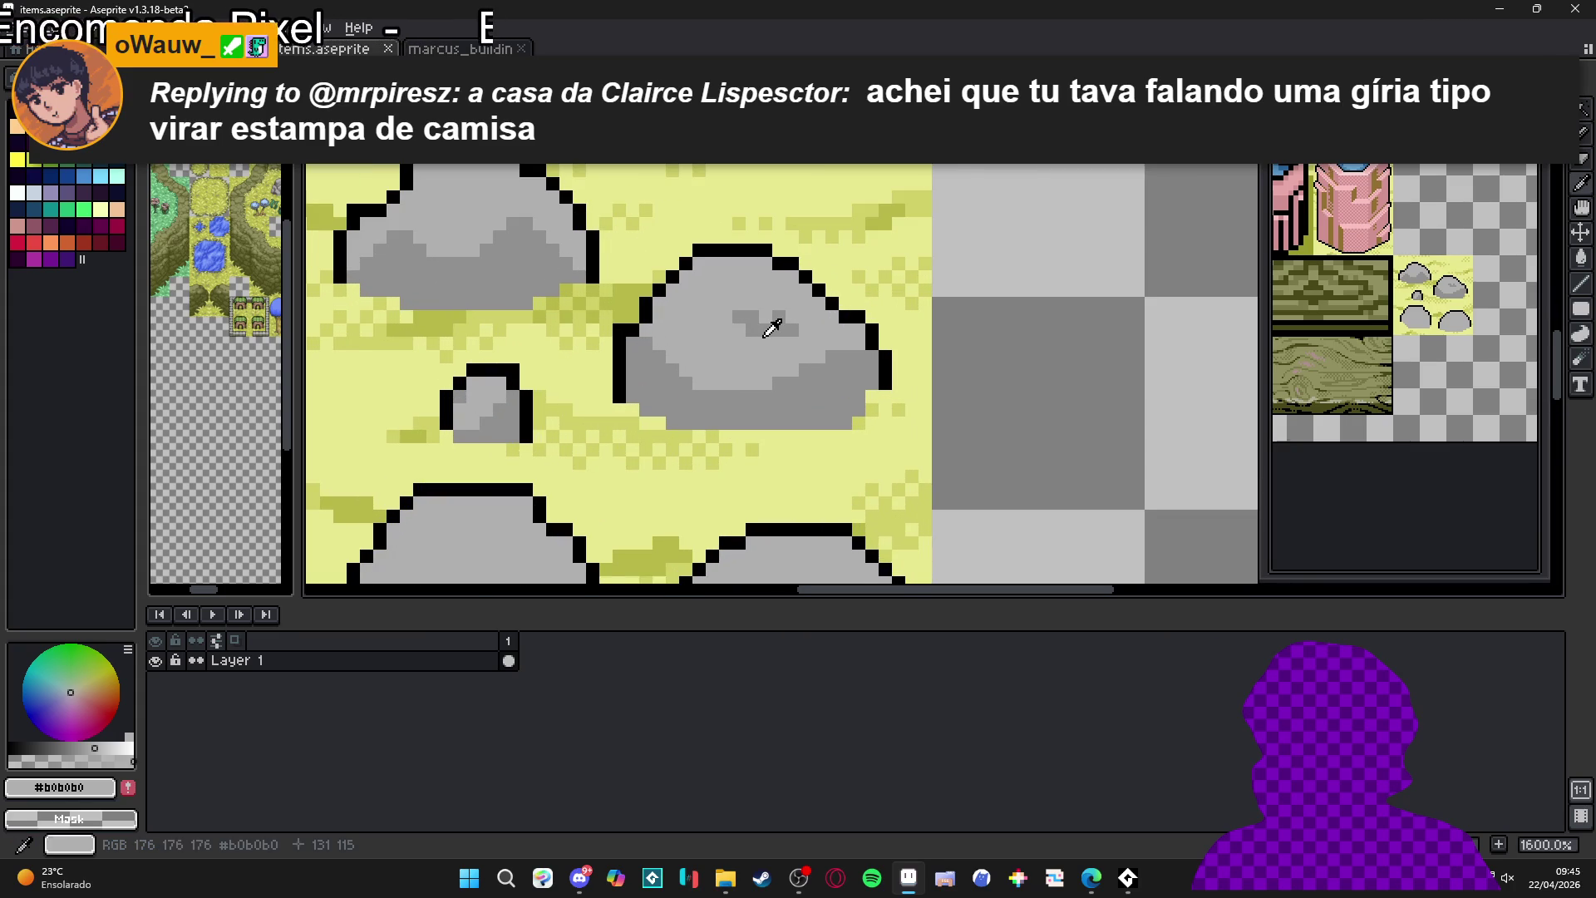
left_click(761, 324, "alt")
scroll(742, 353, "down", 2)
scroll(677, 456, "up", 2)
mouse_move(711, 422)
left_mouse_down()
mouse_move(744, 379)
mouse_move(654, 434)
mouse_move(664, 454)
left_mouse_up()
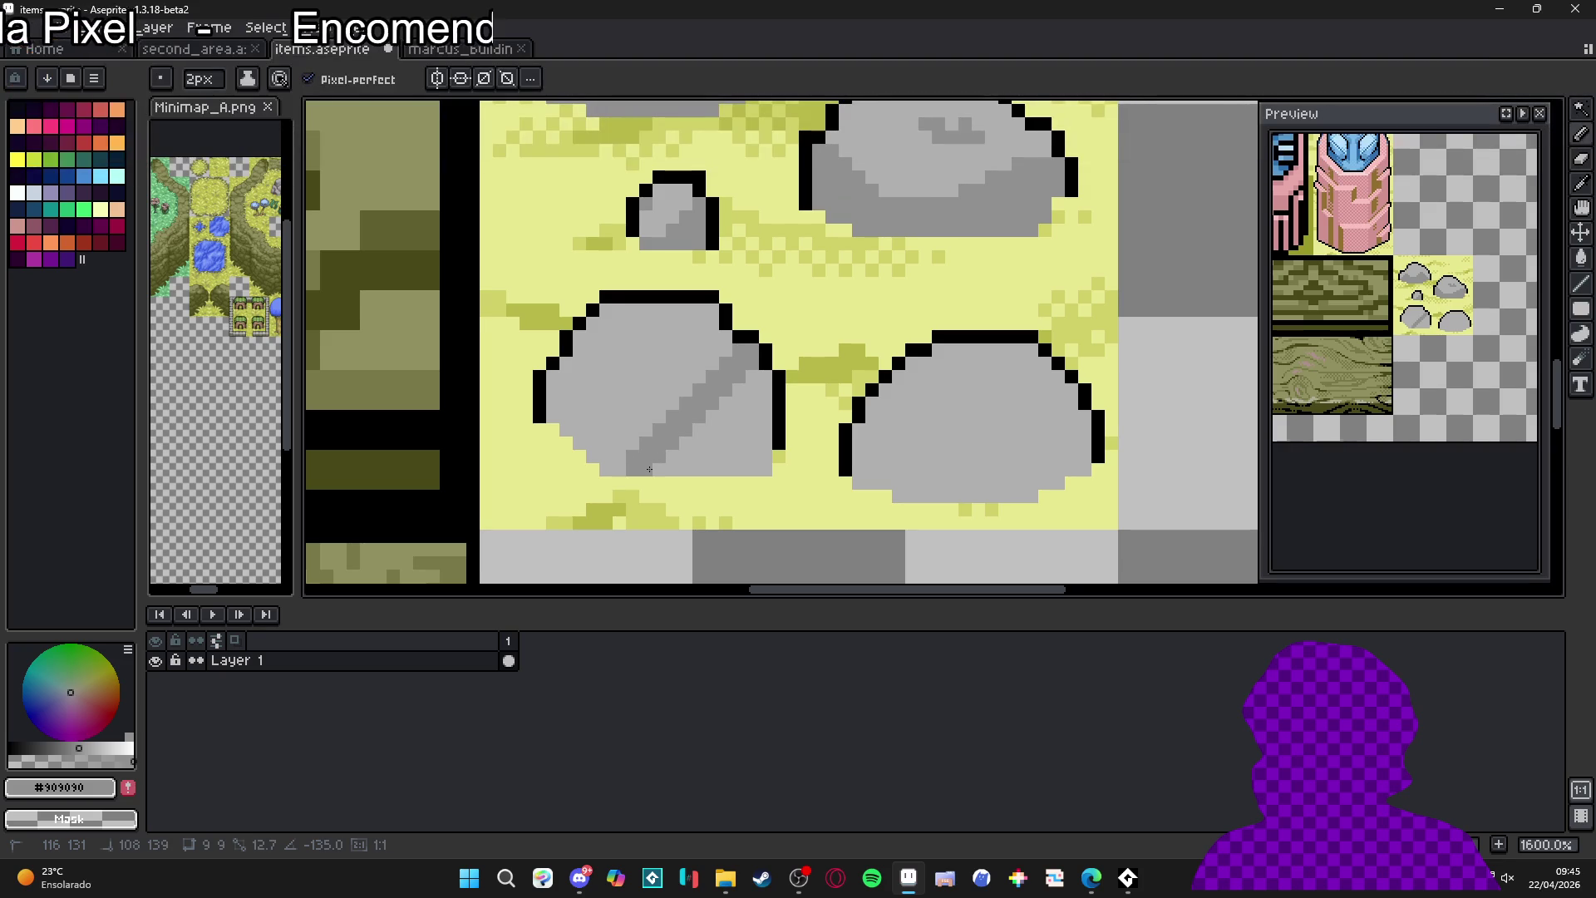
key("g")
left_click(653, 462)
key("b")
left_click(641, 427)
key("ctrl+z")
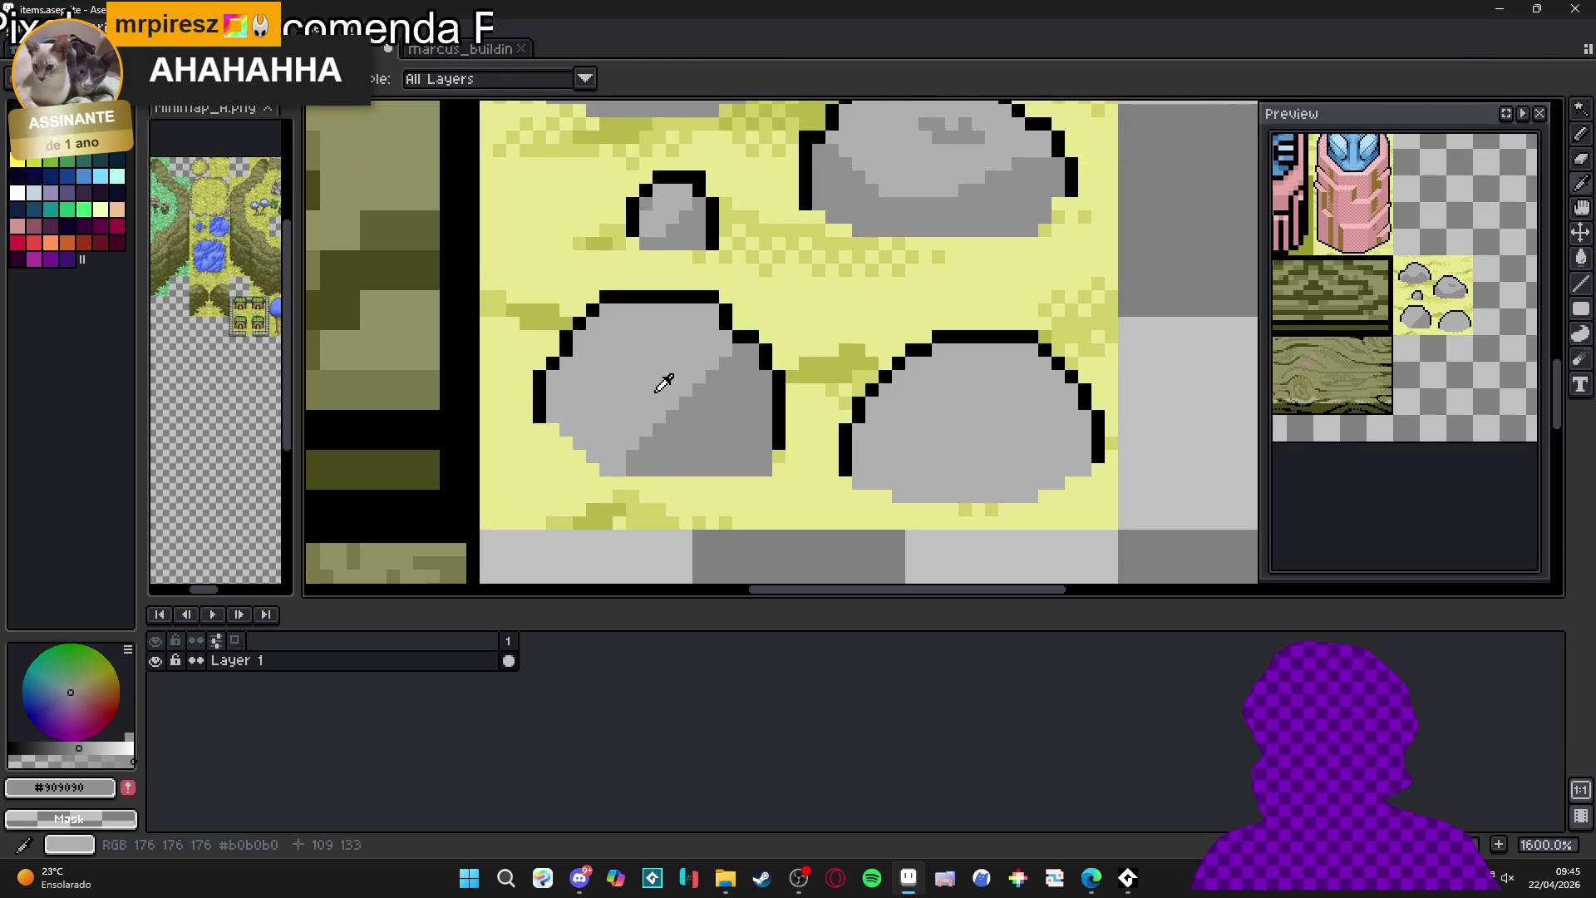
left_click(665, 410)
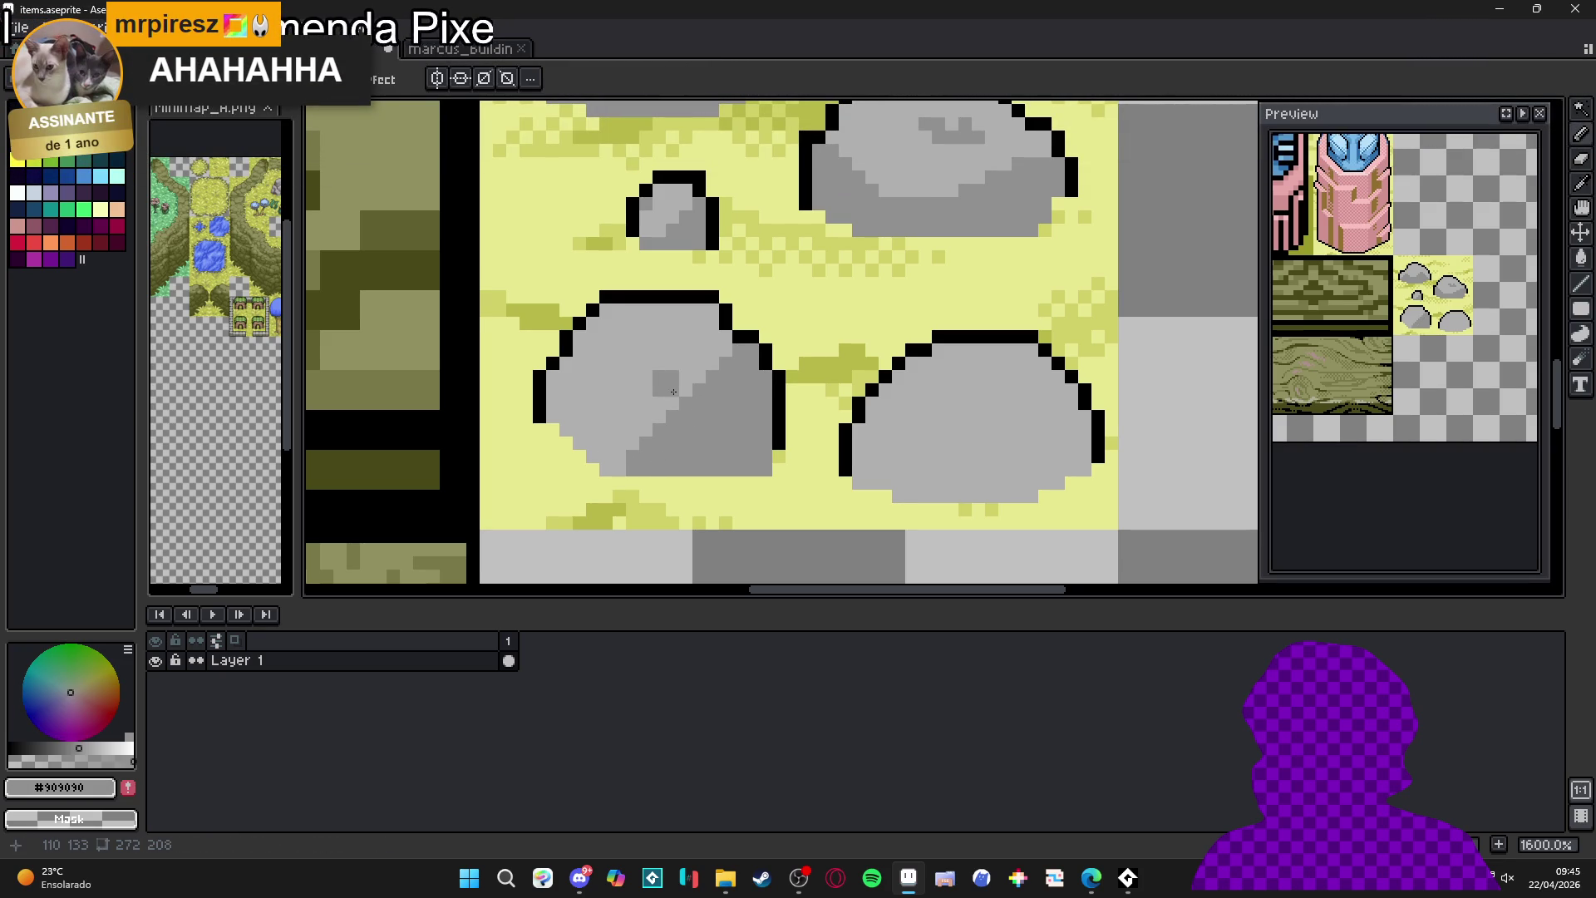
- Repaint a few pixels light grey, then add a dark block and upper-edge shading on the rock
scroll(680, 374, "up", 2)
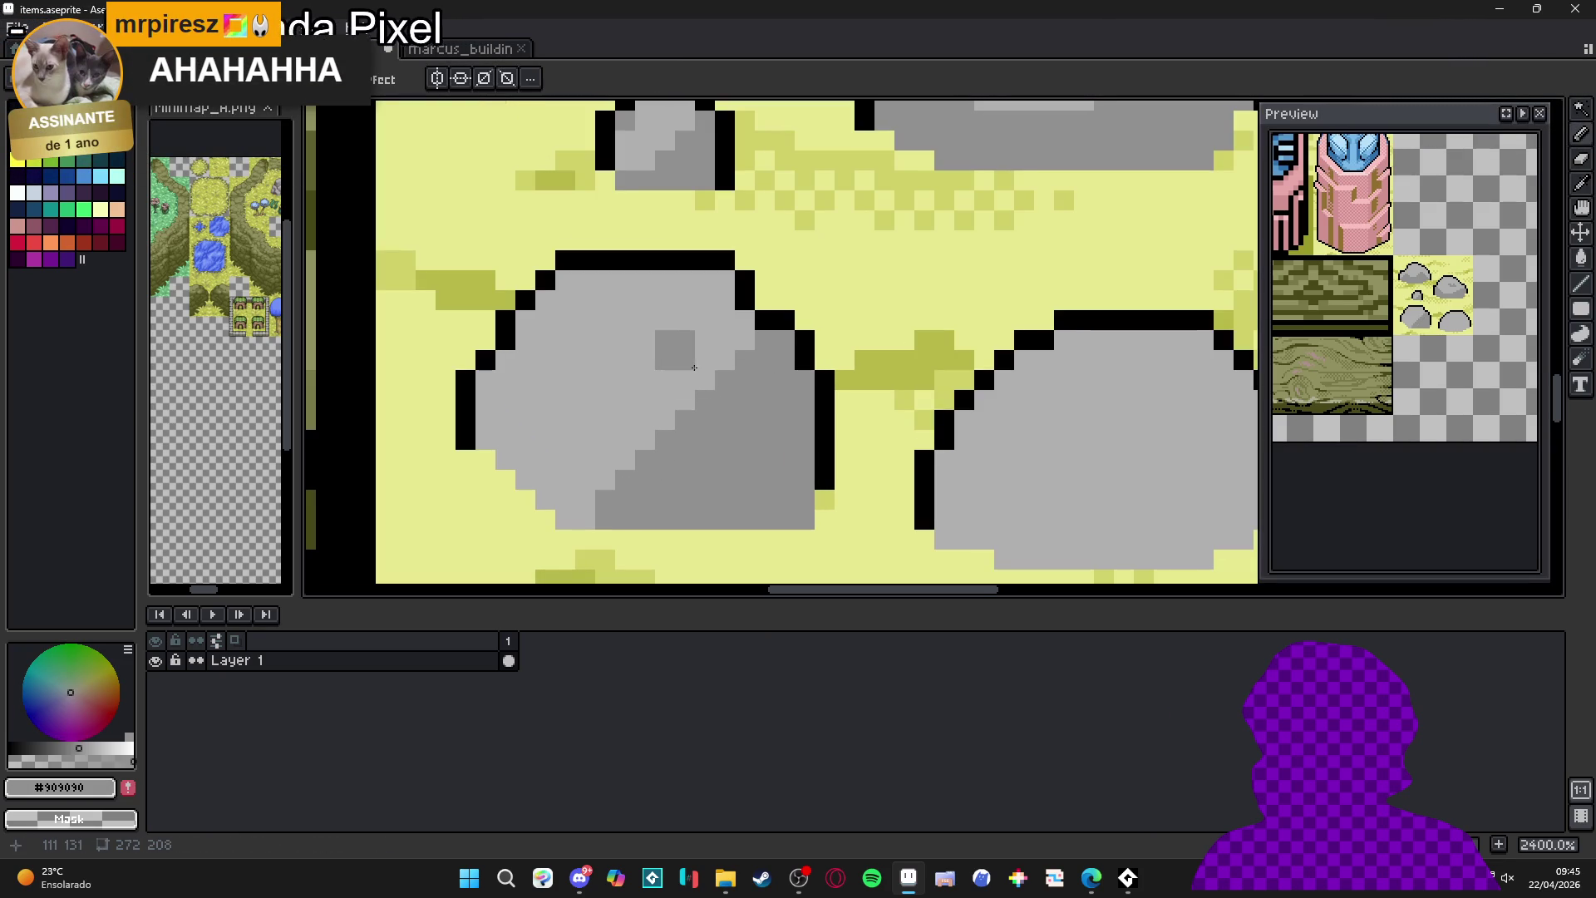
left_click(699, 362, "alt")
mouse_move(744, 357)
left_mouse_down()
mouse_move(766, 362)
mouse_move(756, 379)
mouse_move(721, 376)
left_mouse_up()
left_click(705, 420, "alt")
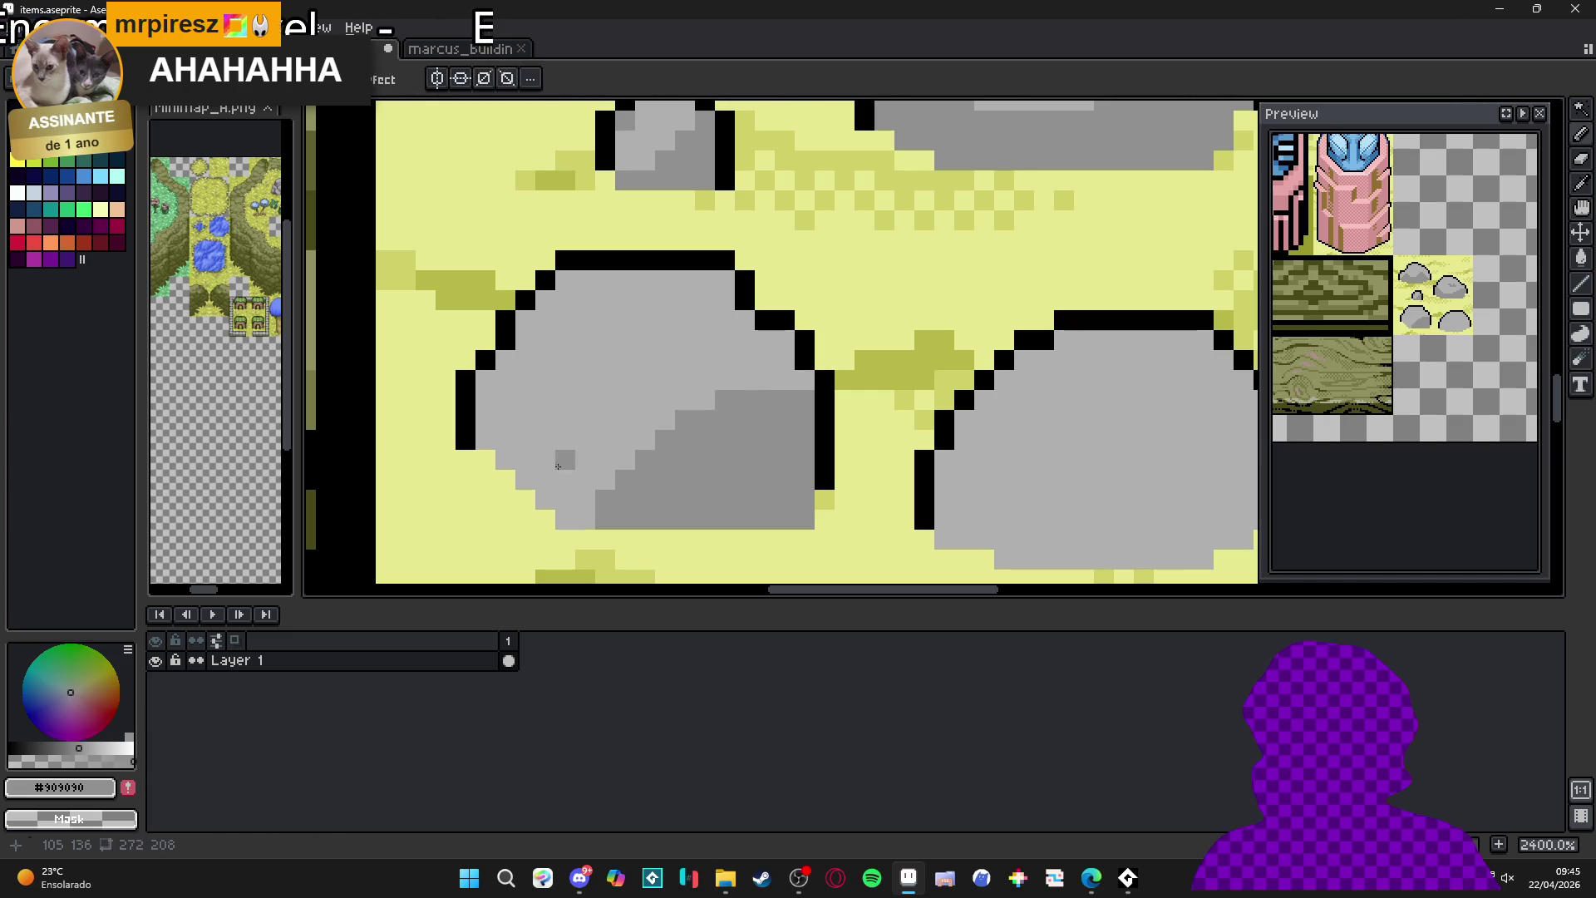
left_click_drag(525, 340, 573, 392)
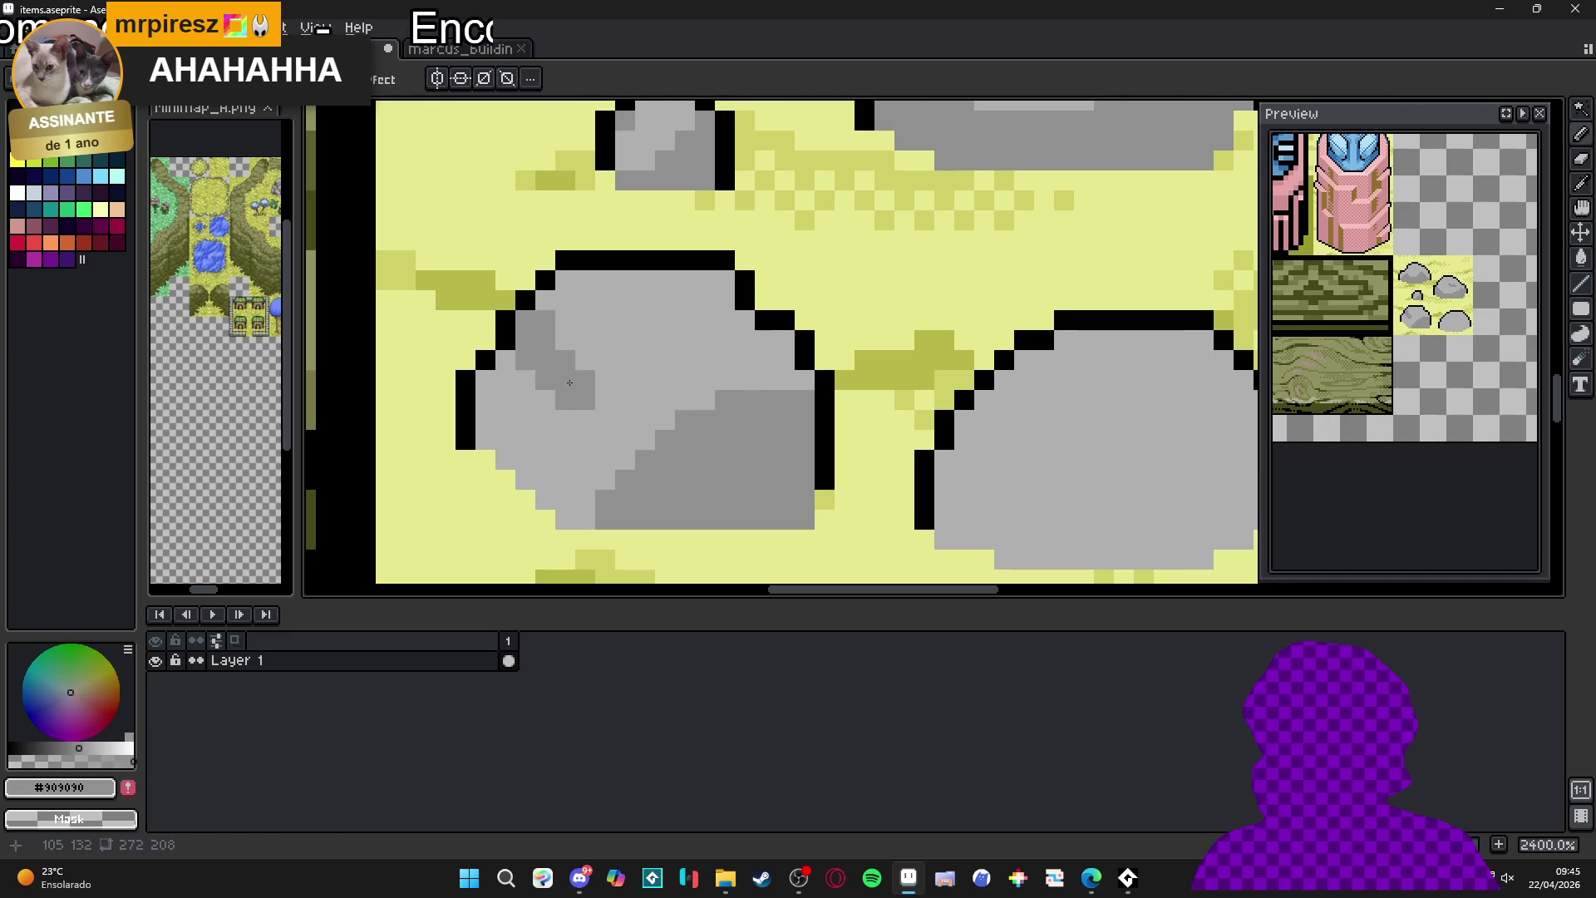
left_click(598, 415)
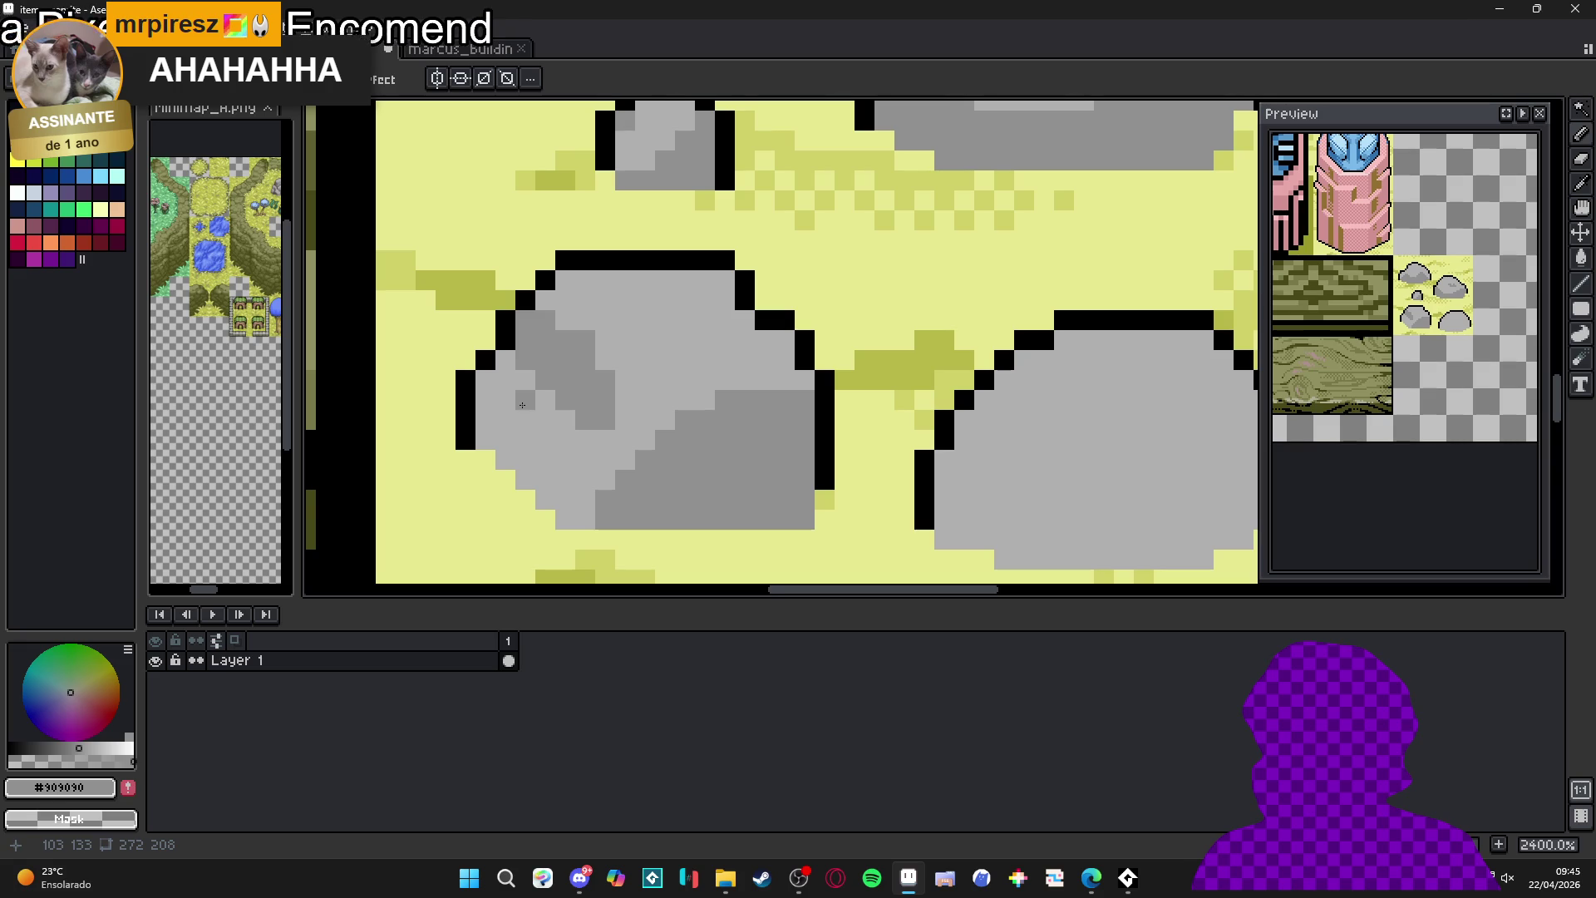
scroll(539, 416, "down", 2)
scroll(624, 357, "up", 3)
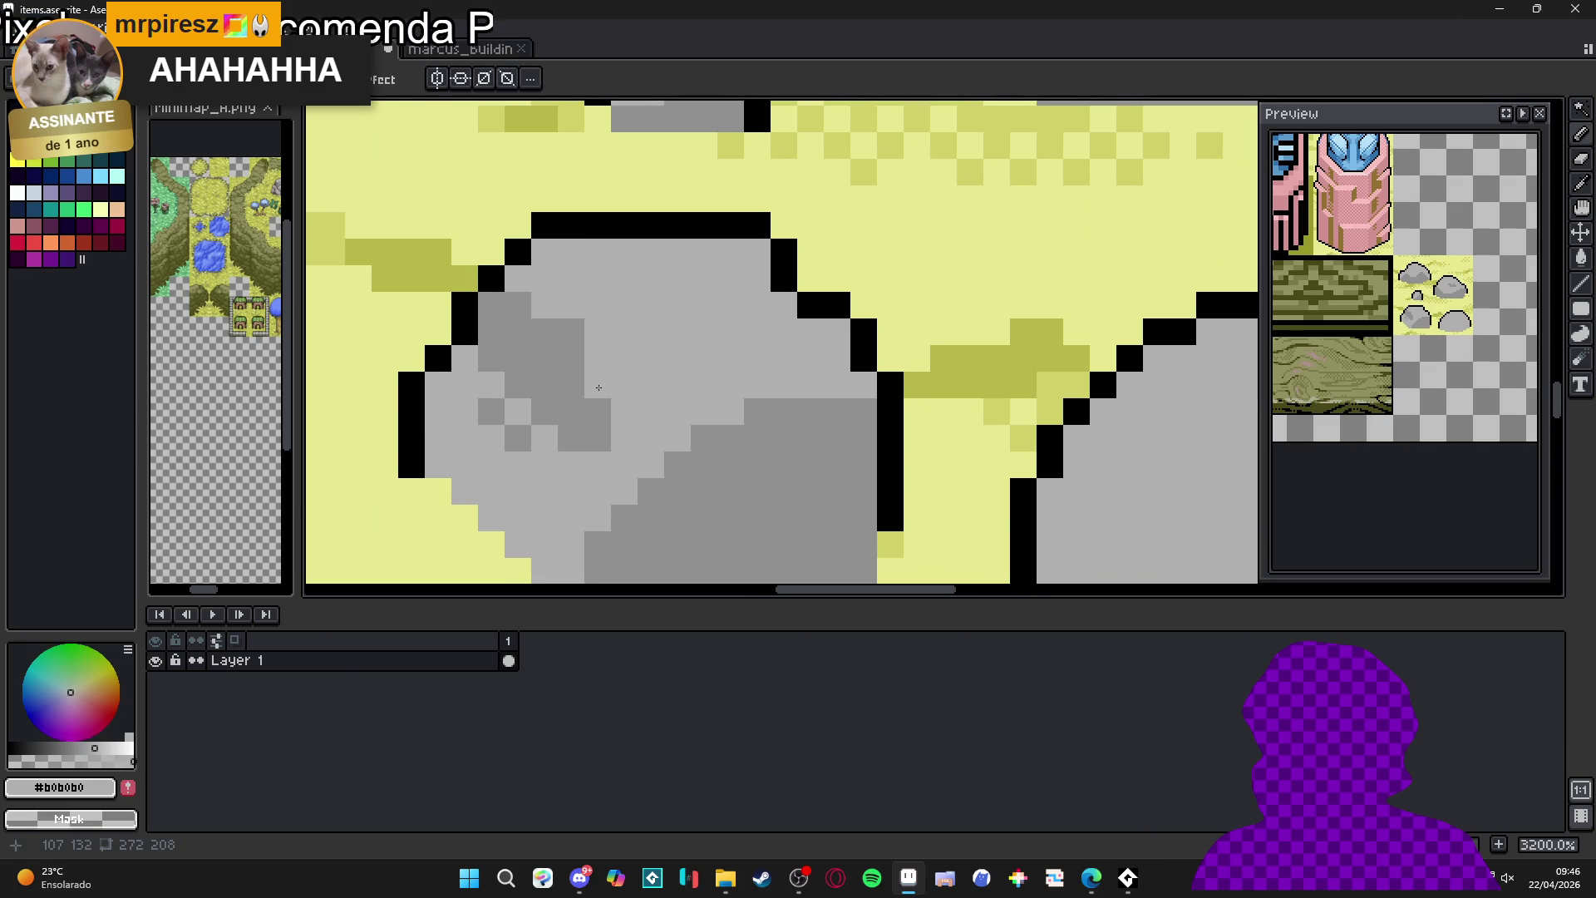
left_click(571, 252)
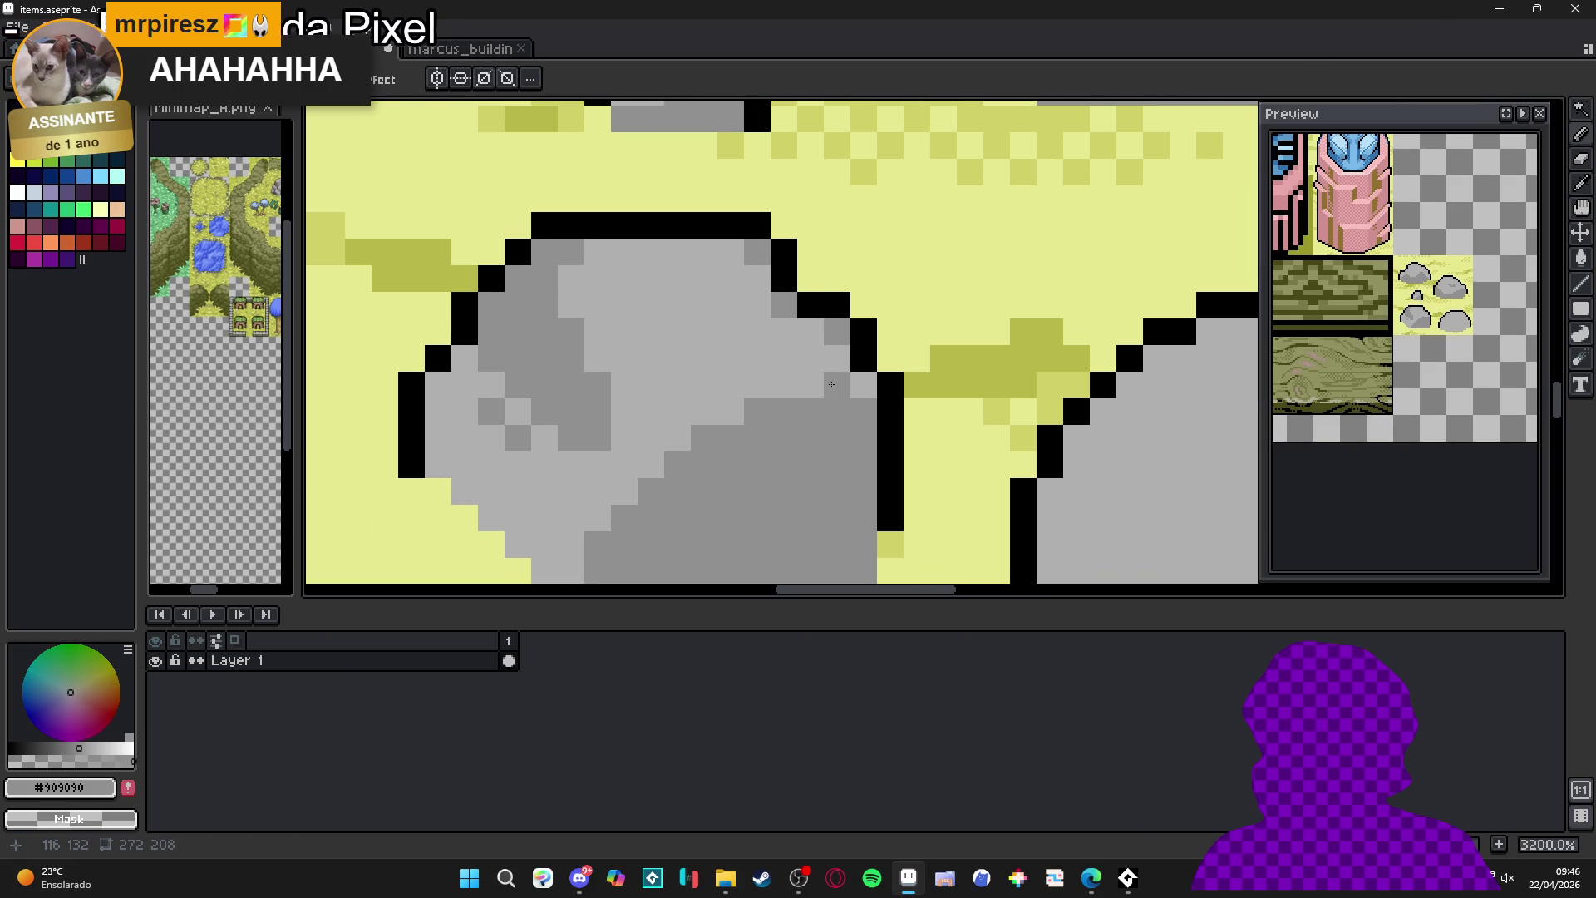
- Sample a grey from the rock and save items.aseprite
scroll(789, 422, "down", 4)
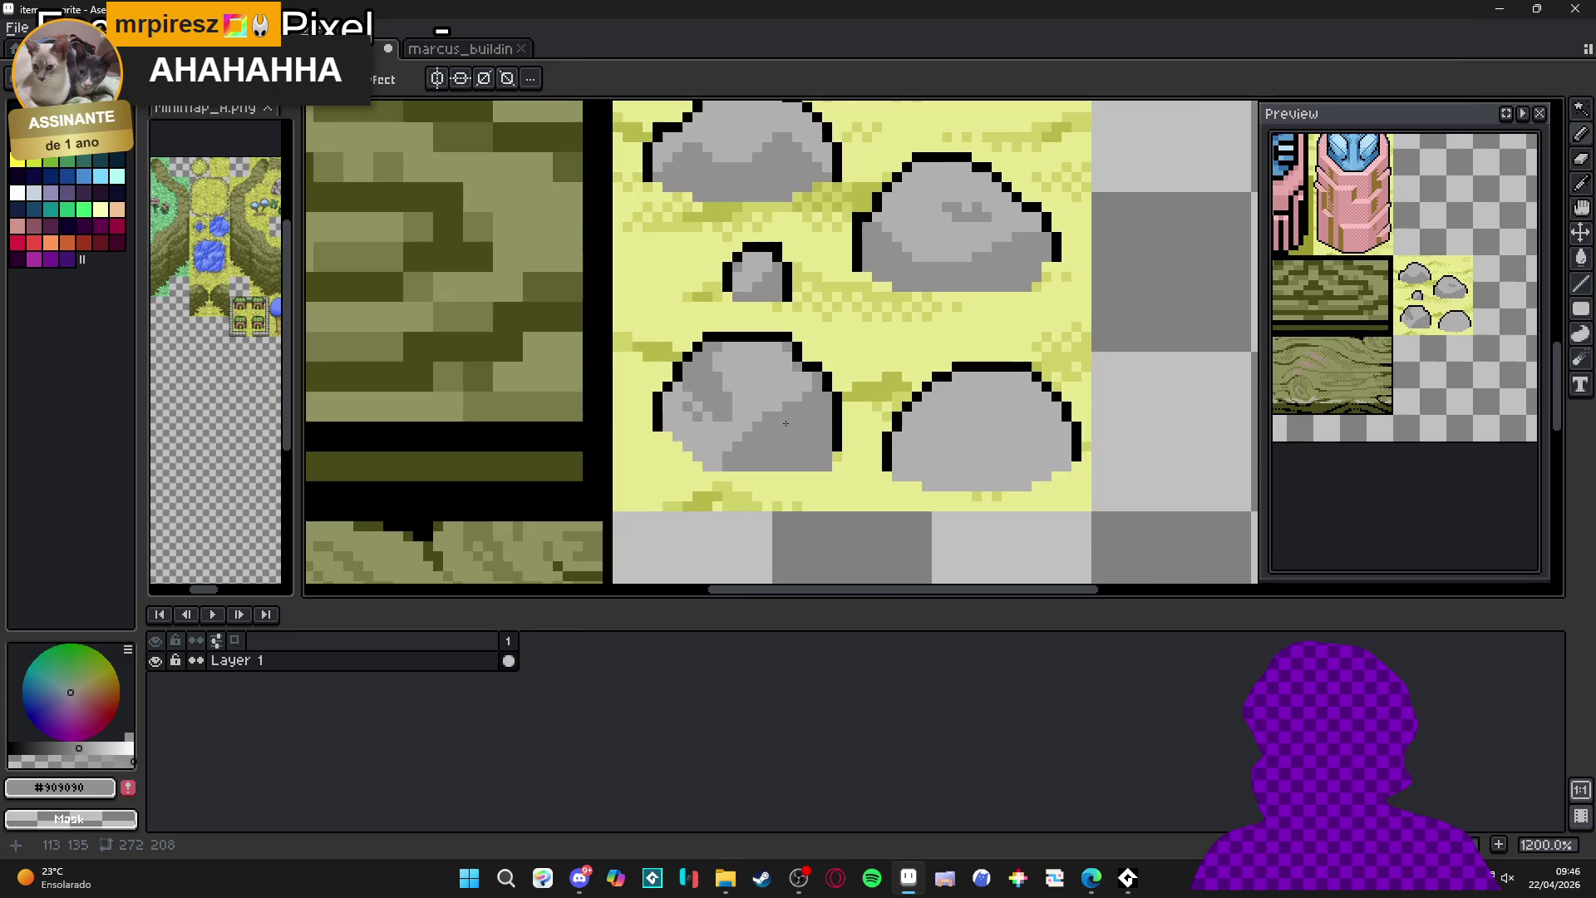
scroll(756, 395, "up", 1)
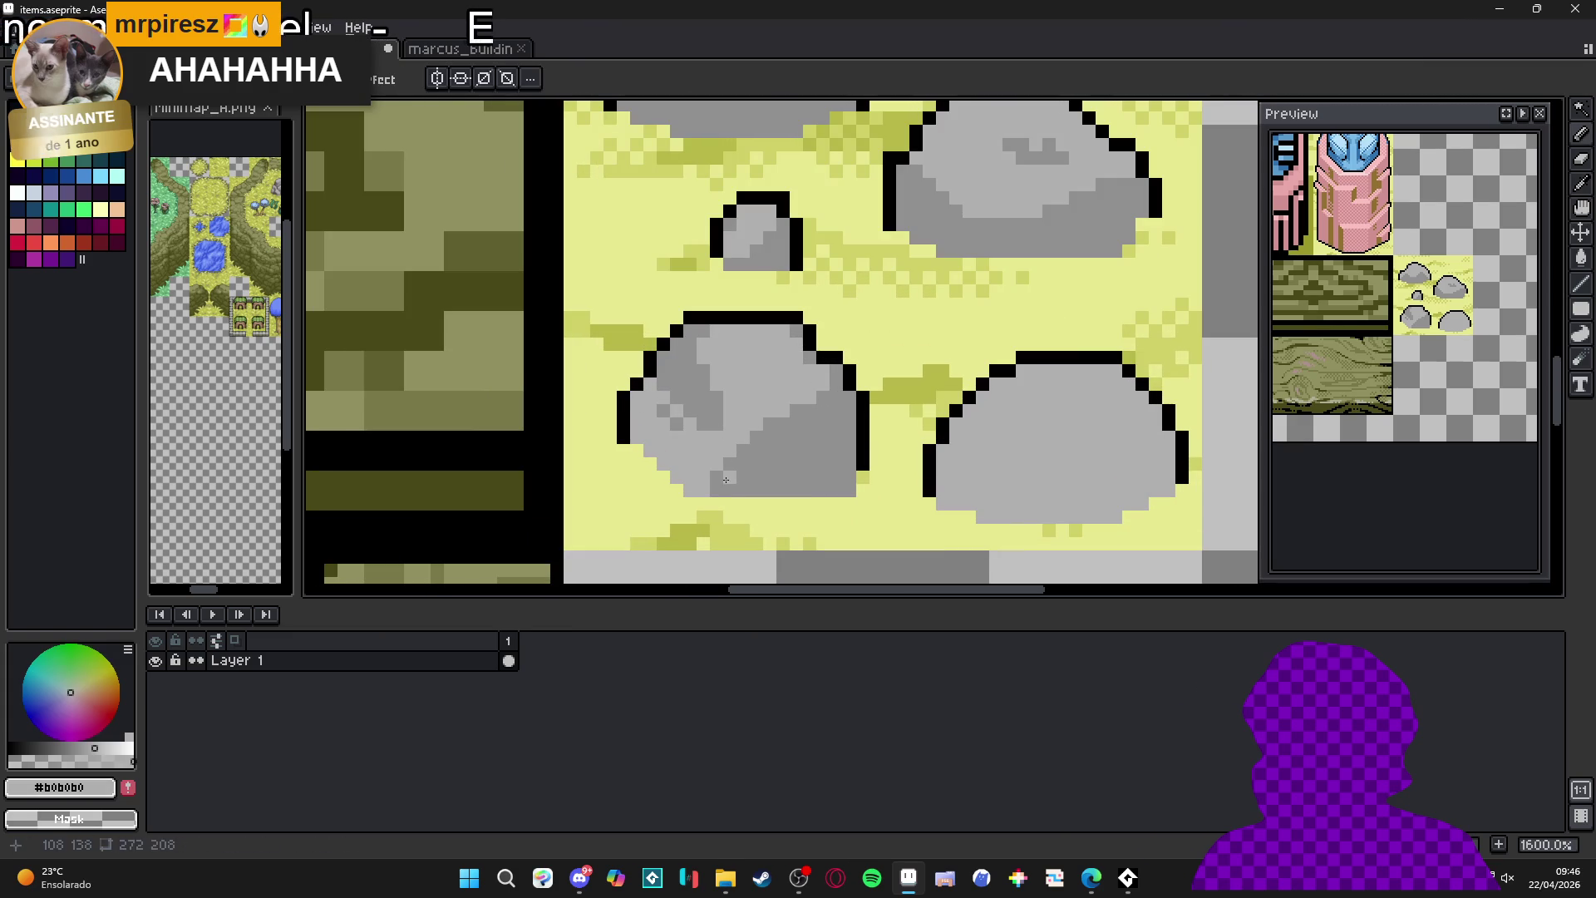
key("alt")
scroll(746, 468, "down", 3)
scroll(773, 449, "up", 2)
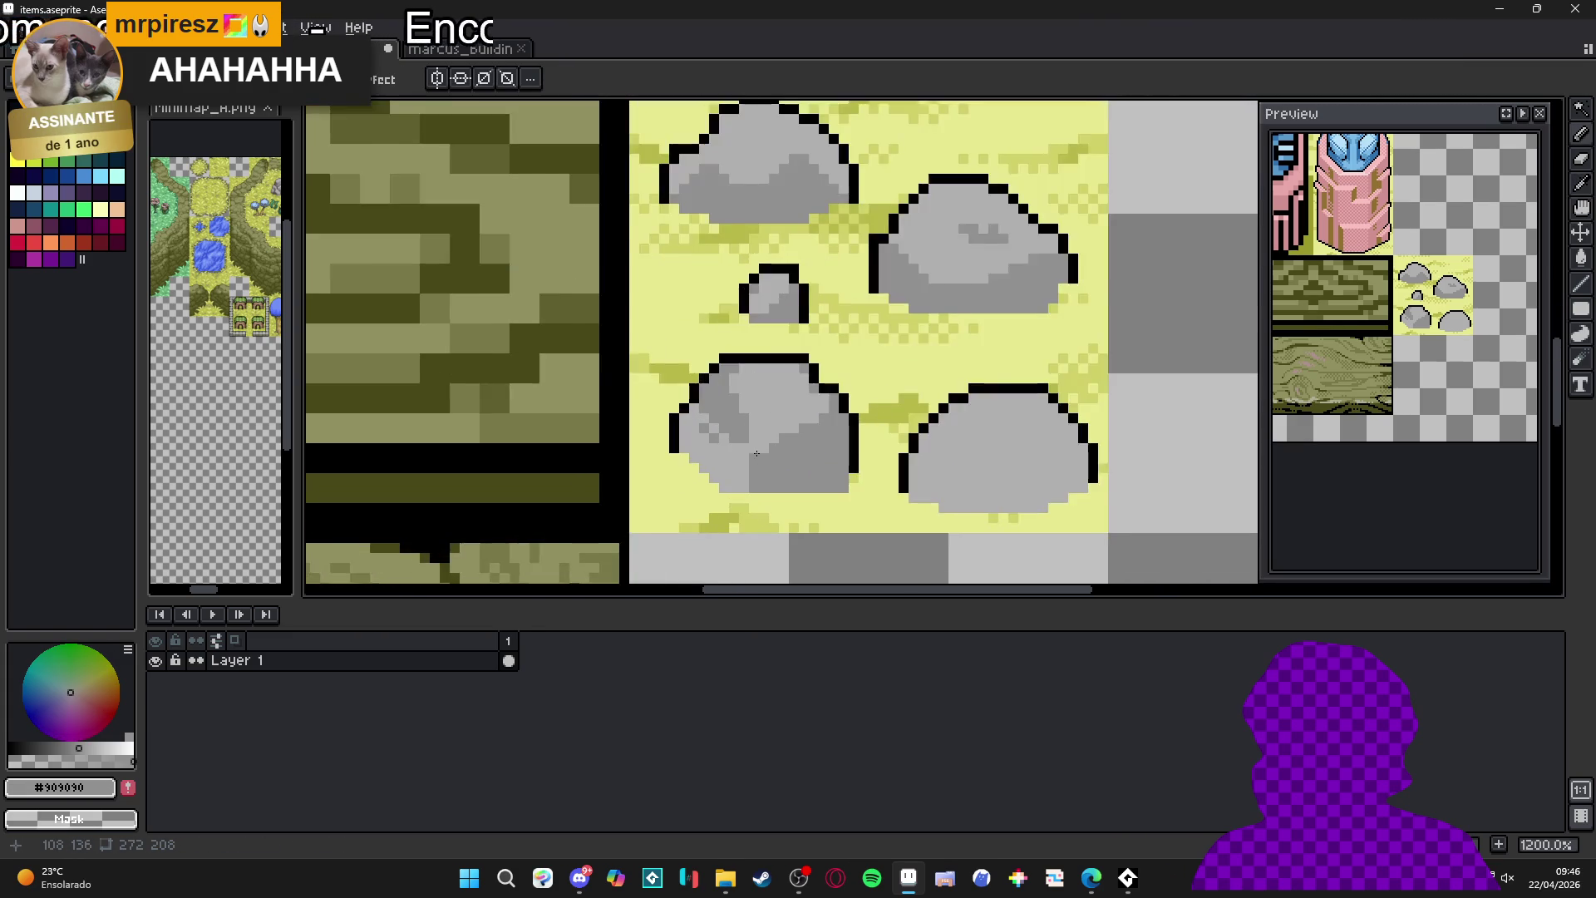
scroll(799, 429, "down", 1)
scroll(773, 449, "down", 1)
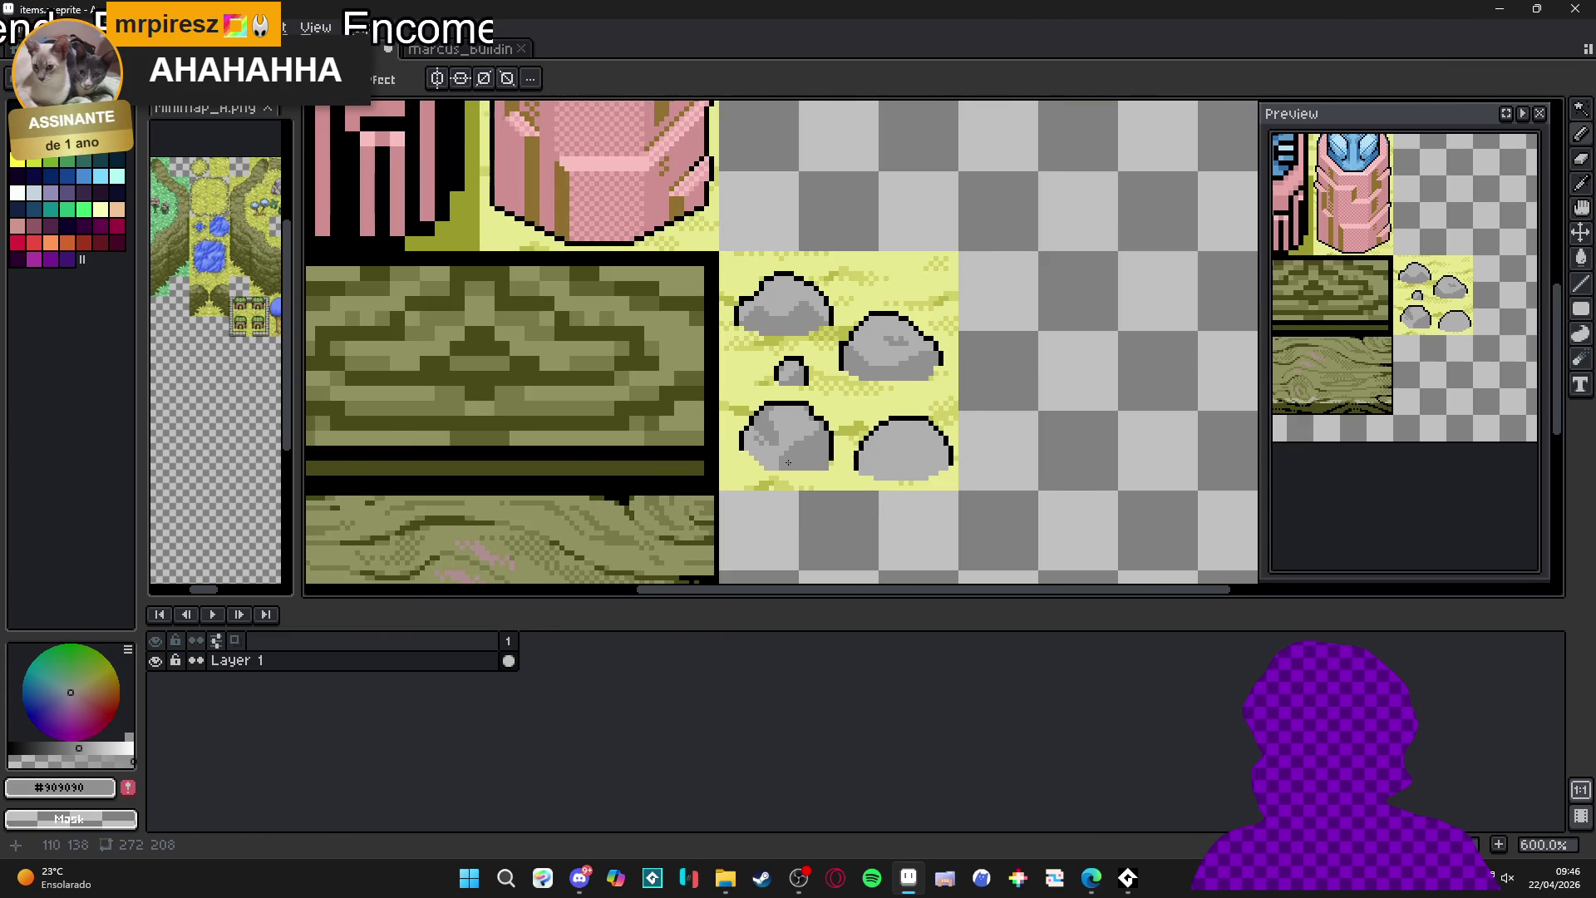
scroll(725, 471, "up", 4)
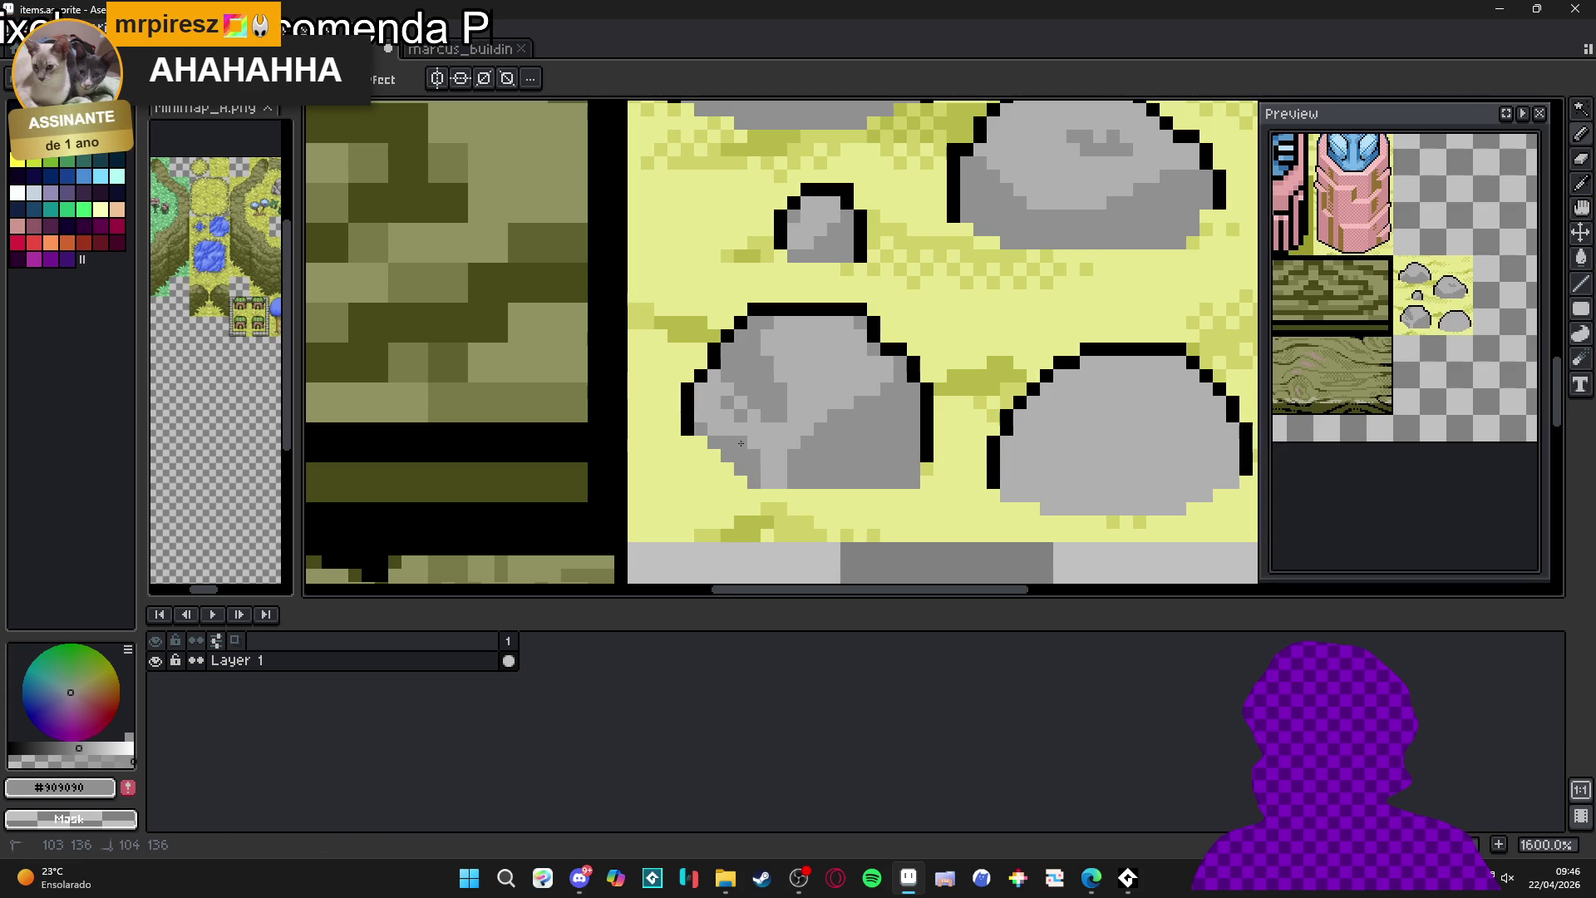
scroll(740, 443, "down", 3)
scroll(685, 437, "up", 3)
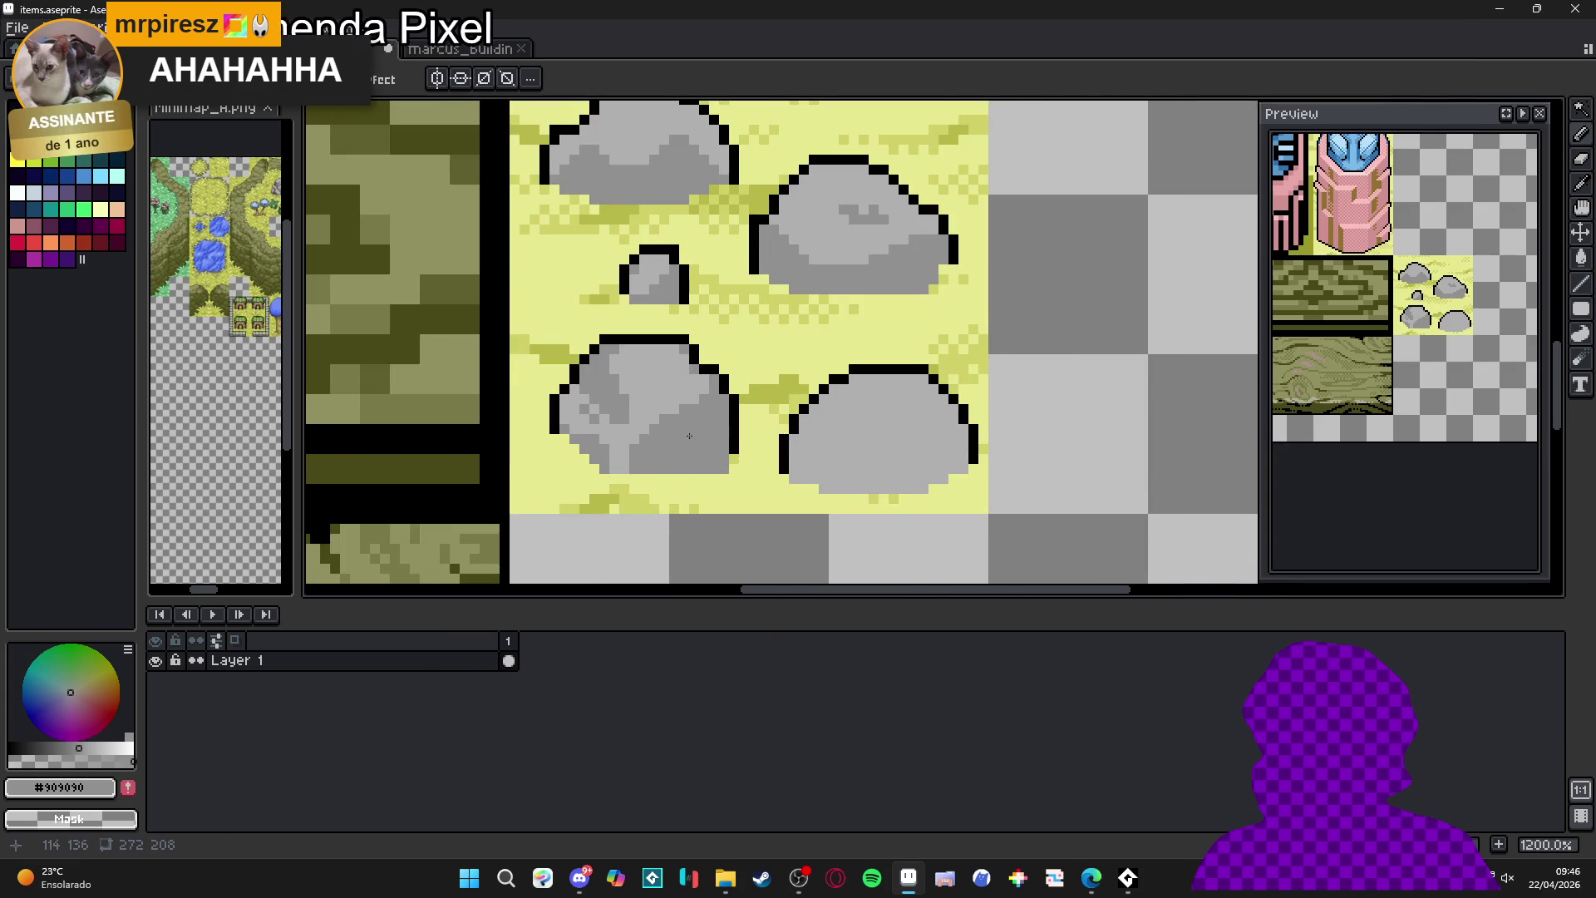
scroll(763, 428, "right", 2)
key("ctrl+s")
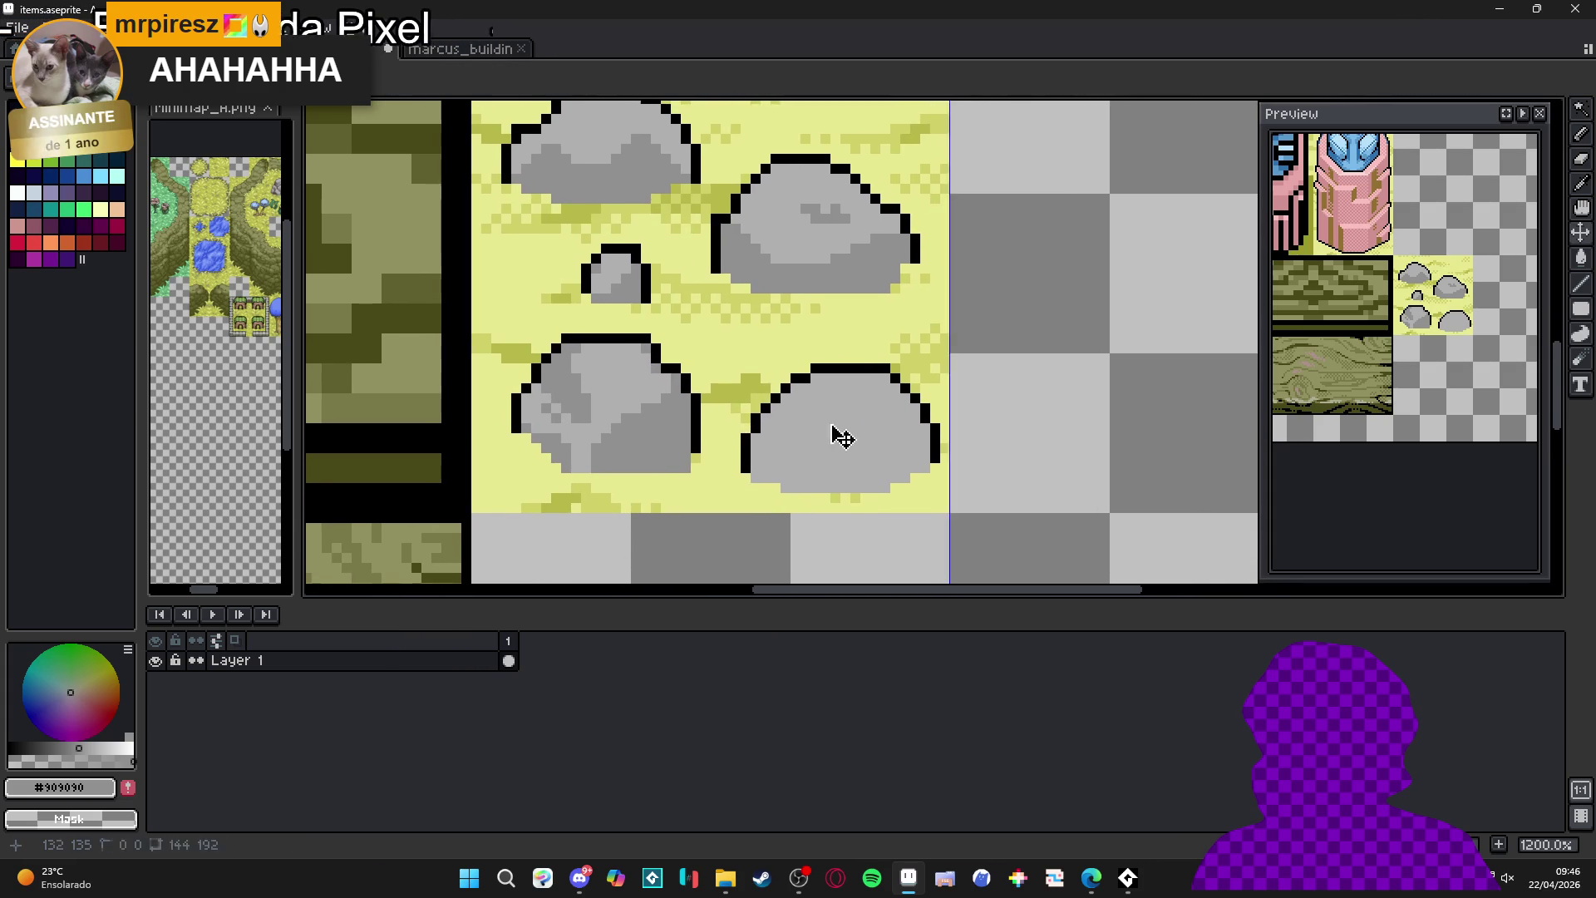
scroll(845, 438, "down", 4)
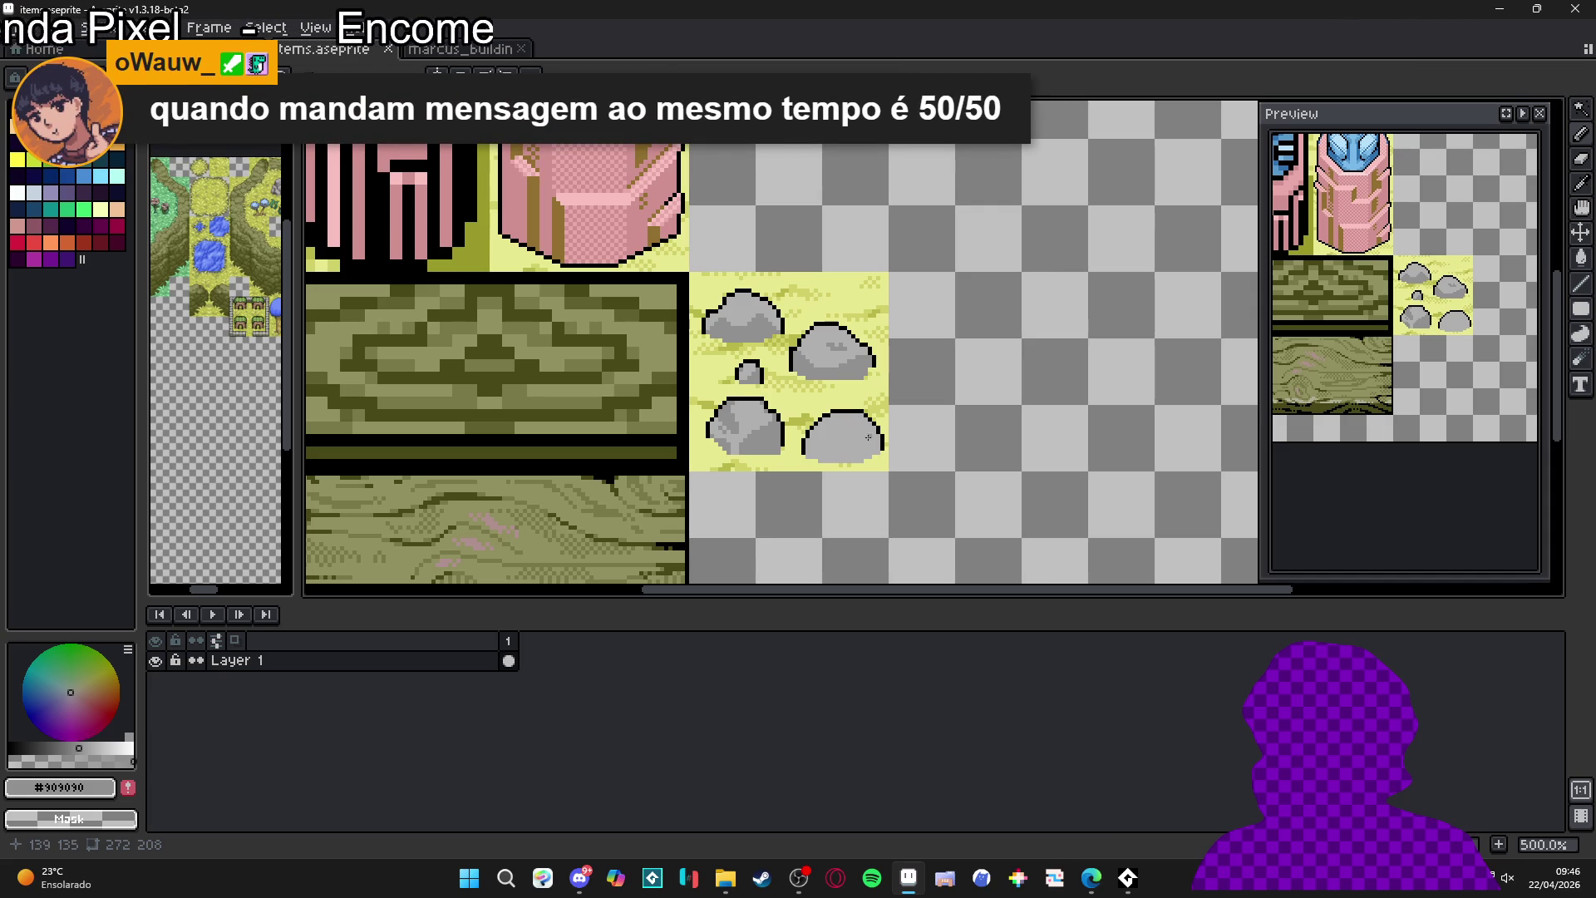
- Shade the right rock with darker grey diagonals and flood-filled lower regions
scroll(896, 444, "up", 7)
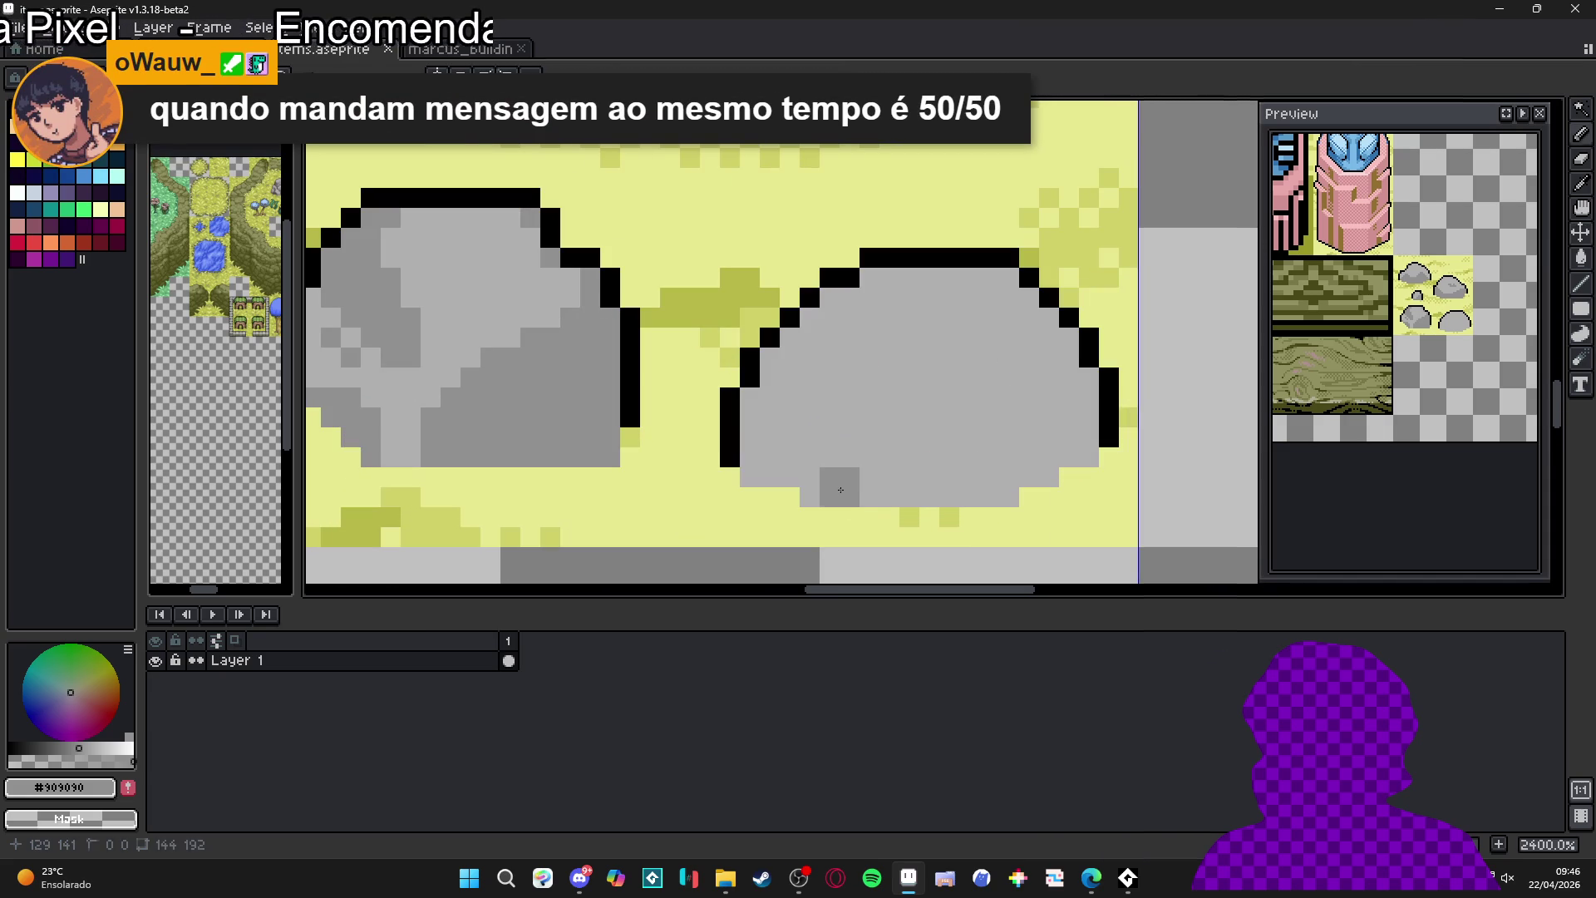
mouse_move(832, 490)
left_mouse_down()
mouse_move(897, 442)
mouse_move(1094, 439)
left_mouse_up()
left_click(975, 475)
left_click(975, 475)
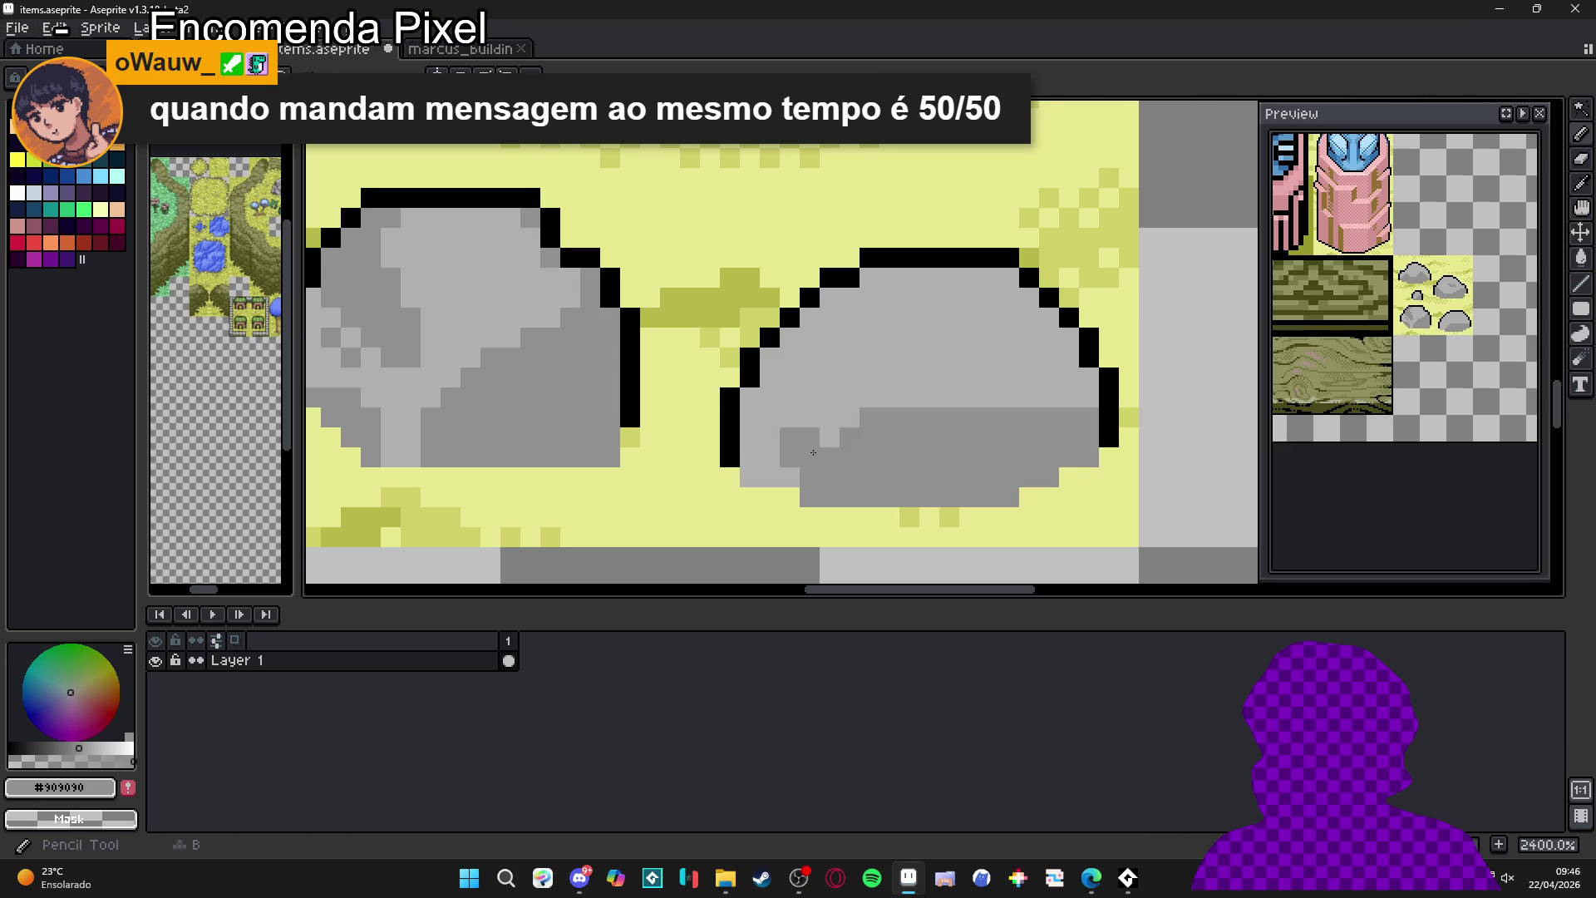
mouse_move(790, 358)
left_mouse_down()
mouse_move(840, 403)
mouse_move(748, 482)
left_mouse_up()
key("g")
left_click(762, 414)
scroll(762, 415, "down", 4)
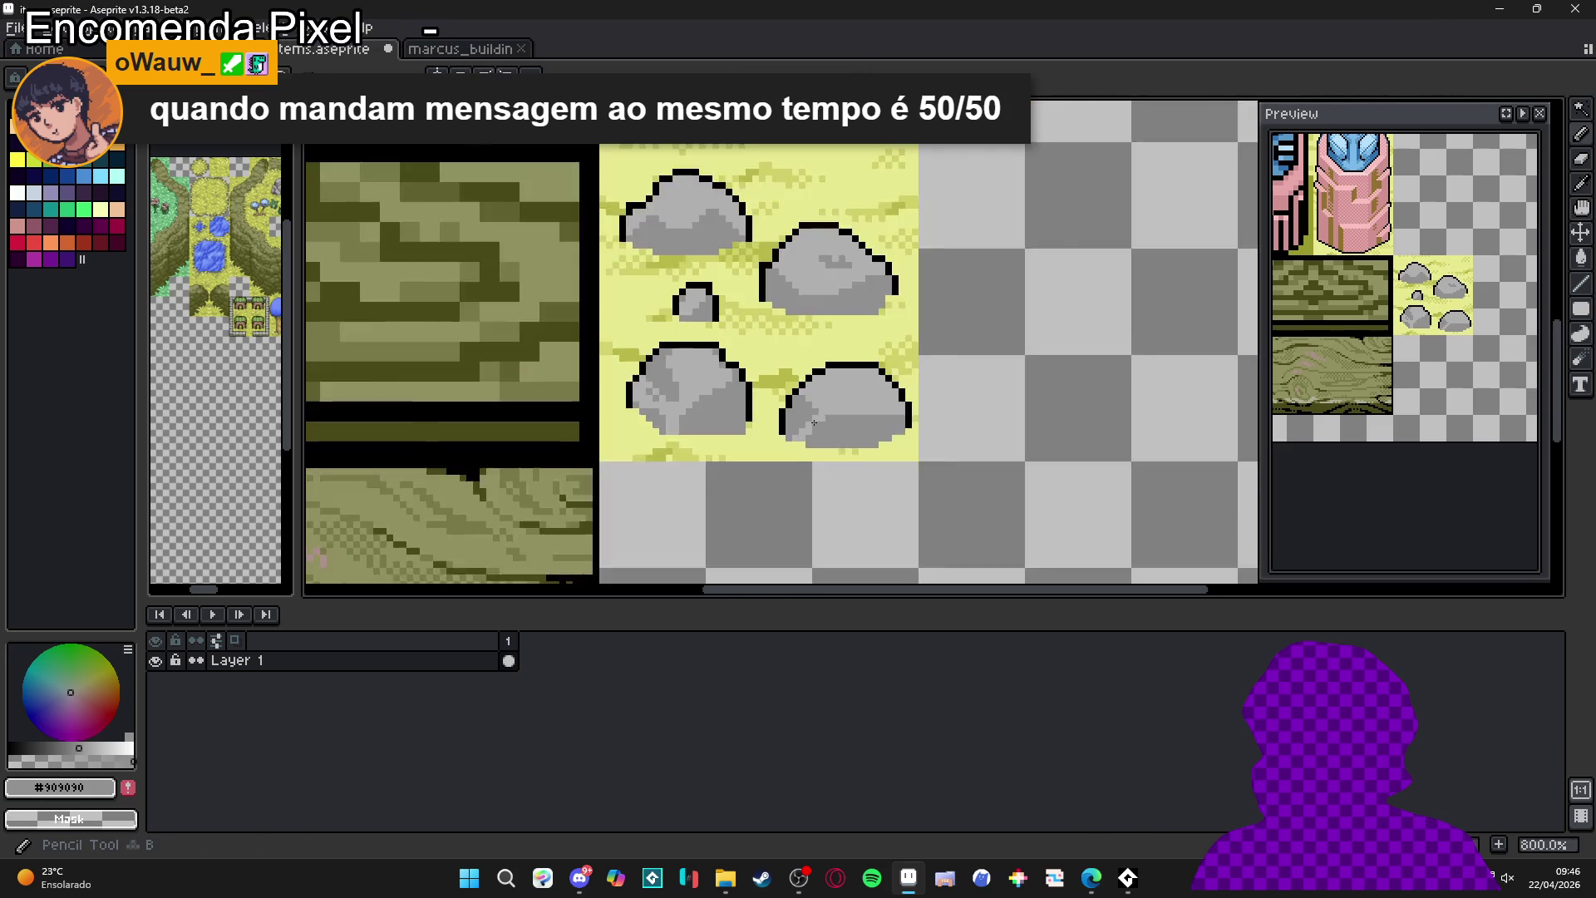
scroll(814, 431, "up", 3)
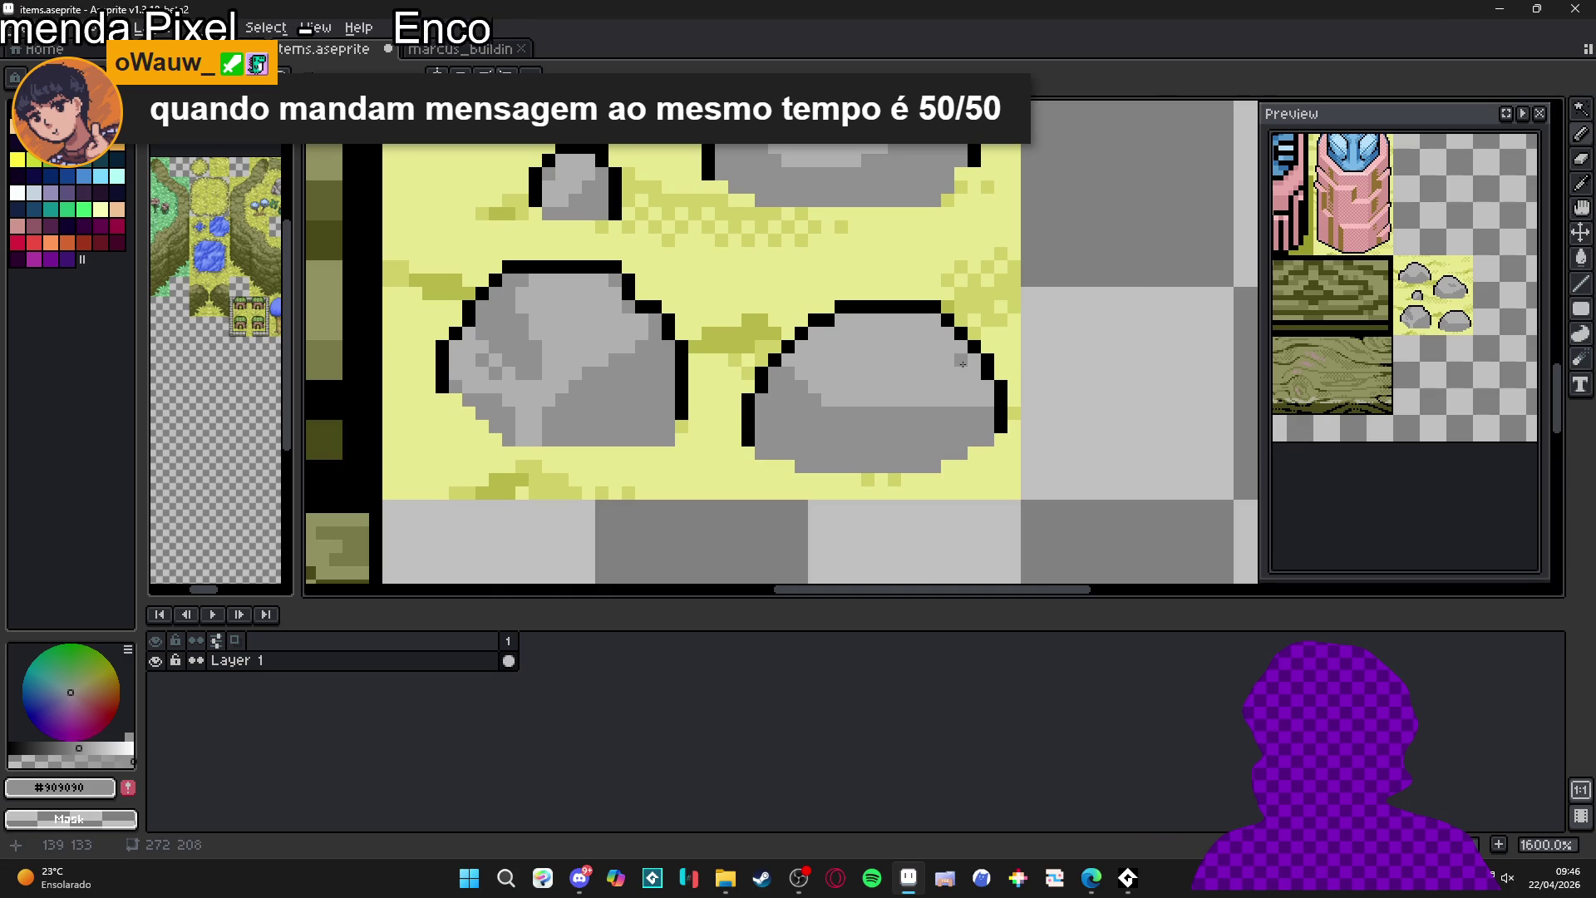
- Add single darker grey pixels and one light grey pixel on the rocks
left_click(933, 360)
scroll(934, 360, "down", 2)
scroll(745, 448, "up", 3)
left_click(749, 425)
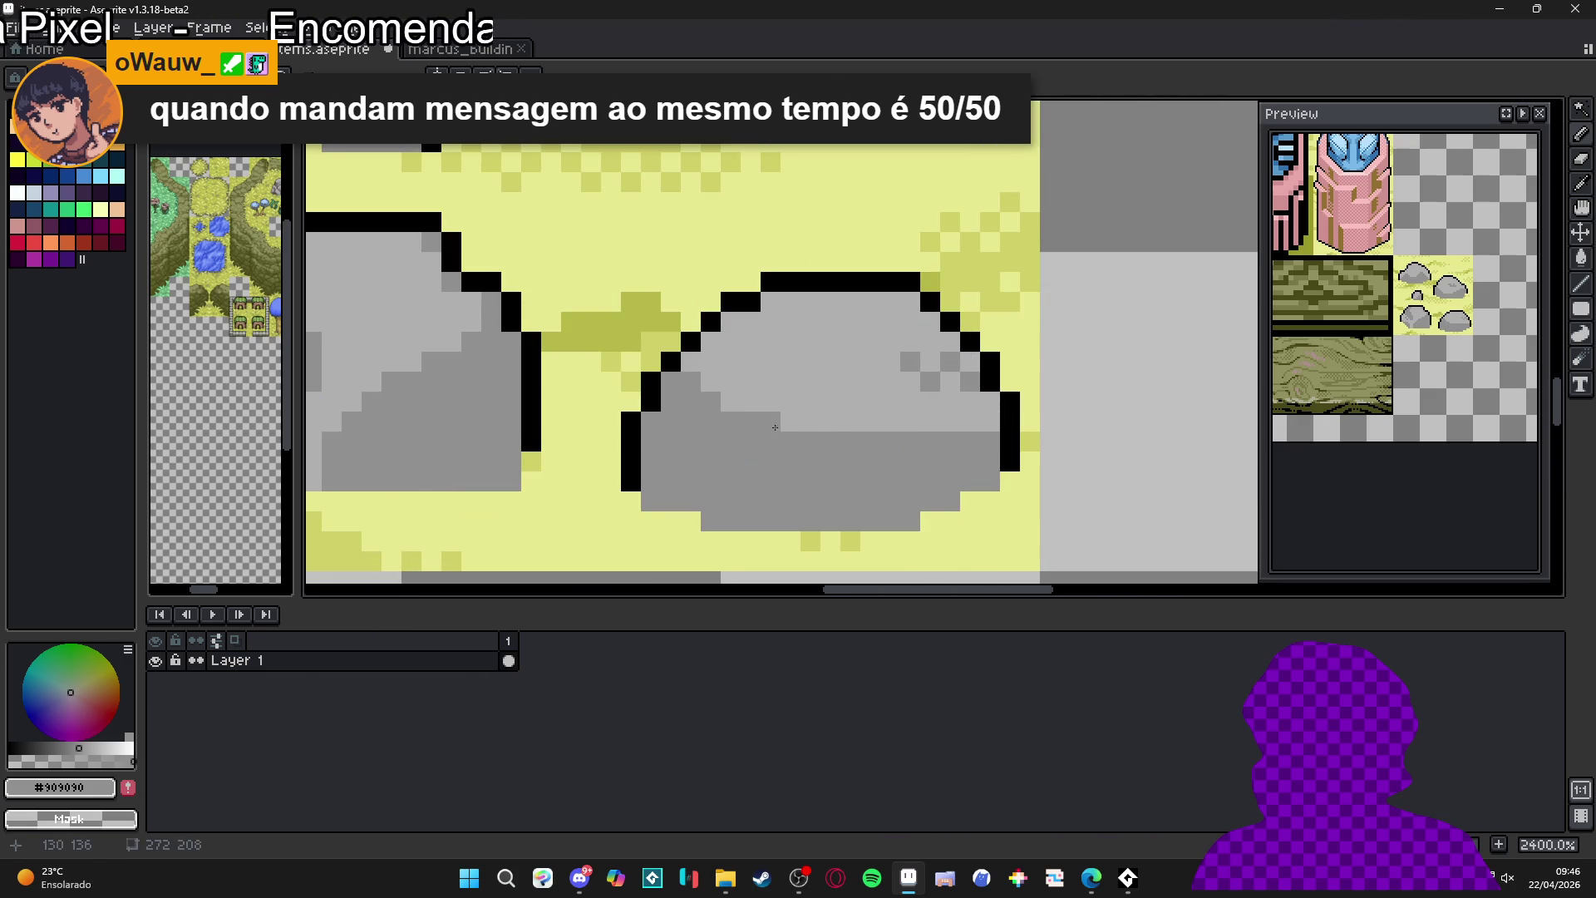
left_click(770, 427, "alt")
left_click(839, 447)
scroll(864, 445, "down", 3)
- Darken pixels along the right rock's top and right edge
left_click(779, 438, "alt")
scroll(780, 438, "left", 1)
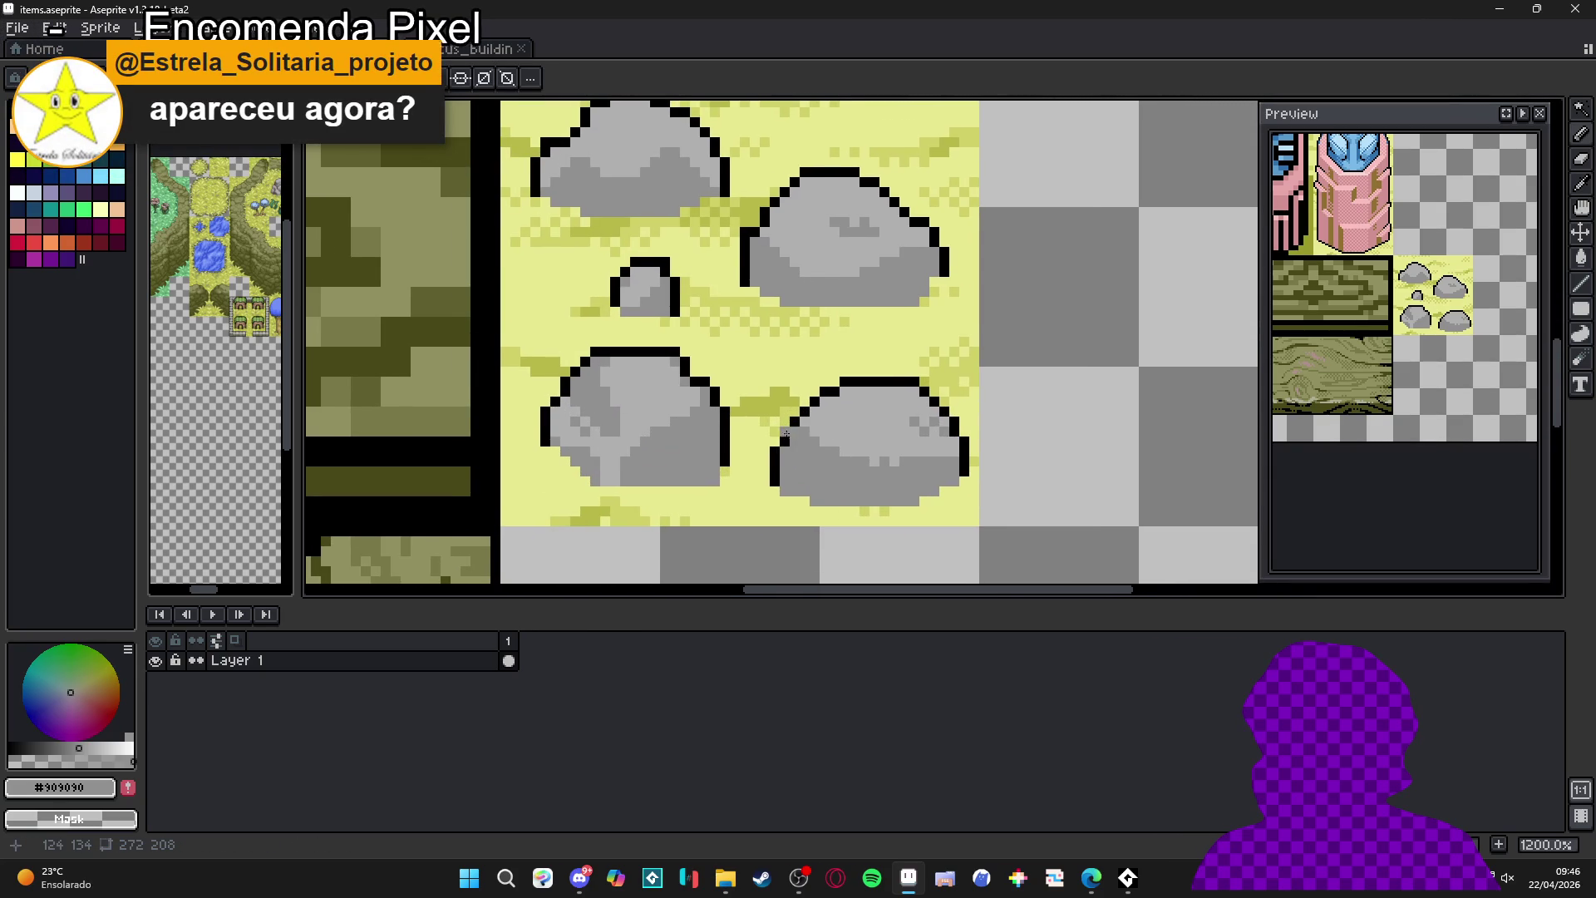
scroll(787, 432, "up", 3)
left_click(892, 384)
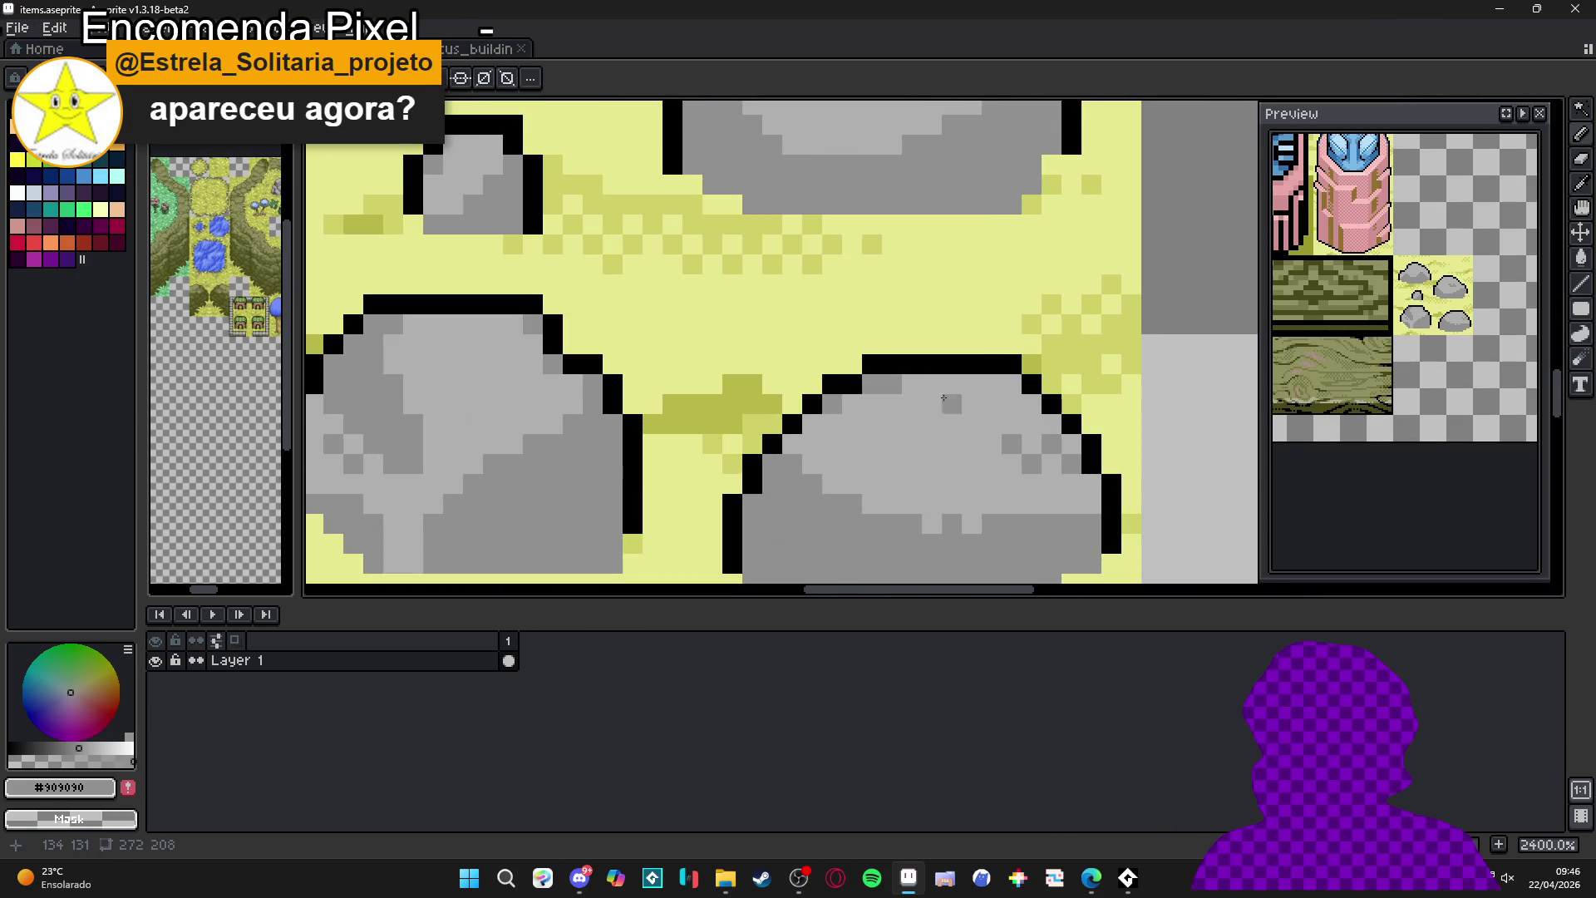
left_click(1012, 384)
left_click(991, 384)
left_click(1091, 484)
left_click(1094, 498)
left_click(1070, 485)
left_click(1071, 507)
left_click(1052, 507)
scroll(1035, 522, "down", 3)
scroll(1035, 522, "up", 3)
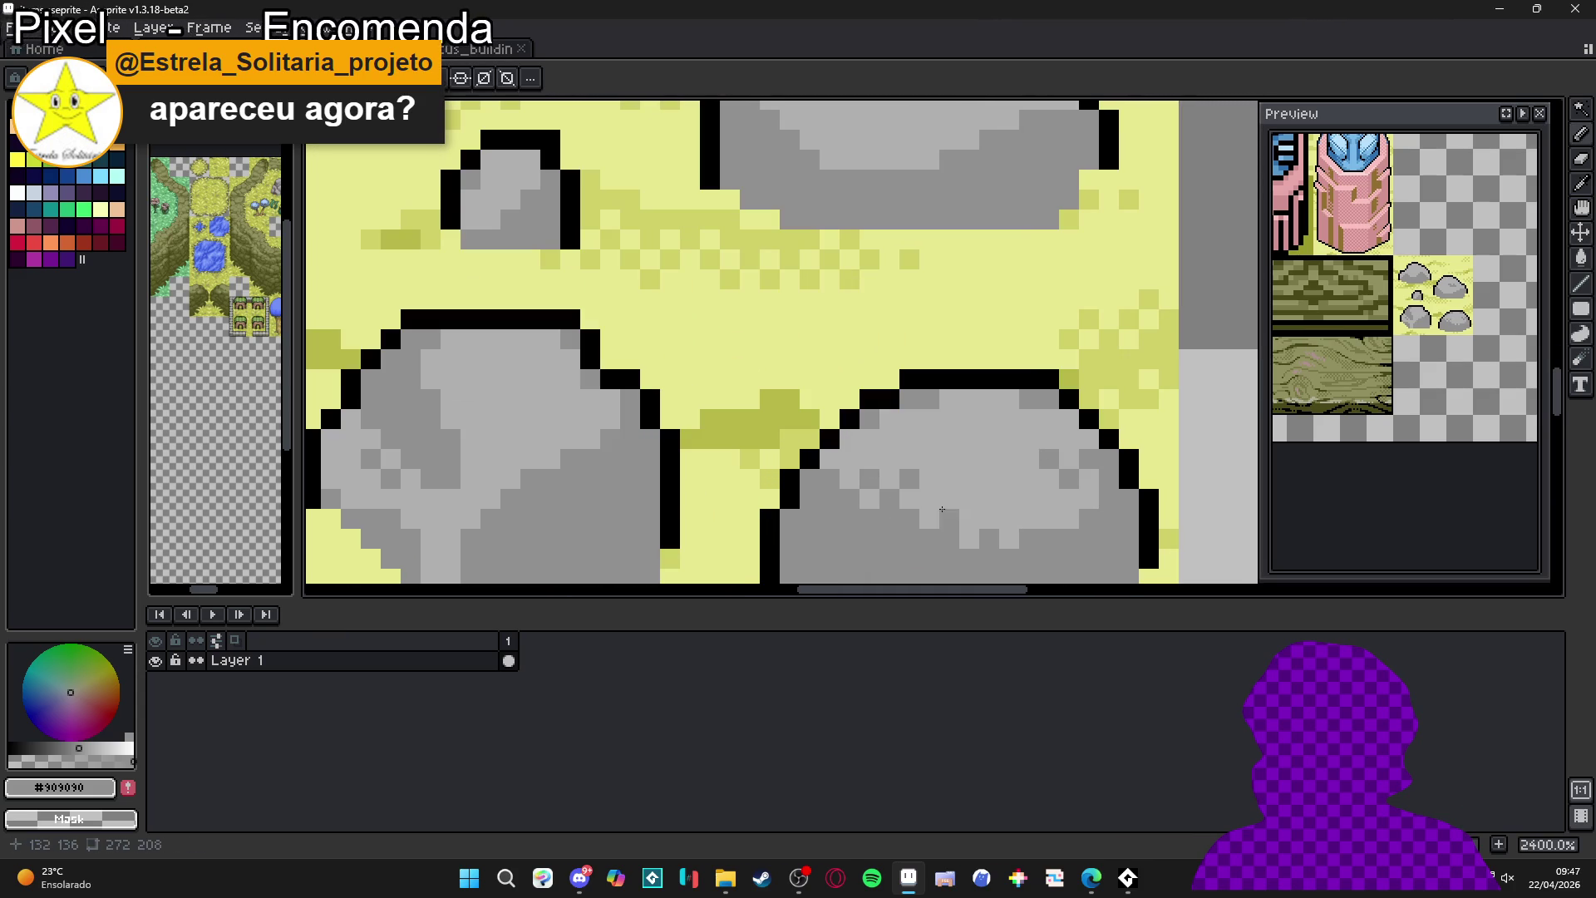
scroll(939, 504, "down", 2)
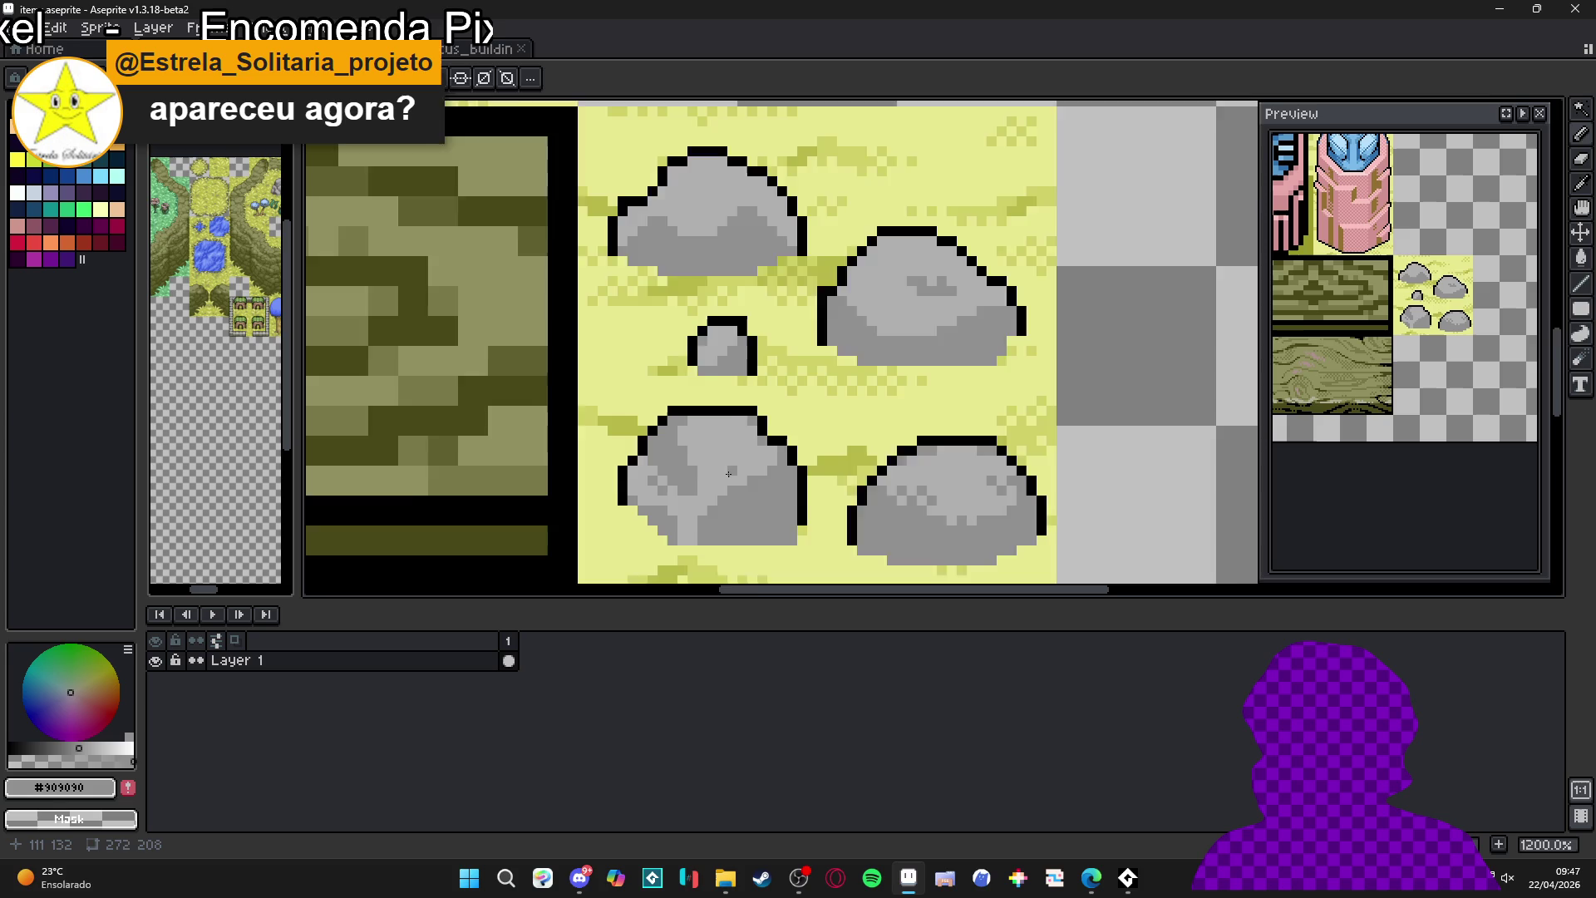
scroll(728, 473, "up", 2)
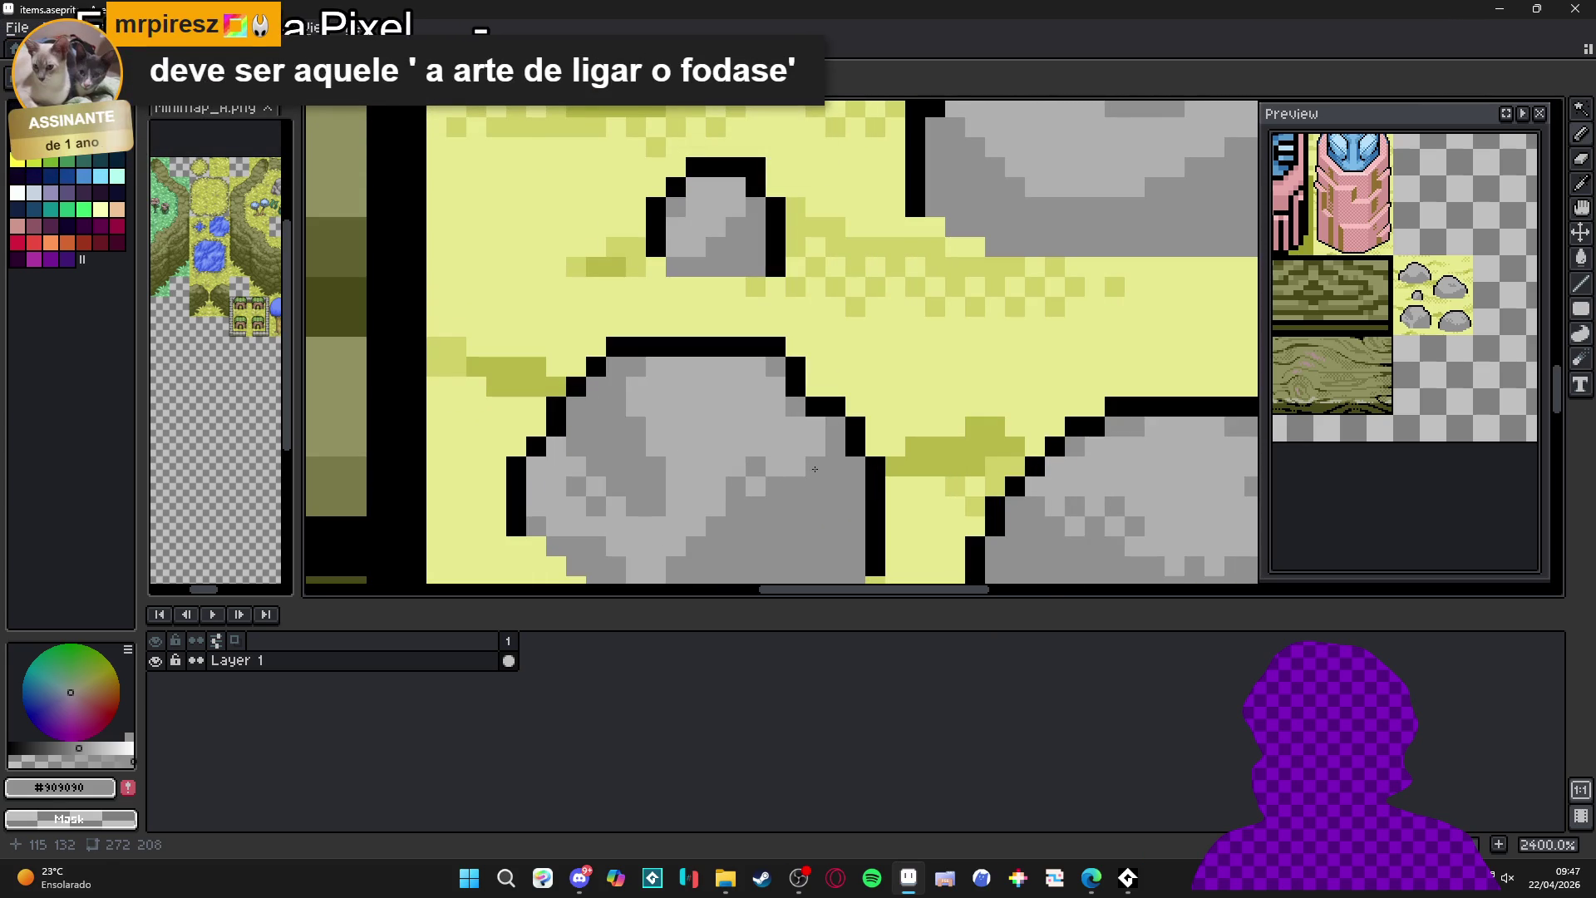
scroll(814, 469, "down", 2)
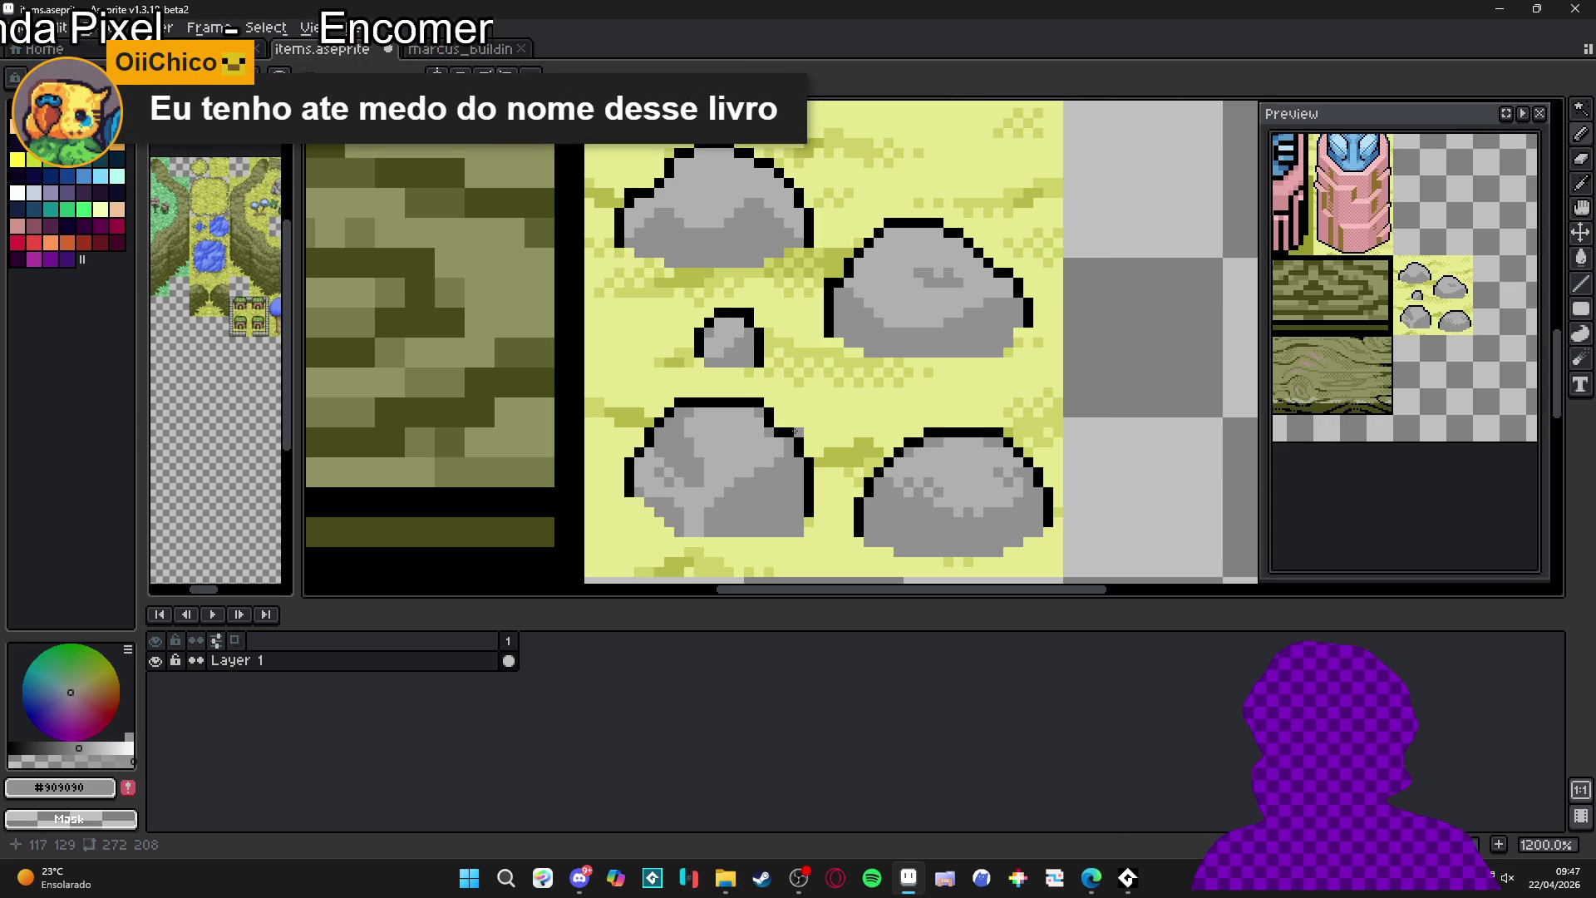
scroll(756, 453, "up", 4)
- Touch up individual rock pixels in light and dark grey, then save the tile sheet
left_click(748, 481, "alt")
left_click(748, 503)
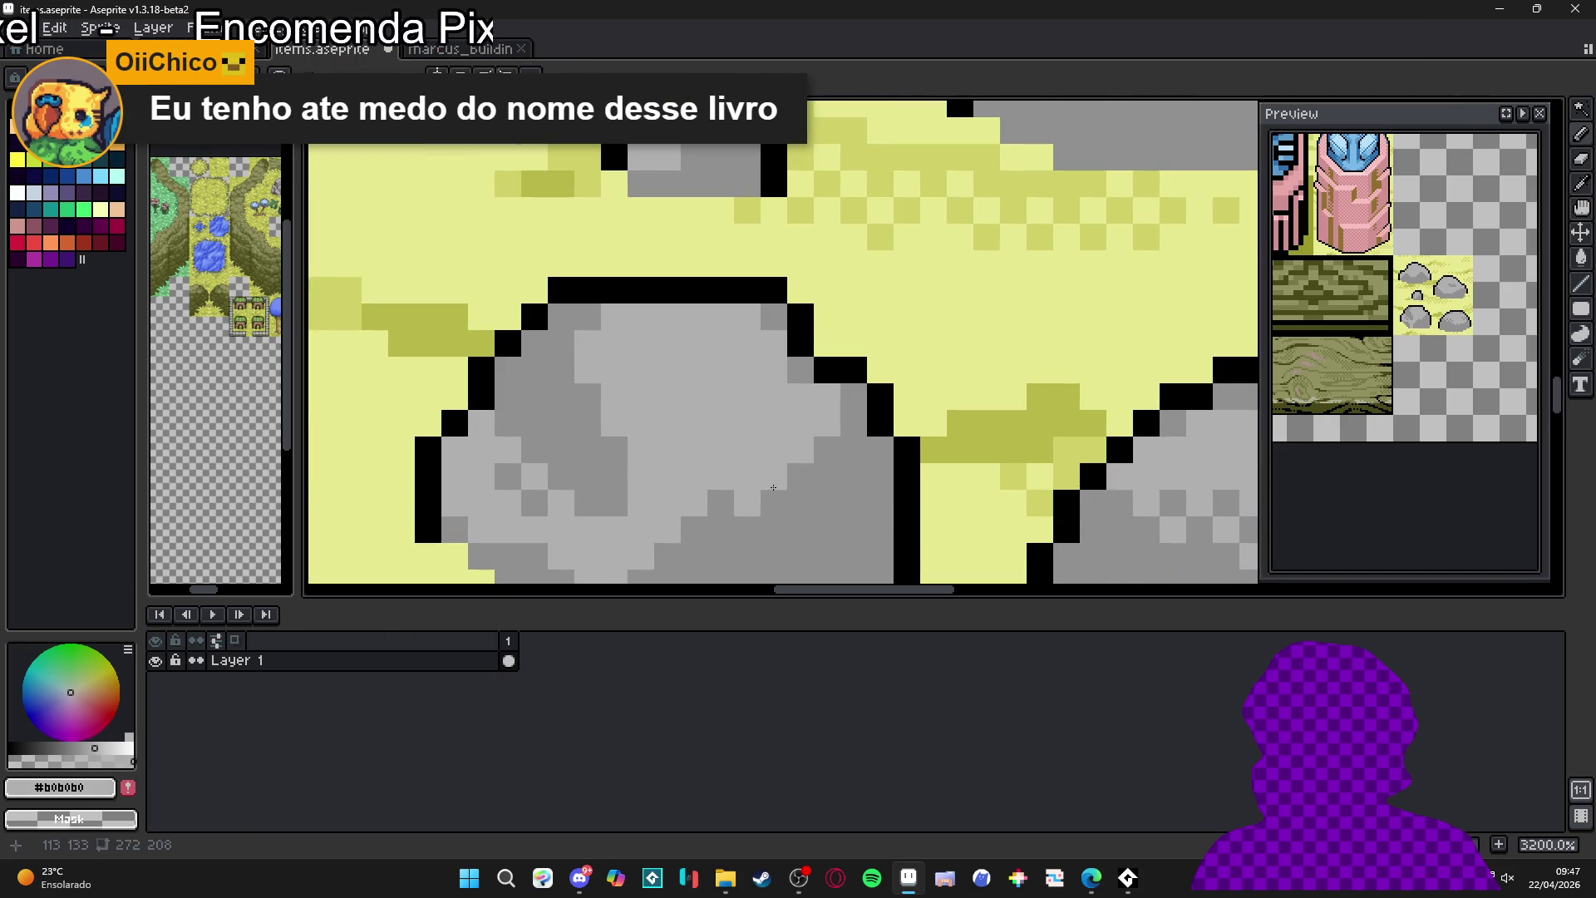
left_click(764, 475, "alt")
left_click(748, 477)
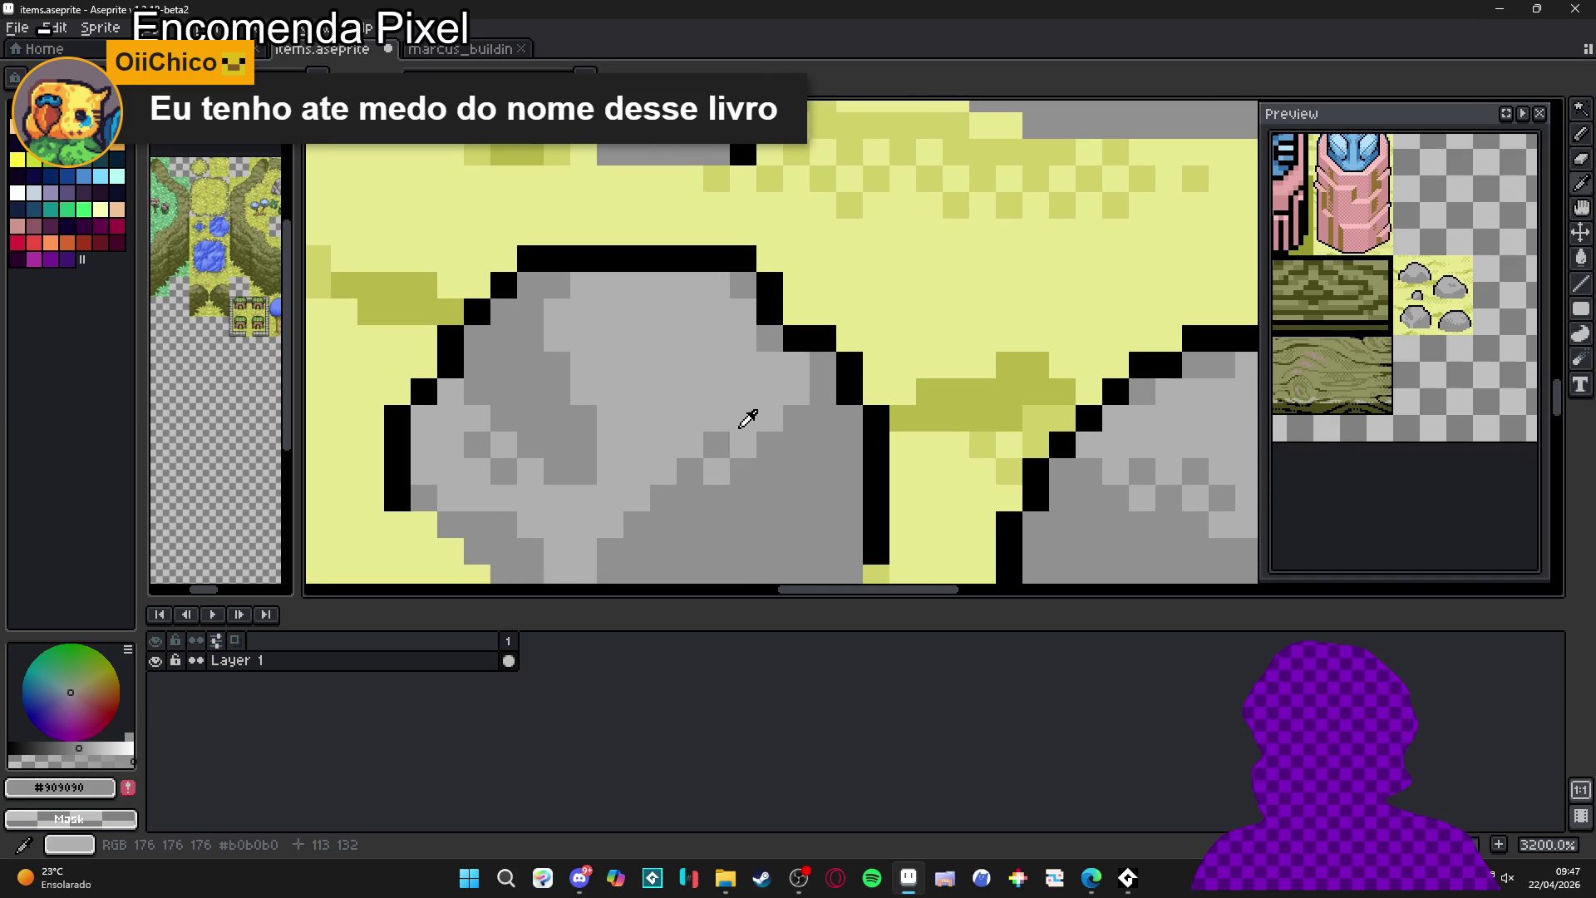
left_click(748, 417, "alt")
left_click(782, 476)
scroll(782, 477, "down", 1)
scroll(773, 432, "down", 1)
key("ctrl+s")
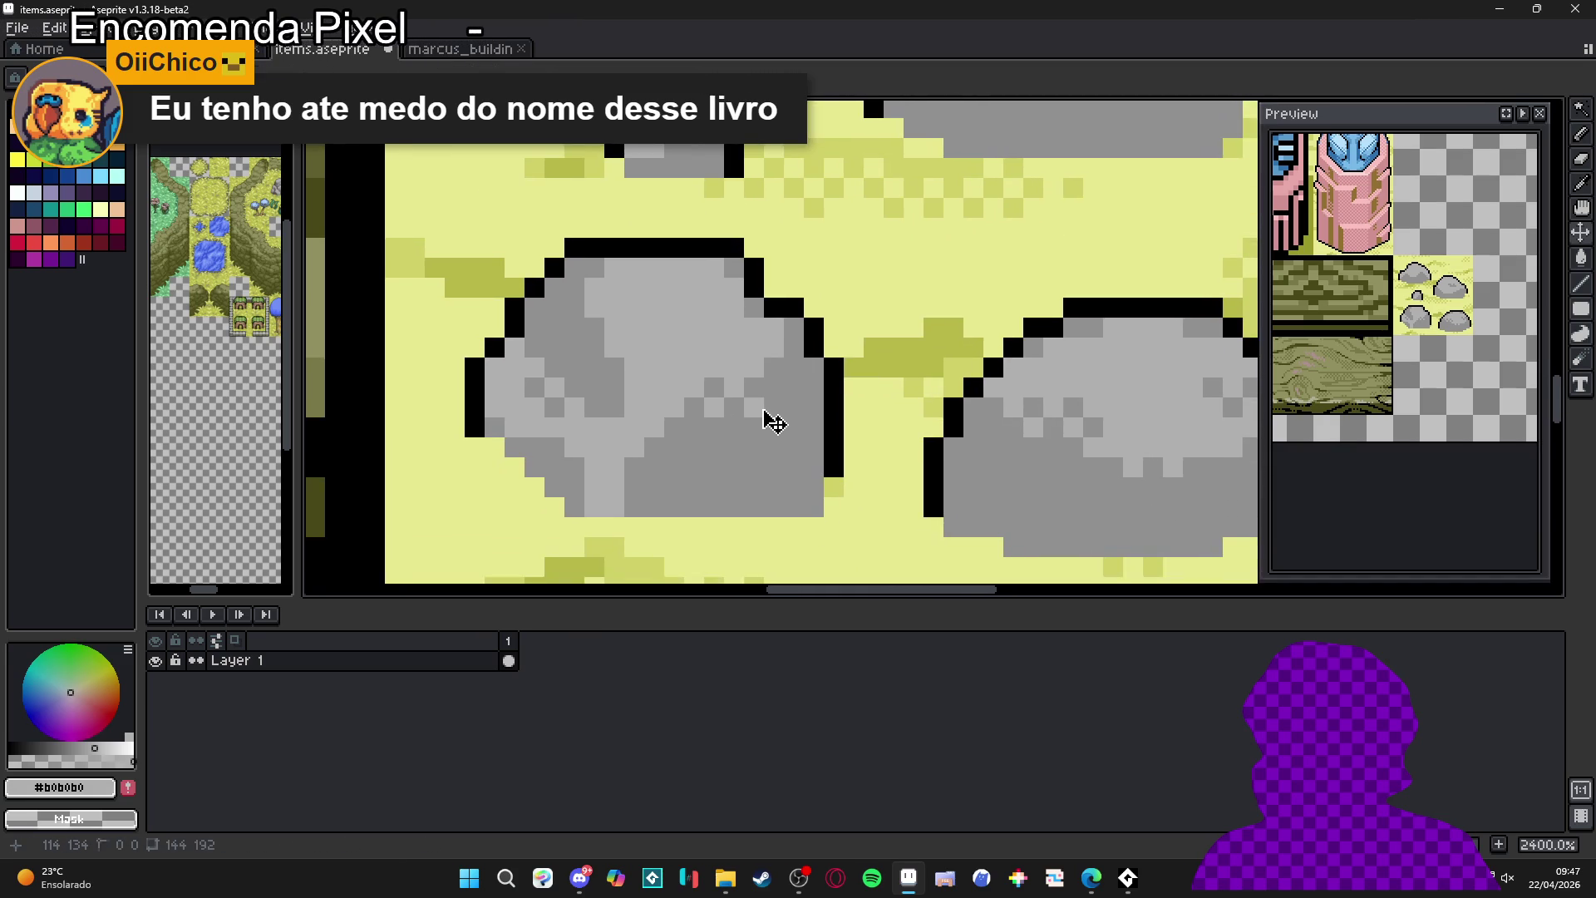
- Paint two more dark grey pixels on the rock and save again
scroll(805, 450, "down", 1)
scroll(823, 453, "down", 2)
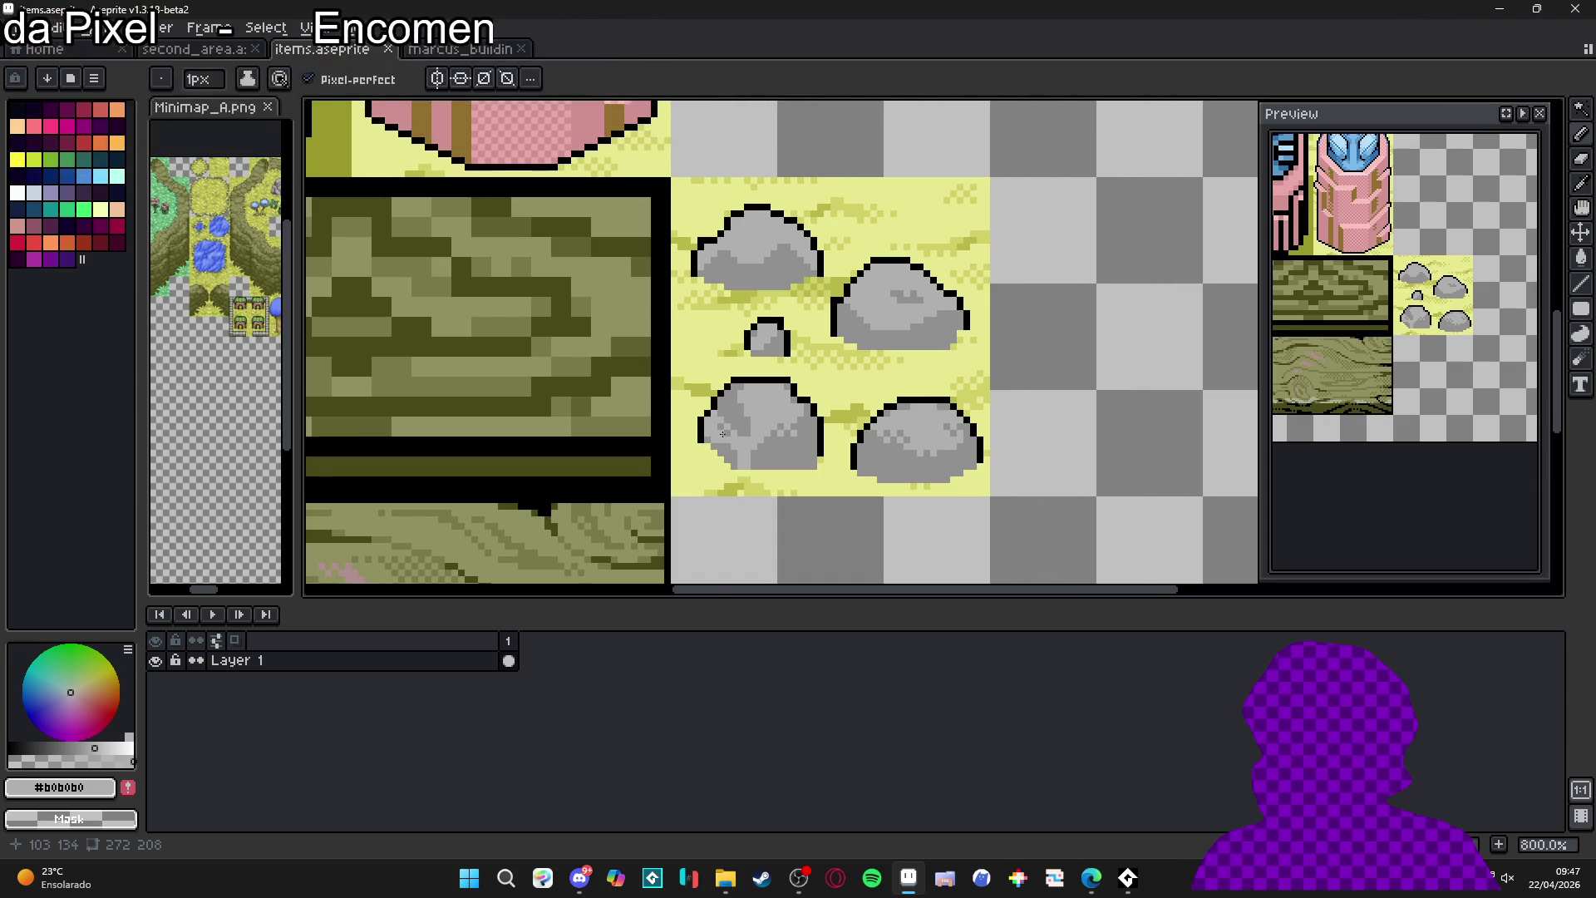
scroll(719, 436, "up", 6)
left_click(748, 274, "alt")
left_click(794, 309)
left_click(754, 229)
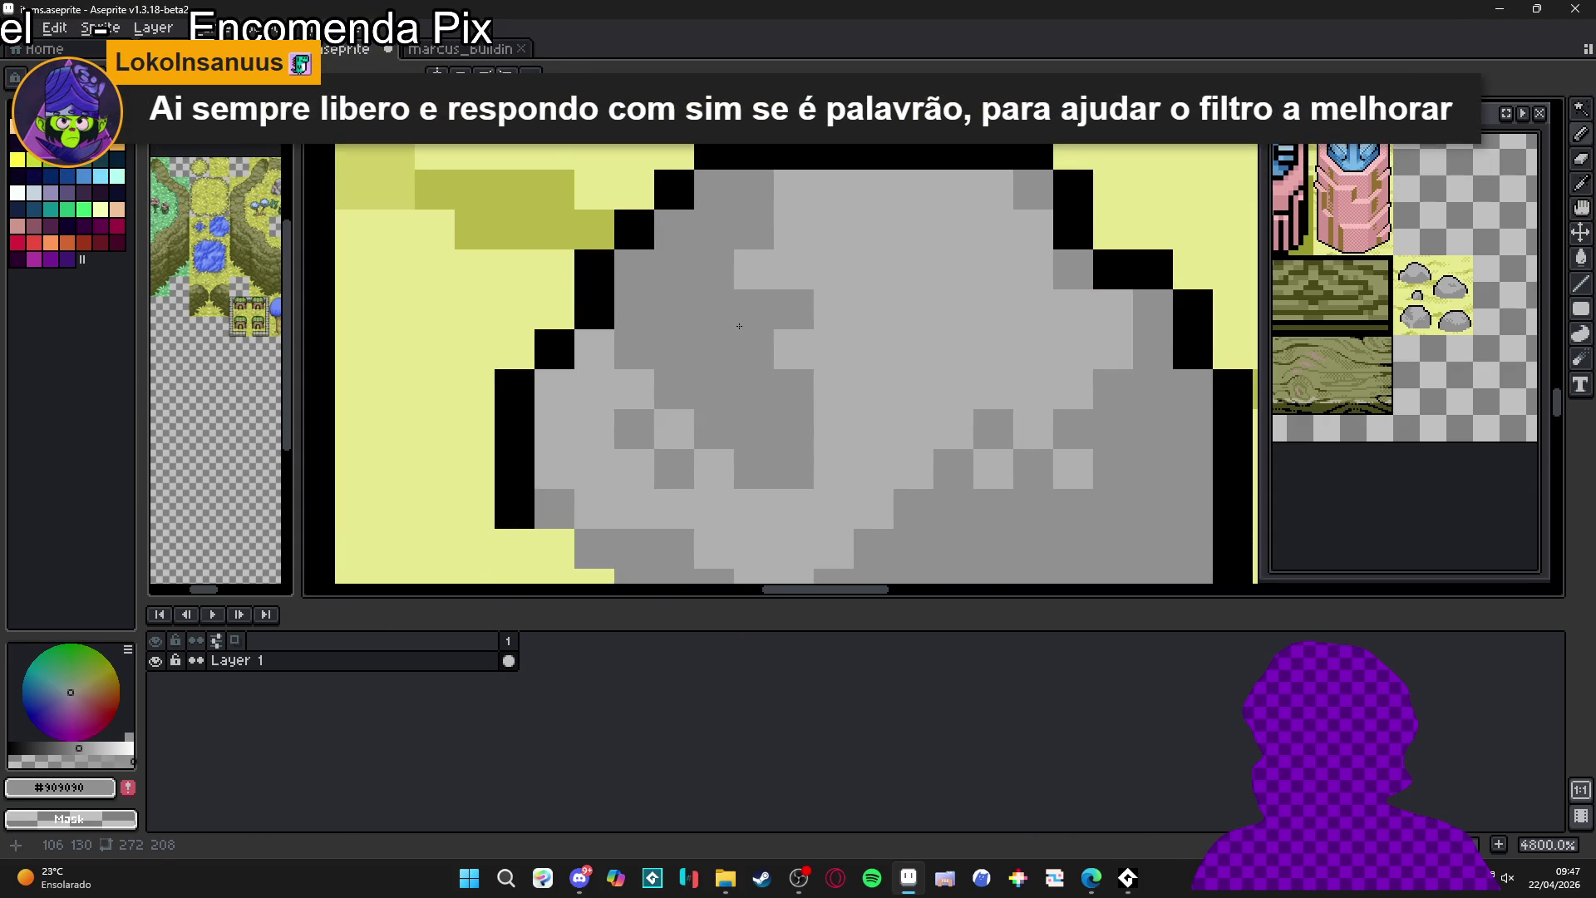
scroll(760, 333, "down", 5)
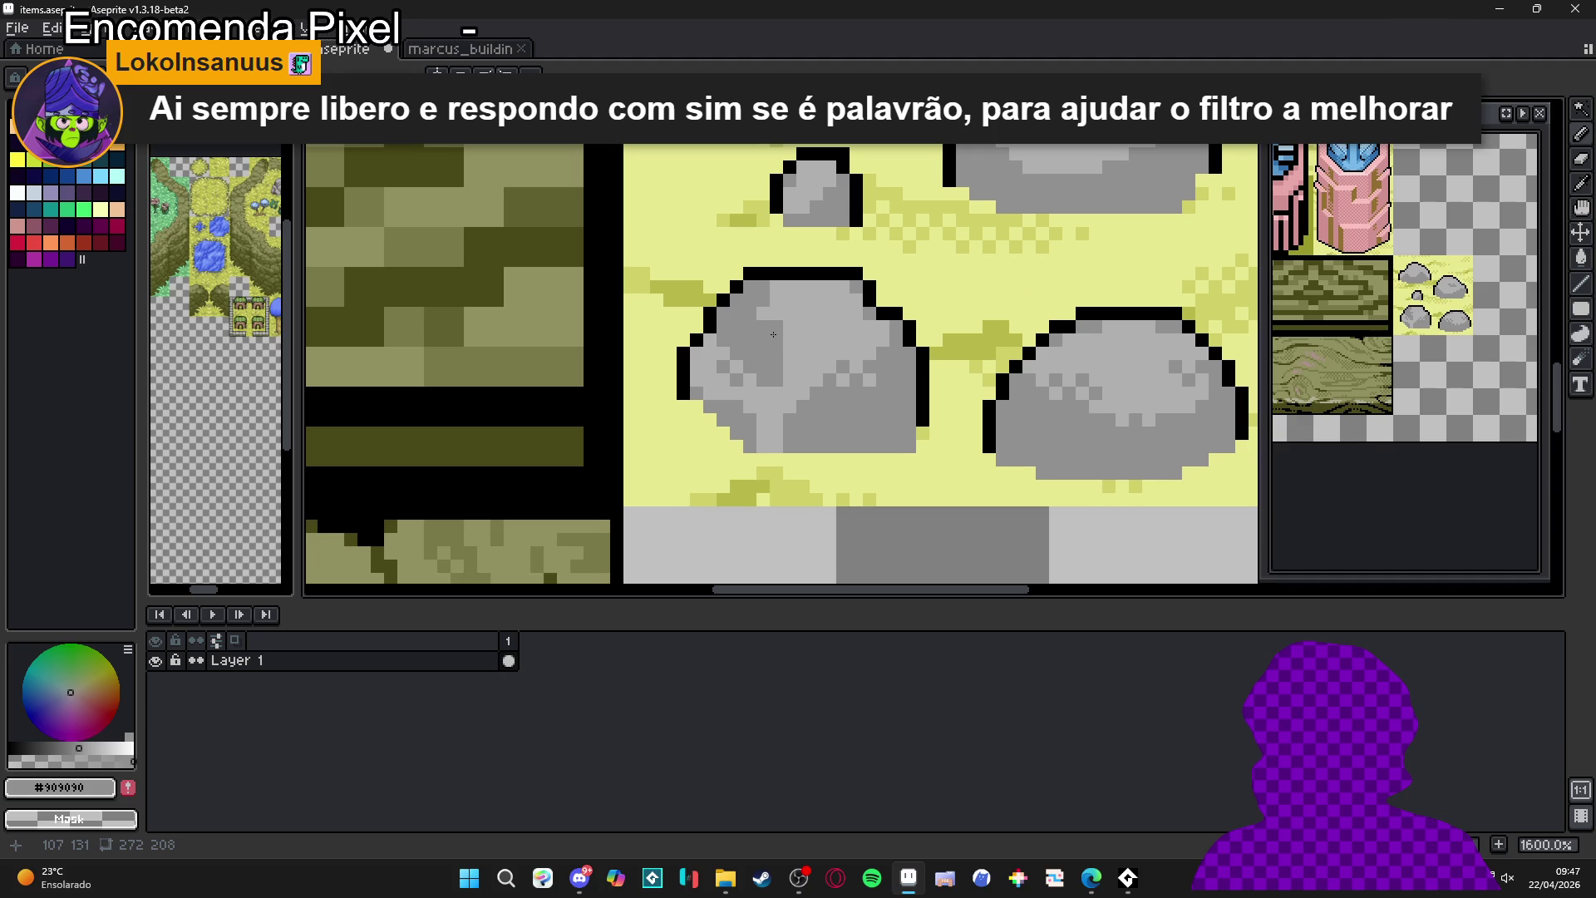
scroll(815, 367, "down", 3)
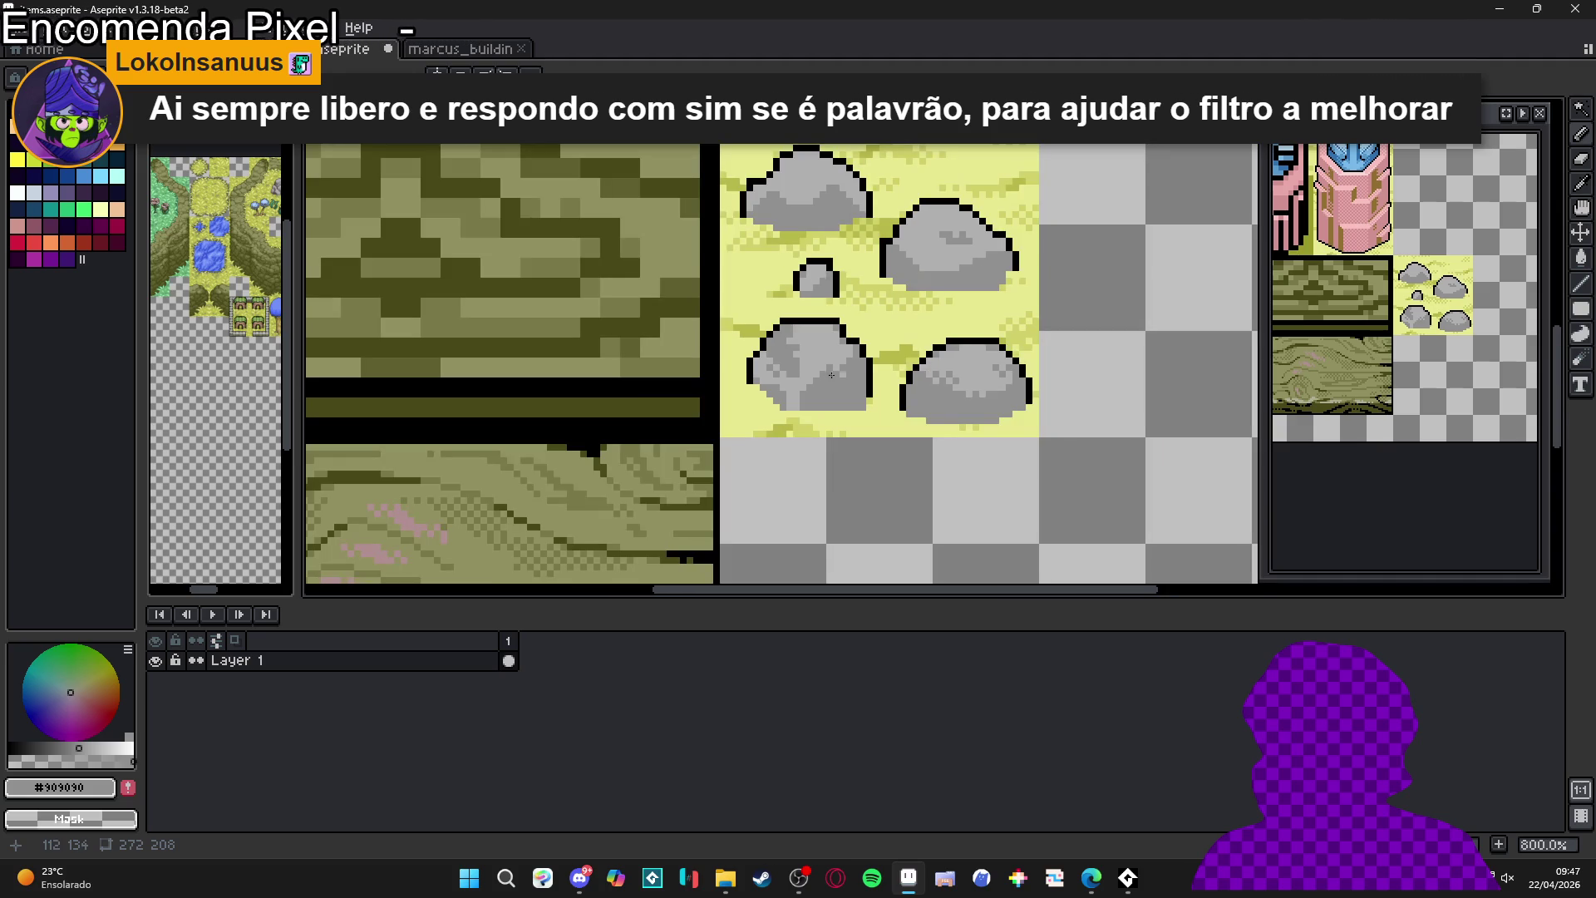
scroll(882, 261, "up", 4)
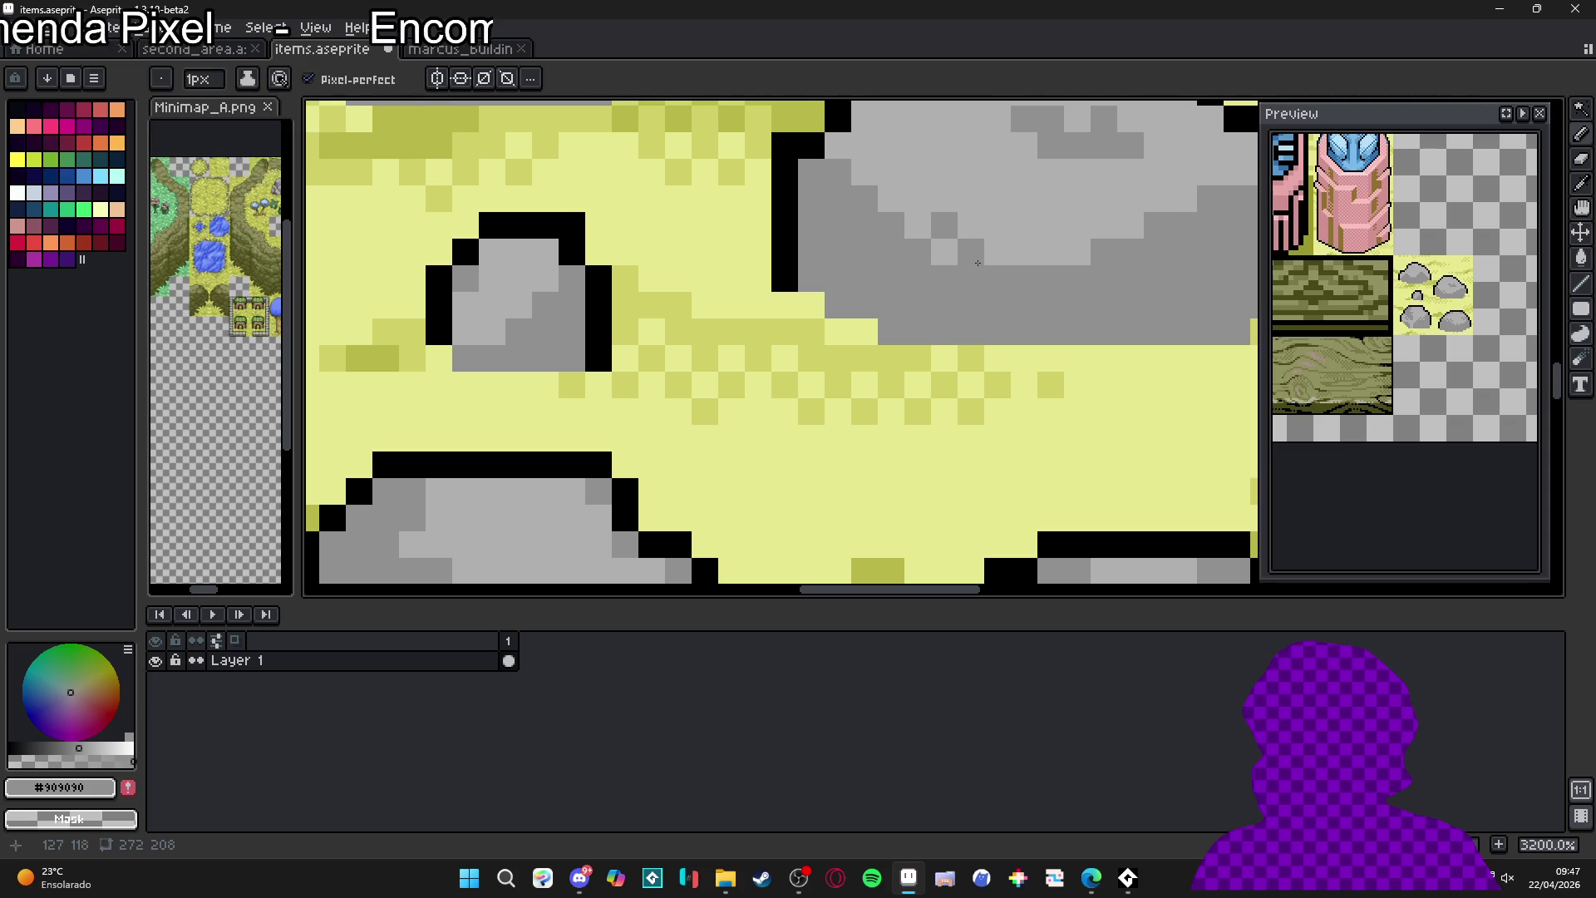
scroll(1016, 270, "down", 1)
scroll(1016, 269, "down", 4)
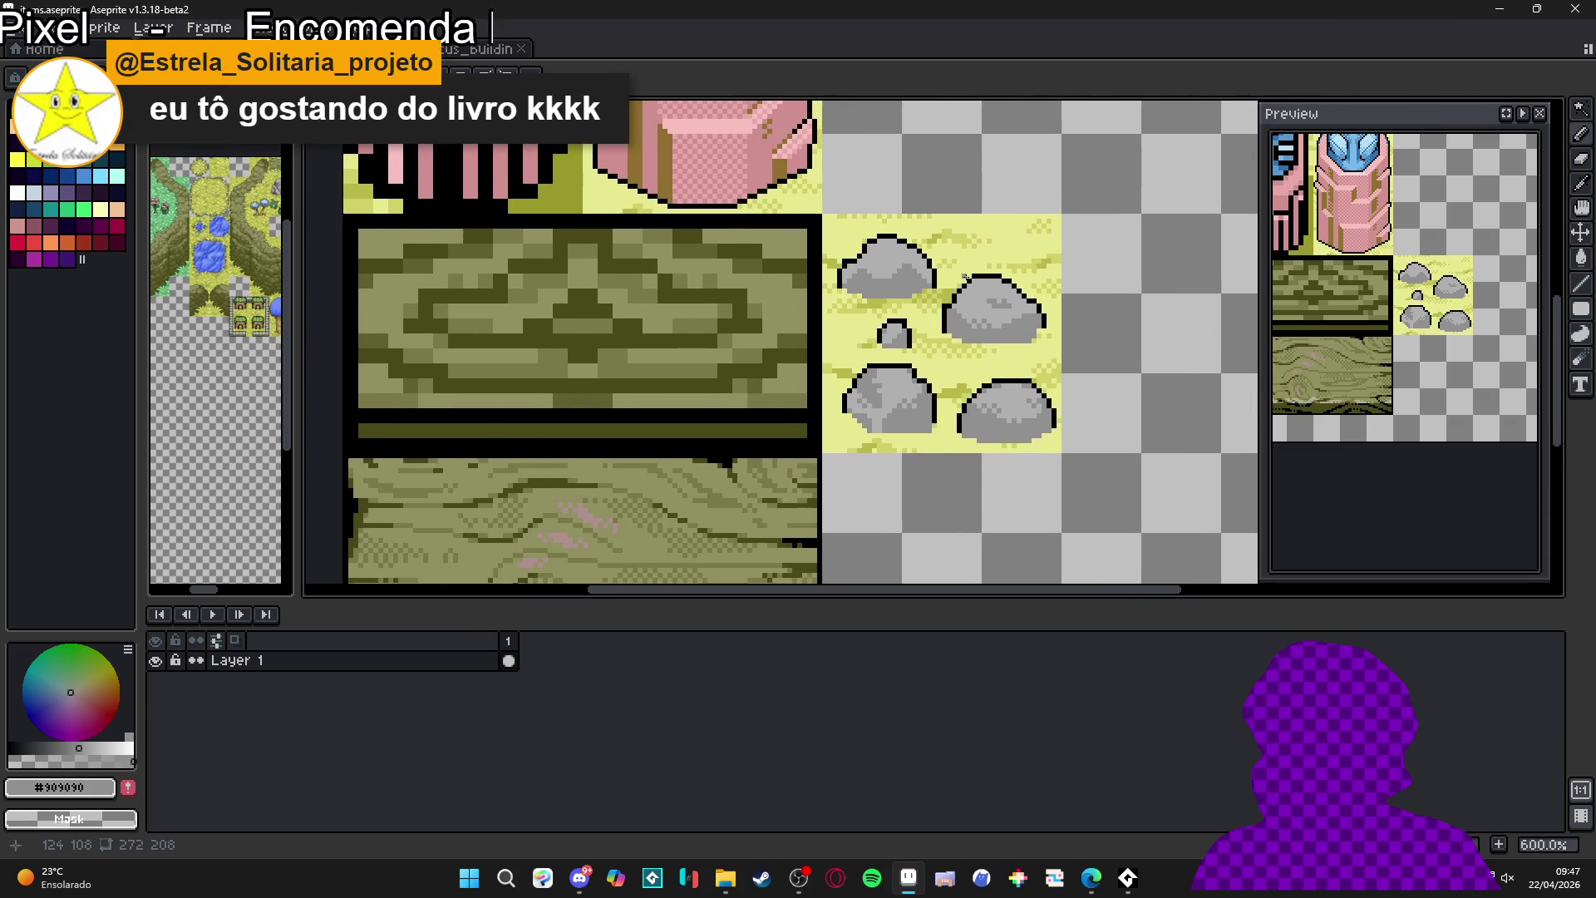
scroll(965, 277, "up", 5)
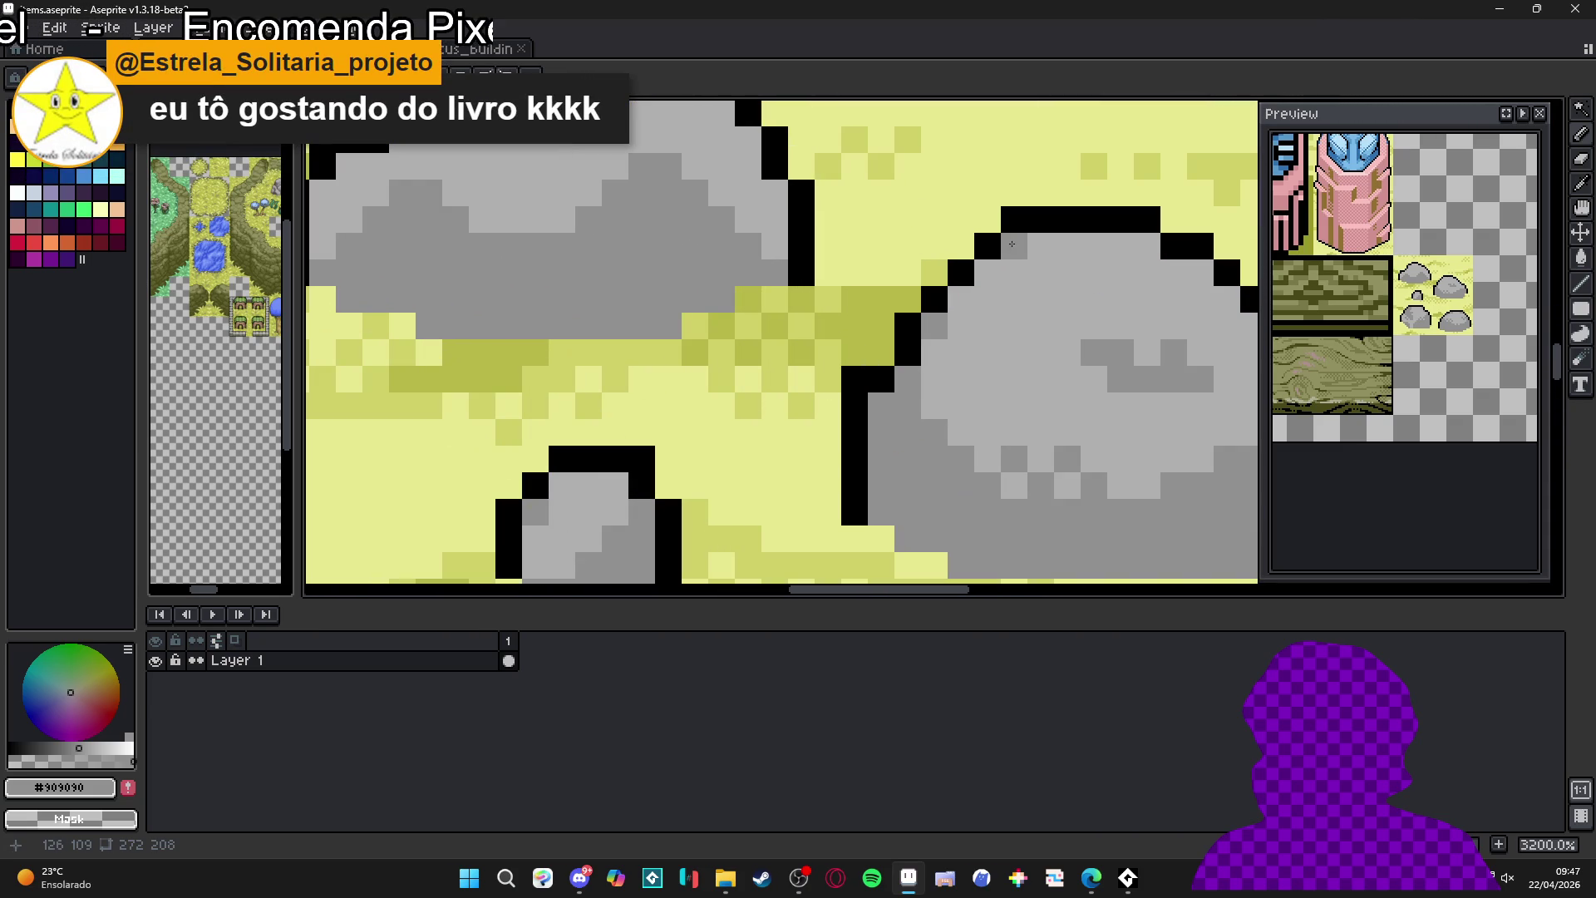
scroll(946, 315, "down", 2)
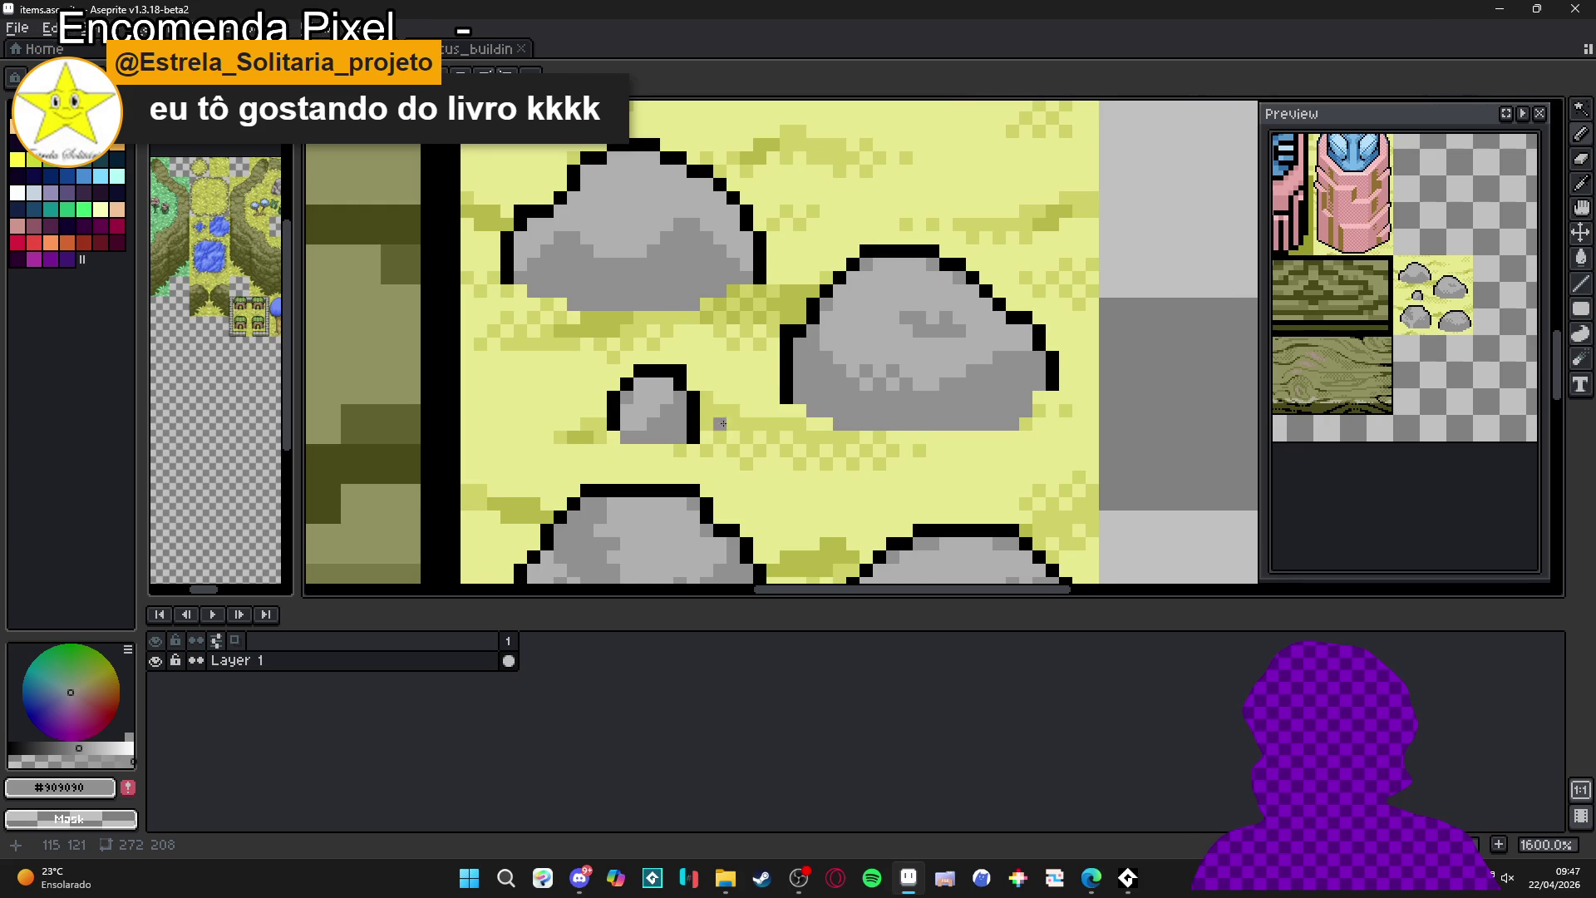
key("ctrl+s")
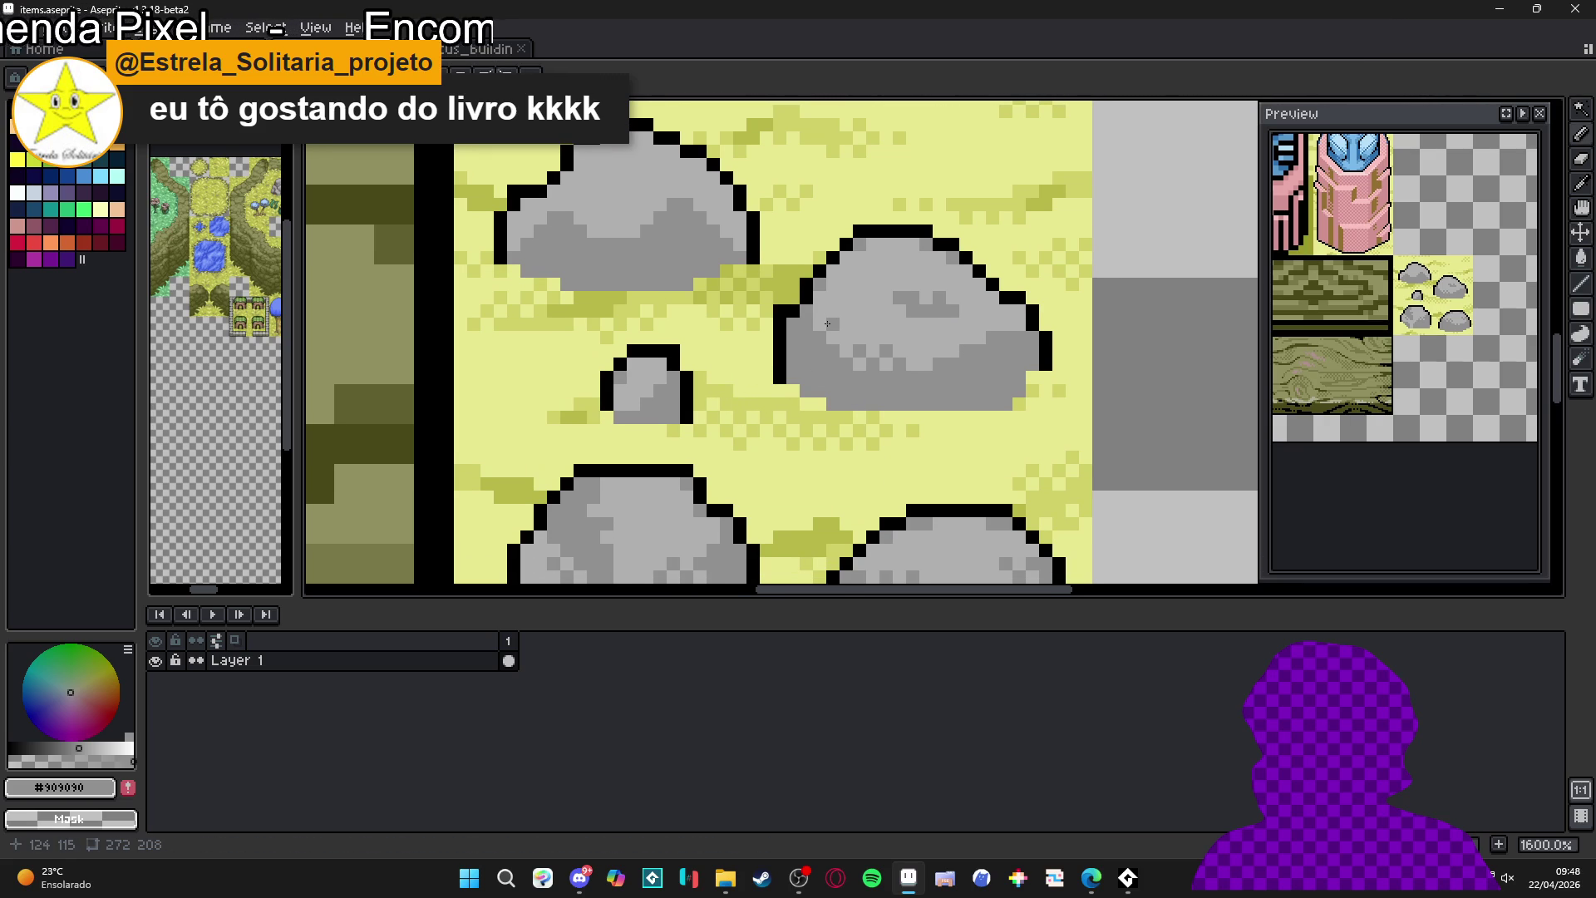
- Sample the pale sand yellow and the rock grey, then save items.aseprite
scroll(822, 341, "down", 2)
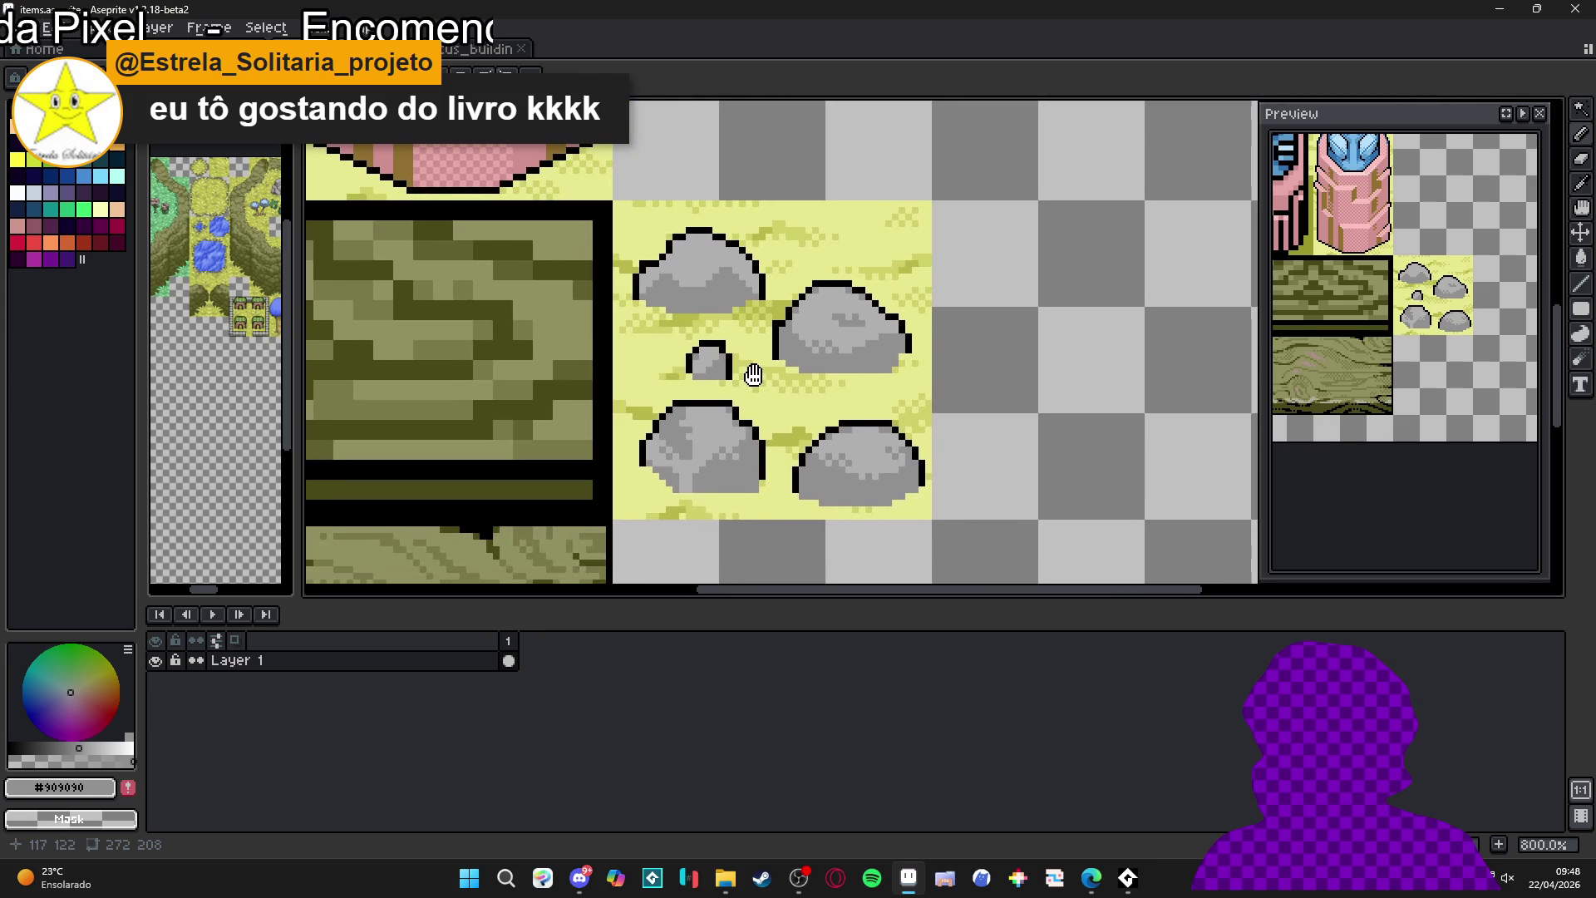
scroll(682, 375, "up", 2)
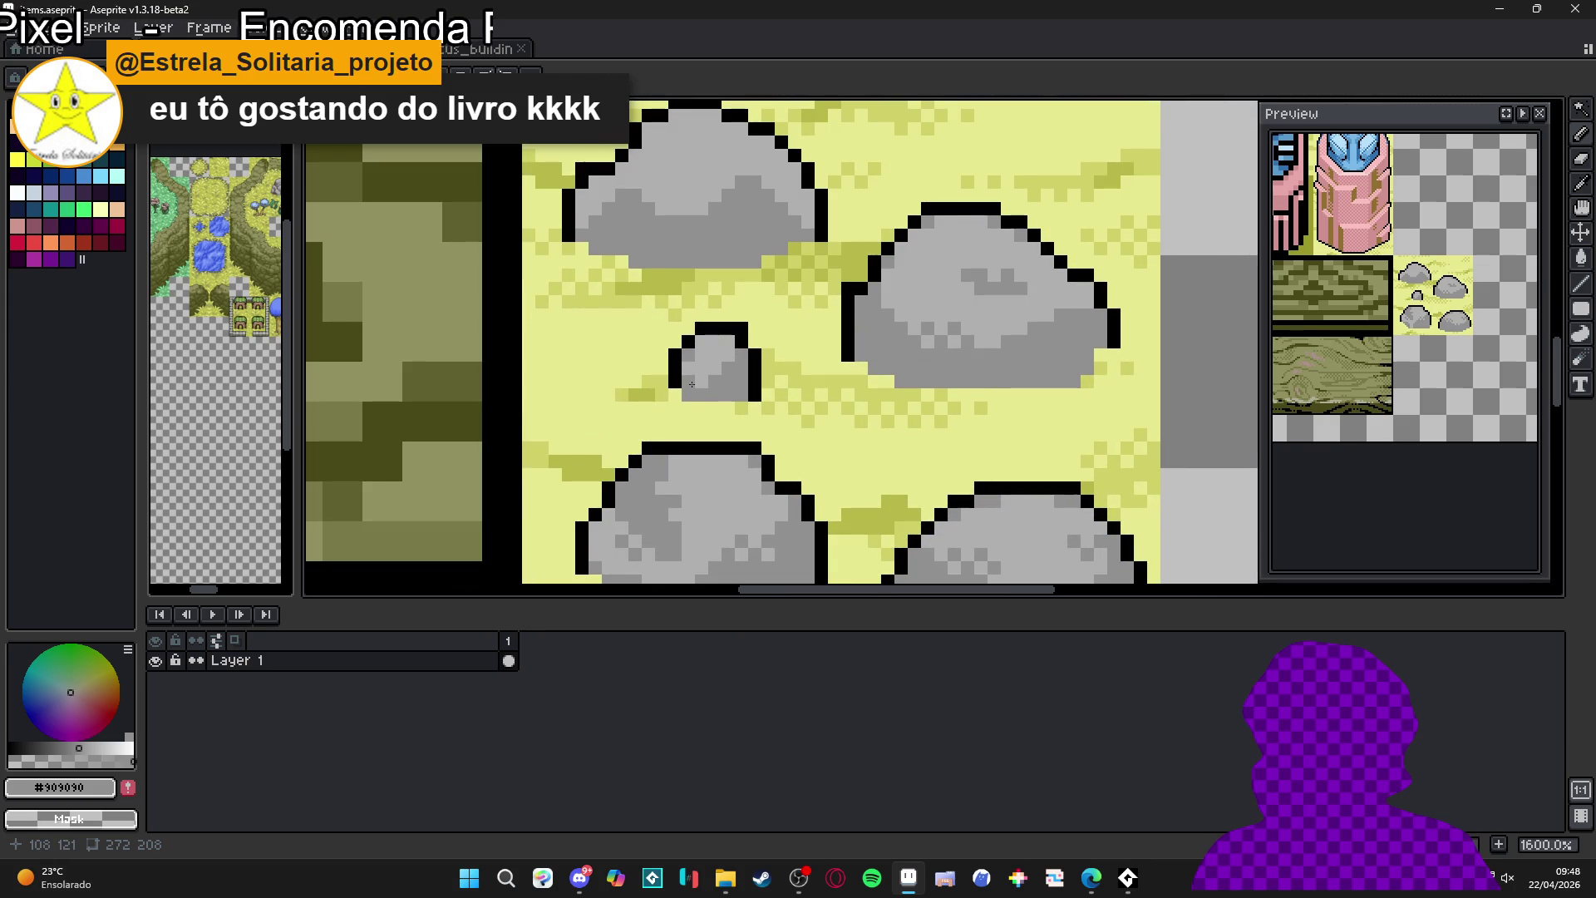
scroll(696, 370, "down", 3)
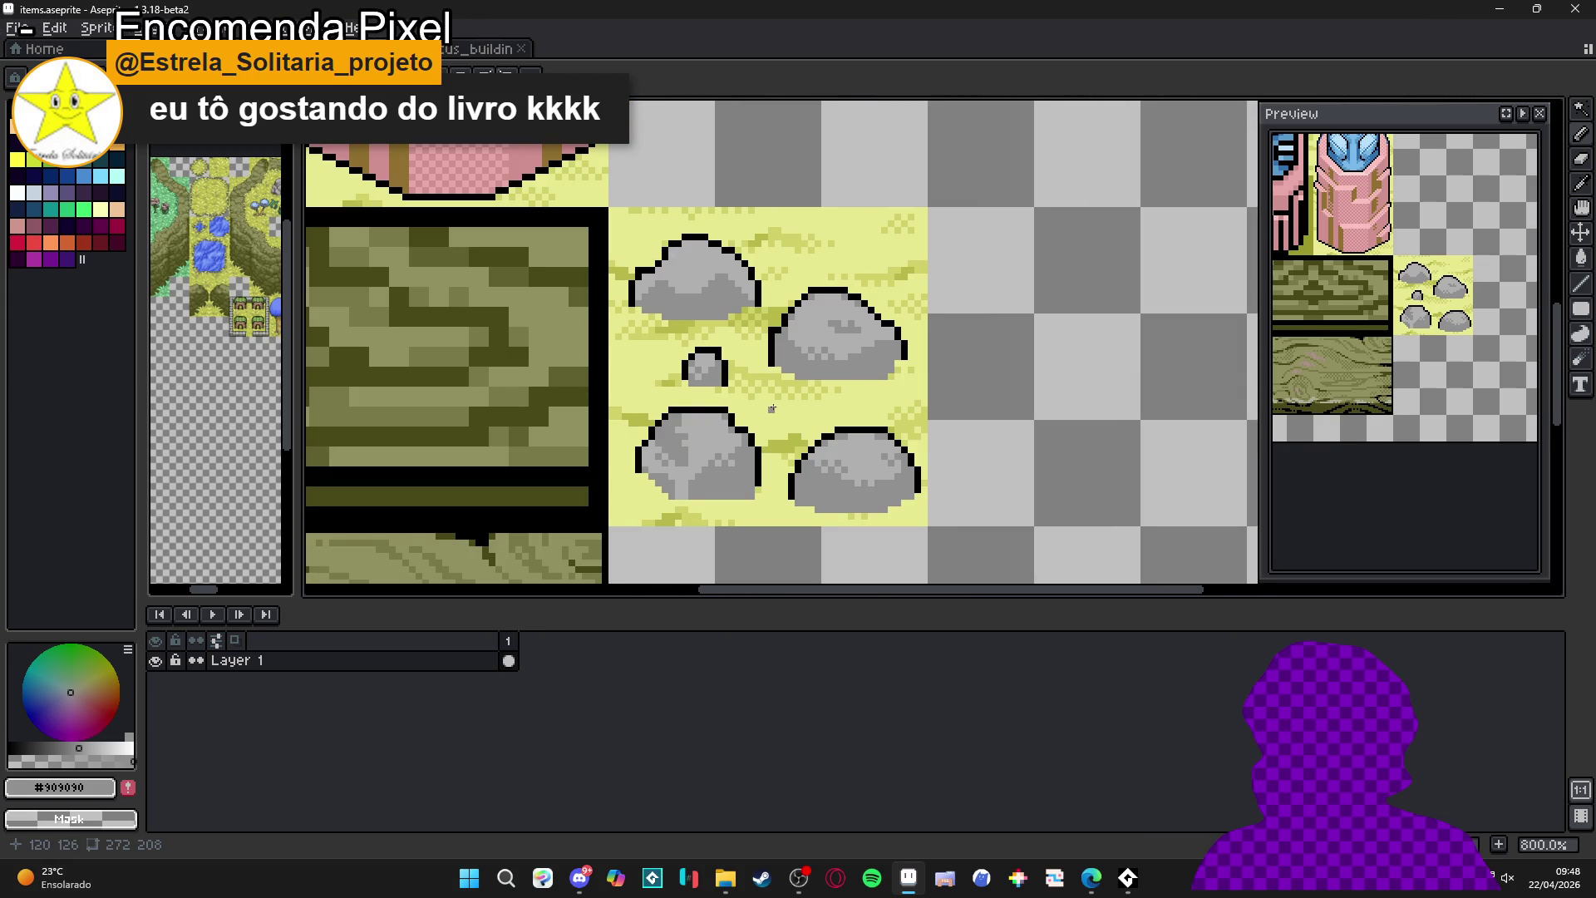
scroll(771, 408, "up", 5)
left_click(803, 471)
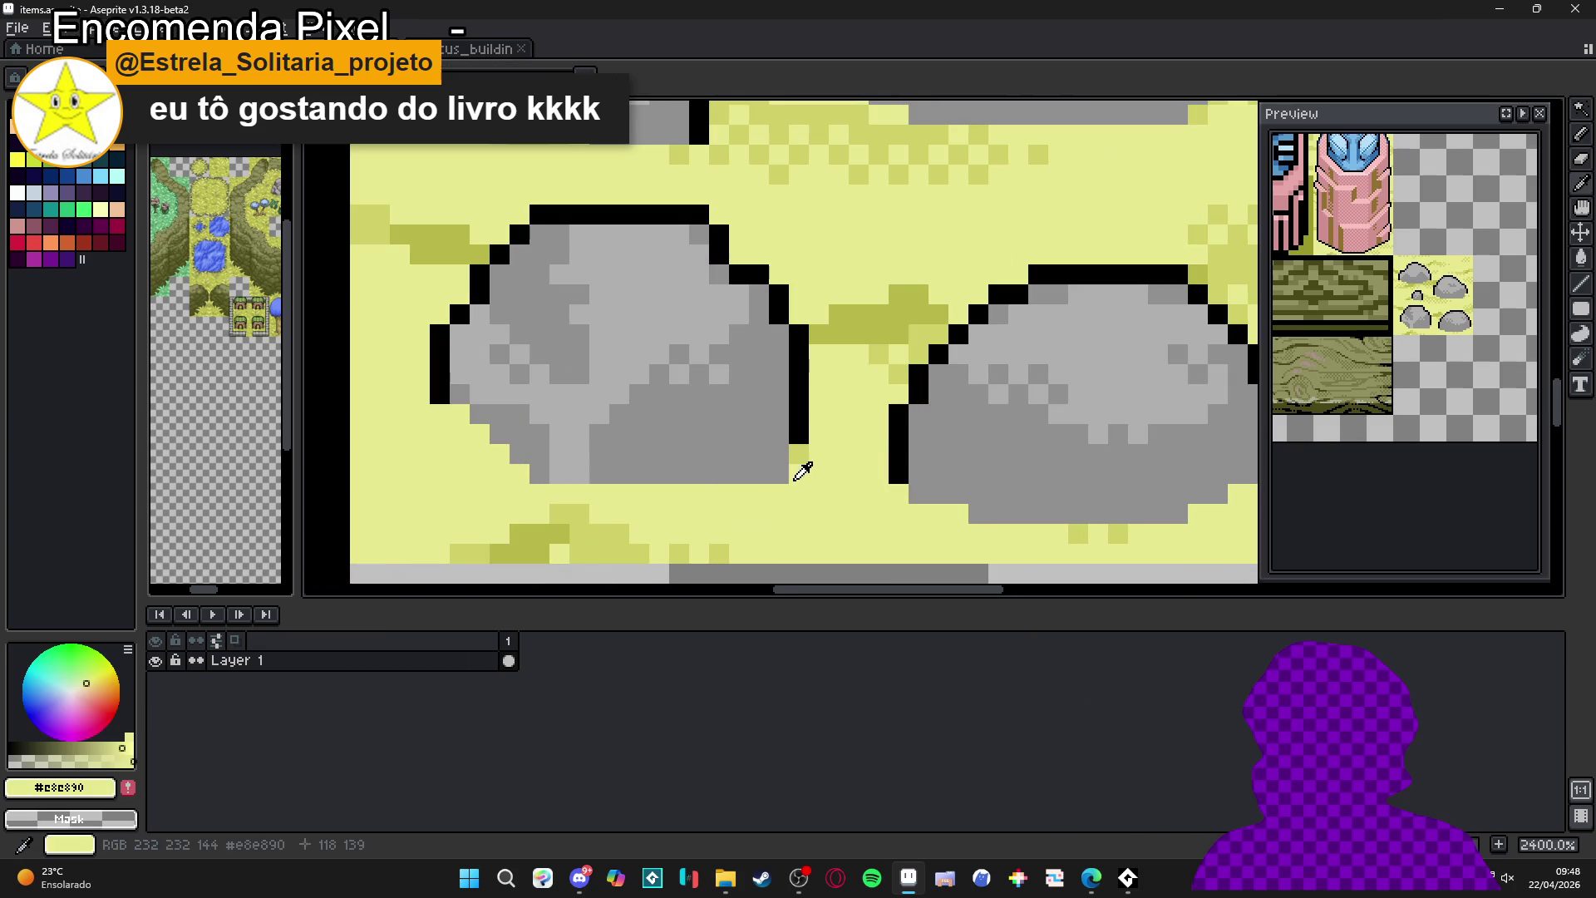
scroll(629, 436, "down", 5)
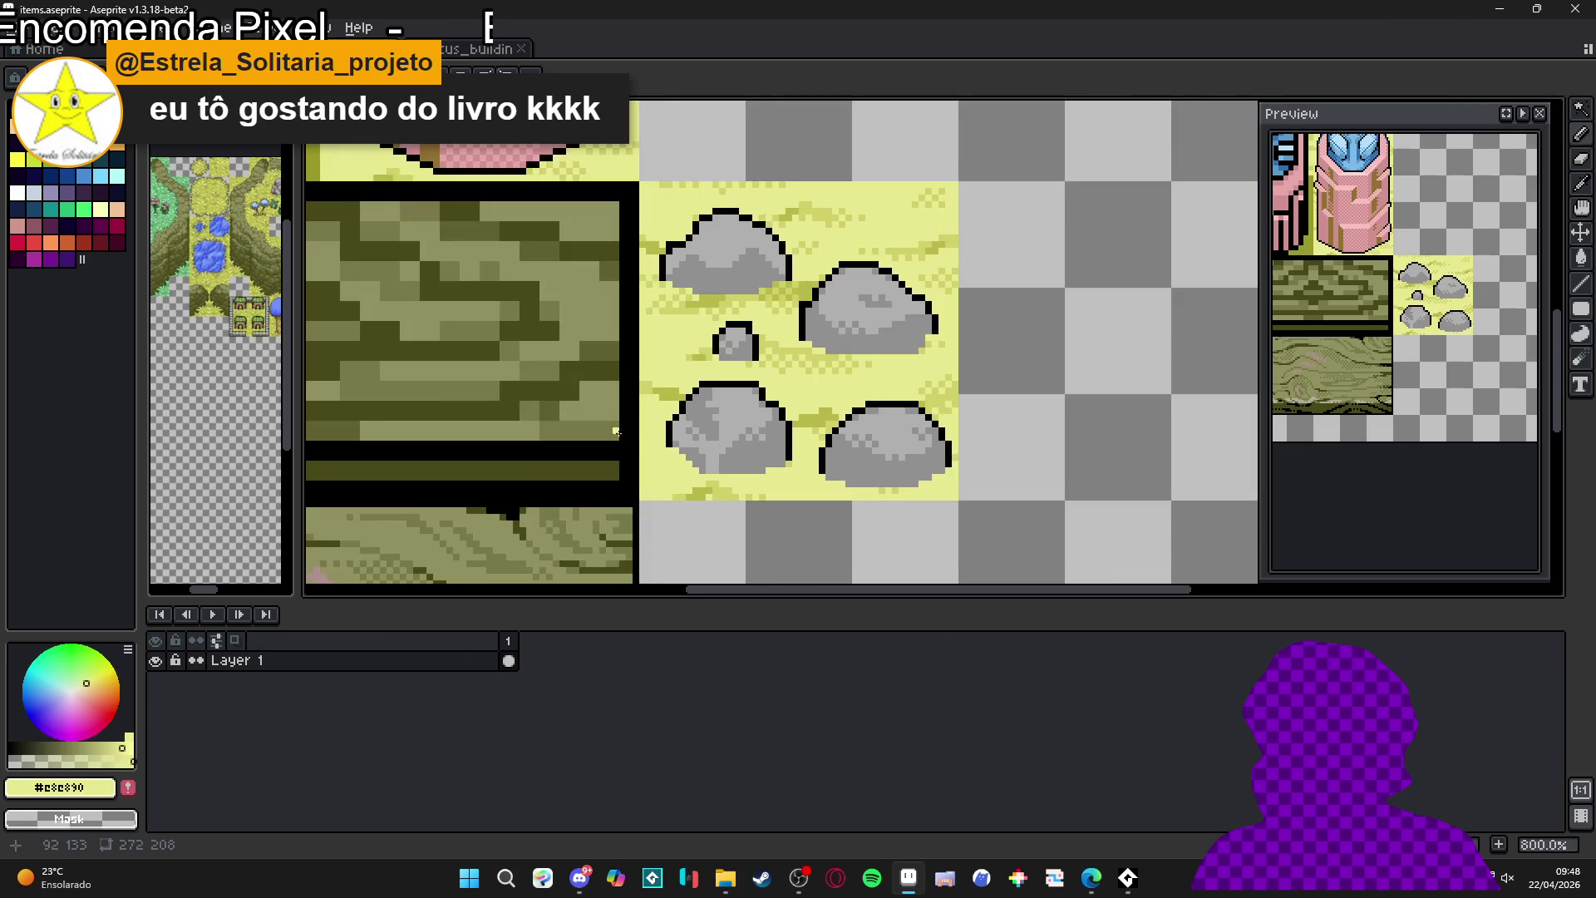
scroll(775, 449, "up", 3)
left_click(749, 449)
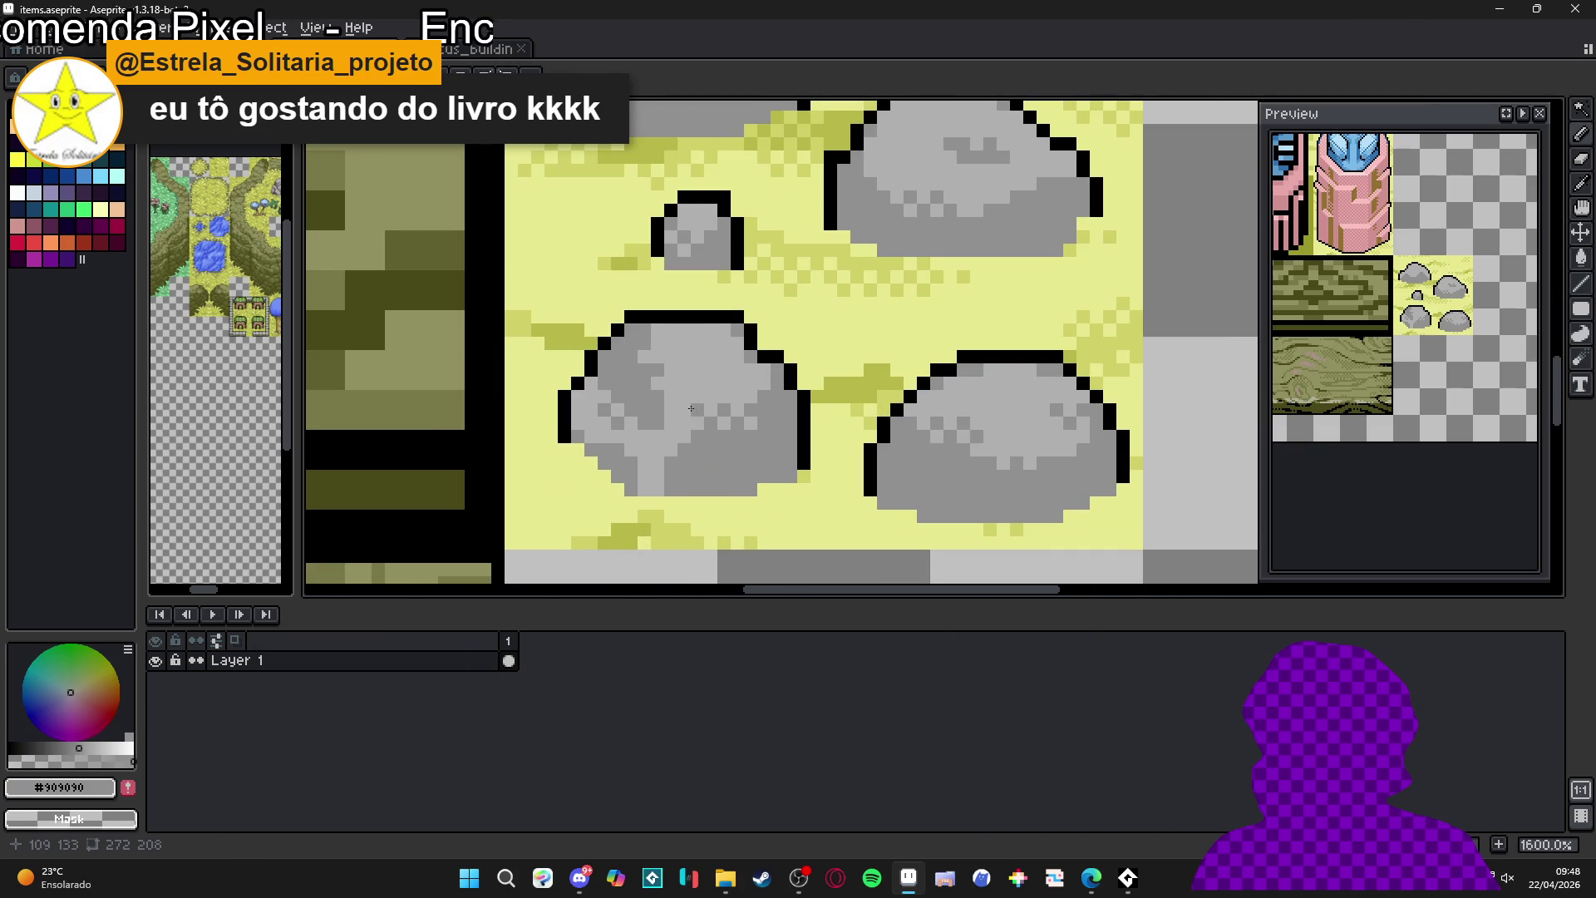
scroll(818, 382, "down", 4)
key("ctrl+s")
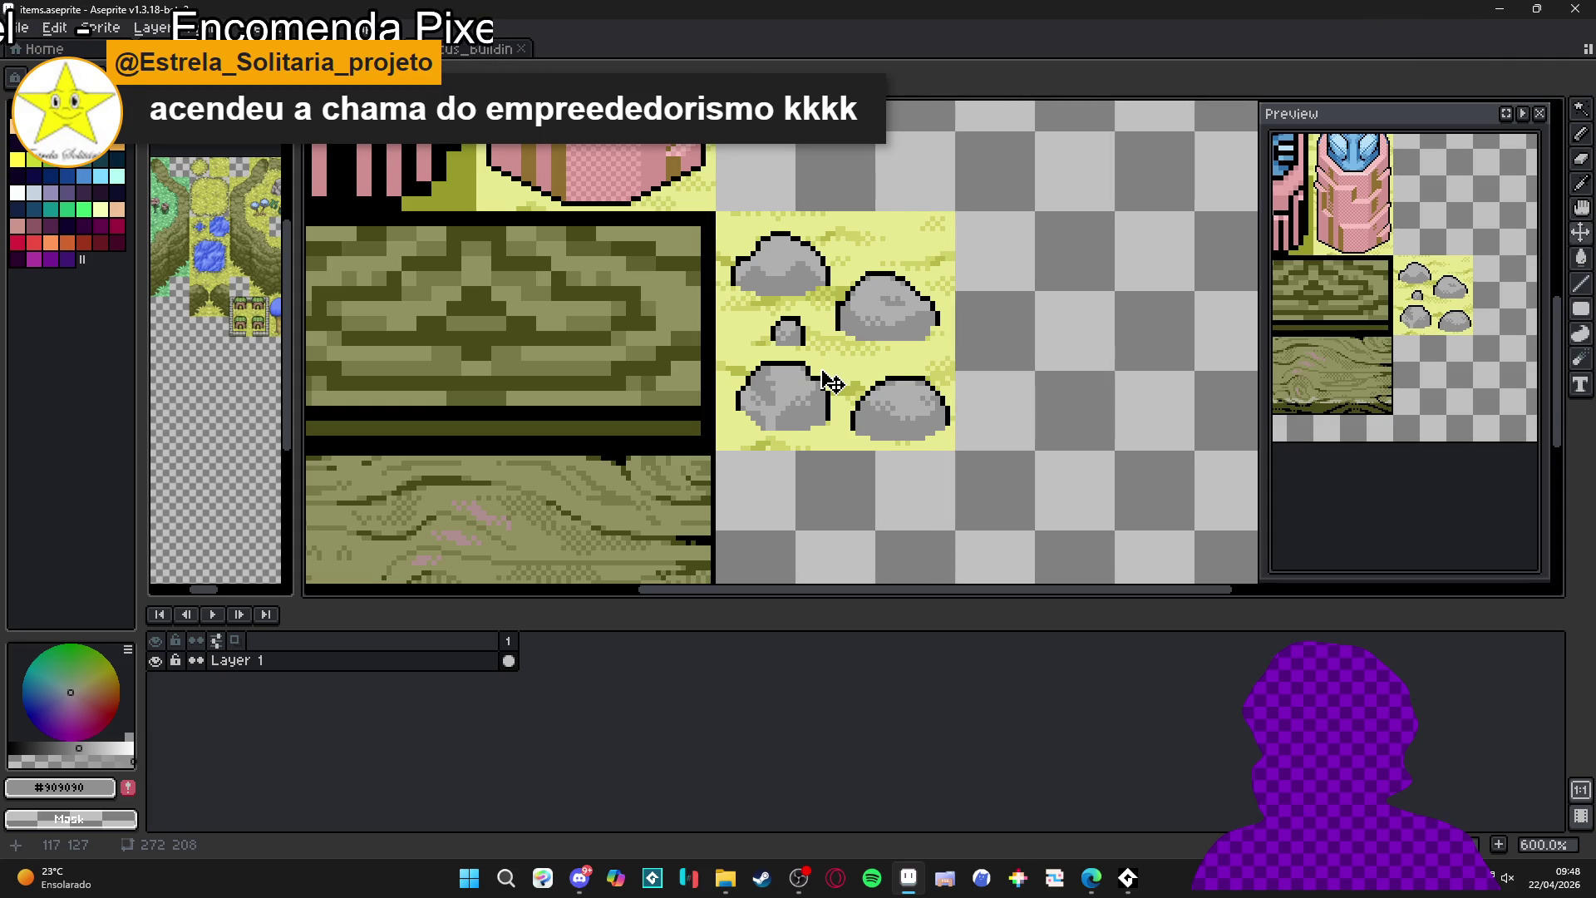
scroll(778, 375, "up", 4)
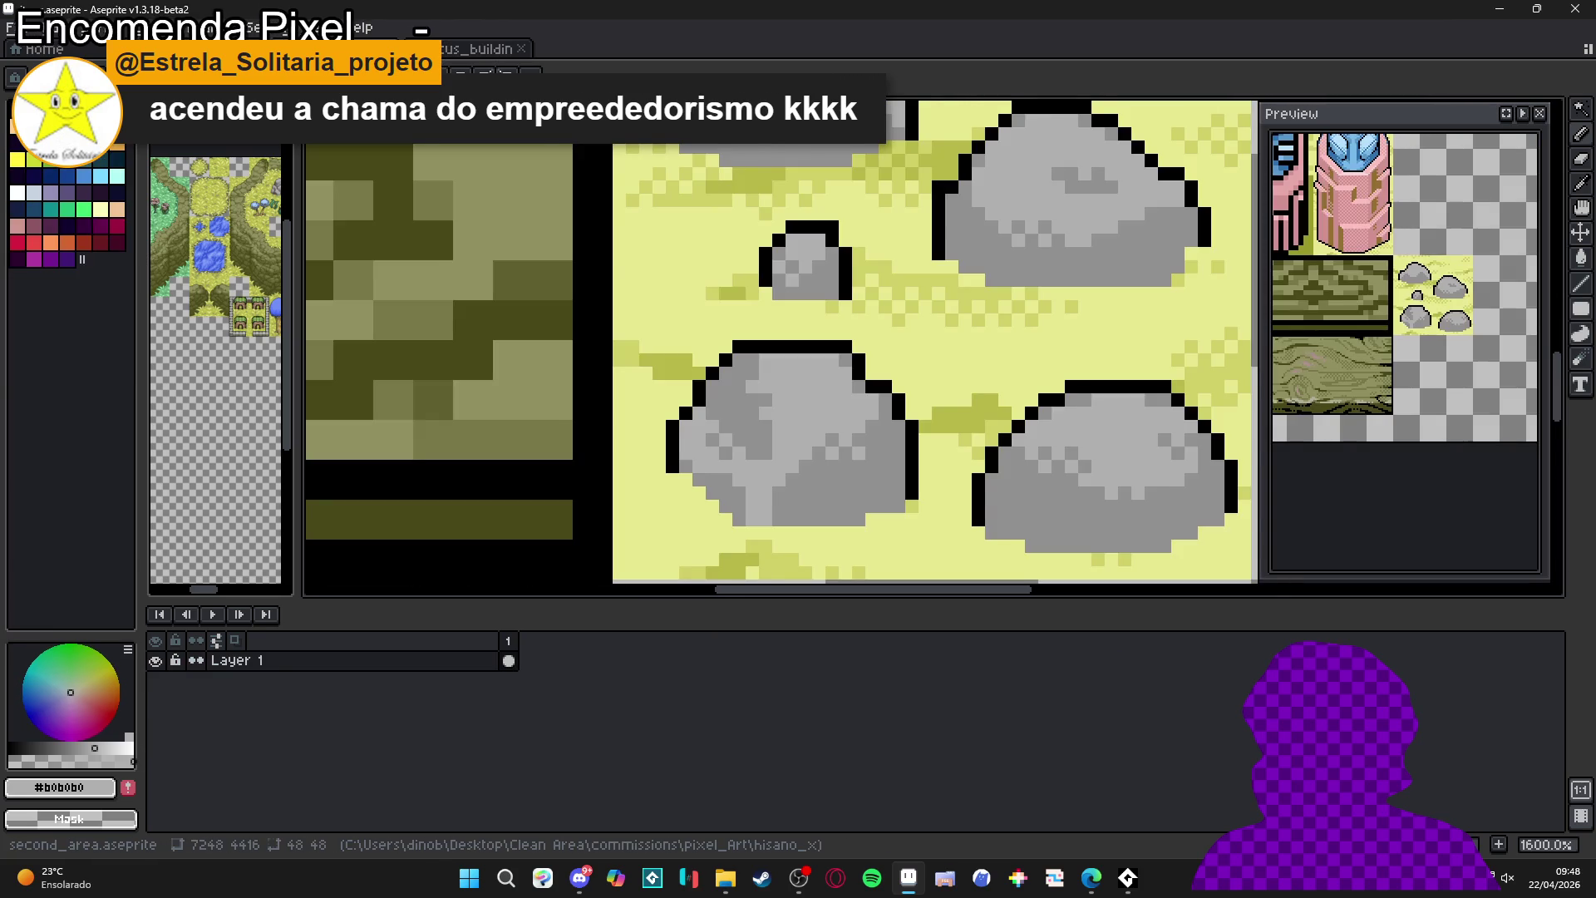
- Pan around the second_area map, then view the buildings tileset document
left_click(250, 49)
left_click_drag(557, 378, 809, 439)
mouse_move(333, 433)
left_mouse_down()
mouse_move(665, 474)
mouse_move(677, 363)
left_mouse_up()
scroll(677, 364, "up", 8)
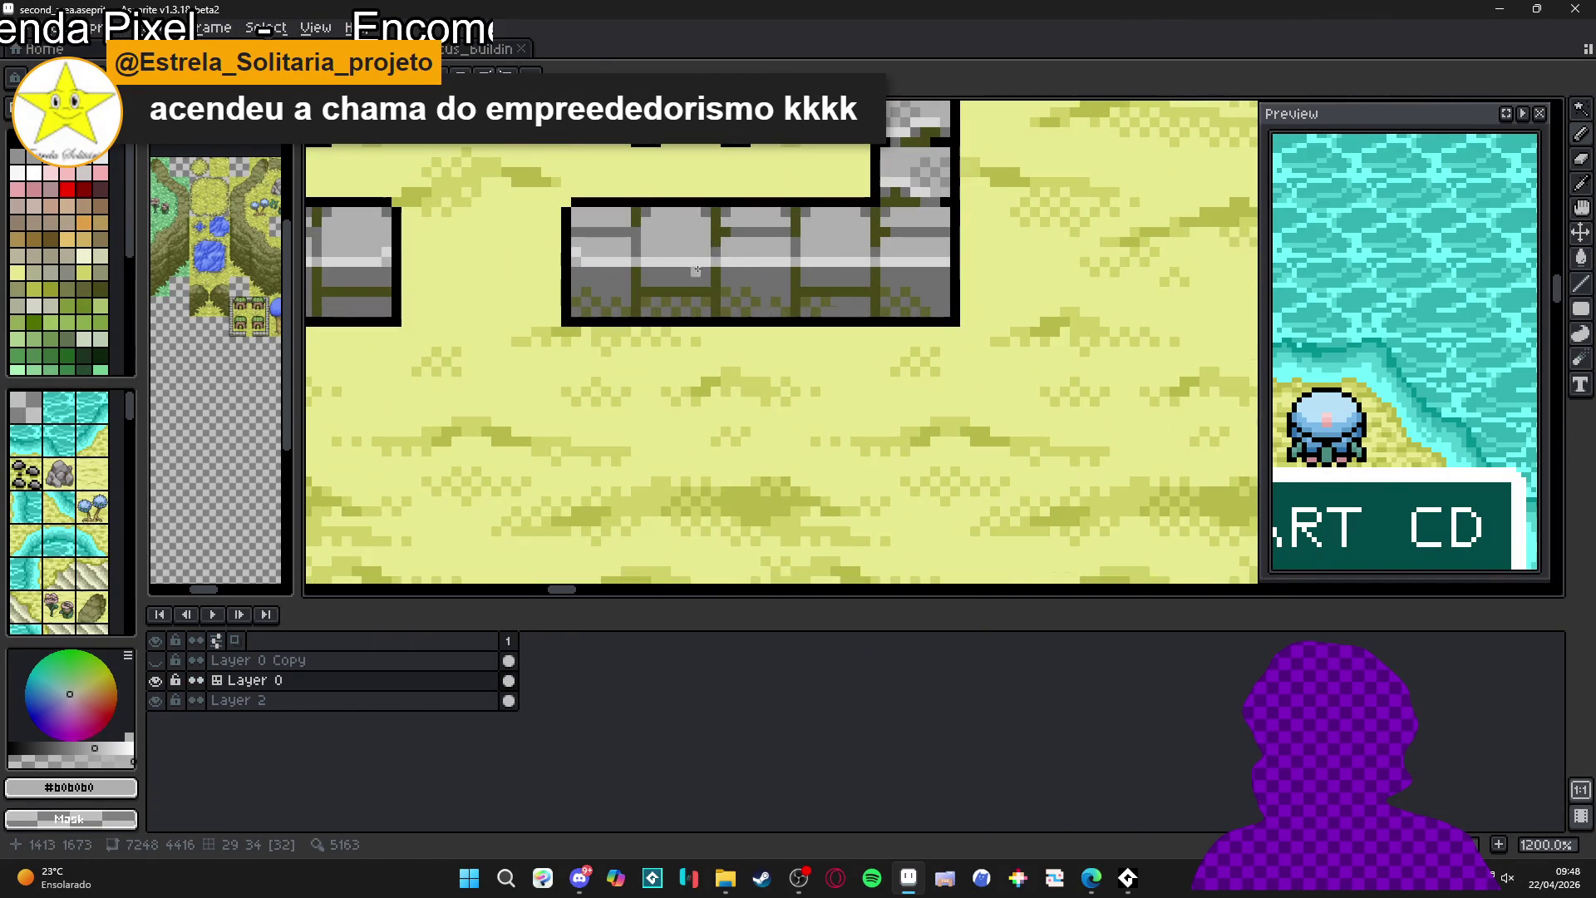
left_click(478, 48)
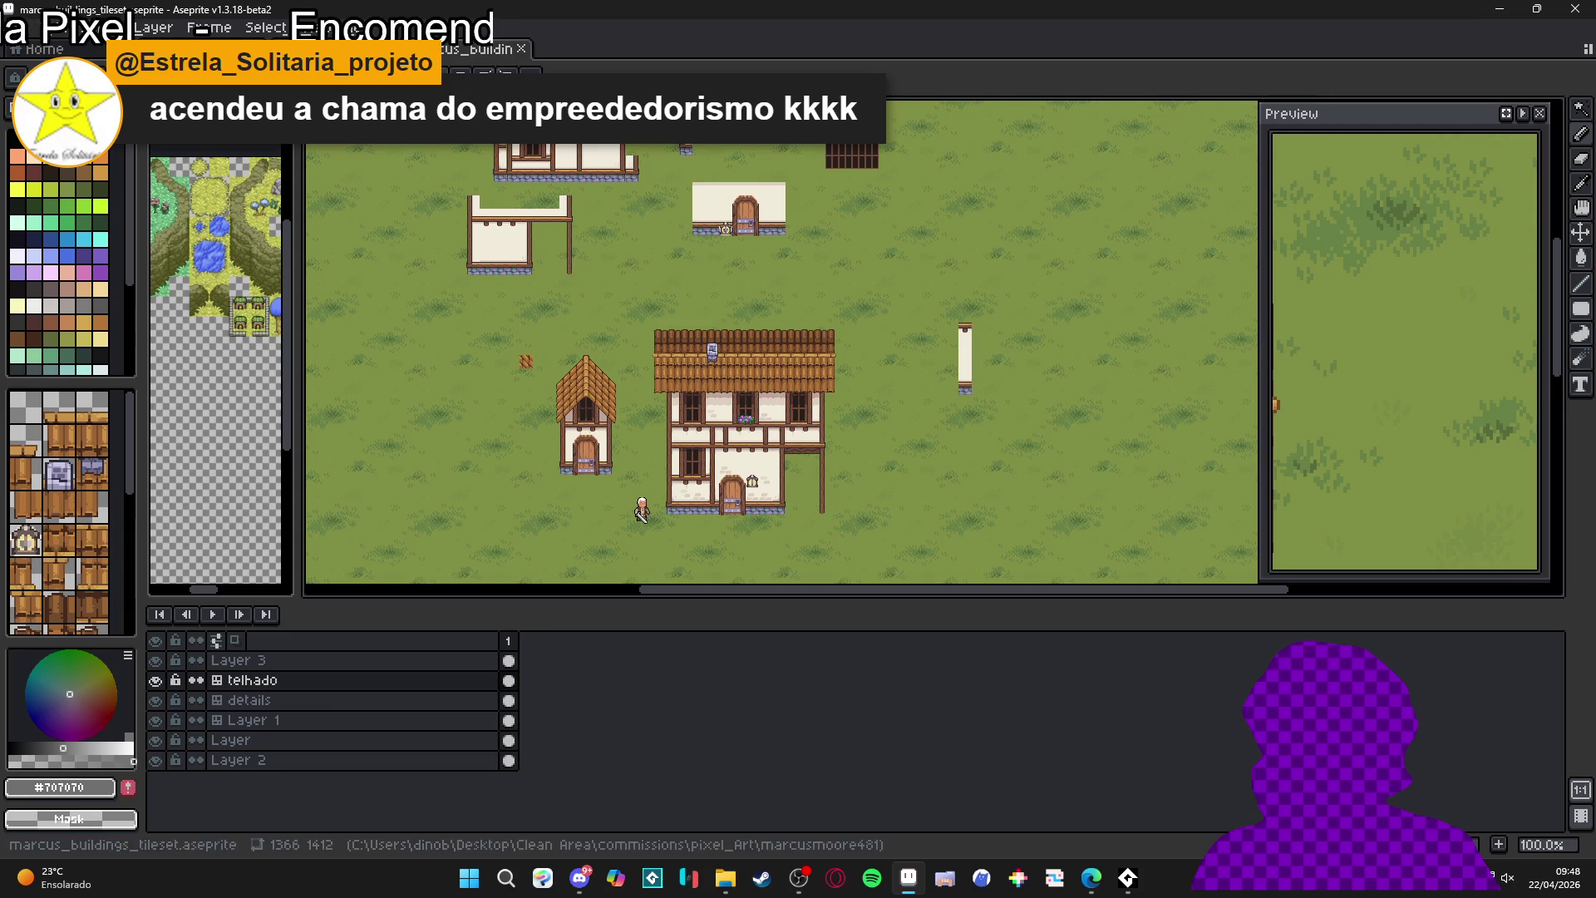
- Back in items.aseprite, recolour the lower-left rock's top outline to #707070
key("ctrl+Tab")
scroll(831, 374, "up", 3)
left_click_drag(765, 335, 884, 335)
left_click(911, 388)
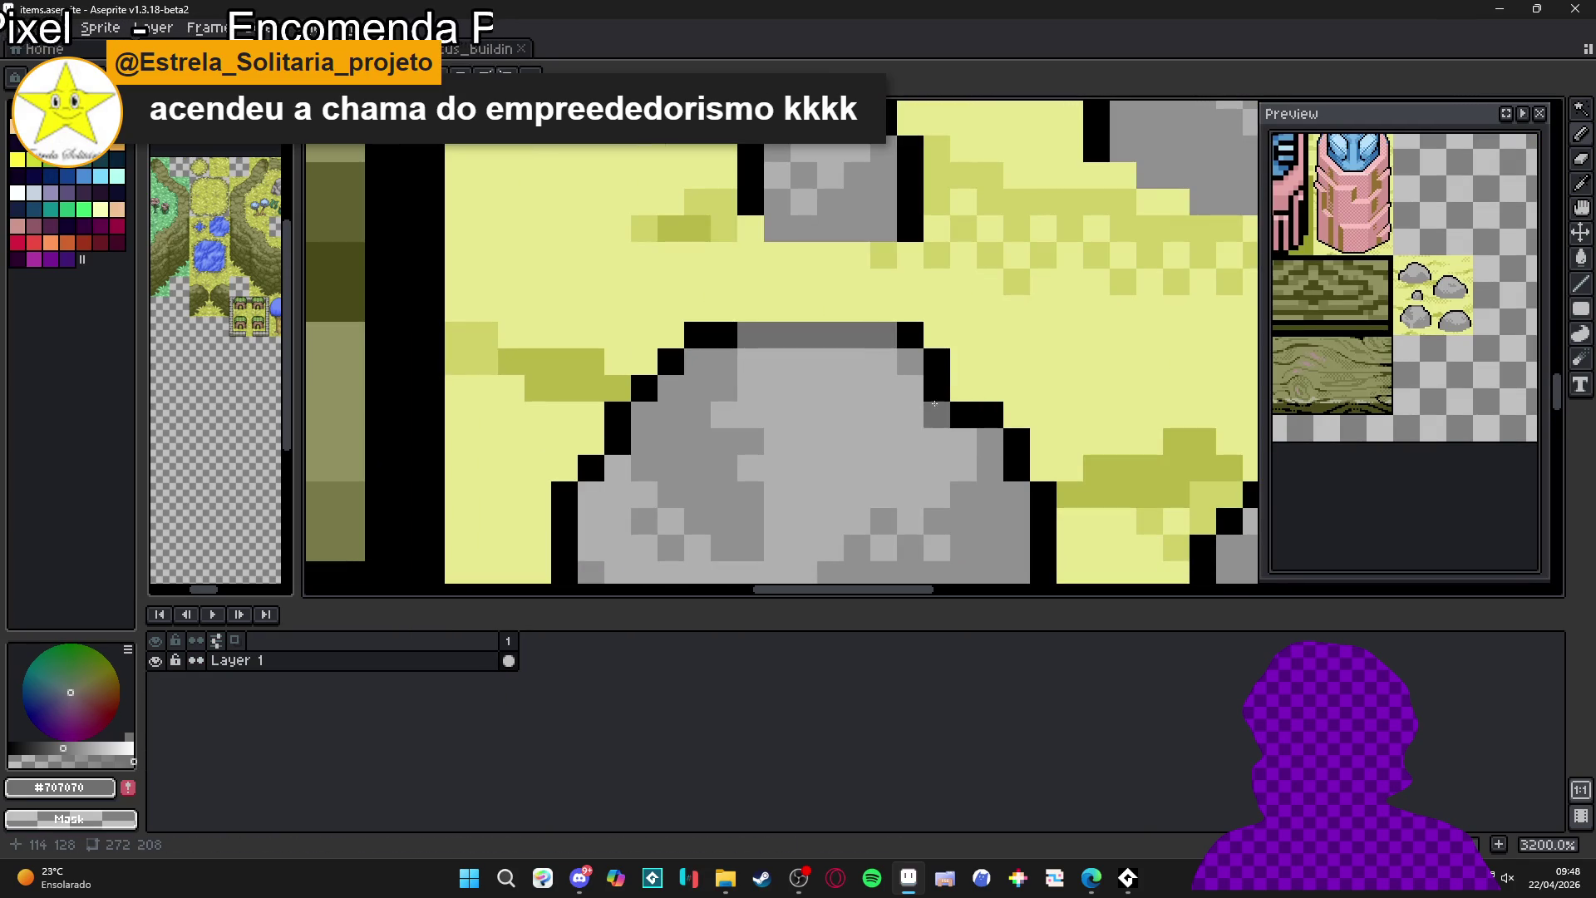
- Recolour four left-edge outline pixels of the rock to grey #707070
scroll(747, 424, "down", 4)
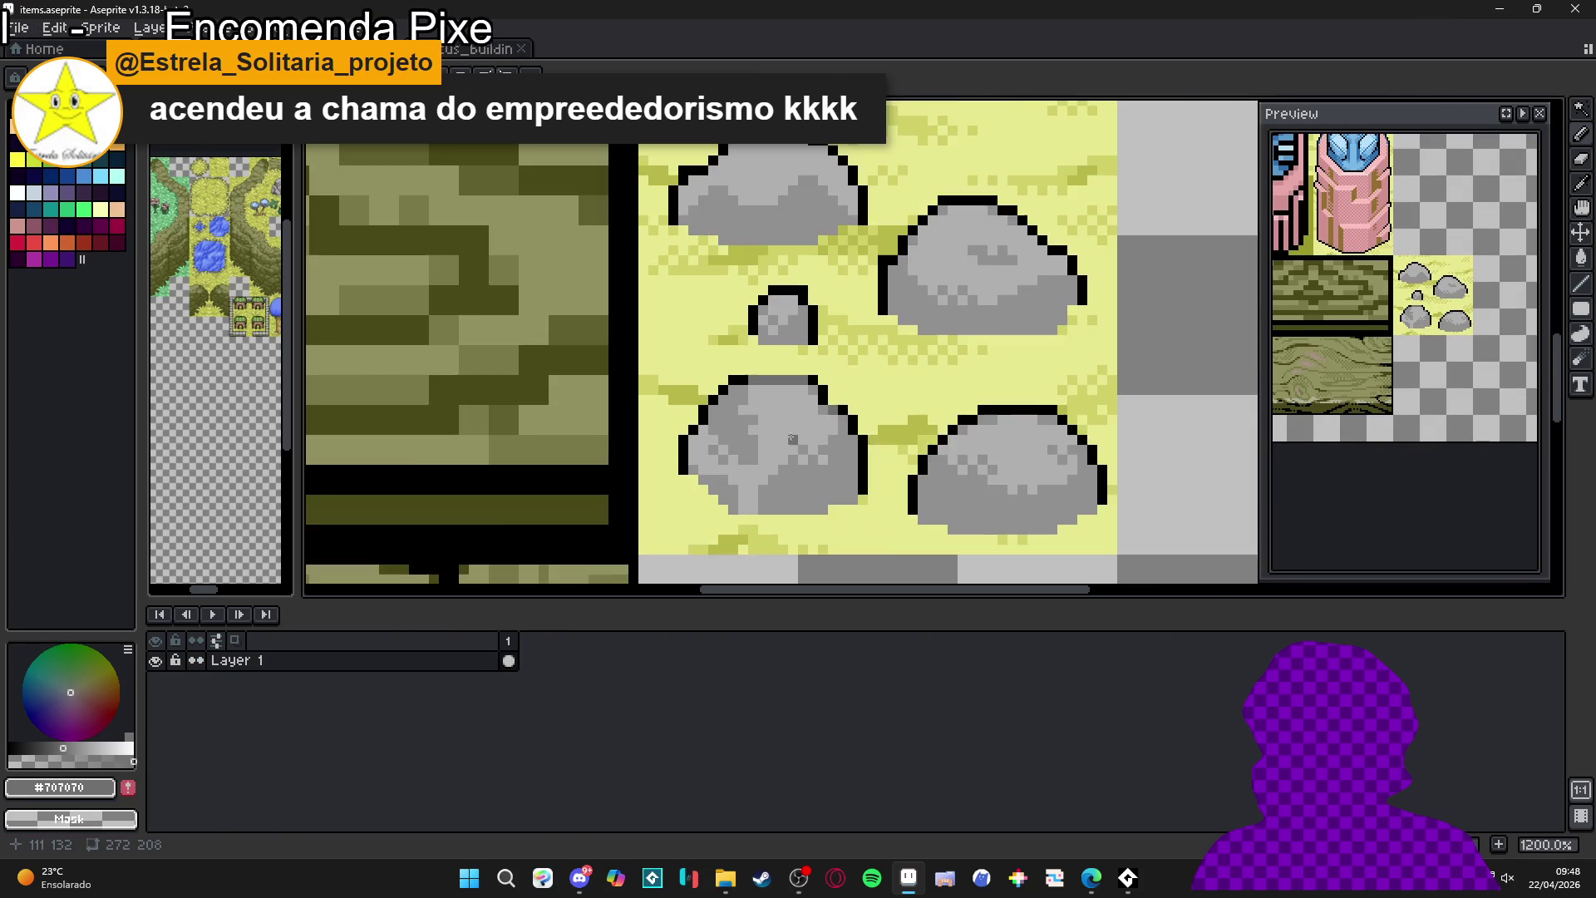
scroll(747, 443, "up", 2)
scroll(747, 443, "up", 1)
left_click(701, 428)
left_click(681, 449)
left_click(682, 468)
left_click(681, 481)
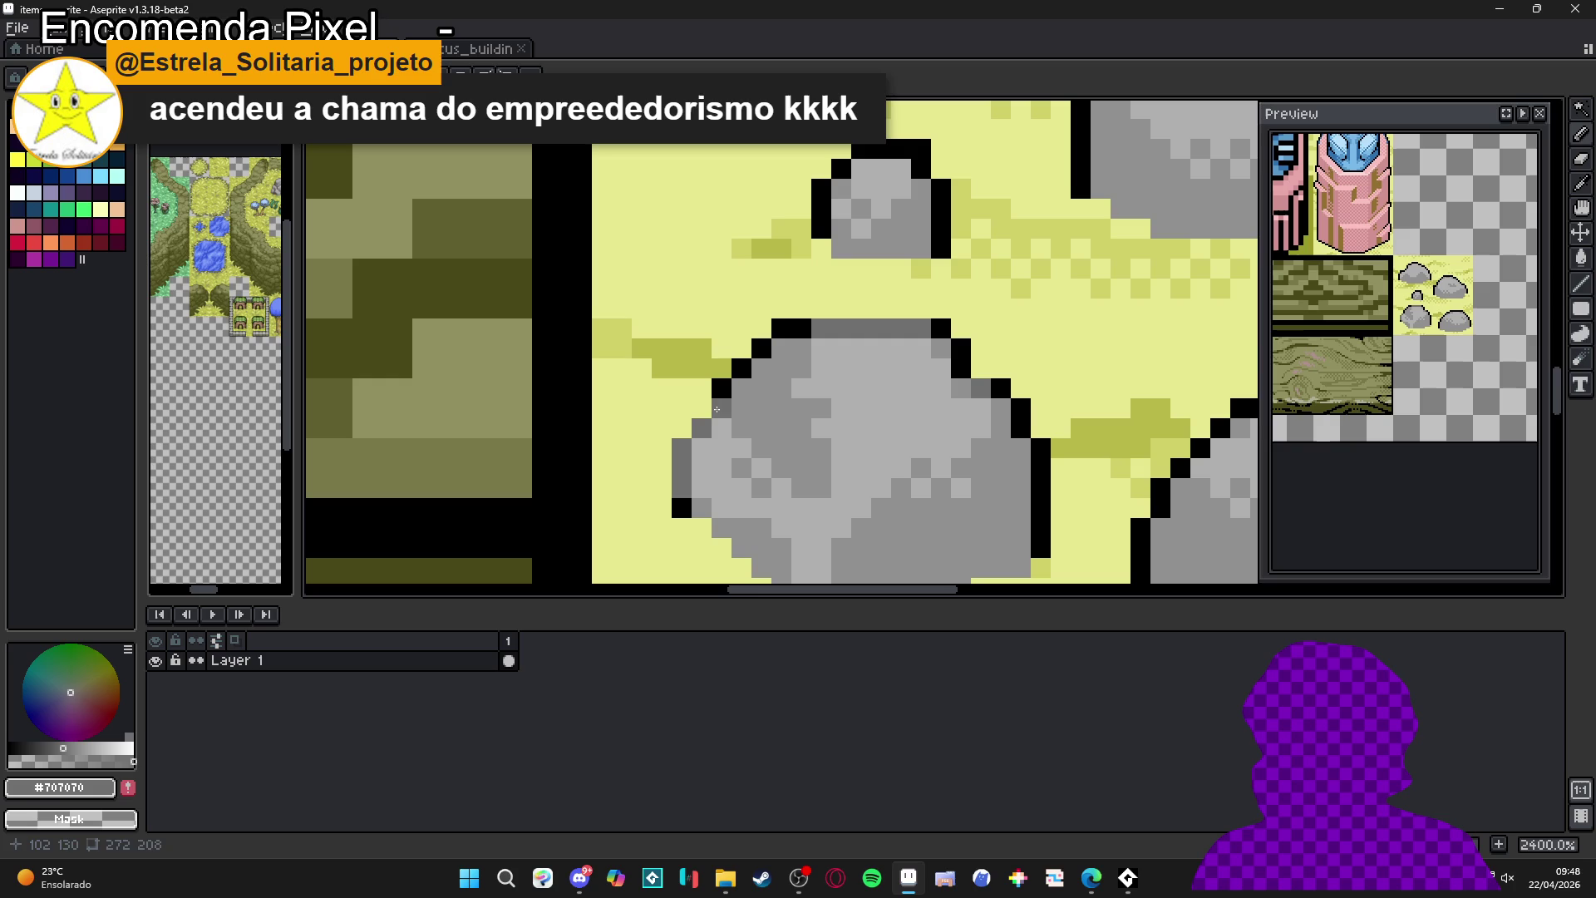
- Turn the upper-left, top and upper-right corner outline pixels grey #707070
scroll(717, 409, "down", 5)
scroll(814, 440, "up", 6)
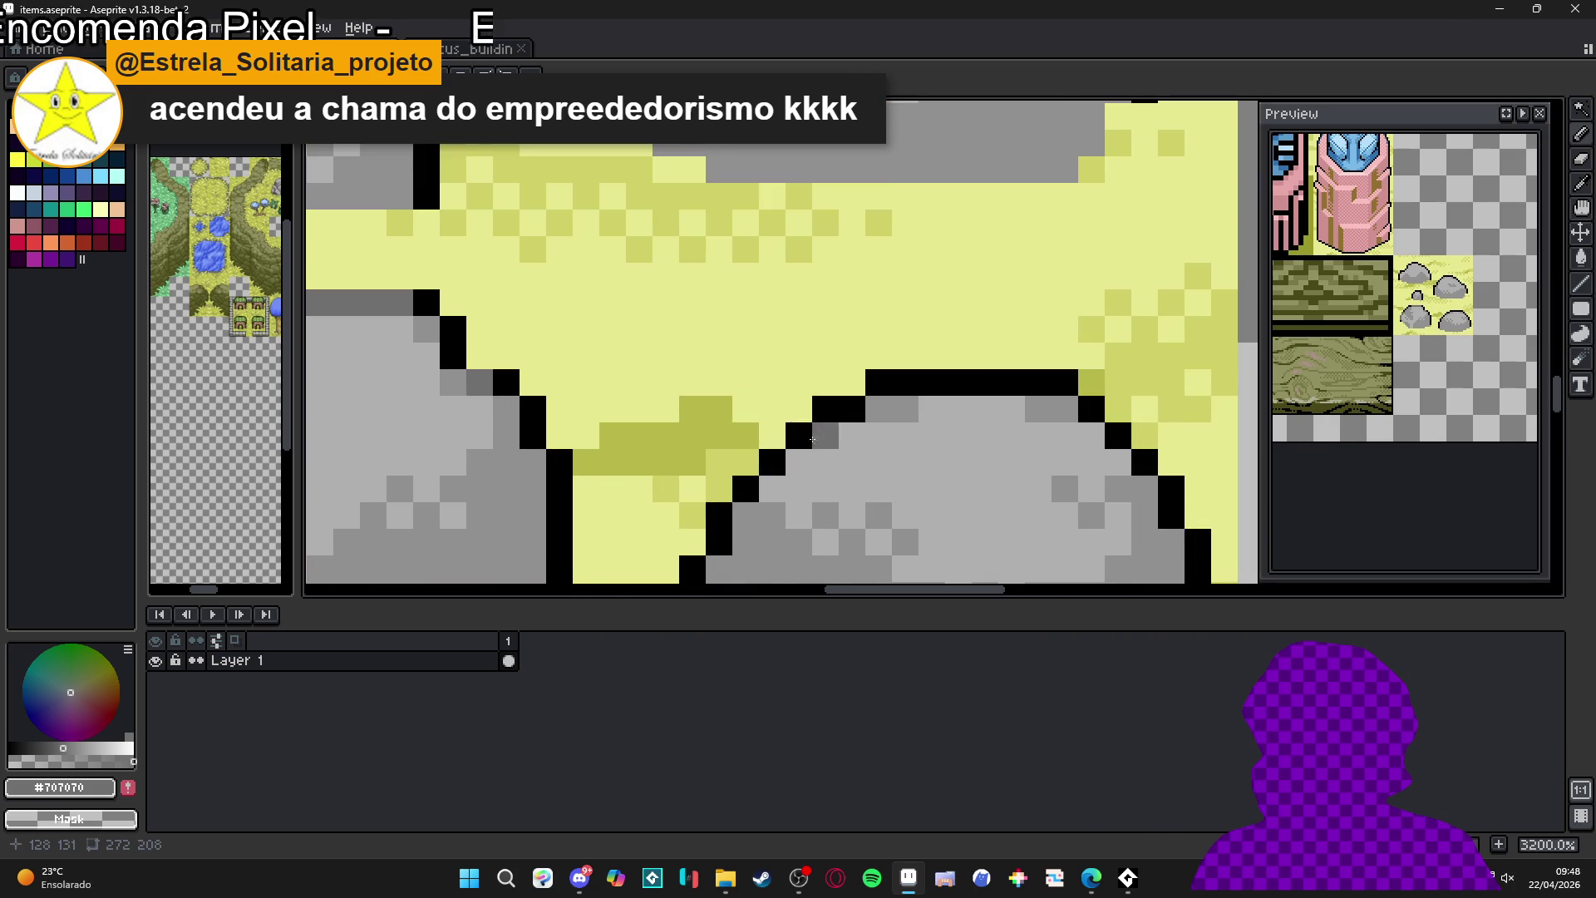
left_click(810, 439)
left_click(772, 462)
left_click(849, 410)
left_click(826, 410)
scroll(914, 437, "down", 4)
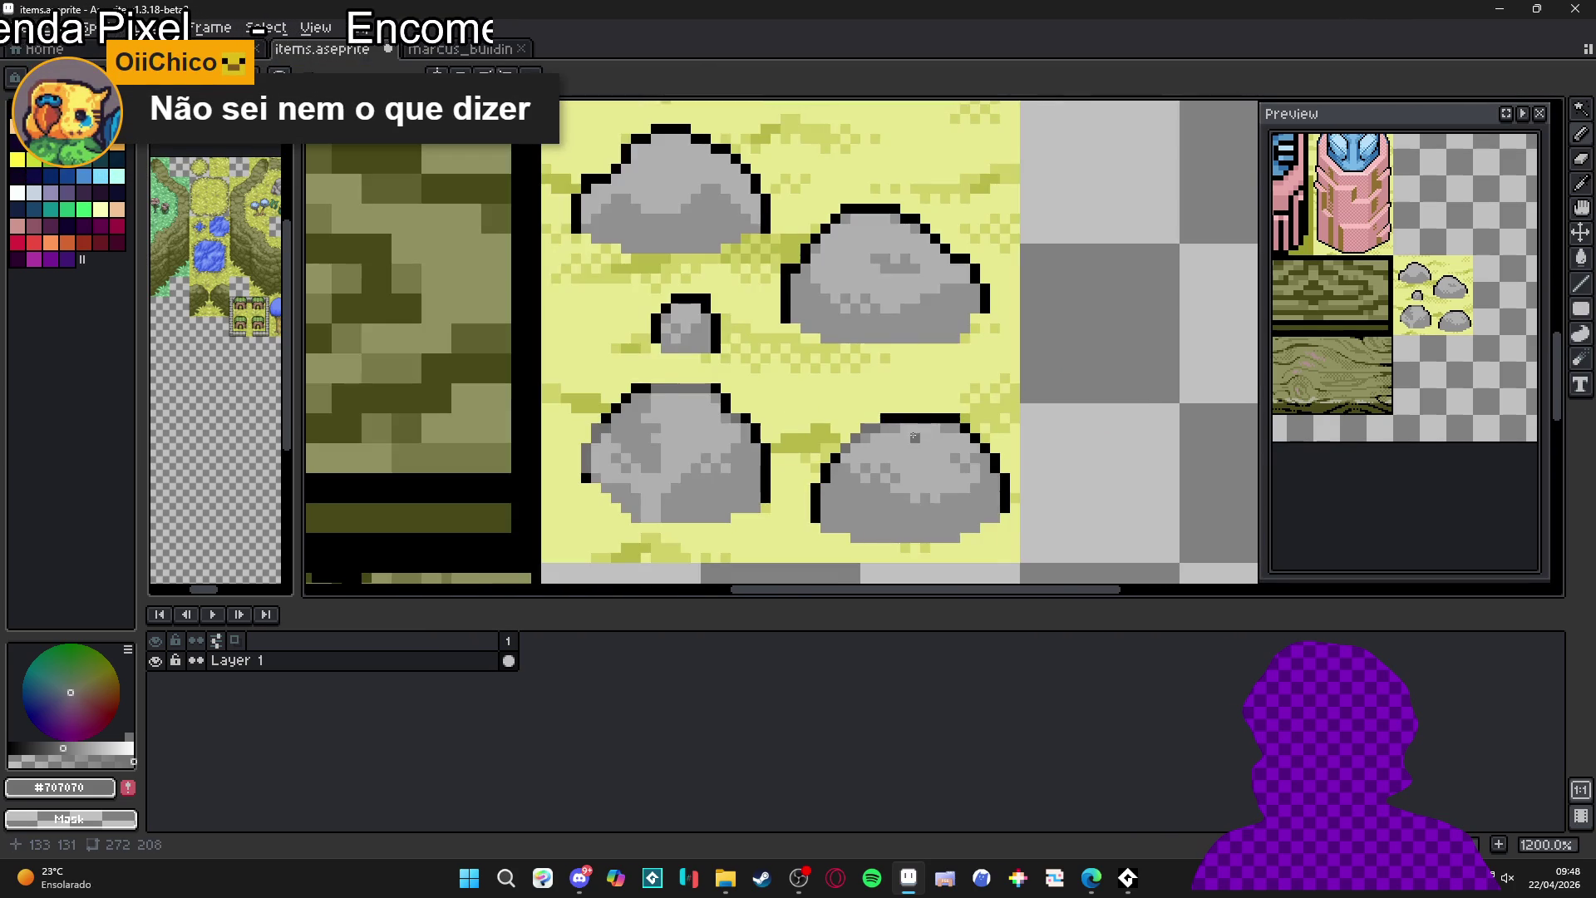
scroll(914, 437, "up", 3)
left_click(887, 414)
left_click(1045, 415, "shift")
left_click(1061, 450)
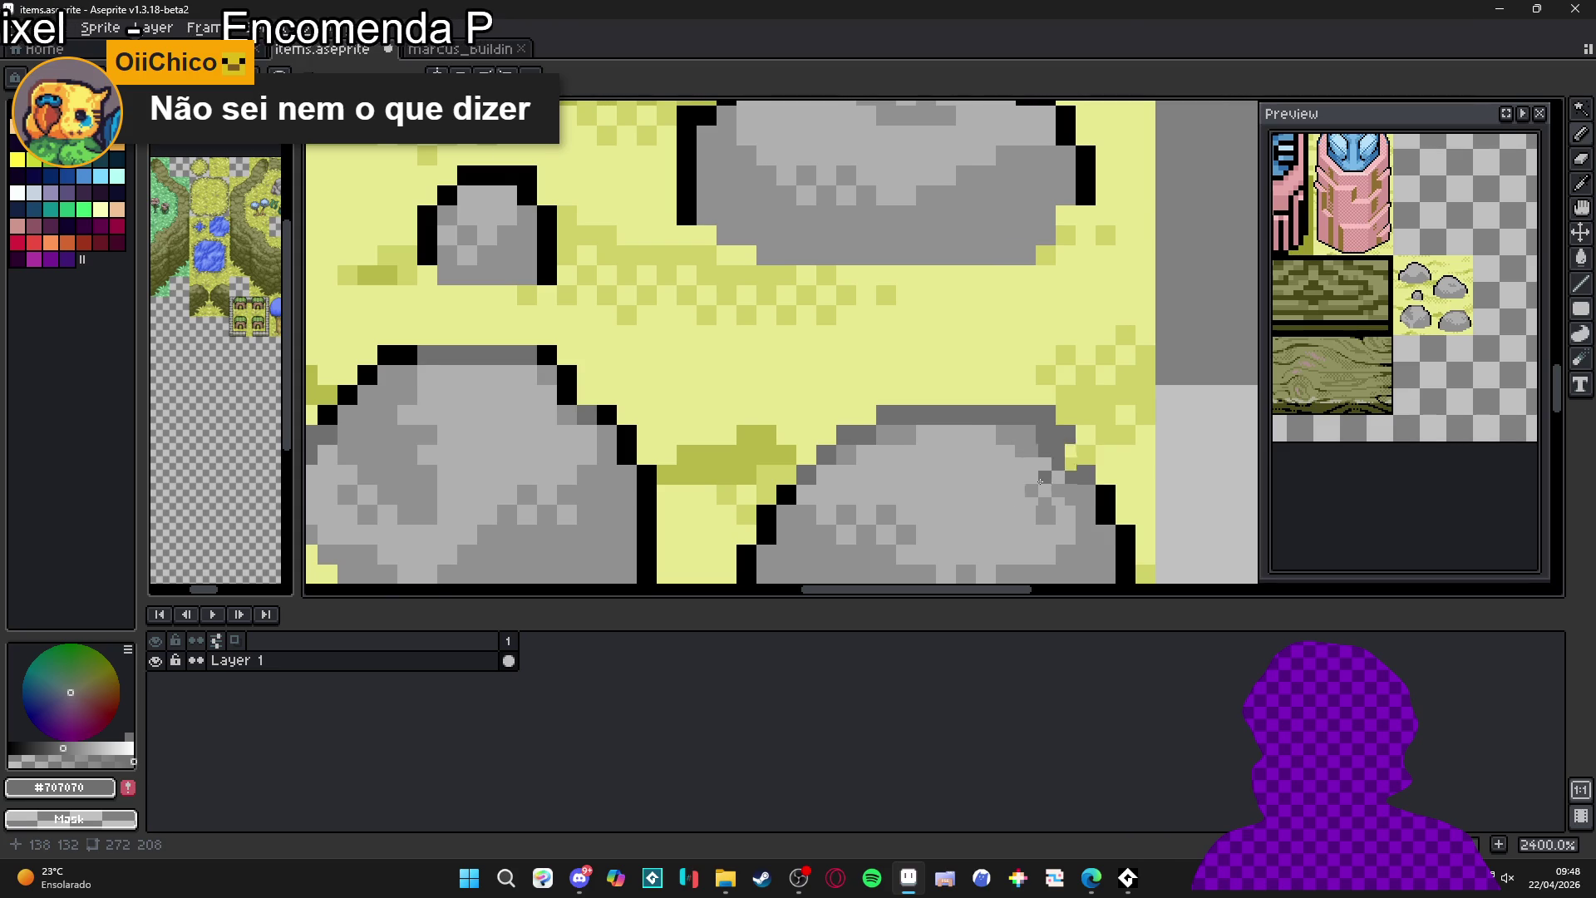
scroll(915, 480, "down", 5)
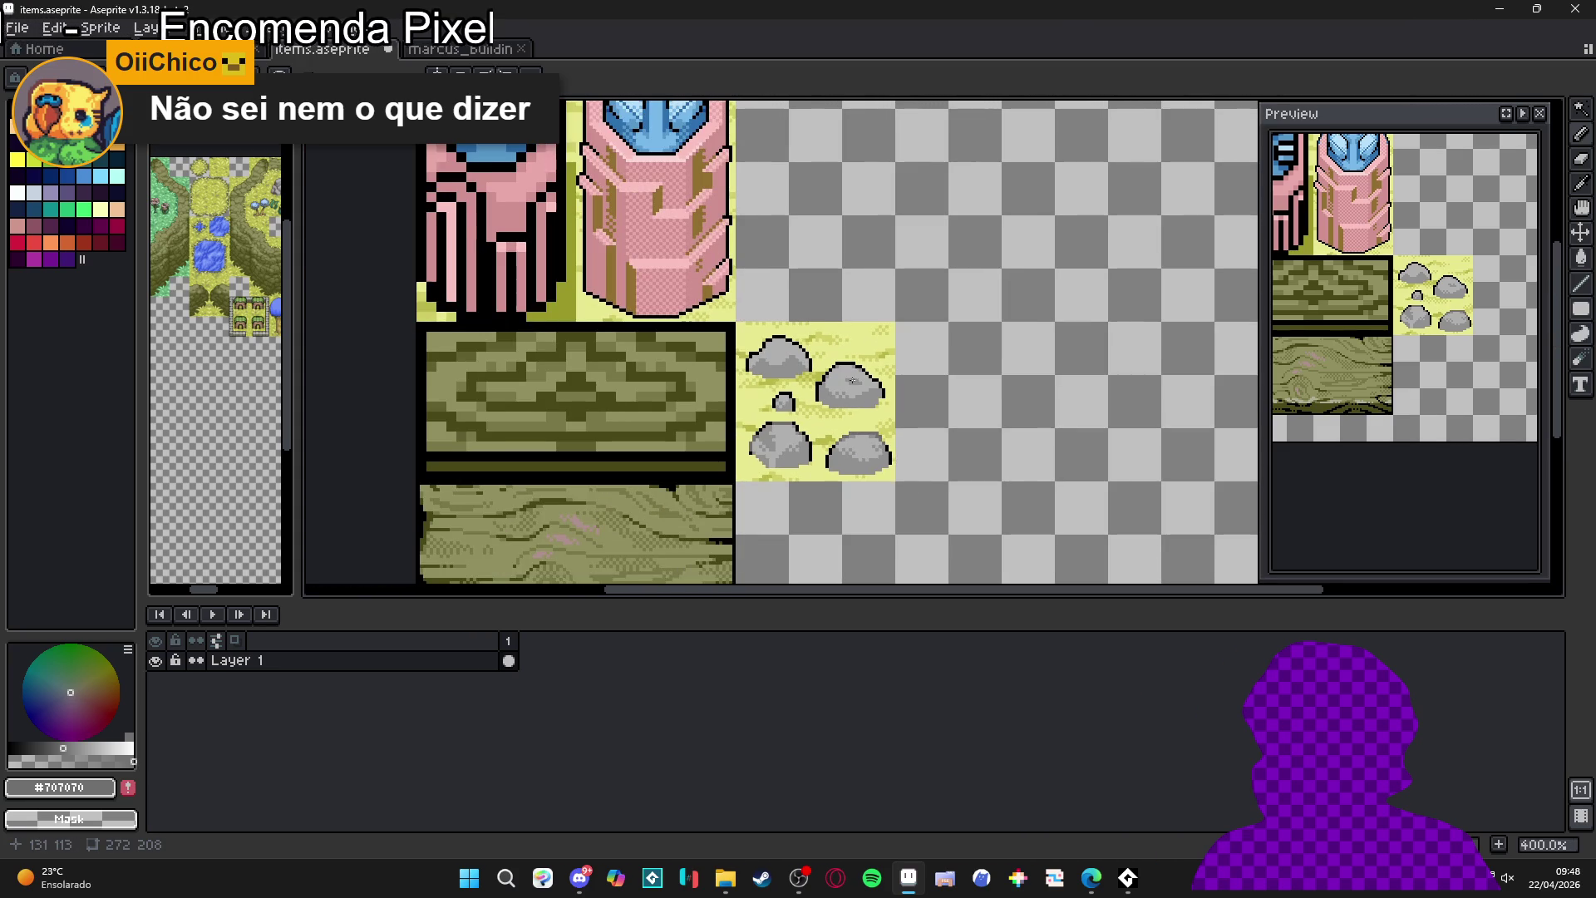
- Paint the remaining rock's top and upper-left outline grey and save items.aseprite
scroll(842, 383, "up", 5)
left_click_drag(800, 322, 880, 330)
scroll(823, 332, "down", 7)
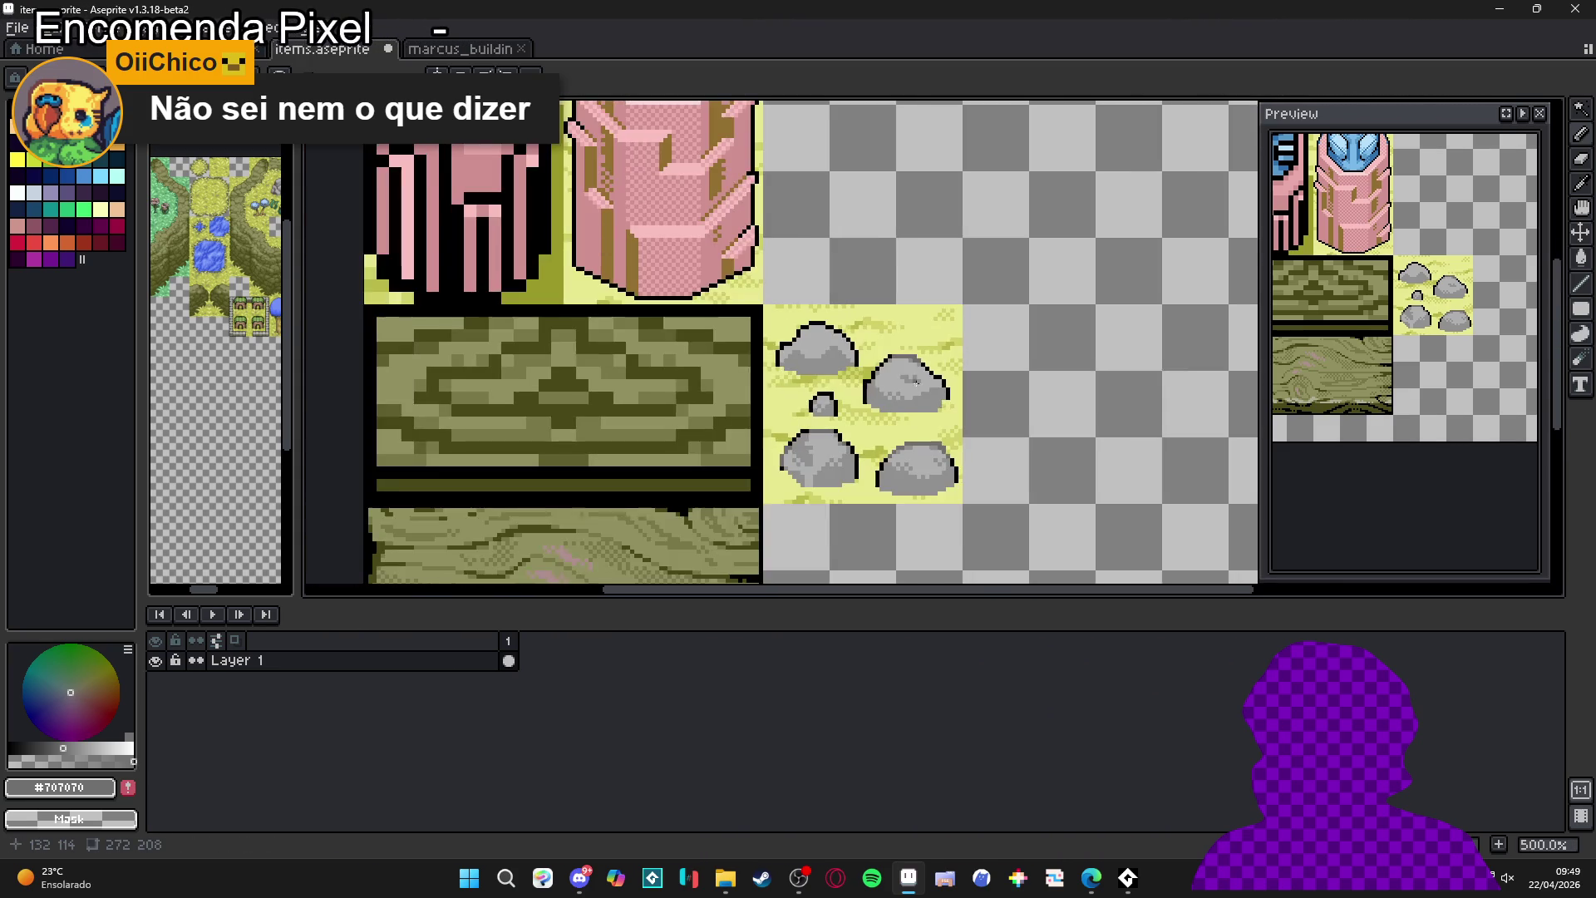
scroll(807, 348, "up", 7)
mouse_move(822, 282)
left_mouse_down()
mouse_move(880, 296)
mouse_move(770, 305)
left_mouse_up()
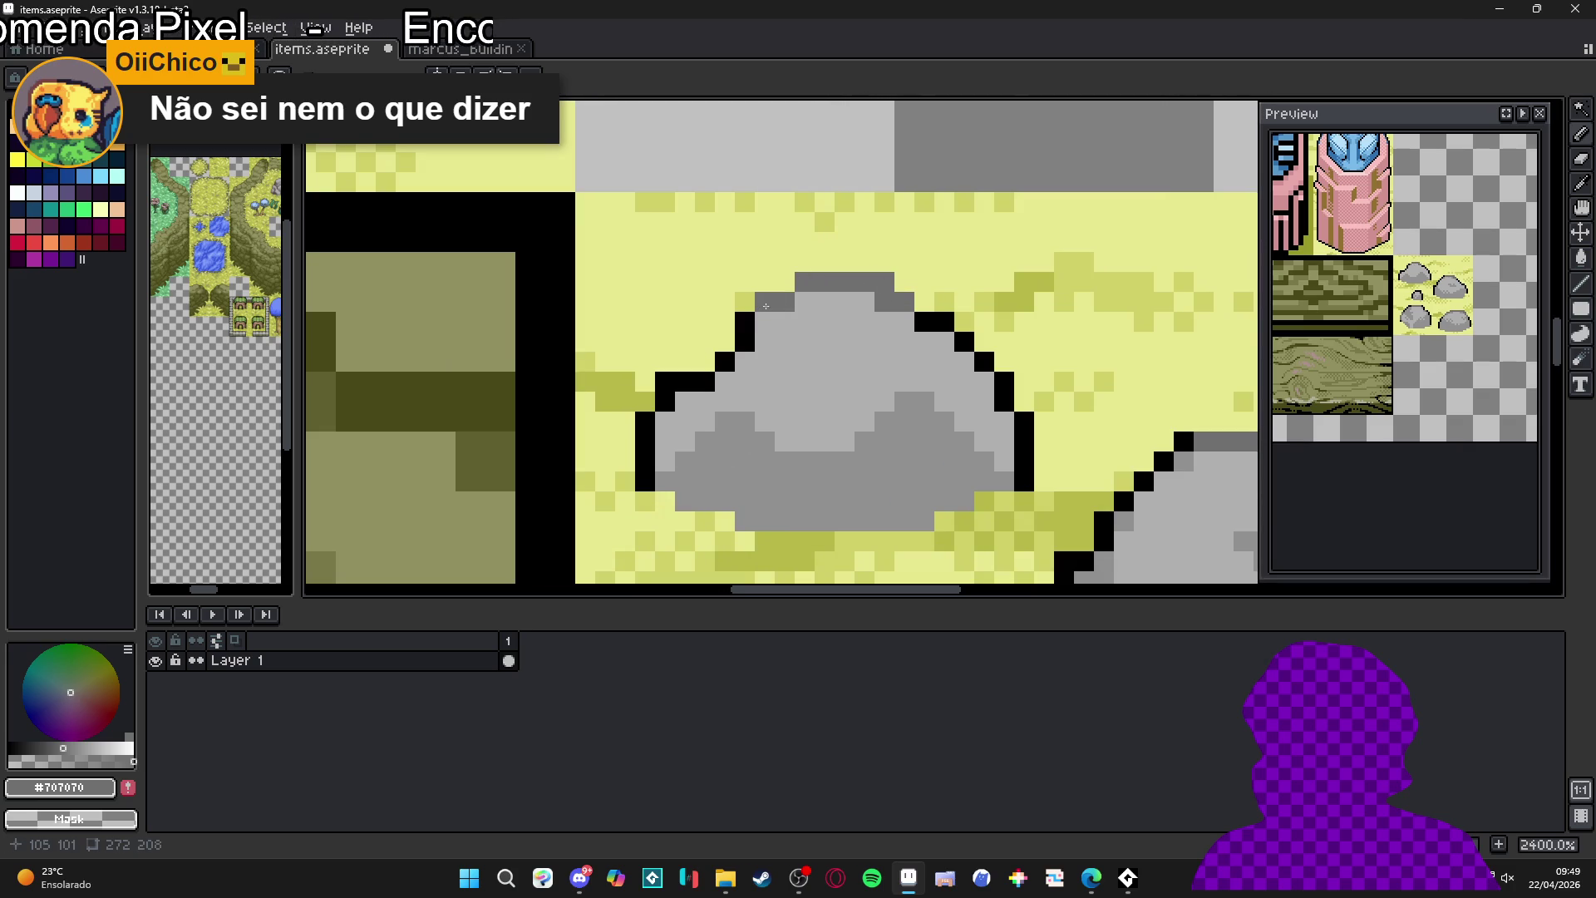
left_click(745, 341)
left_click(705, 381)
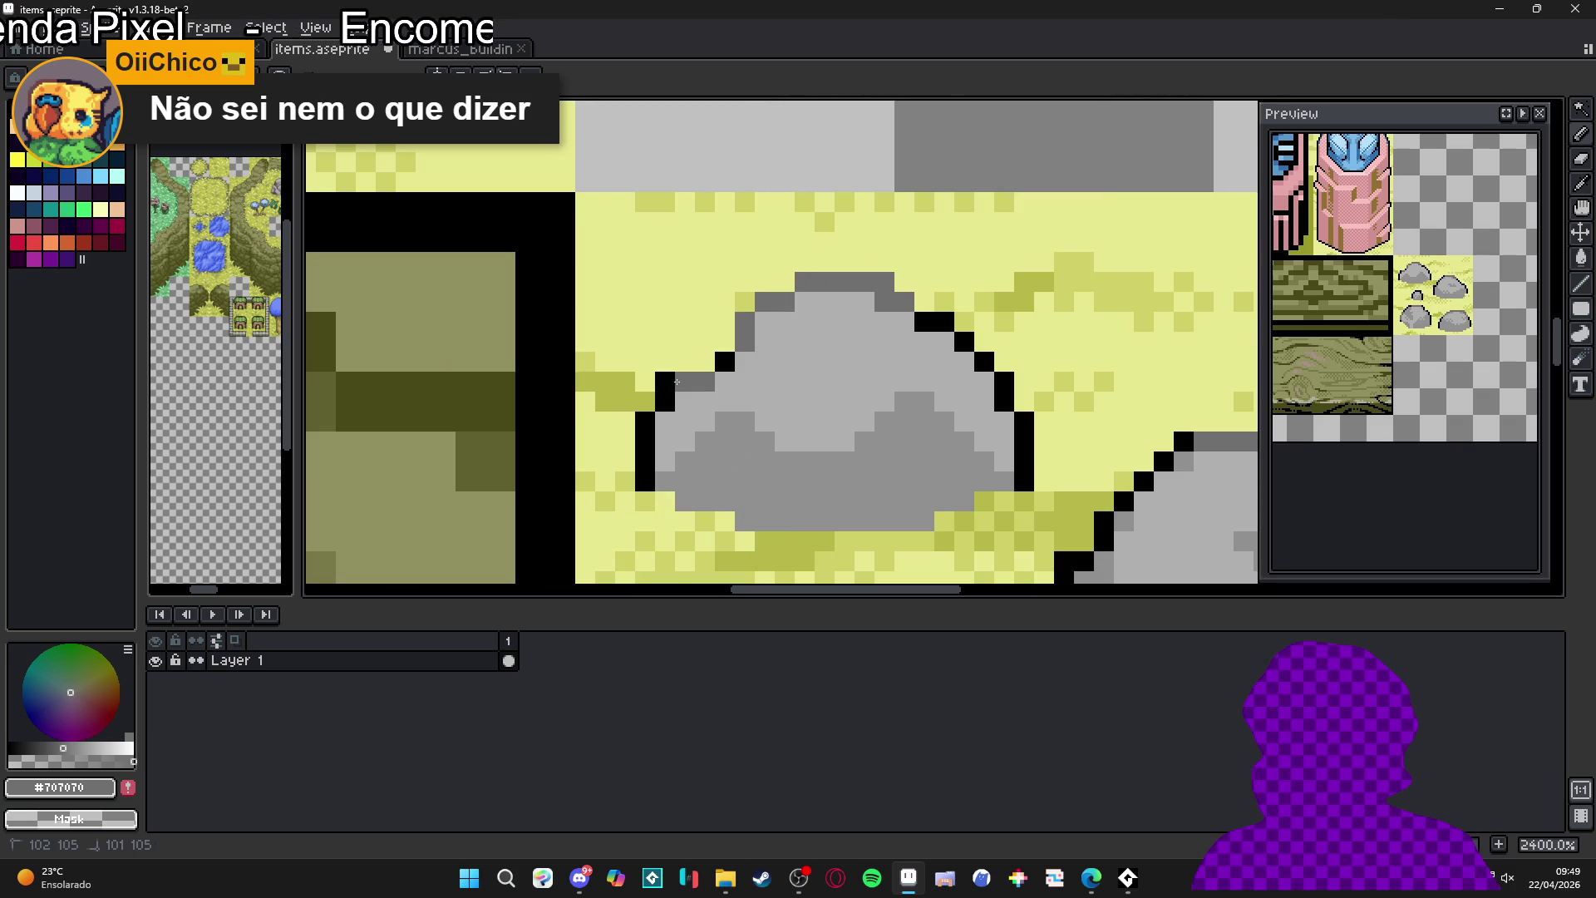
left_click(685, 402)
scroll(734, 420, "down", 5)
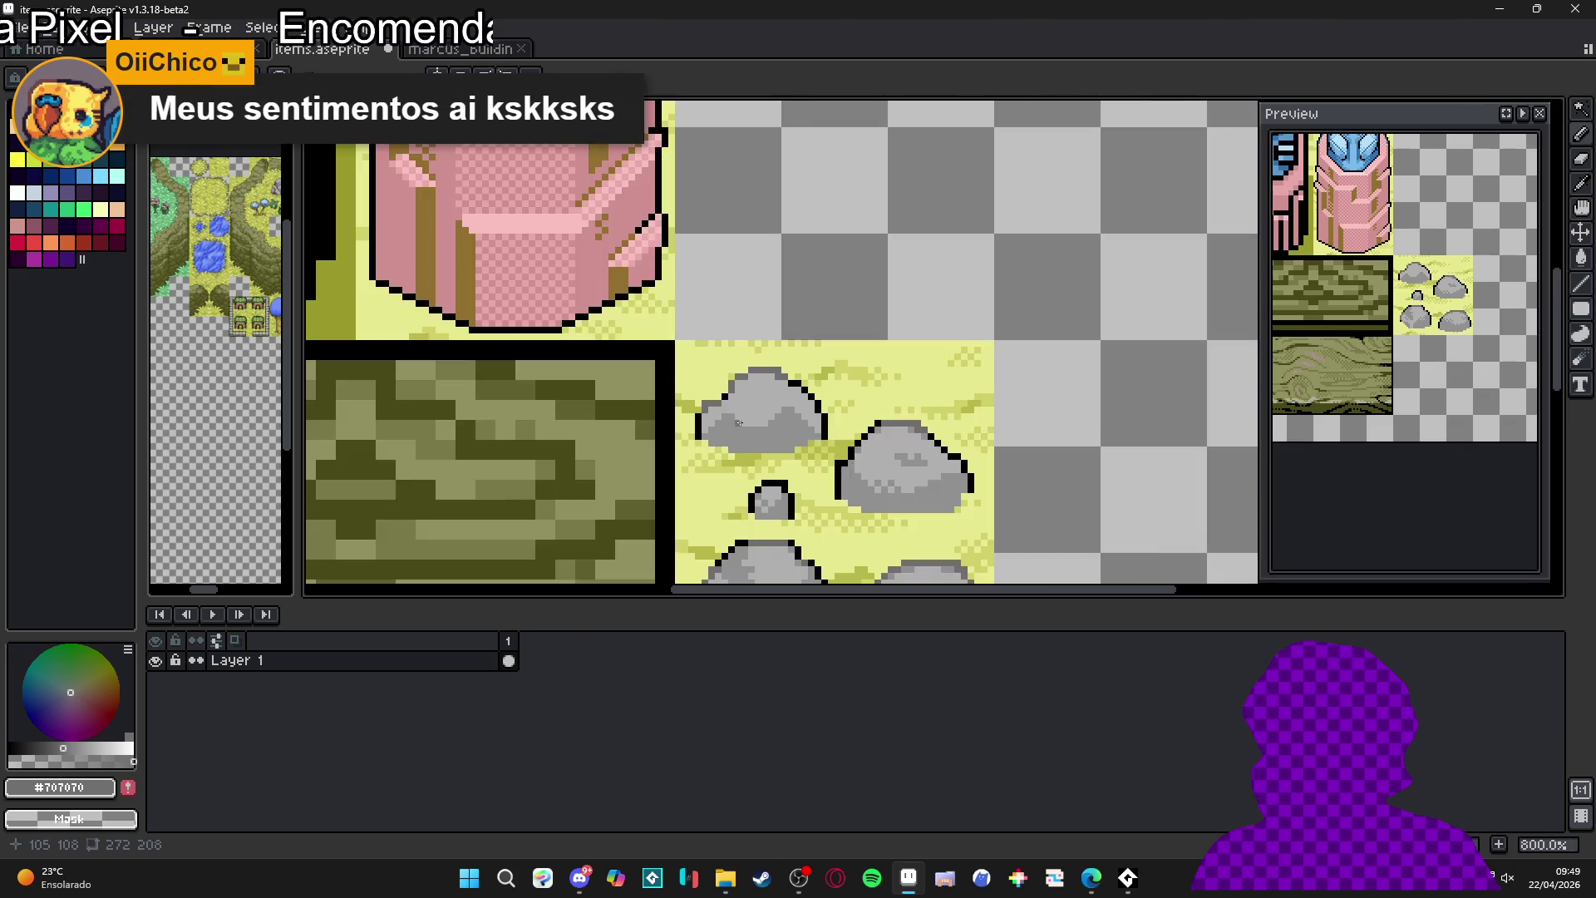
scroll(734, 420, "up", 1)
scroll(891, 395, "down", 2)
key("ctrl+s")
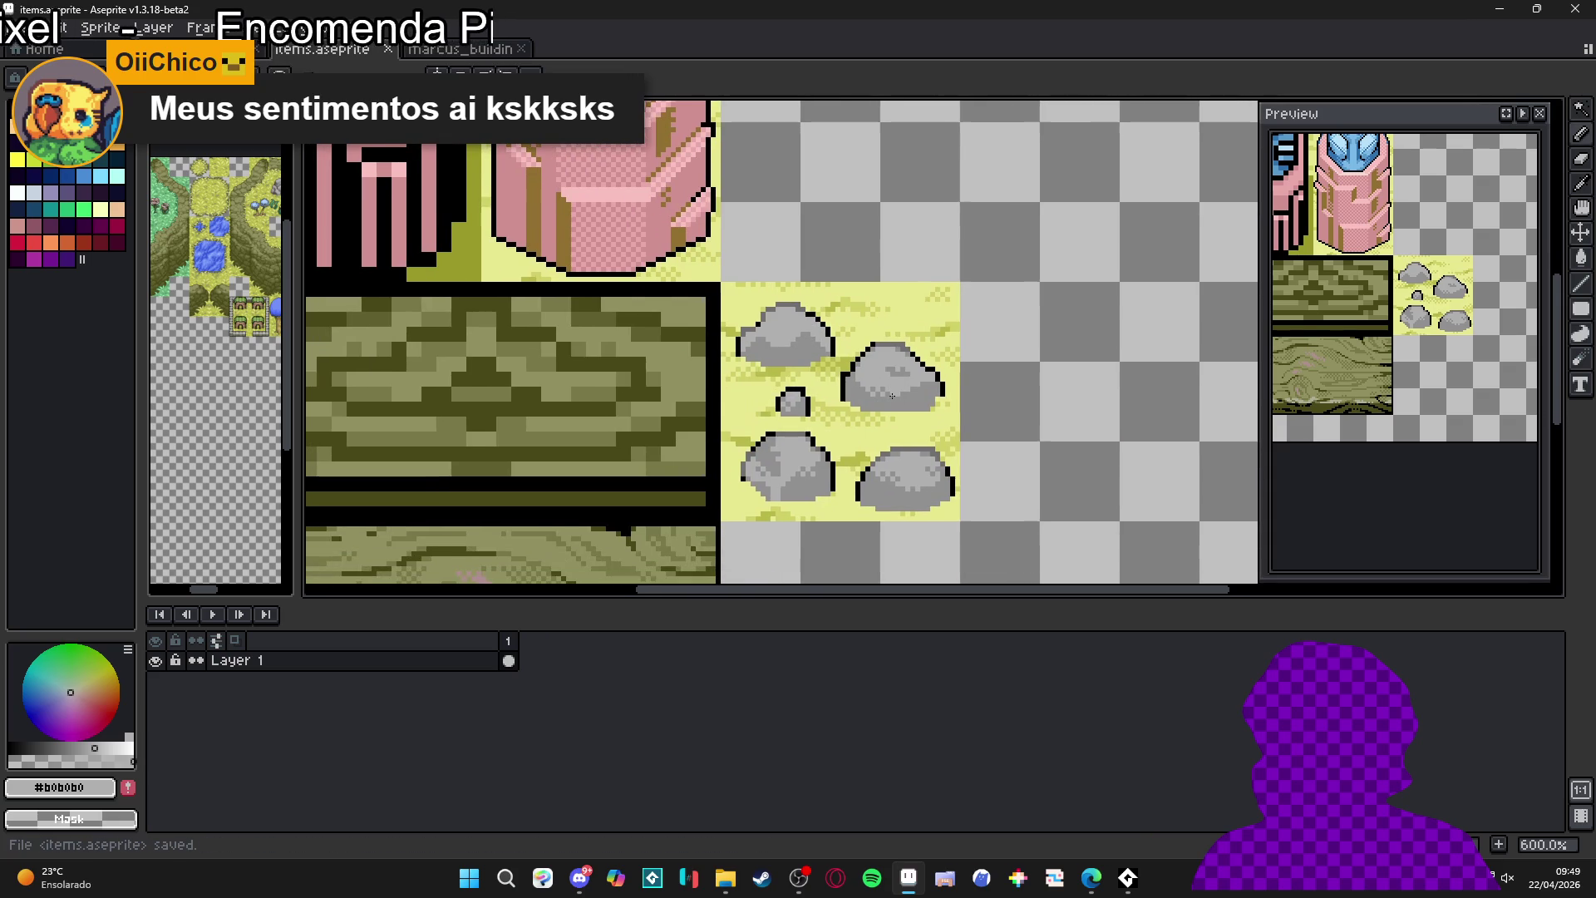
- Eyedrop #707070 and add darker shading pixels to the lower-left rock's upper left and base
scroll(789, 442, "up", 4)
left_click(740, 482, "alt")
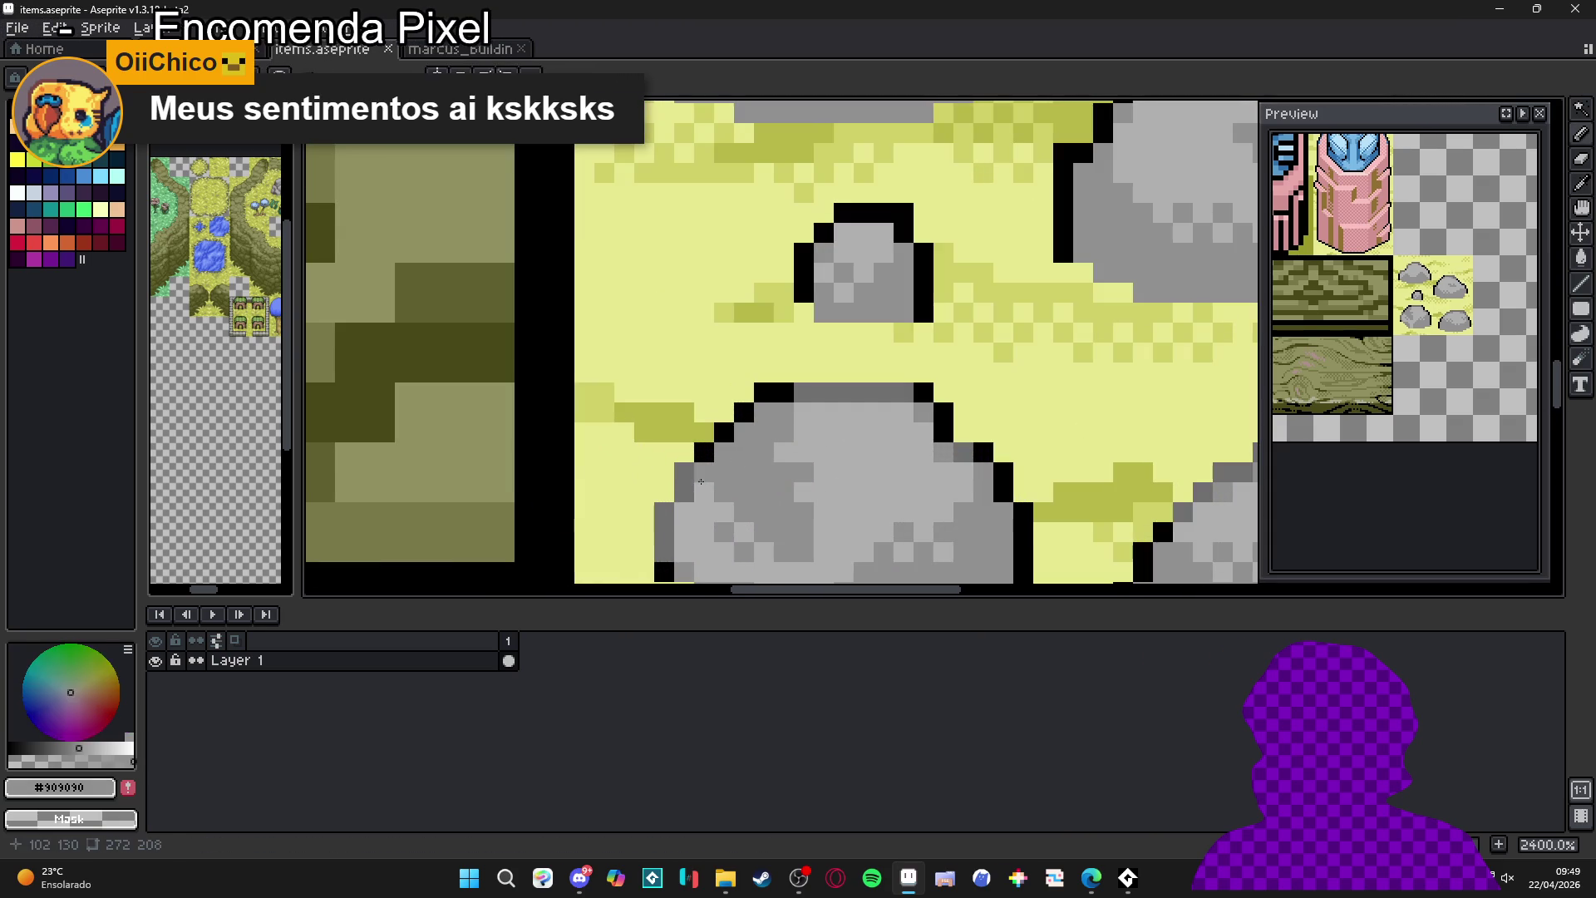
left_click_drag(749, 484, 747, 473)
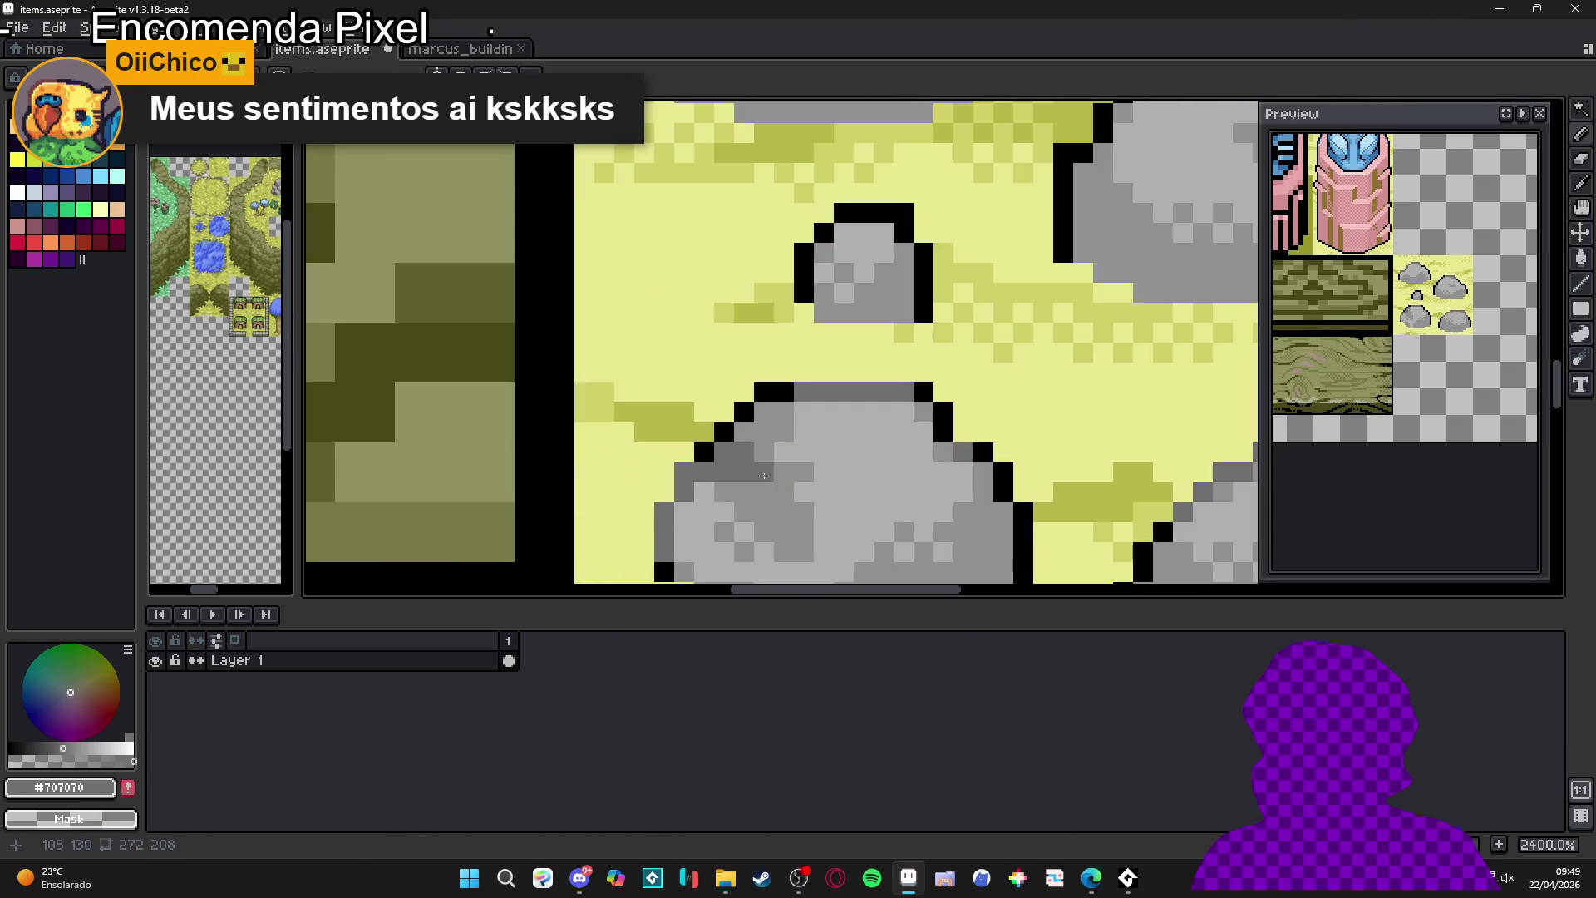
left_click(763, 473)
left_click(762, 511)
left_click(784, 472)
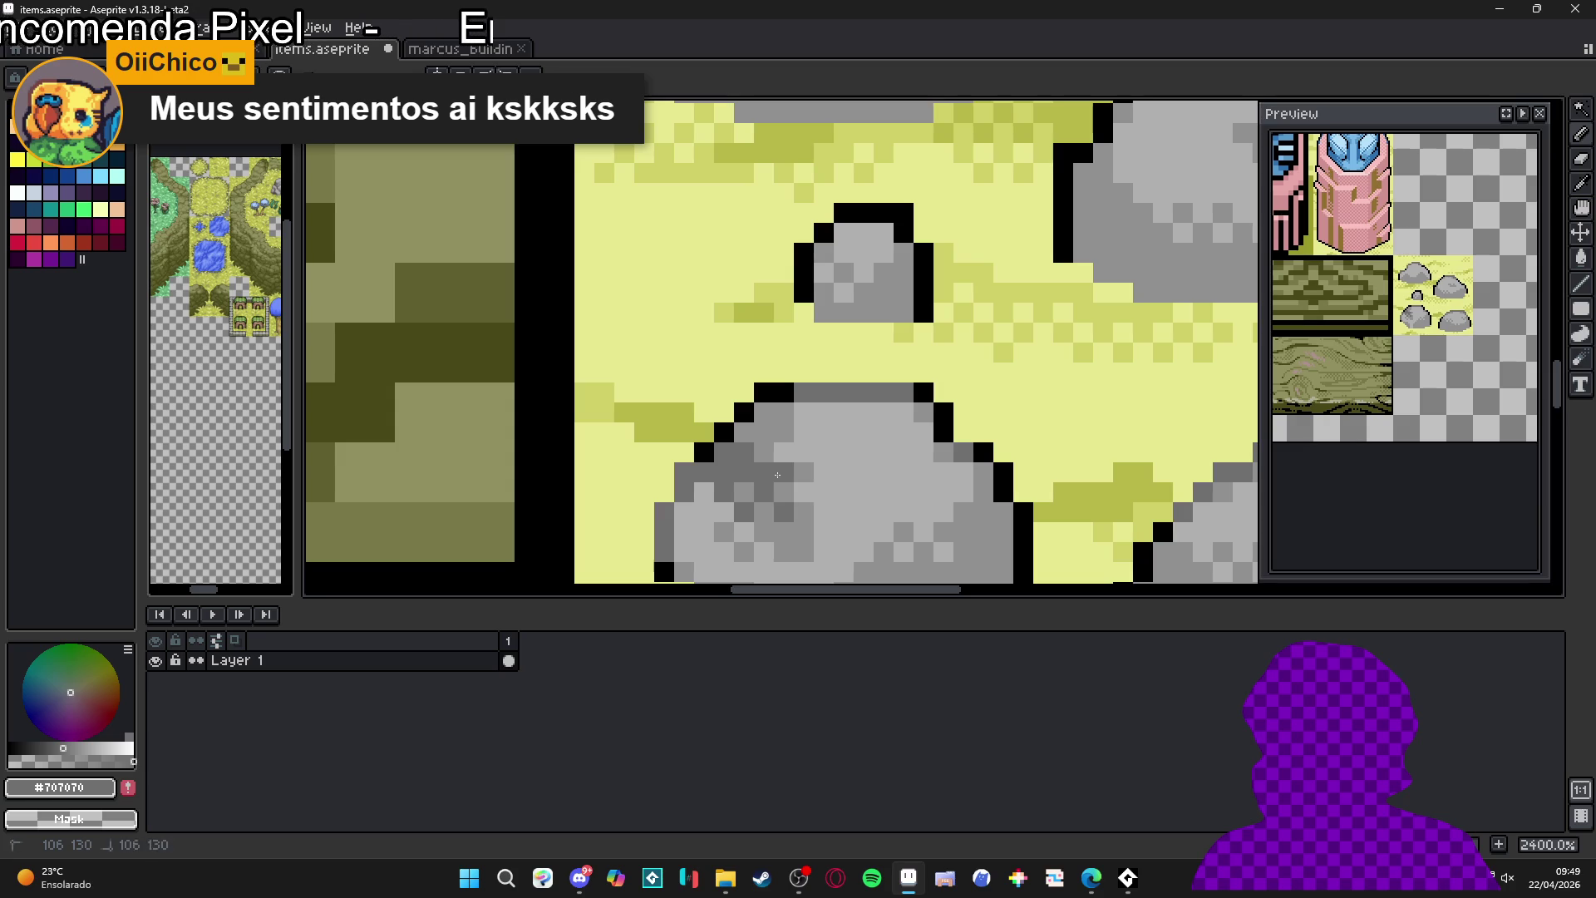
scroll(782, 488, "down", 2)
scroll(781, 488, "up", 2)
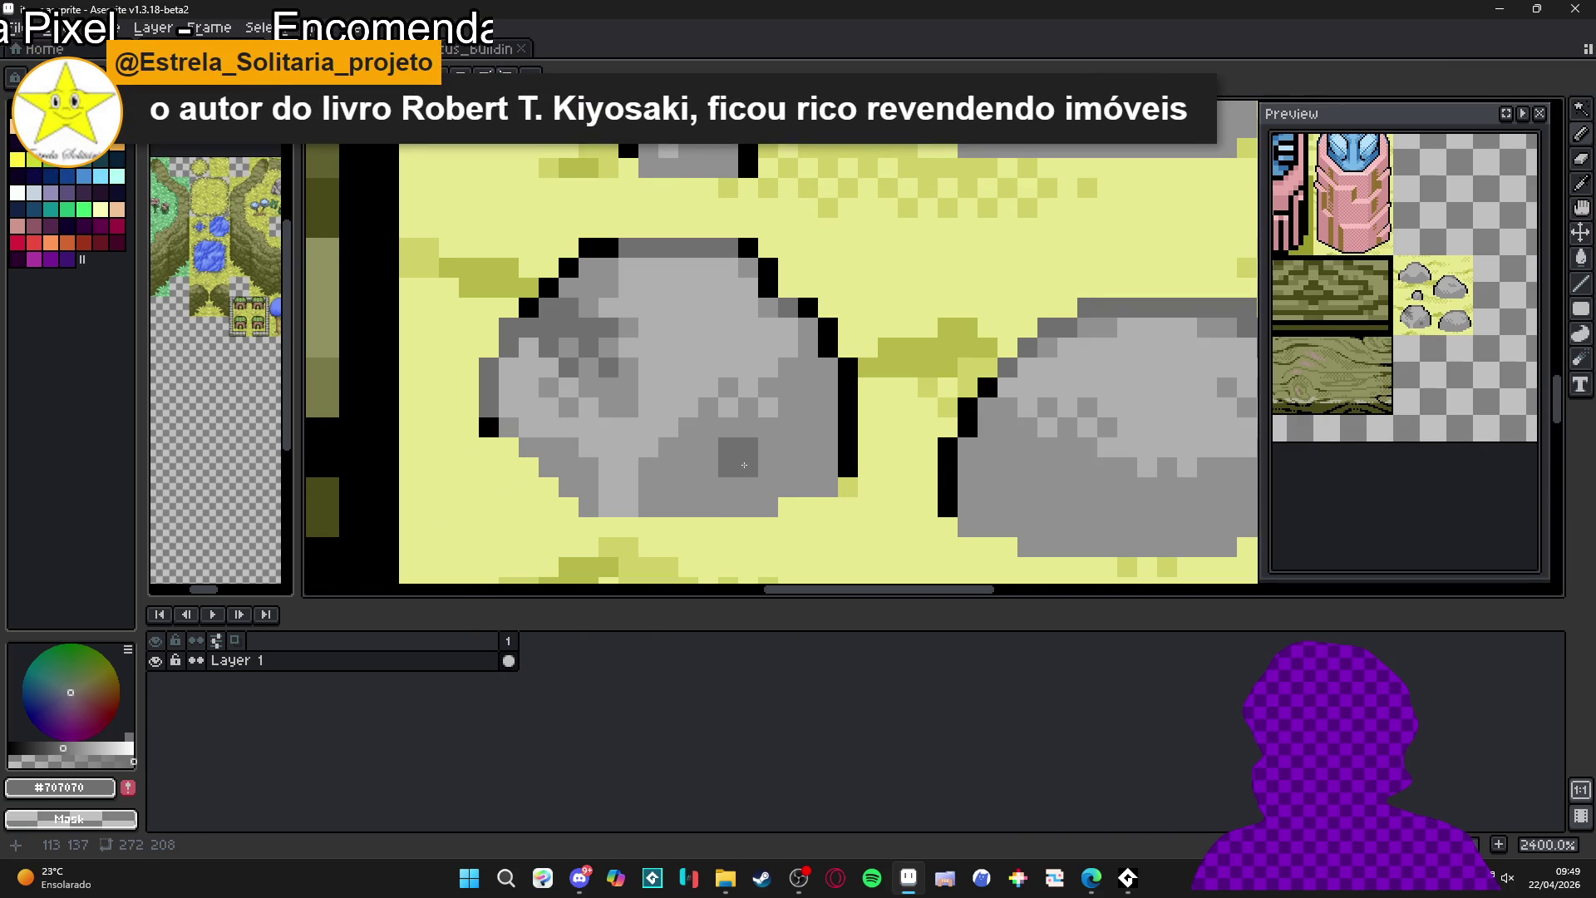
- Extend the dark #707070 shading block across the lower-left rock's middle
scroll(724, 467, "up", 3)
left_click(693, 427)
left_click(693, 507)
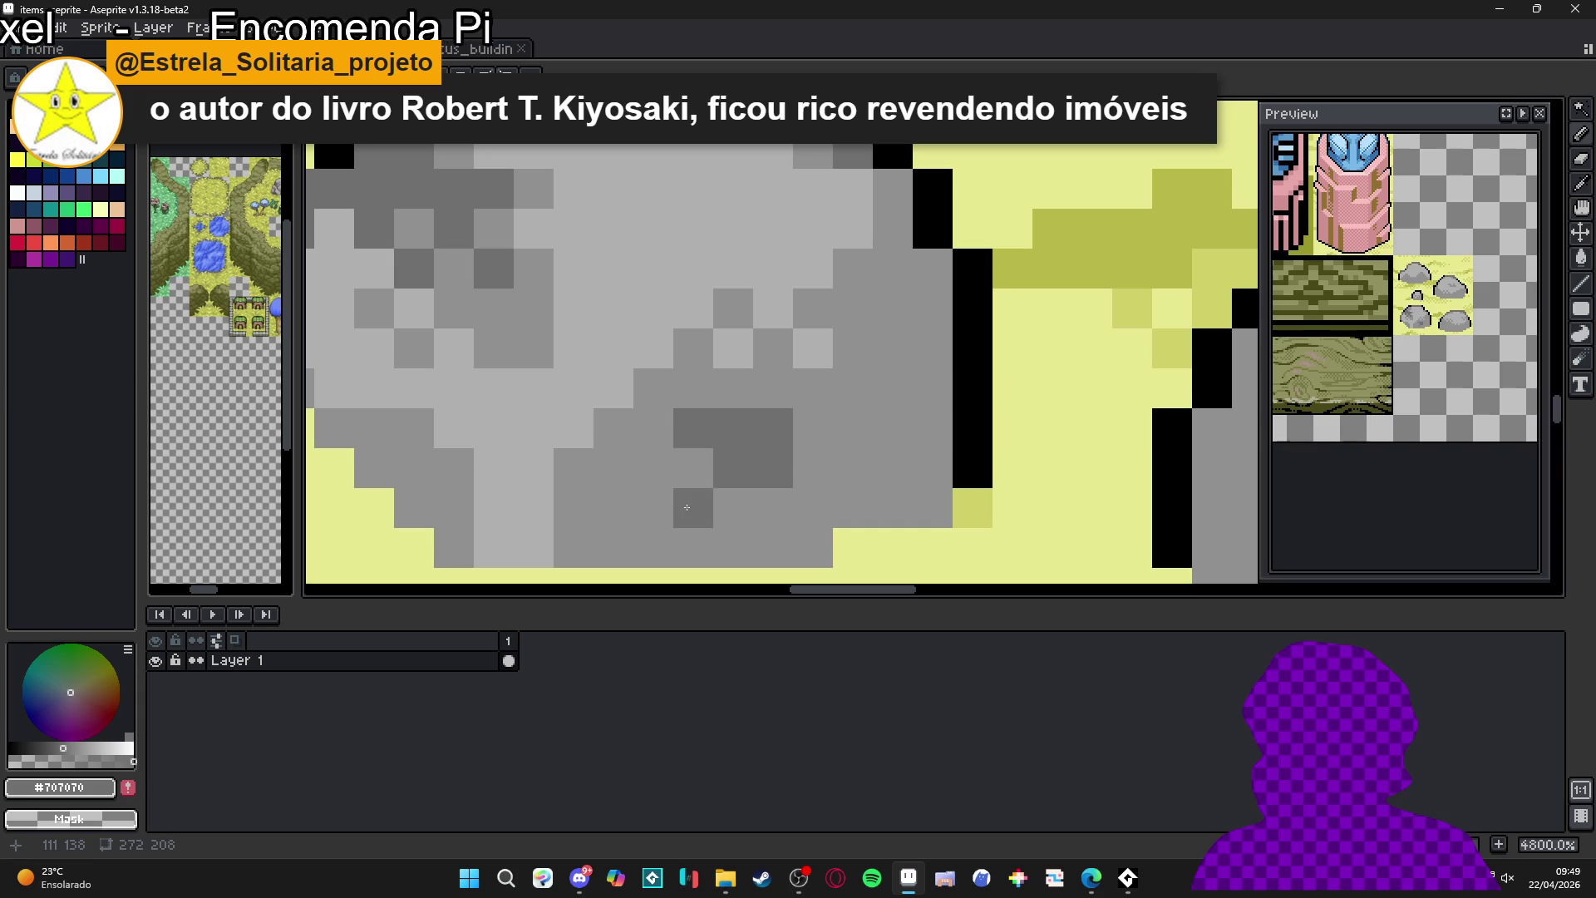
left_click(773, 507)
left_click(813, 467)
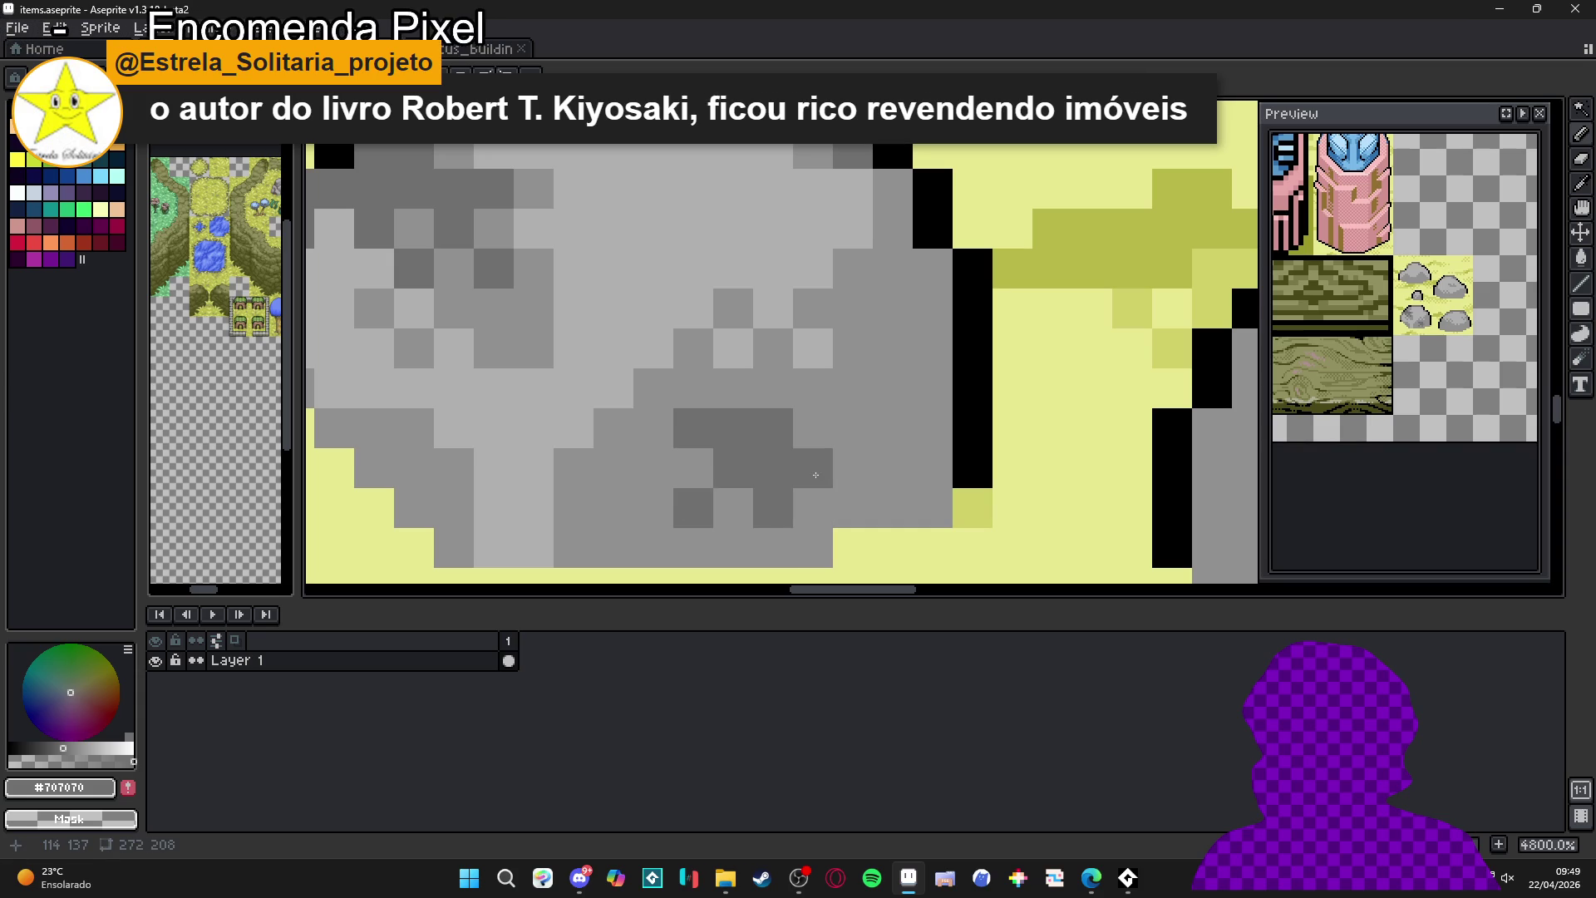
left_click(813, 427)
left_click(812, 388)
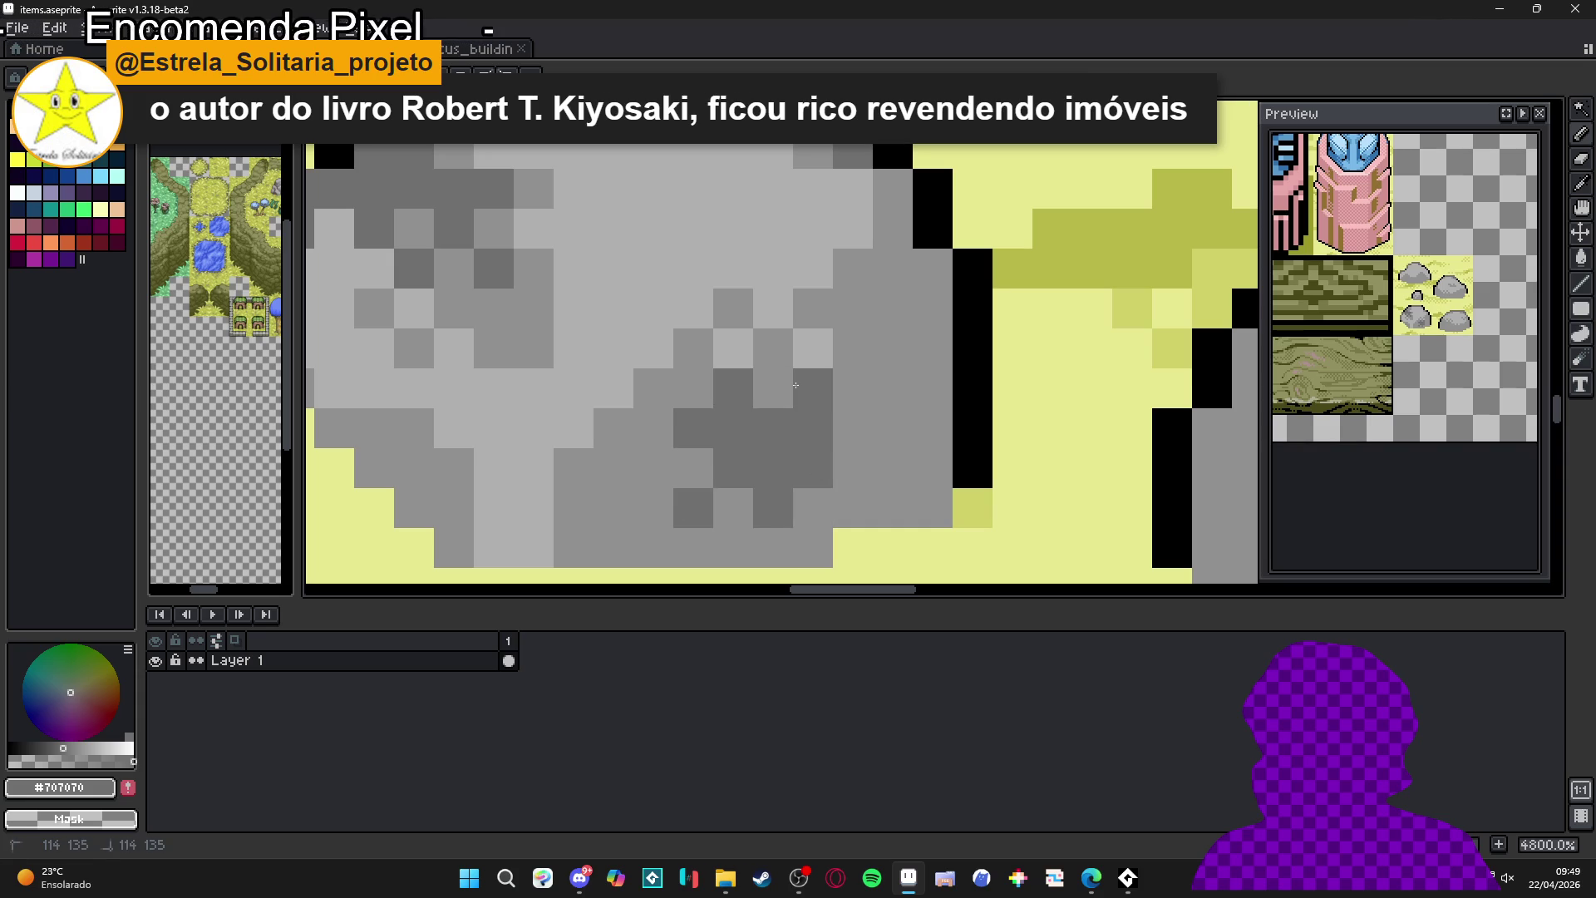
- Darken the lower-left rock's bottom-row pixels and widen its shading patch rightward
left_click(813, 547)
left_click(733, 547)
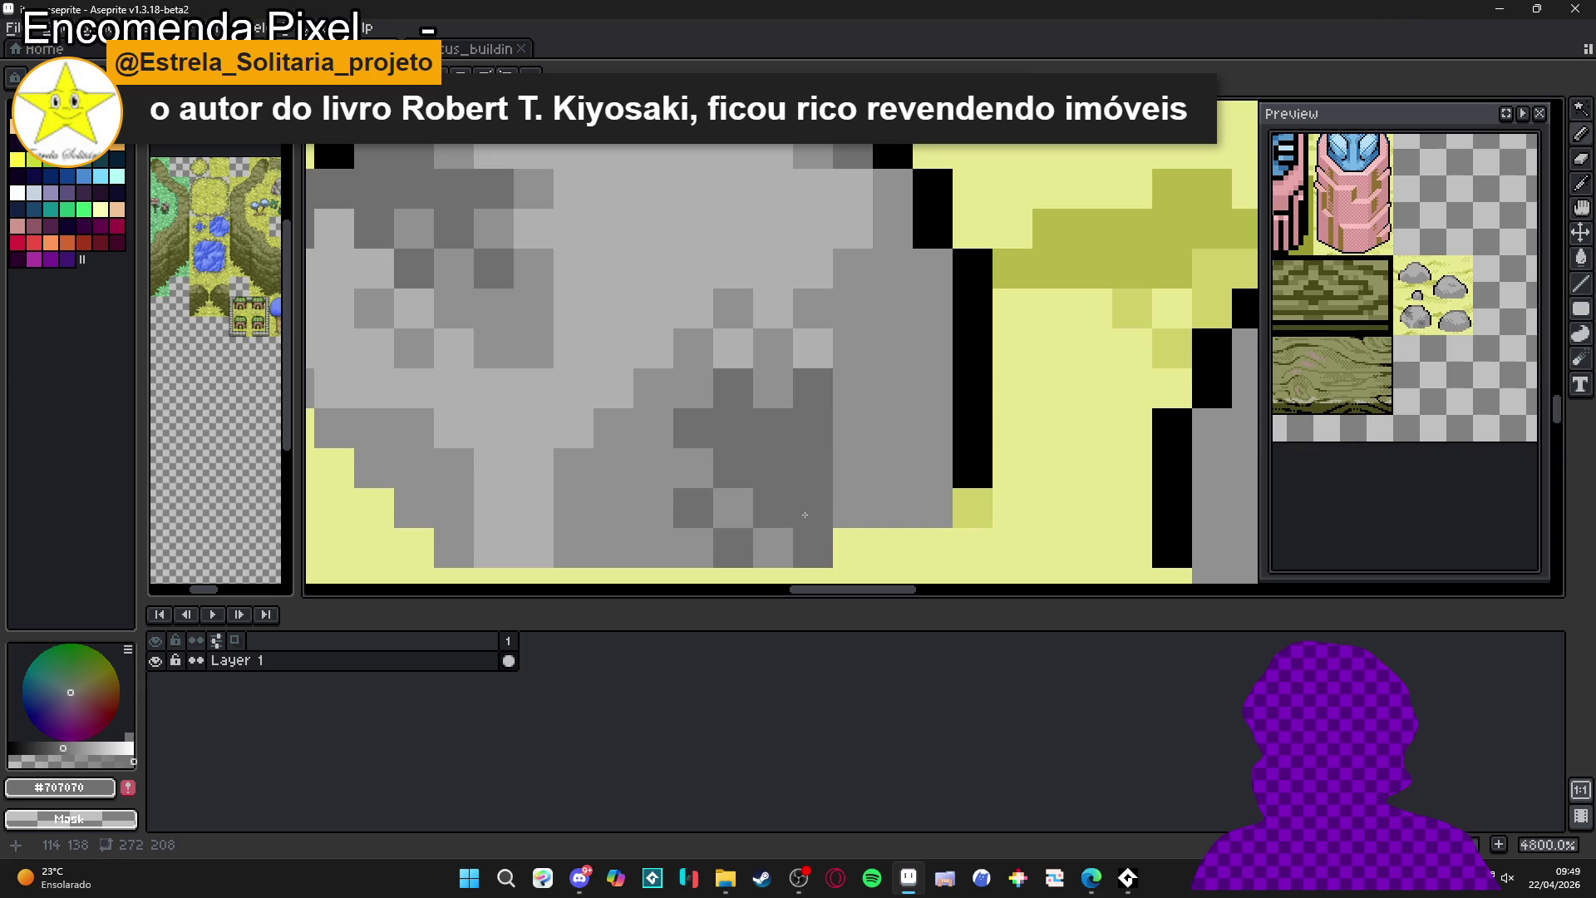
left_click(845, 502)
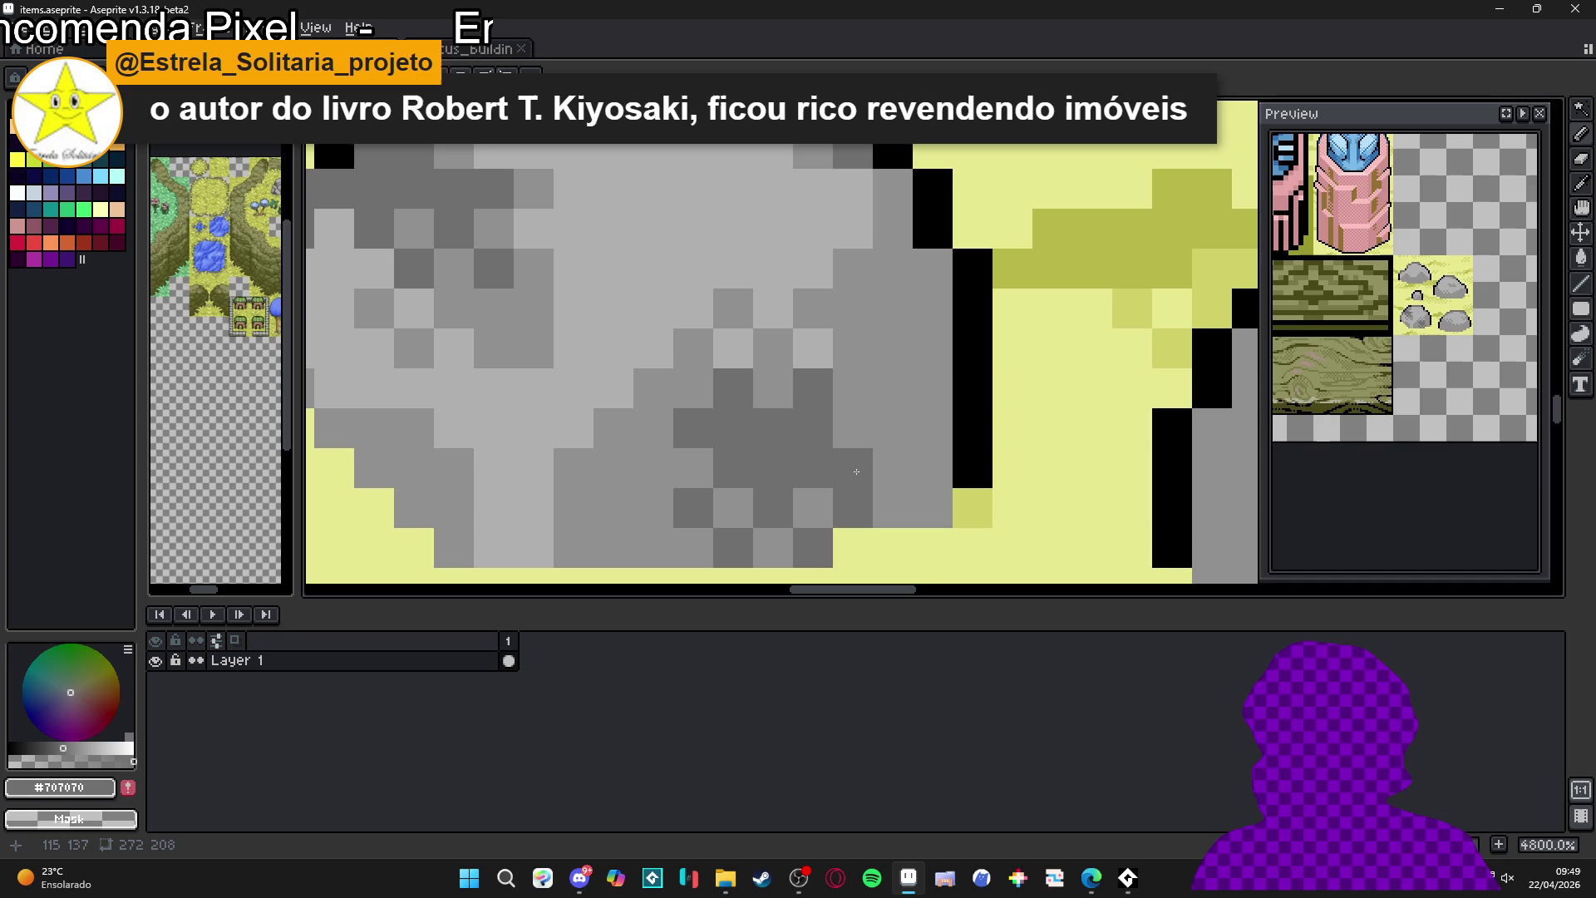
left_click(813, 508)
left_click(853, 387)
left_click(892, 426)
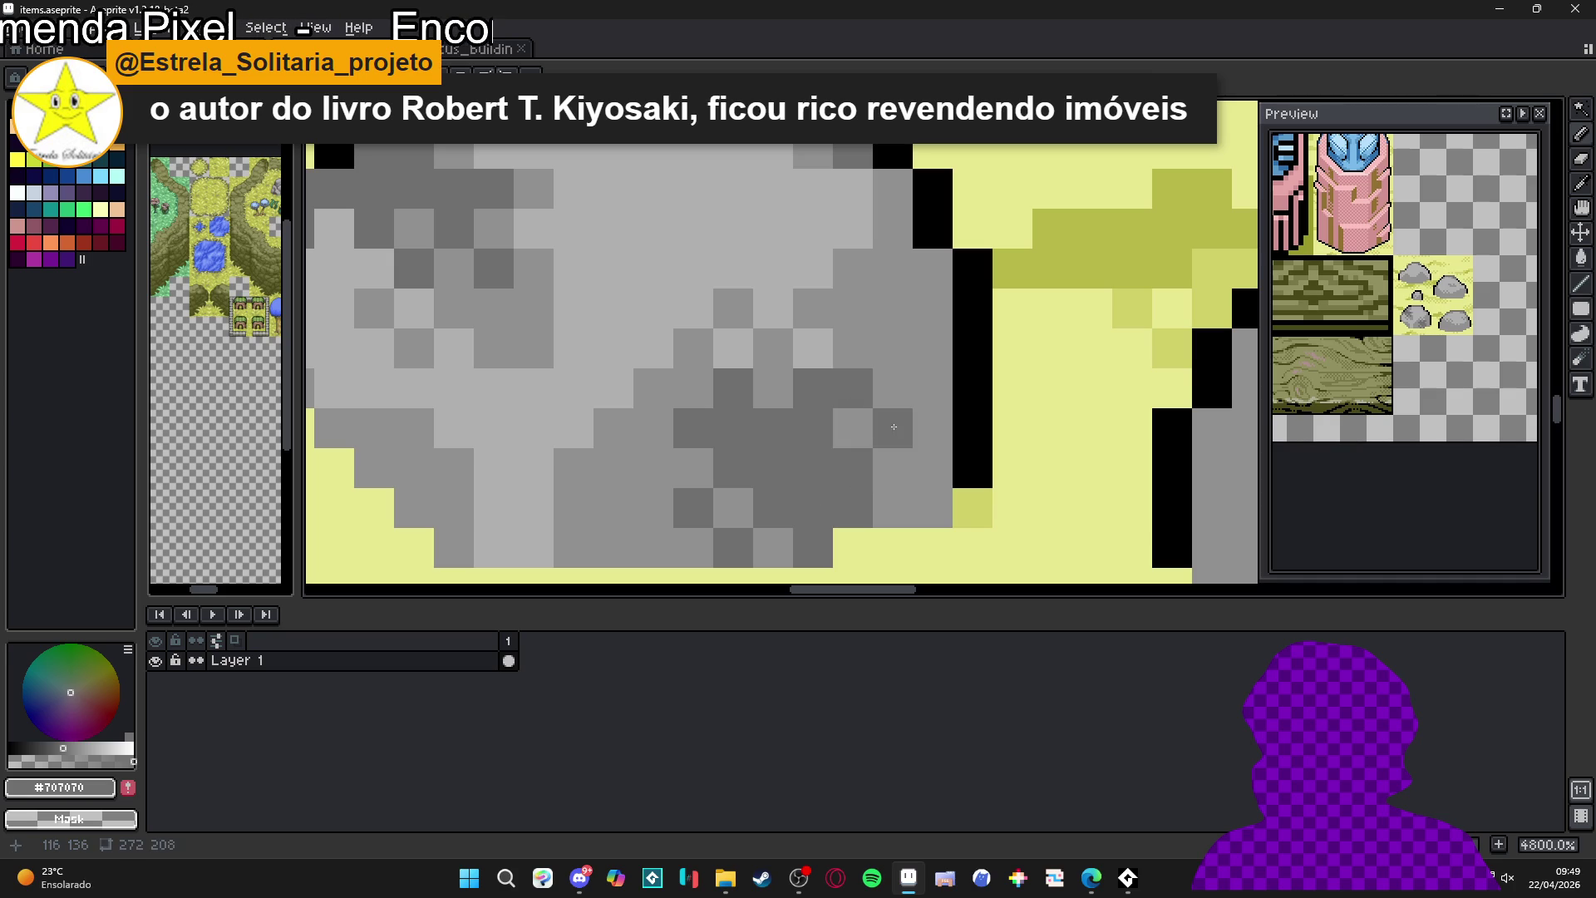
scroll(903, 486, "down", 4)
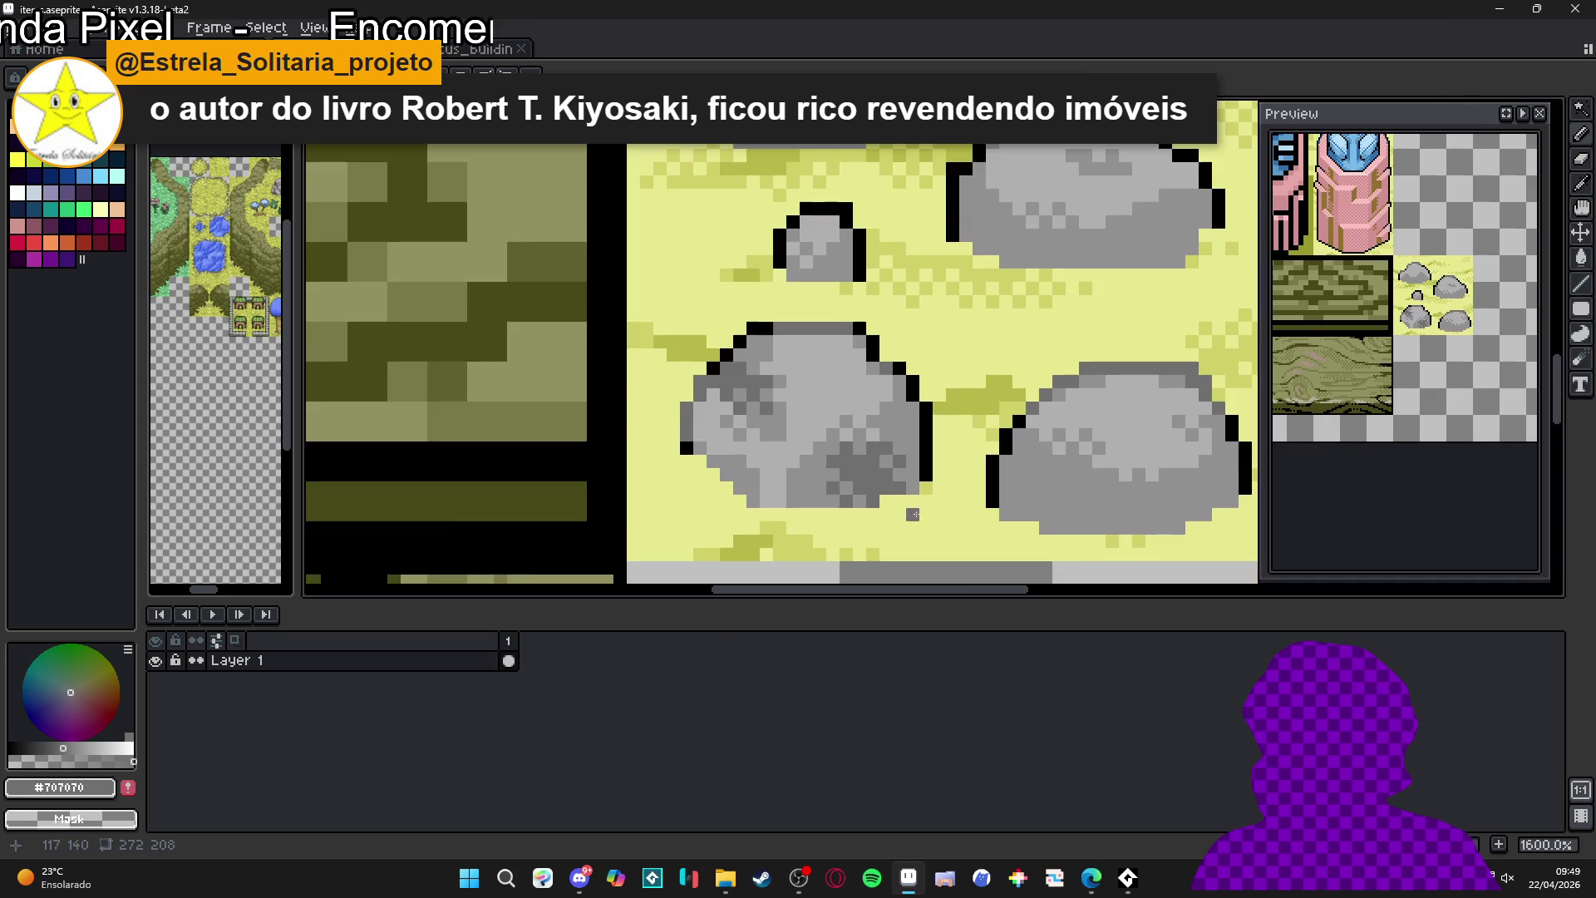
- Darken pixels along the bottom-left of the lower-right rock with #707070
scroll(760, 495, "up", 3)
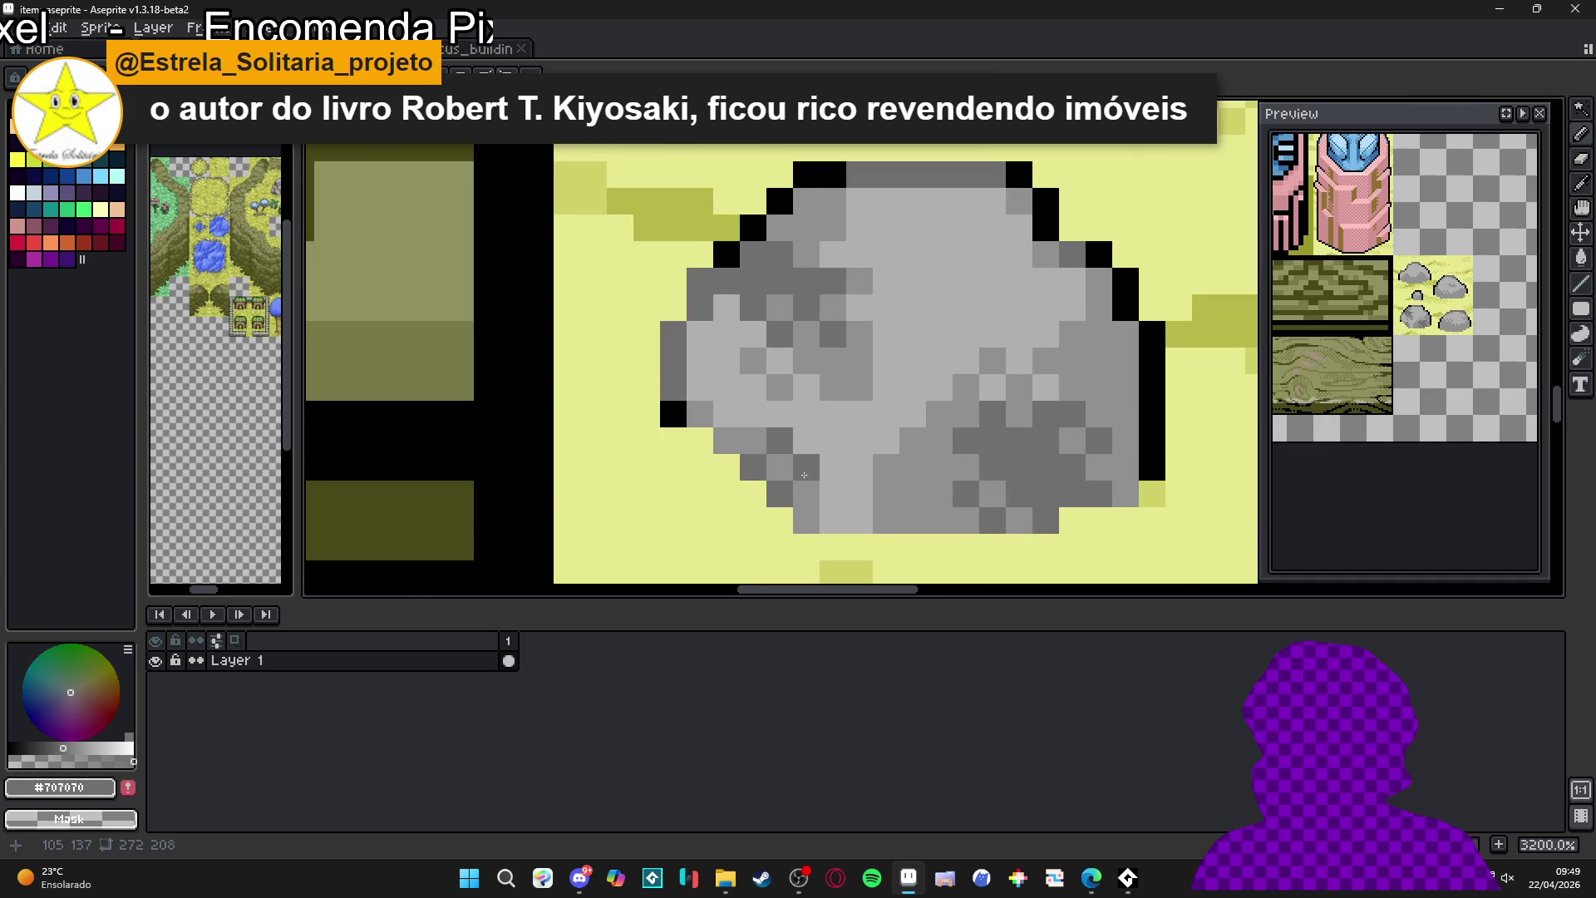
scroll(823, 482, "down", 1)
scroll(774, 520, "up", 2)
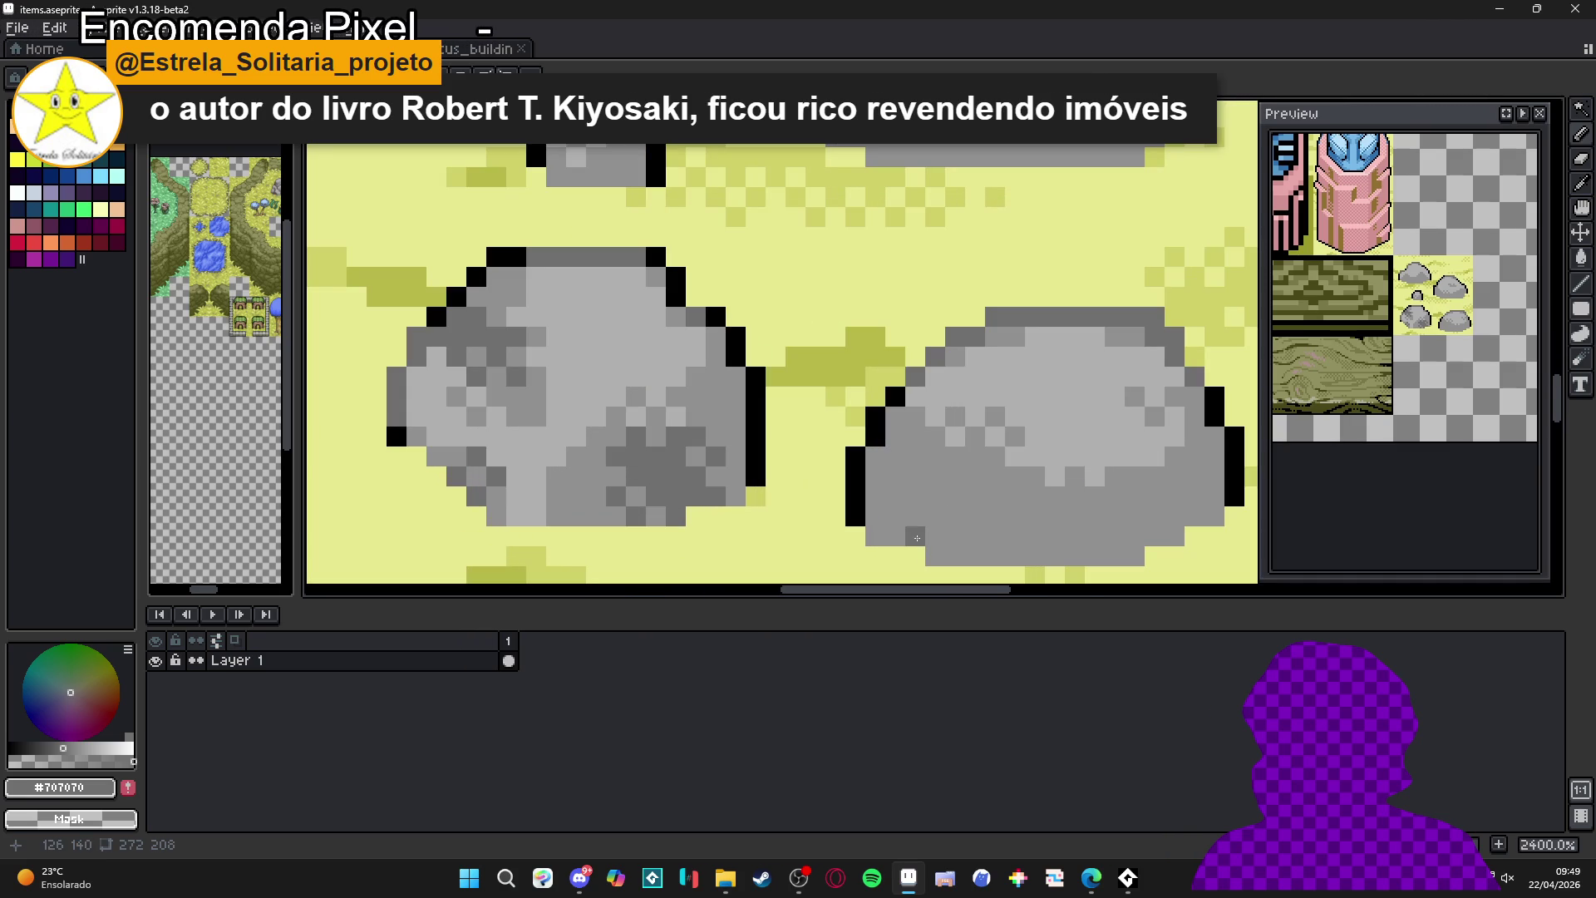
left_click(935, 516)
left_click(895, 516)
left_click(886, 536)
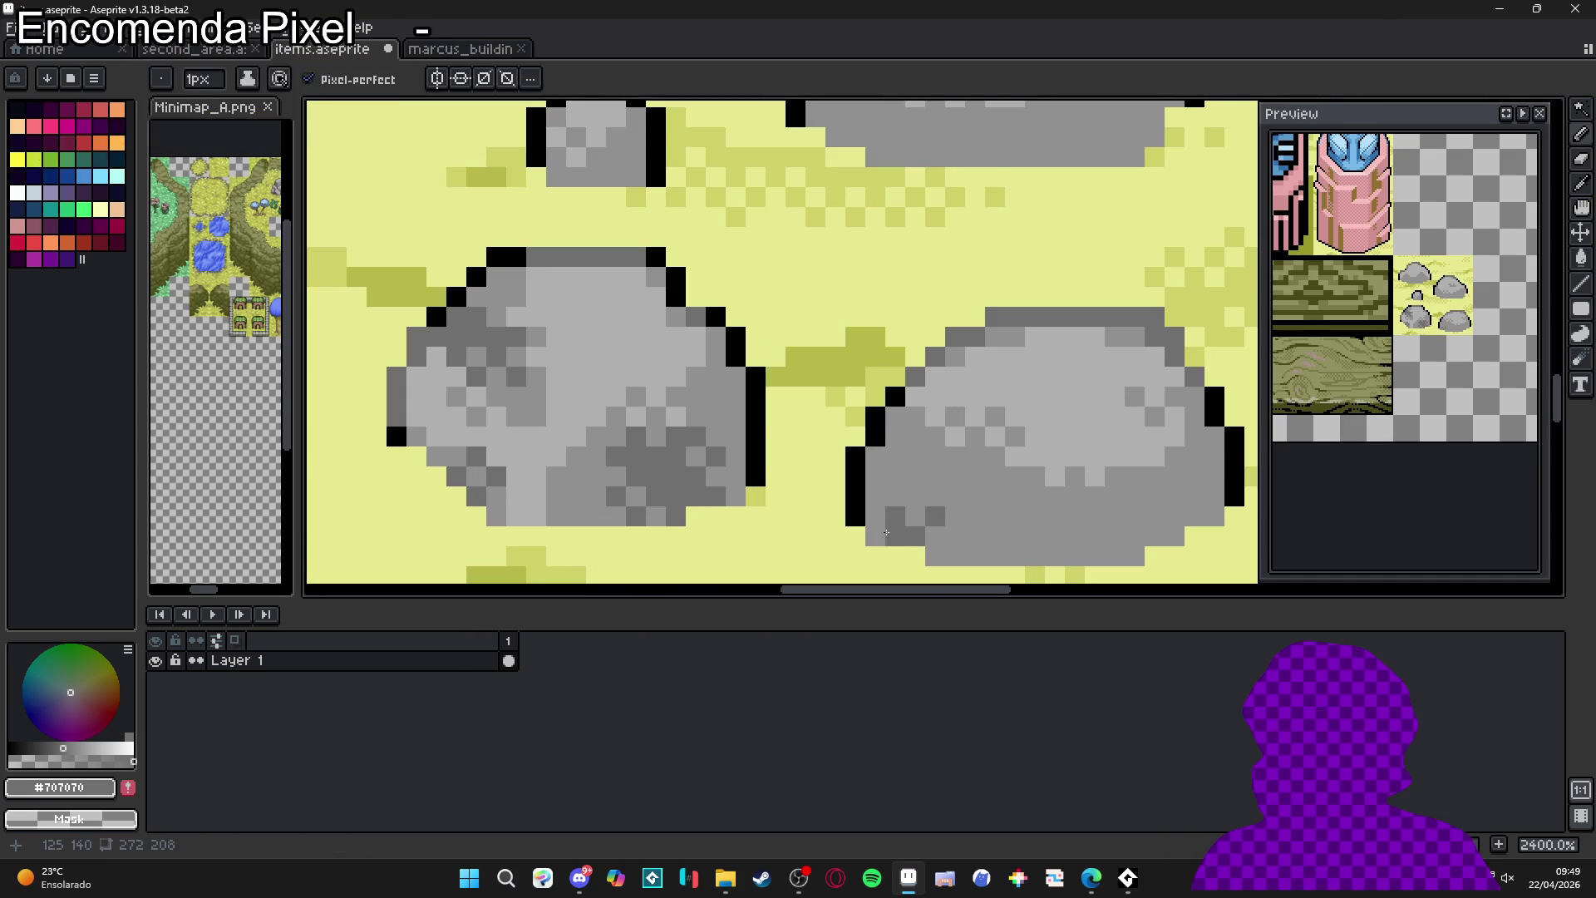
left_click(923, 493)
left_click(896, 497)
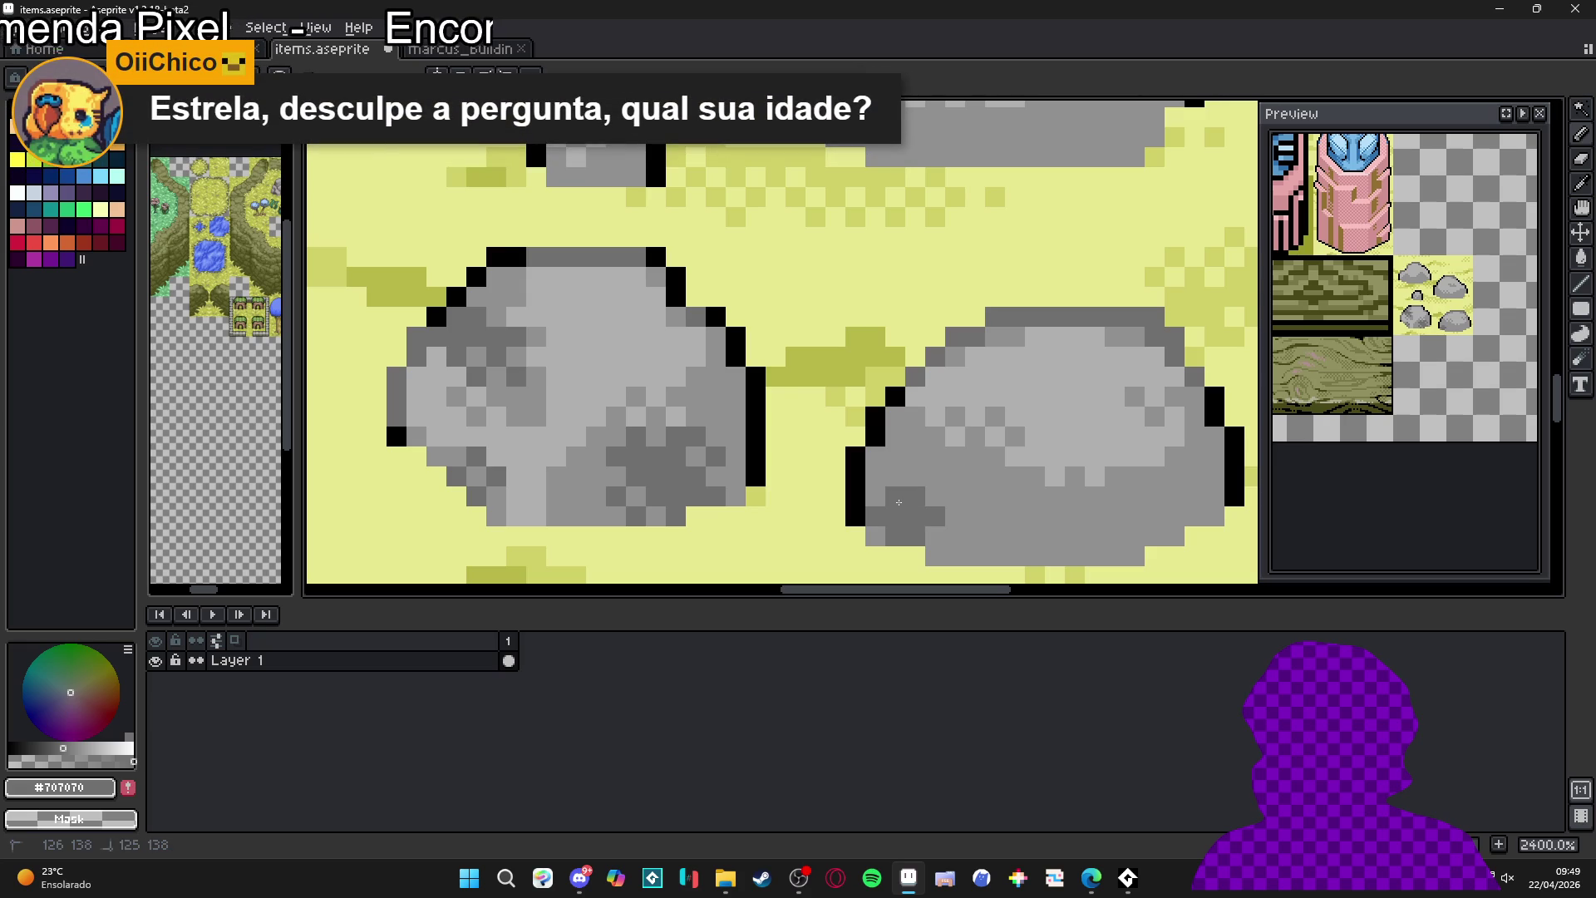
- Add more #707070 shading across the lower-right rock's lower part and base
left_click(954, 536)
left_click(961, 552)
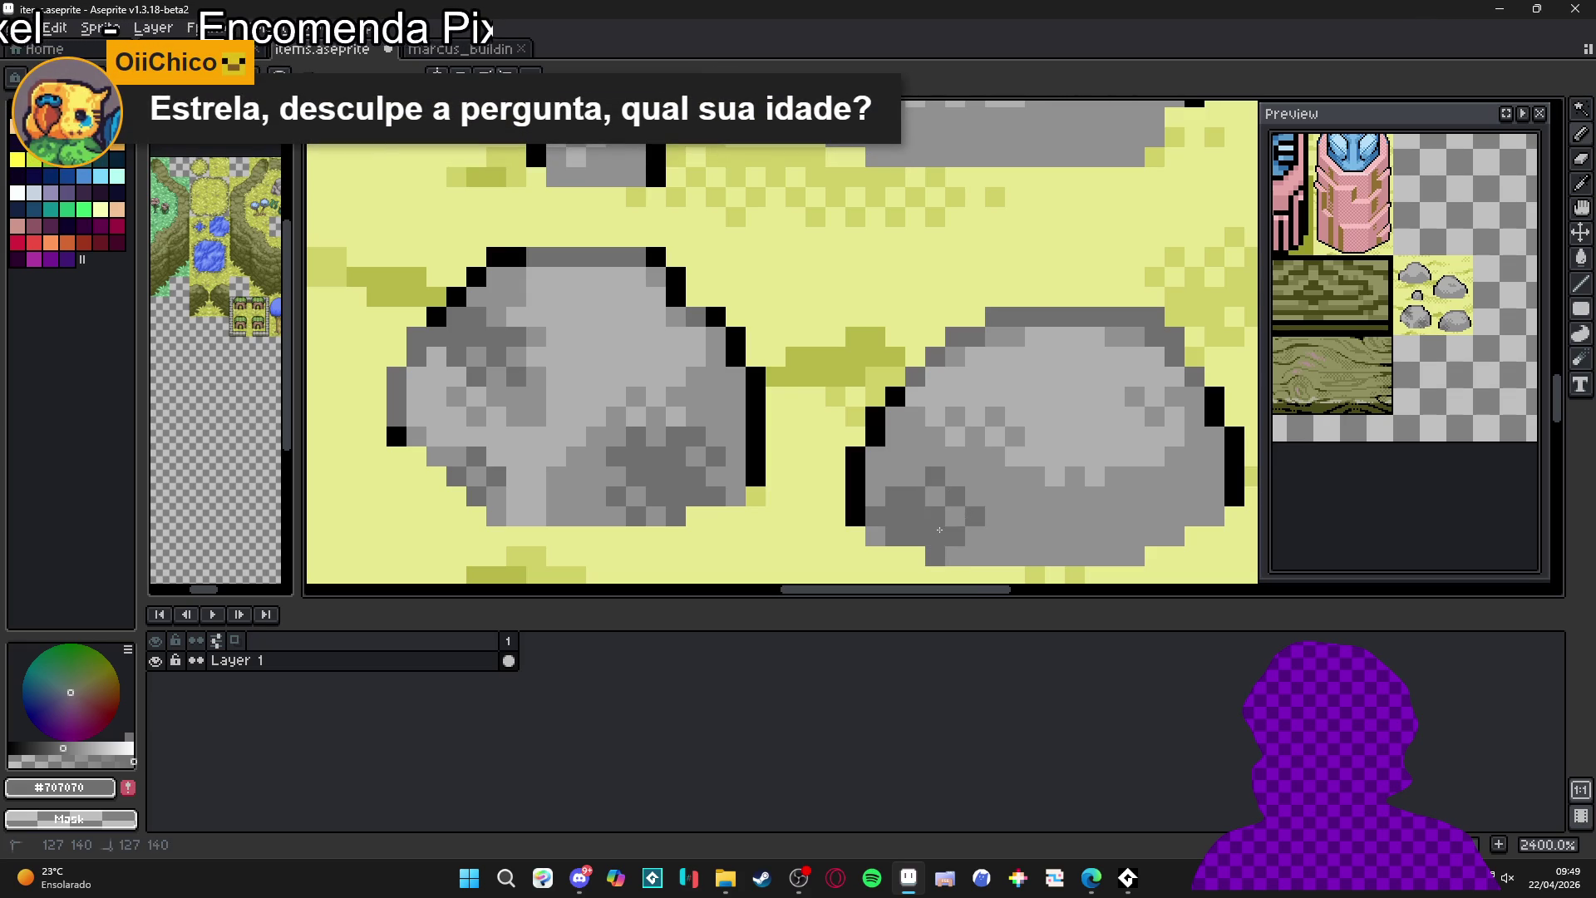
left_click(975, 496)
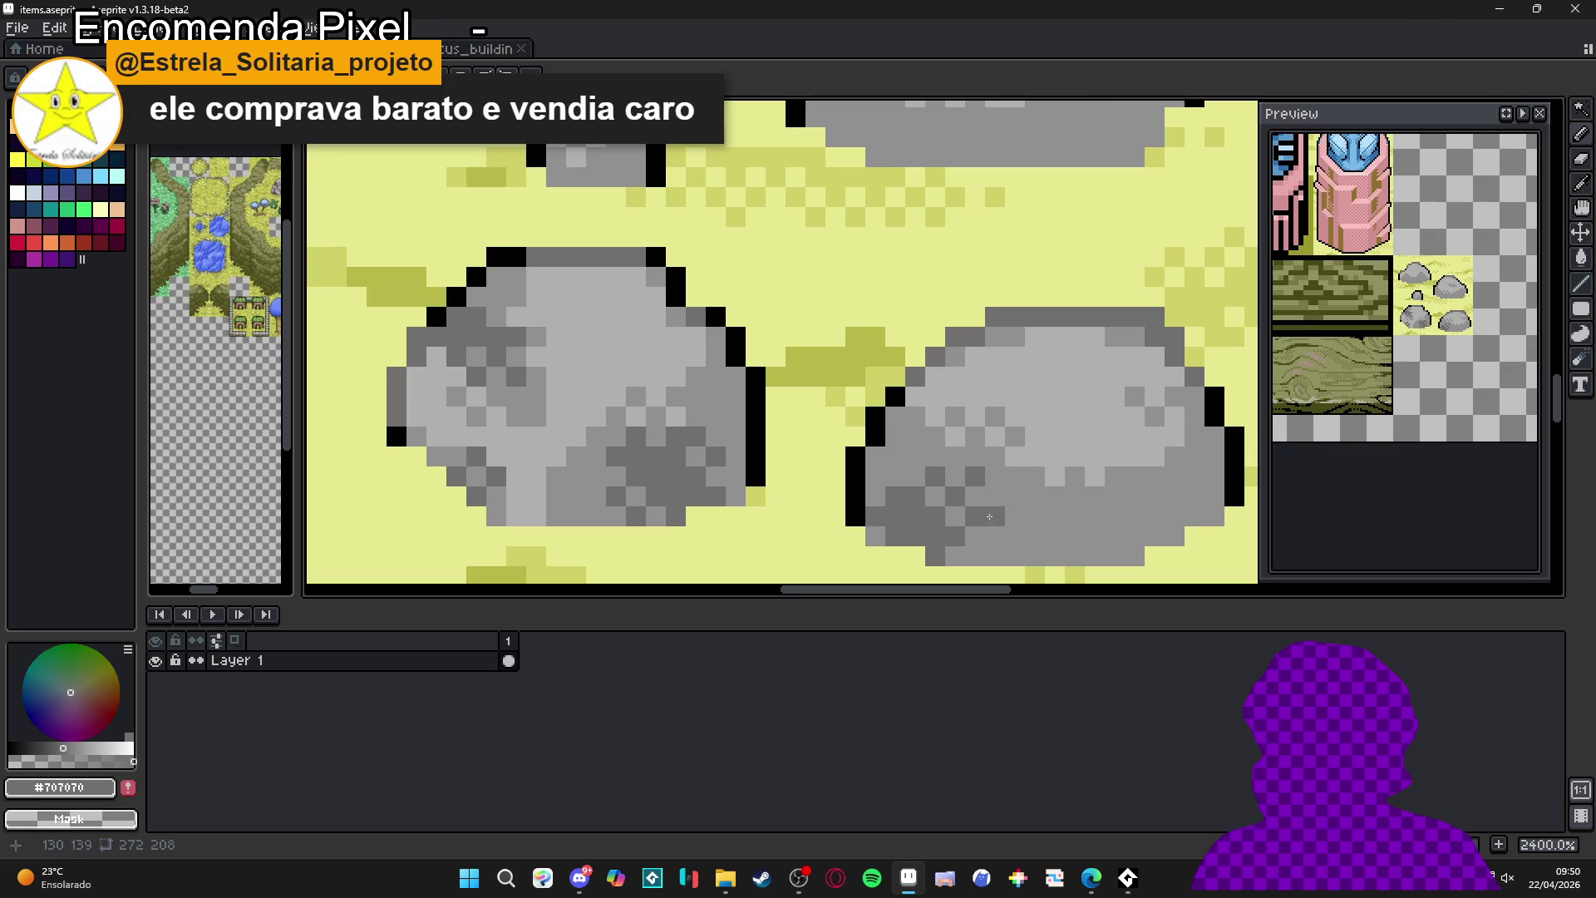
left_click_drag(1022, 541, 901, 552)
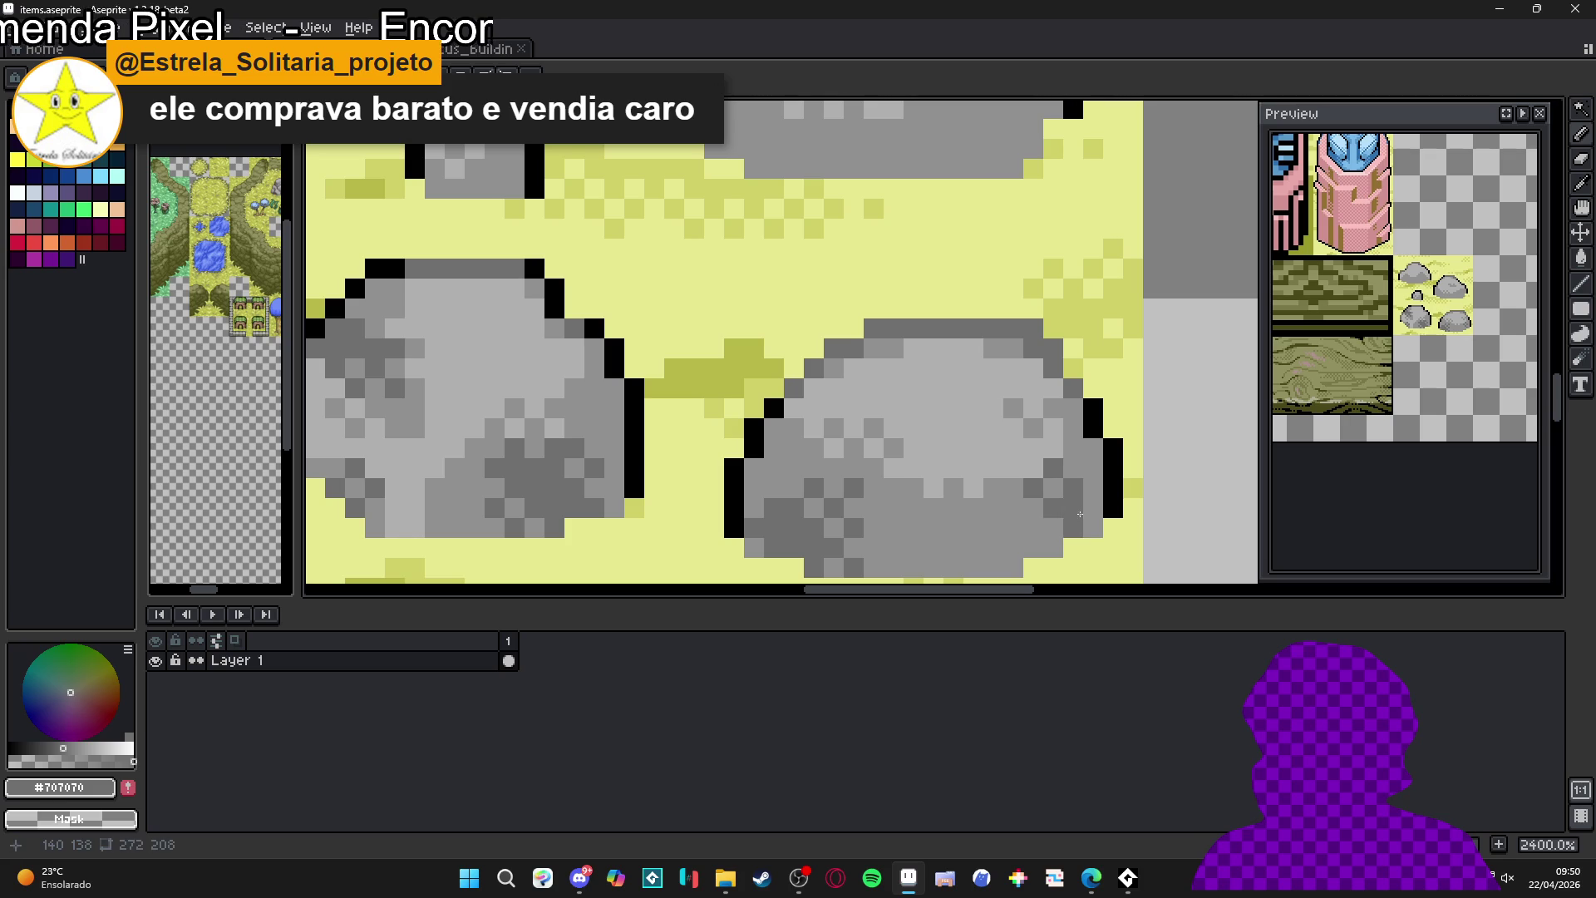
left_click(1072, 457)
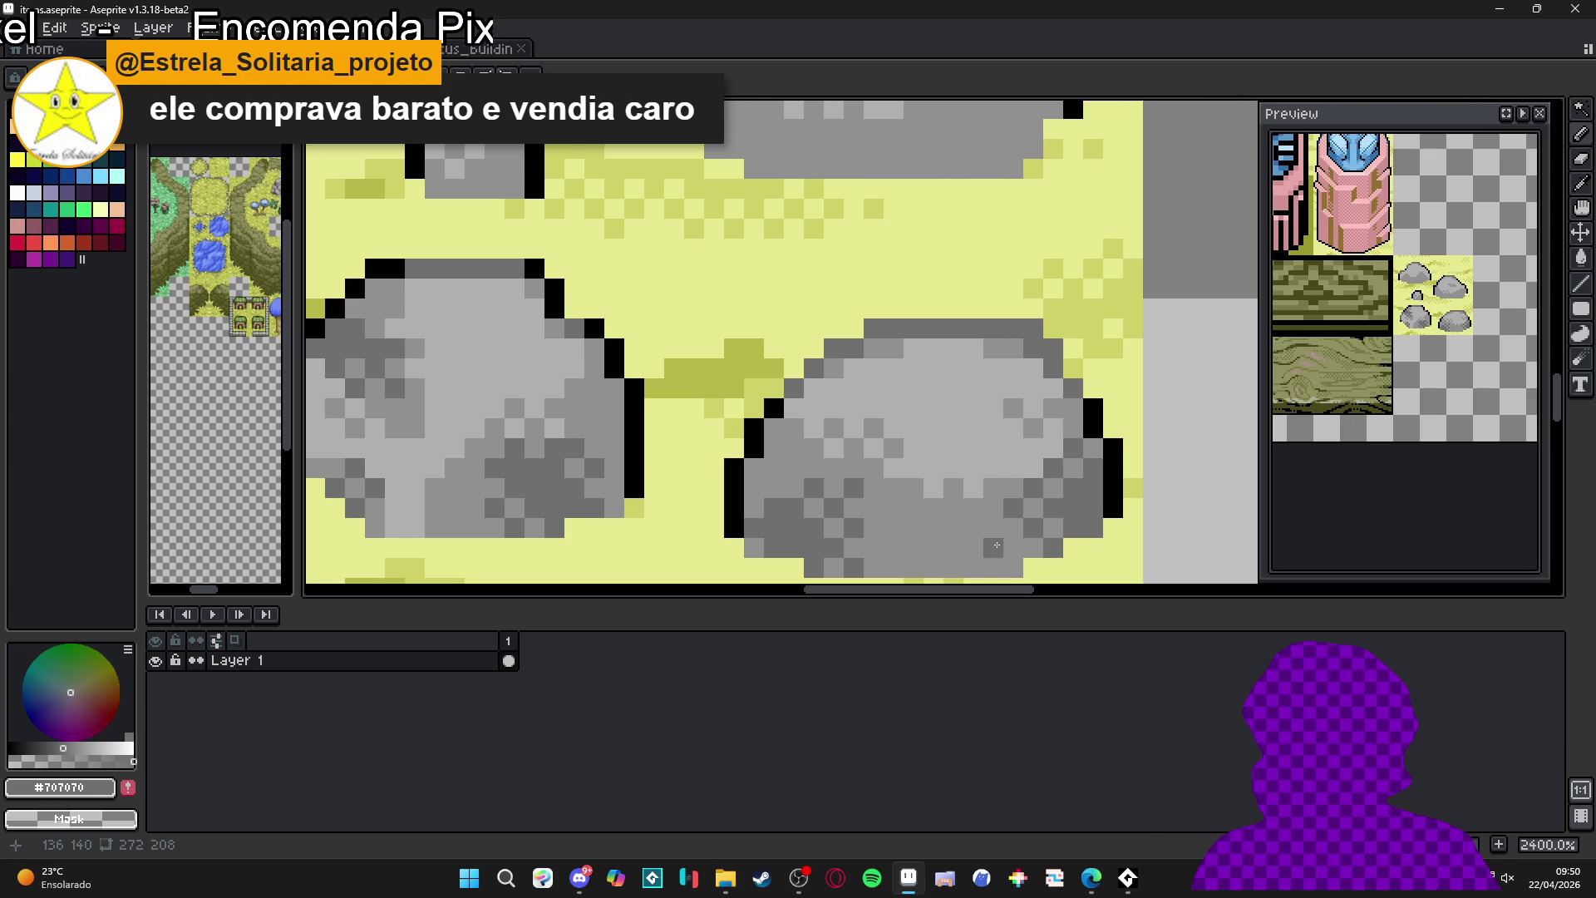
left_click(1006, 552)
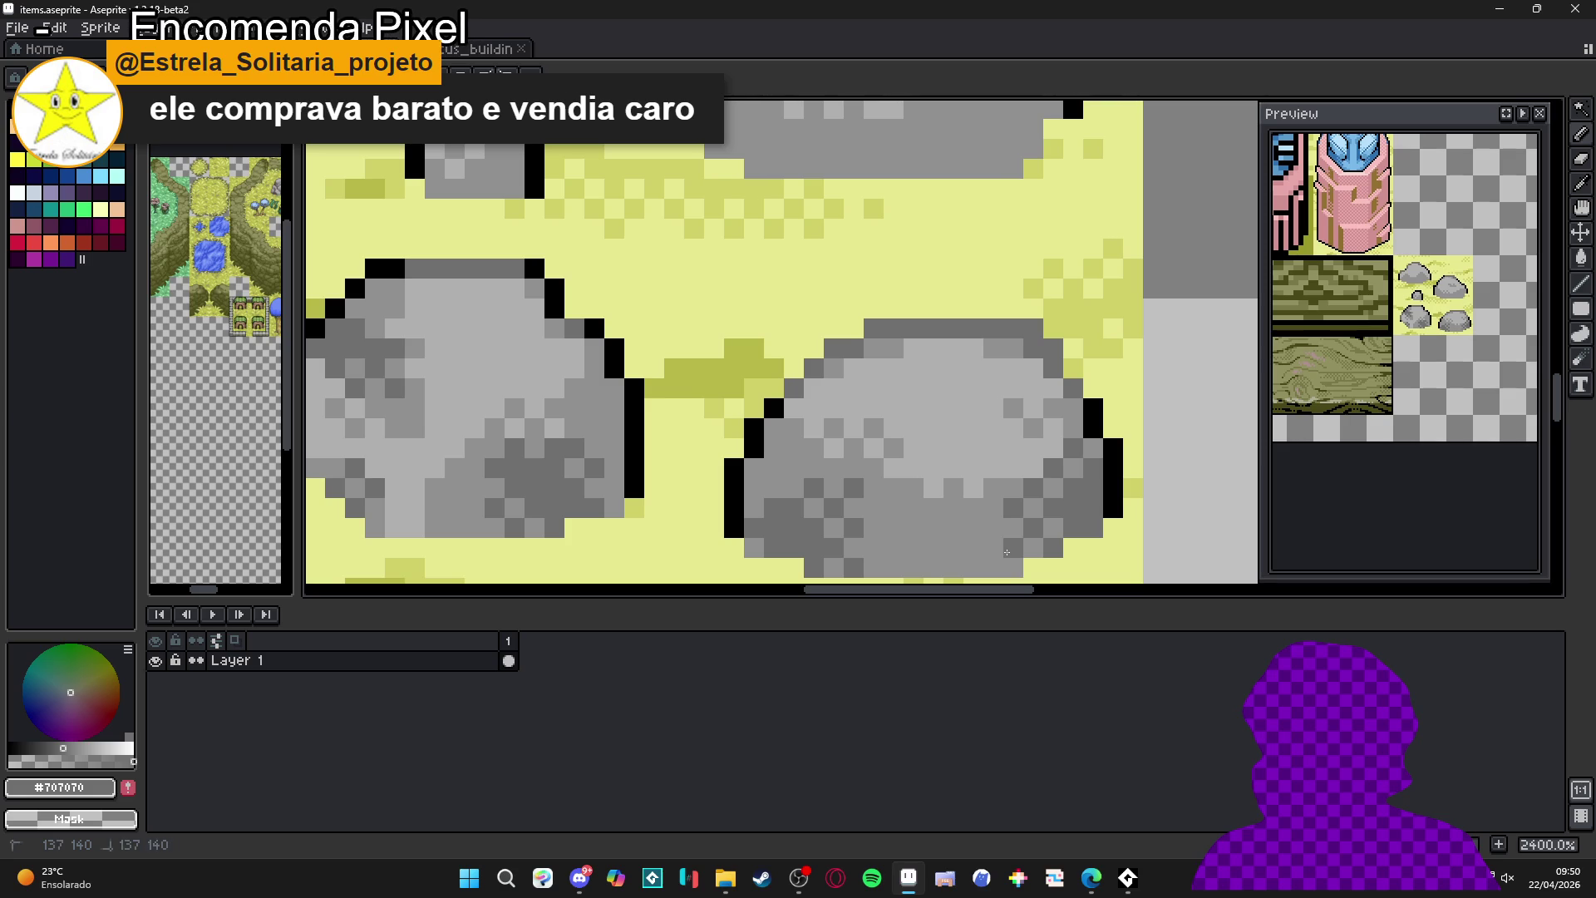
- Shade the left side and bottom of the rock beside the pebble dark grey
scroll(1007, 552, "down", 5)
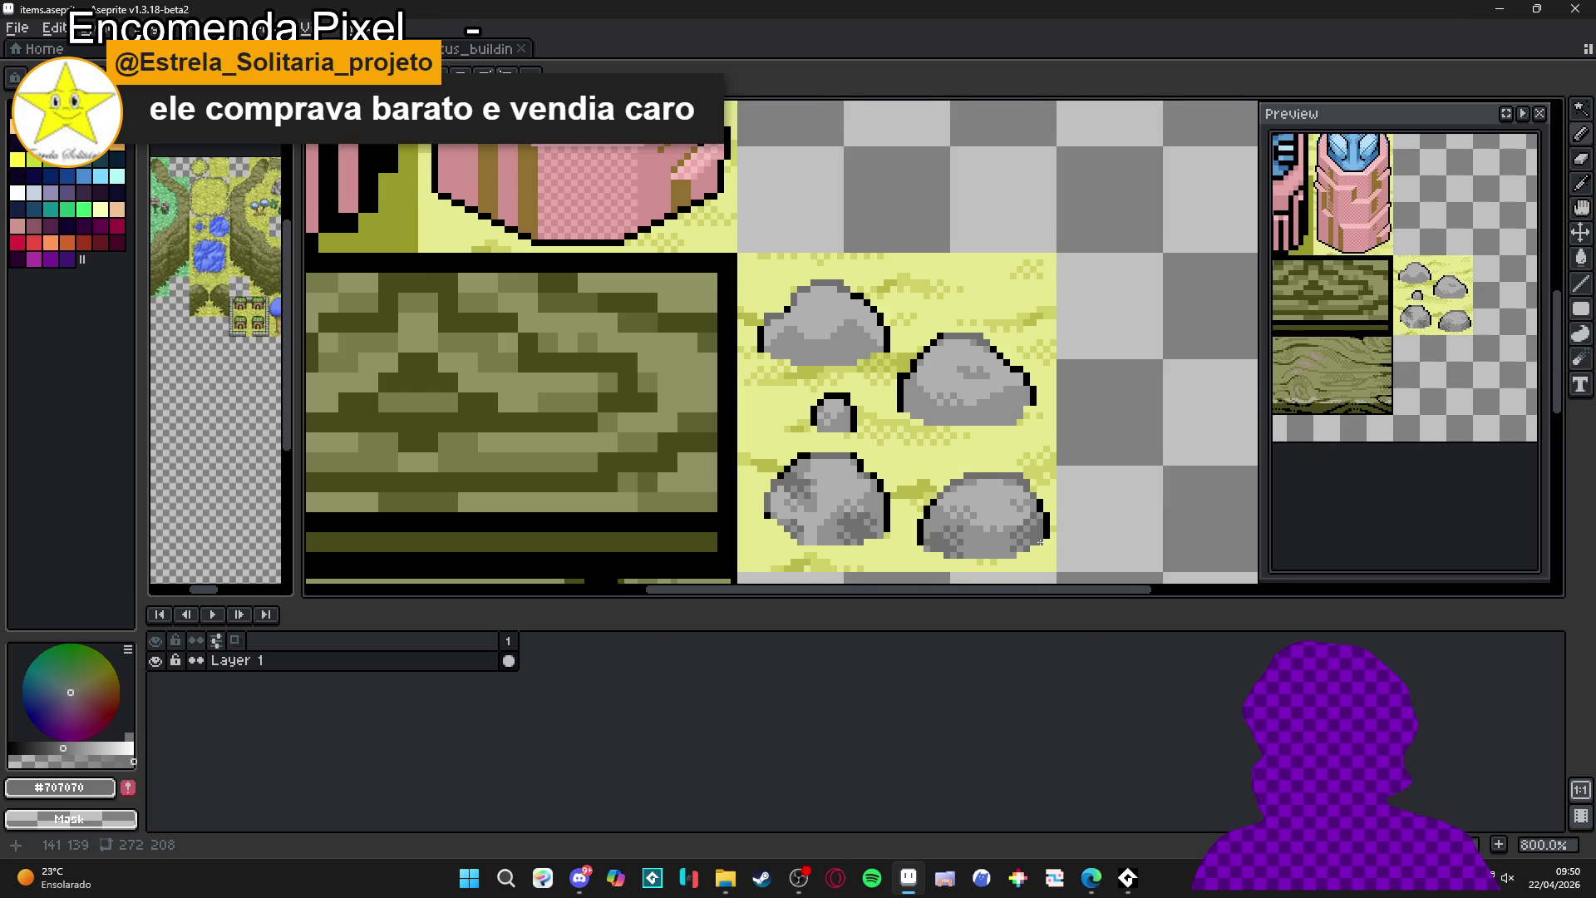
scroll(931, 362, "up", 6)
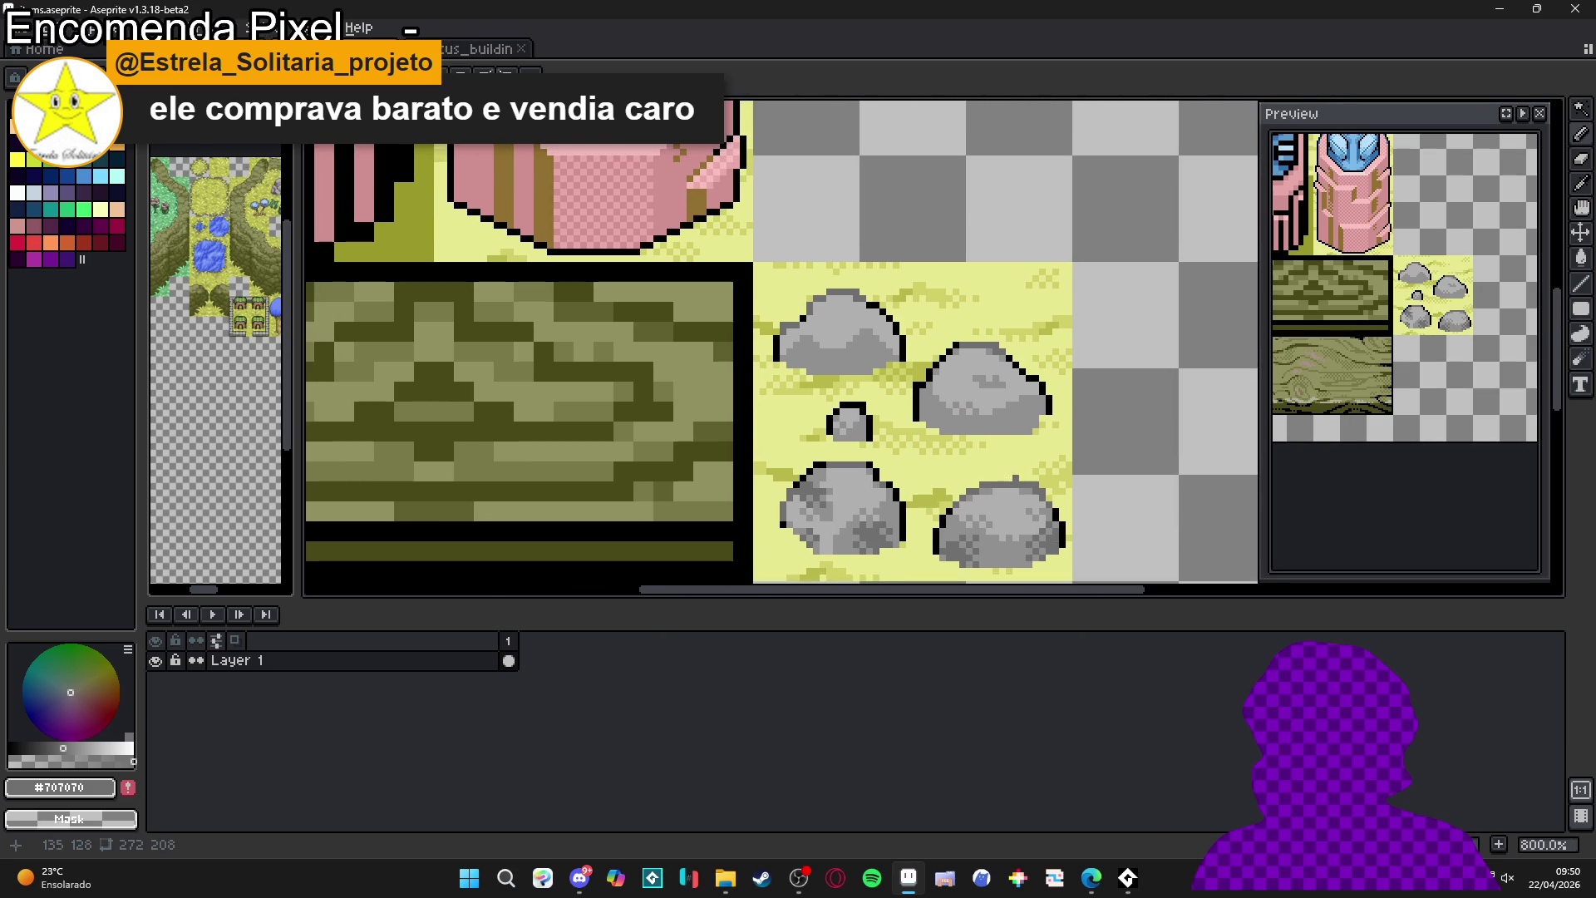
mouse_move(918, 312)
left_mouse_down()
mouse_move(943, 339)
mouse_move(918, 366)
left_mouse_up()
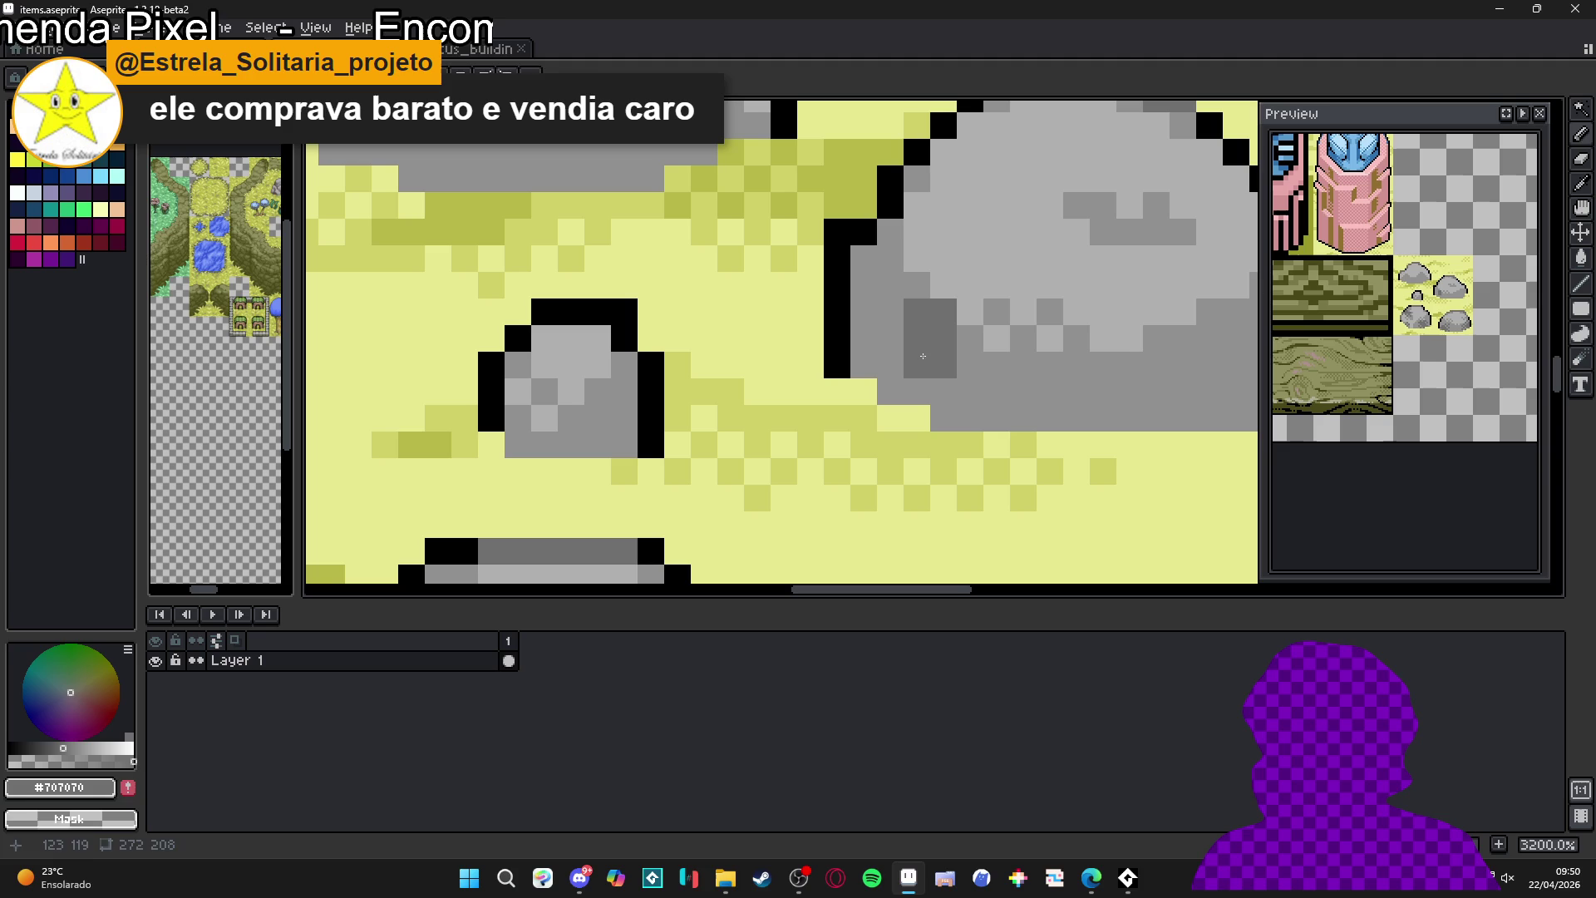
left_click(890, 366)
left_click(890, 313)
left_click(970, 391)
left_click(917, 390)
left_click_drag(944, 417, 971, 414)
key("ctrl+z")
left_click(938, 393)
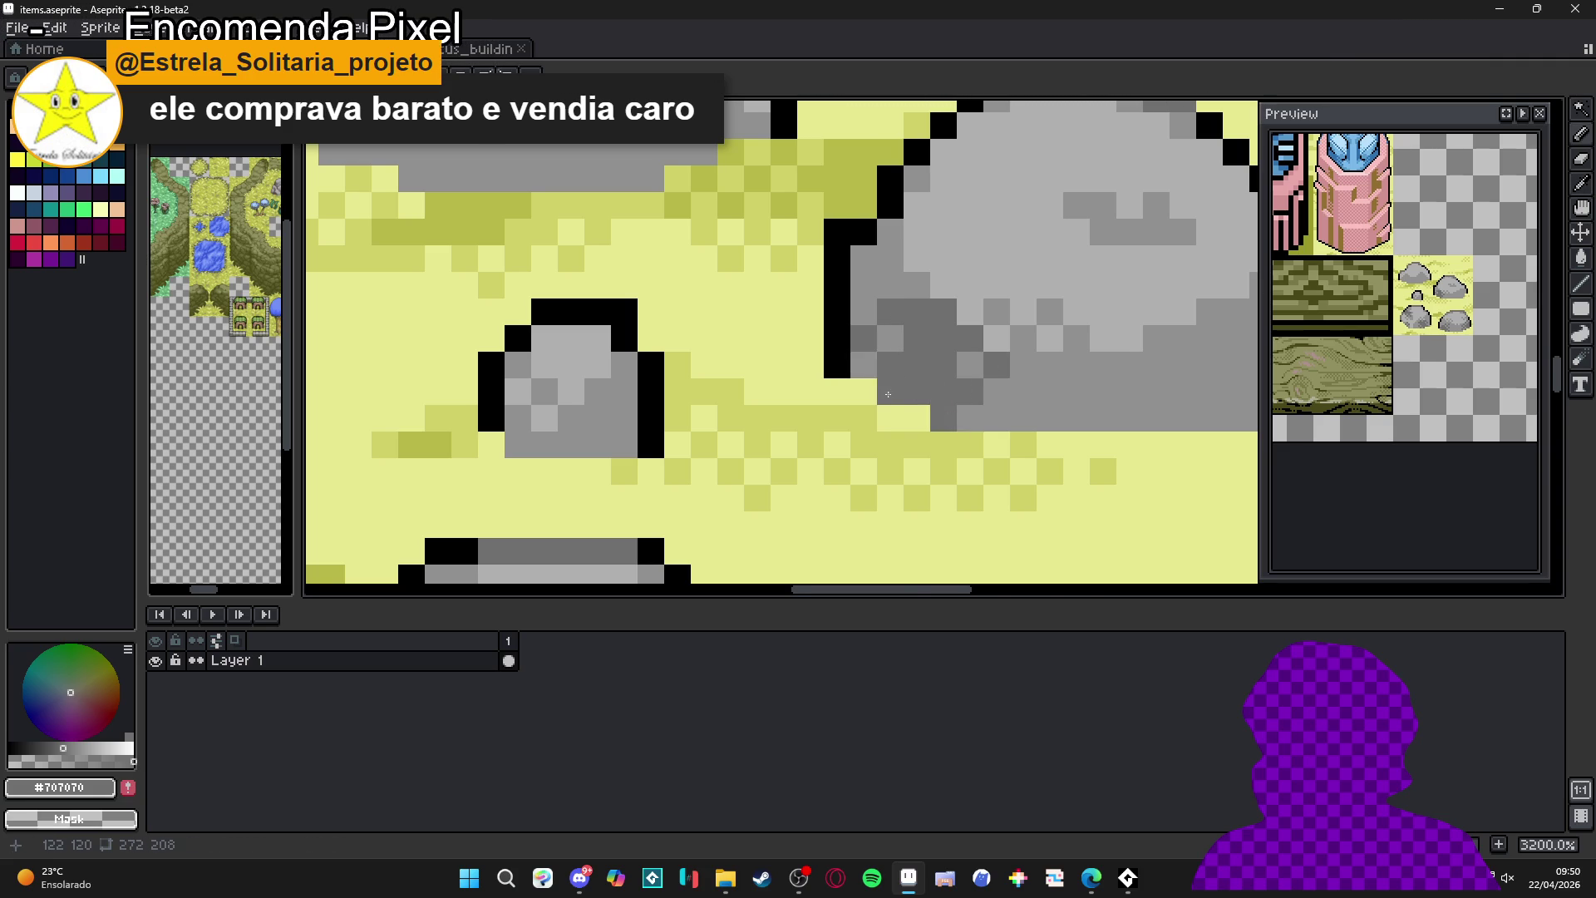
- Add dark grey pixels to the rock's lower right and right side
scroll(930, 415, "down", 5)
left_click_drag(960, 395, 932, 405)
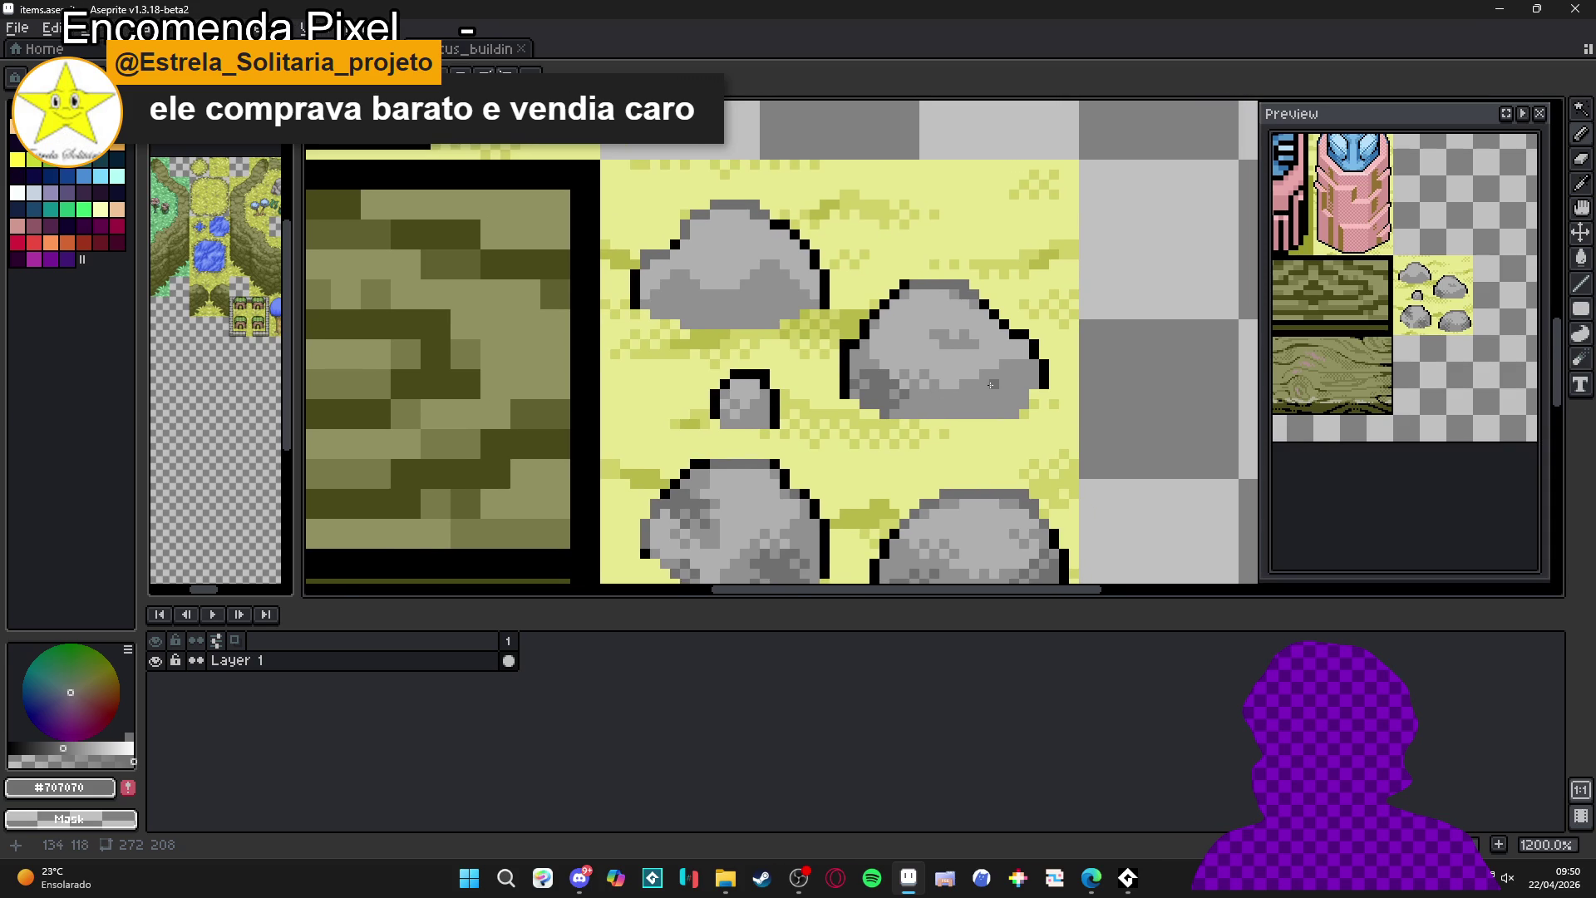
scroll(983, 391, "up", 3)
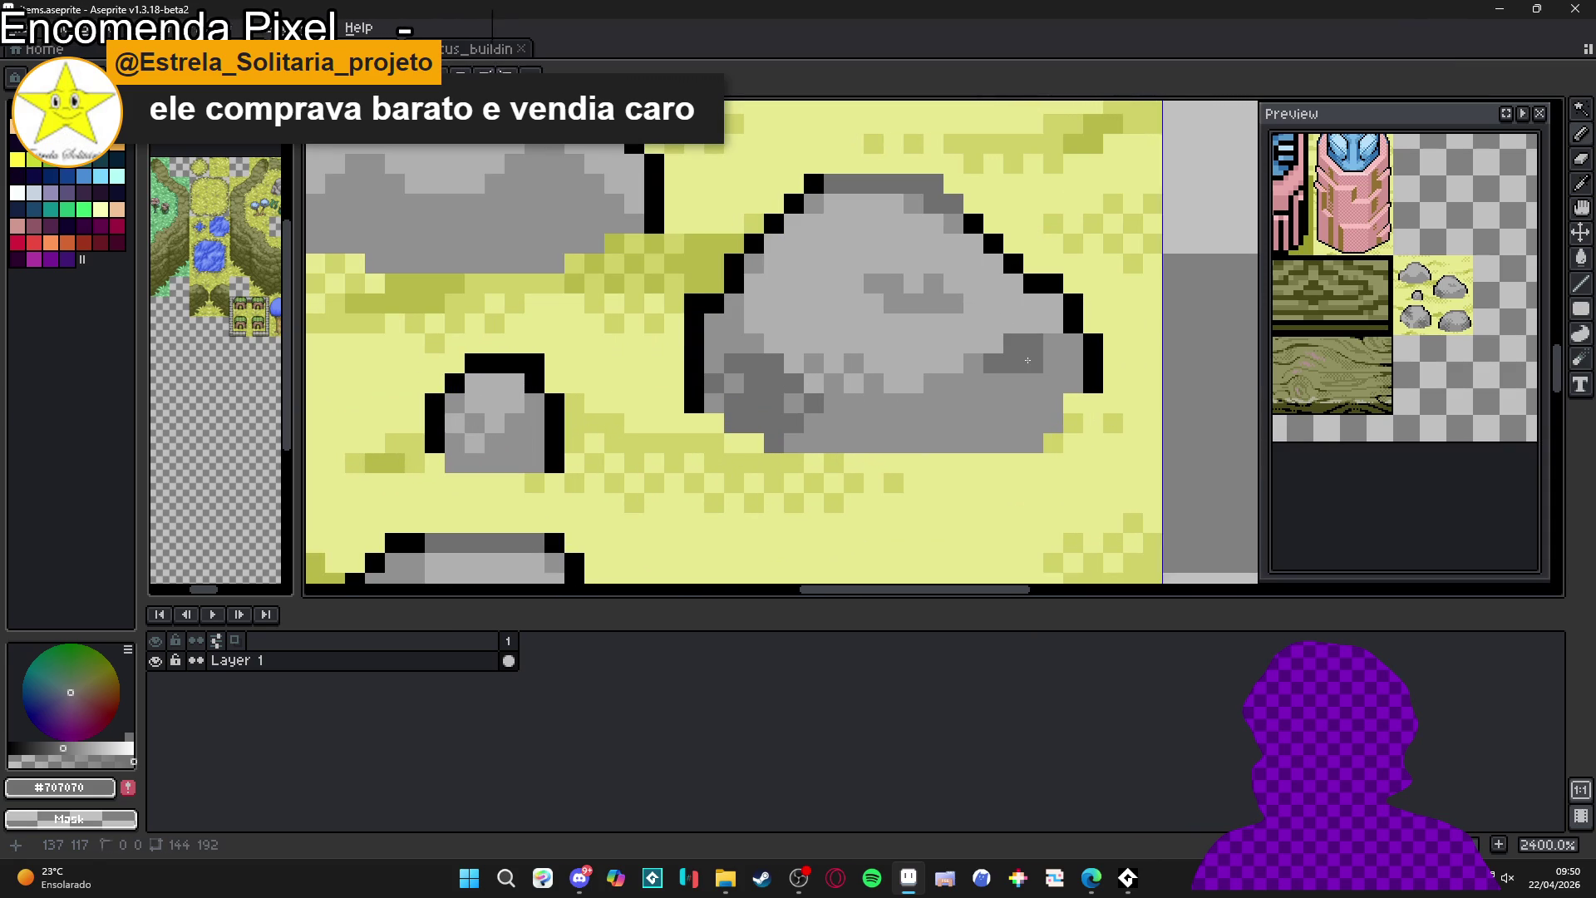
scroll(1020, 363, "up", 1)
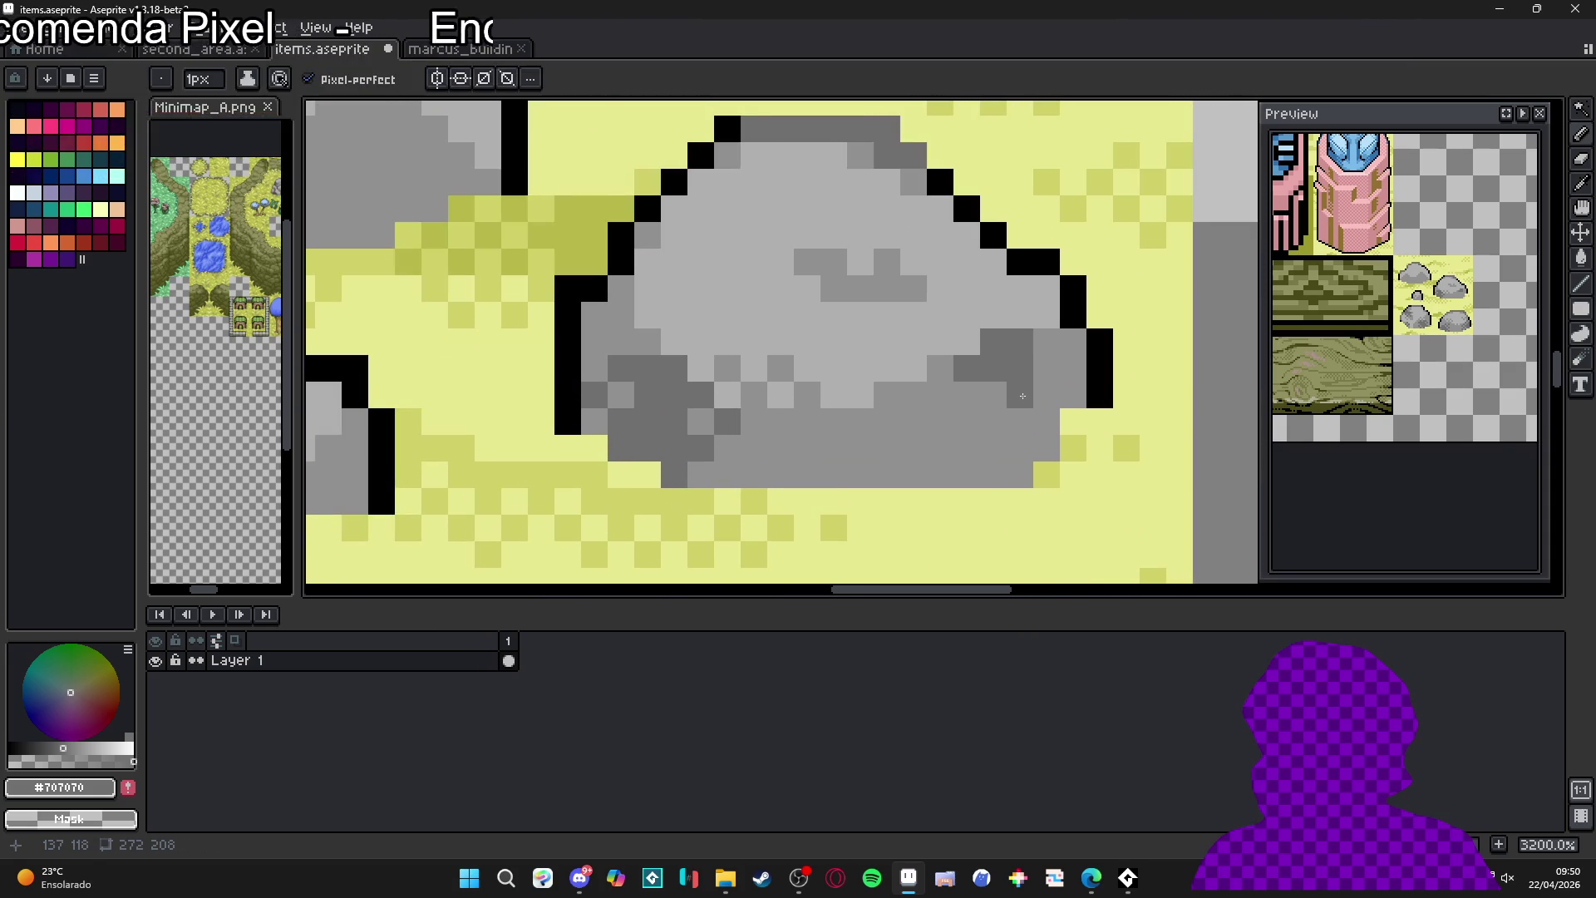
left_click(982, 426)
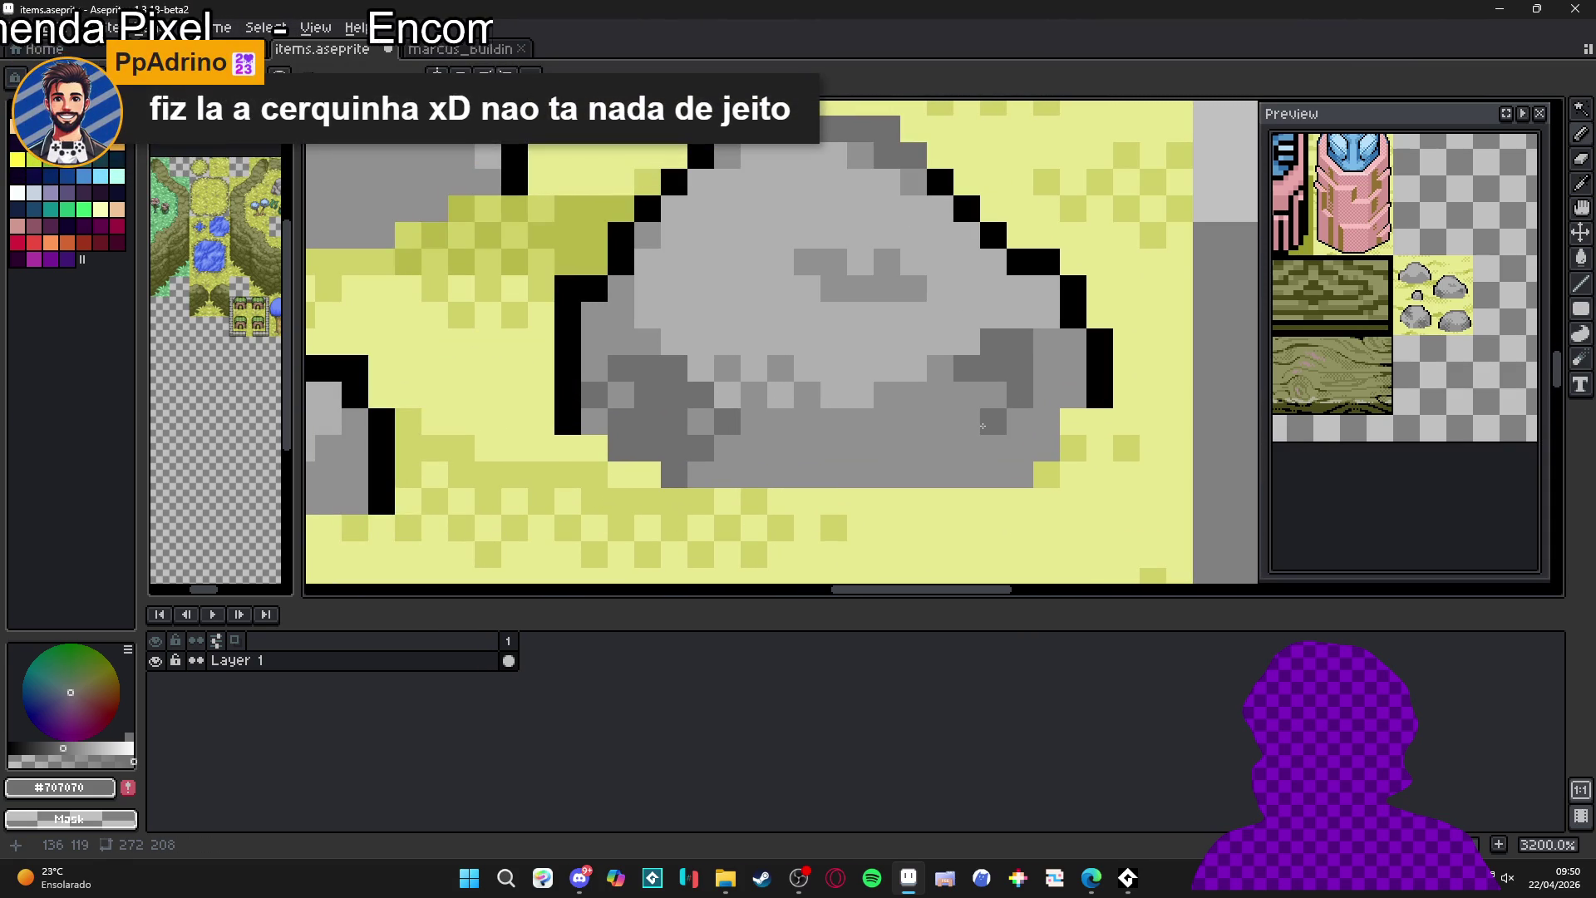
left_click(1011, 424)
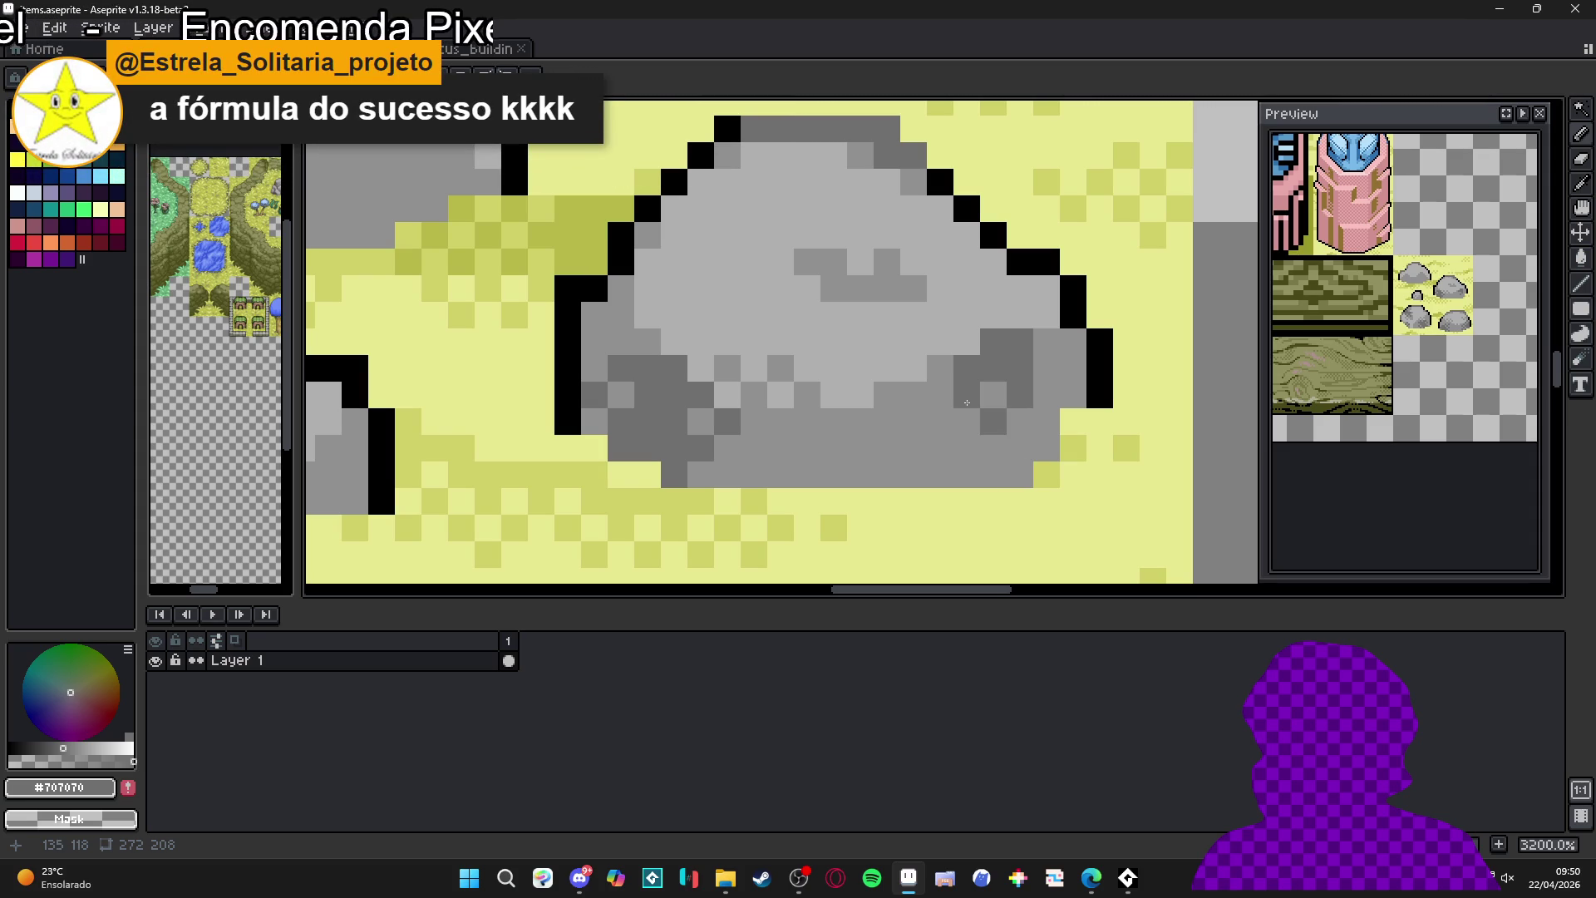
mouse_move(1046, 366)
left_mouse_down()
mouse_move(1072, 366)
mouse_move(1047, 341)
mouse_move(1011, 429)
left_mouse_up()
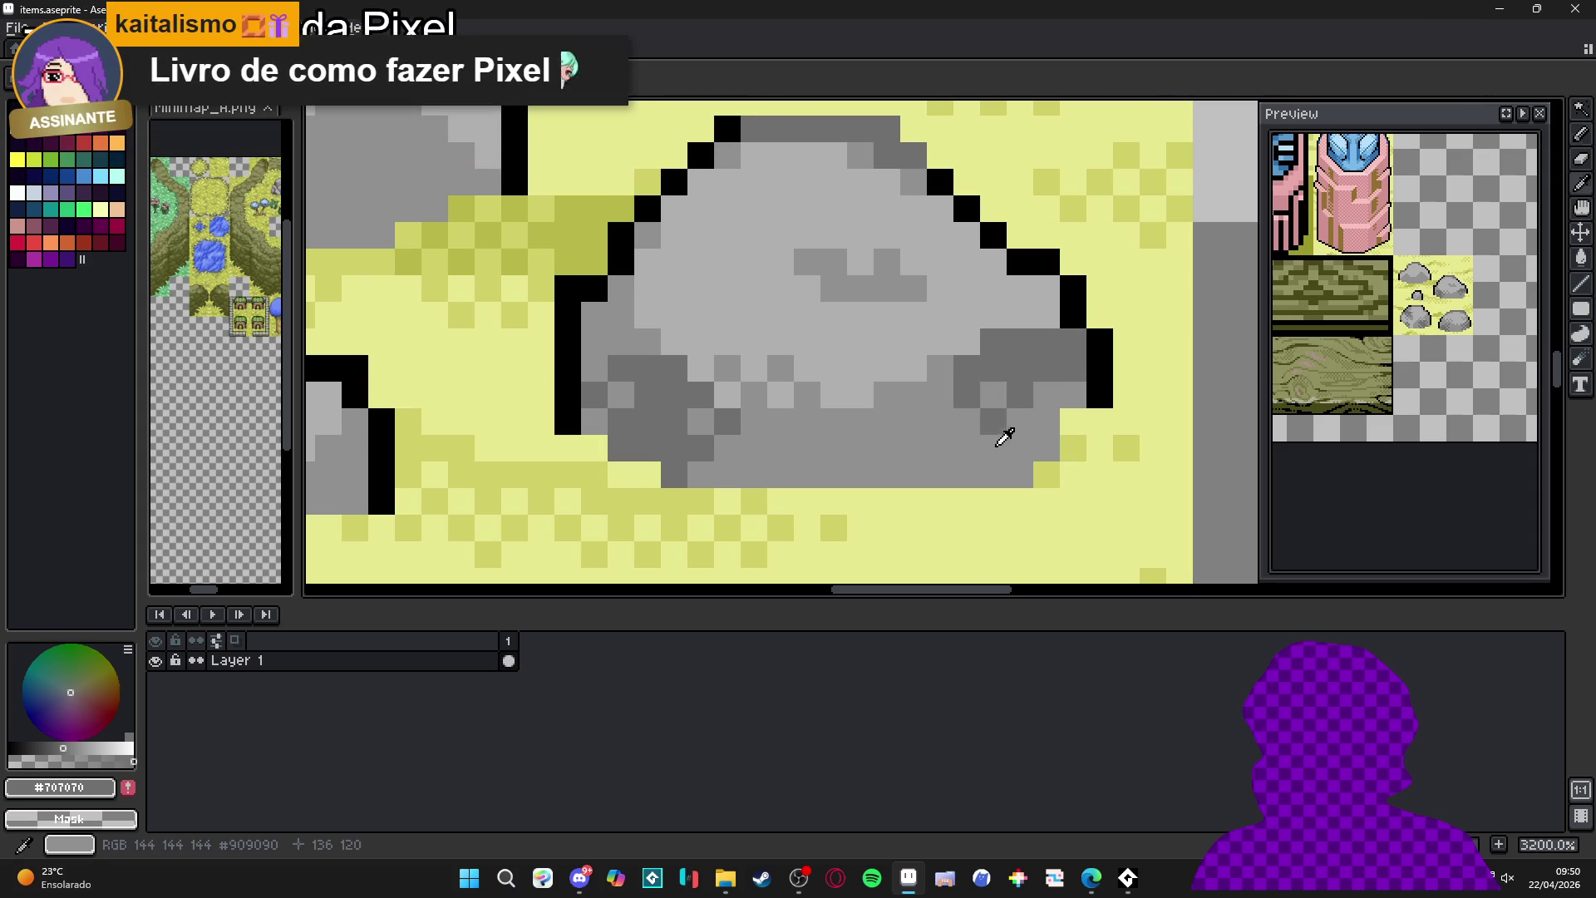
- Repaint the rock's right side medium grey, then deepen its right shadow with dark grey
left_click(1011, 429, "alt")
mouse_move(968, 370)
left_mouse_down()
mouse_move(989, 341)
mouse_move(1046, 324)
left_mouse_up()
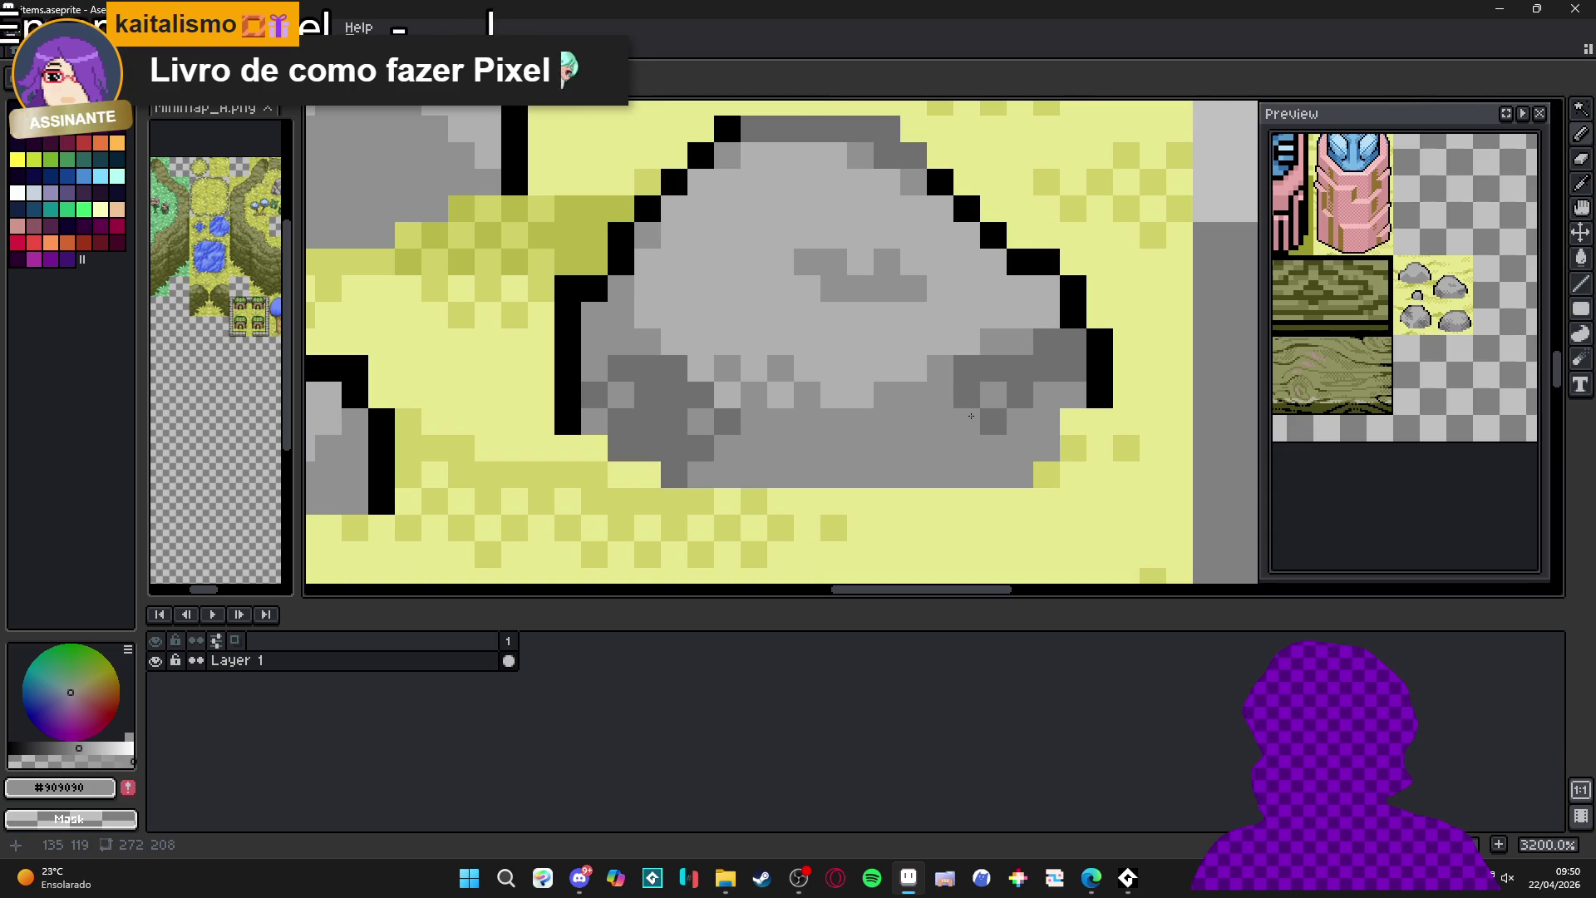
scroll(1016, 372, "up", 1)
left_click(1016, 372, "alt")
left_click(1028, 339)
left_click(986, 328, "alt")
left_click(1036, 381, "alt")
mouse_move(1047, 403)
left_mouse_down()
mouse_move(1097, 408)
mouse_move(1072, 425)
left_mouse_up()
left_click(1062, 447)
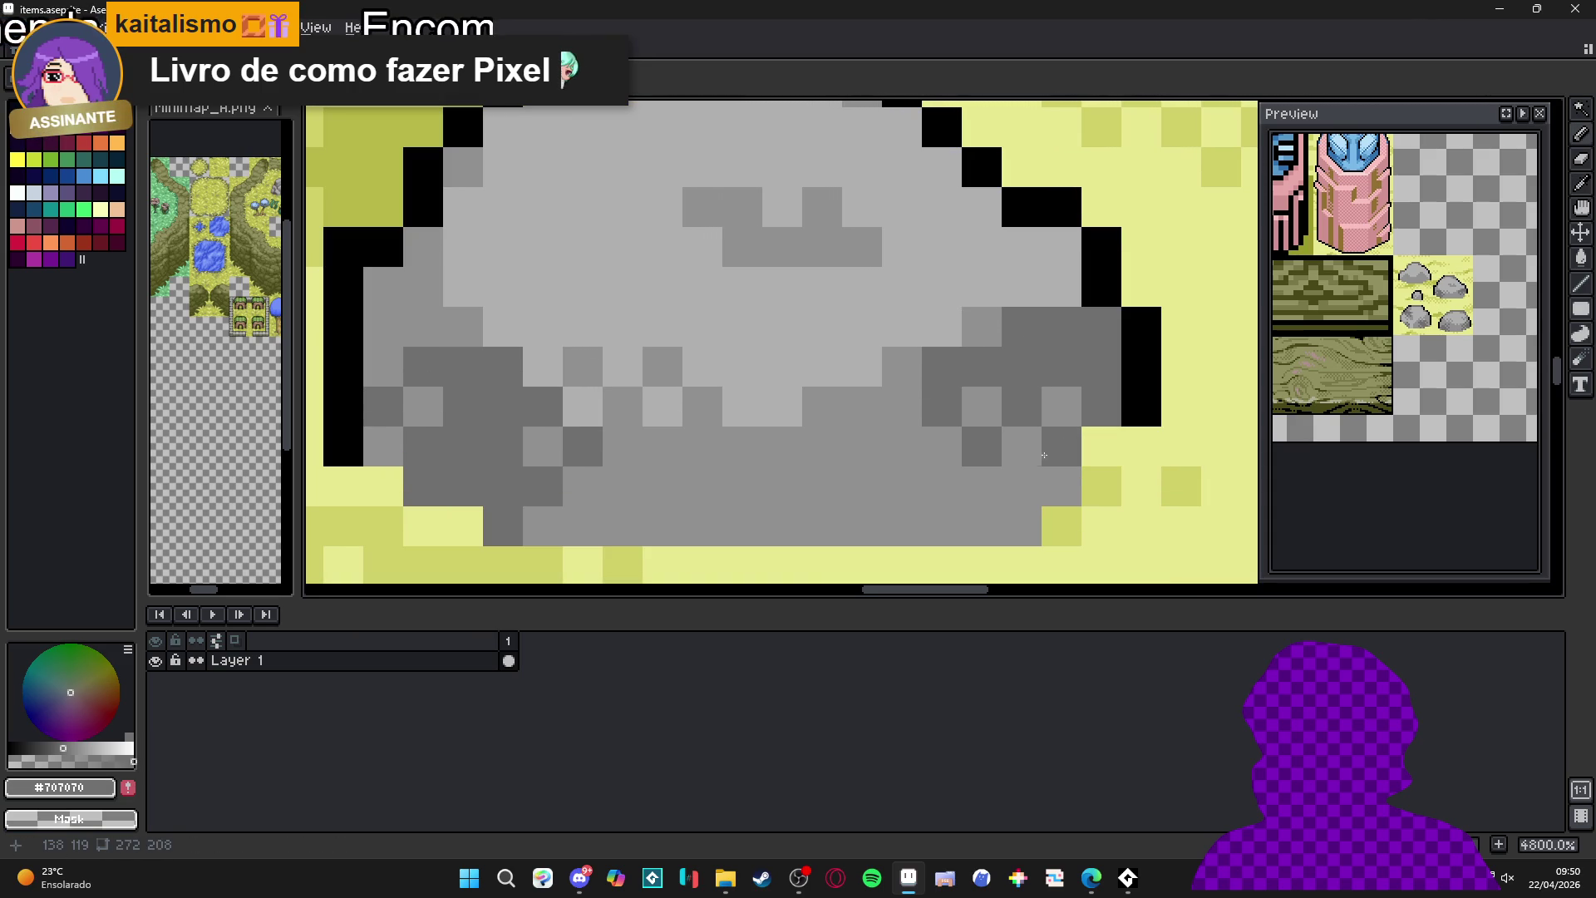
left_click(1021, 447)
left_click(1062, 407)
- Darken the pixels along the rock's lower row
left_click(981, 487)
left_click(1021, 486)
left_click_drag(1062, 486, 1063, 526)
key("ctrl+z")
key("ctrl+z")
key("ctrl+z")
left_click(981, 486)
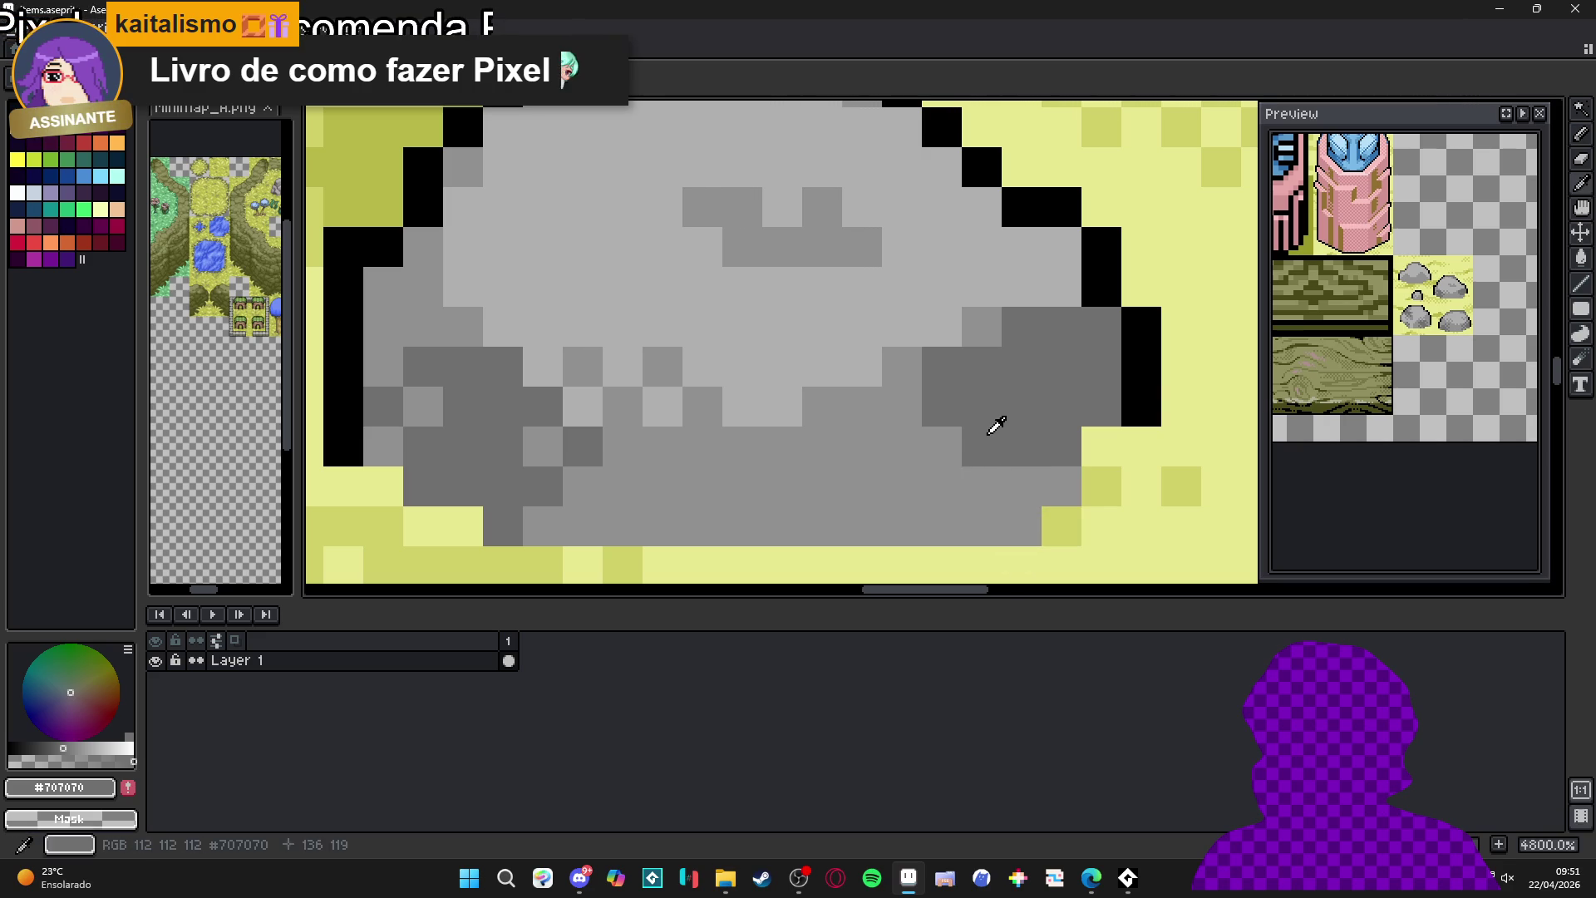
left_click(1063, 487)
left_click(941, 486)
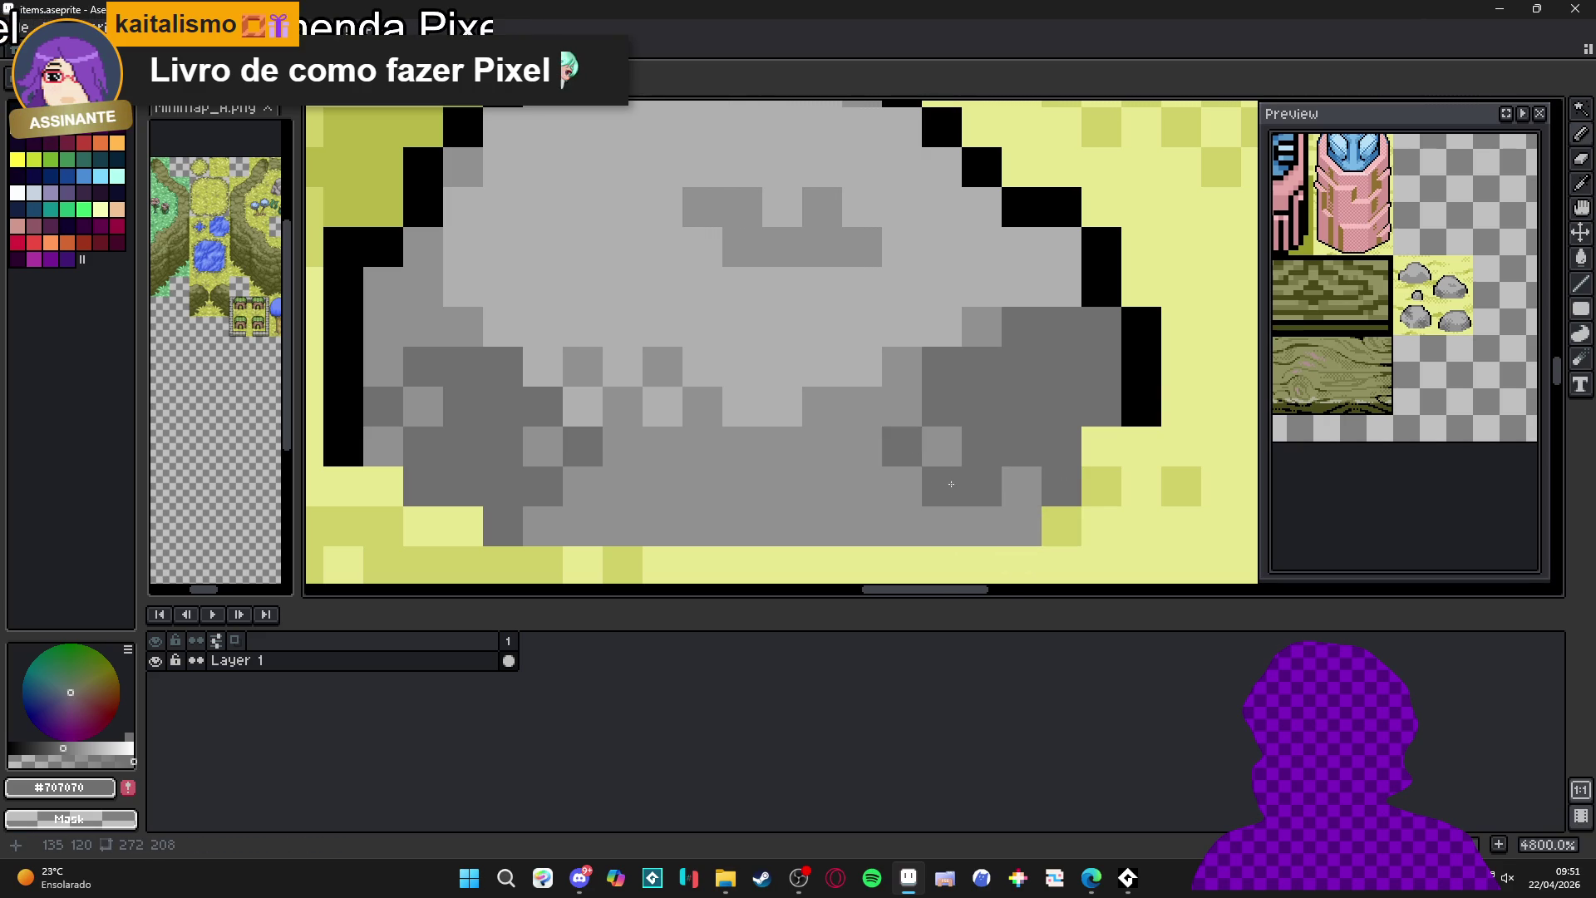
scroll(973, 499, "down", 3)
scroll(1035, 370, "up", 2)
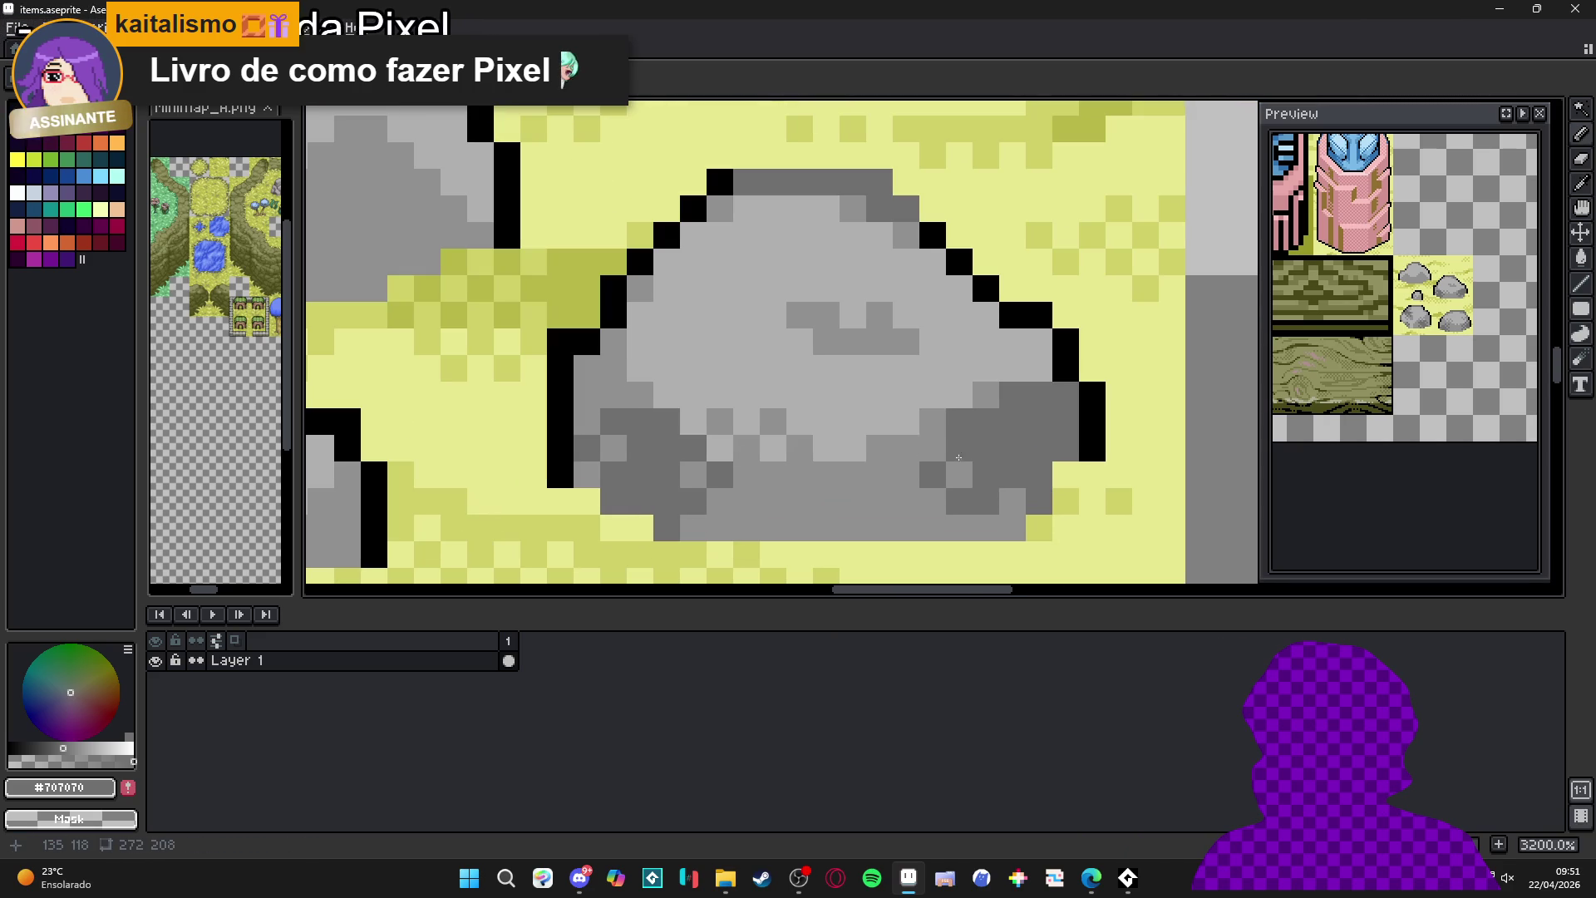
- Soften the rock's shading with medium grey pixels on its left and middle
left_click(1034, 369, "alt")
left_click_drag(933, 370, 964, 403)
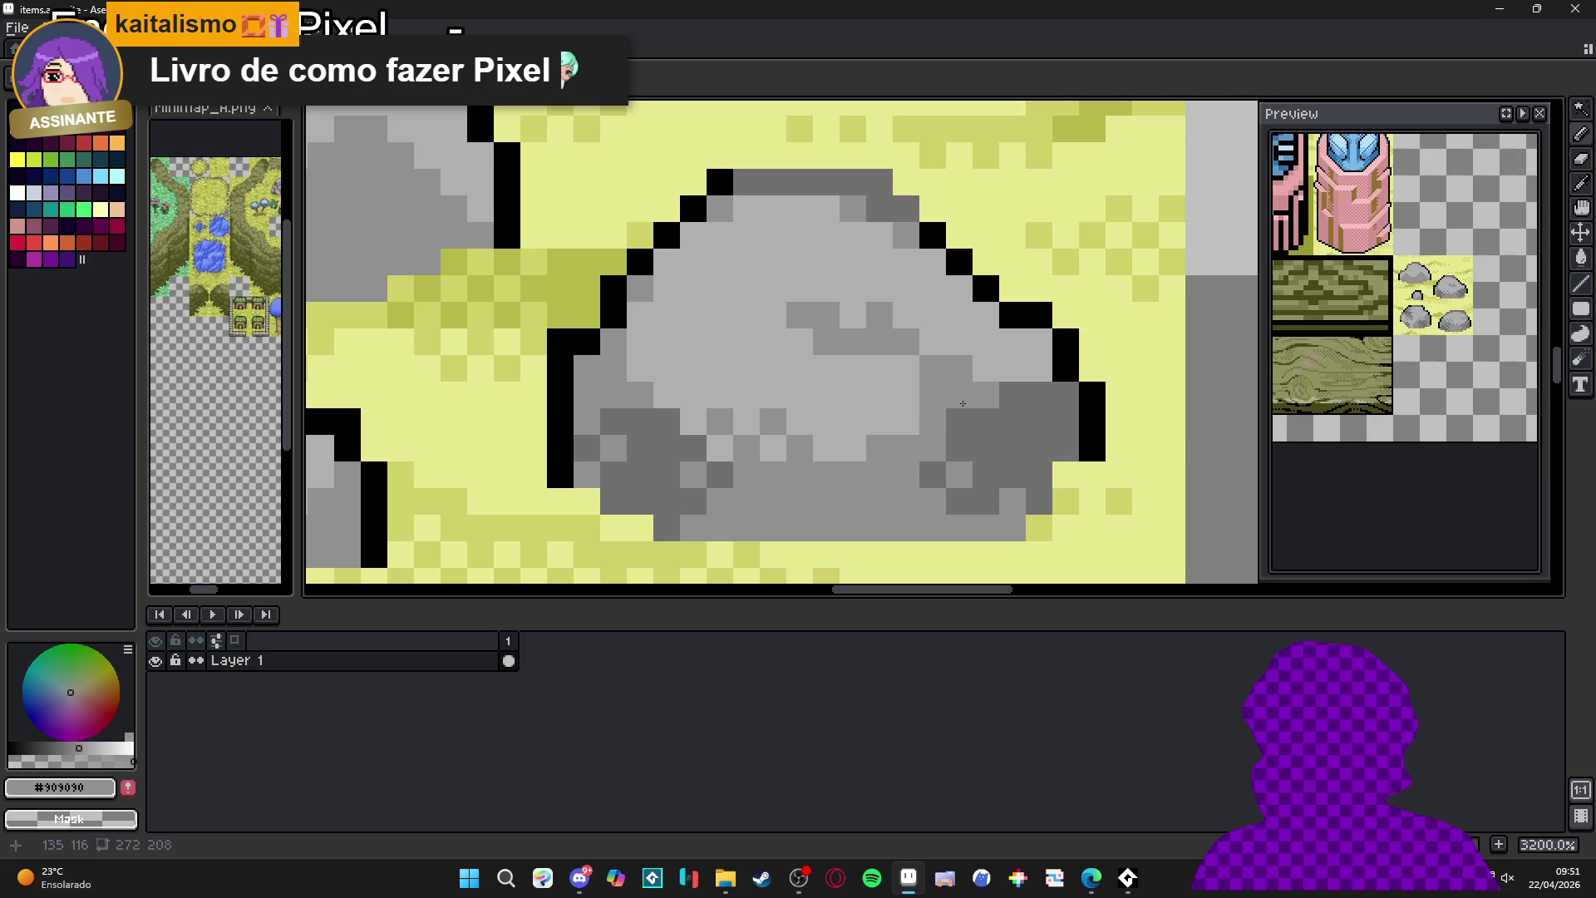
left_click(906, 370)
left_click(933, 341)
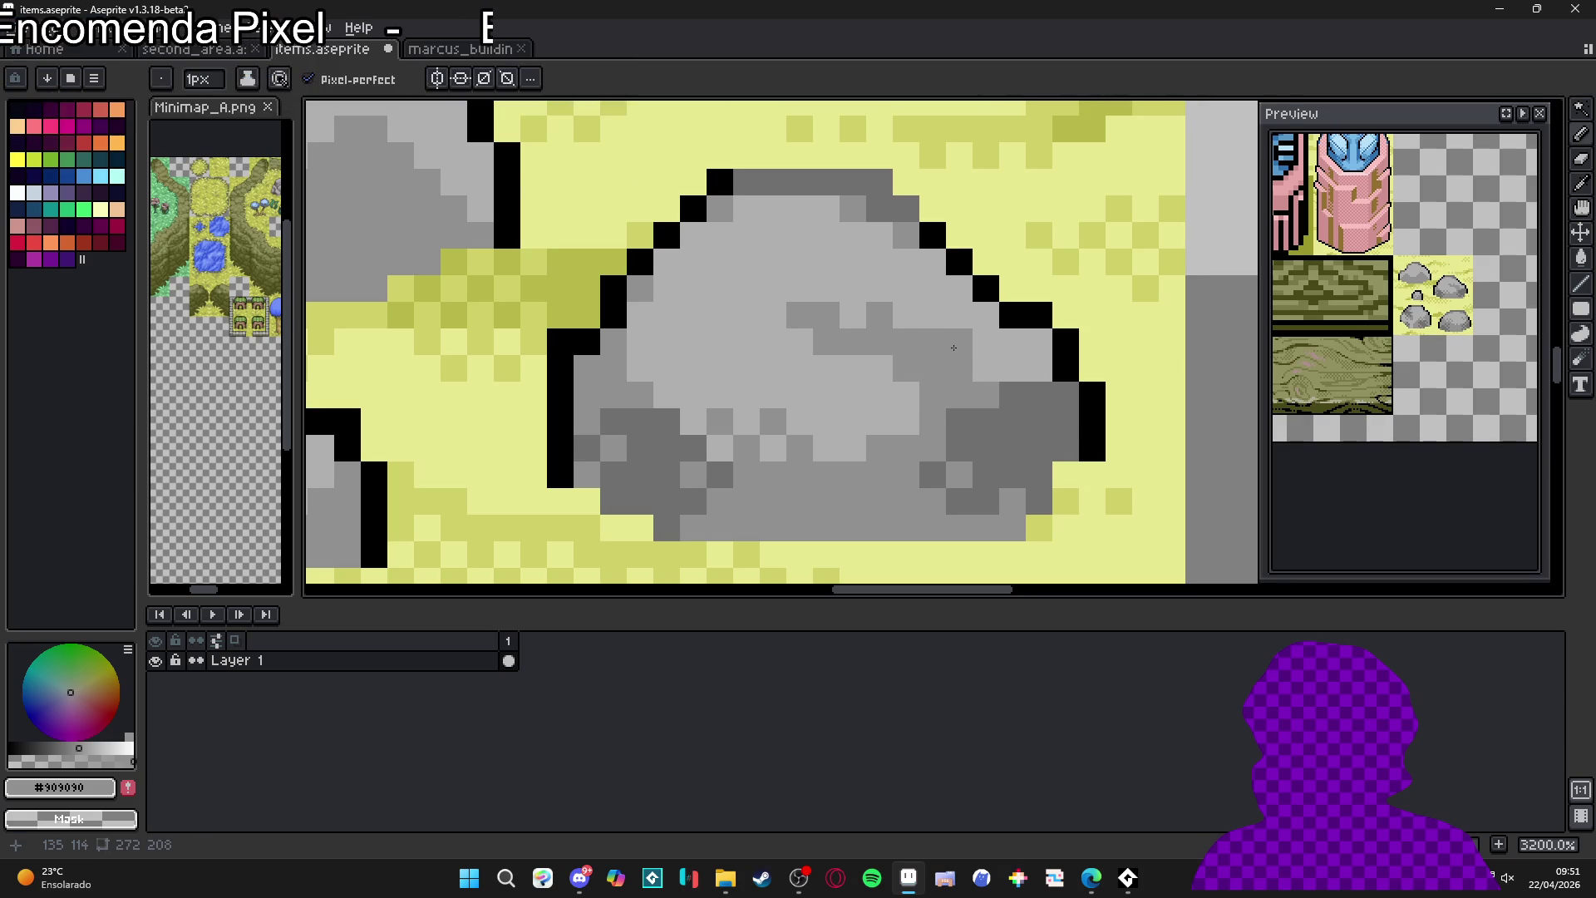
left_click_drag(906, 395, 908, 416)
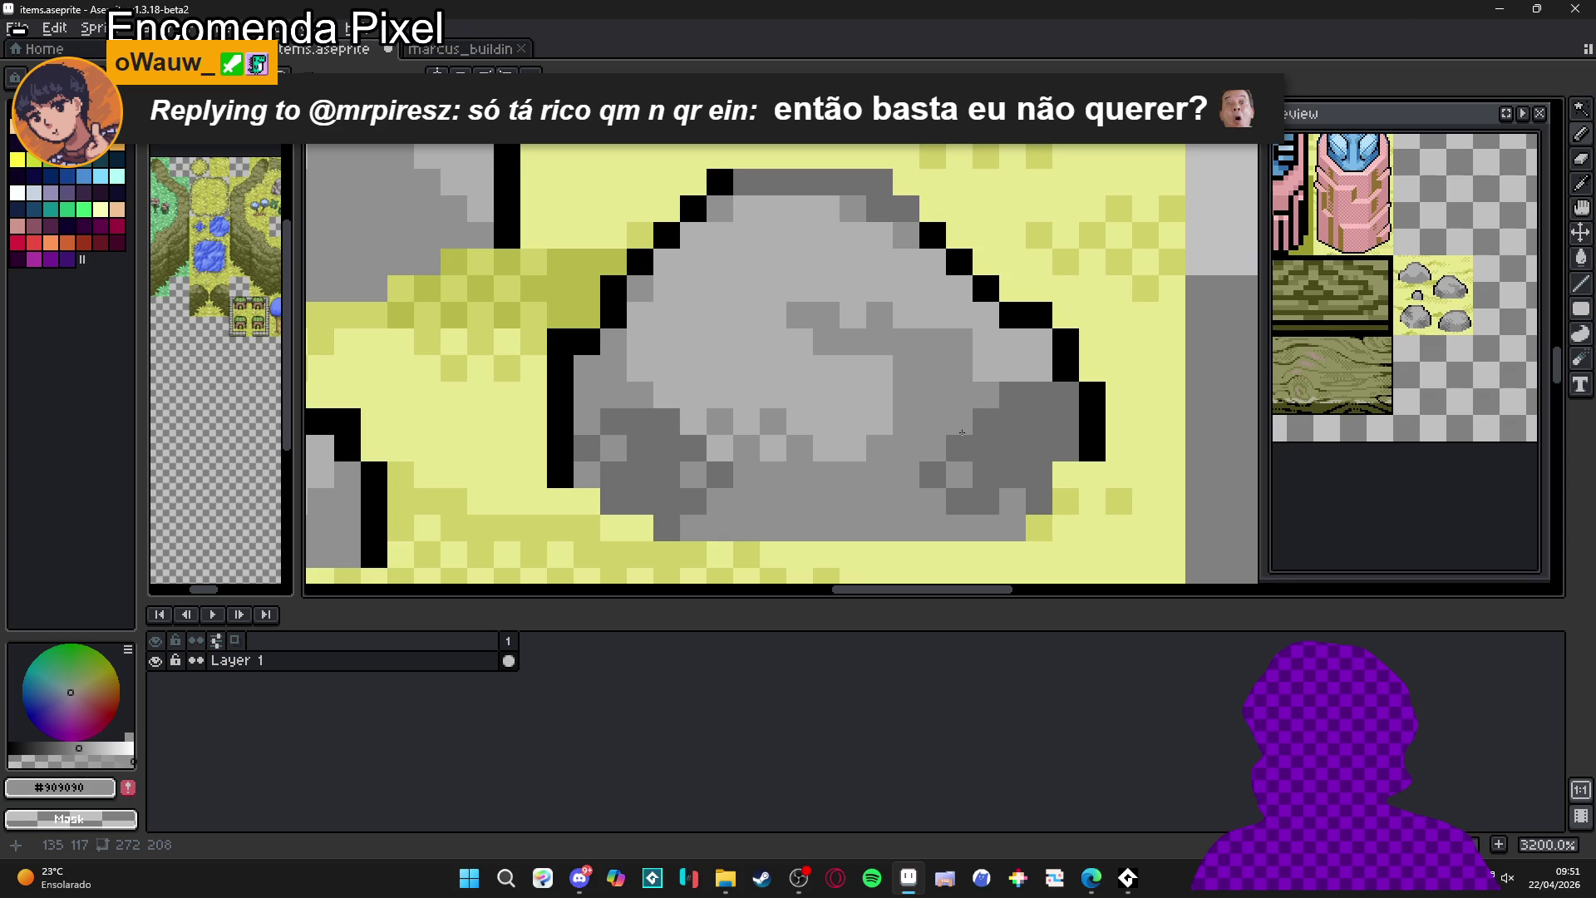
left_click(965, 433)
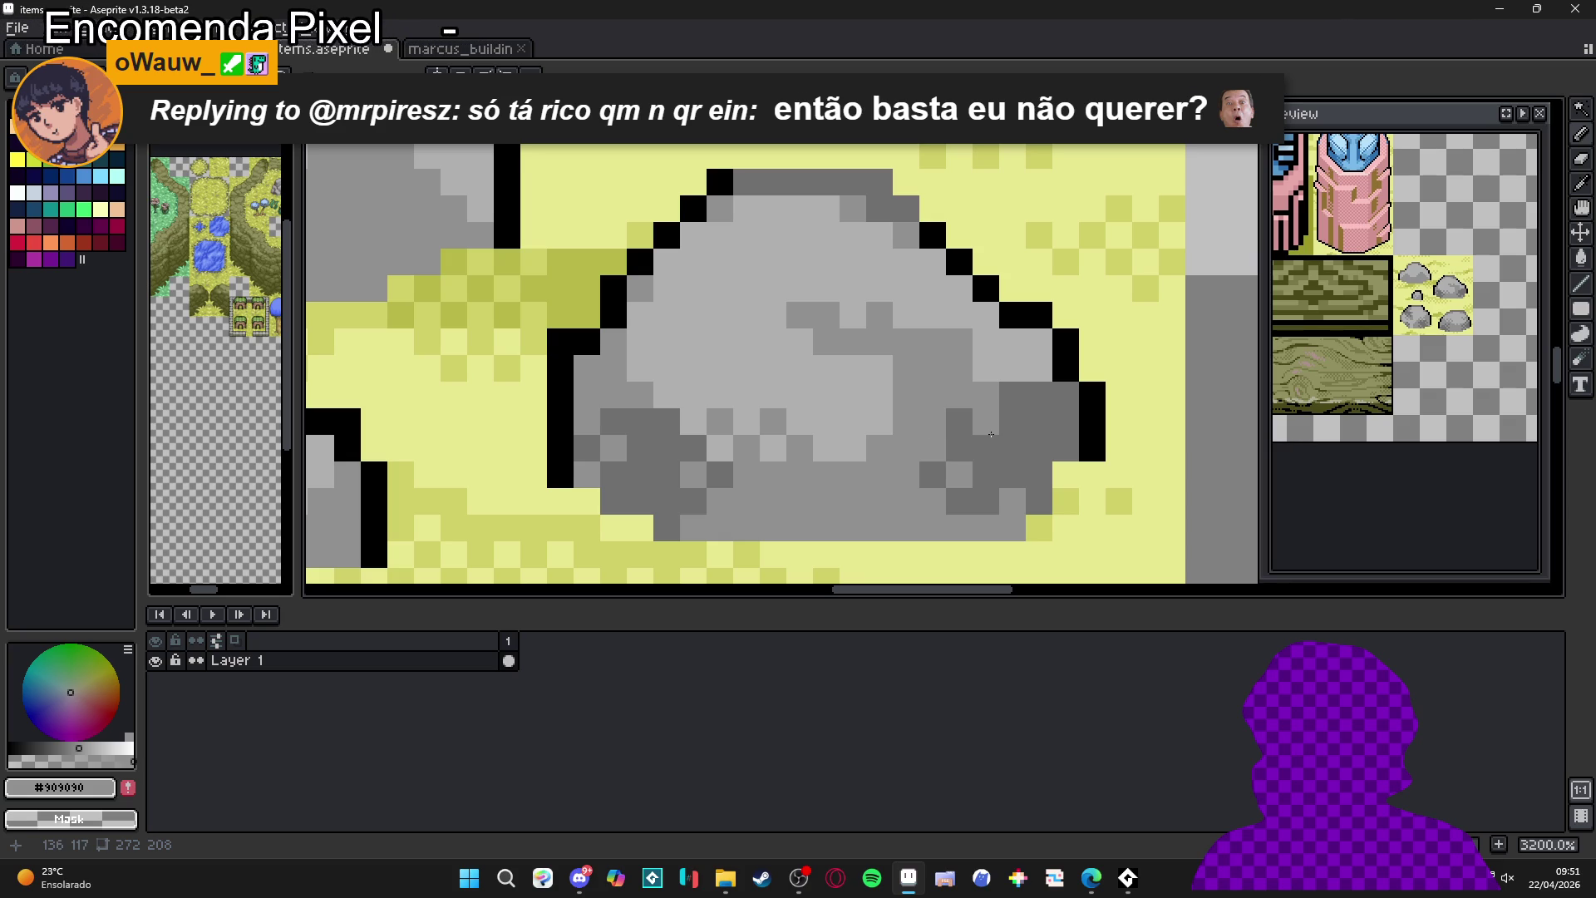
scroll(991, 434, "down", 1)
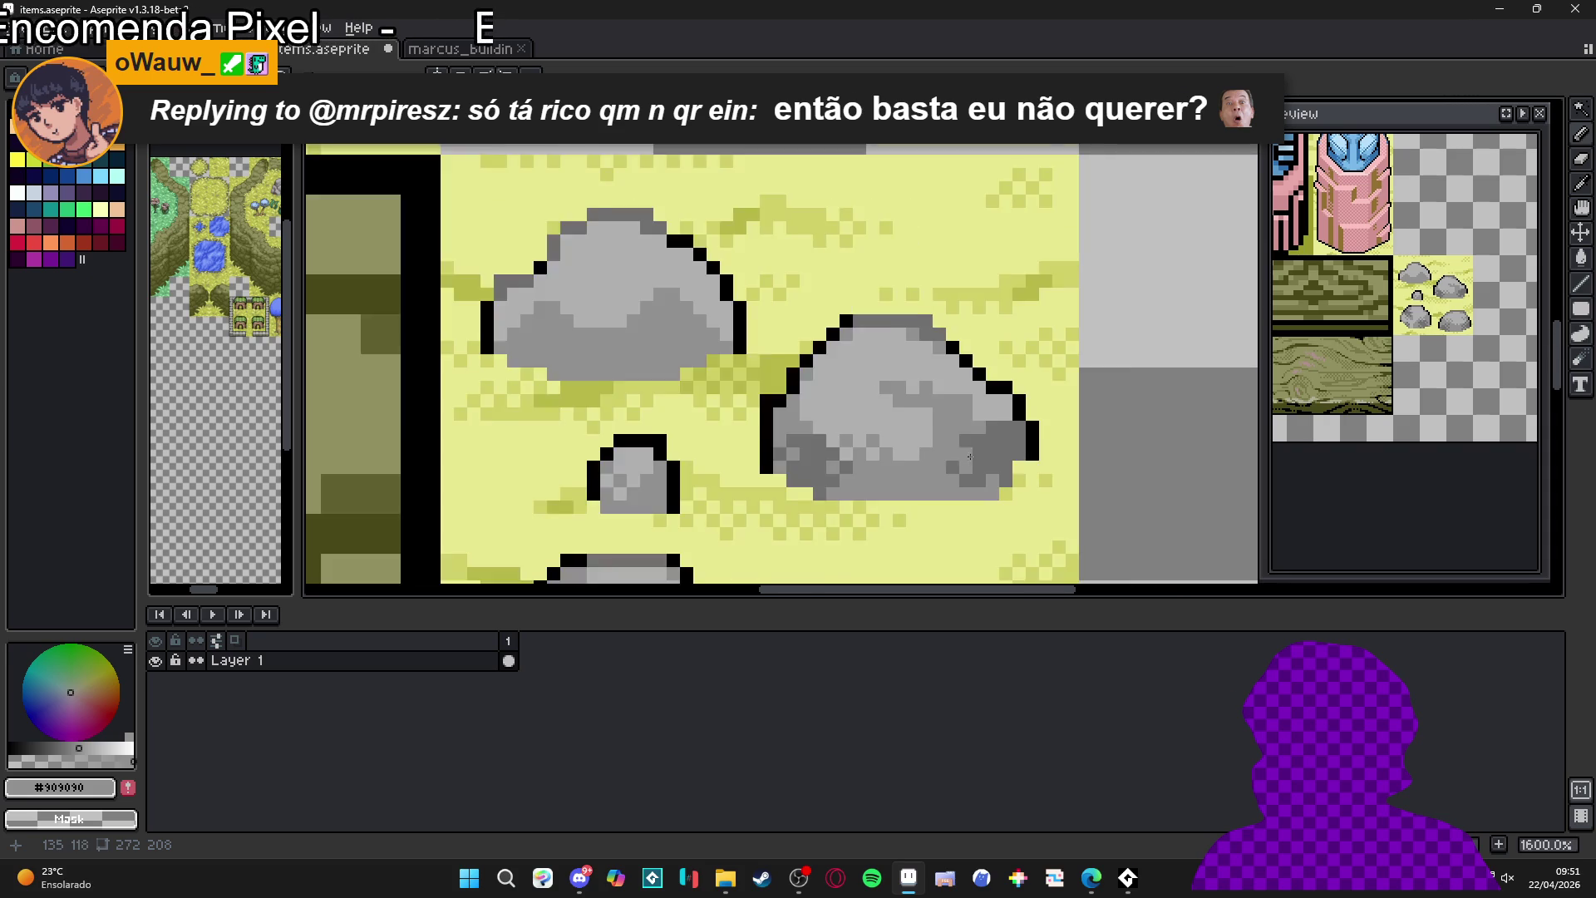
scroll(998, 432, "up", 1)
- Paint dark grey shading across the rock's middle and refine nearby pixels
left_click(1015, 435, "alt")
left_click(940, 392)
mouse_move(948, 403)
left_mouse_down()
mouse_move(956, 358)
mouse_move(915, 383)
left_mouse_up()
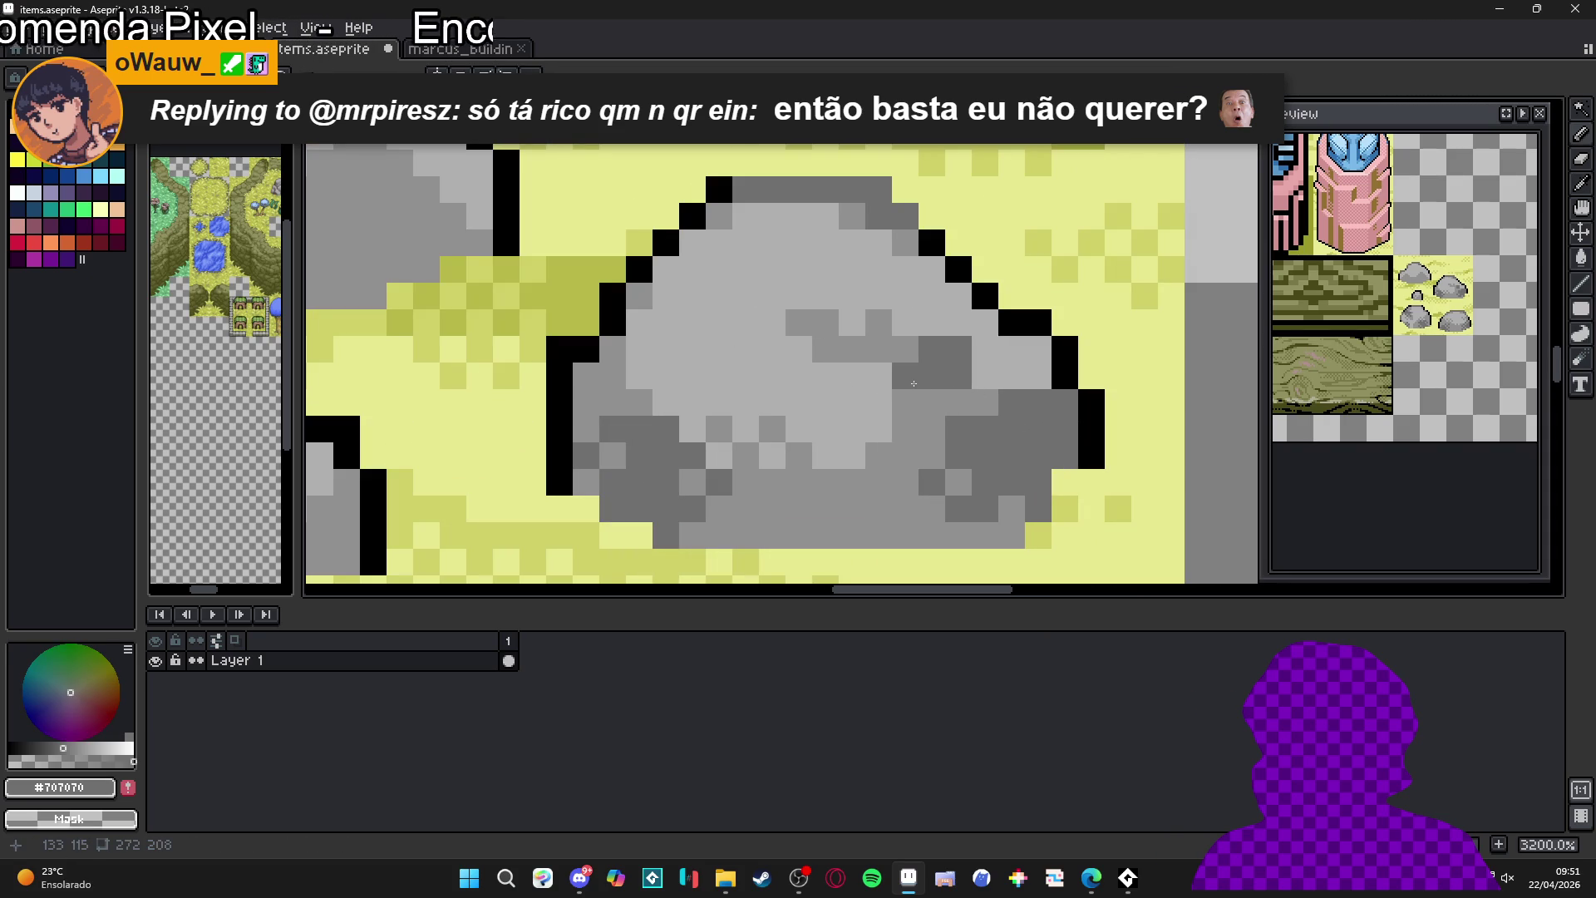
left_click(878, 367)
left_click(905, 416)
left_click(958, 402)
left_click(928, 429)
left_click(906, 428)
left_click(982, 406)
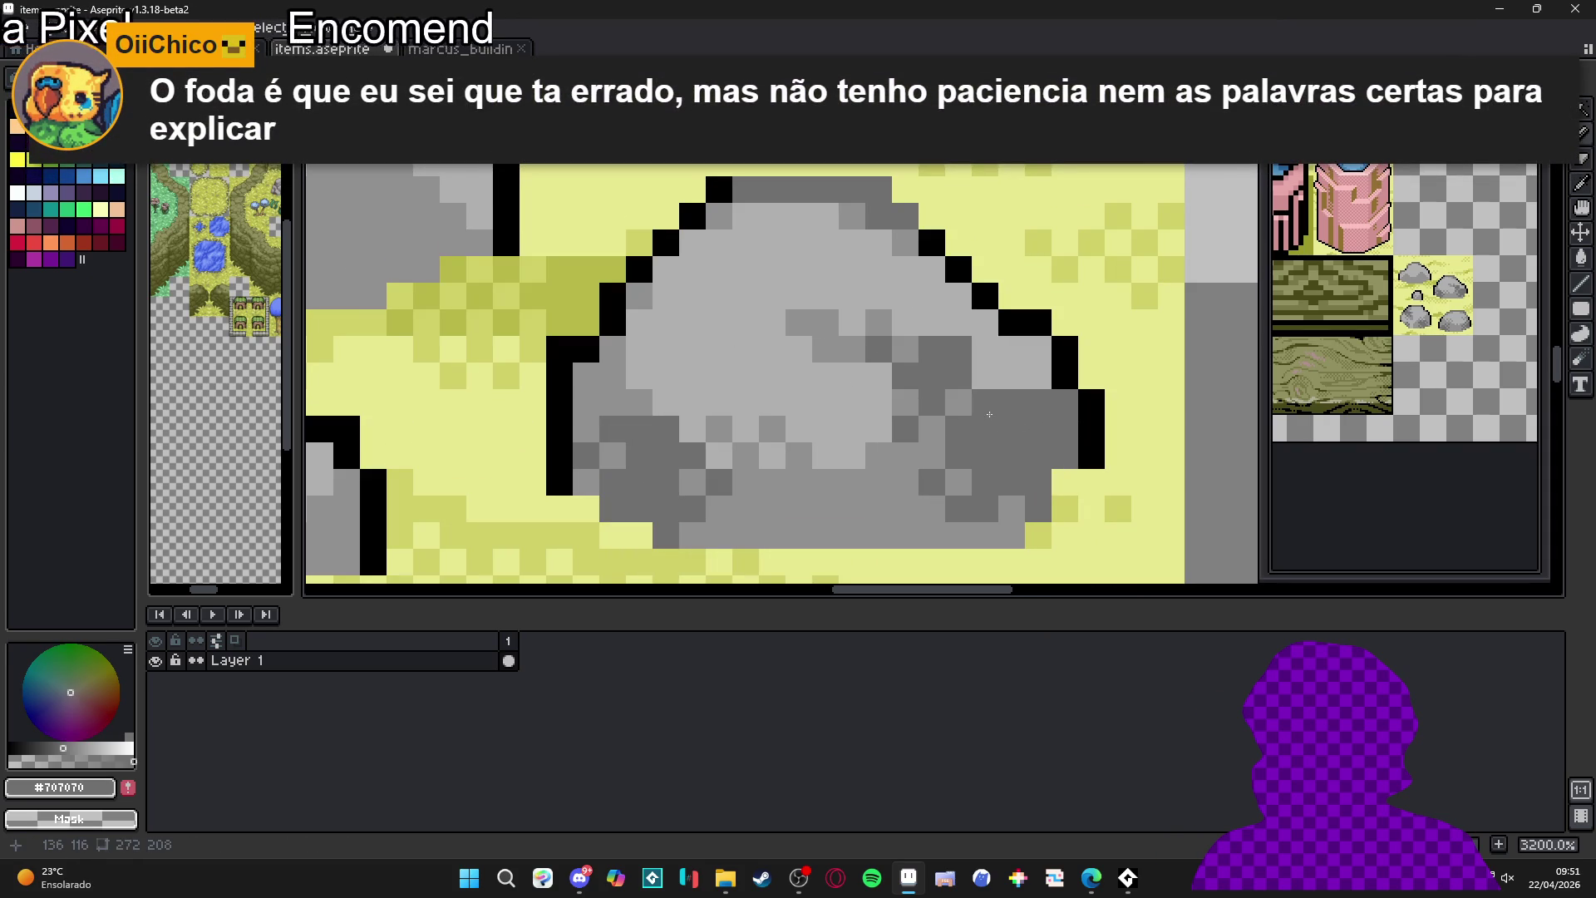
- Touch up one rock pixel in mid grey
left_click(947, 431, "alt")
left_click(985, 376)
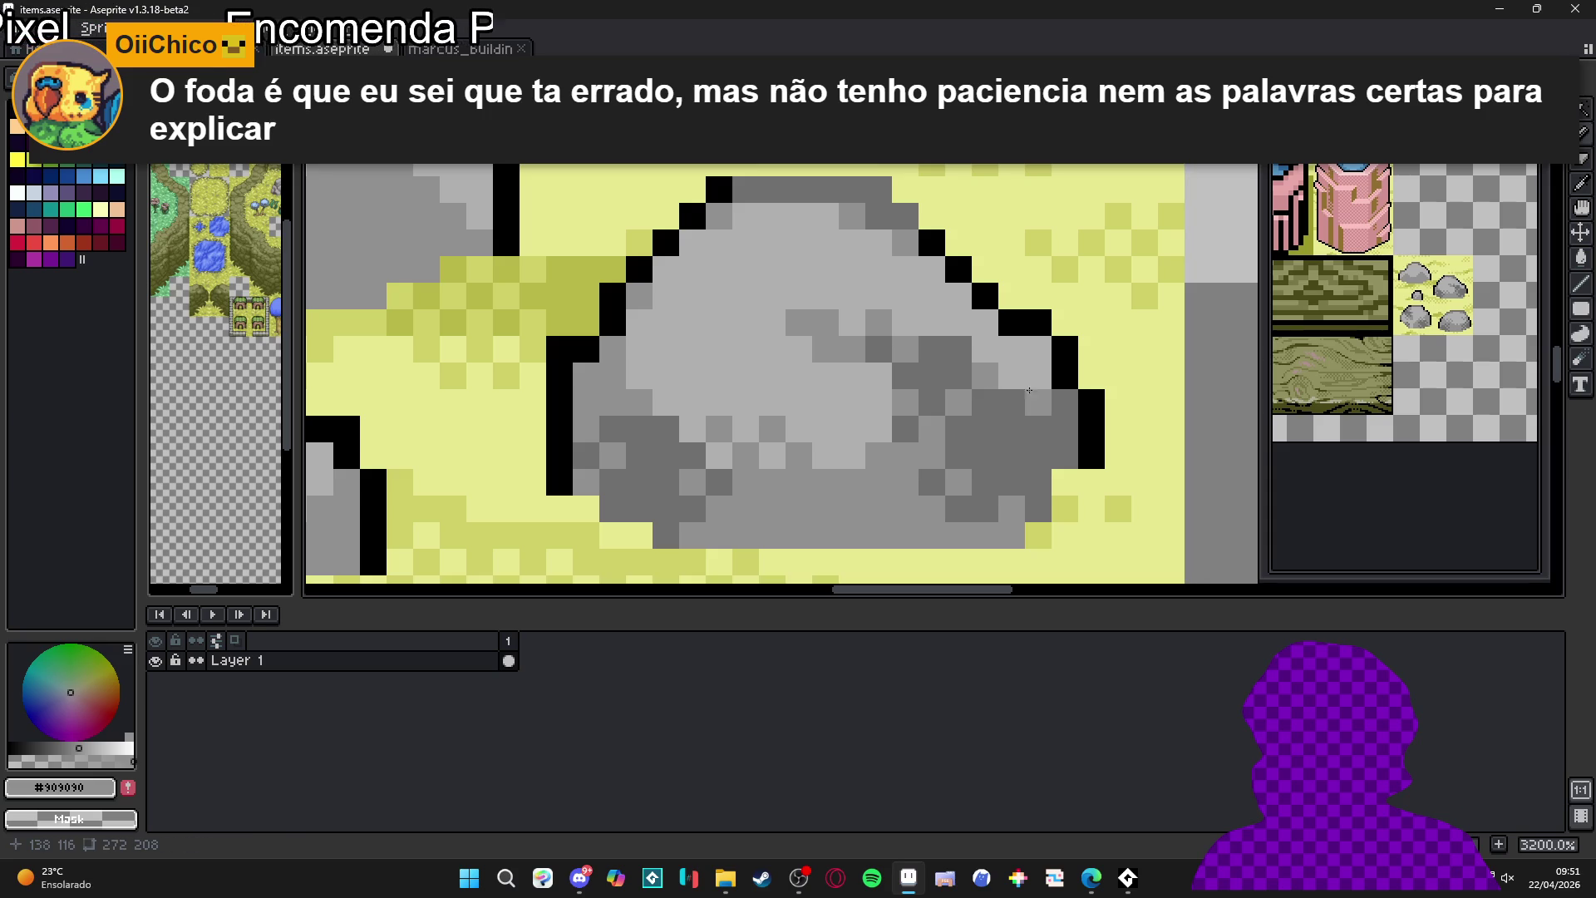
scroll(1043, 432, "down", 1)
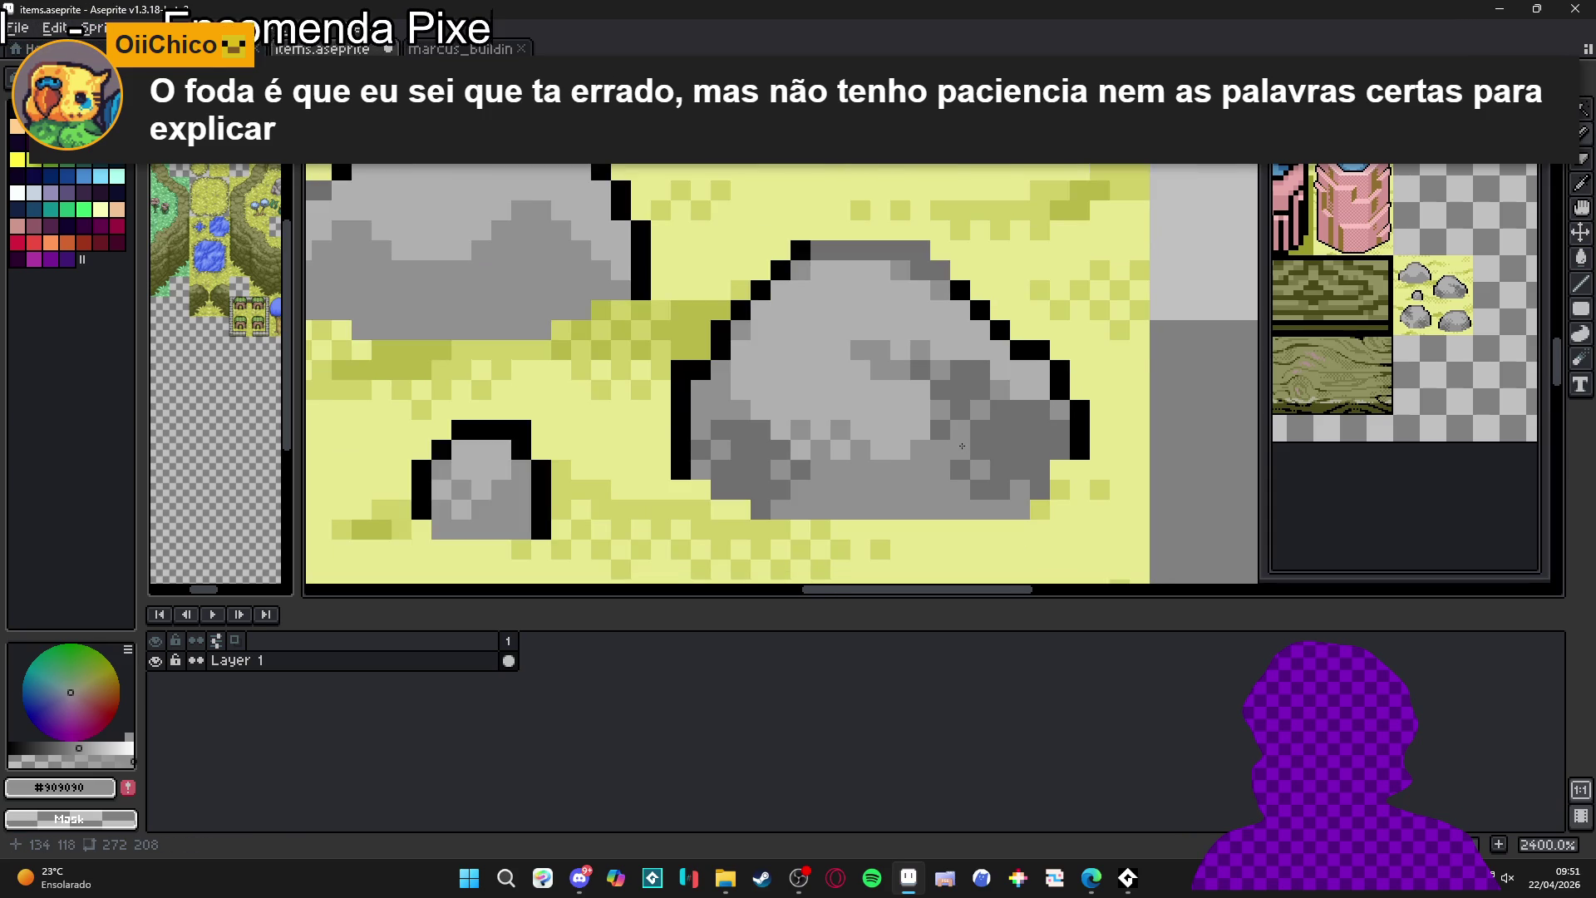
scroll(962, 446, "down", 3)
scroll(914, 449, "up", 1)
- Dab #707070 dark grey shading pixels across the upper-left rock's right half
scroll(864, 456, "down", 2)
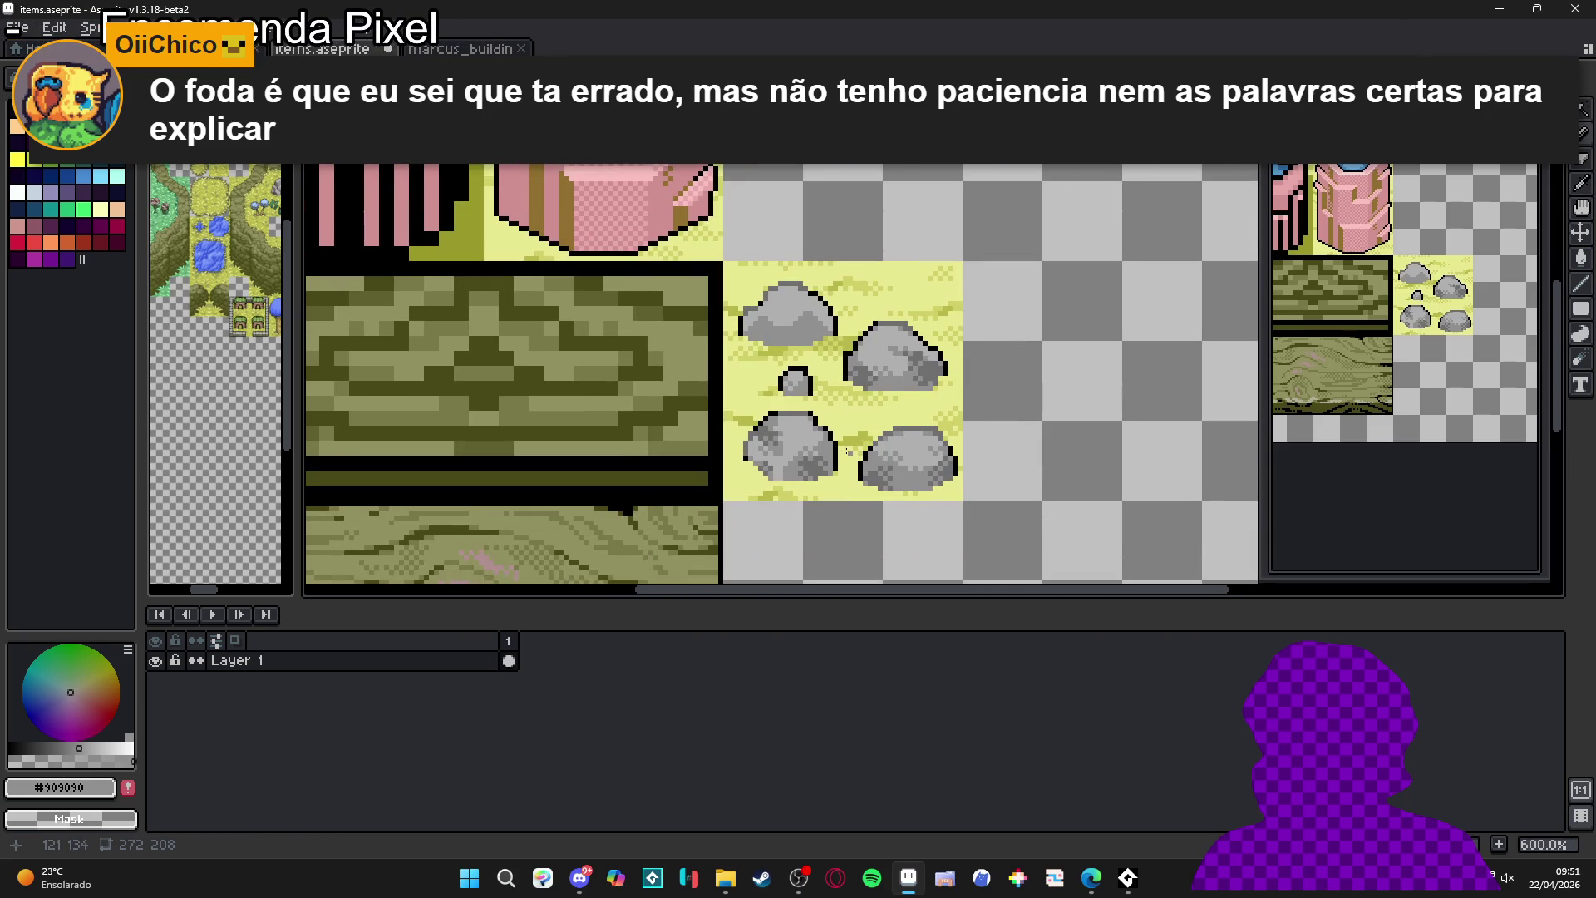
scroll(801, 390, "up", 1)
scroll(870, 389, "up", 1)
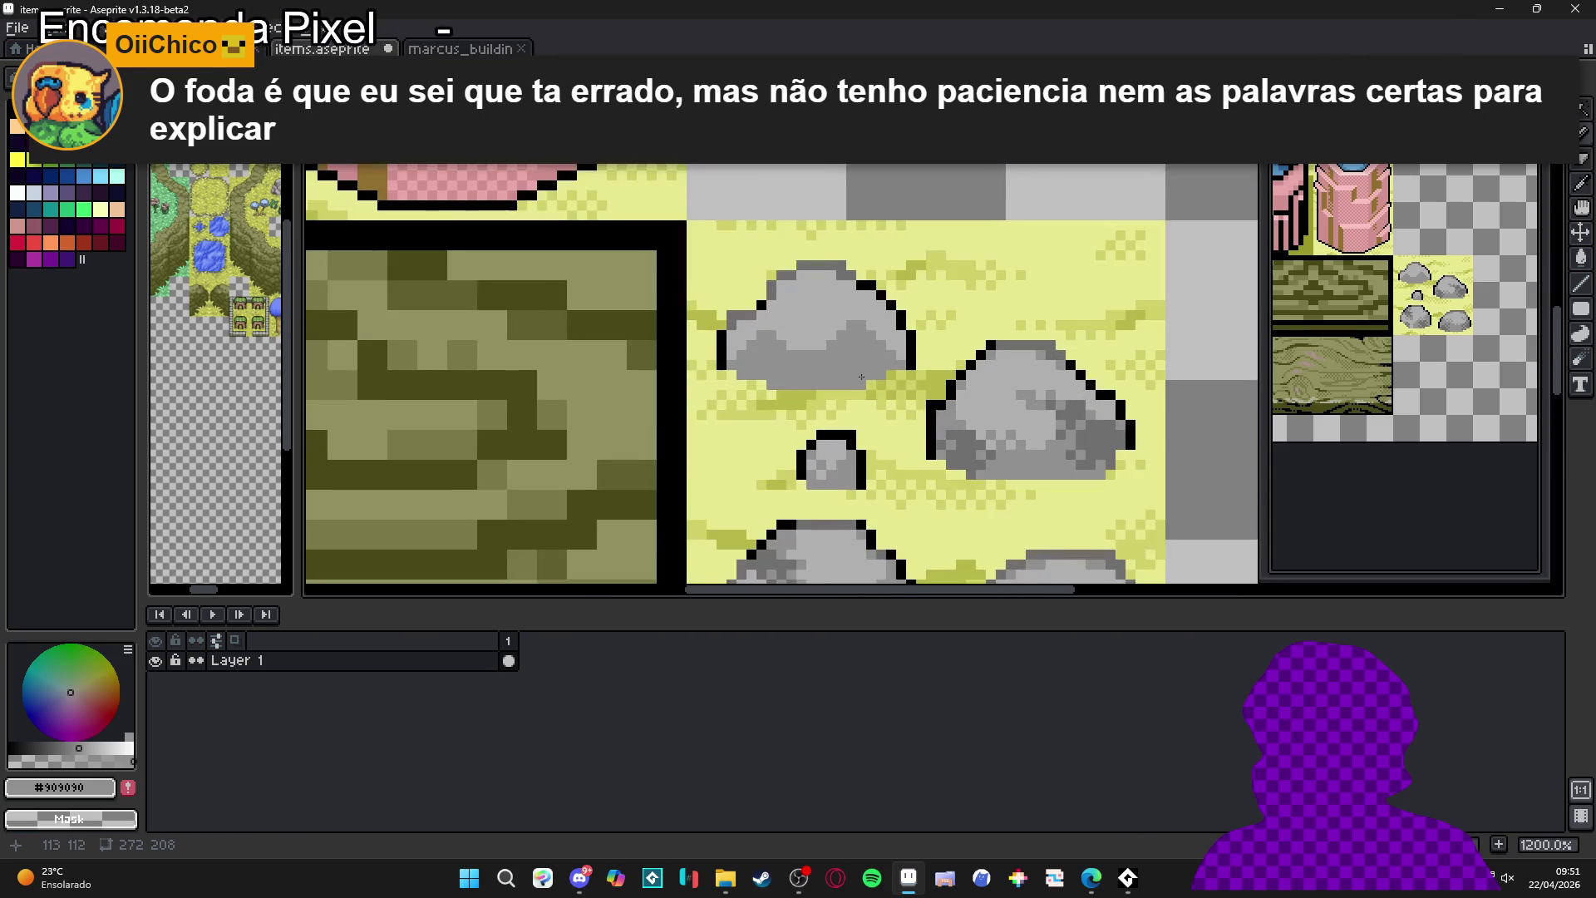
scroll(881, 399, "up", 2)
scroll(998, 465, "down", 1)
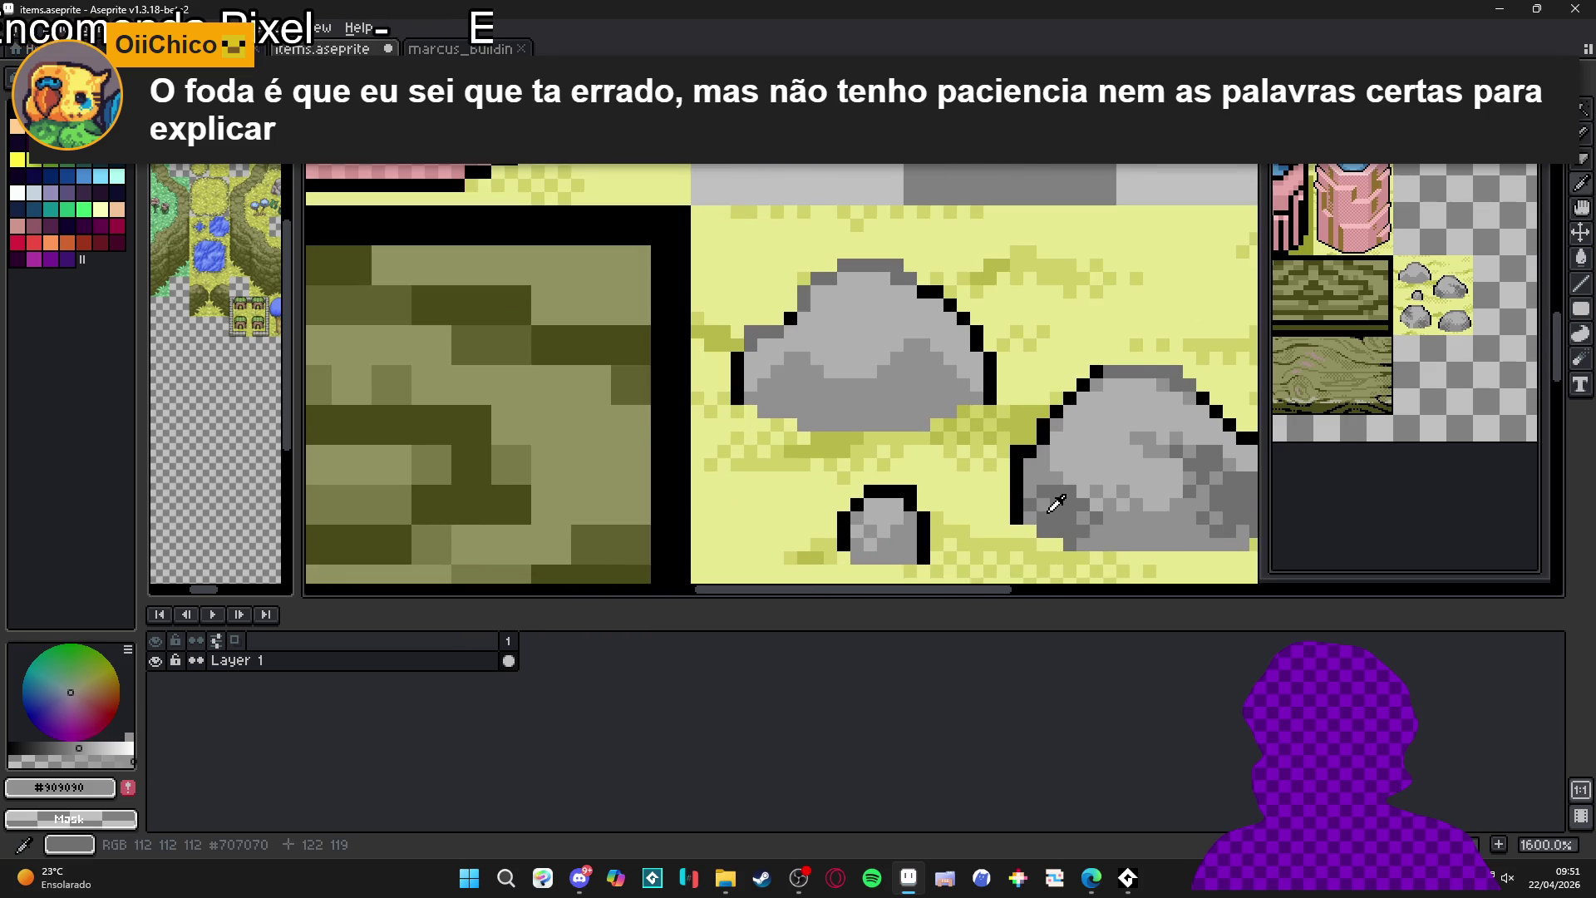
scroll(889, 418, "up", 1)
left_click(1140, 523, "alt")
left_click(925, 356)
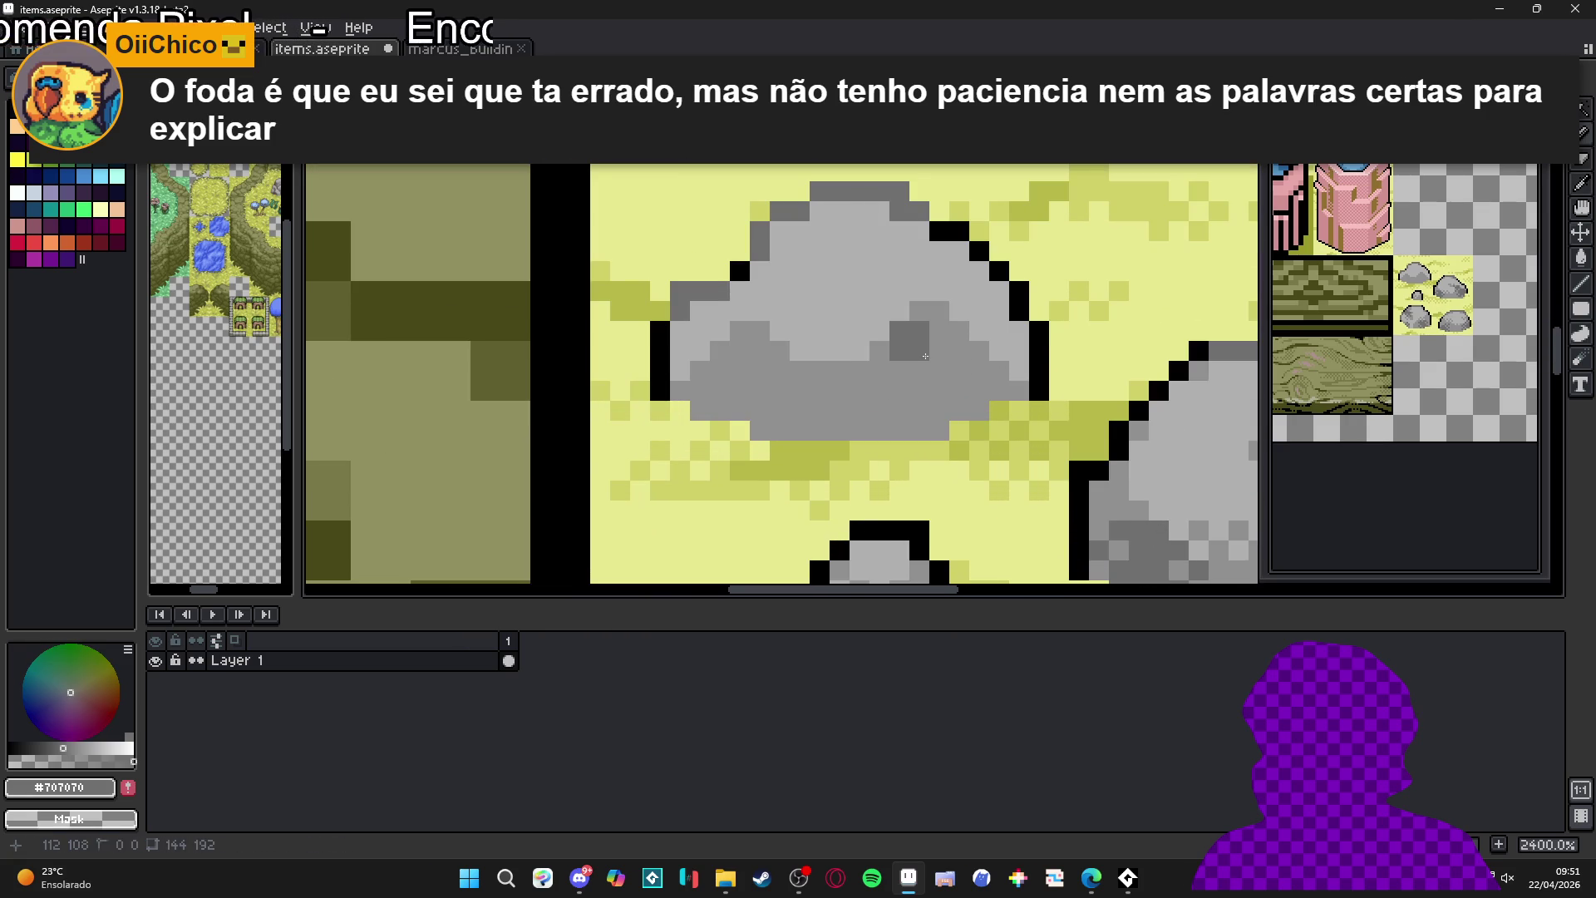
left_click(944, 322)
left_click(959, 351)
left_click(940, 370)
left_click(899, 370)
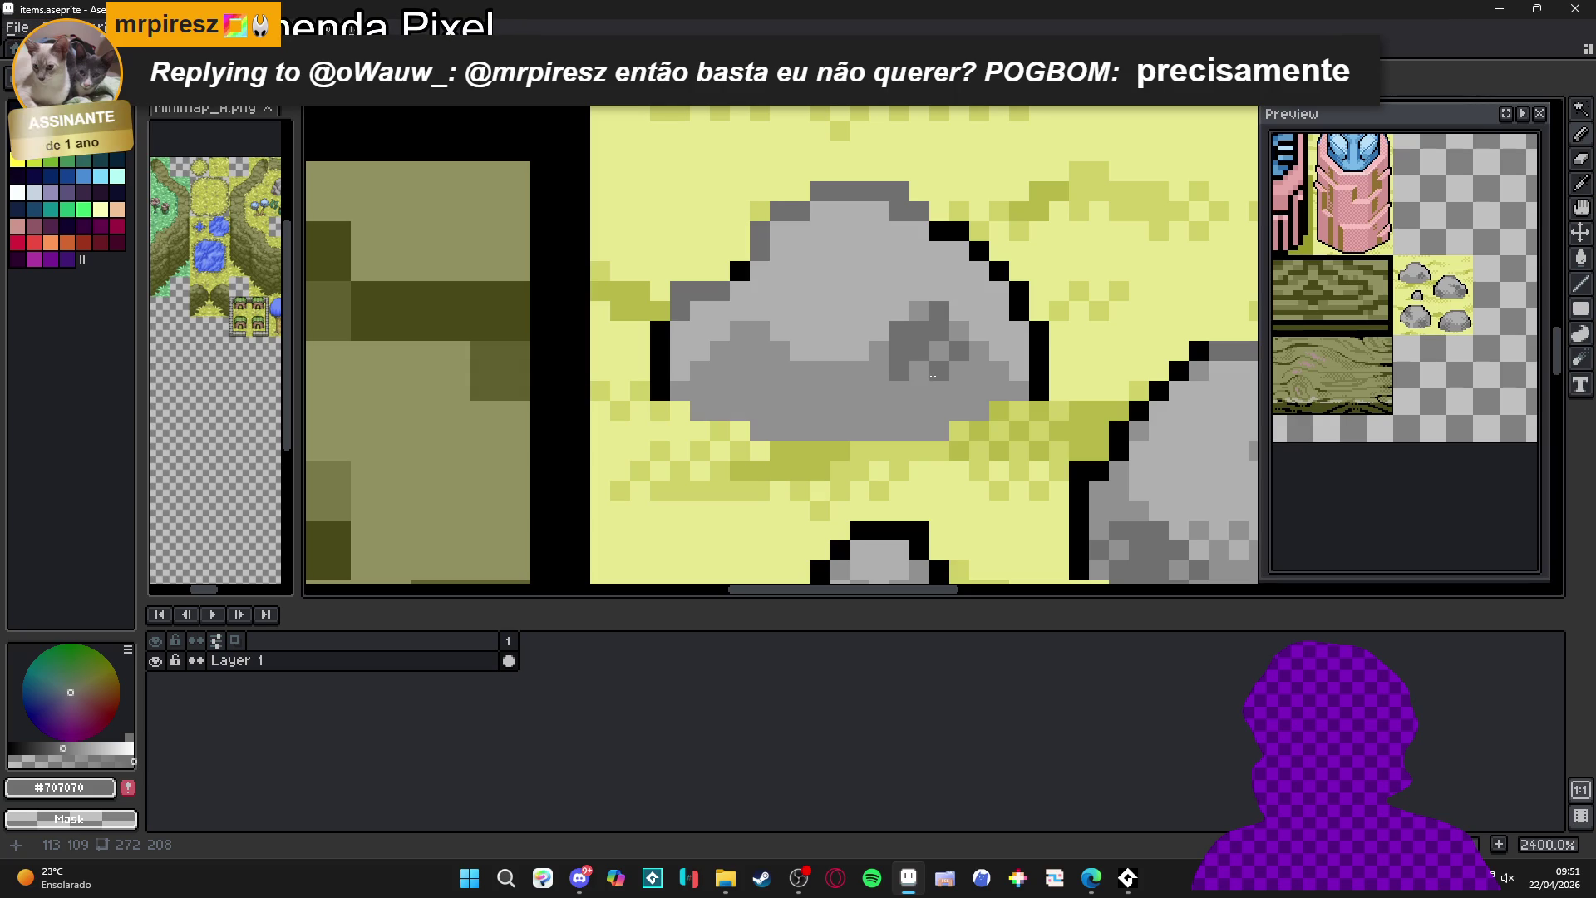
left_click(880, 376)
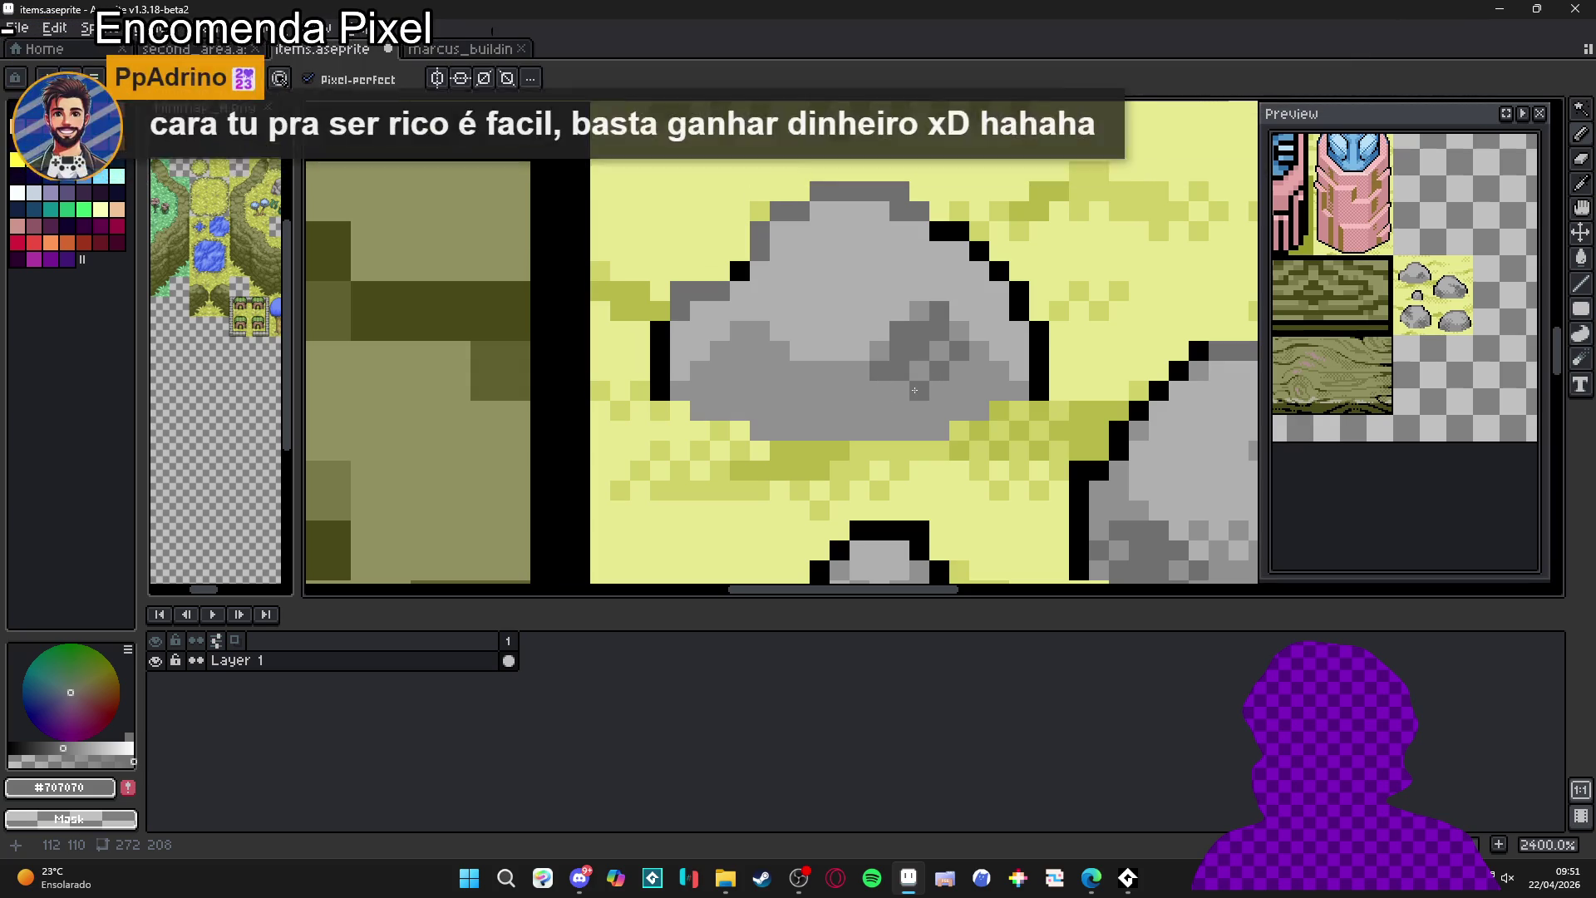
left_click(959, 391)
left_click(980, 371)
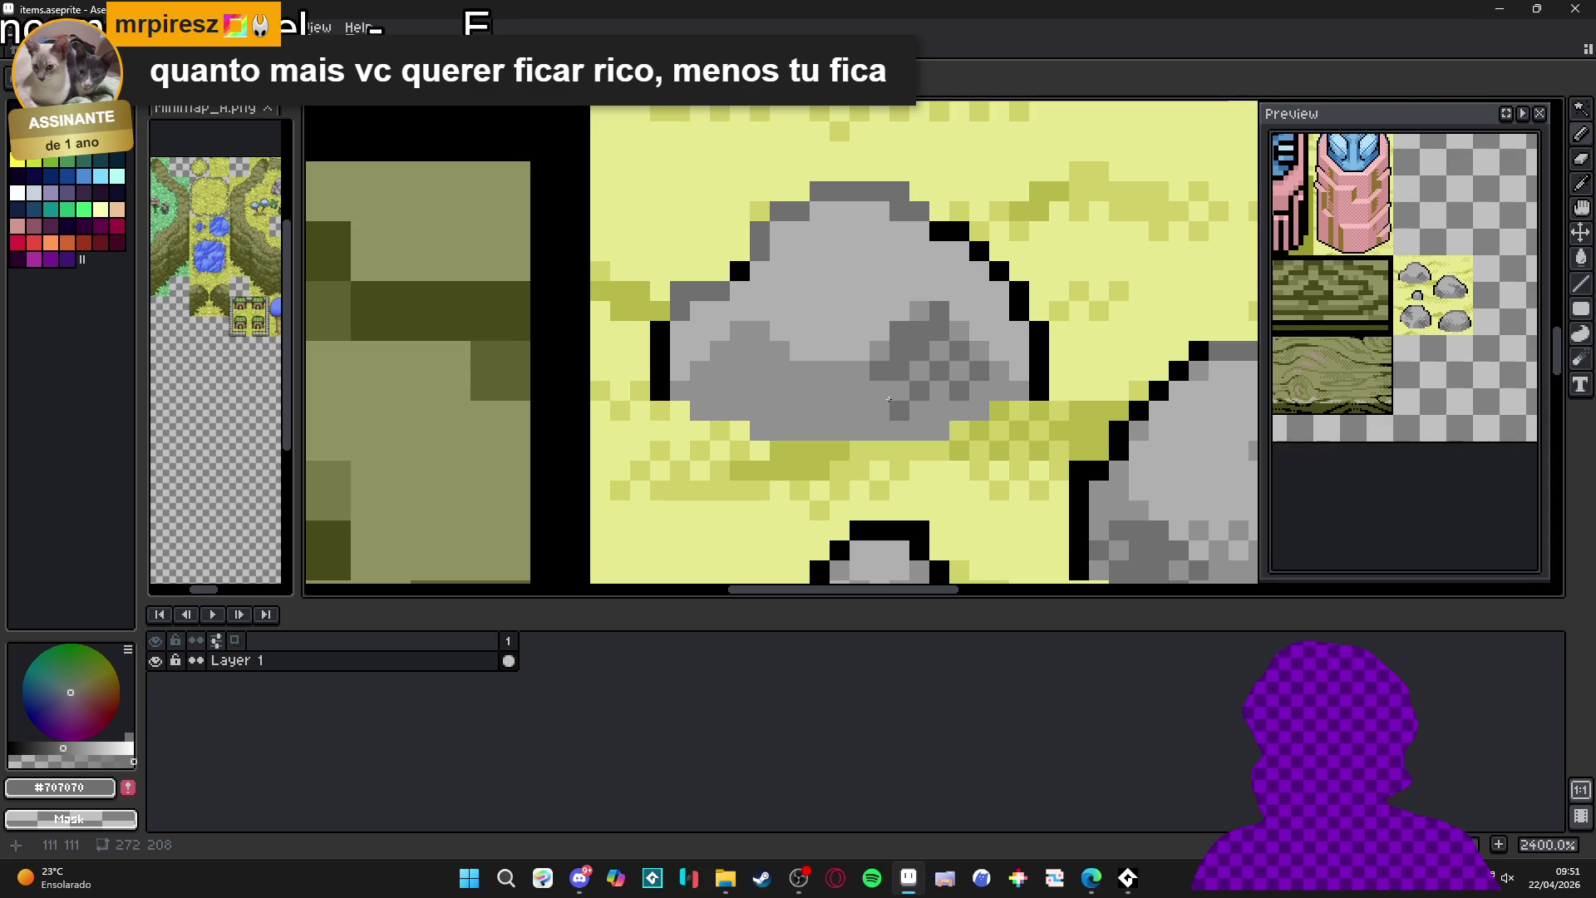
left_click(997, 399)
left_click(980, 409)
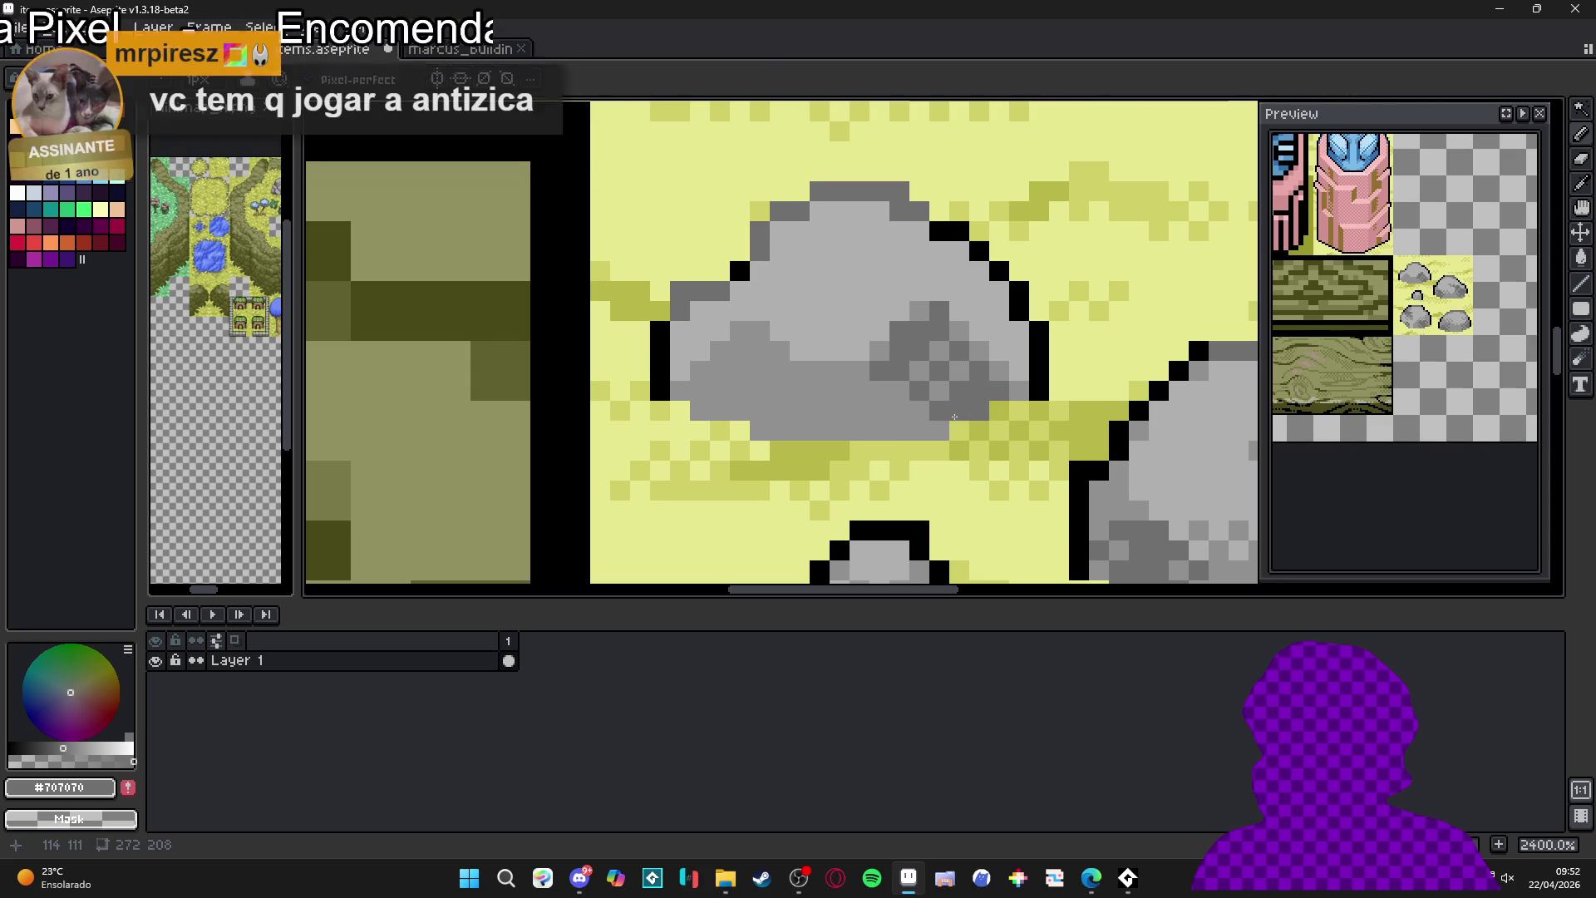
left_click(980, 471)
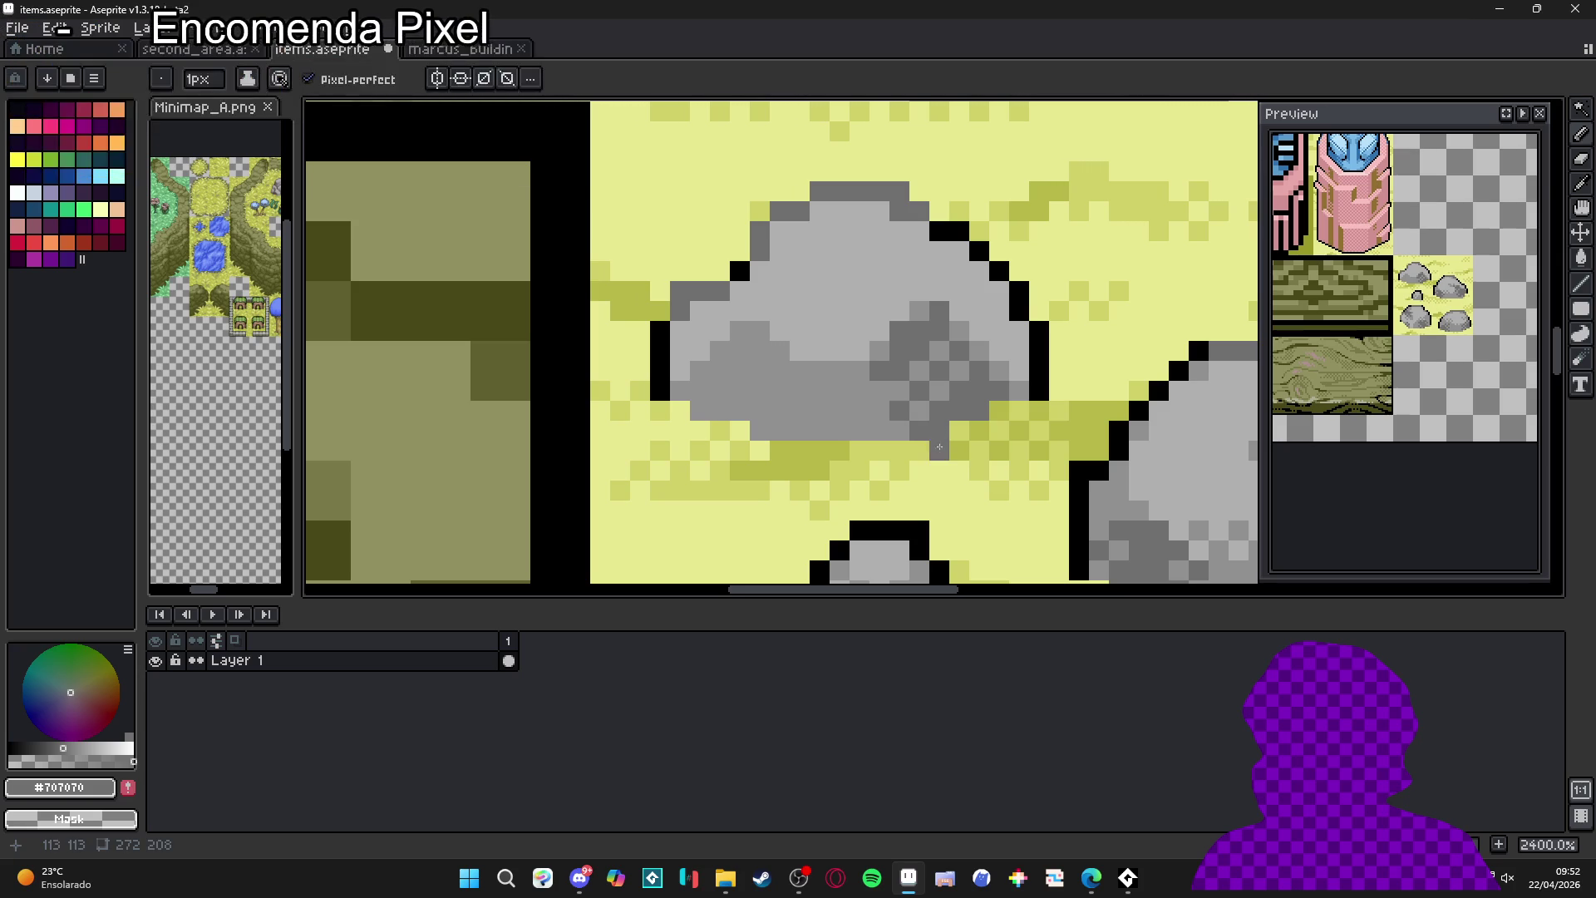
- Paint a dark grey block and shading pixels on the rock's left half
mouse_move(734, 338)
left_mouse_down()
mouse_move(780, 371)
mouse_move(756, 412)
left_mouse_up()
left_click(760, 331)
left_click(720, 371)
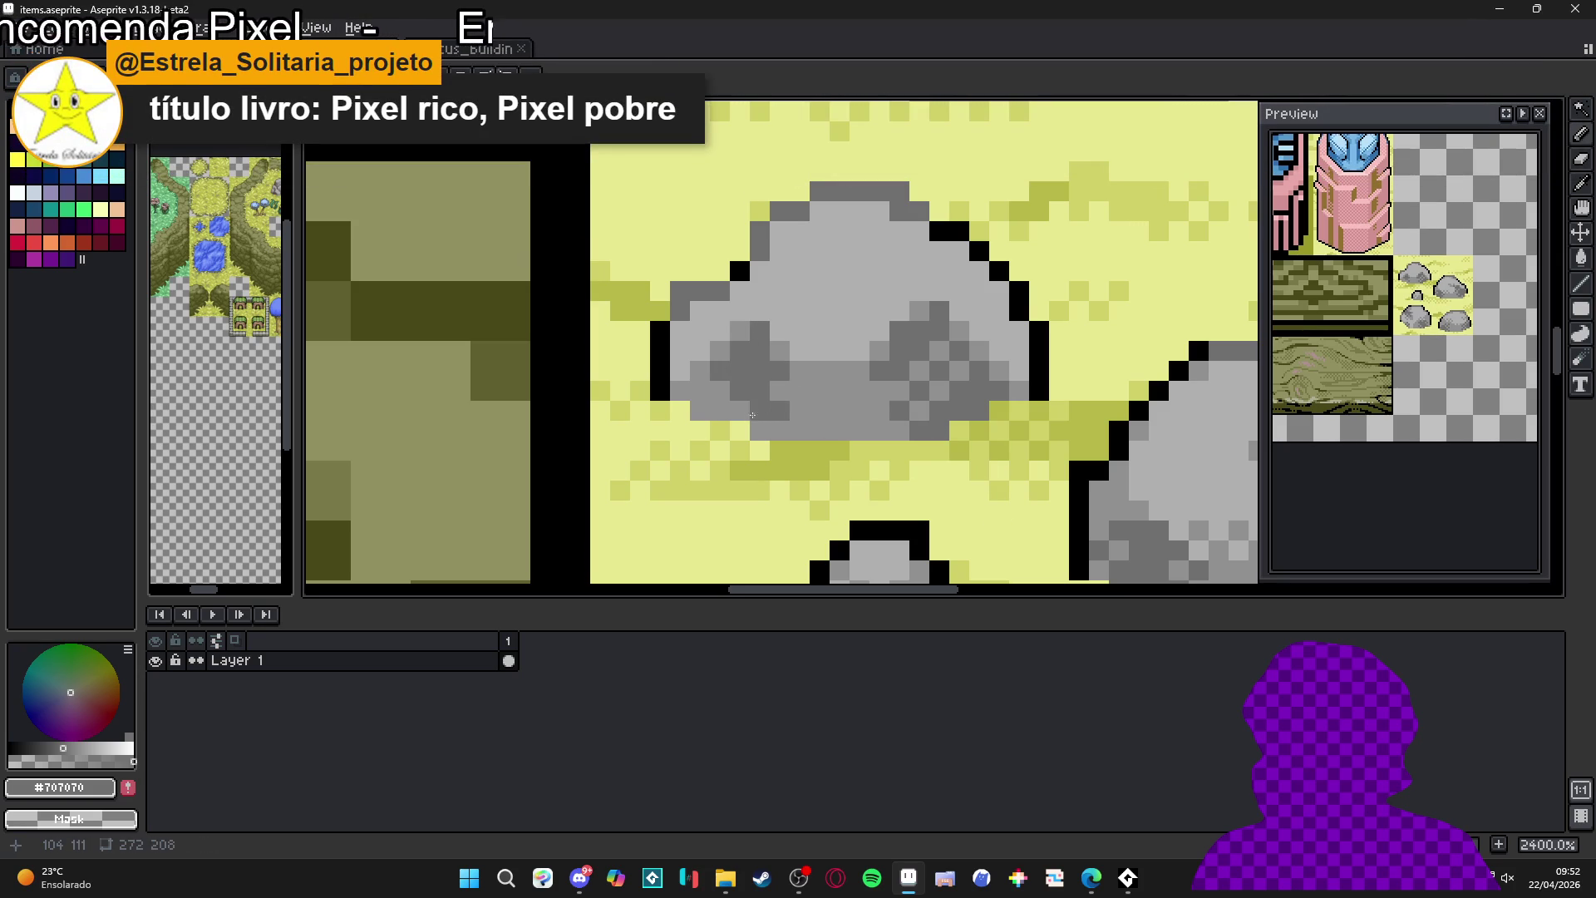
left_click(720, 411)
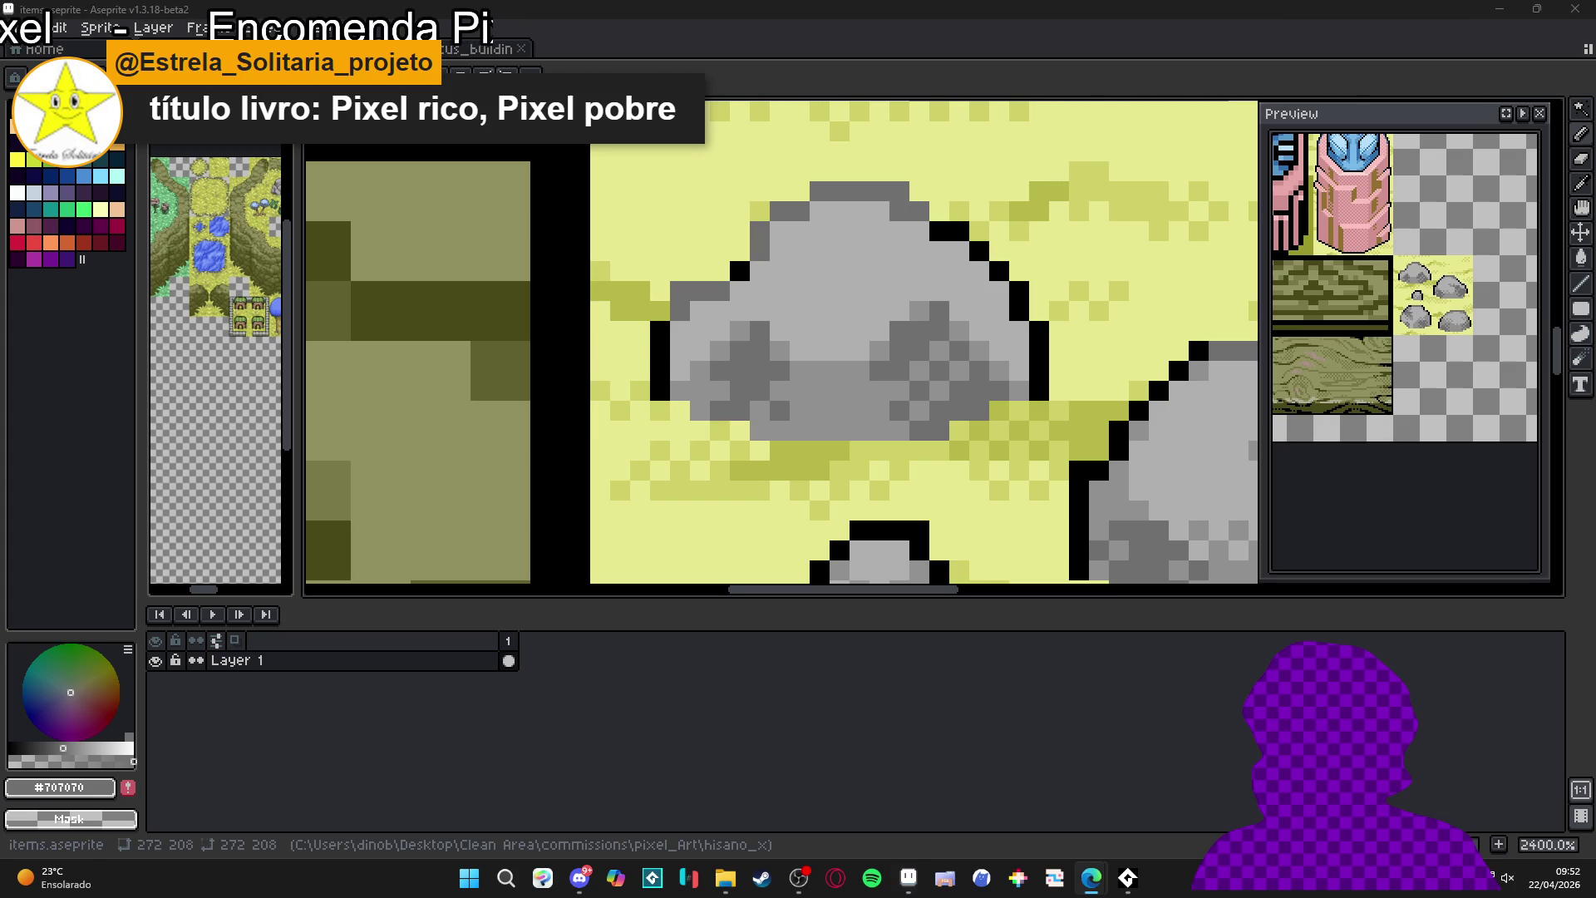
scroll(813, 418, "down", 2)
scroll(812, 418, "up", 2)
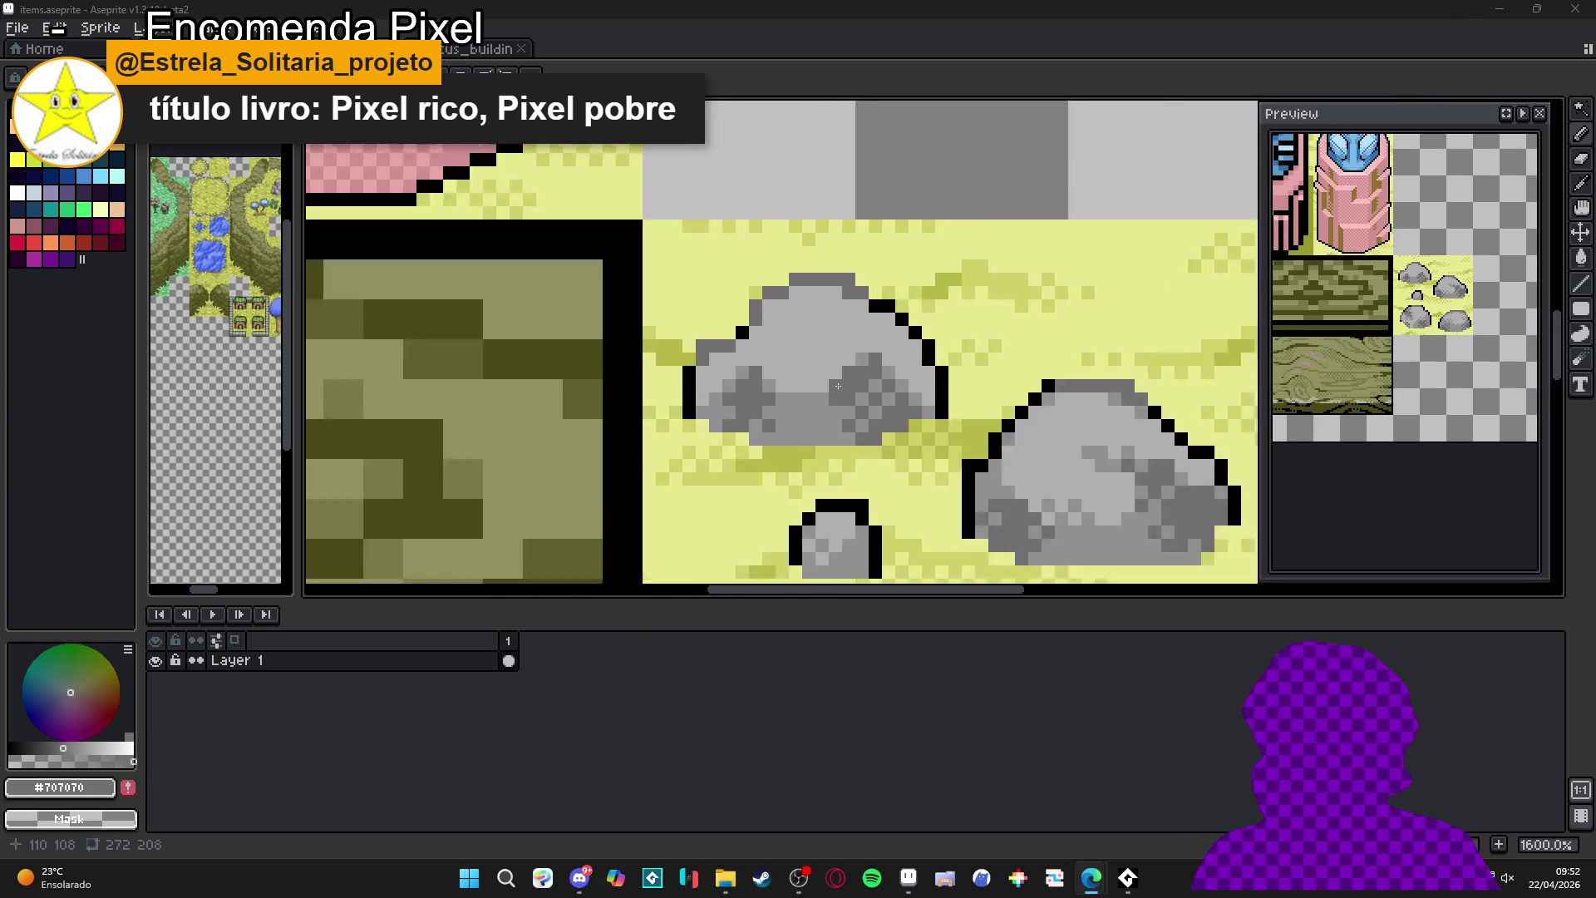
- Soften one rock pixel to #909090 mid grey and lighten another to #b0b0b0
left_click(813, 418, "alt")
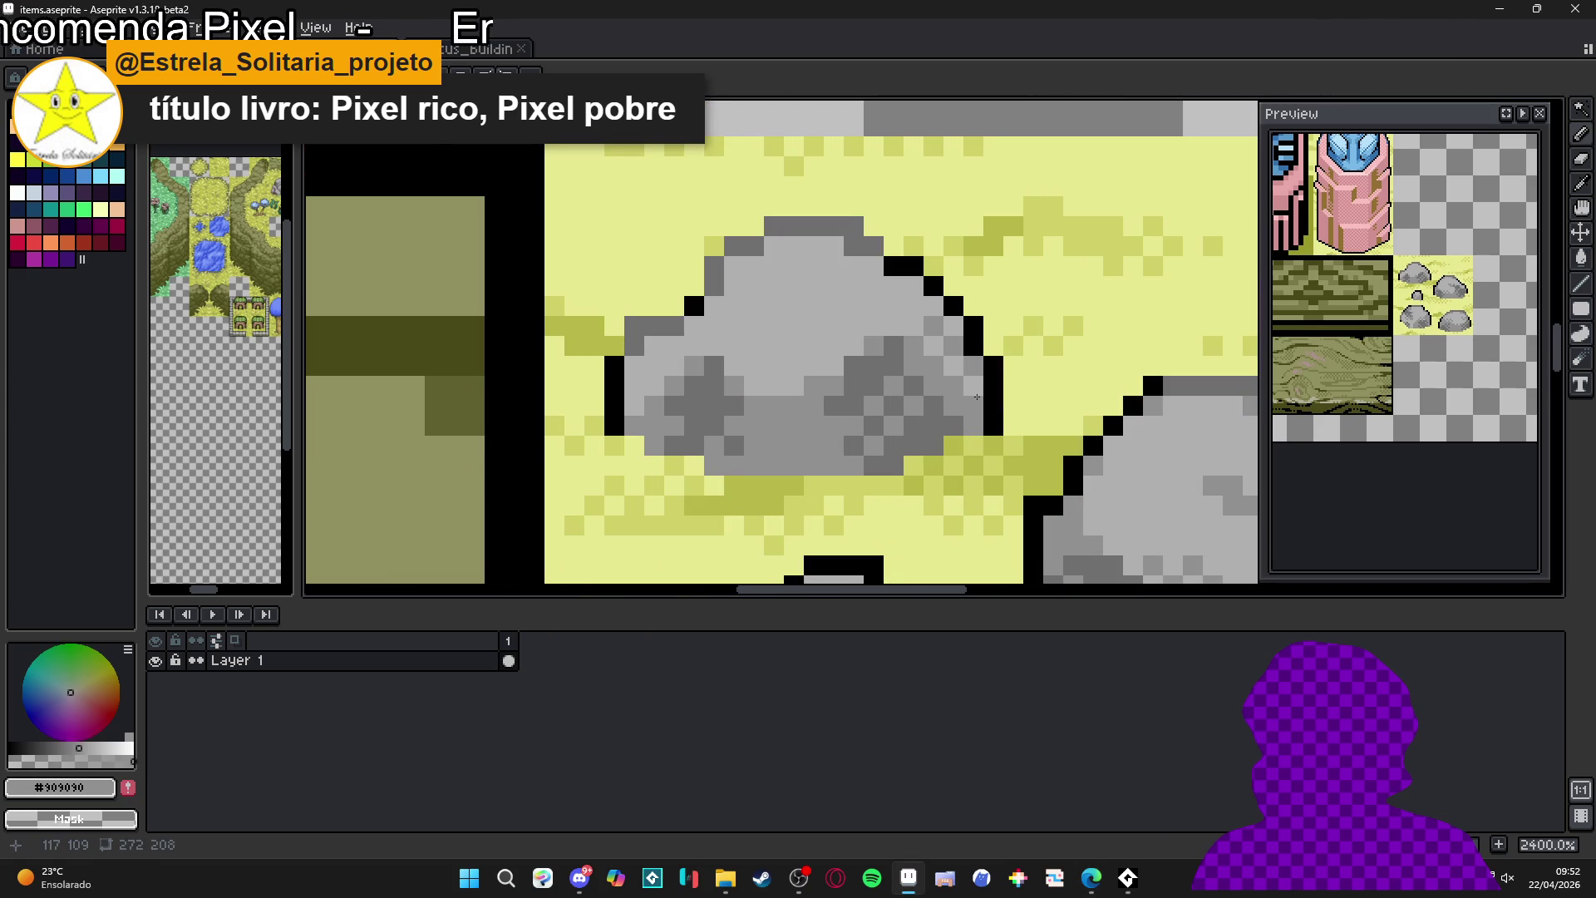
left_click(920, 374, "alt")
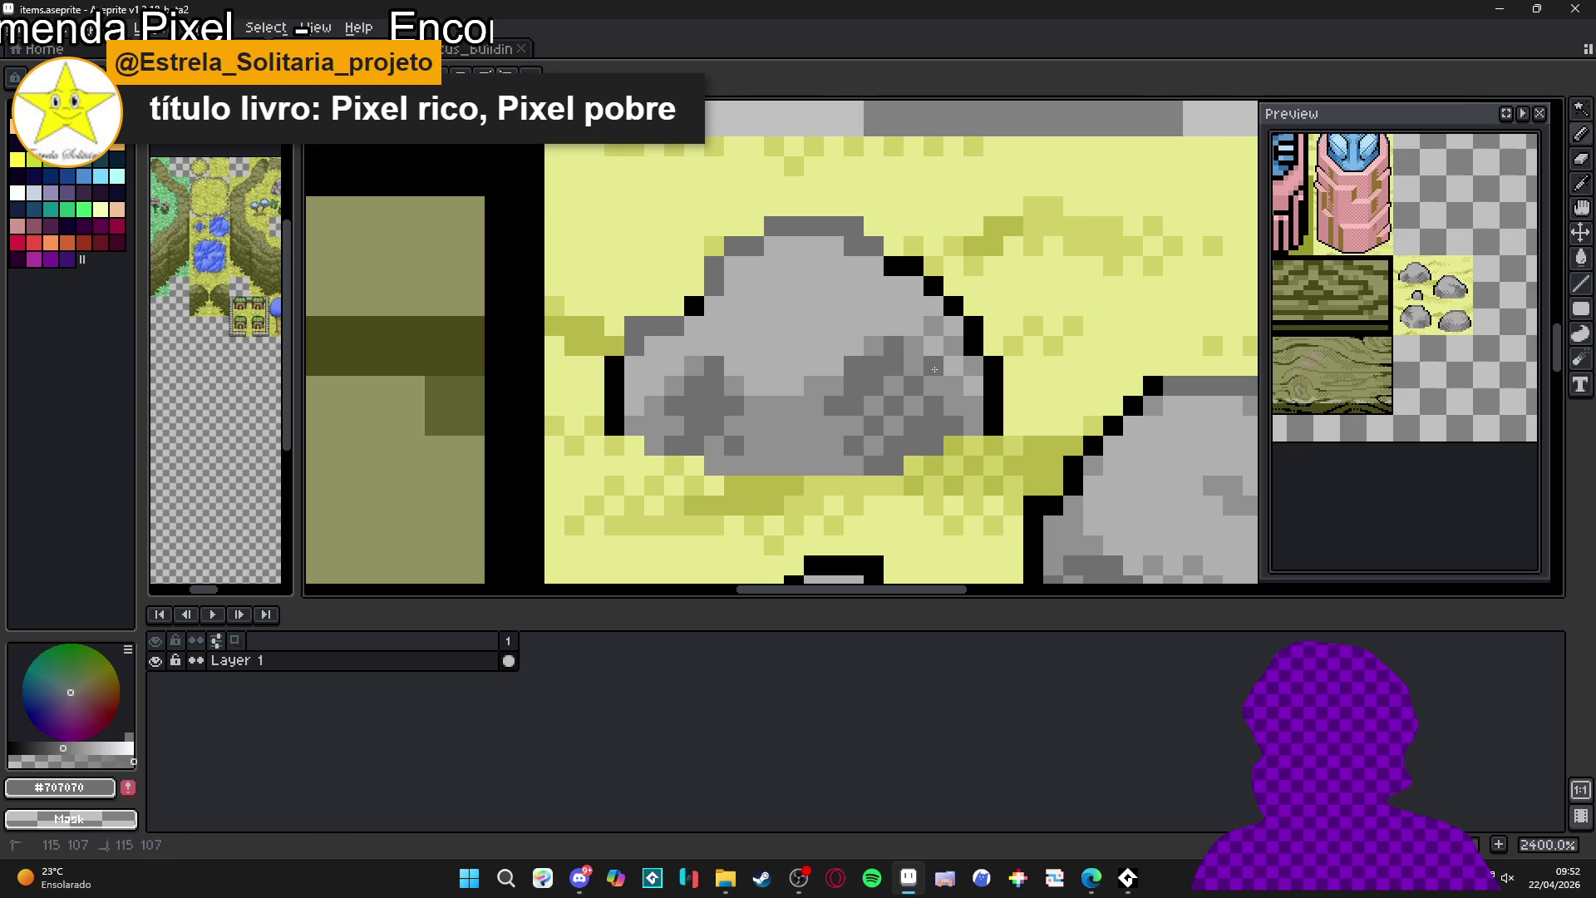
left_click(913, 327, "alt")
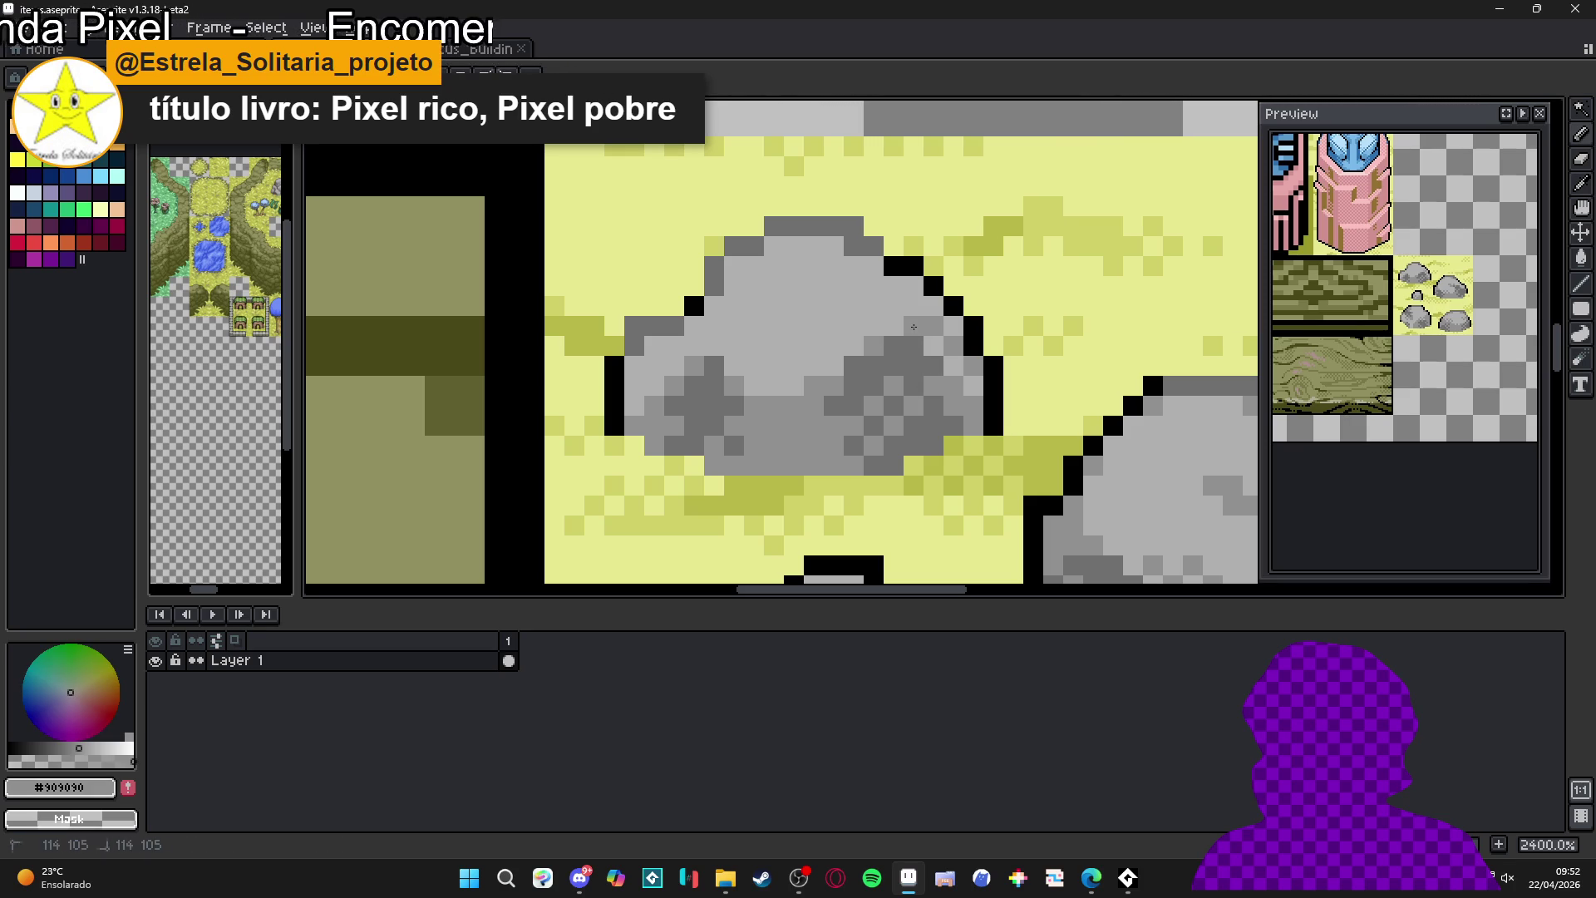
left_click(953, 326)
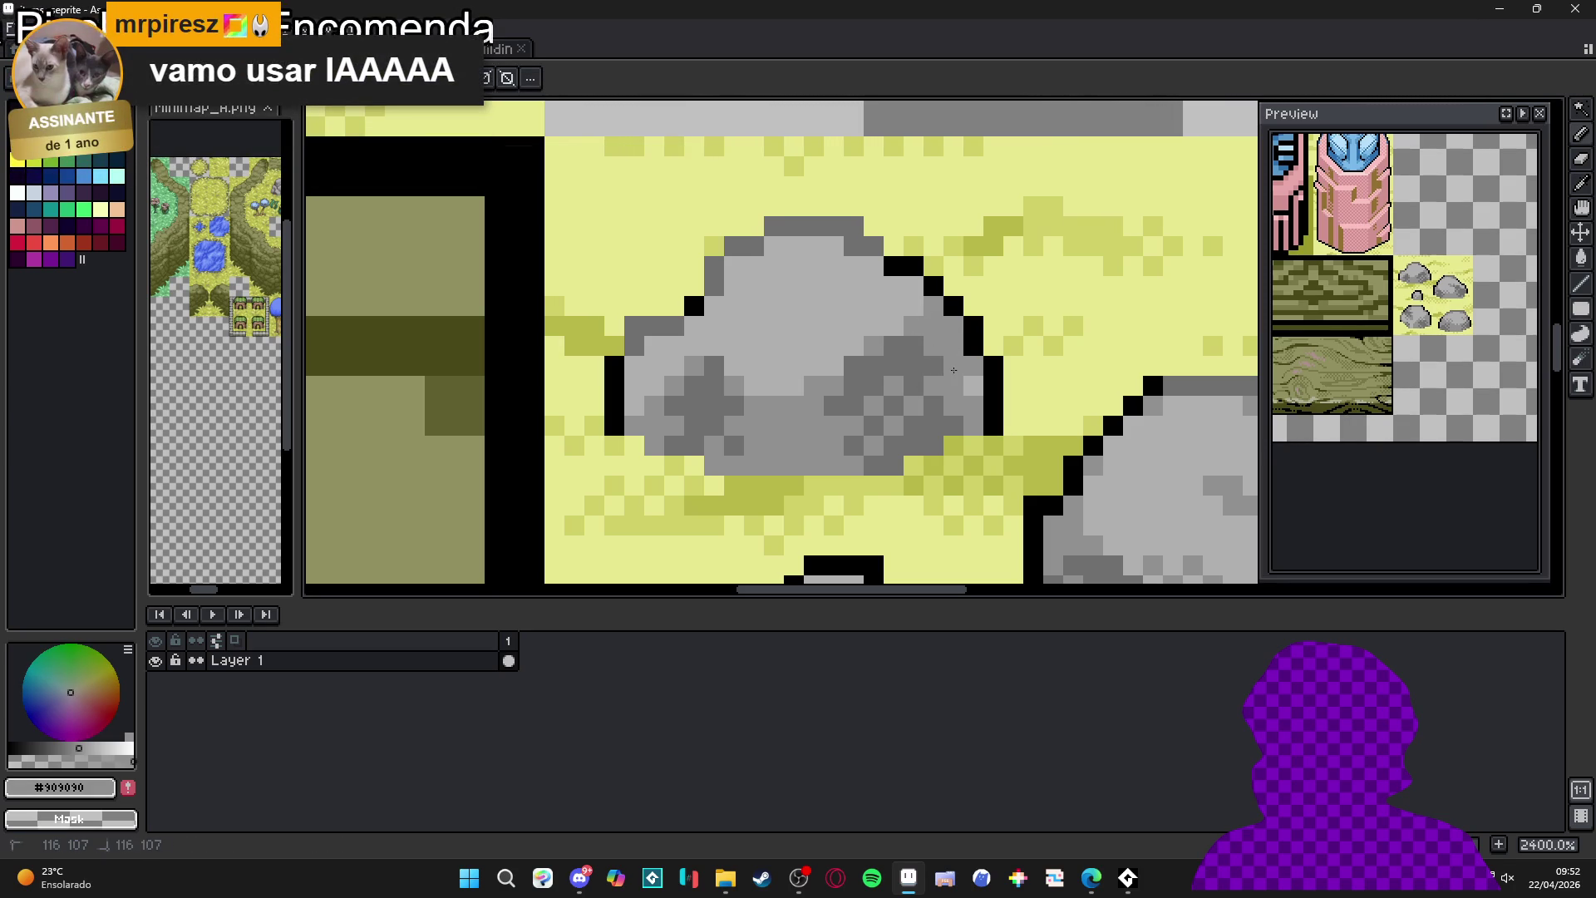
left_click(934, 366, "alt")
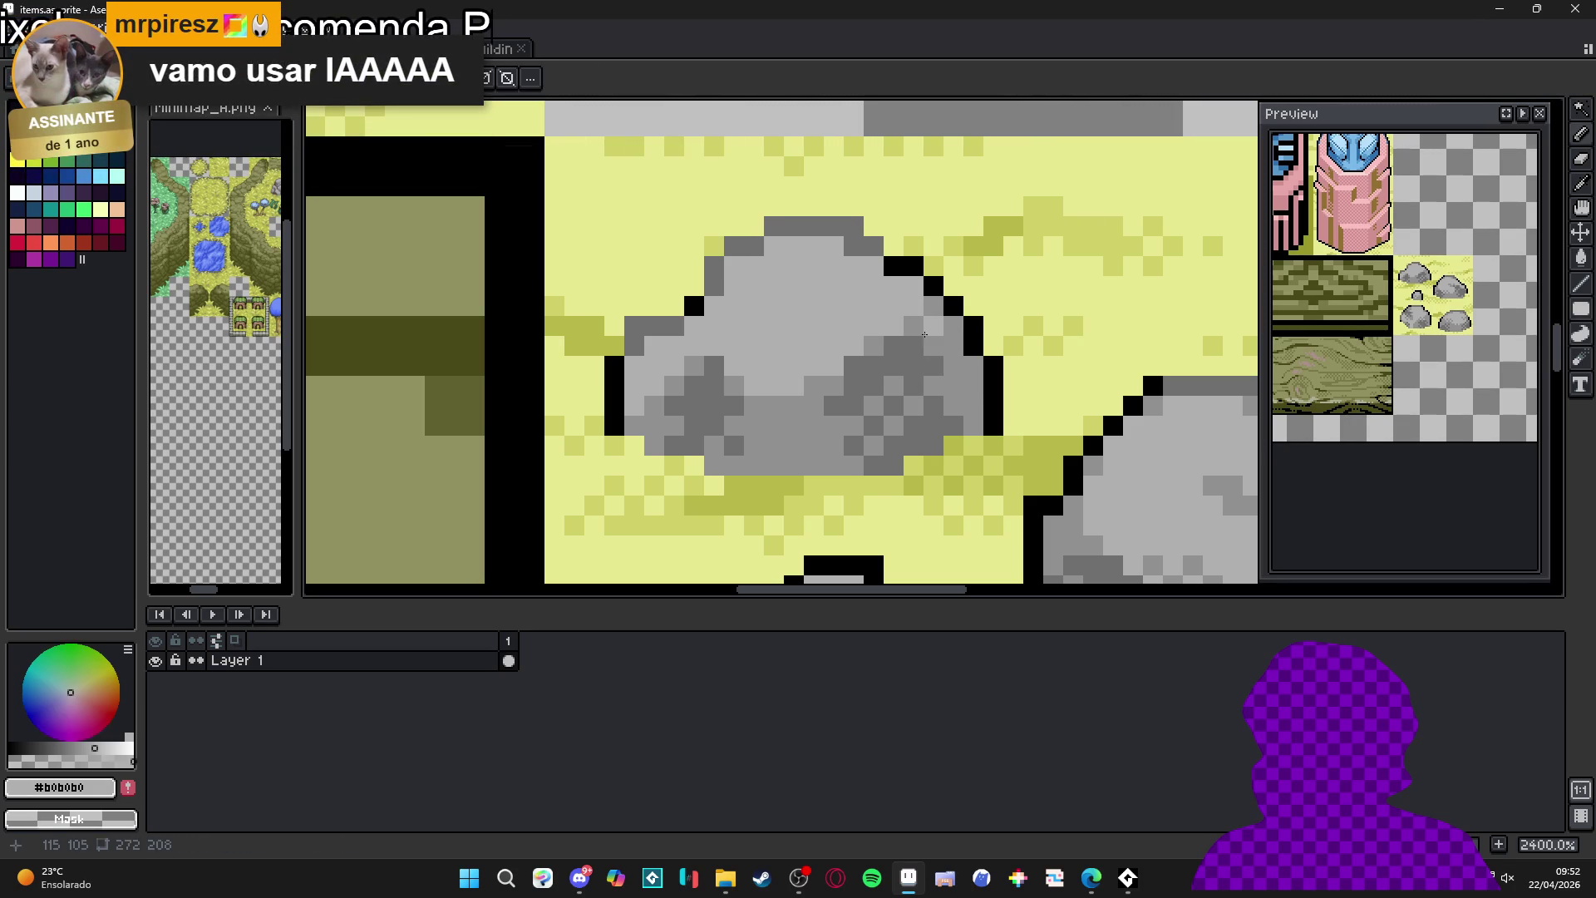
left_click(953, 385)
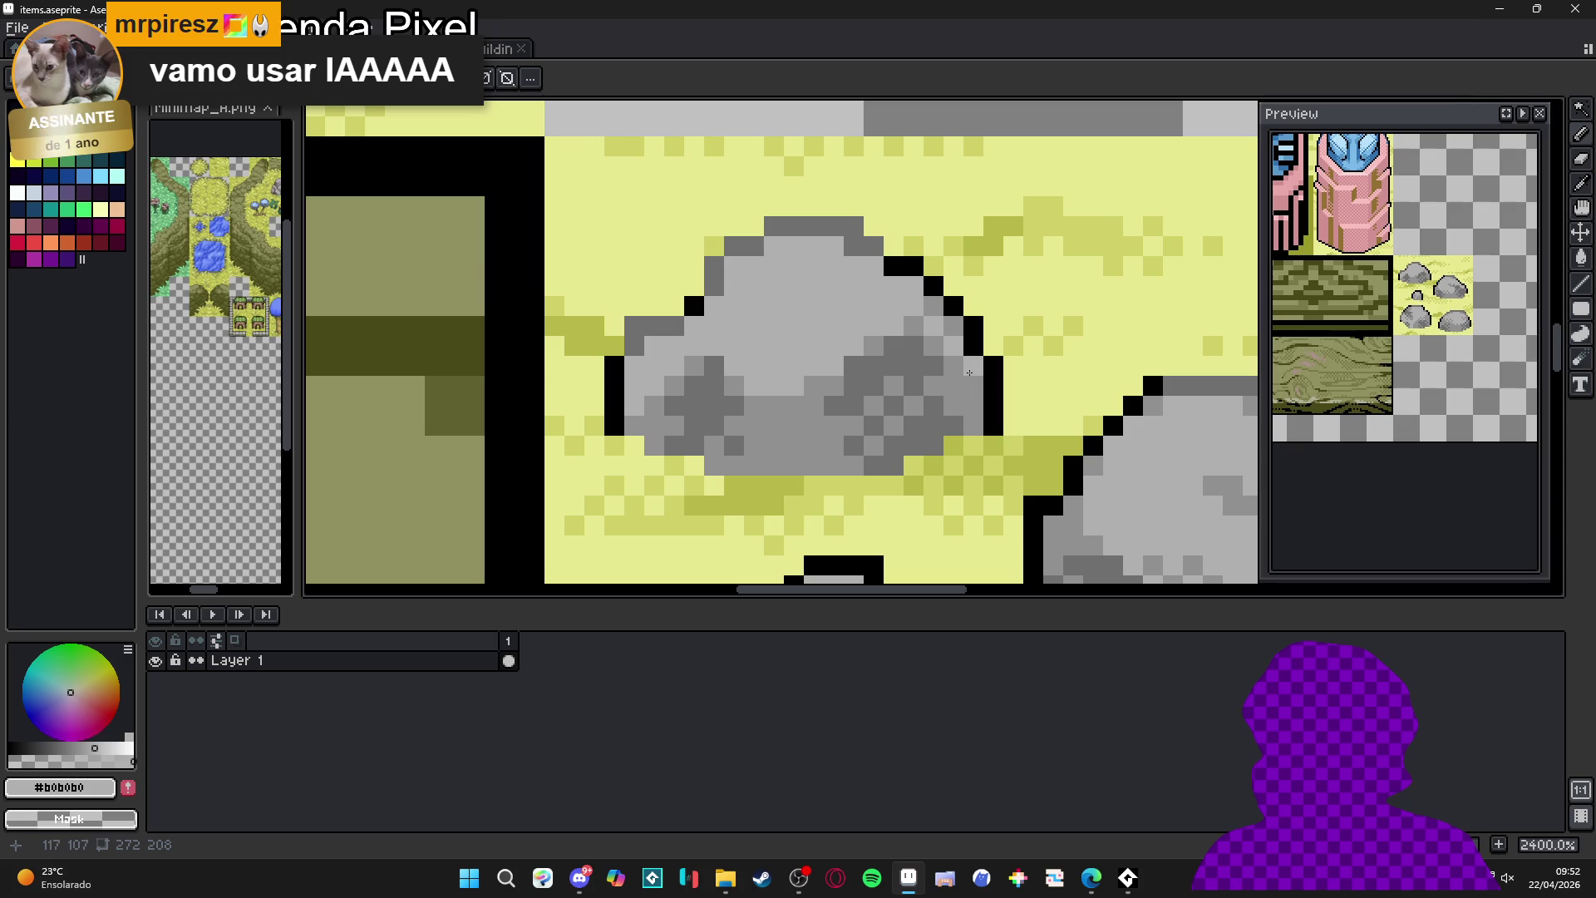
- Darken light pixels along the rock's middle row with #909090 mid grey
scroll(973, 401, "down", 2)
scroll(831, 349, "up", 2)
left_click(753, 366, "alt")
left_click(773, 298)
left_click(752, 320)
left_click(791, 319)
left_click(831, 319)
left_click(802, 302)
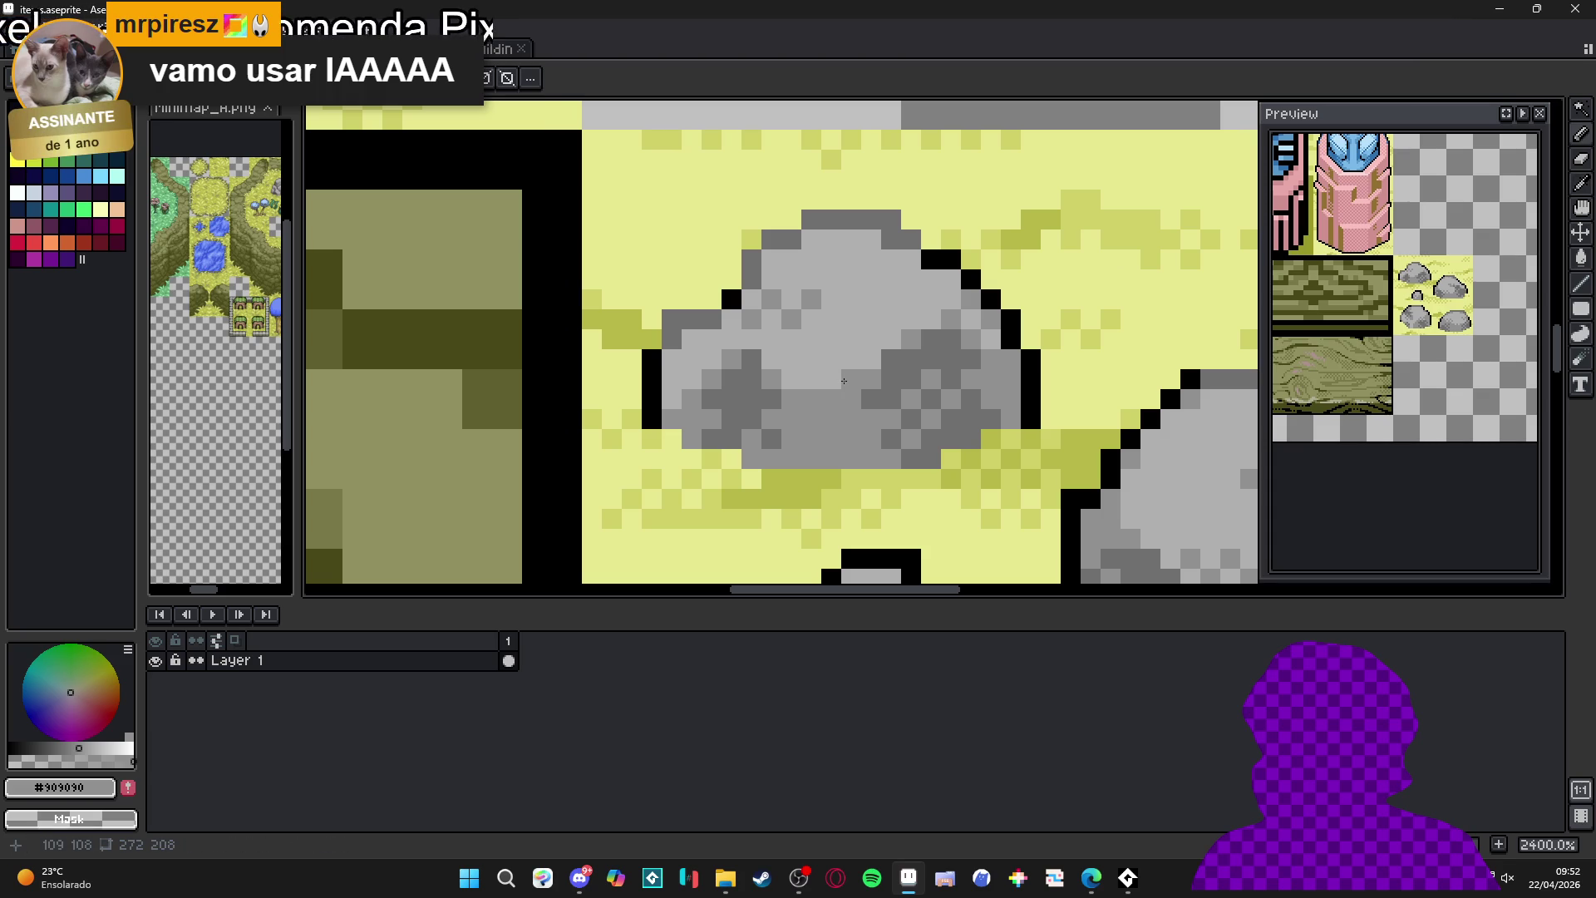
- Sample the dark grey, the mid grey and finally black from the rock
left_click(756, 260, "alt")
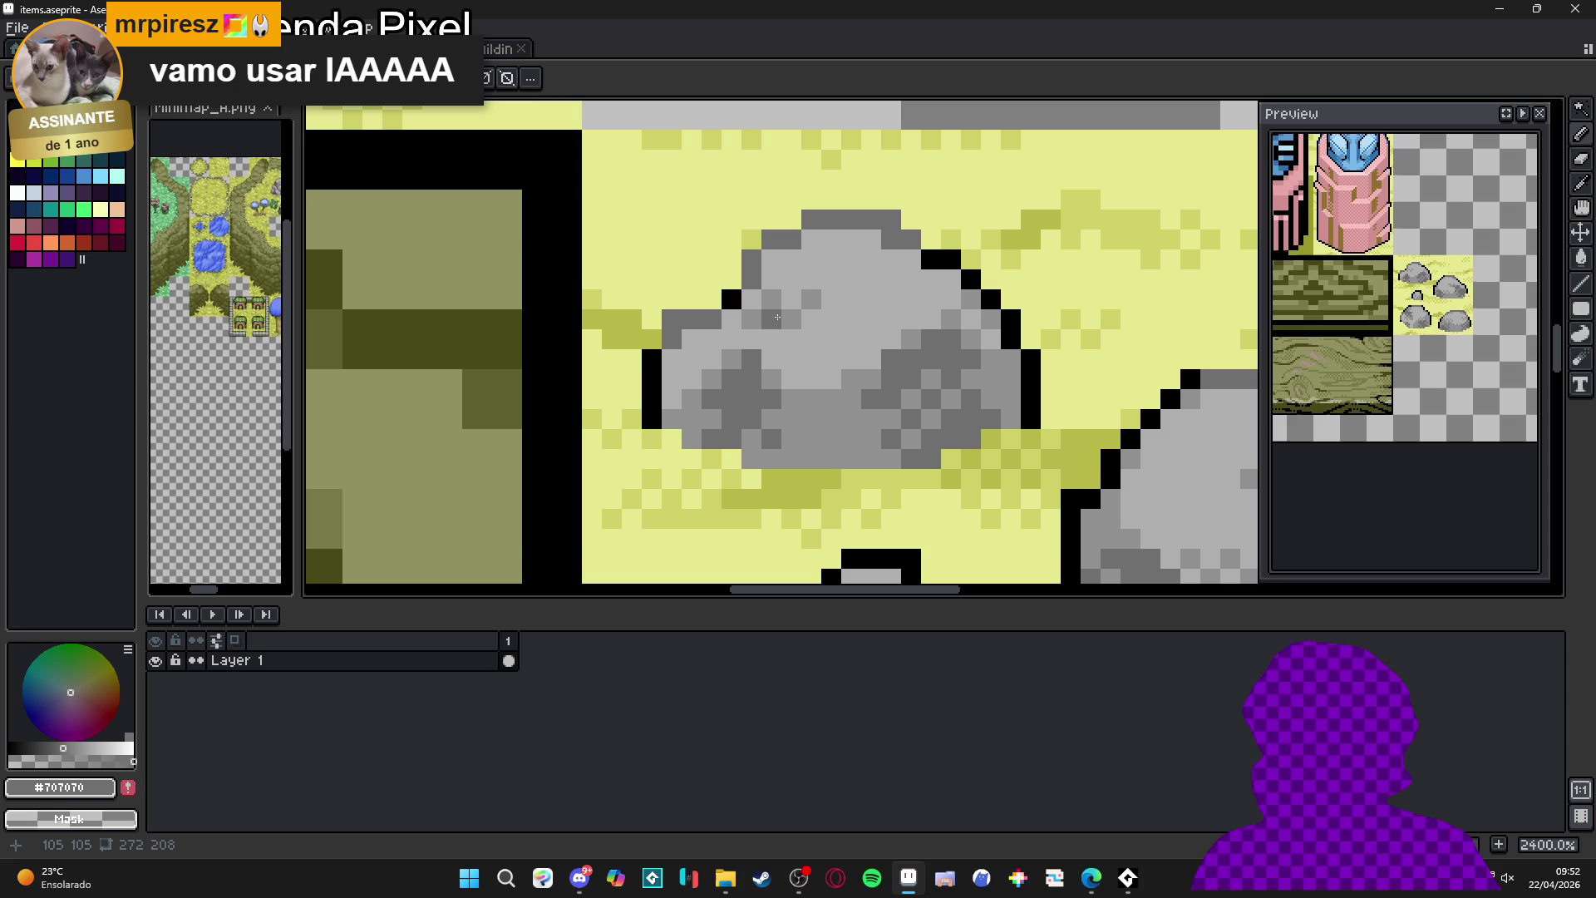
scroll(773, 340, "down", 3)
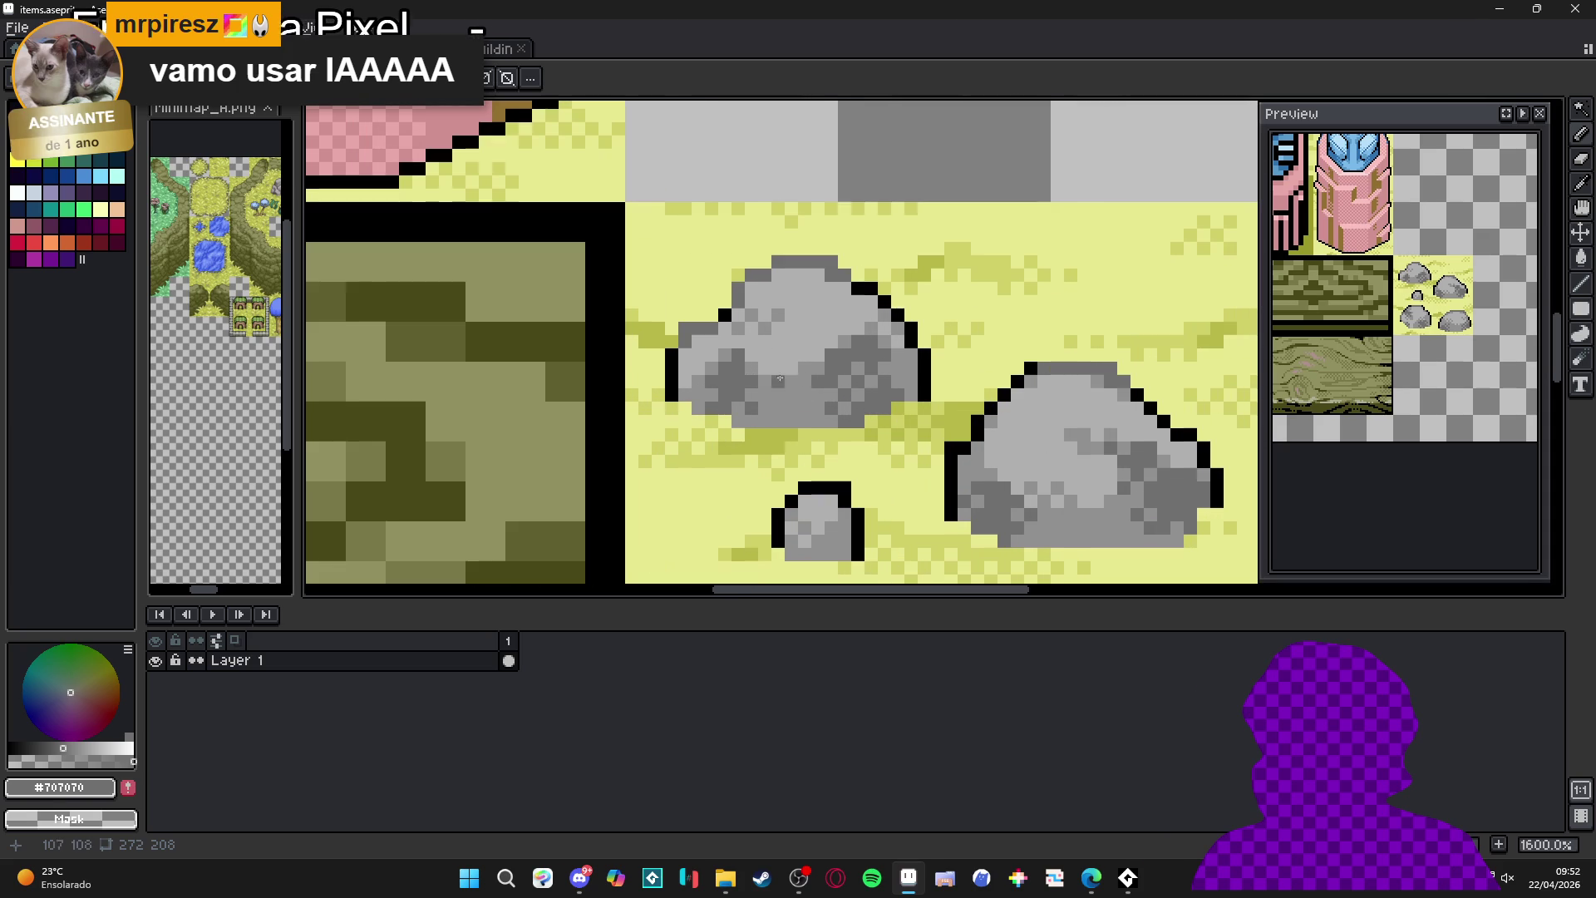
scroll(790, 374, "up", 1)
left_click(793, 382, "alt")
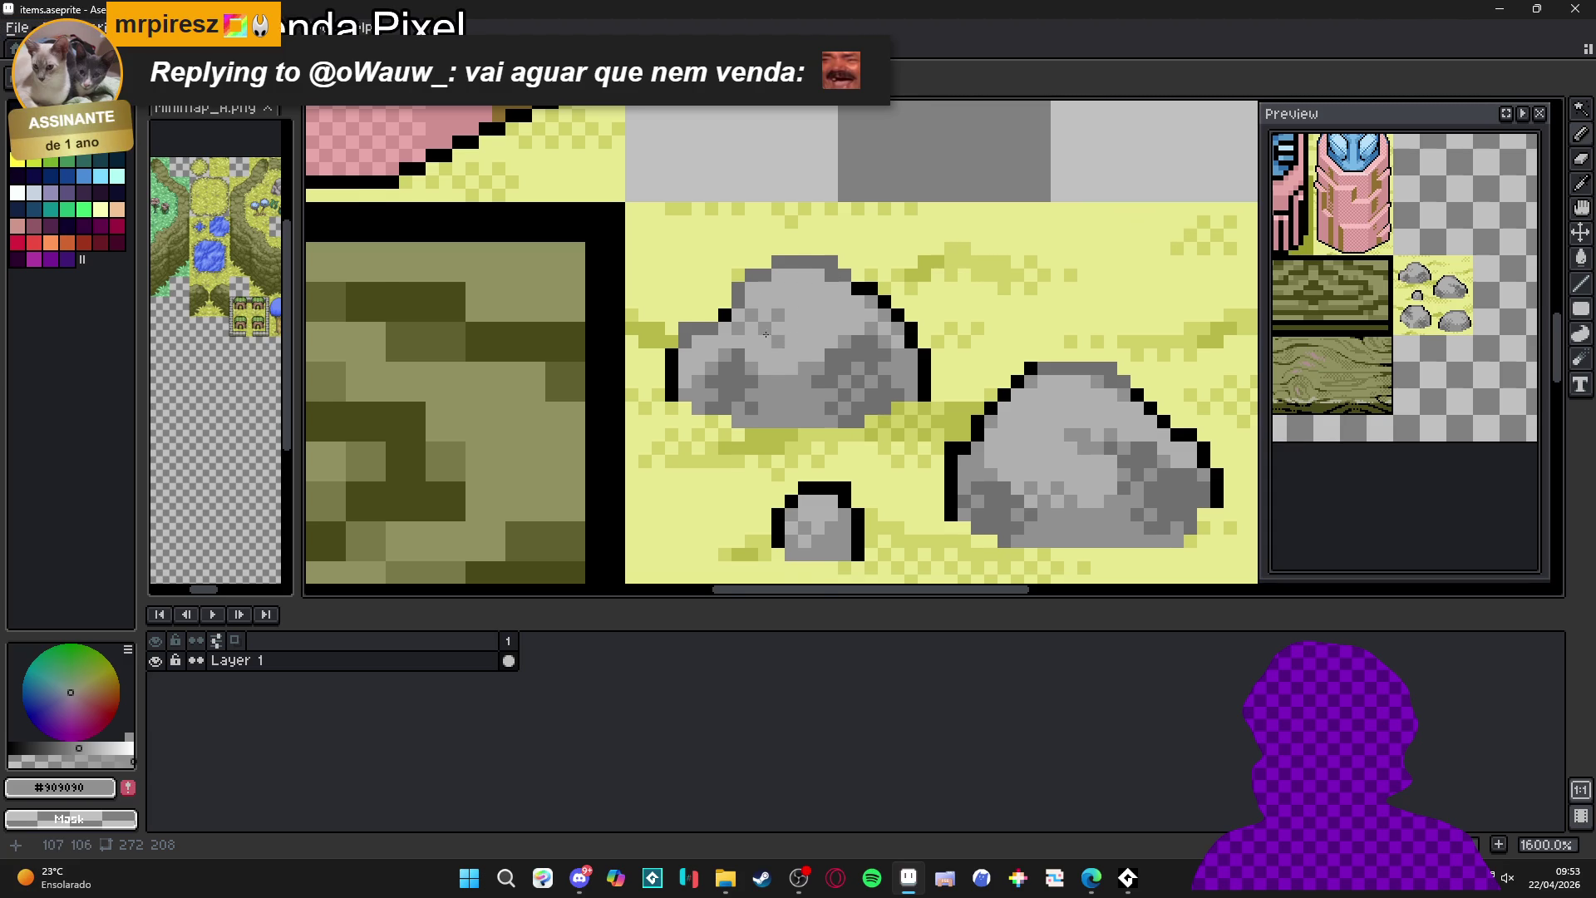
scroll(788, 345, "up", 2)
left_click(742, 313)
- Fill the gaps in the rock's top-left black outline, then sample the rock grey
left_click(719, 294)
left_click(738, 291)
left_click(732, 273)
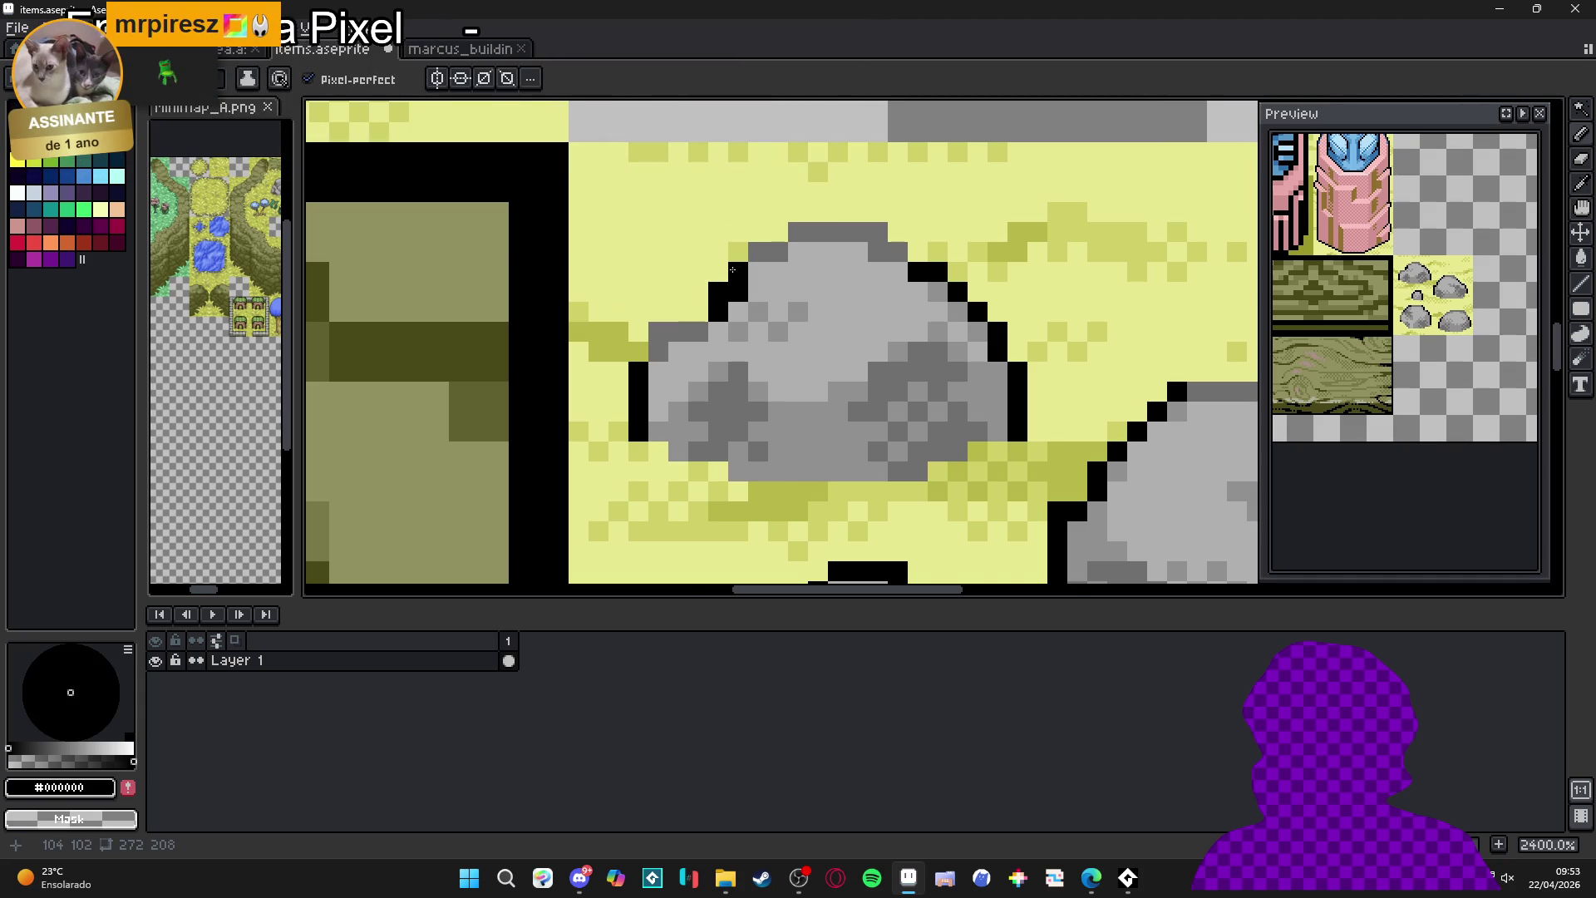
scroll(732, 269, "down", 3)
scroll(773, 263, "up", 3)
key("i")
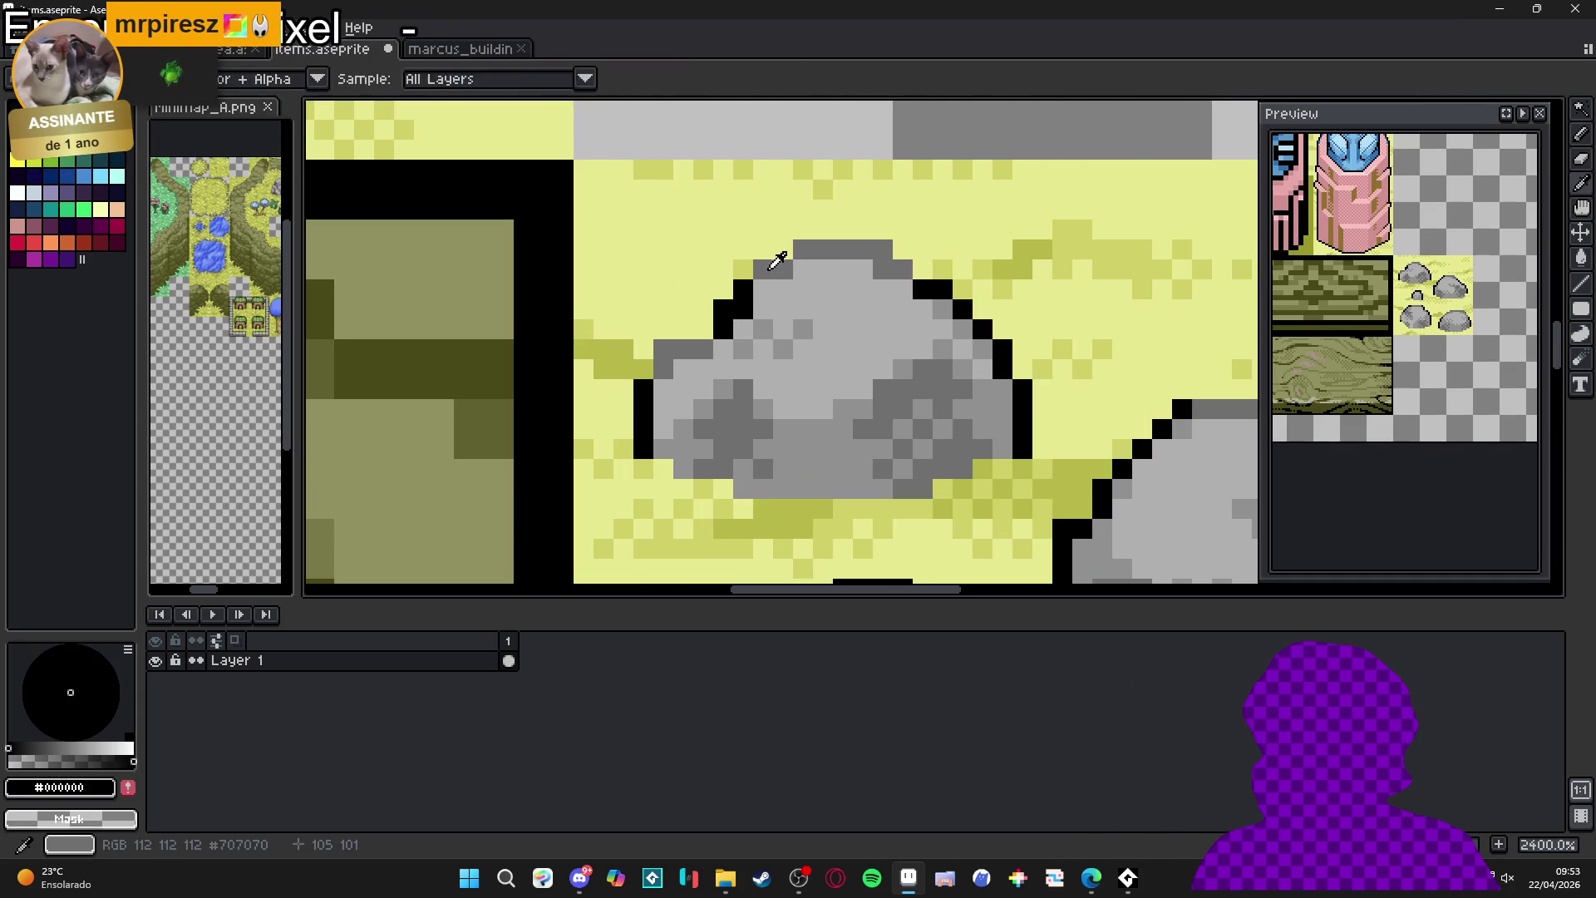
left_click(777, 260)
scroll(777, 260, "down", 8)
key("b")
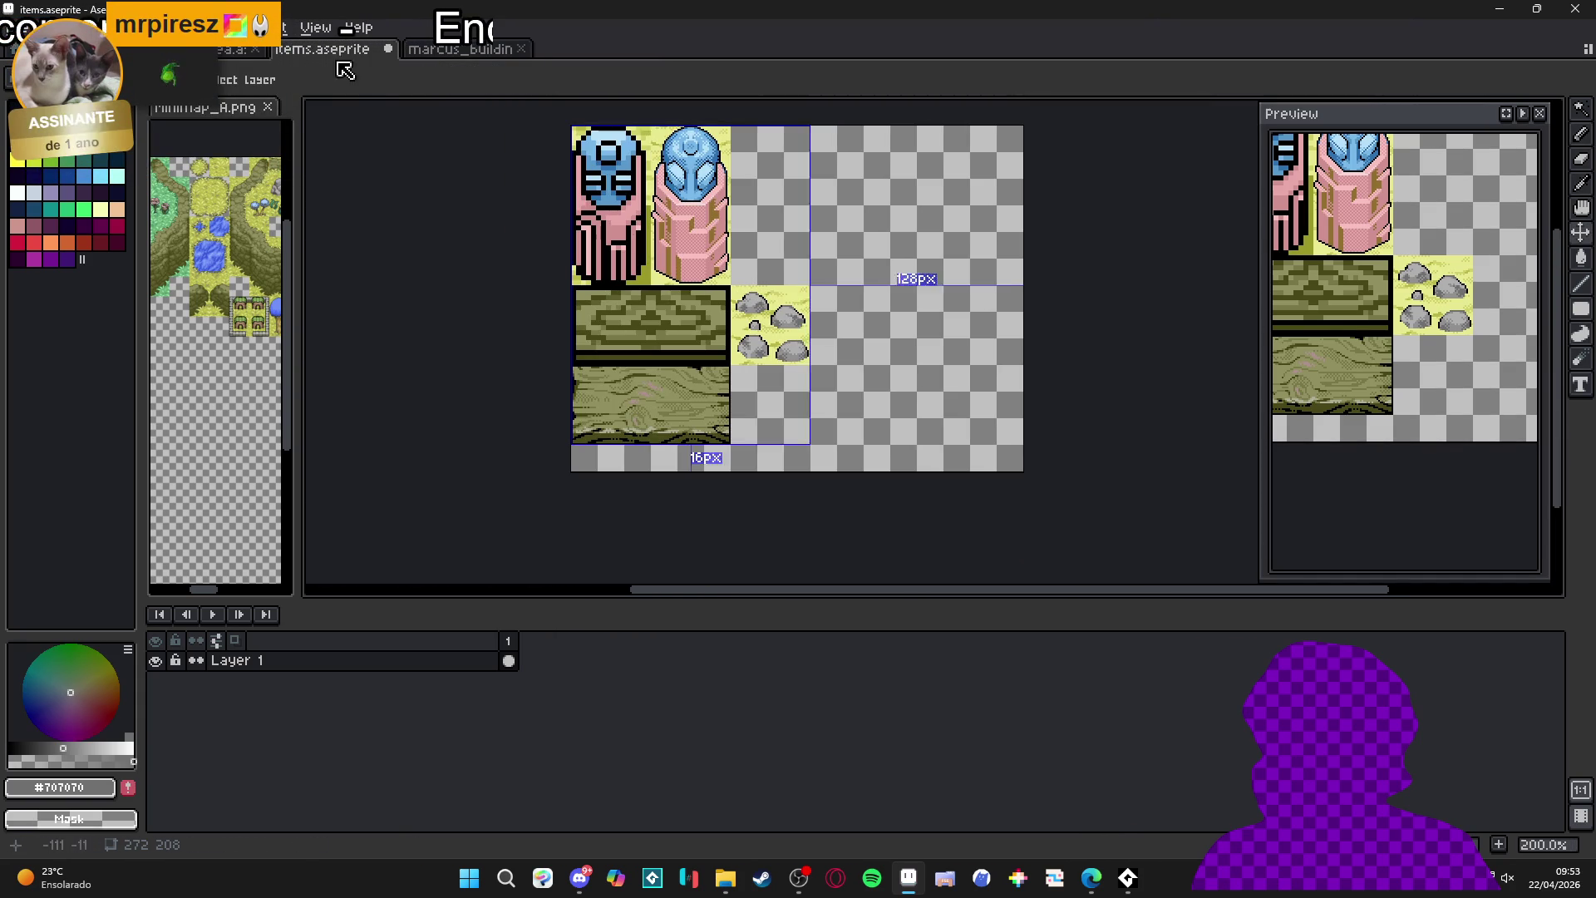
- Sample dark olive #434318 from the other tileset document and return to the items sheet
left_click(462, 50)
left_click(320, 50)
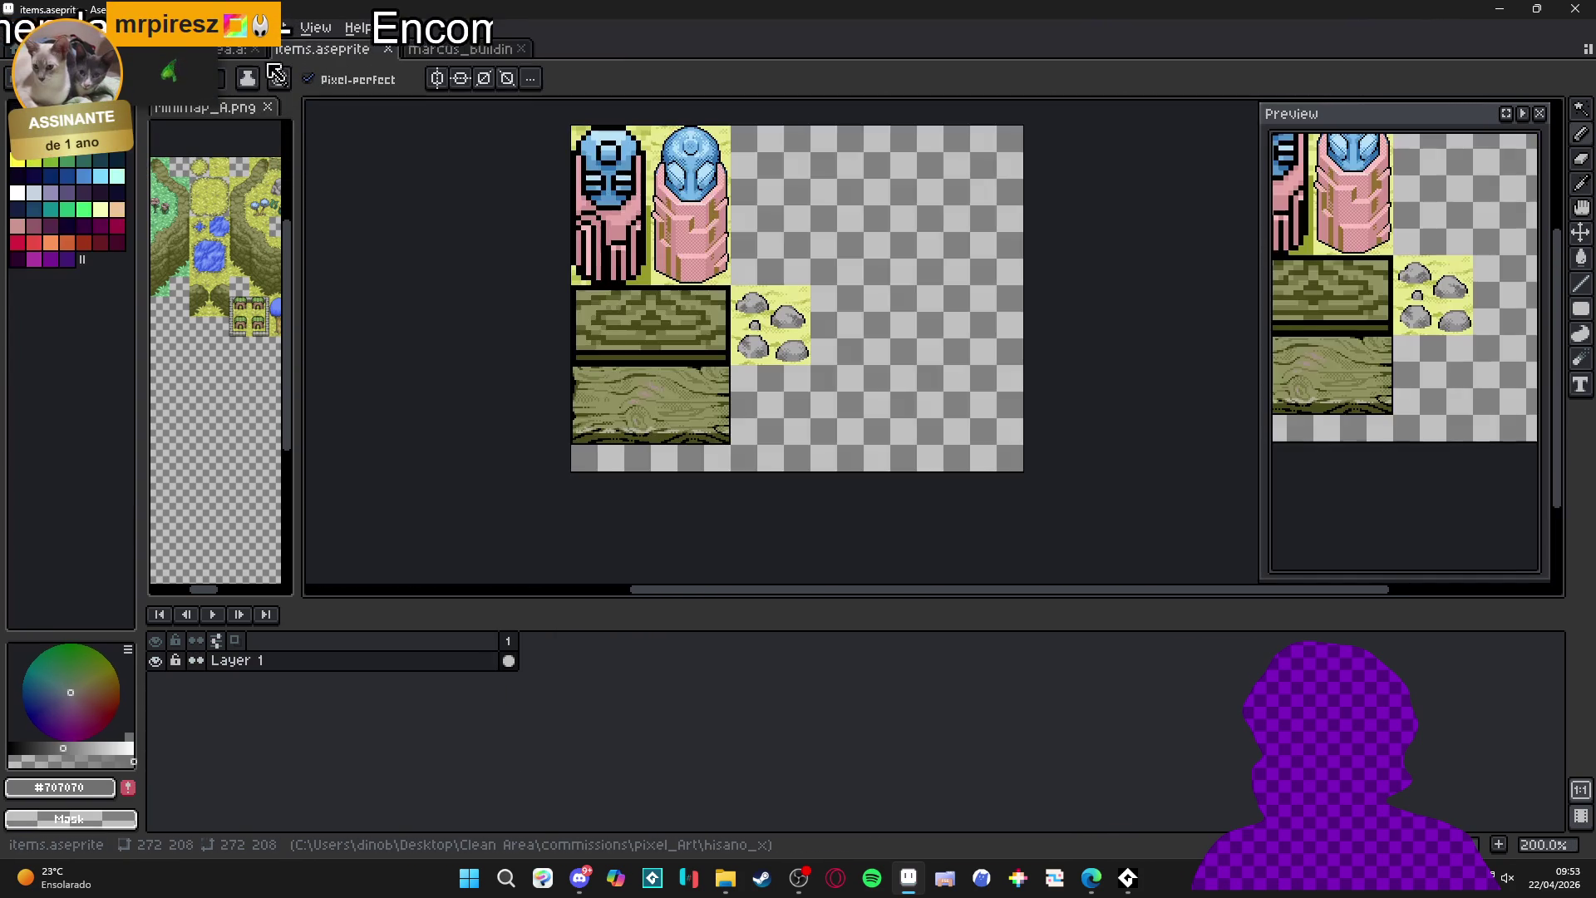
left_click(233, 49)
scroll(728, 215, "up", 4)
key("i")
left_click(728, 215)
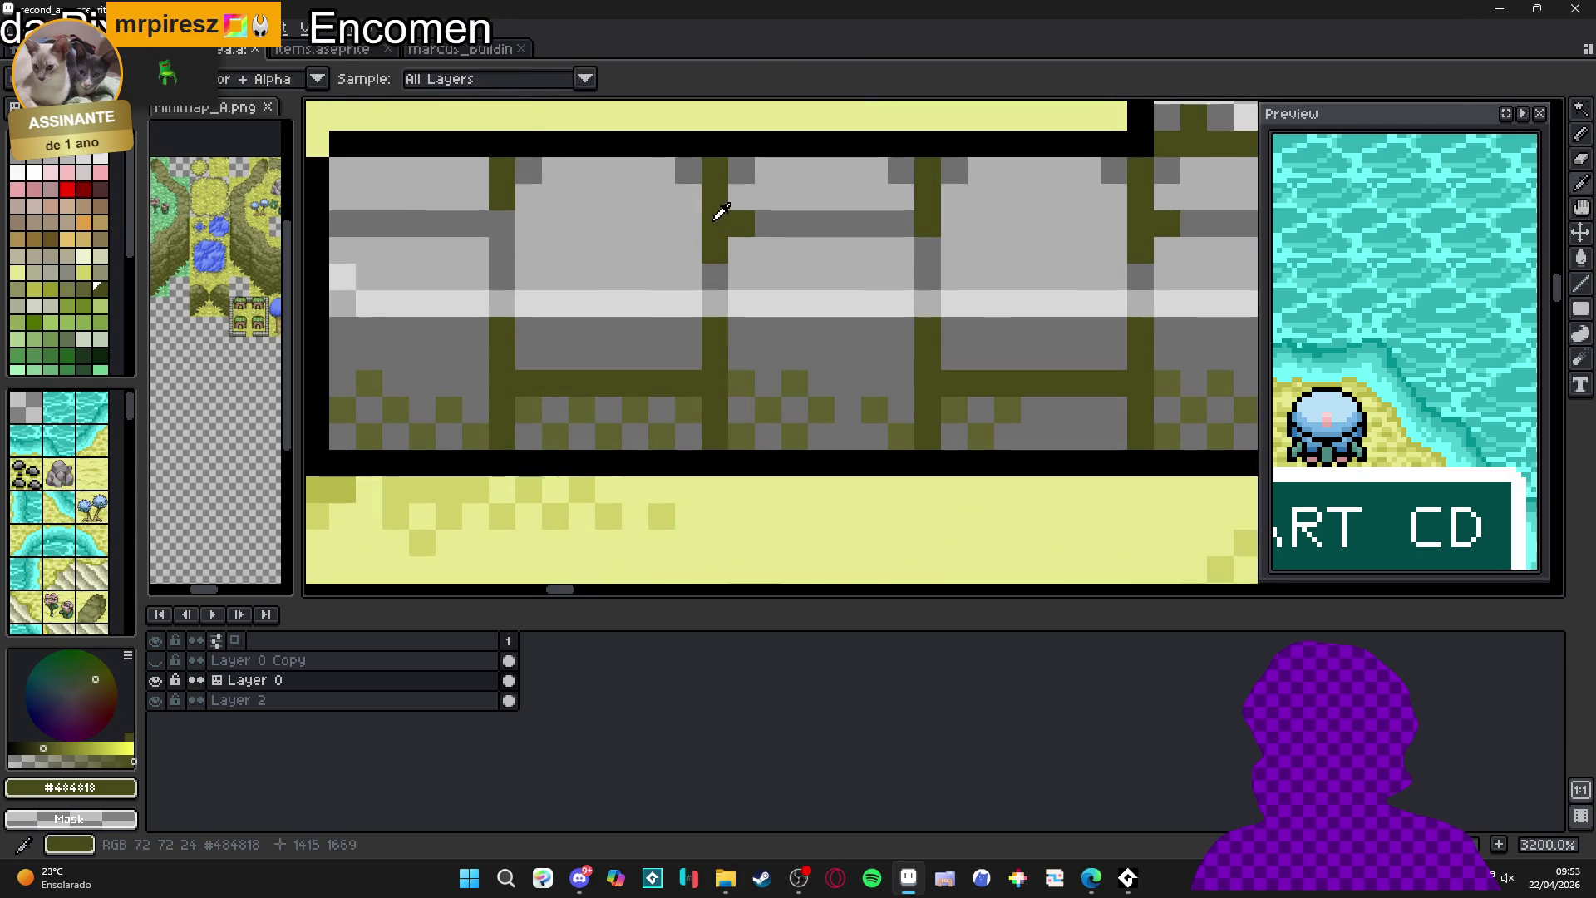
left_click(461, 50)
scroll(782, 332, "up", 2)
left_click(320, 50)
scroll(739, 306, "up", 7)
- Recolour the rock's top-left outline dark olive and extend moss along its top-right edge
left_click(778, 257)
left_click(777, 237)
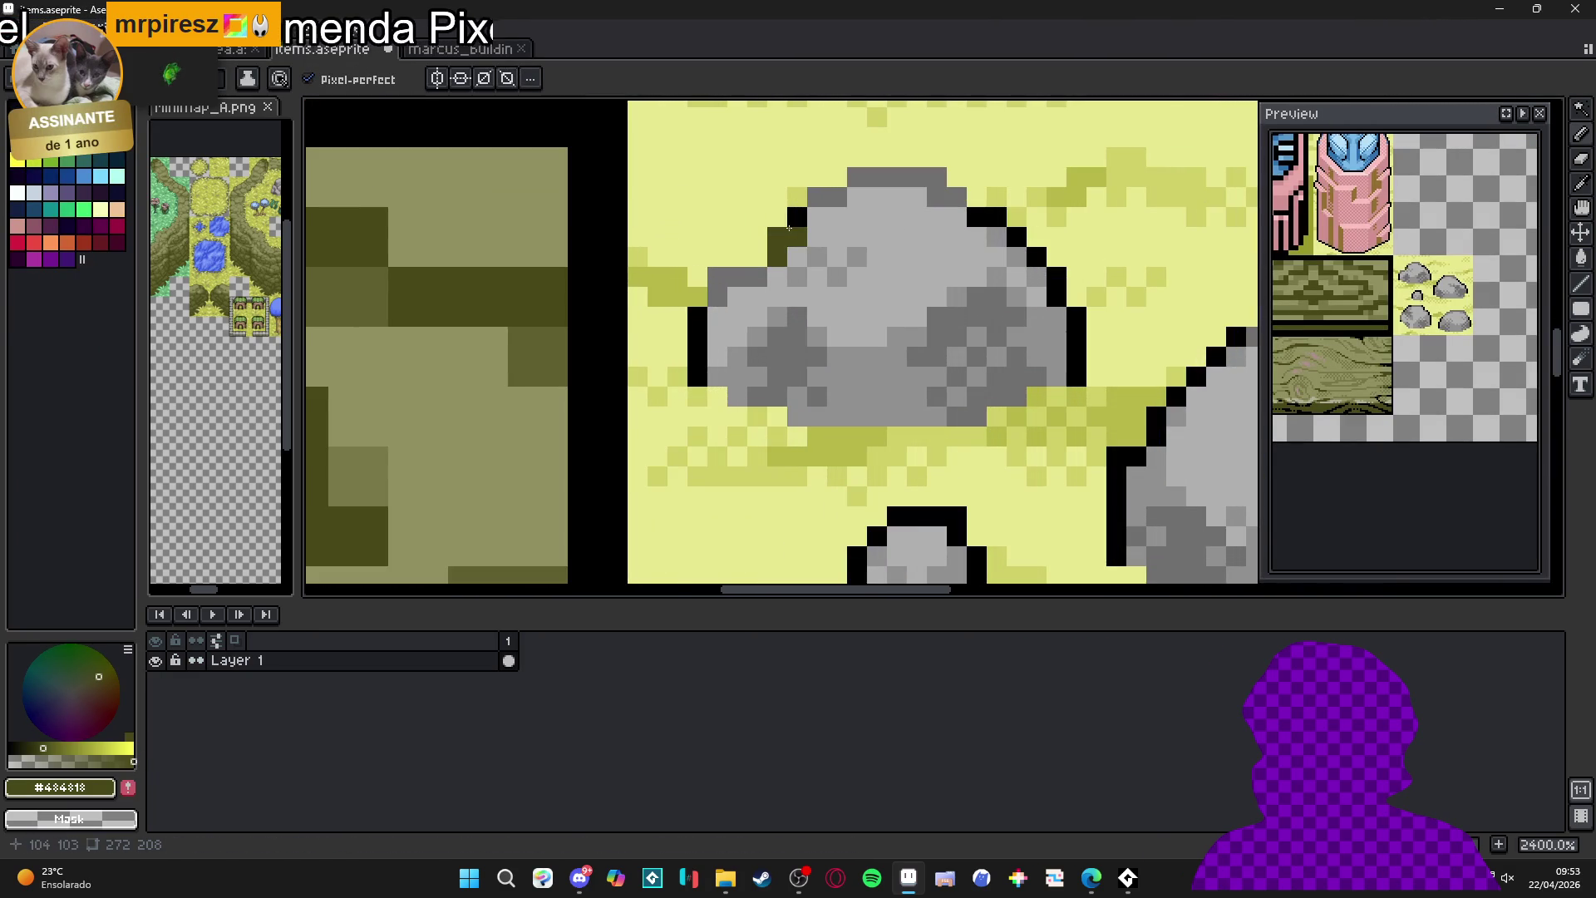
scroll(789, 227, "down", 2)
scroll(914, 291, "down", 2)
scroll(997, 336, "up", 3)
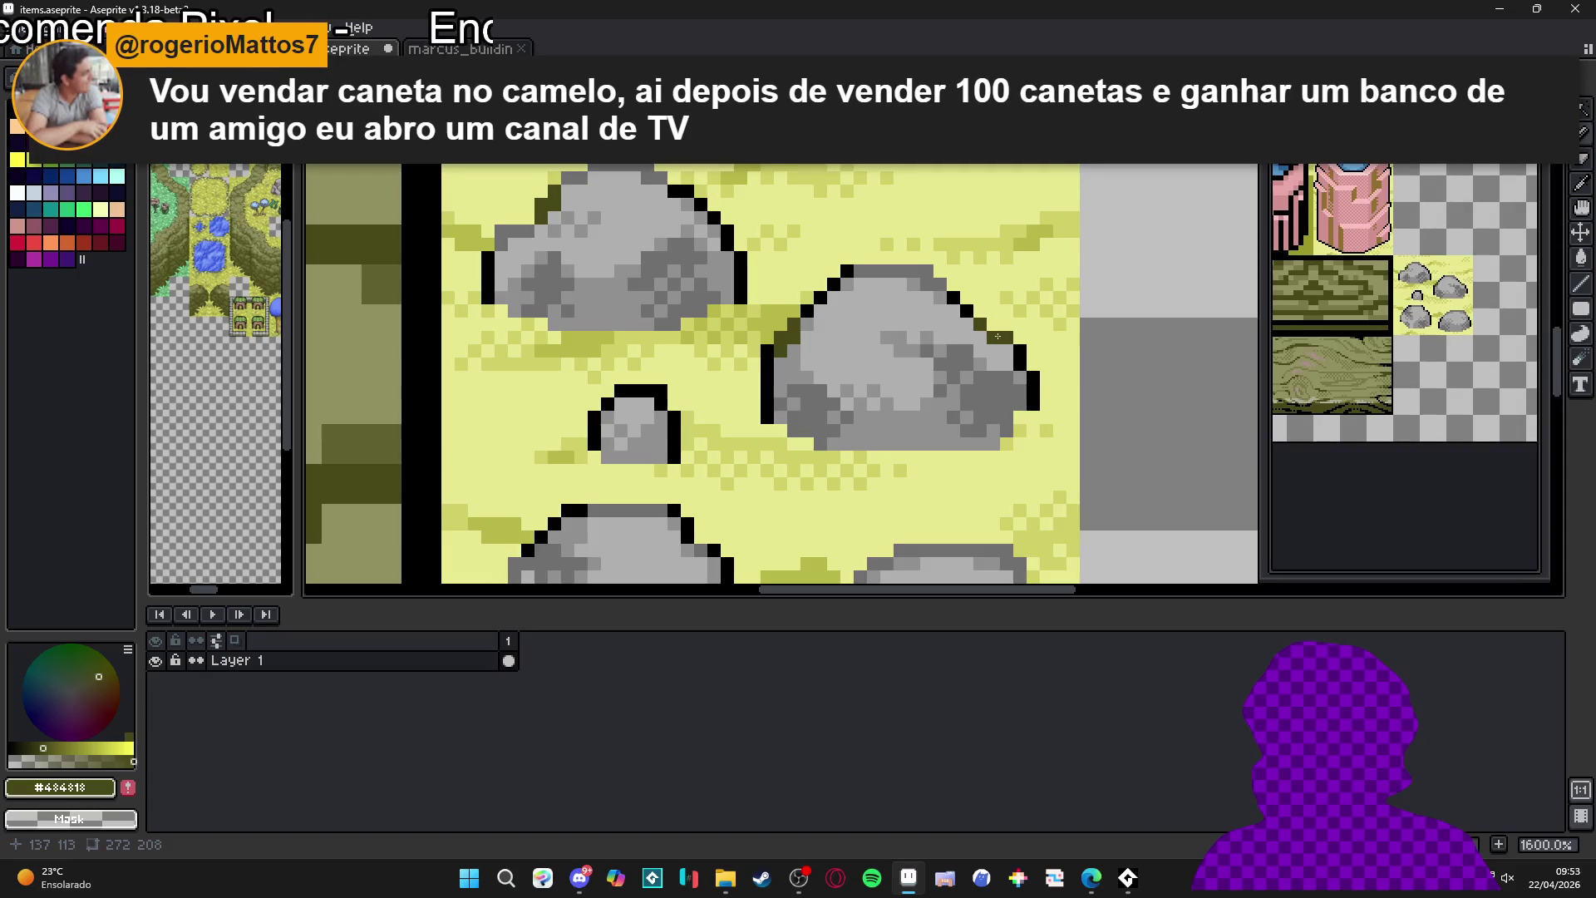
scroll(886, 314, "down", 2)
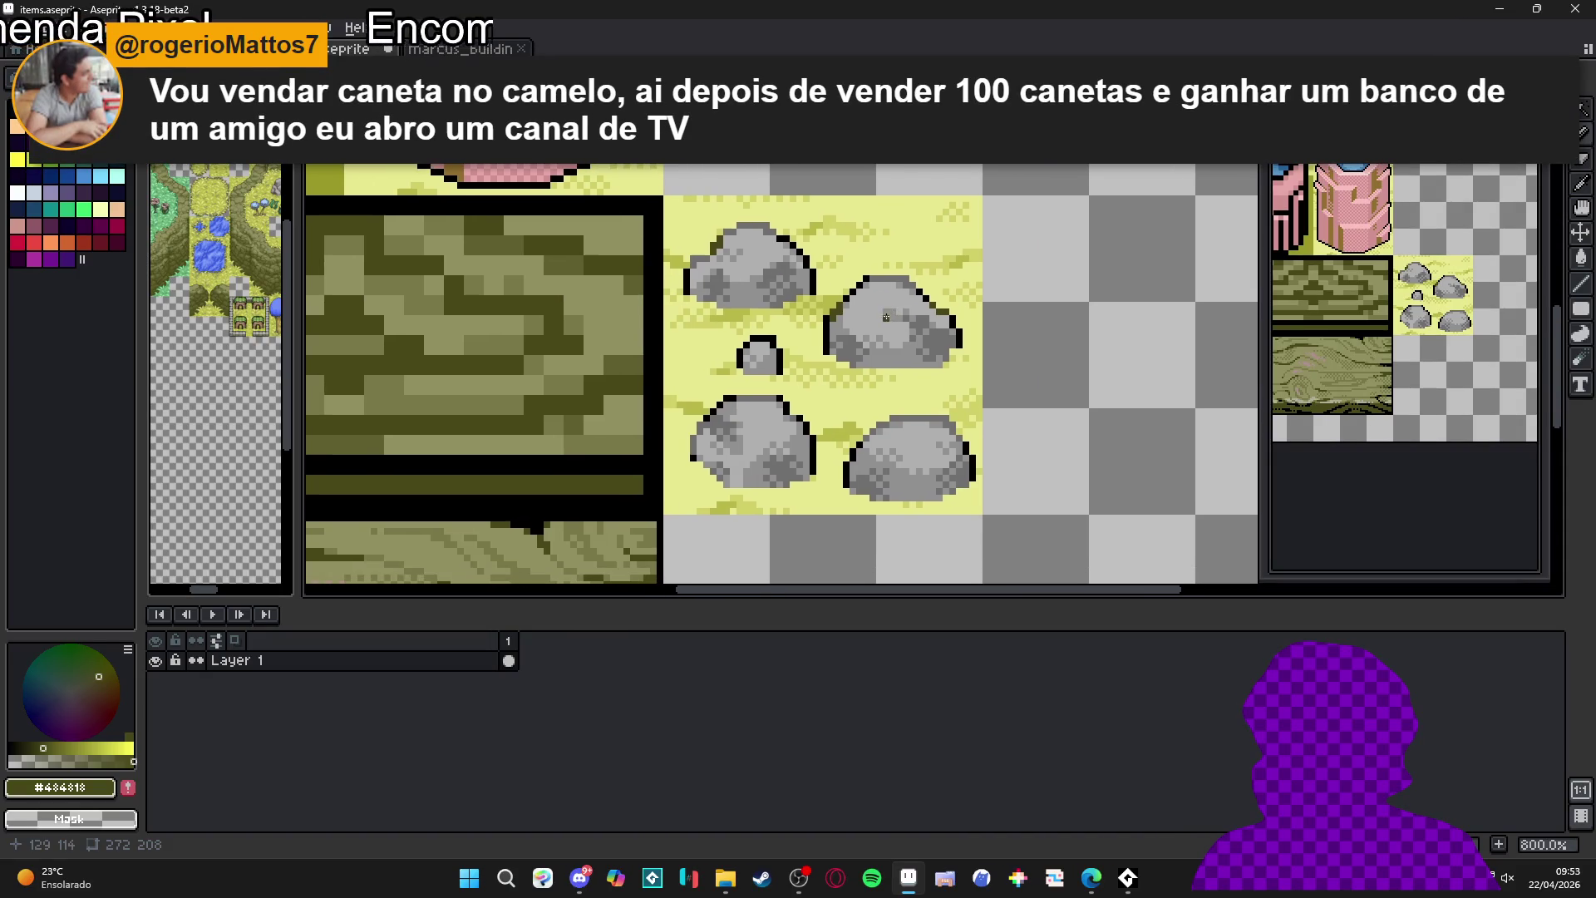
scroll(944, 367, "up", 3)
left_click_drag(943, 367, 948, 369)
left_click(951, 383)
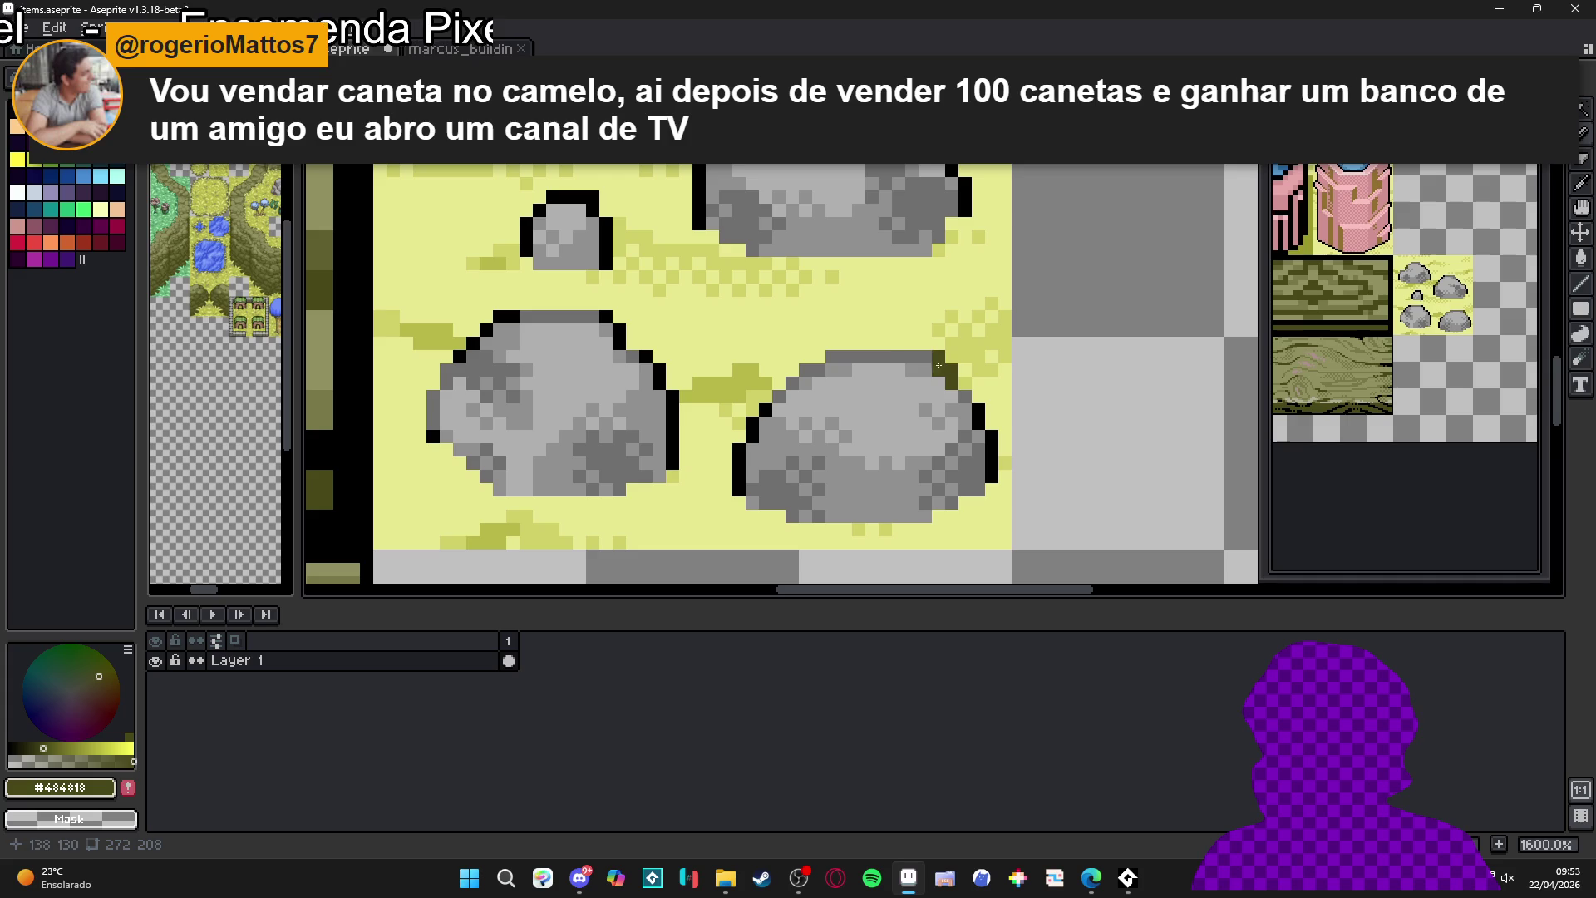
- Re-sample the grey rock and dark olive moss colours from the canvas
left_click(912, 357, "alt")
scroll(956, 397, "down", 3)
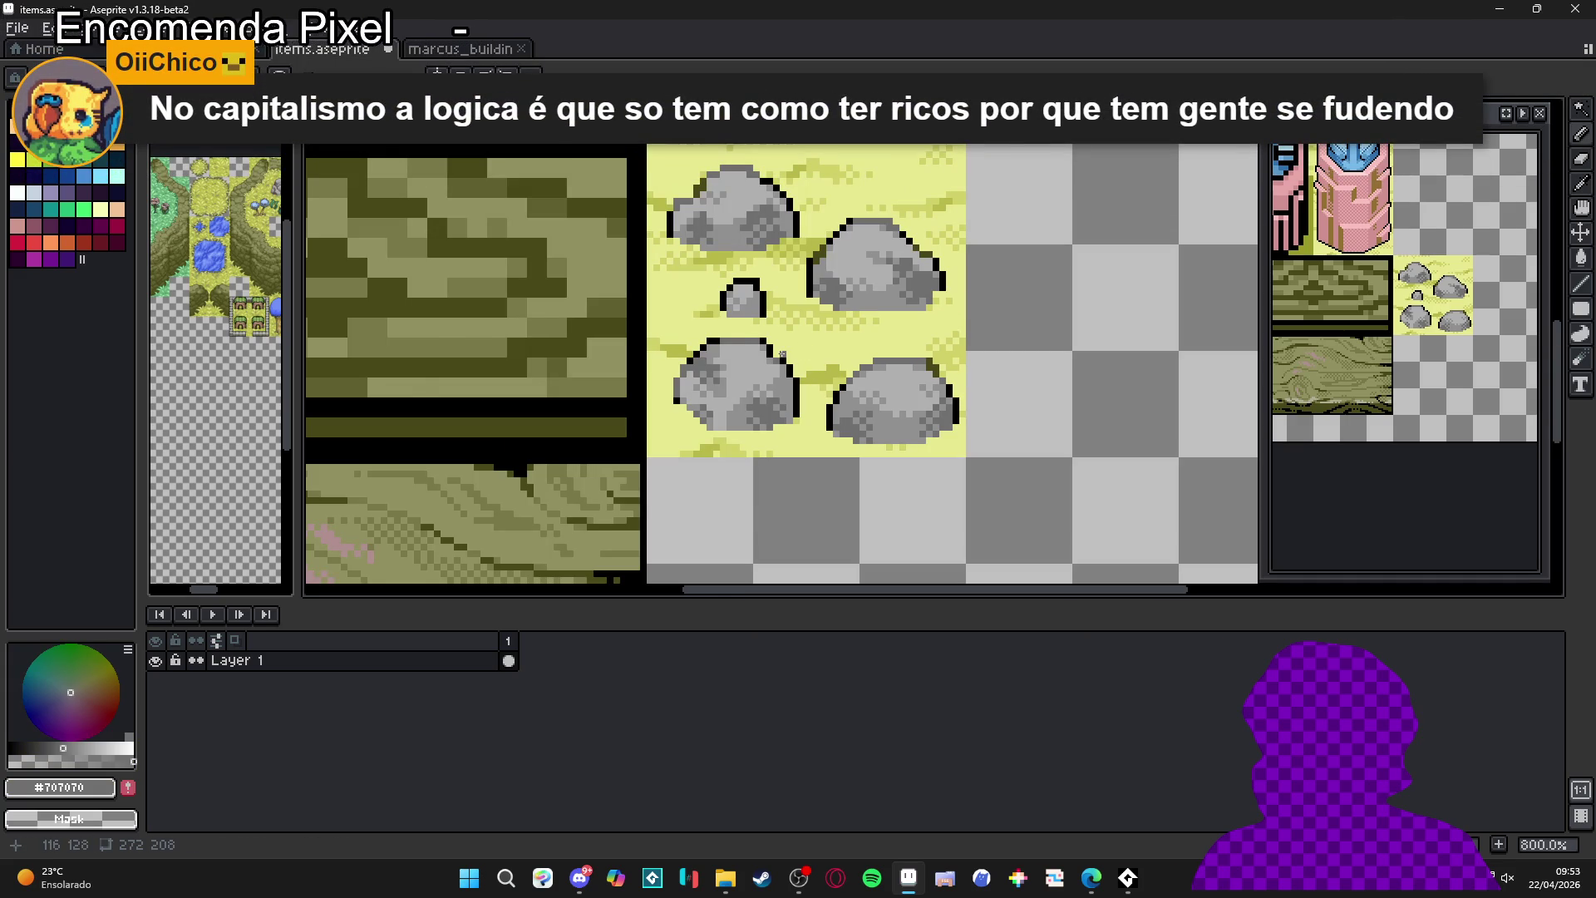
scroll(782, 354, "up", 5)
scroll(846, 250, "down", 3)
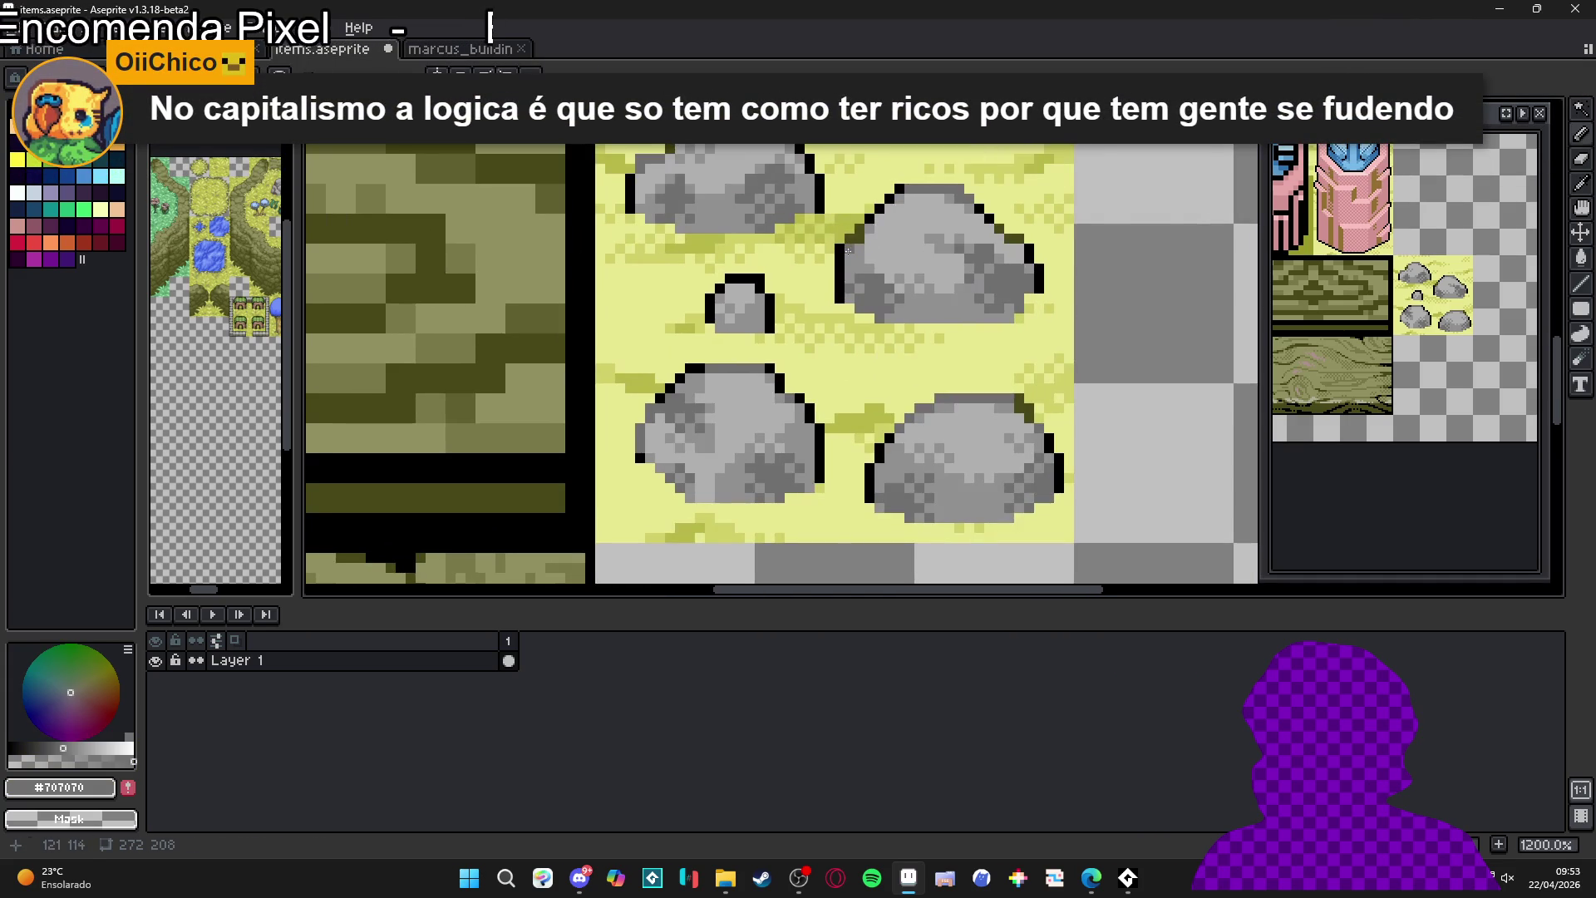
scroll(776, 390, "up", 3)
left_click(802, 408, "alt")
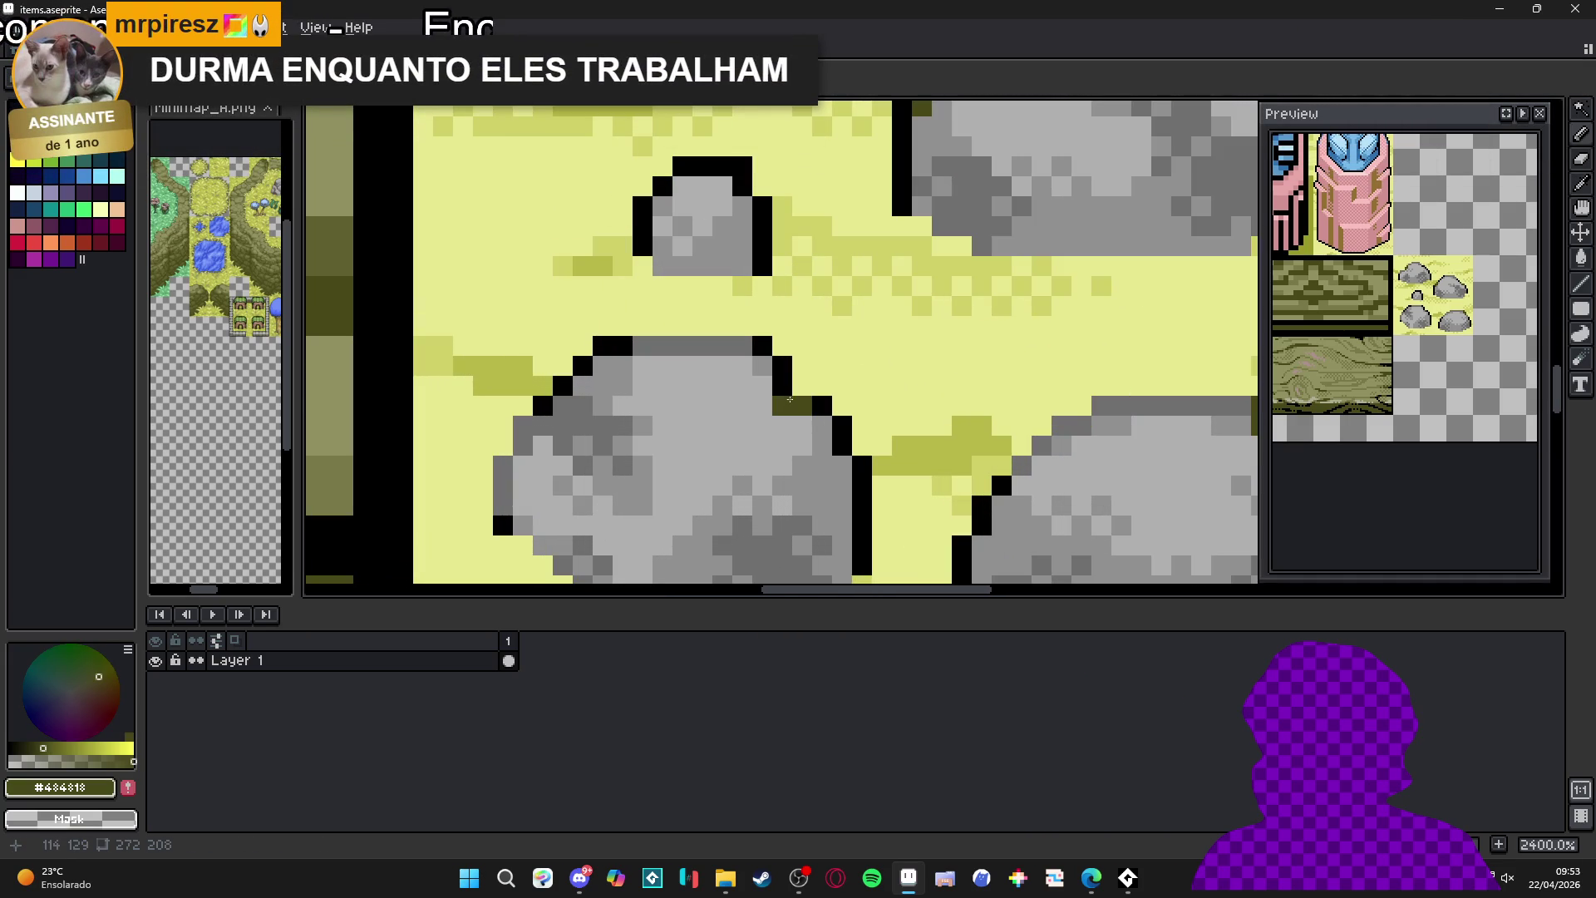
scroll(845, 426, "down", 5)
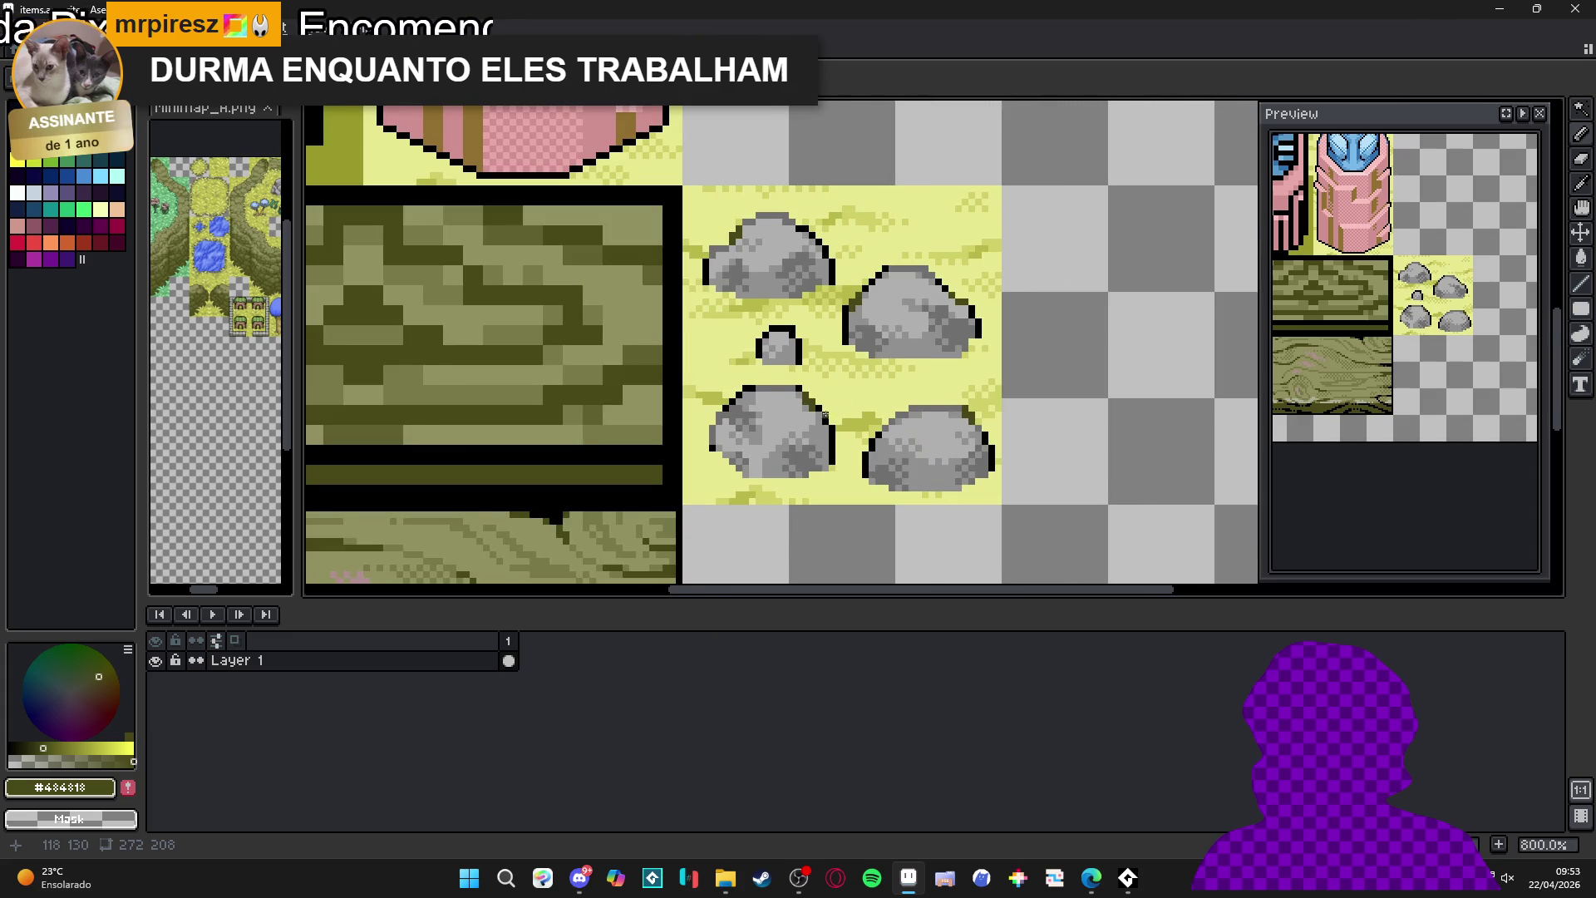
scroll(821, 411, "up", 1)
left_click(735, 383, "alt")
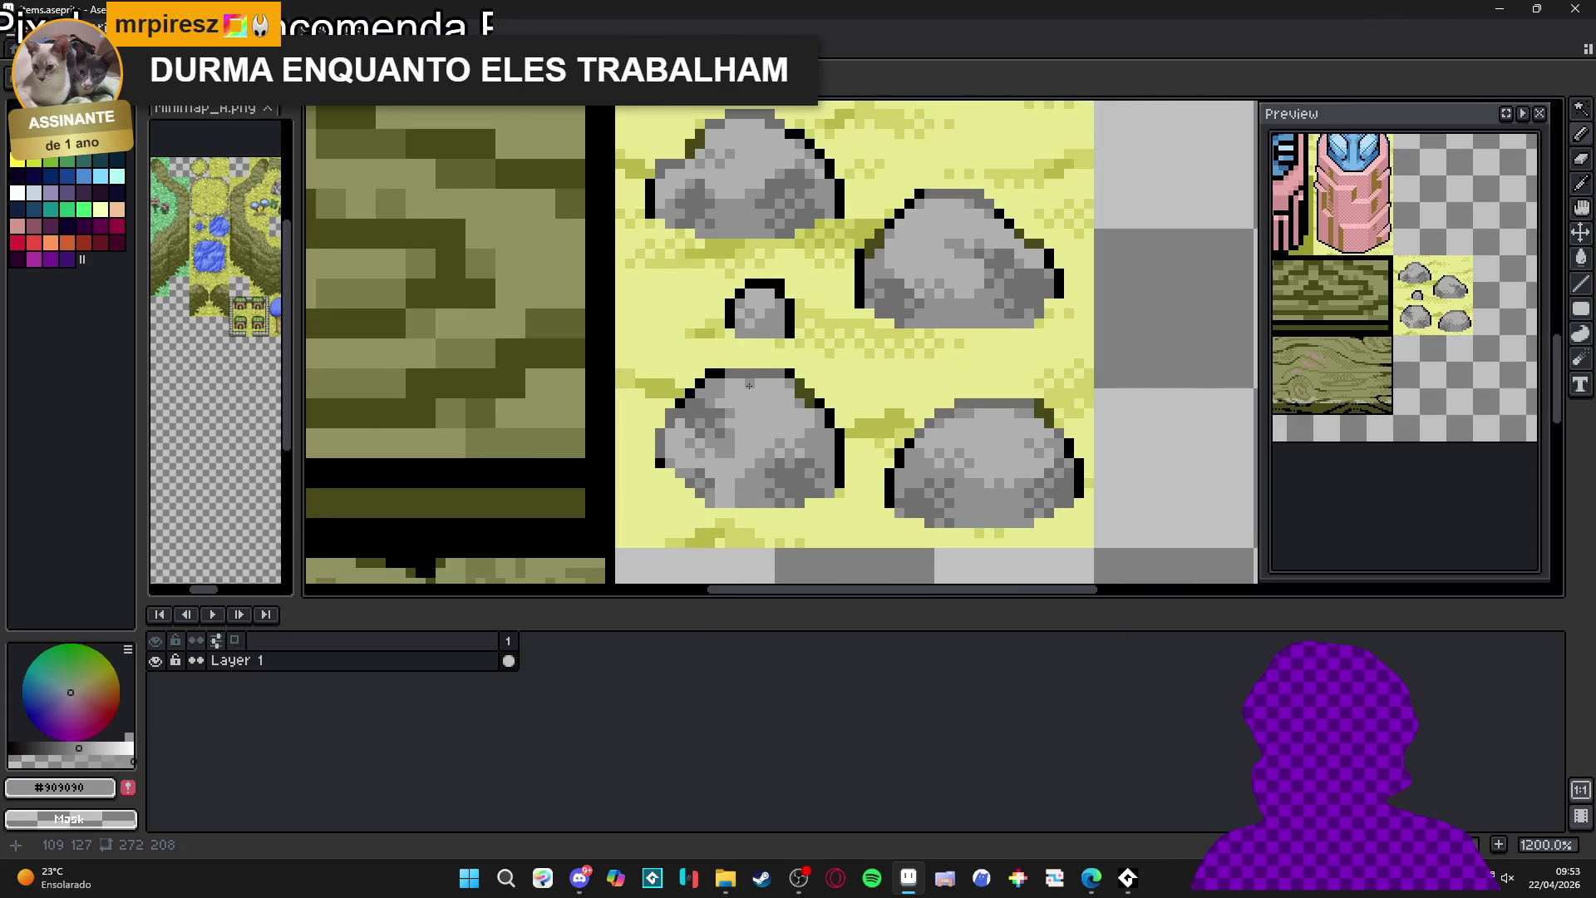
scroll(749, 385, "up", 1)
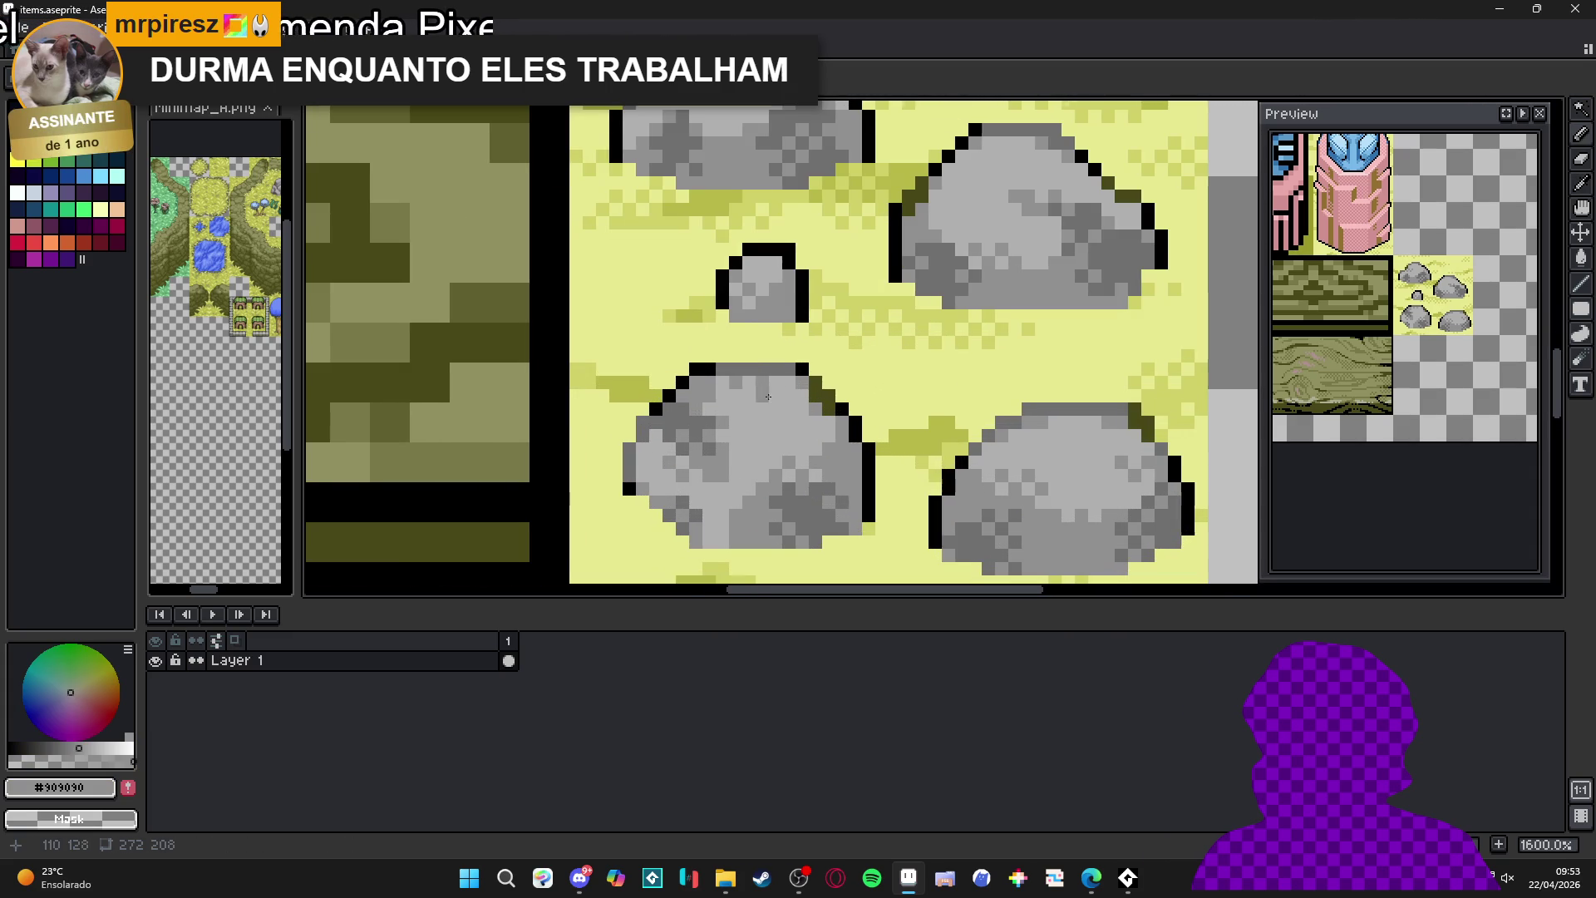
scroll(761, 385, "down", 5)
scroll(814, 430, "down", 2)
scroll(853, 476, "down", 2)
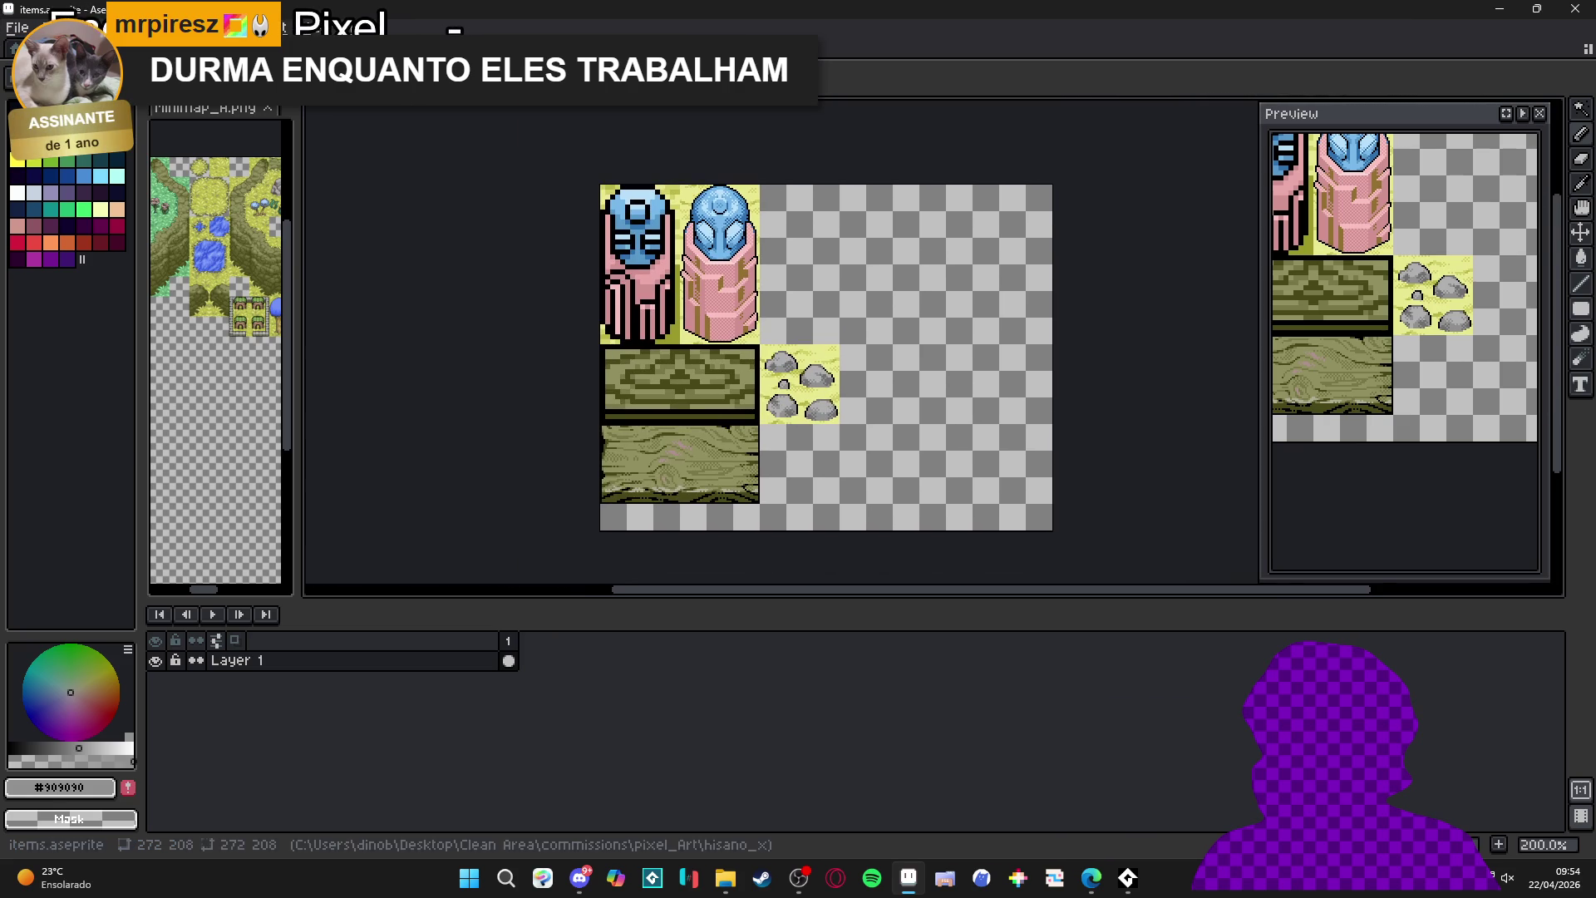
- Return from the buildings tileset to the items tileset and save it
left_click(249, 51)
key("ctrl+Tab")
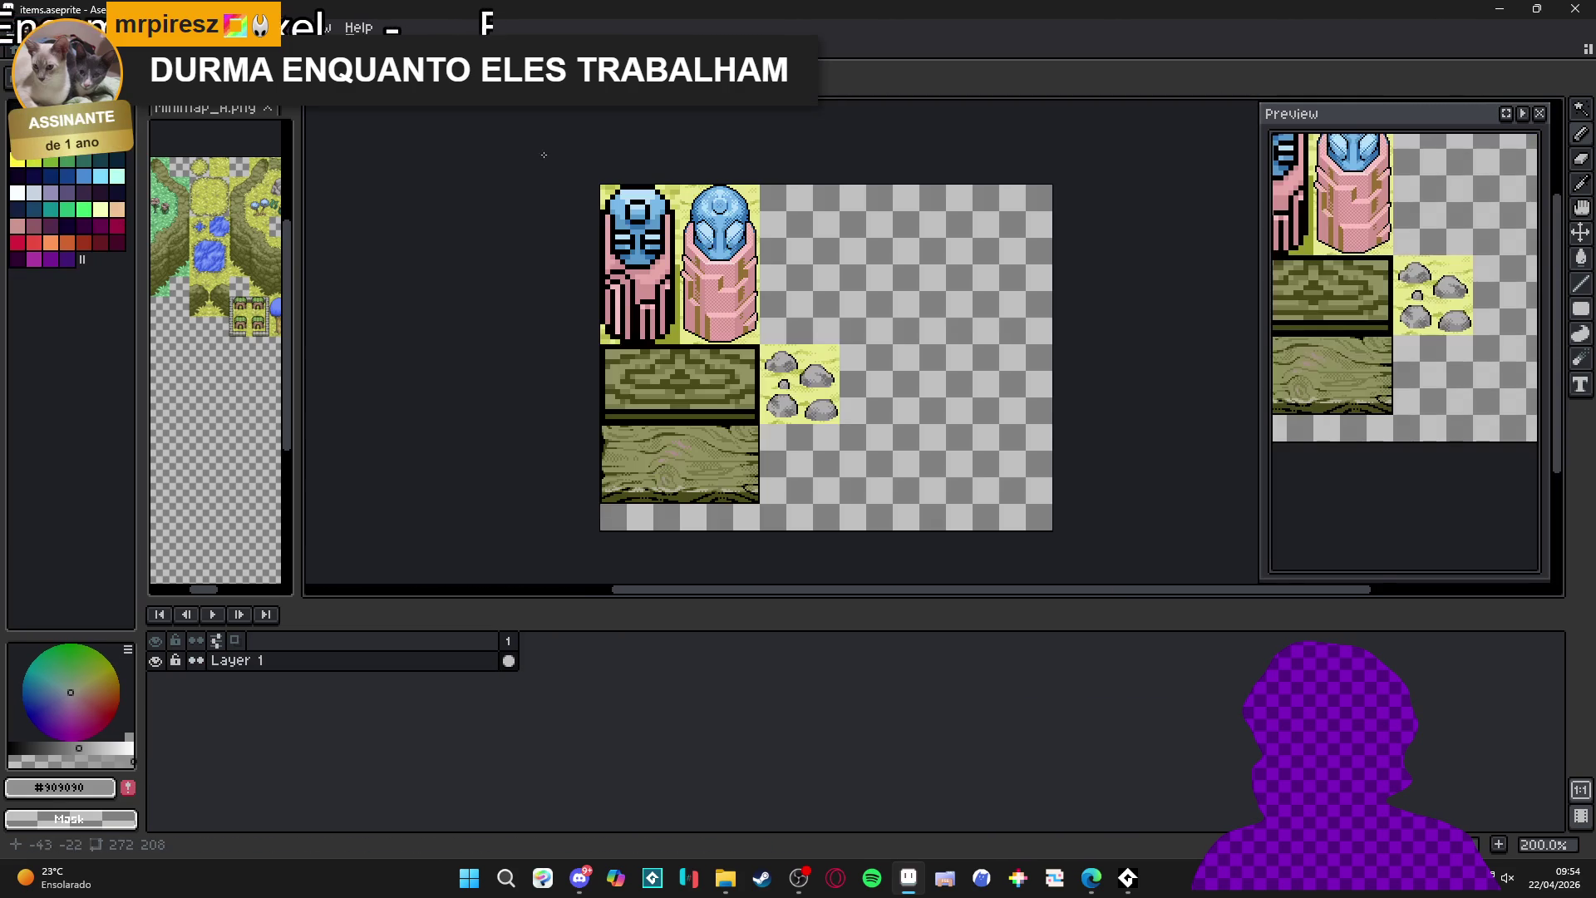
scroll(812, 392, "up", 2)
scroll(812, 391, "right", 1)
key("ctrl+s")
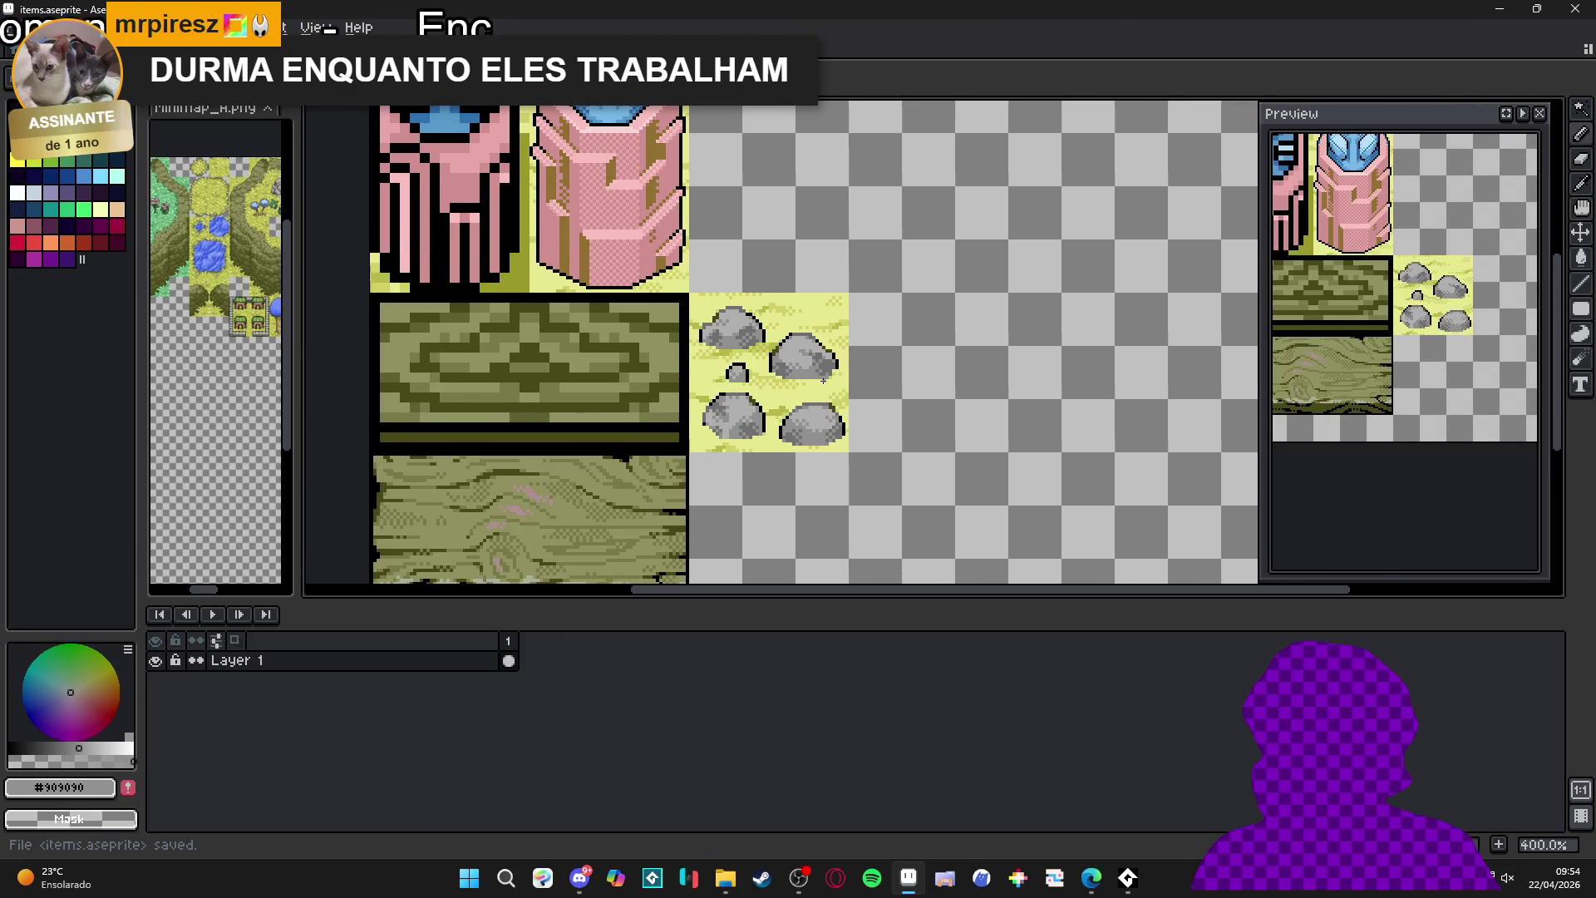
- Add #434818 moss pixels to the right rock's lower-right and lower-left sides
scroll(799, 364, "up", 5)
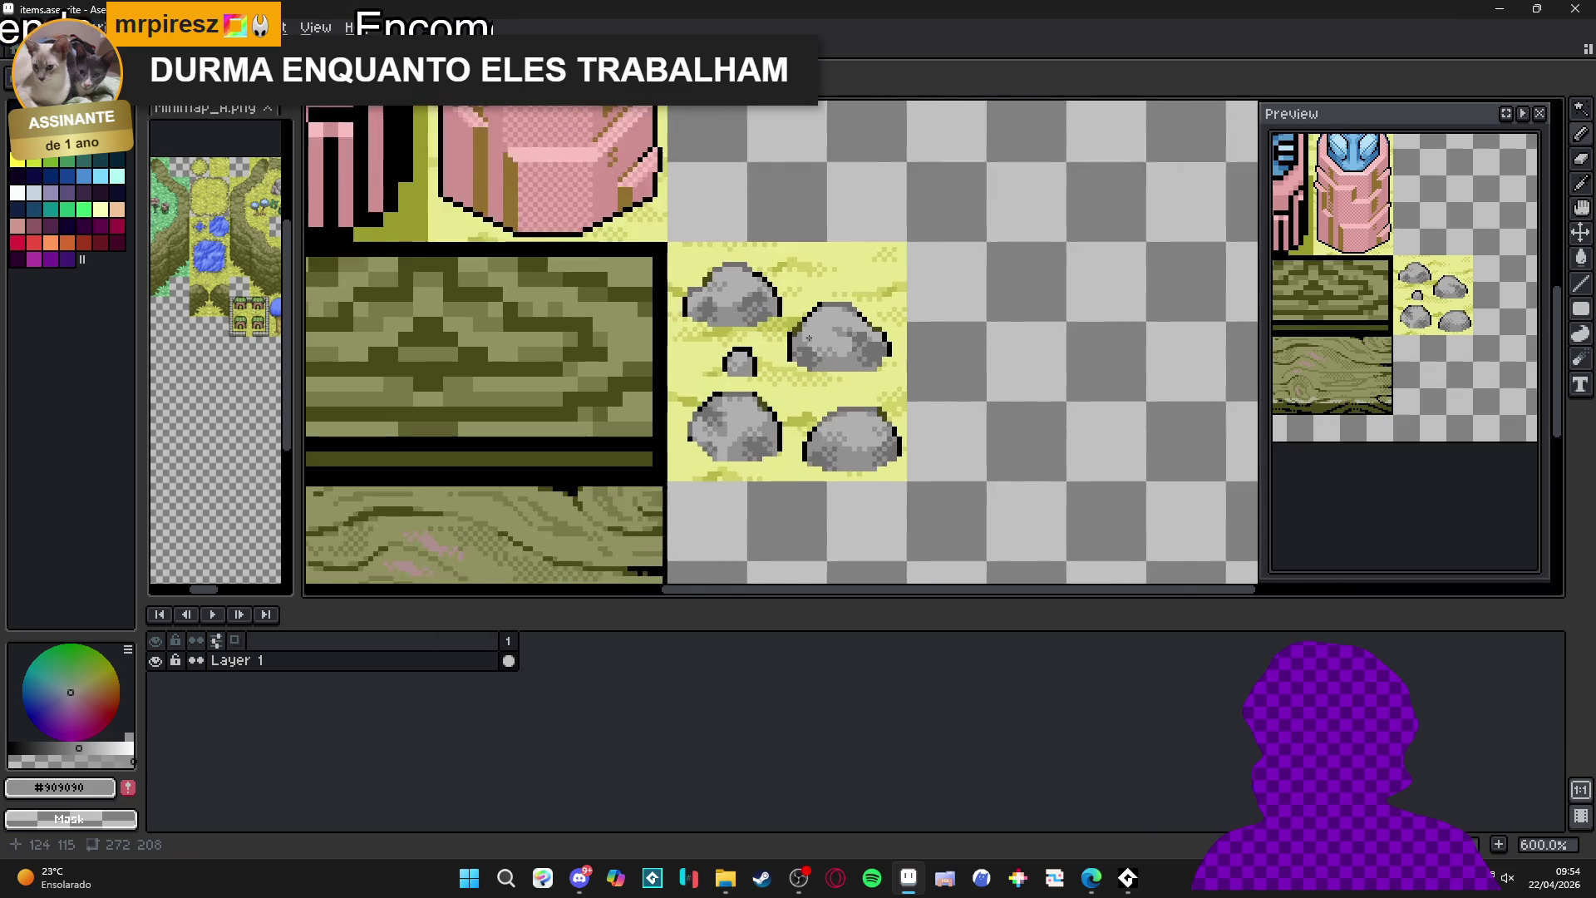
left_click(940, 382, "alt")
left_click(943, 376)
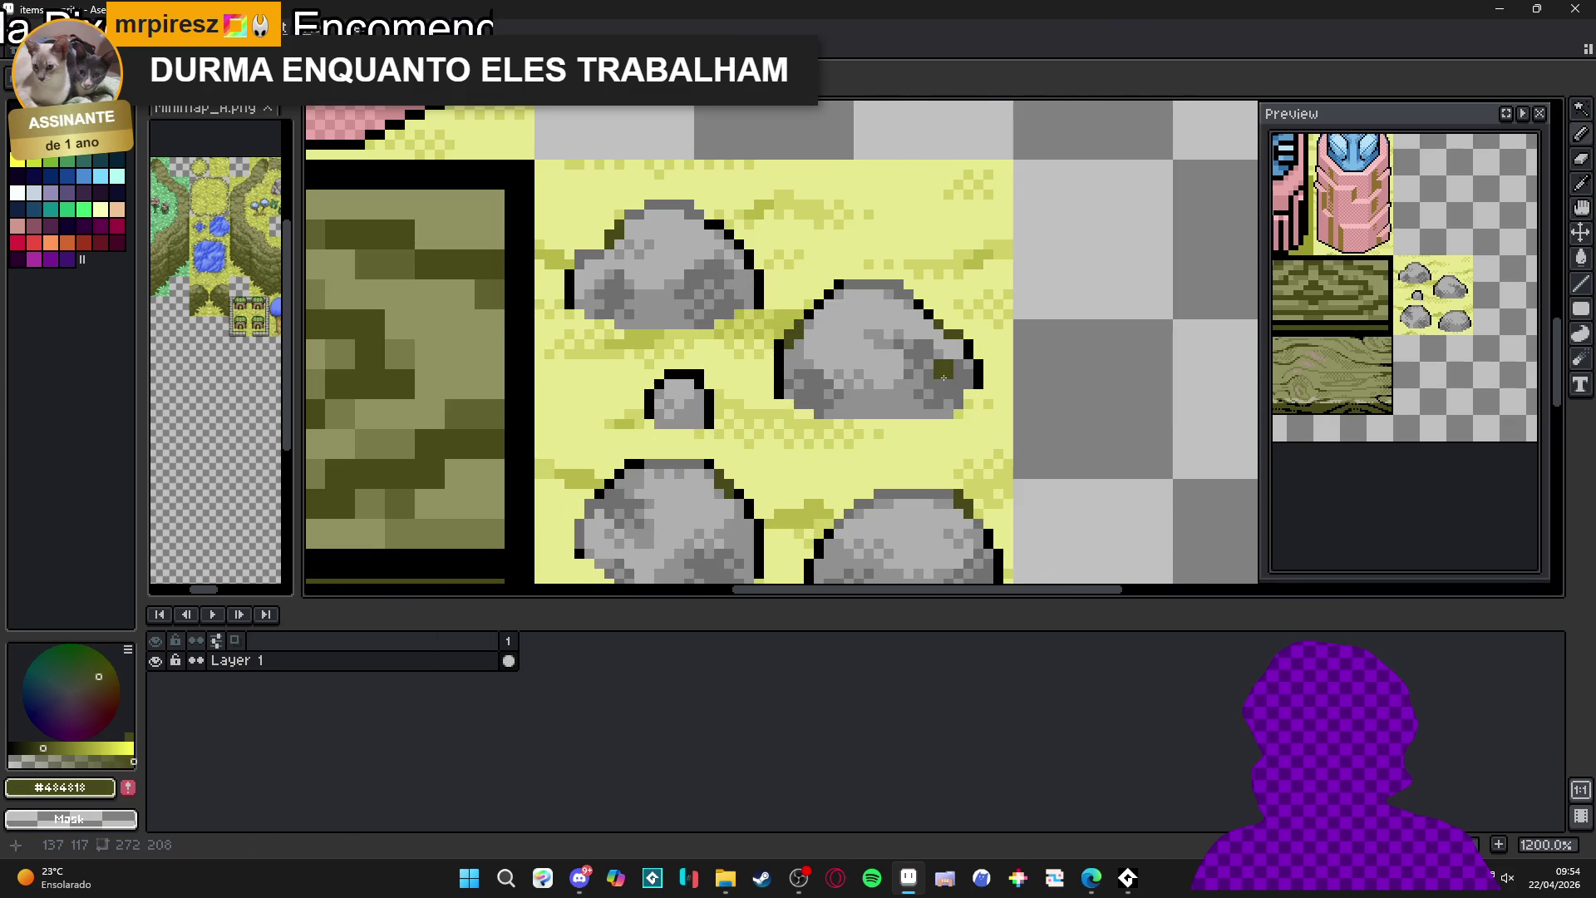
left_click(926, 378)
left_click(947, 384)
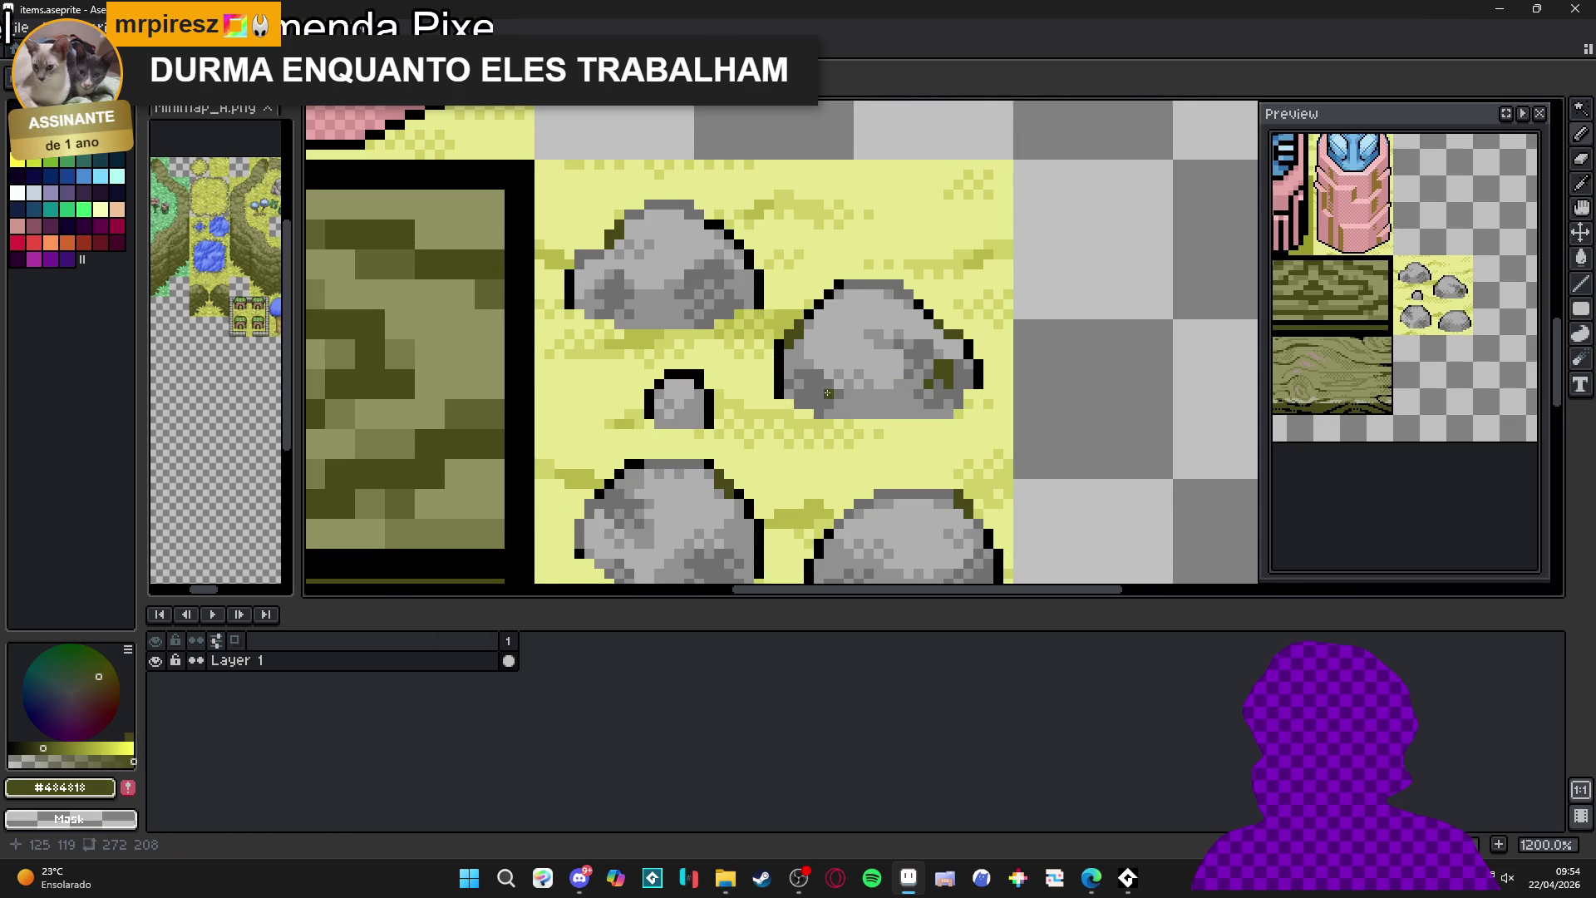
scroll(829, 391, "up", 1)
left_click_drag(811, 370, 808, 394)
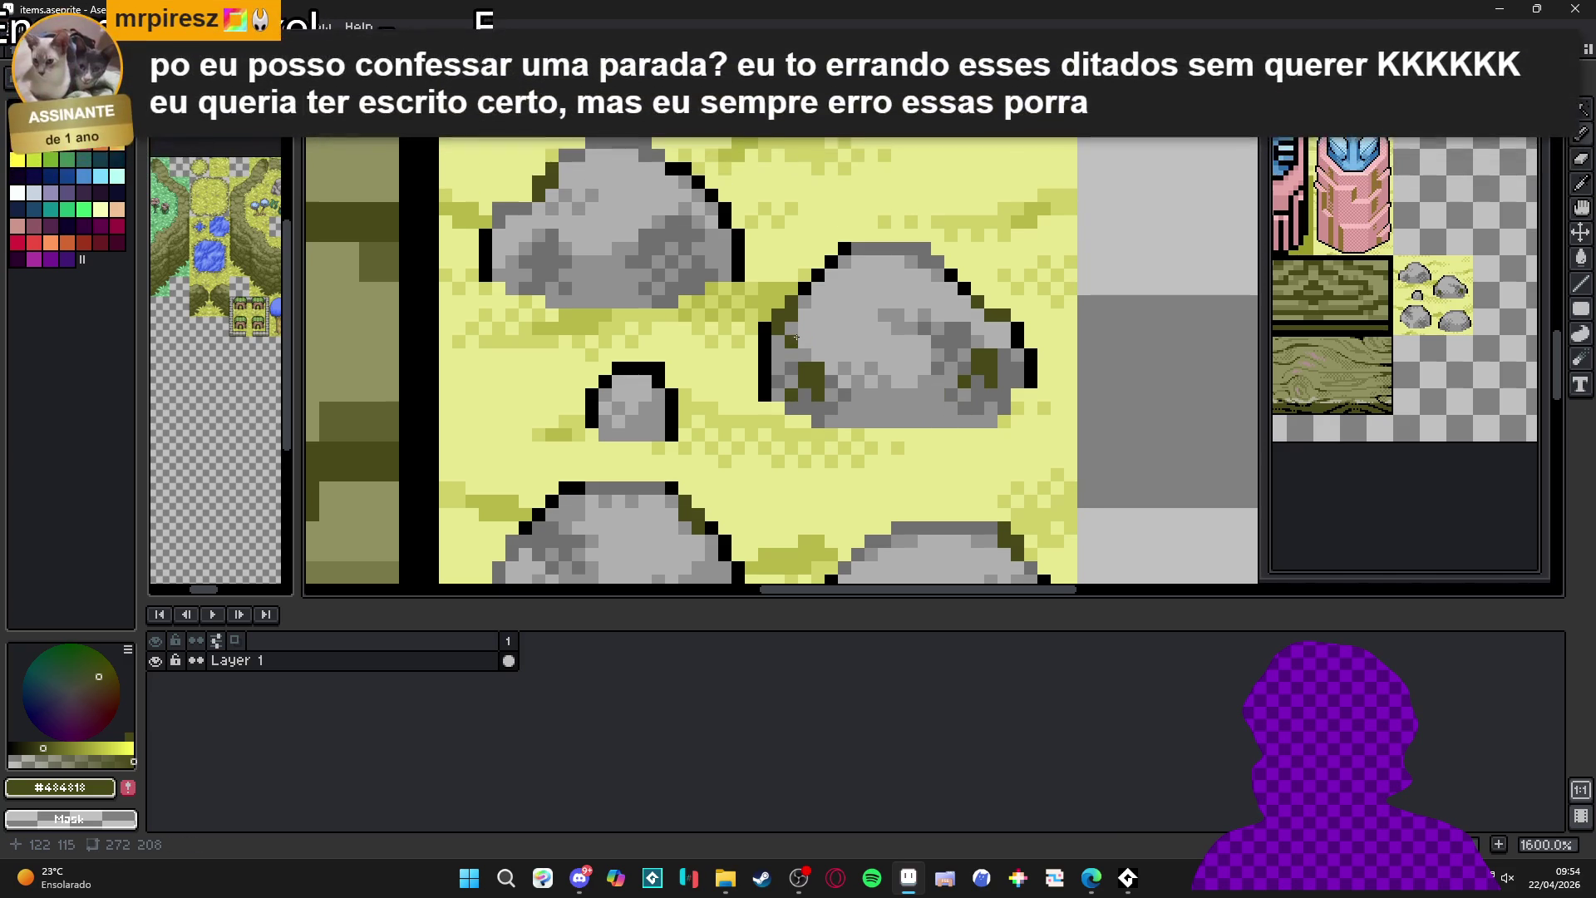
- Paint a moss patch on the lower-left rock's centre, reverting one stray pixel to grey
scroll(779, 354, "down", 3)
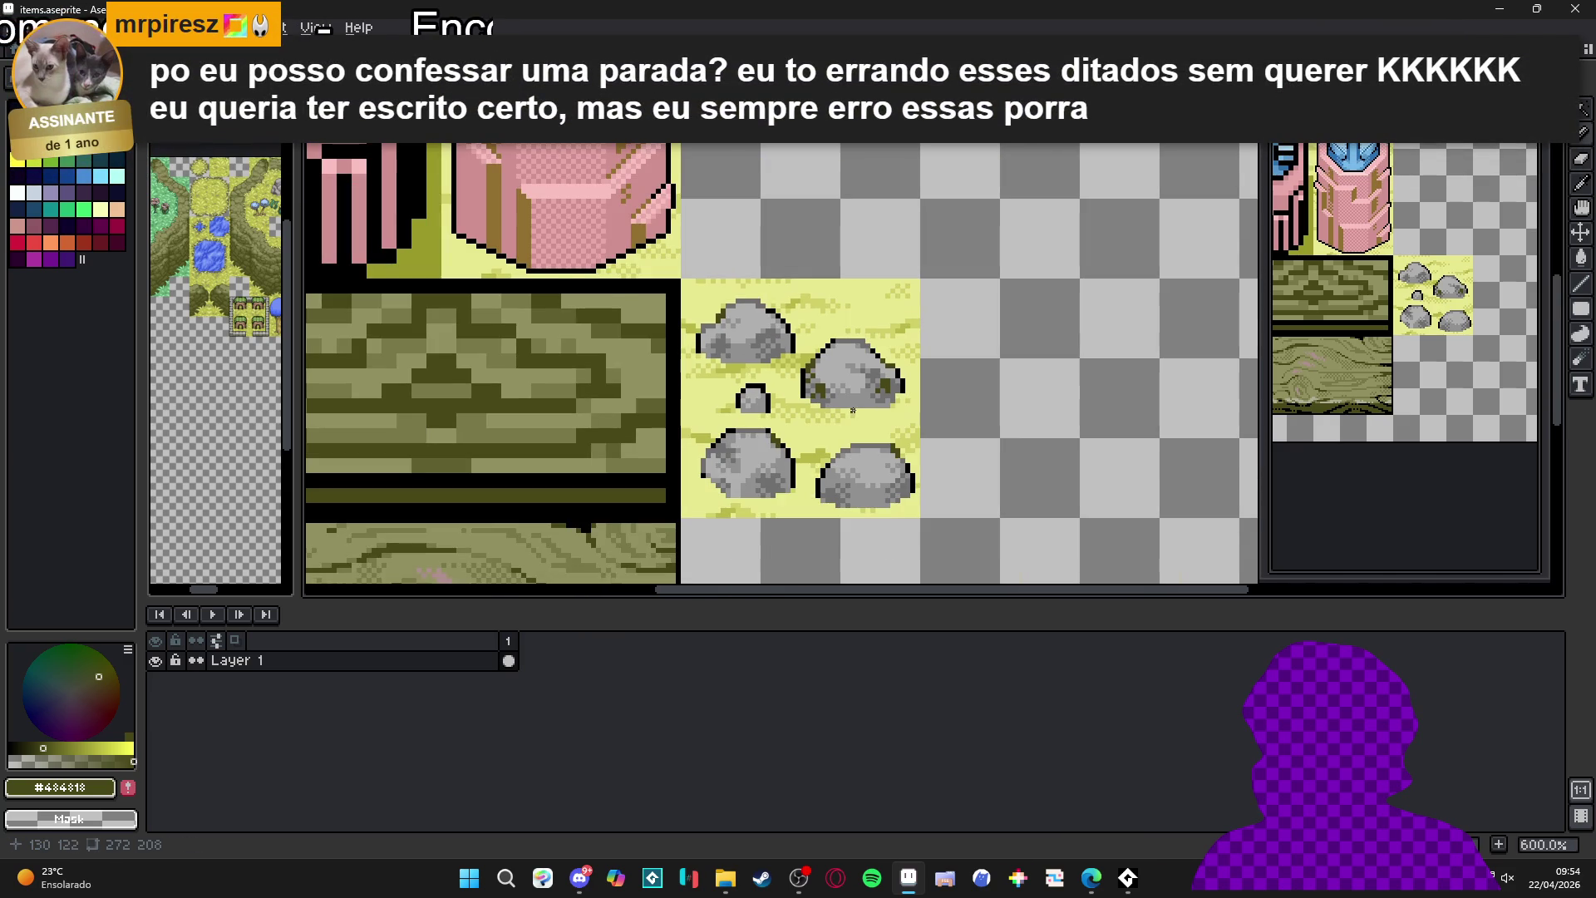
scroll(786, 400, "up", 4)
left_click(749, 505)
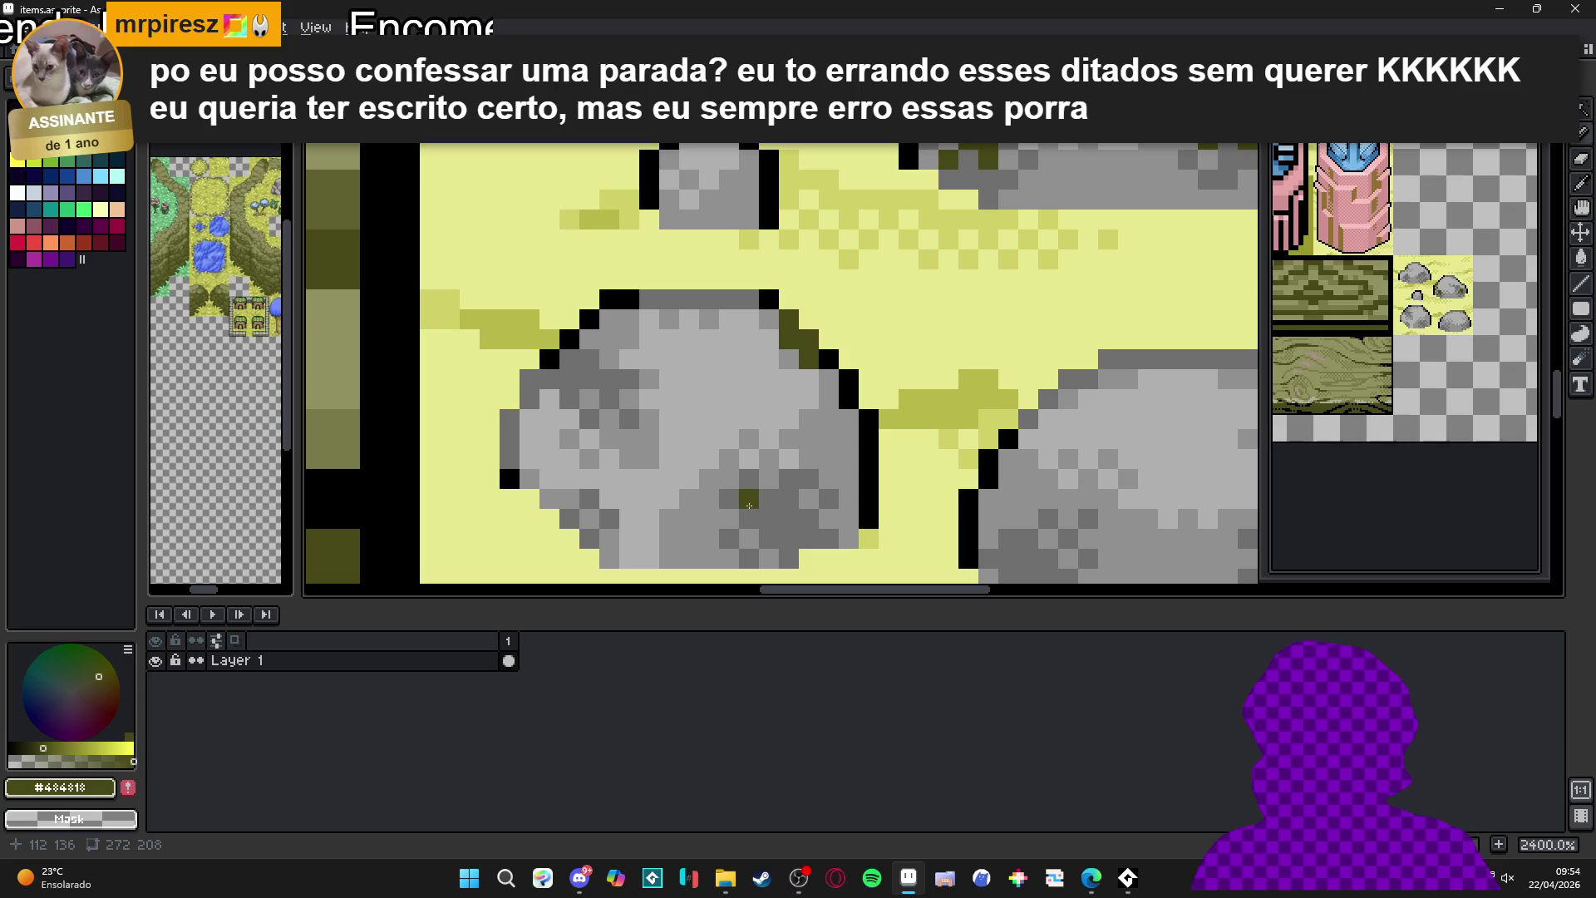
left_click(783, 501)
left_click(769, 498)
left_click(789, 479)
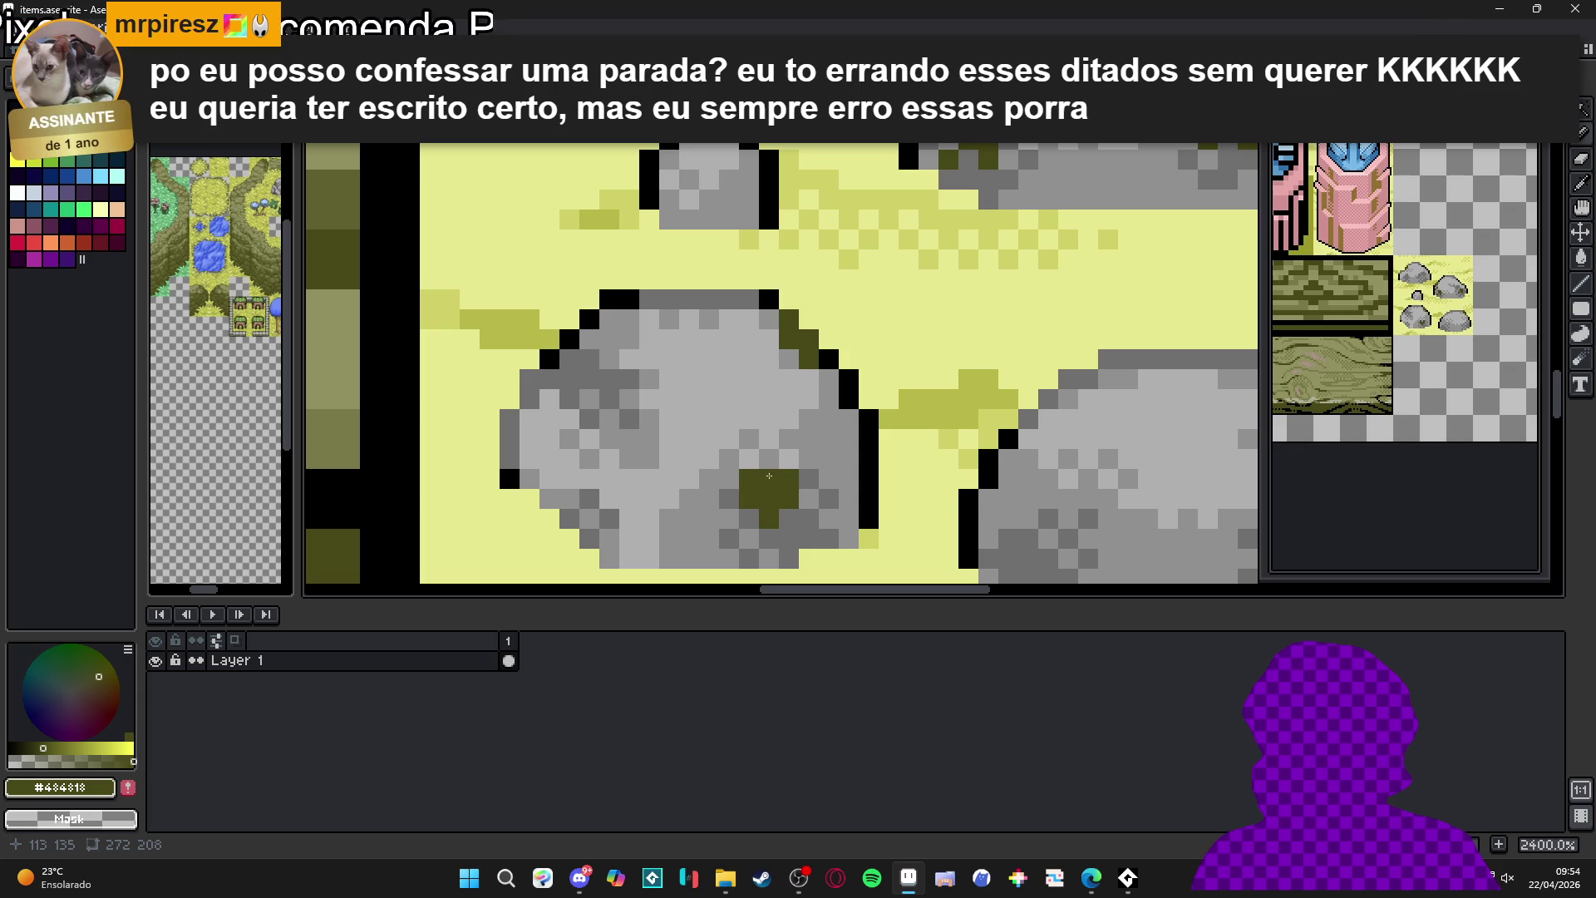
right_click(774, 474)
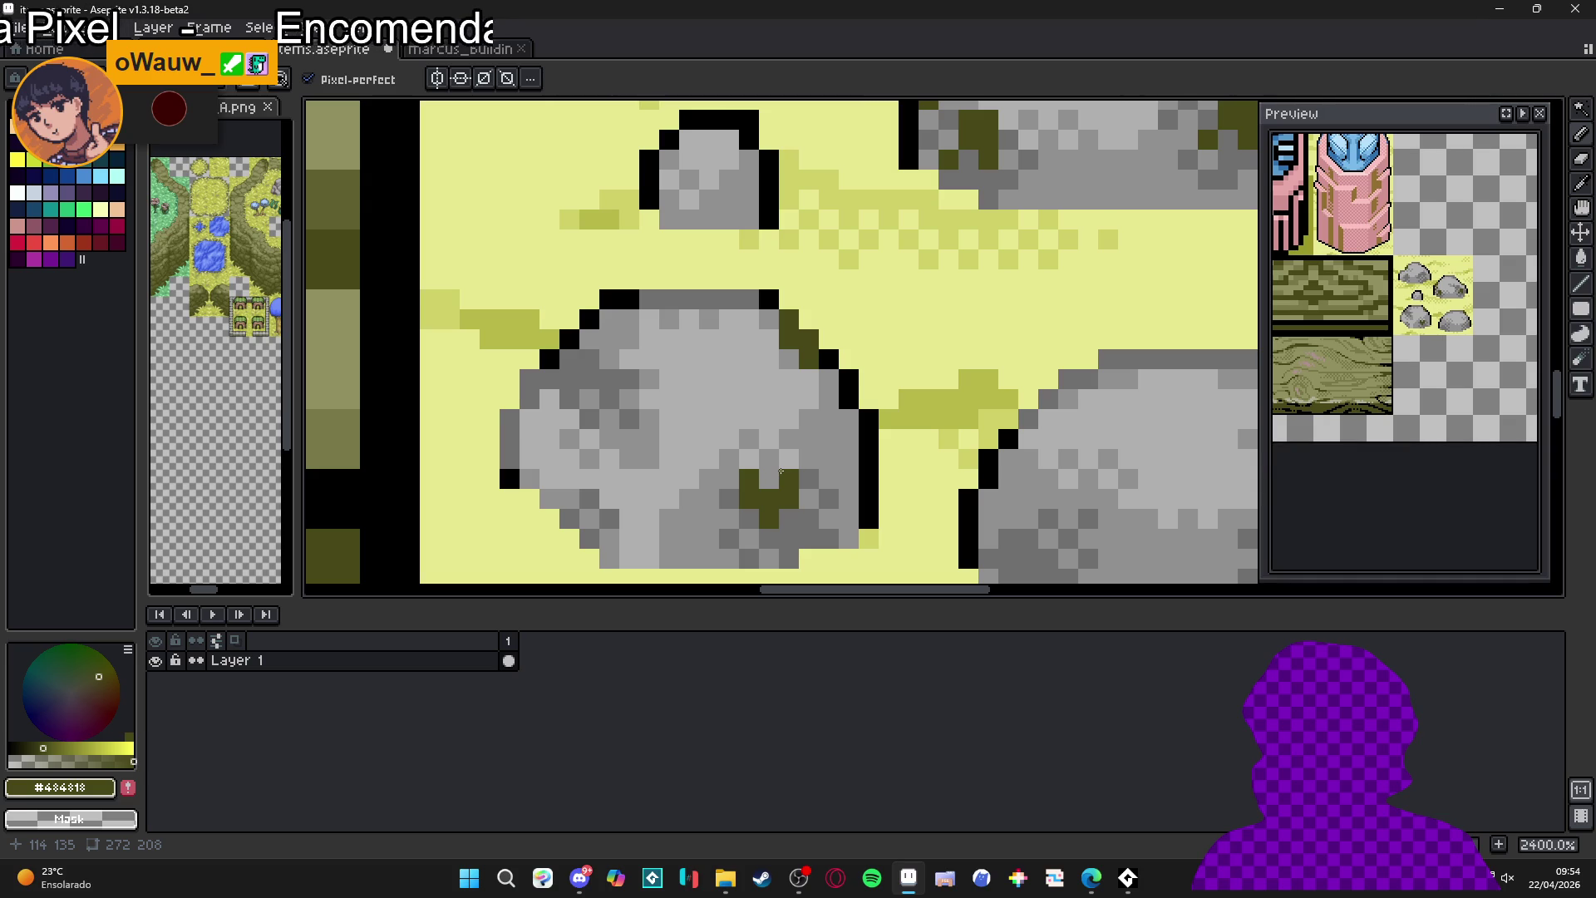
- Add moss pixels along the lower-left rock's upper-left edge
scroll(680, 463, "down", 6)
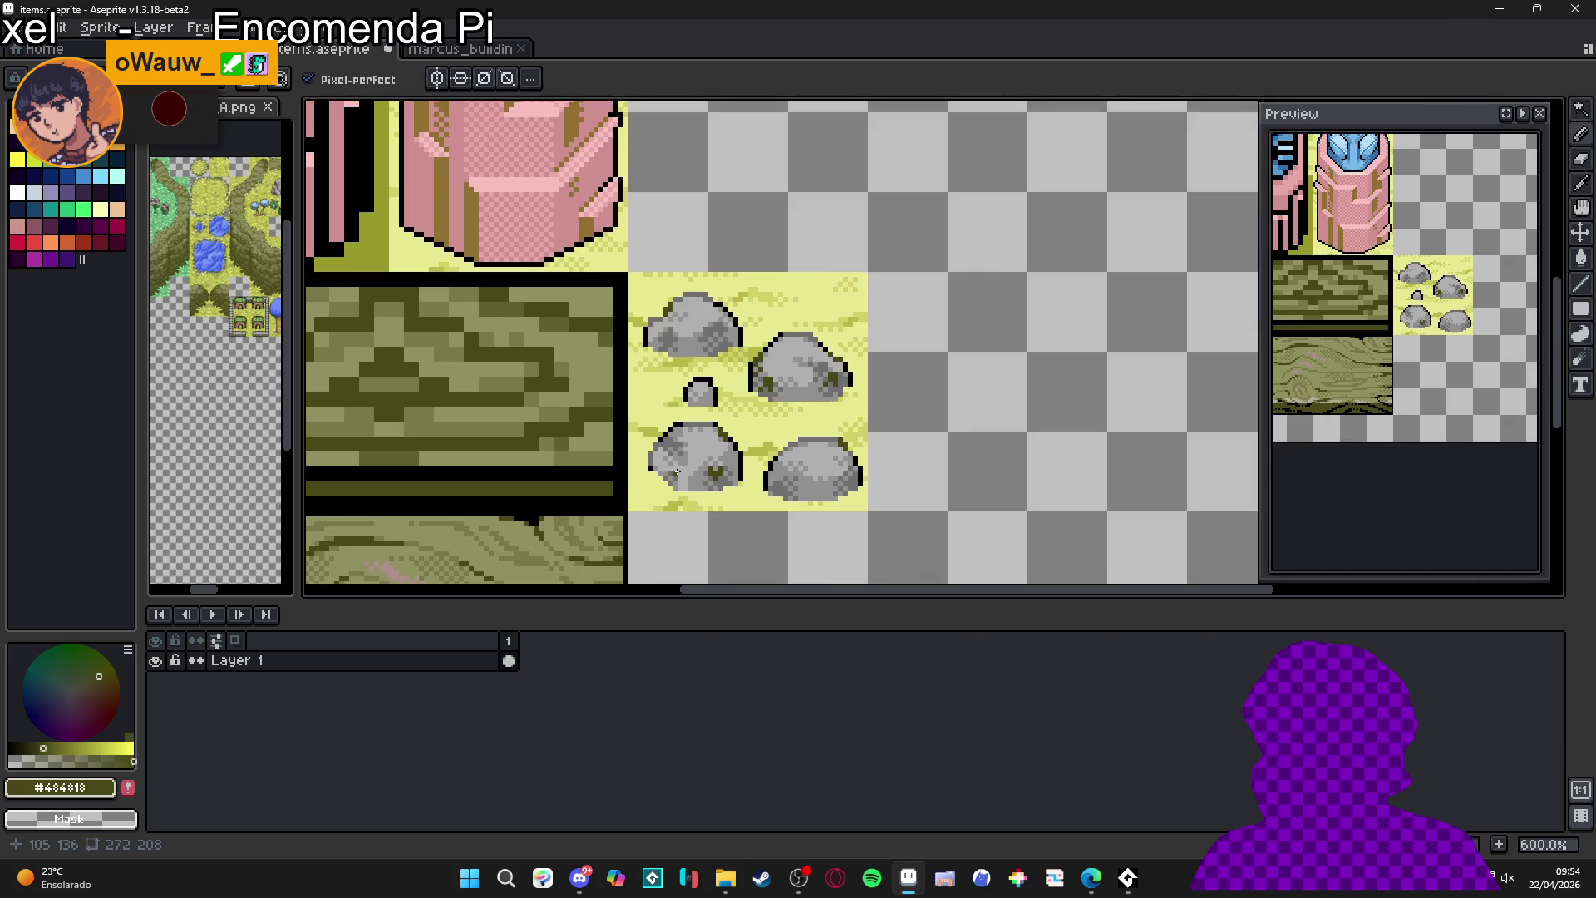
scroll(666, 434, "up", 4)
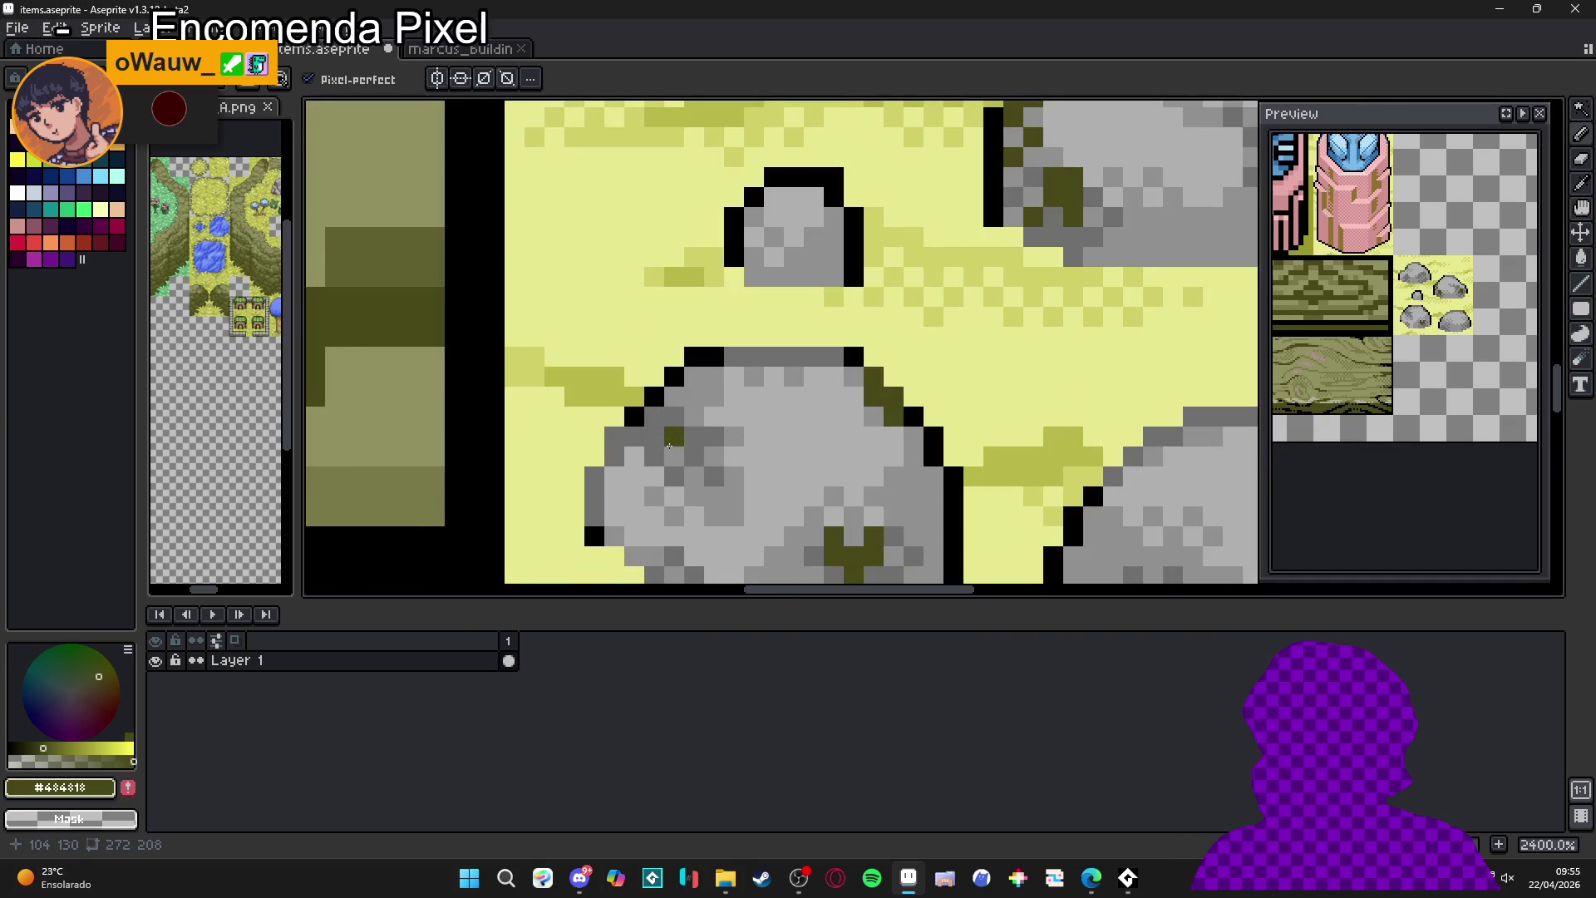
key("b")
left_click(633, 436)
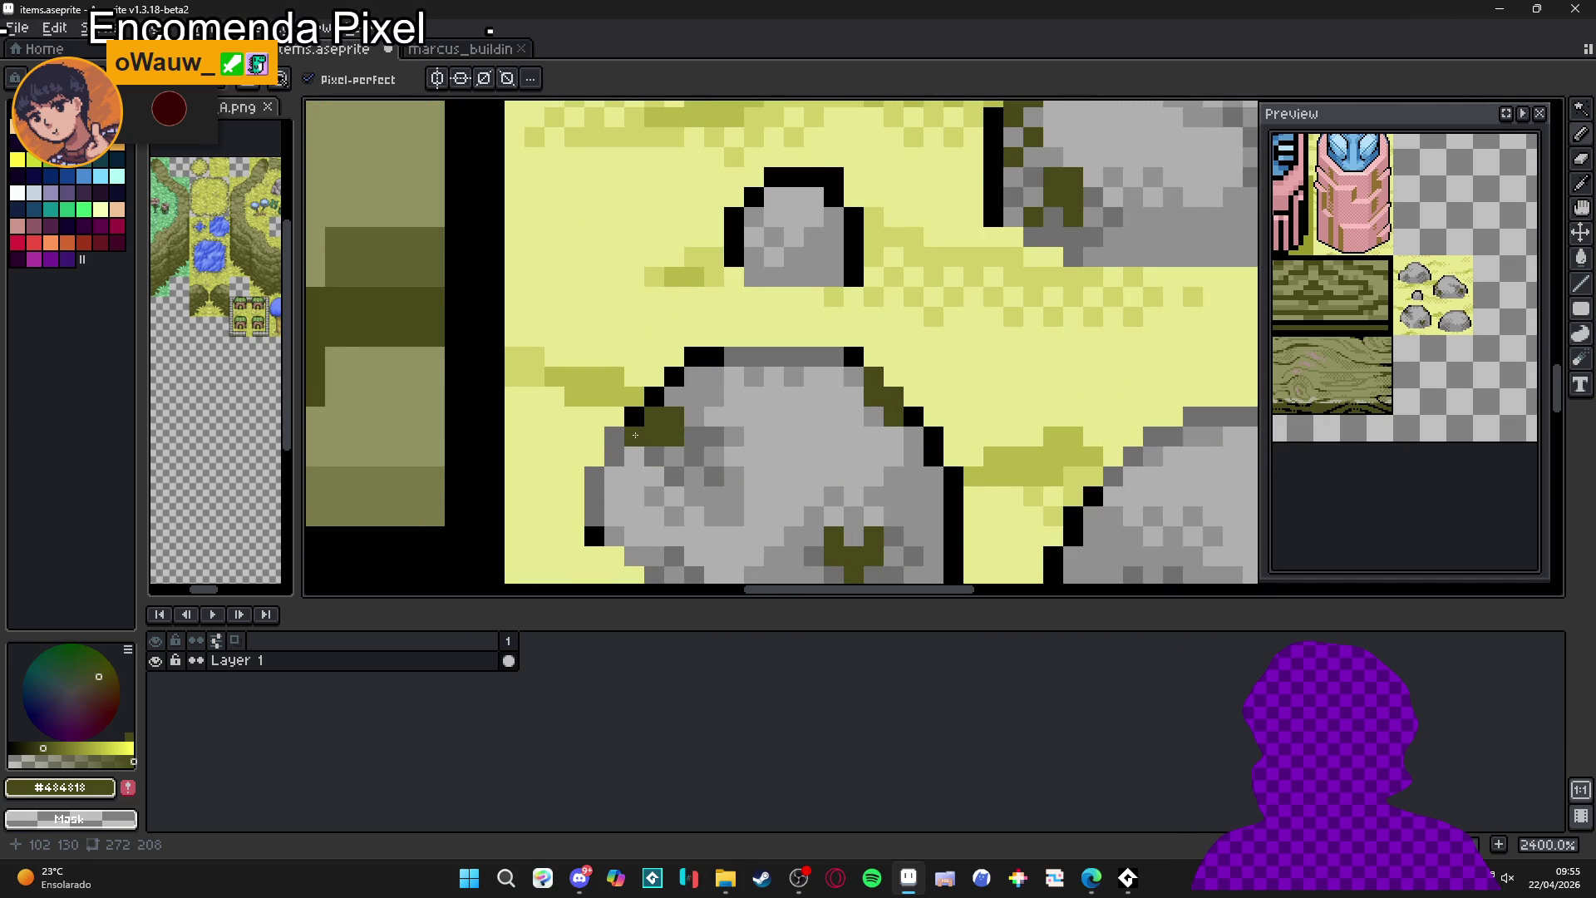
left_click(674, 455)
left_click(691, 460)
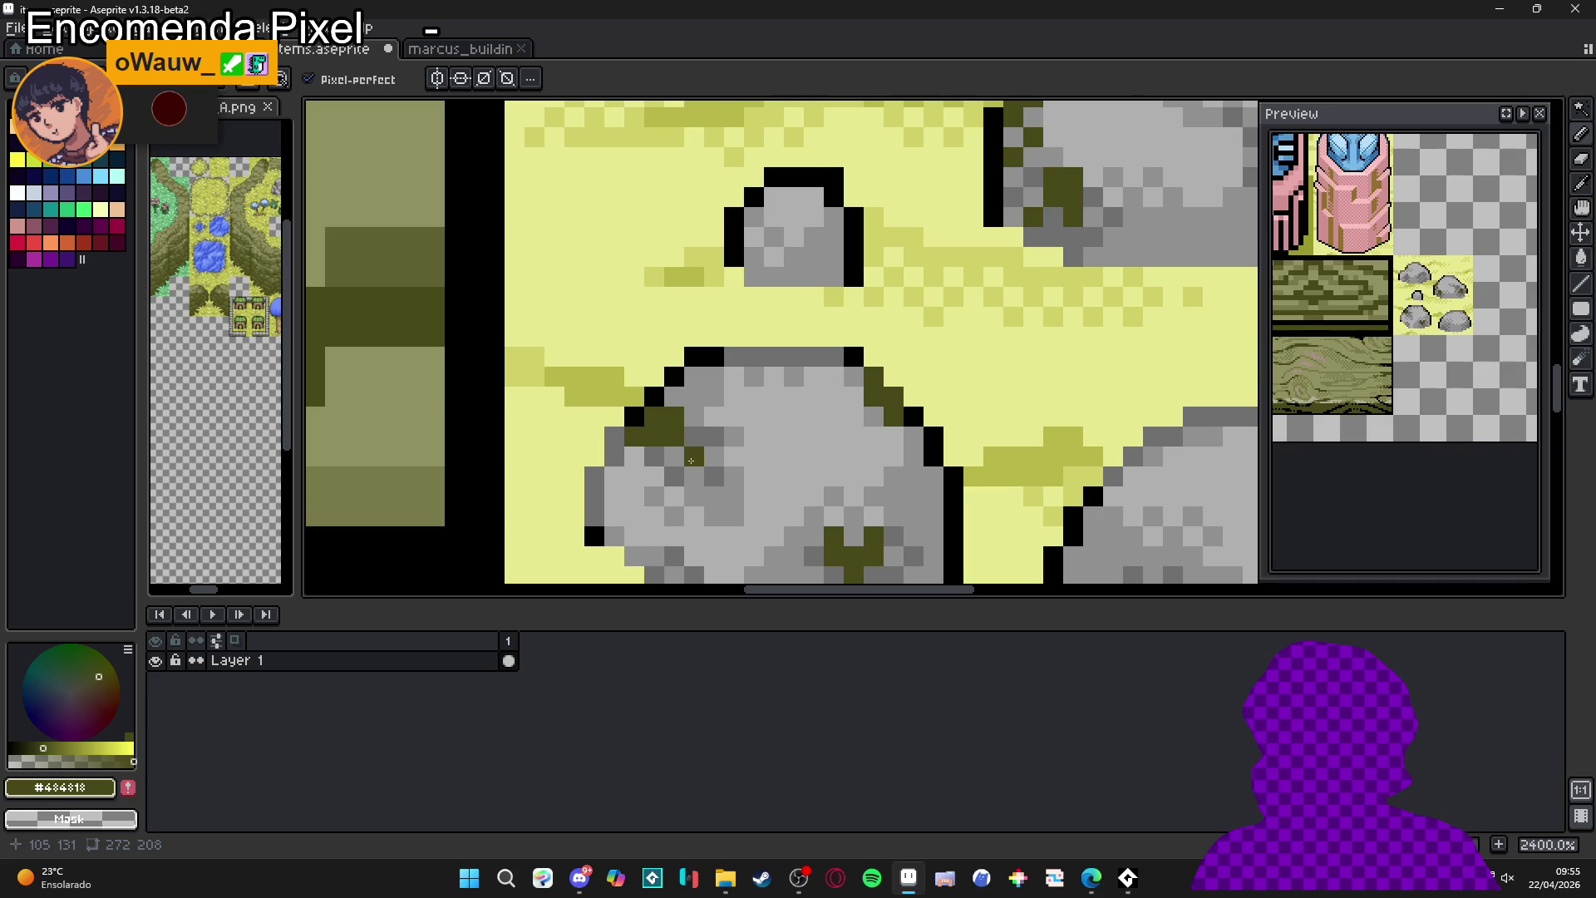
scroll(690, 460, "down", 3)
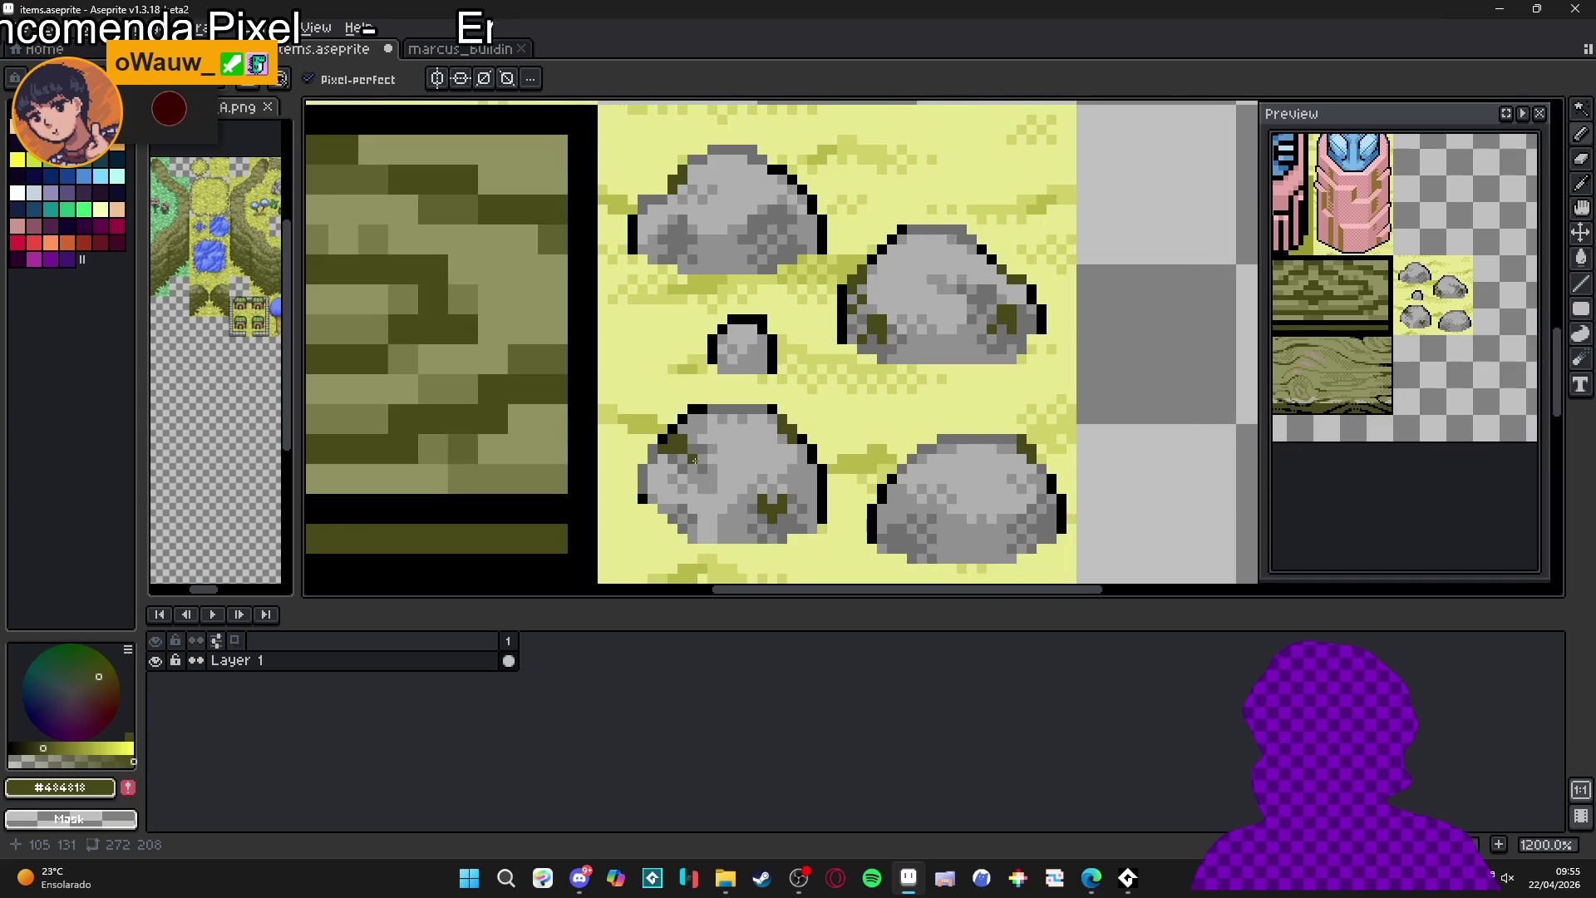
- Look over the village buildings and second area map documents, then return to the items tileset
scroll(714, 453, "down", 4)
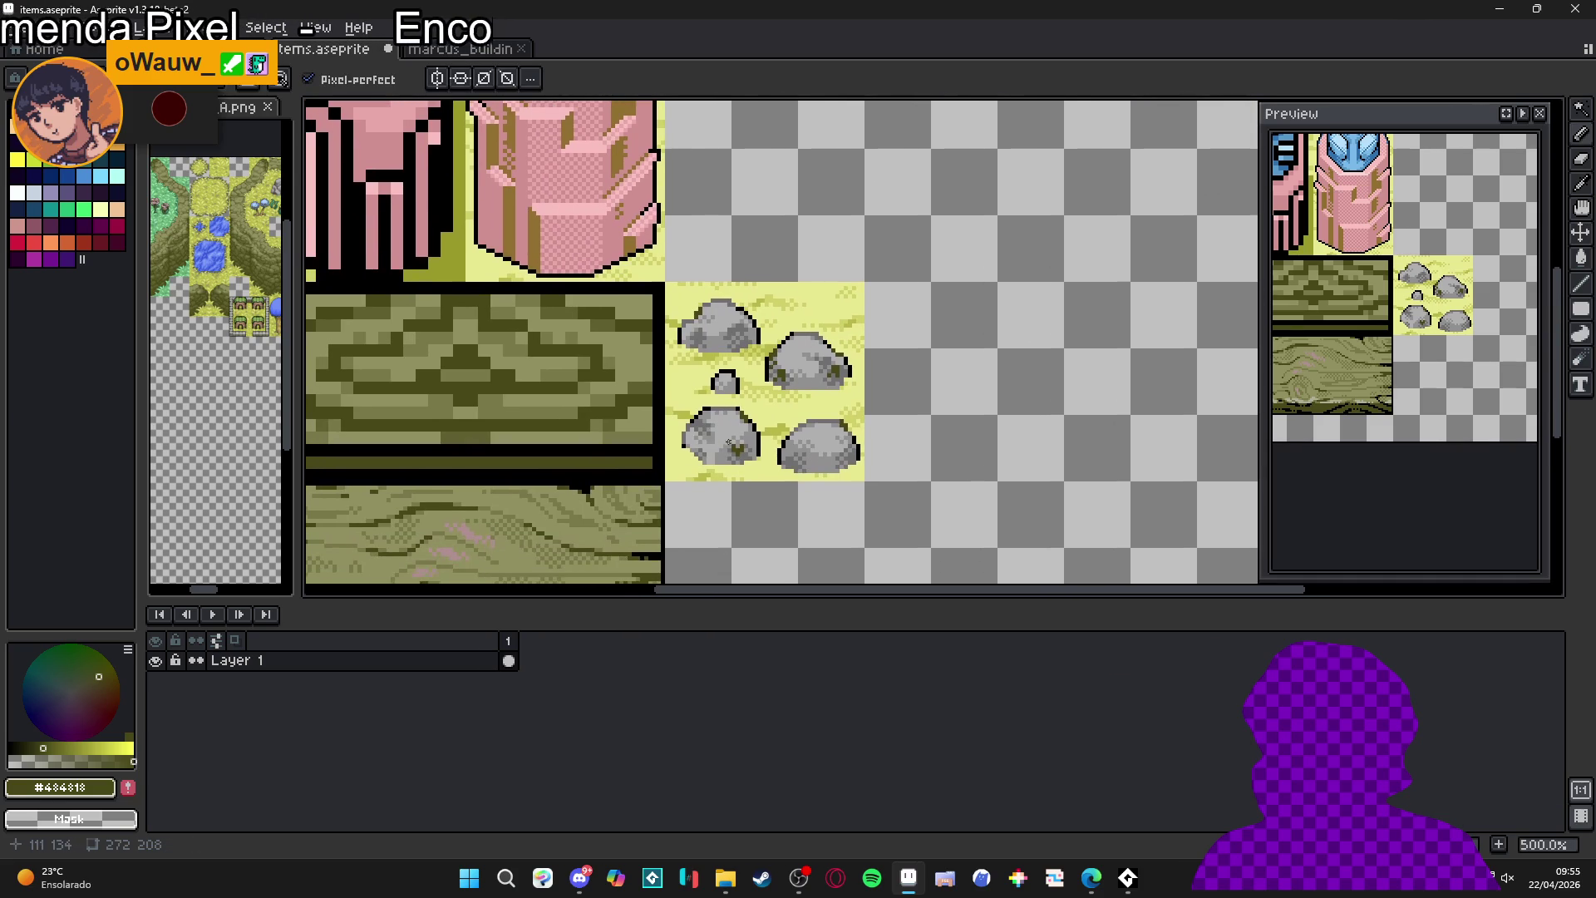
scroll(729, 428, "down", 2)
left_click(461, 49)
left_click(325, 50)
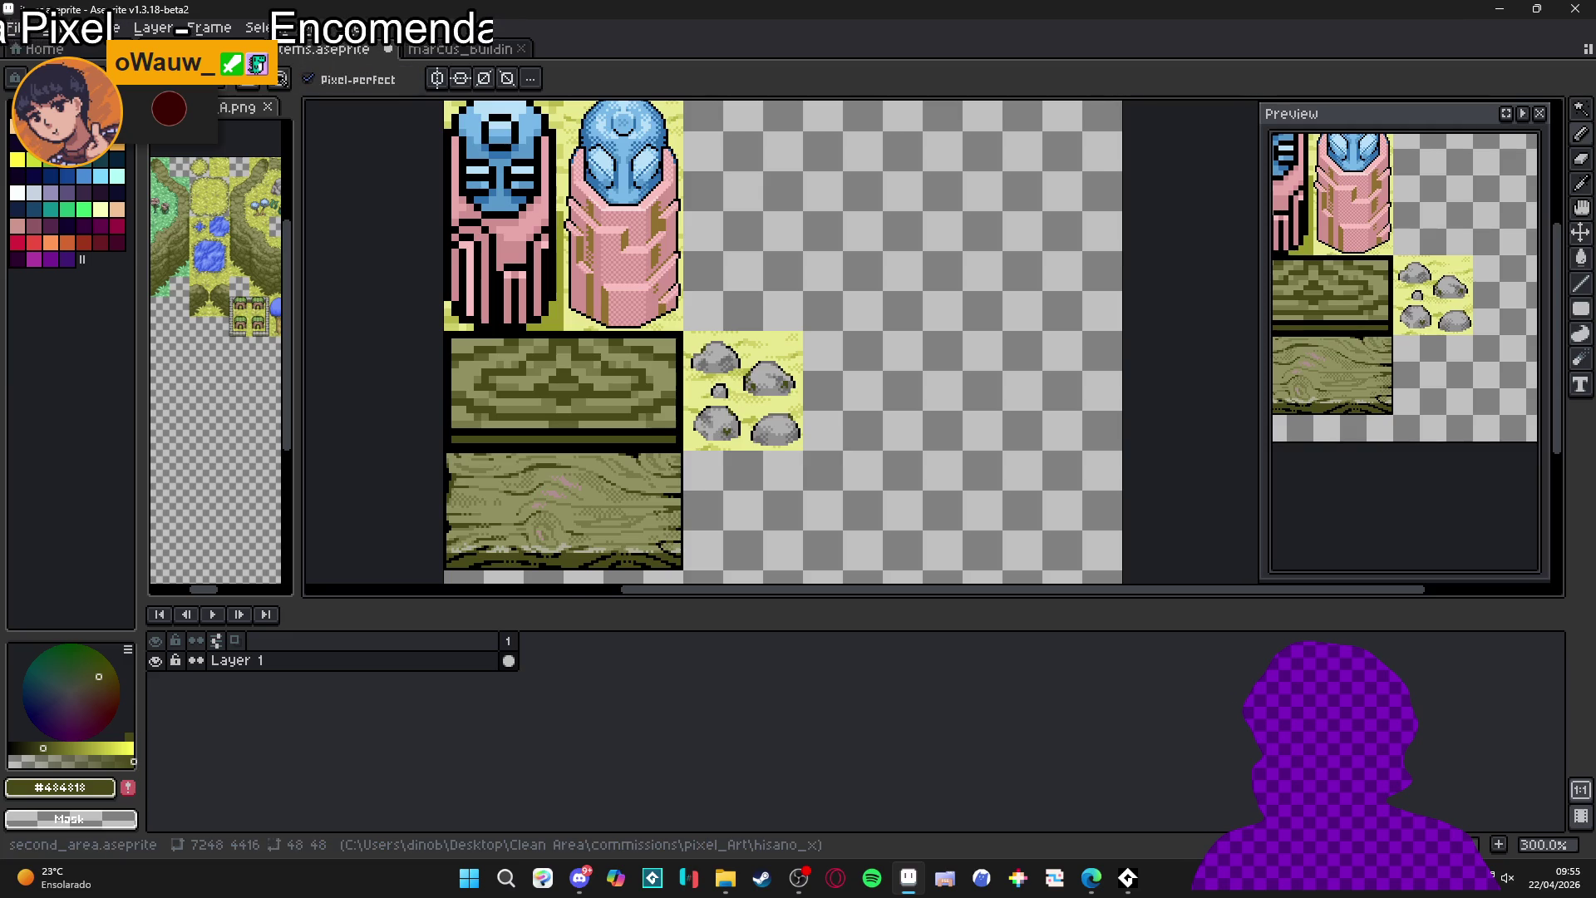
key("ctrl+shift+Tab")
scroll(570, 378, "down", 1)
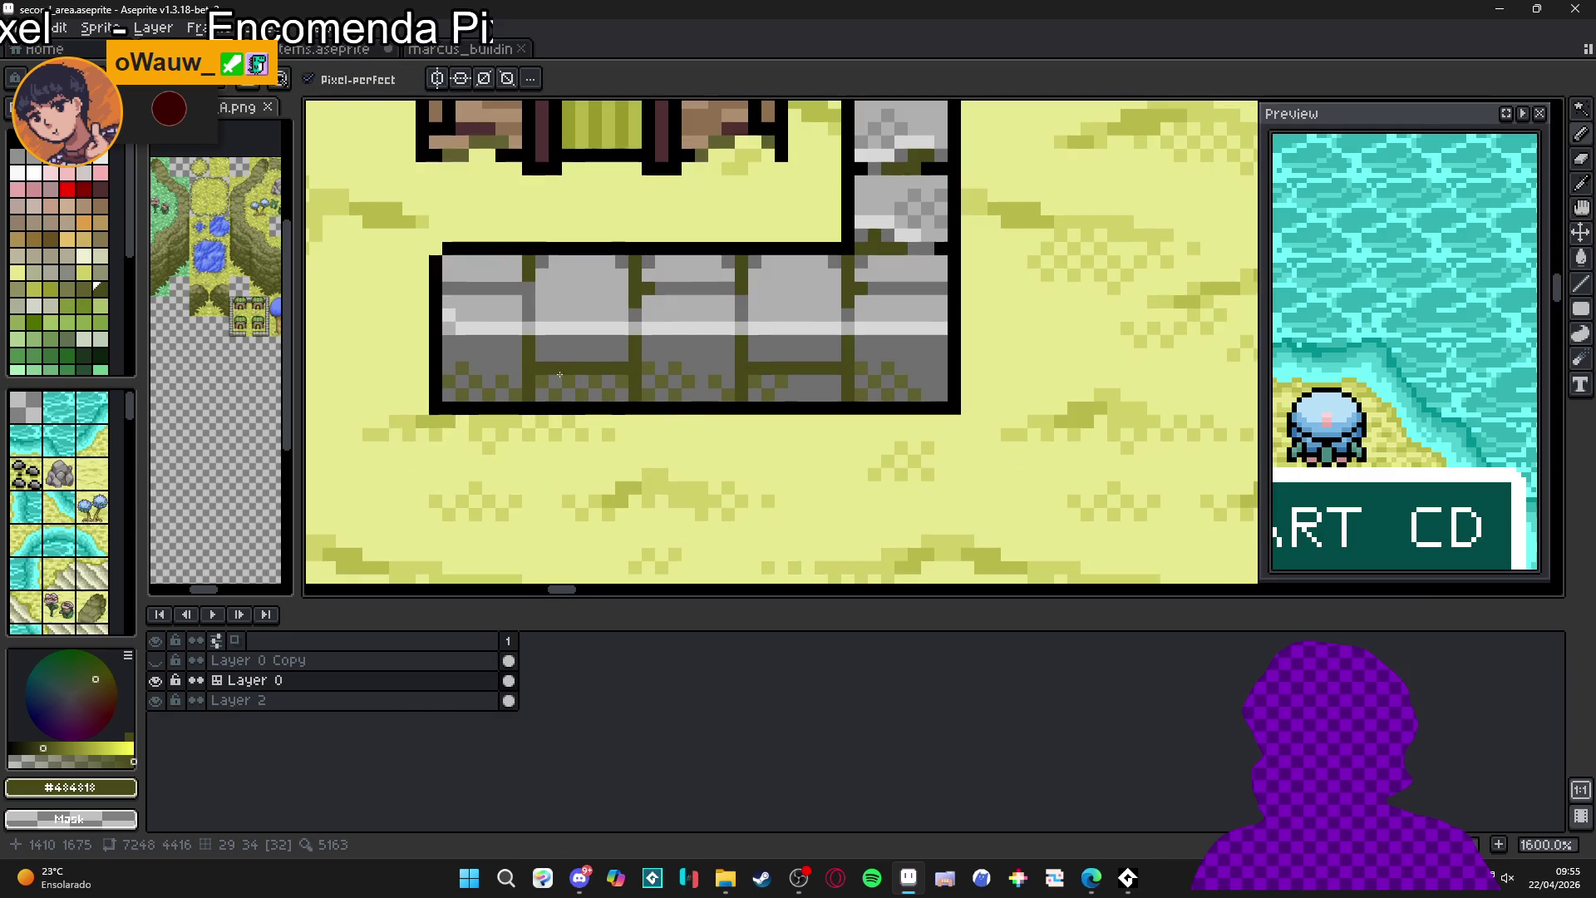
left_click(362, 50)
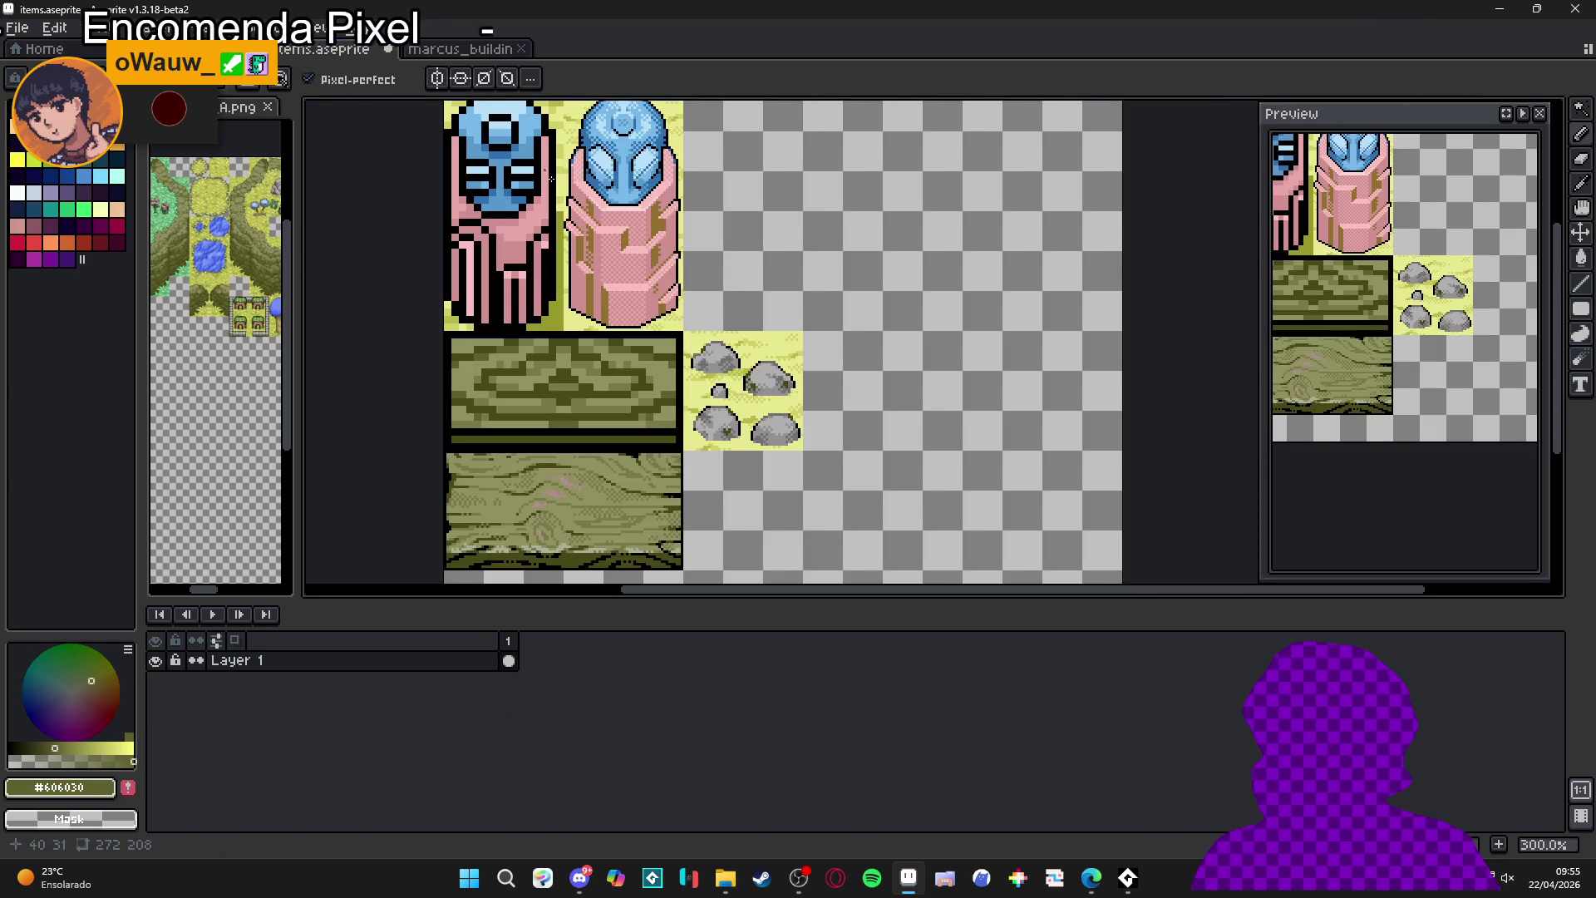
scroll(663, 322, "up", 8)
- Try a moss stroke across the upper rock and undo it
left_click_drag(662, 322, 679, 343)
key("ctrl+z")
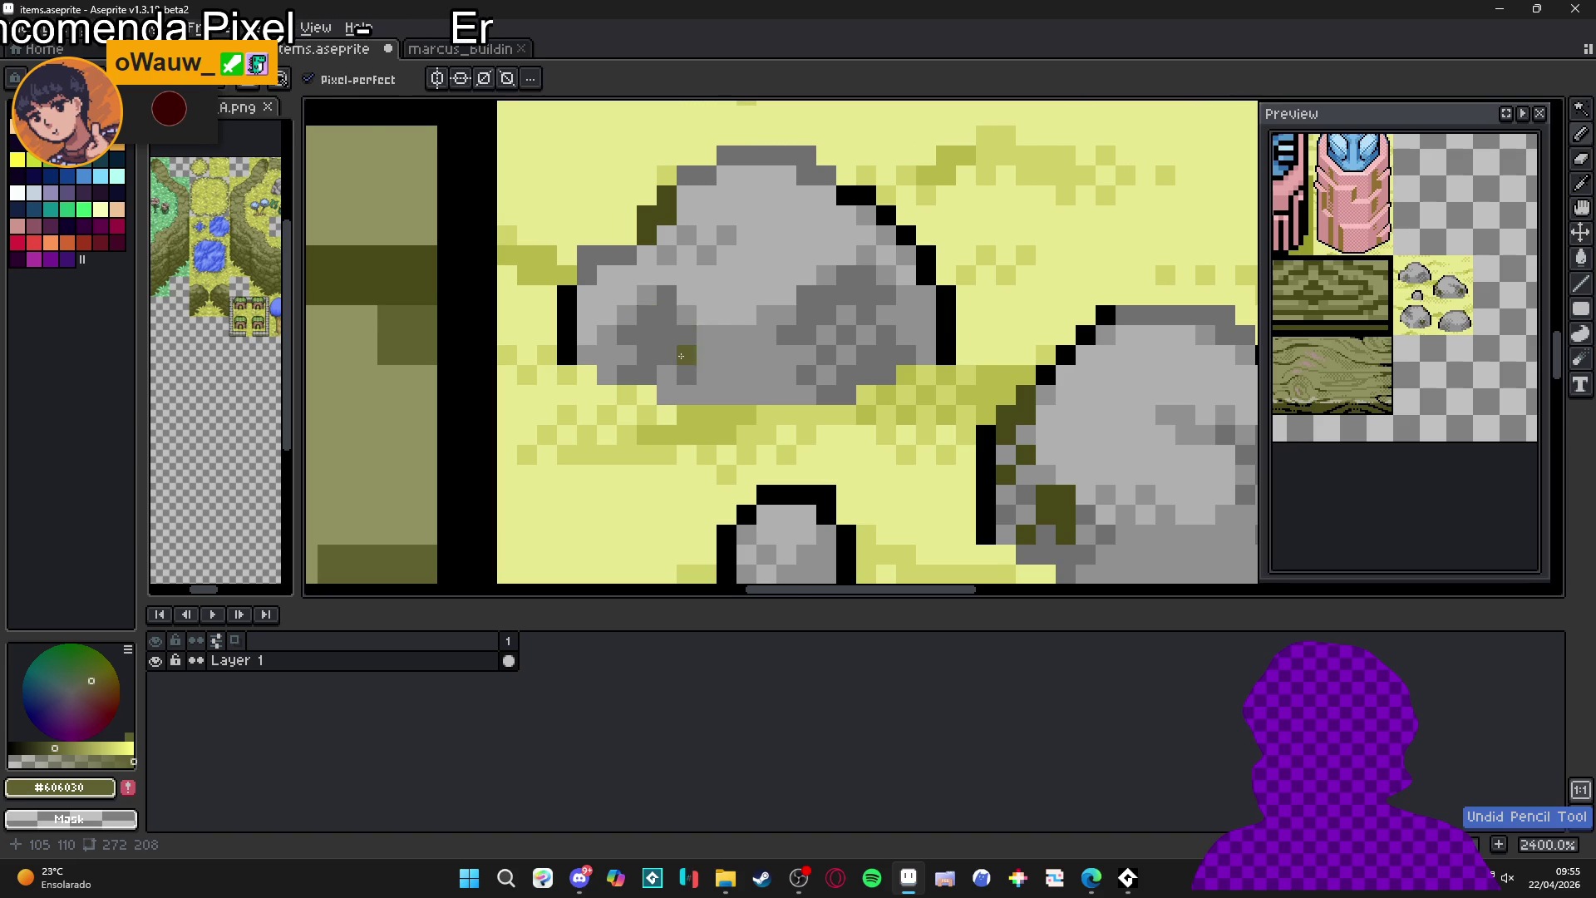
scroll(715, 344, "down", 4)
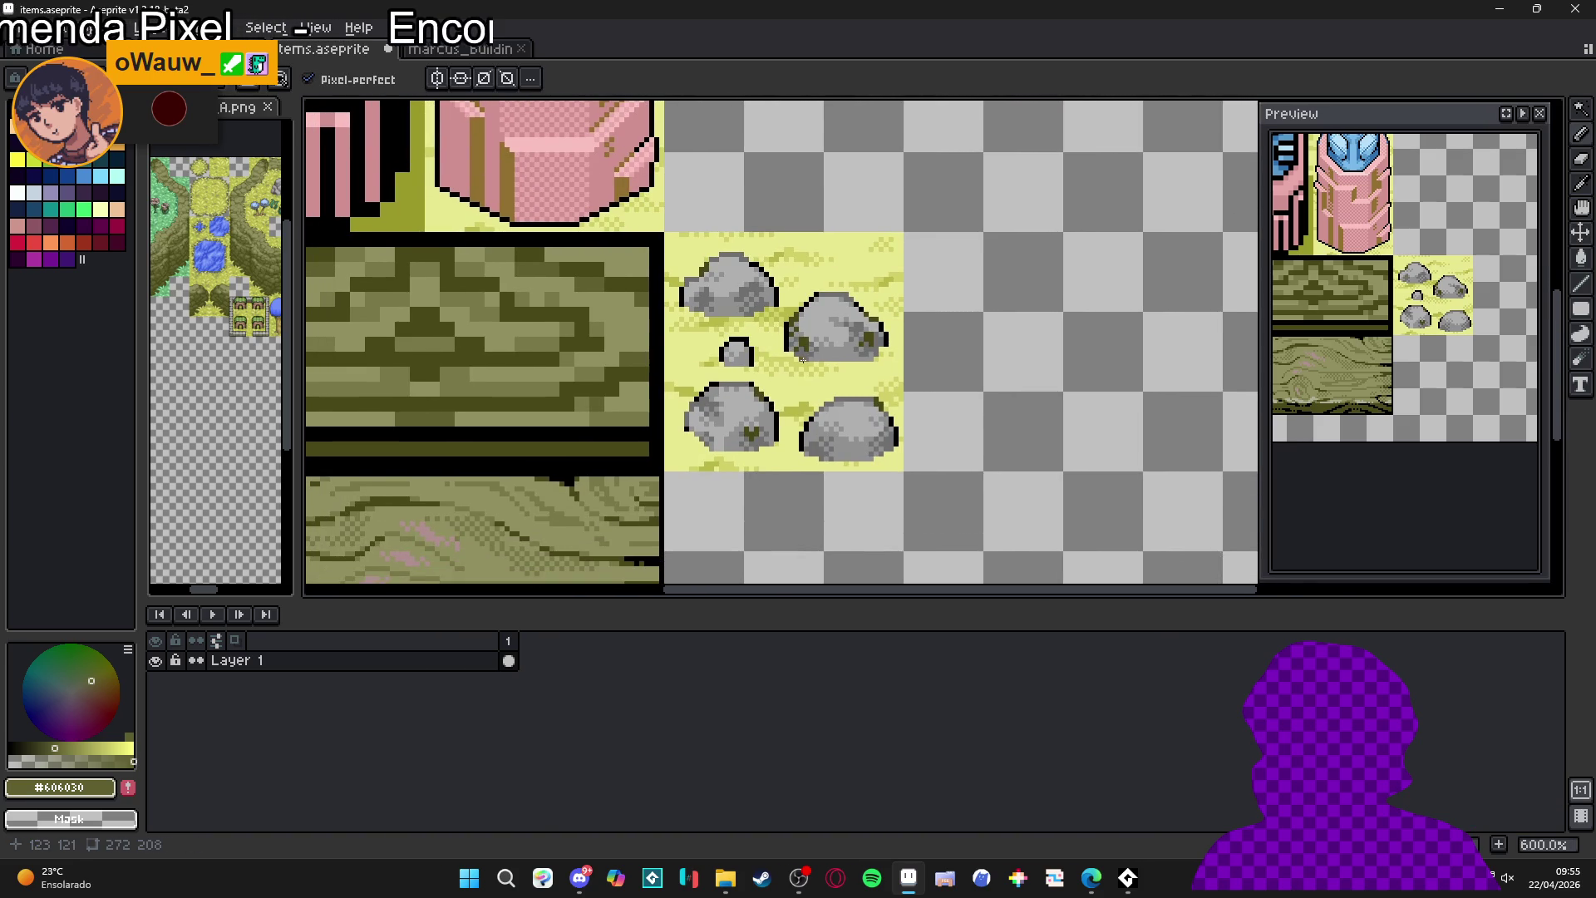
scroll(773, 390, "down", 2)
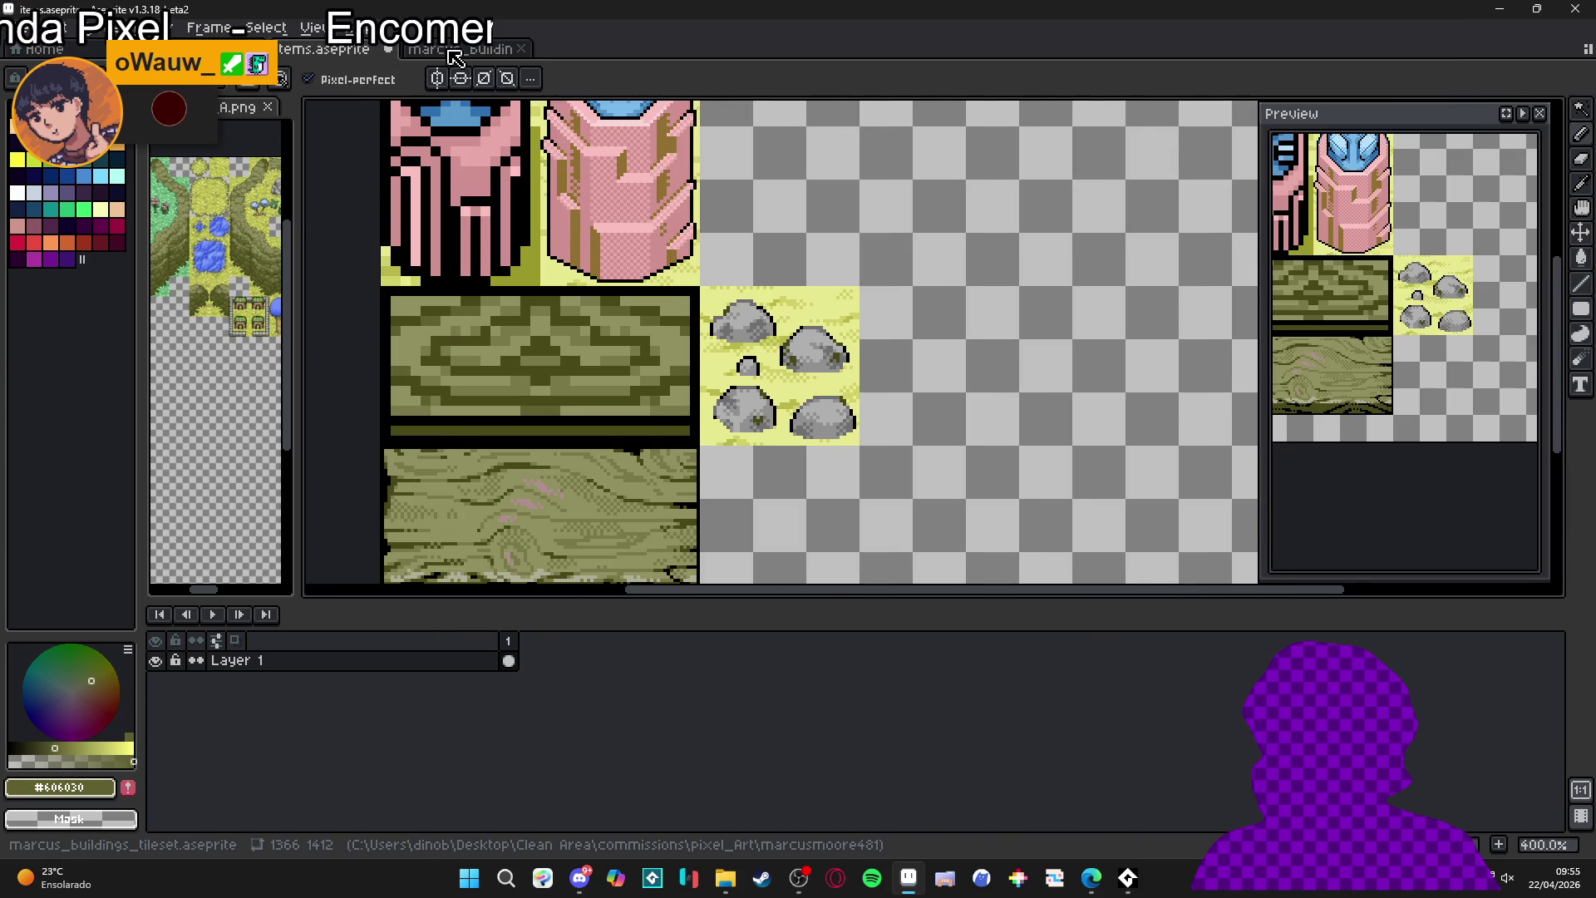
- Check the buildings tileset, then widen the minimap panel beside the items canvas
left_click(394, 52)
left_click(358, 53)
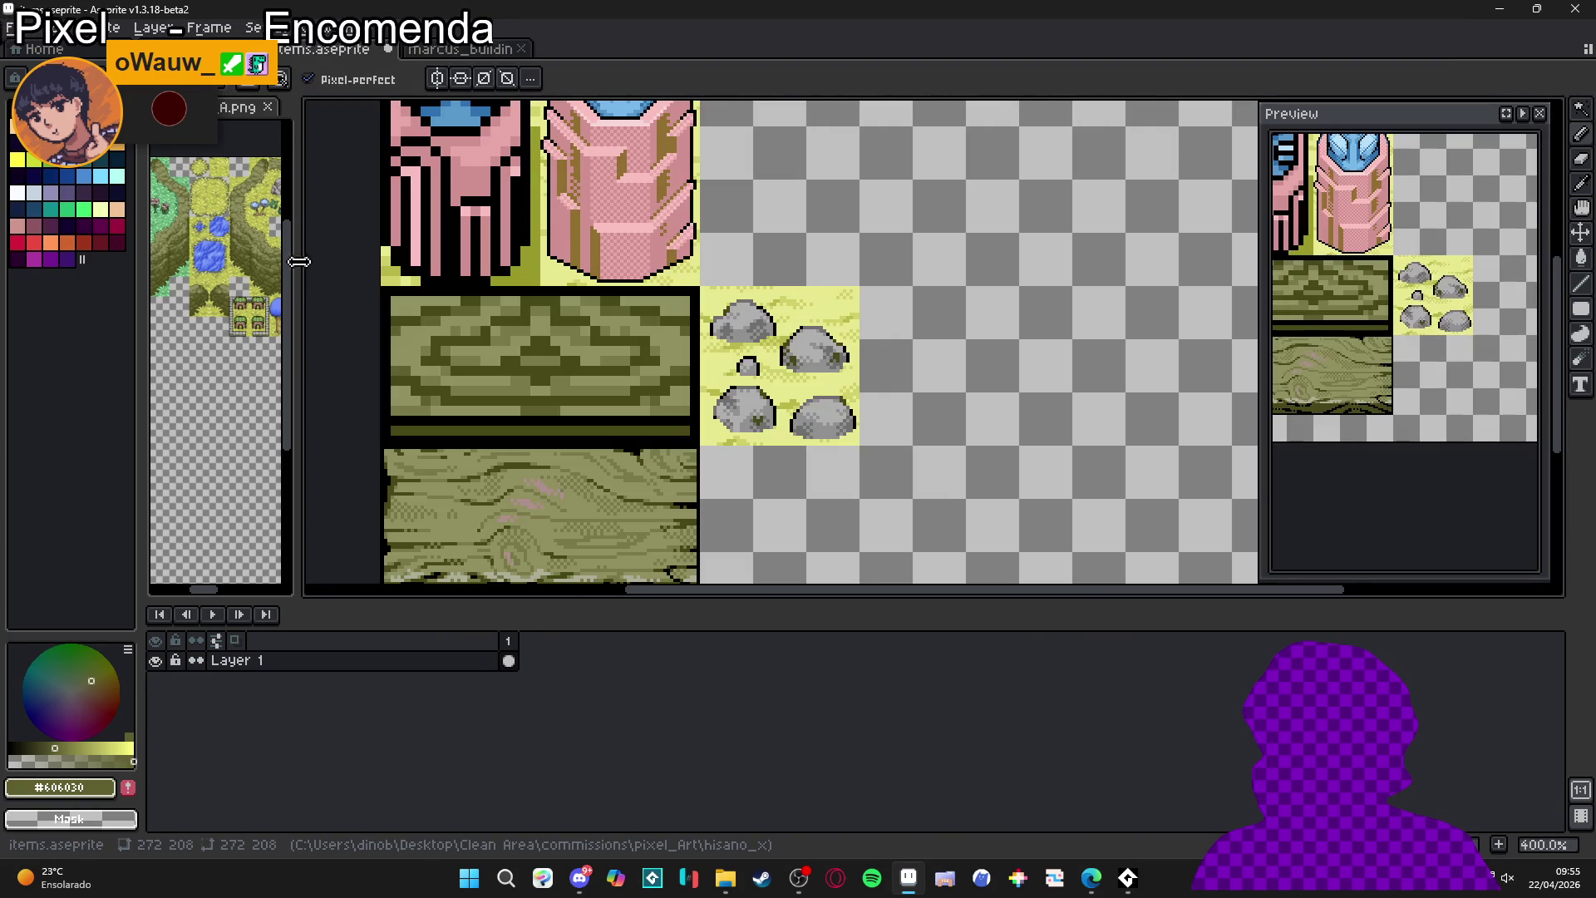
left_click_drag(312, 292, 482, 301)
scroll(352, 325, "up", 4)
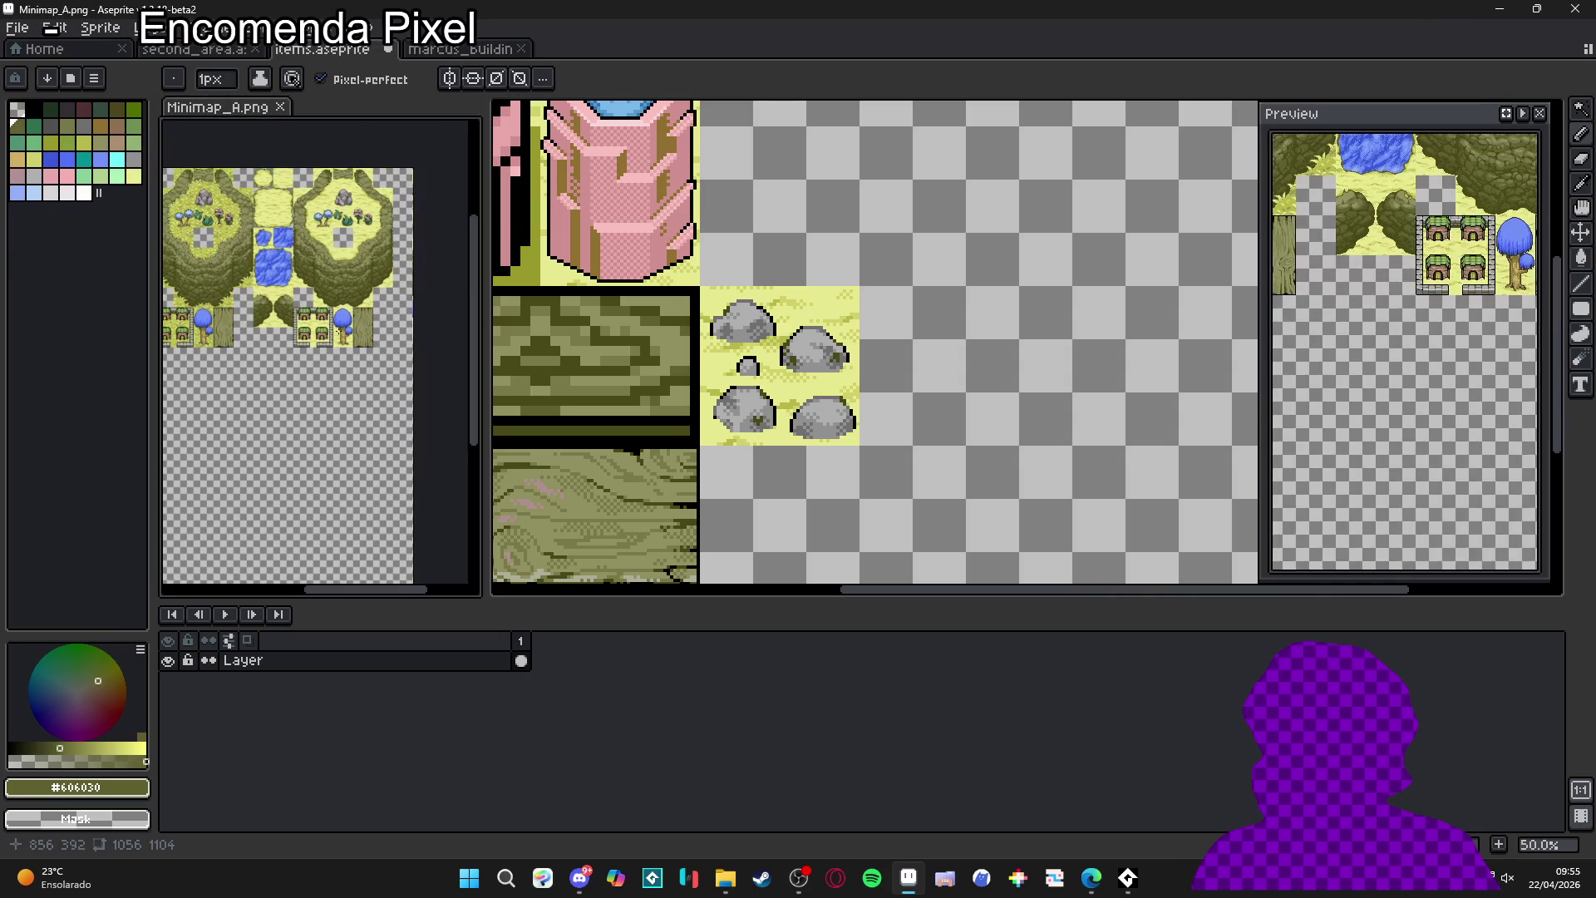
- Narrow the Minimap_A.png panel and make the items.aseprite canvas the active editor
scroll(363, 251, "up", 3)
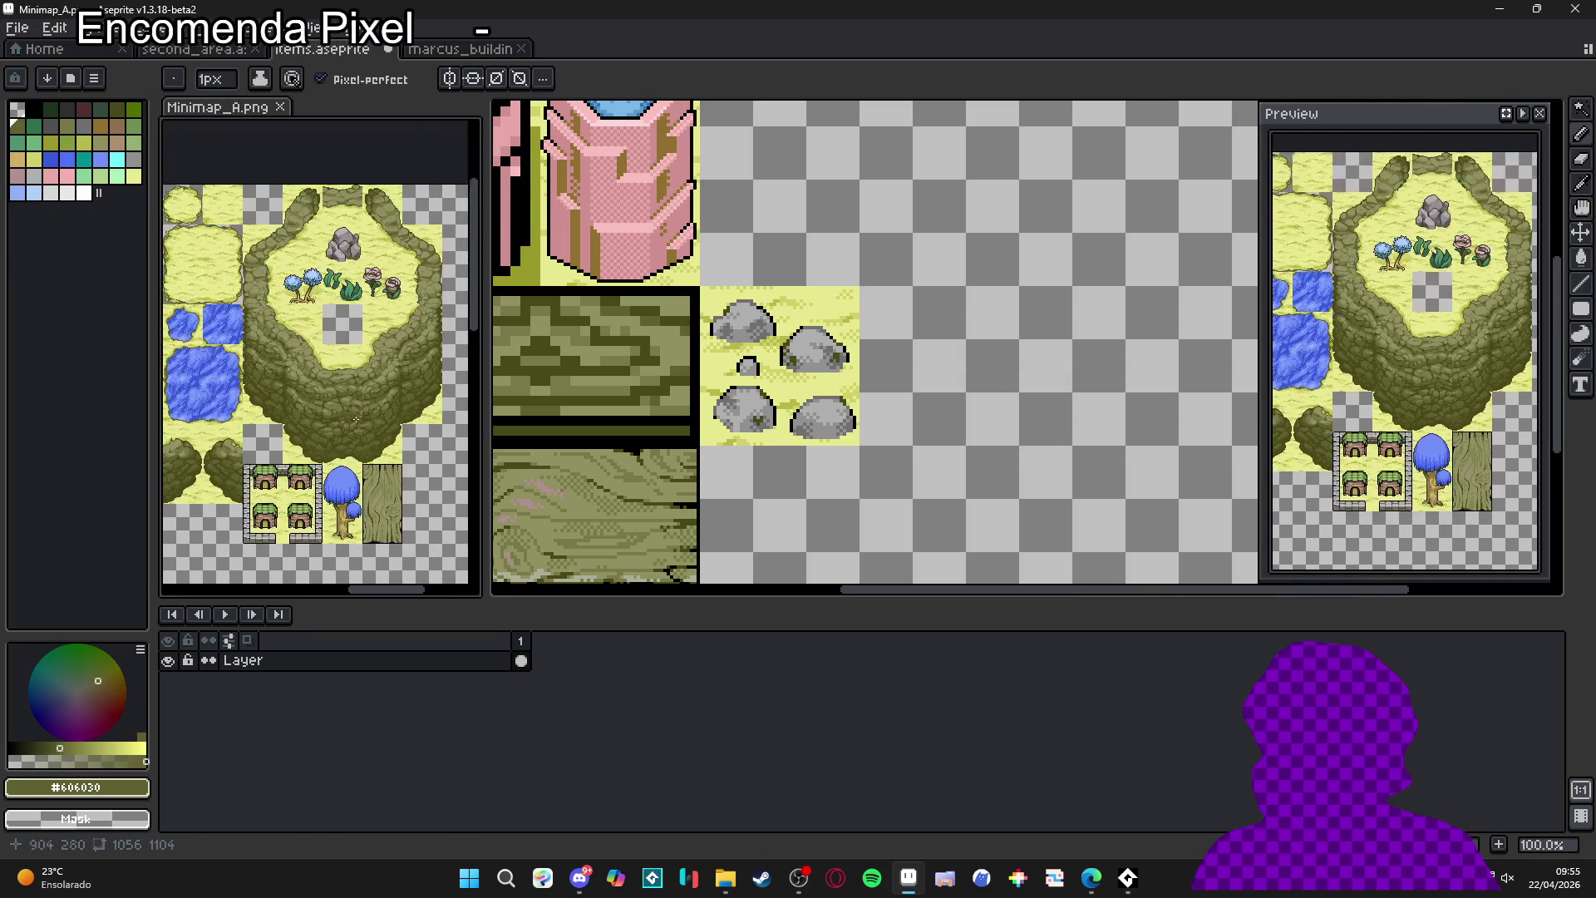
left_click_drag(481, 296, 370, 296)
scroll(344, 291, "right", 3)
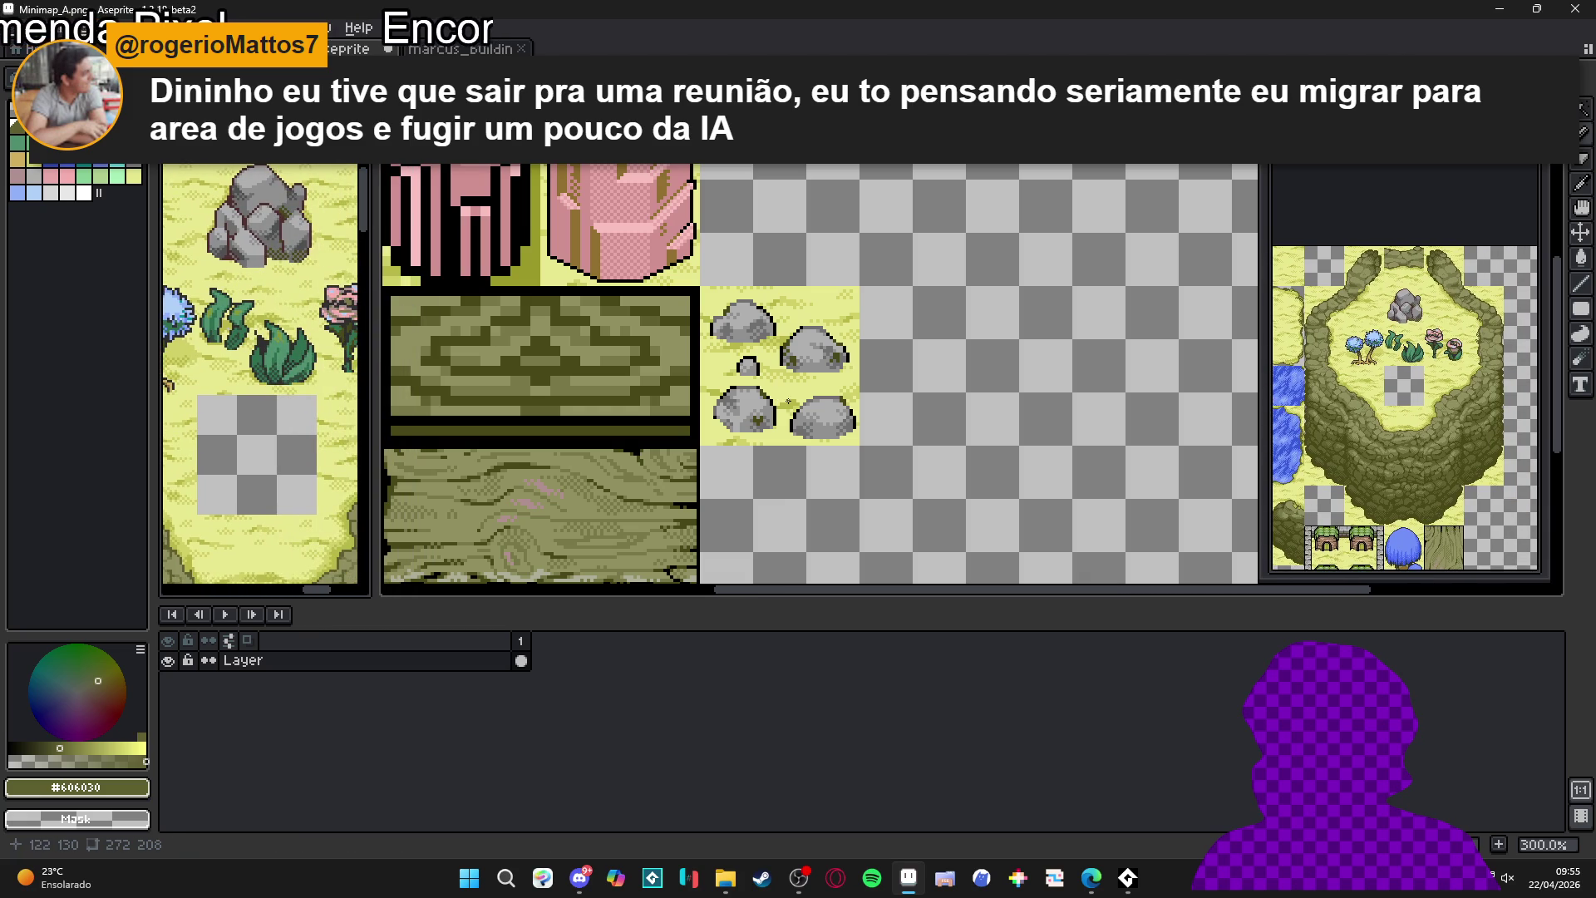
scroll(787, 367, "up", 1)
scroll(735, 366, "up", 3)
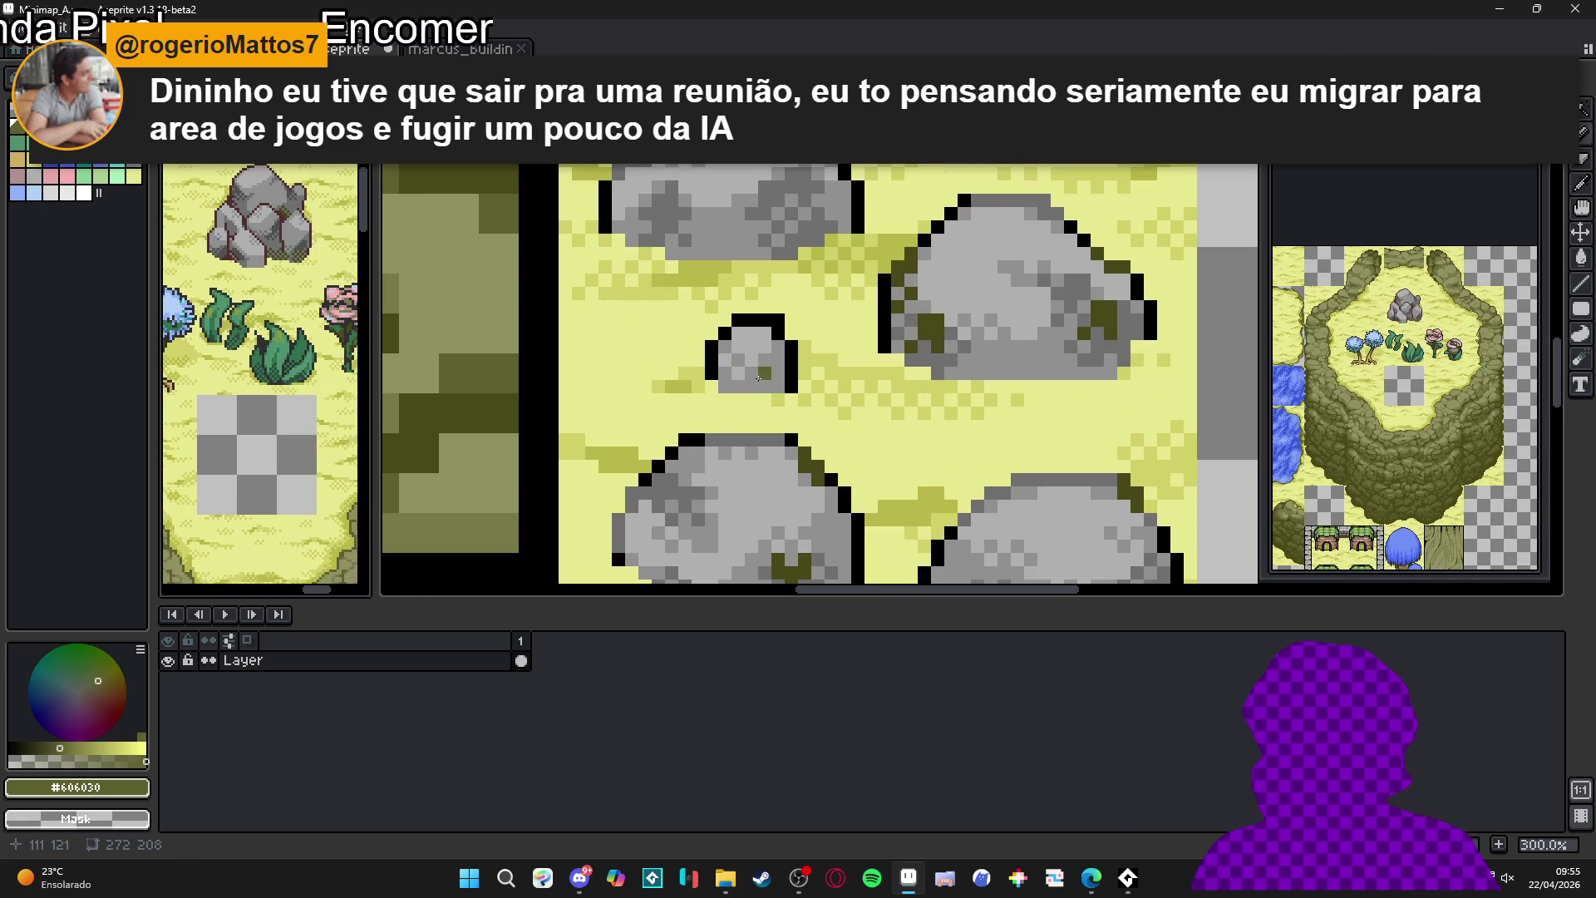
left_click(768, 381)
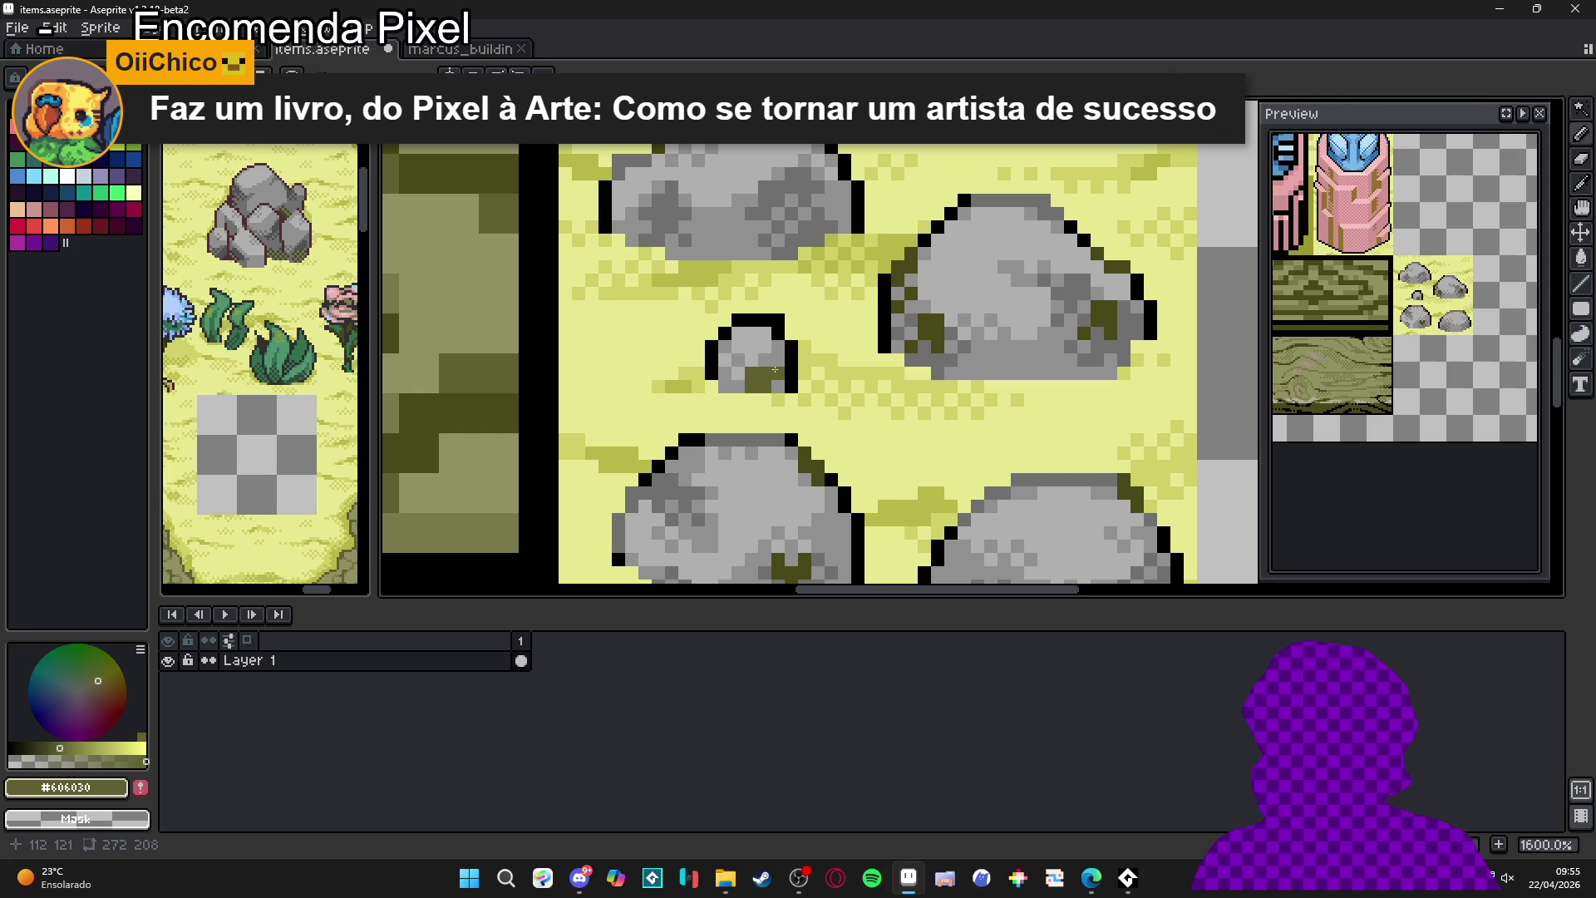
scroll(773, 384, "down", 3)
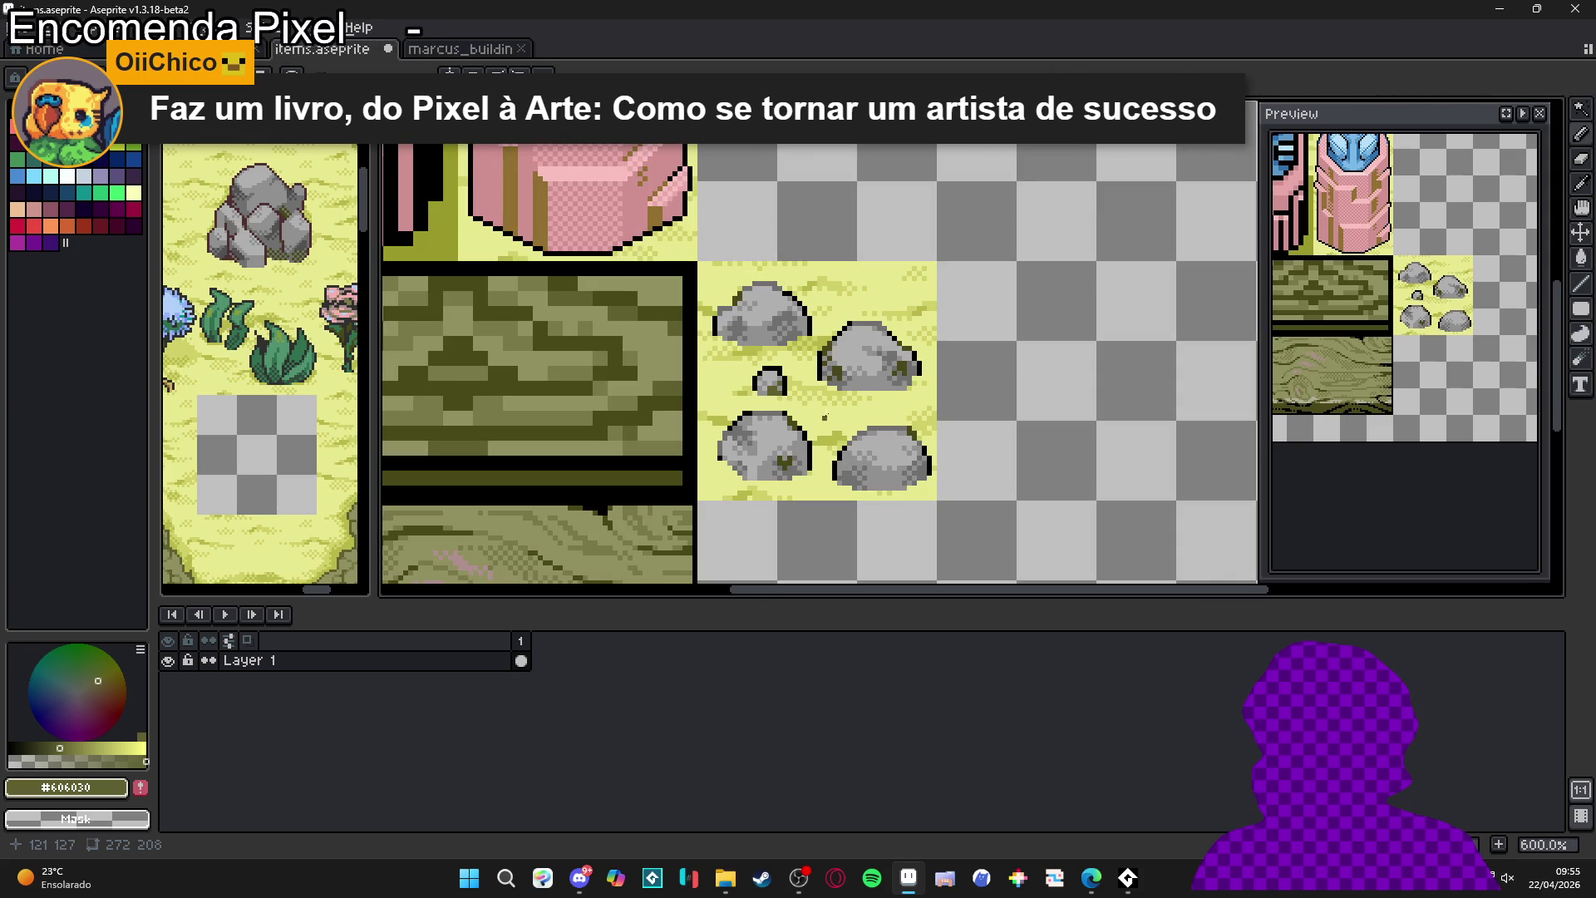
- Paint a 2x2 dark olive moss patch on the rock and save items.aseprite
scroll(800, 316, "up", 3)
left_click_drag(750, 312, 771, 331)
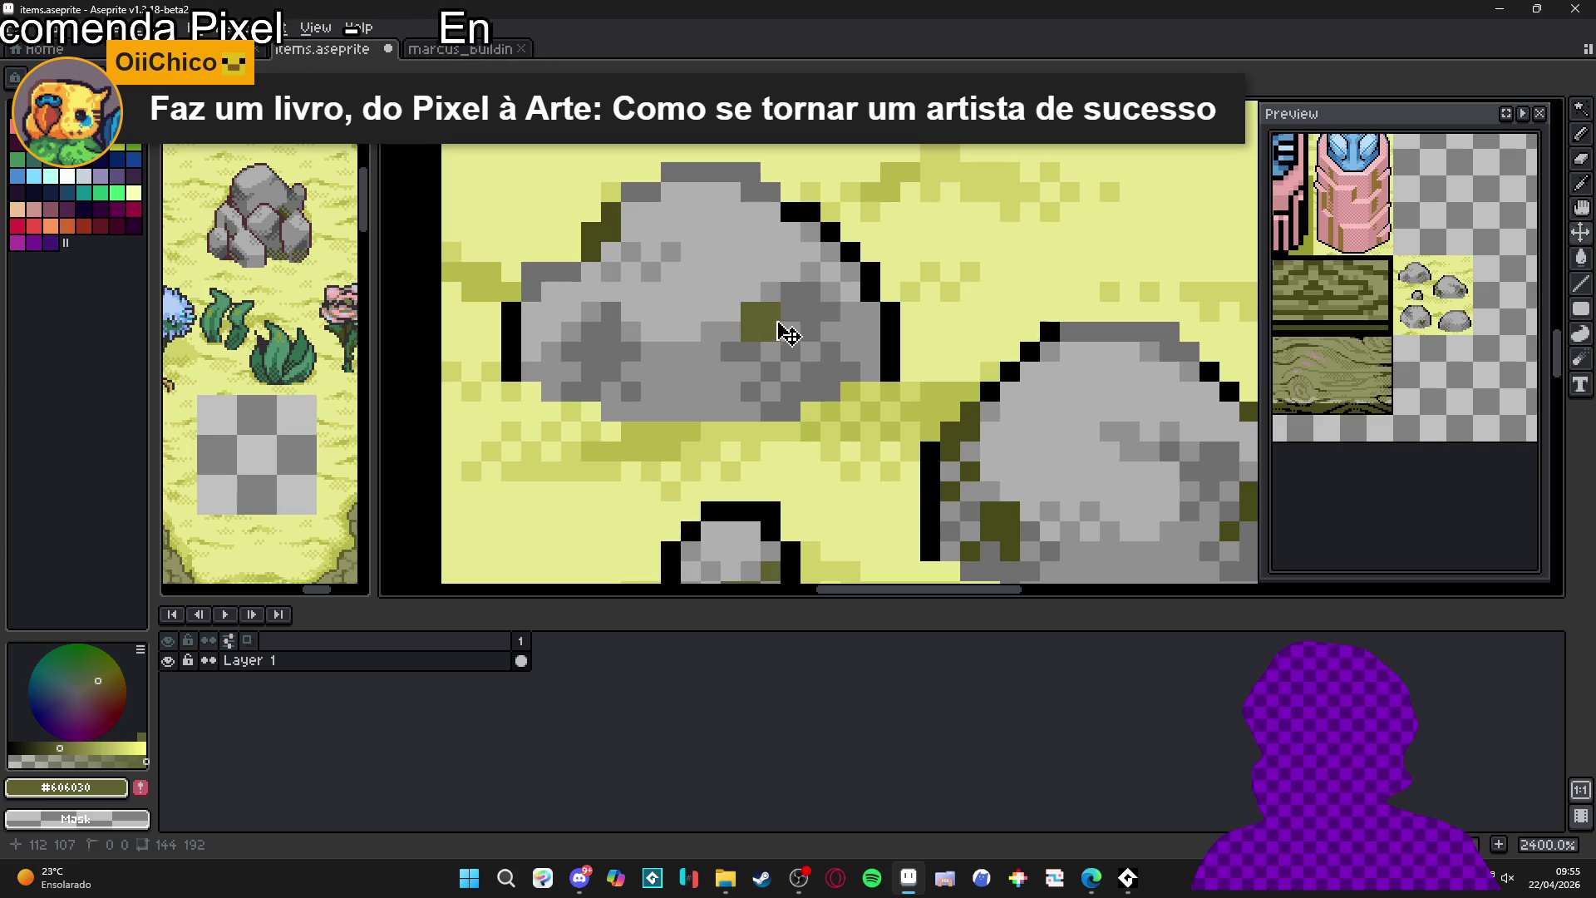
scroll(801, 404, "down", 6)
key("ctrl+s")
- Eyedrop the black outline colour from the rock
scroll(802, 399, "up", 5)
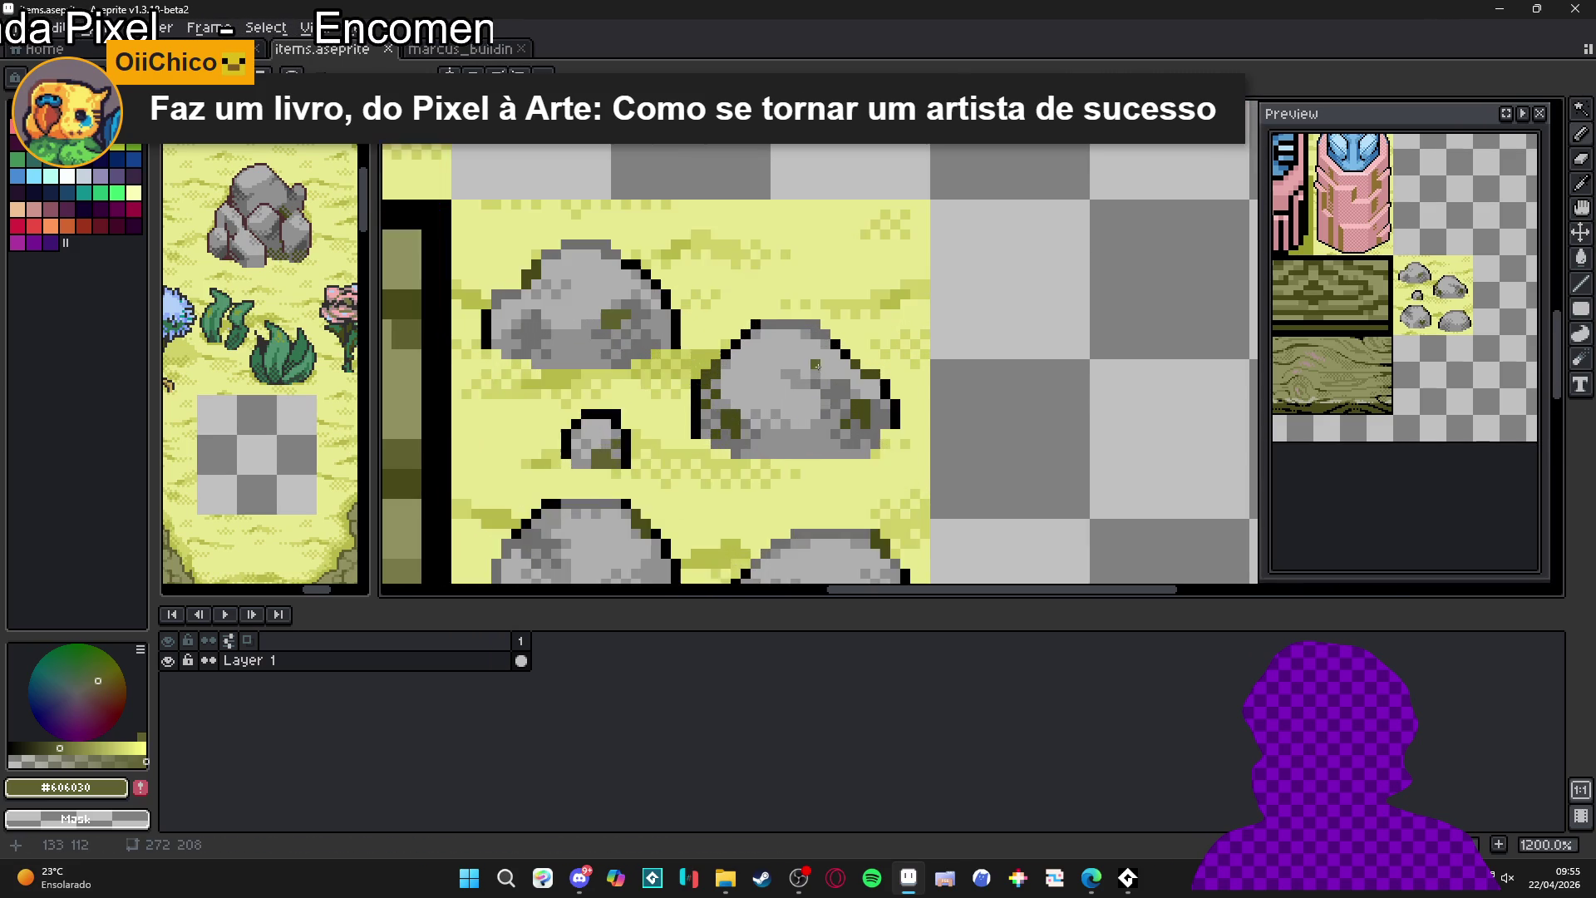
left_click(739, 326, "alt")
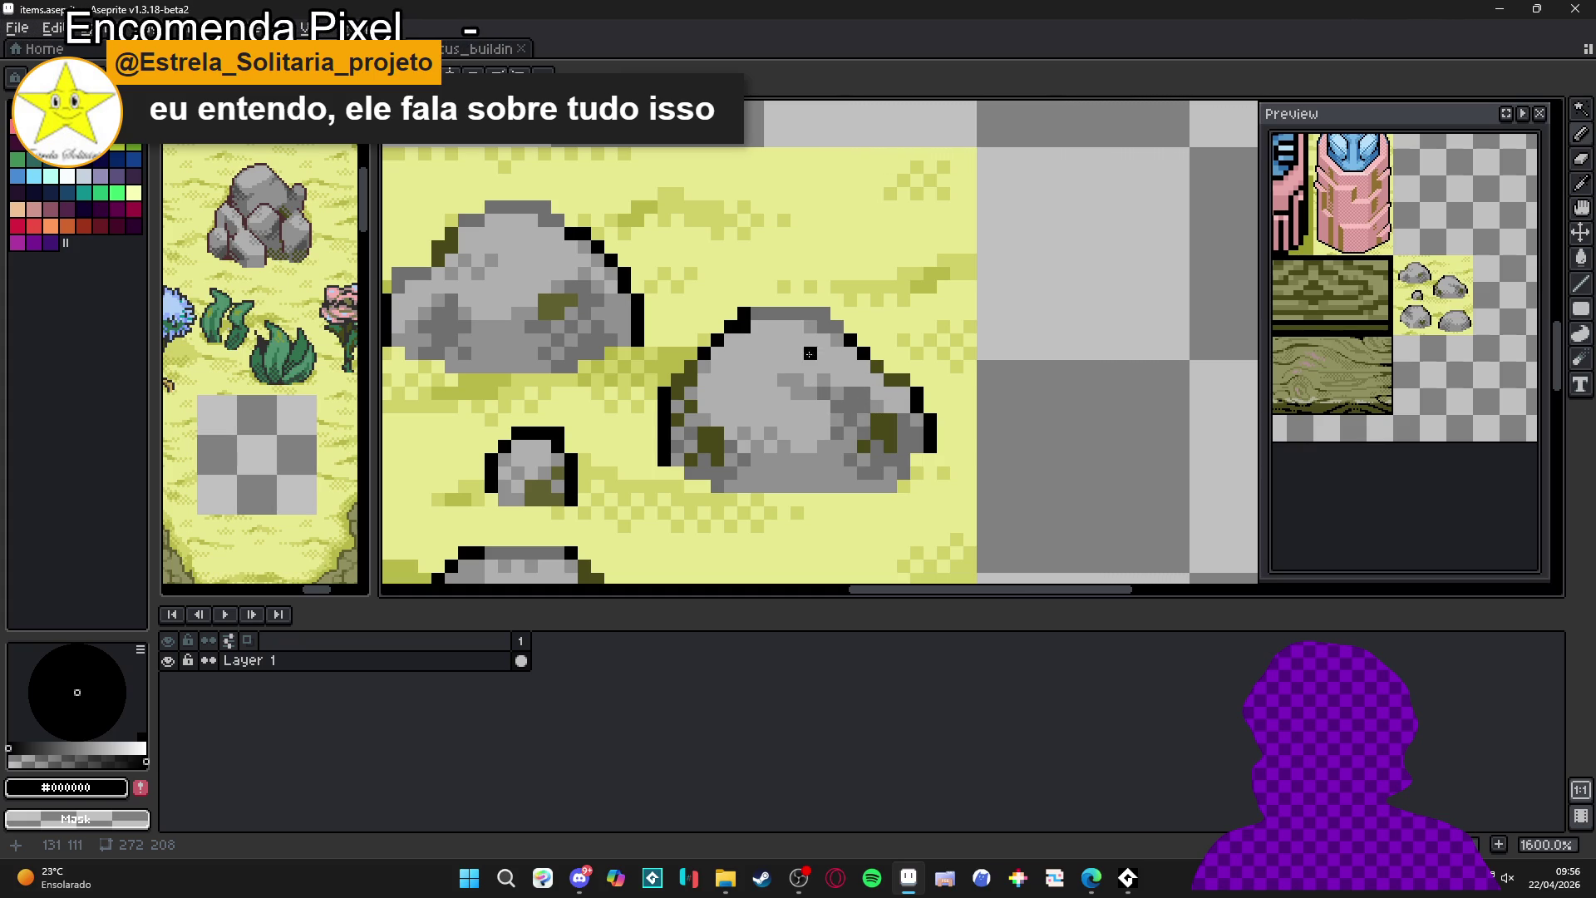
scroll(775, 327, "up", 2)
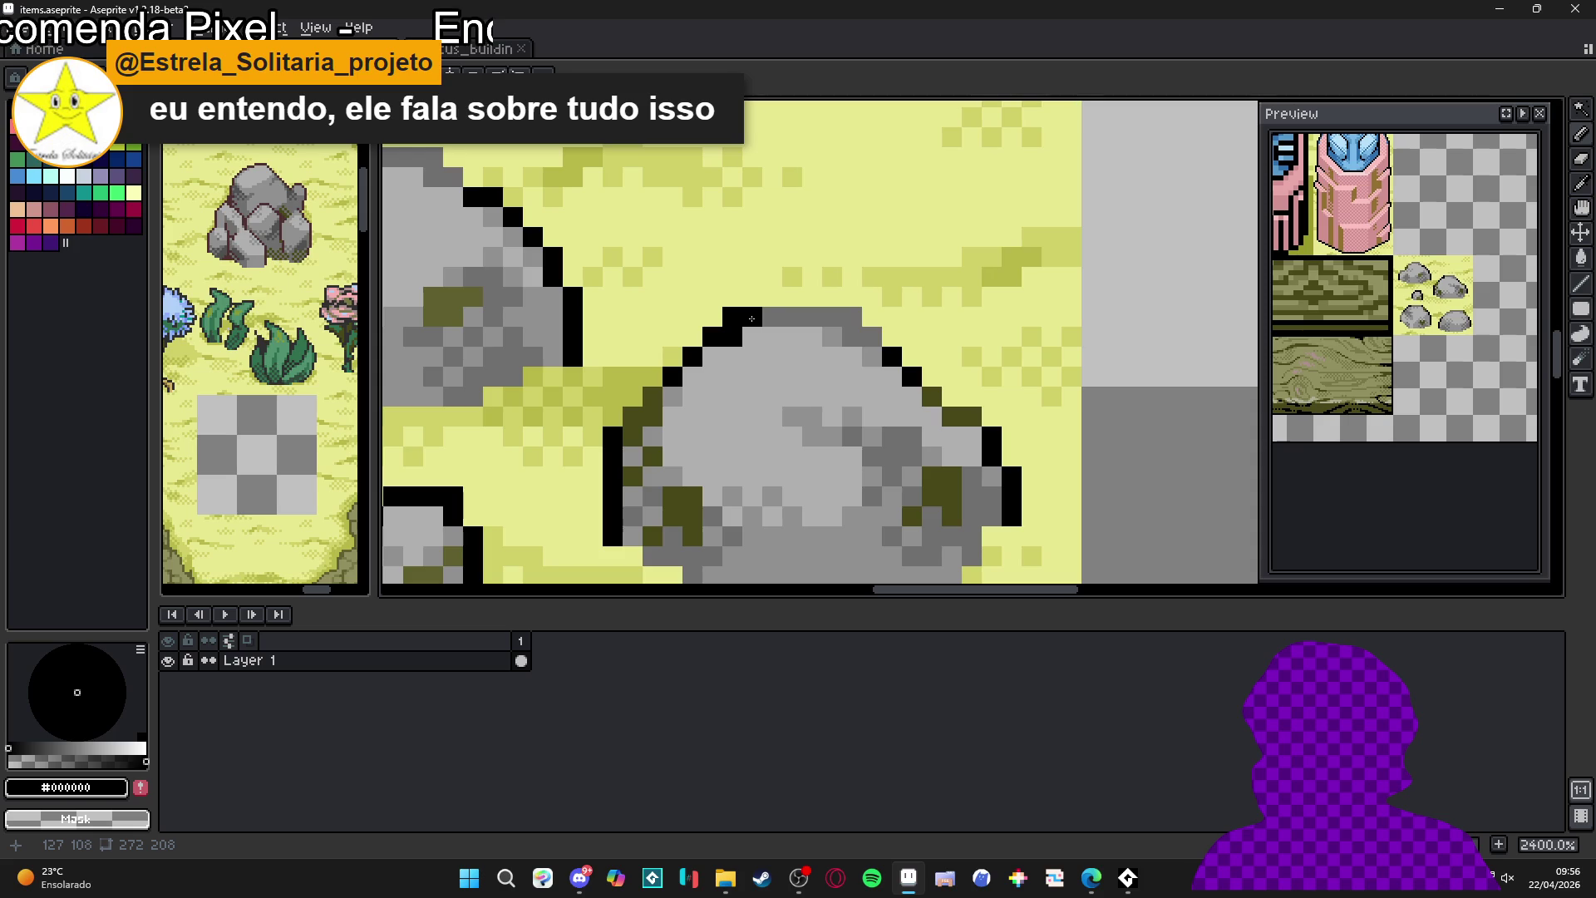
scroll(753, 386, "down", 4)
scroll(758, 453, "up", 3)
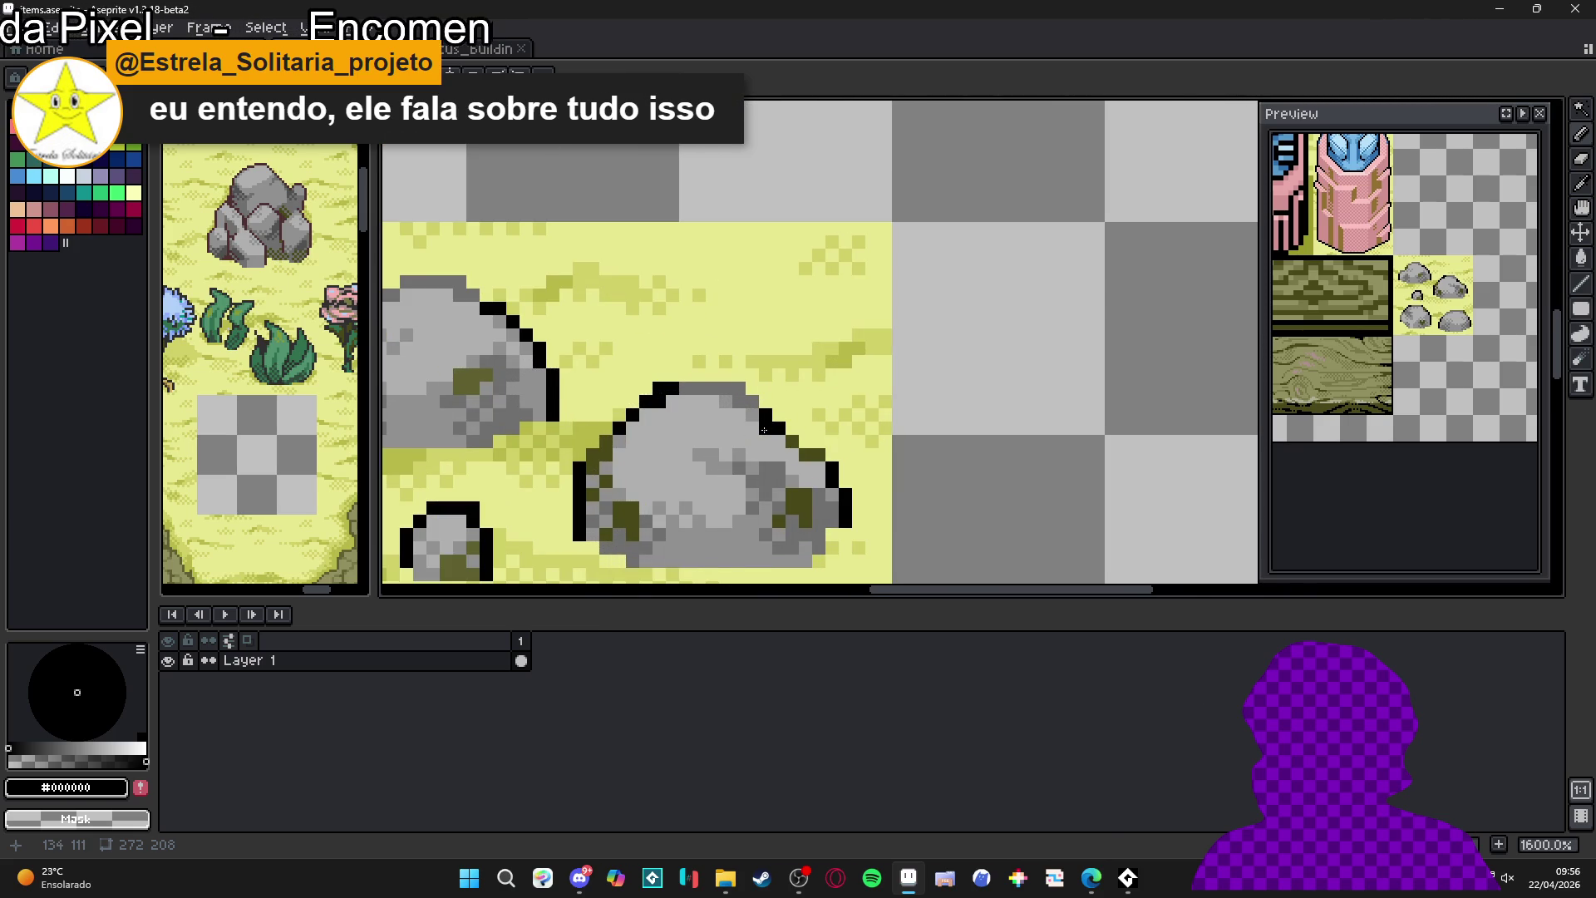
scroll(762, 441, "down", 5)
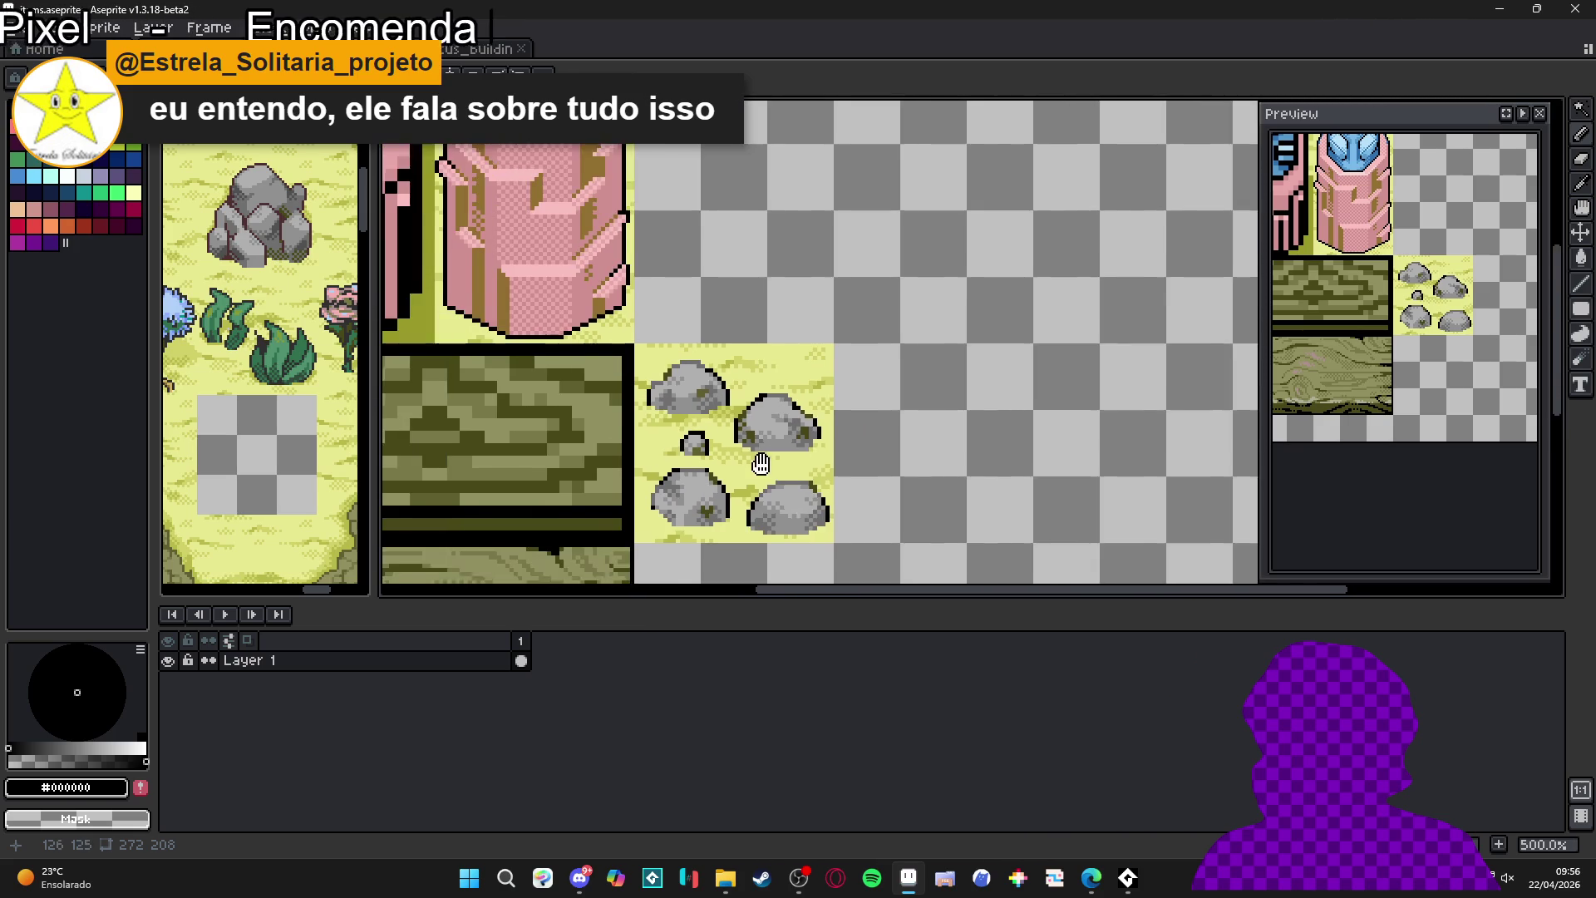
- Select and copy the 48x48 rock tile, then save items.aseprite
key("m")
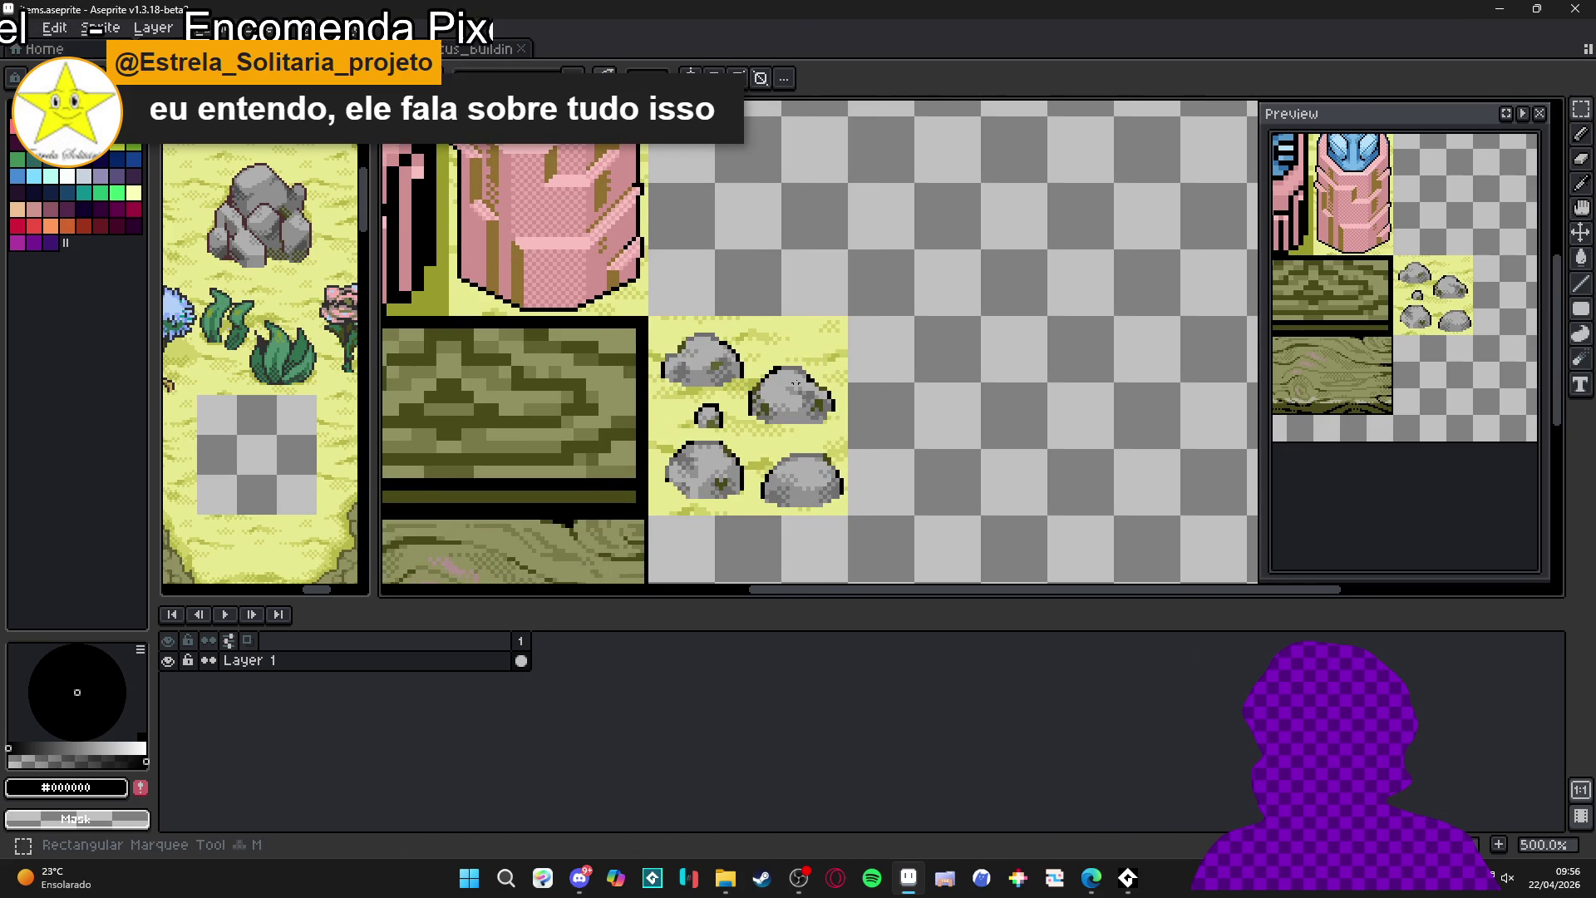
key("ctrl+apostrophe")
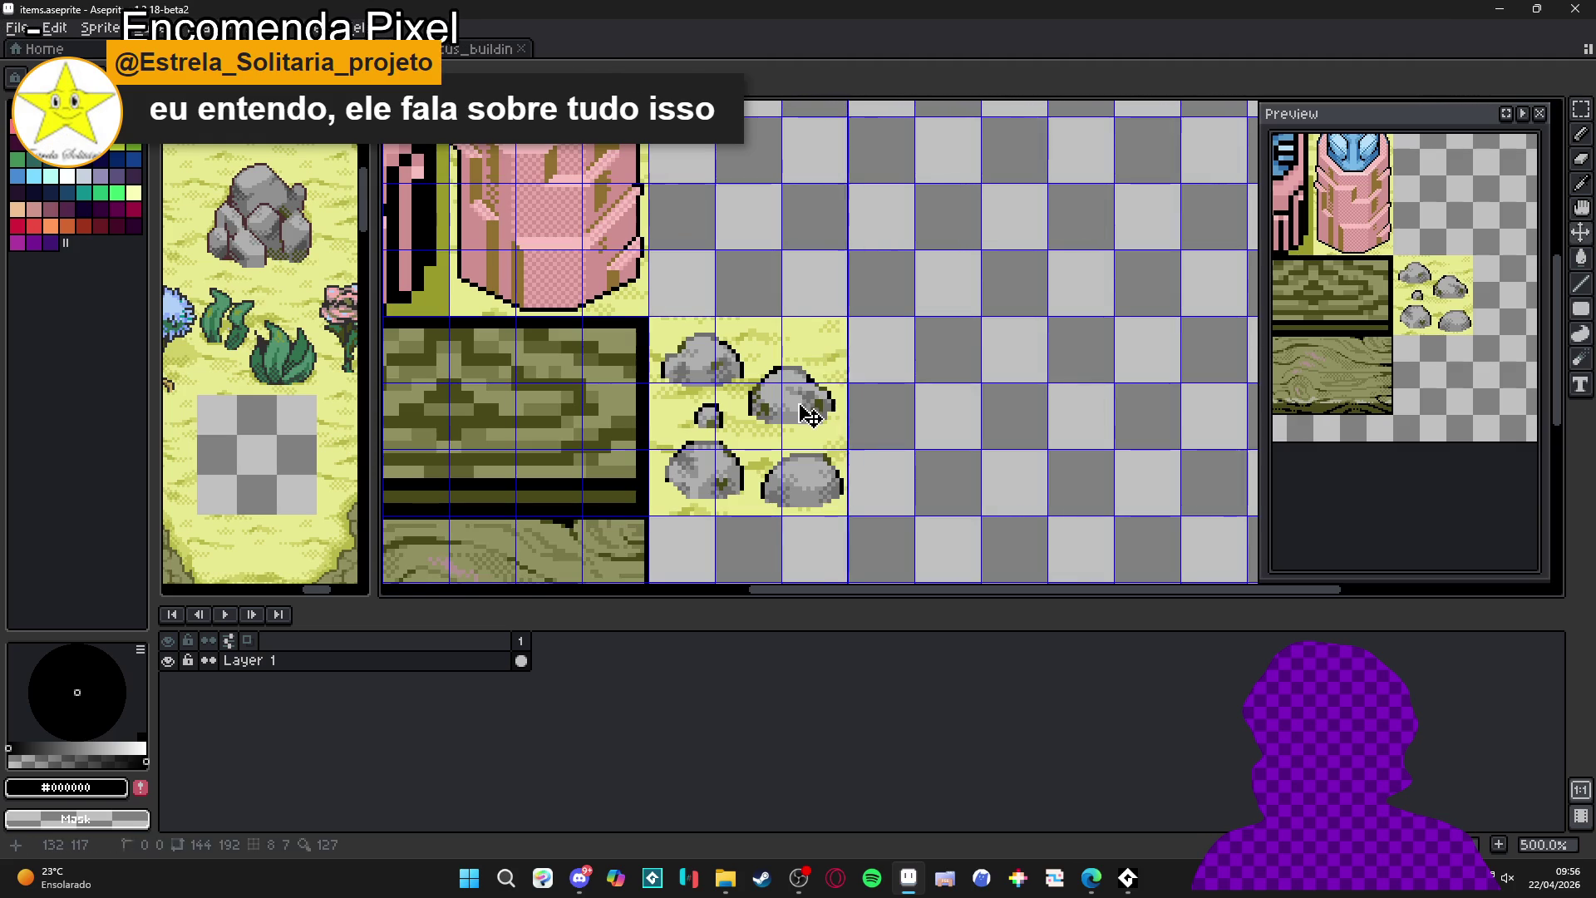
mouse_move(823, 353)
left_mouse_down()
mouse_move(706, 549)
mouse_move(710, 482)
left_mouse_up()
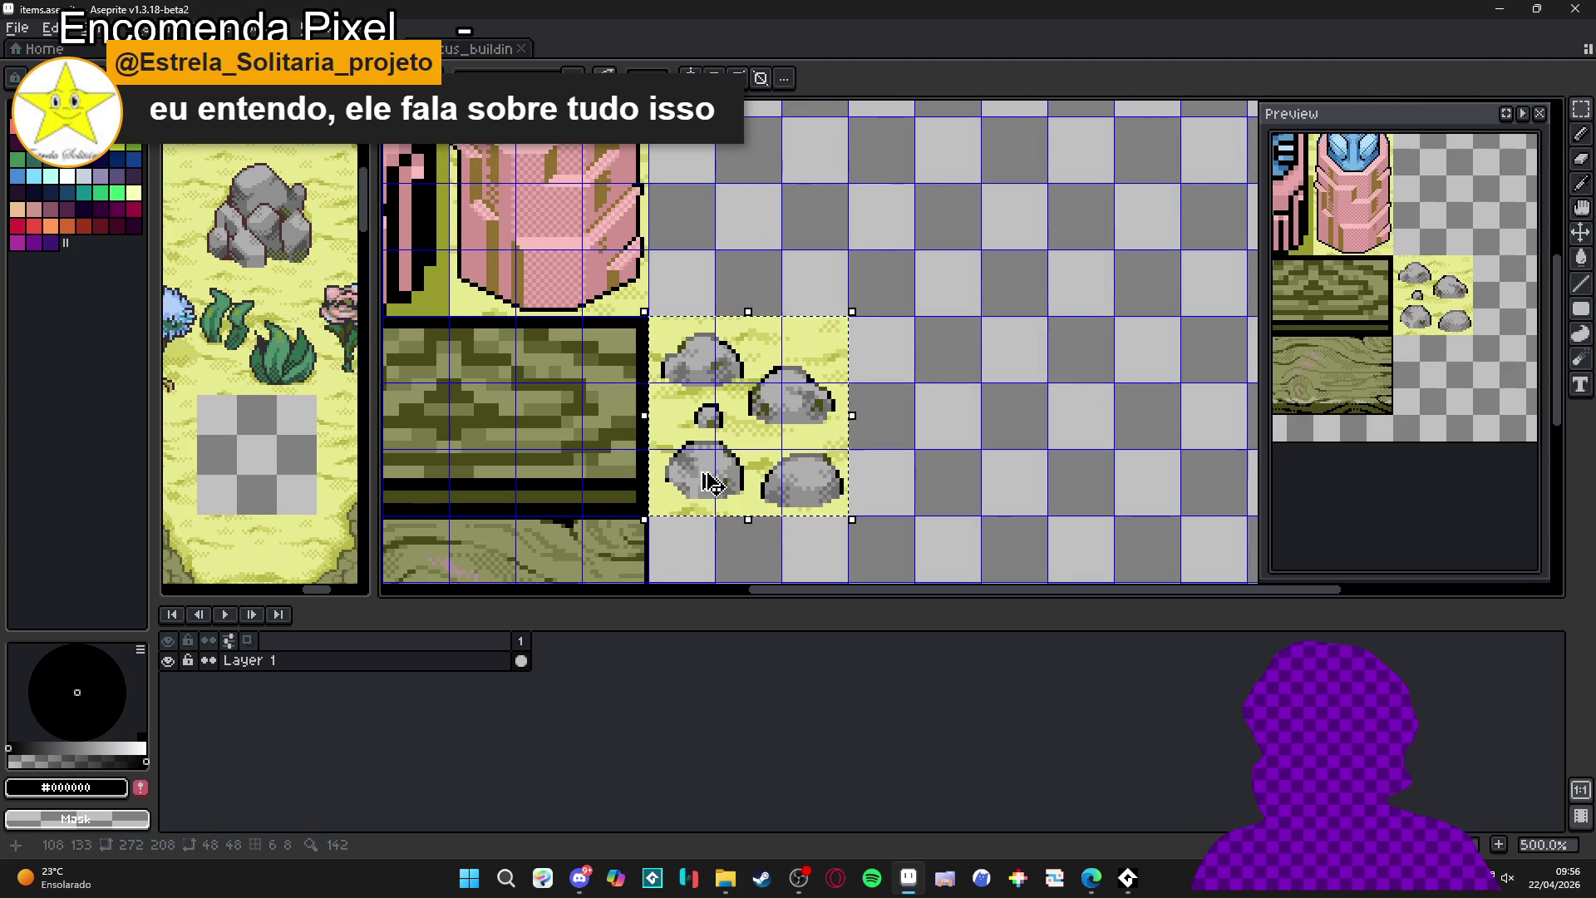
key("ctrl+d")
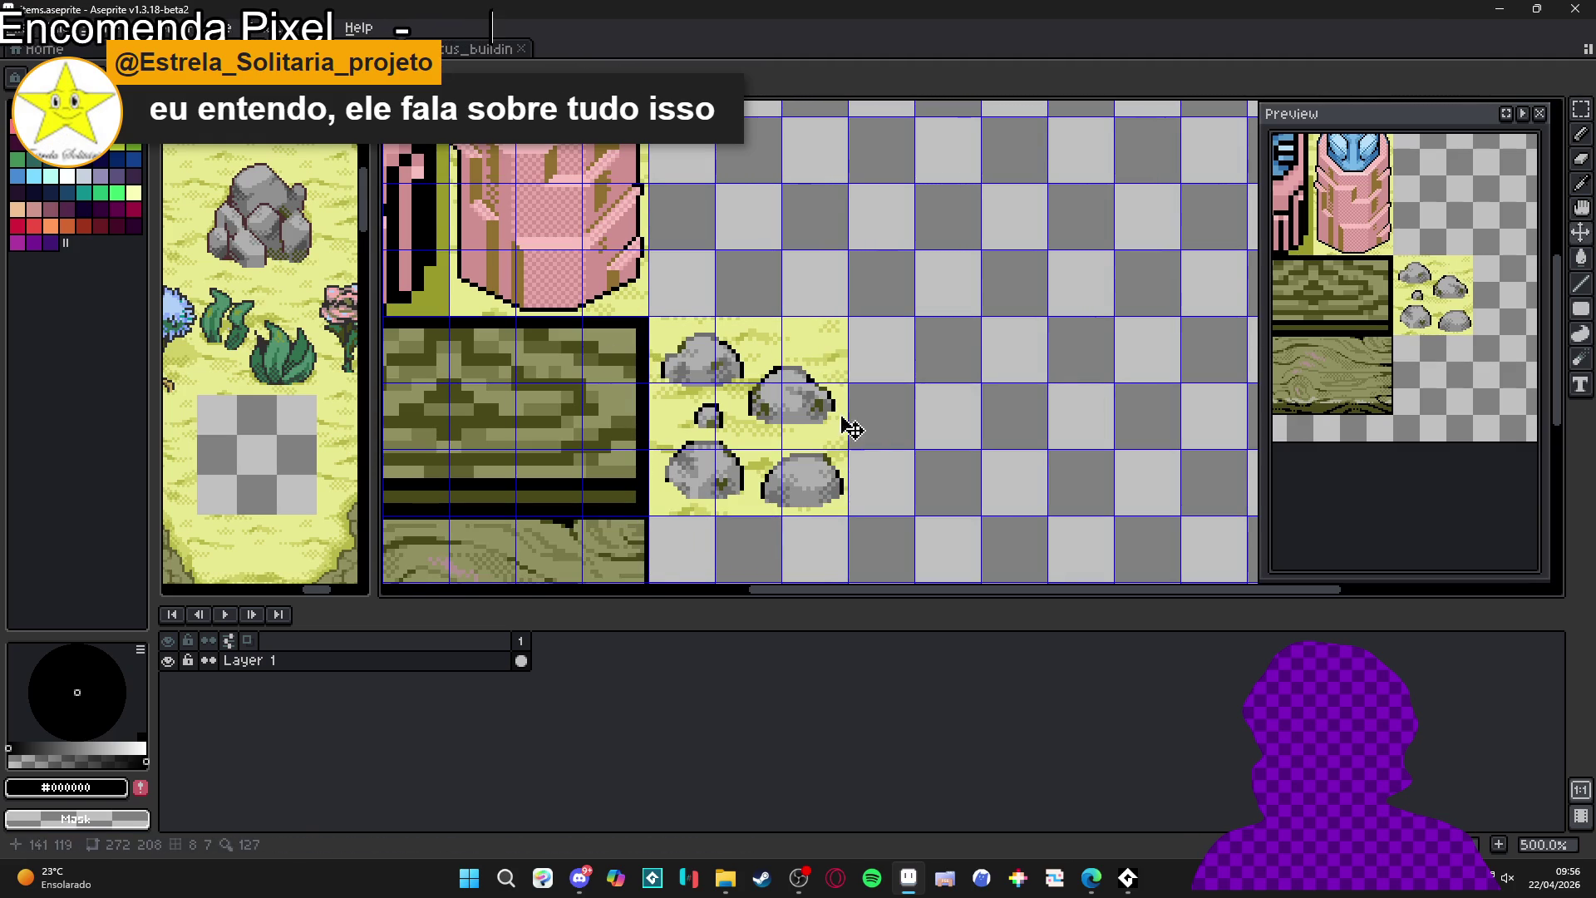
left_click_drag(820, 366, 712, 487)
key("ctrl+d")
scroll(732, 473, "down", 3)
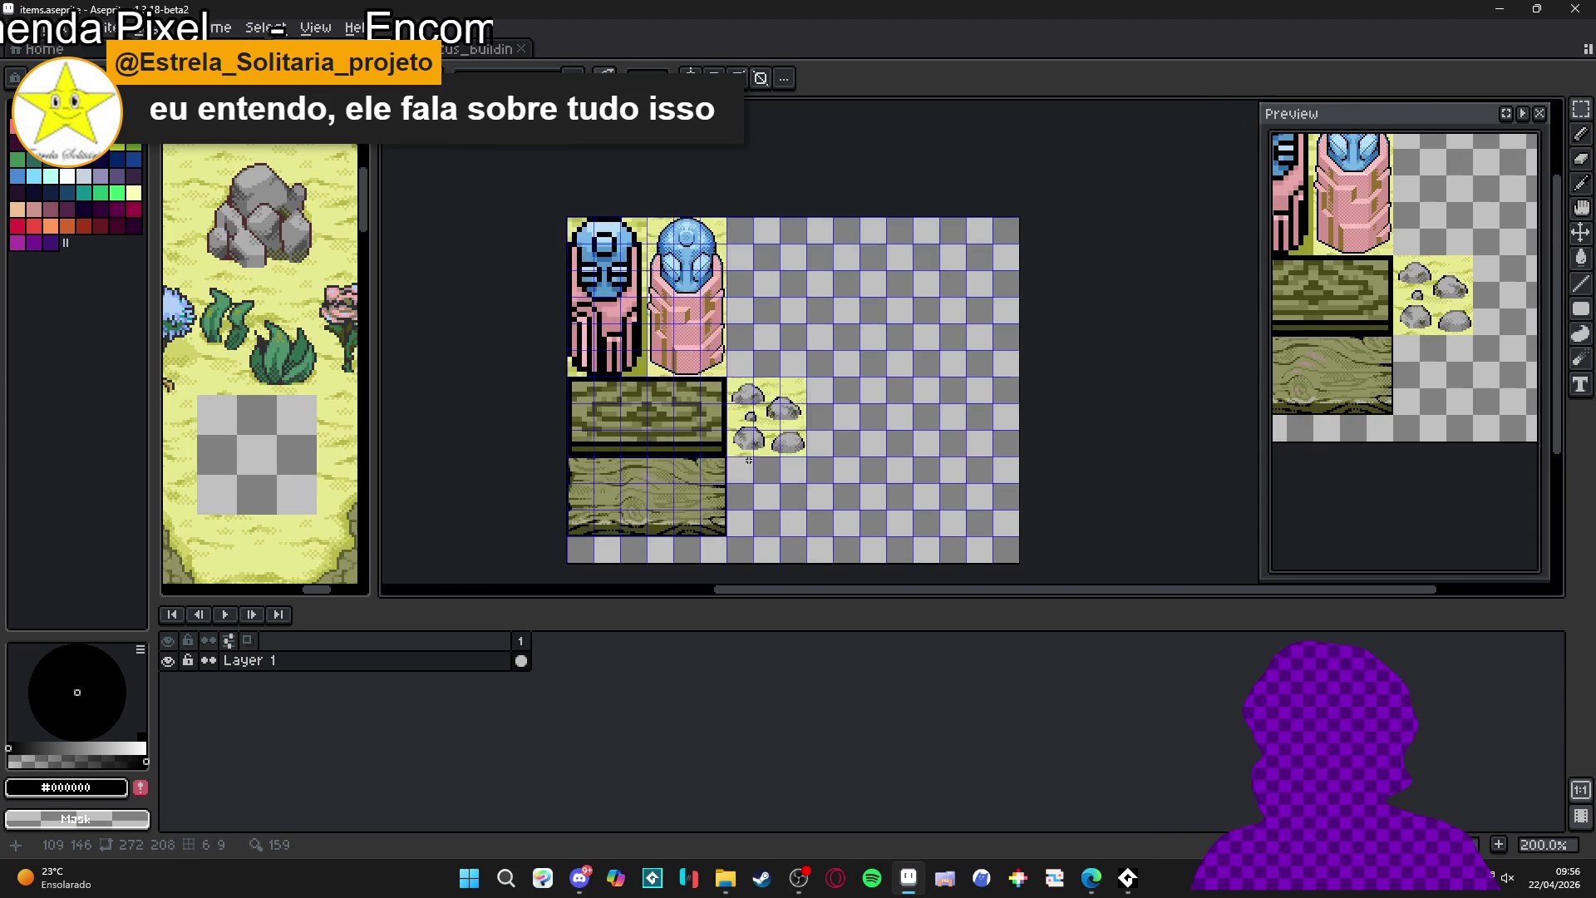
key("ctrl+s")
- Switch to the second_area map and bring the Dragon Mountain island into view
left_click(449, 50)
left_click(322, 50)
left_click(195, 50)
scroll(708, 368, "down", 5)
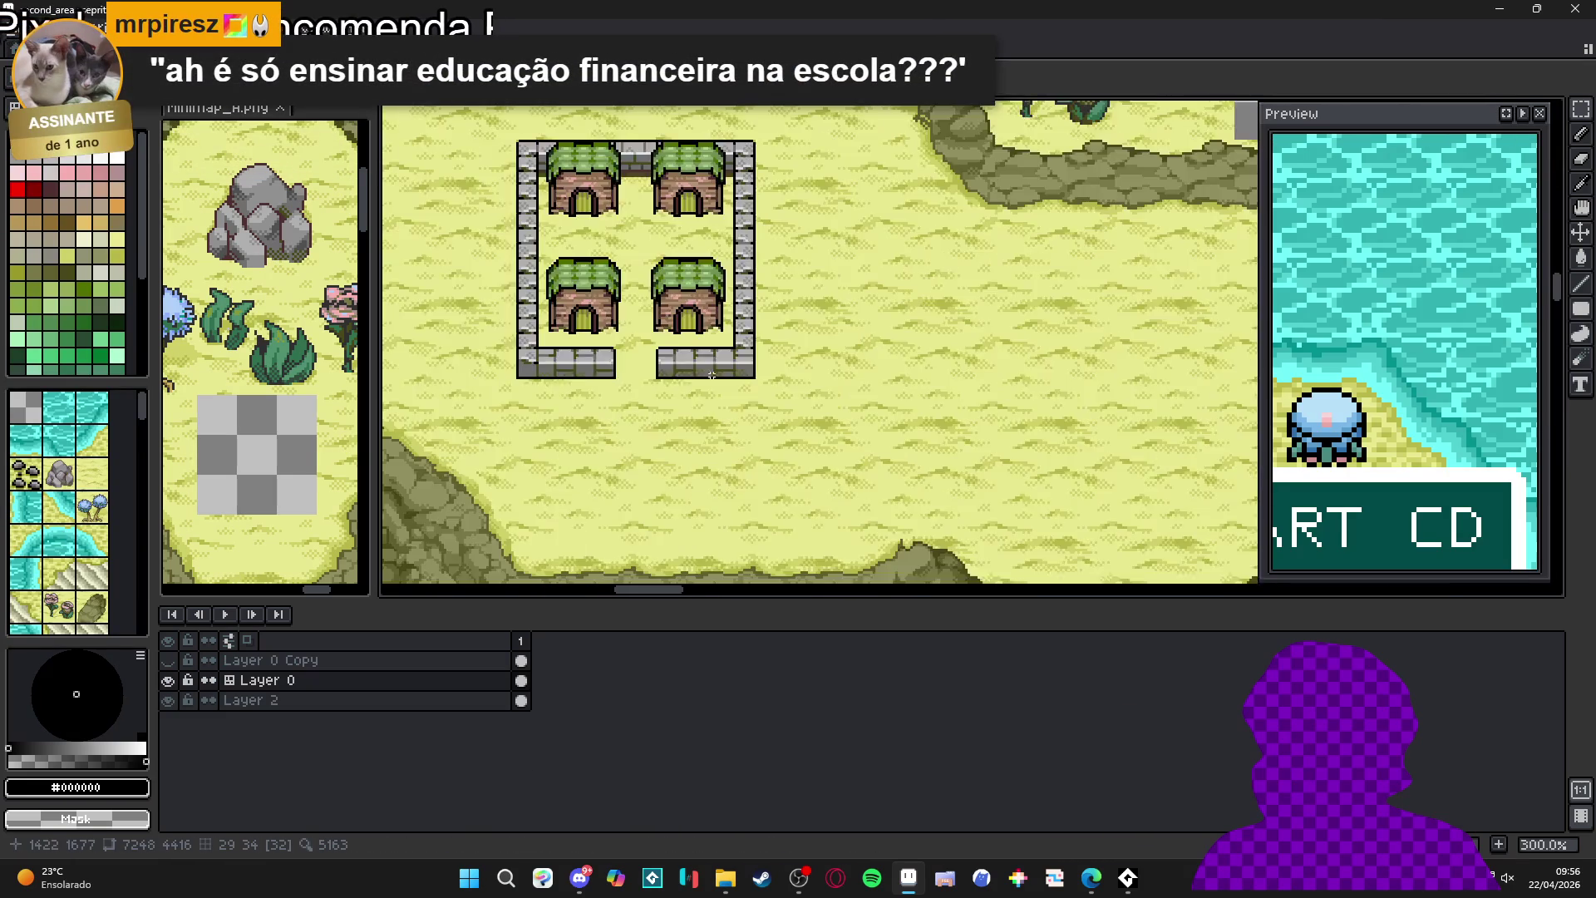
mouse_move(870, 222)
left_mouse_down()
mouse_move(807, 411)
mouse_move(780, 228)
mouse_move(847, 208)
mouse_move(849, 440)
mouse_move(831, 333)
mouse_move(748, 357)
mouse_move(582, 541)
mouse_move(748, 457)
mouse_move(901, 427)
mouse_move(757, 665)
left_mouse_up()
scroll(901, 427, "down", 1)
left_click_drag(831, 291, 806, 330)
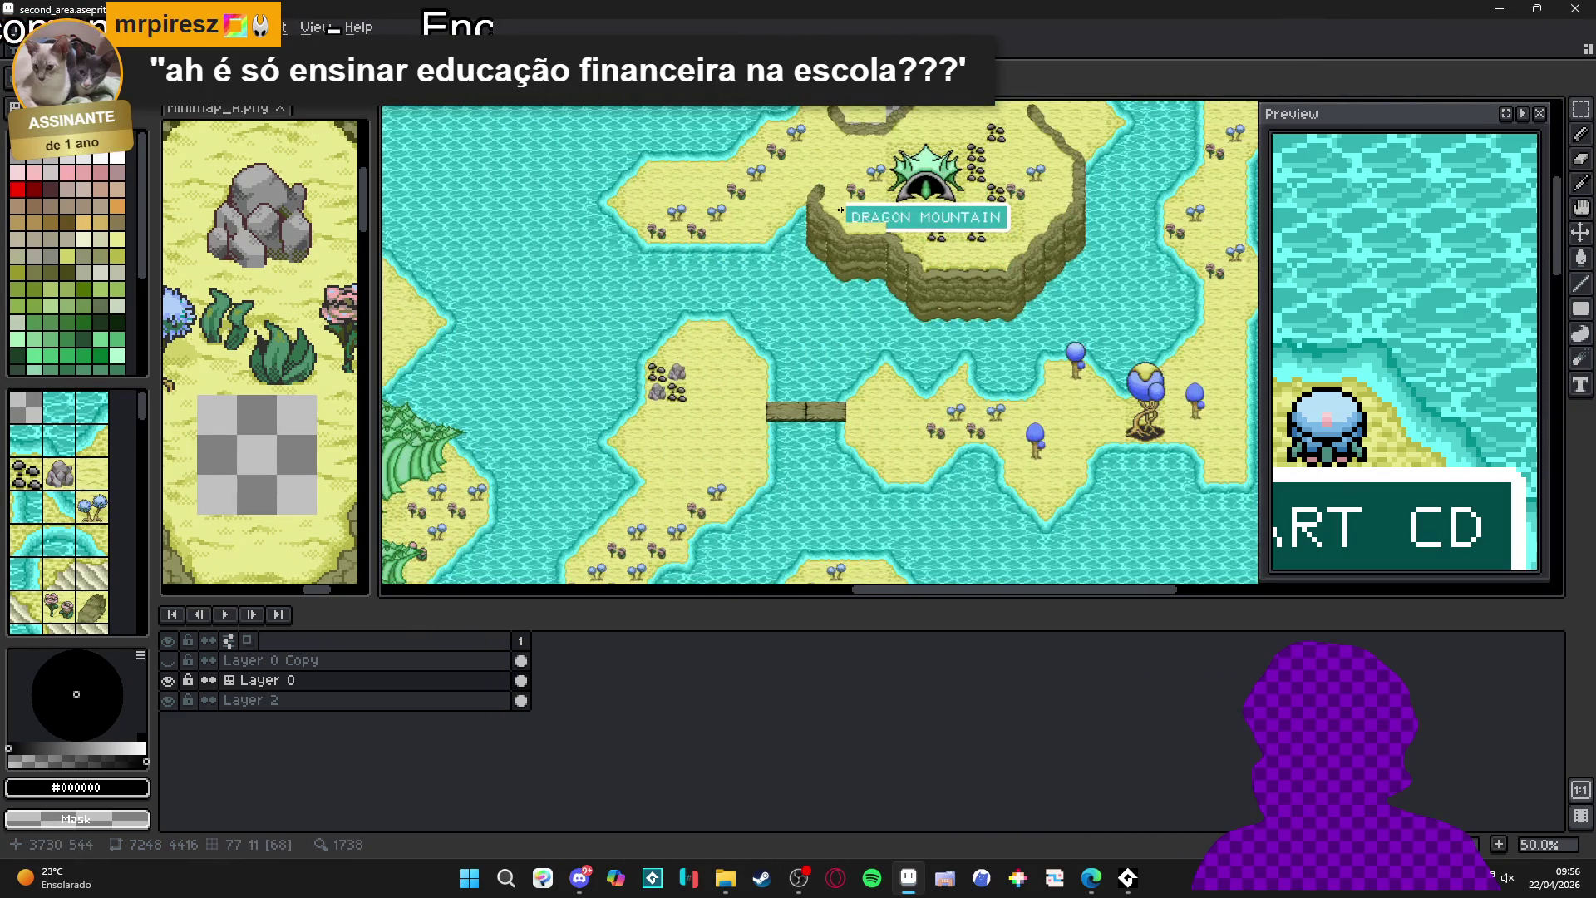
left_click_drag(939, 166, 786, 415)
scroll(787, 313, "up", 3)
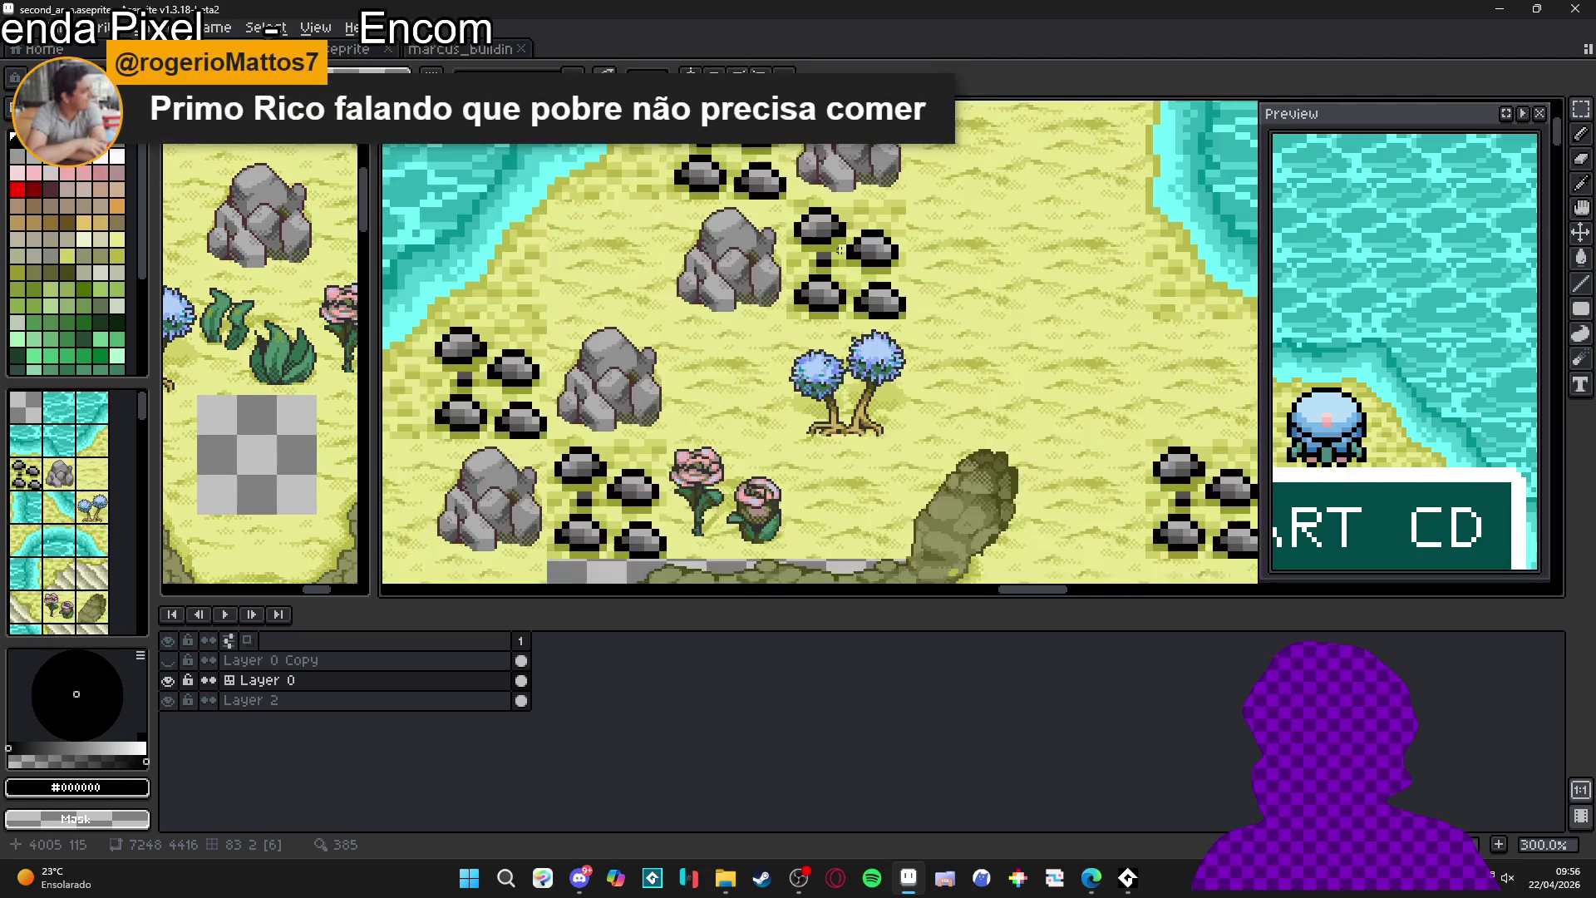
scroll(766, 306, "up", 3)
- Paste the rock tile over the old rocks cell, commit it, and return to items.aseprite
left_click(748, 314)
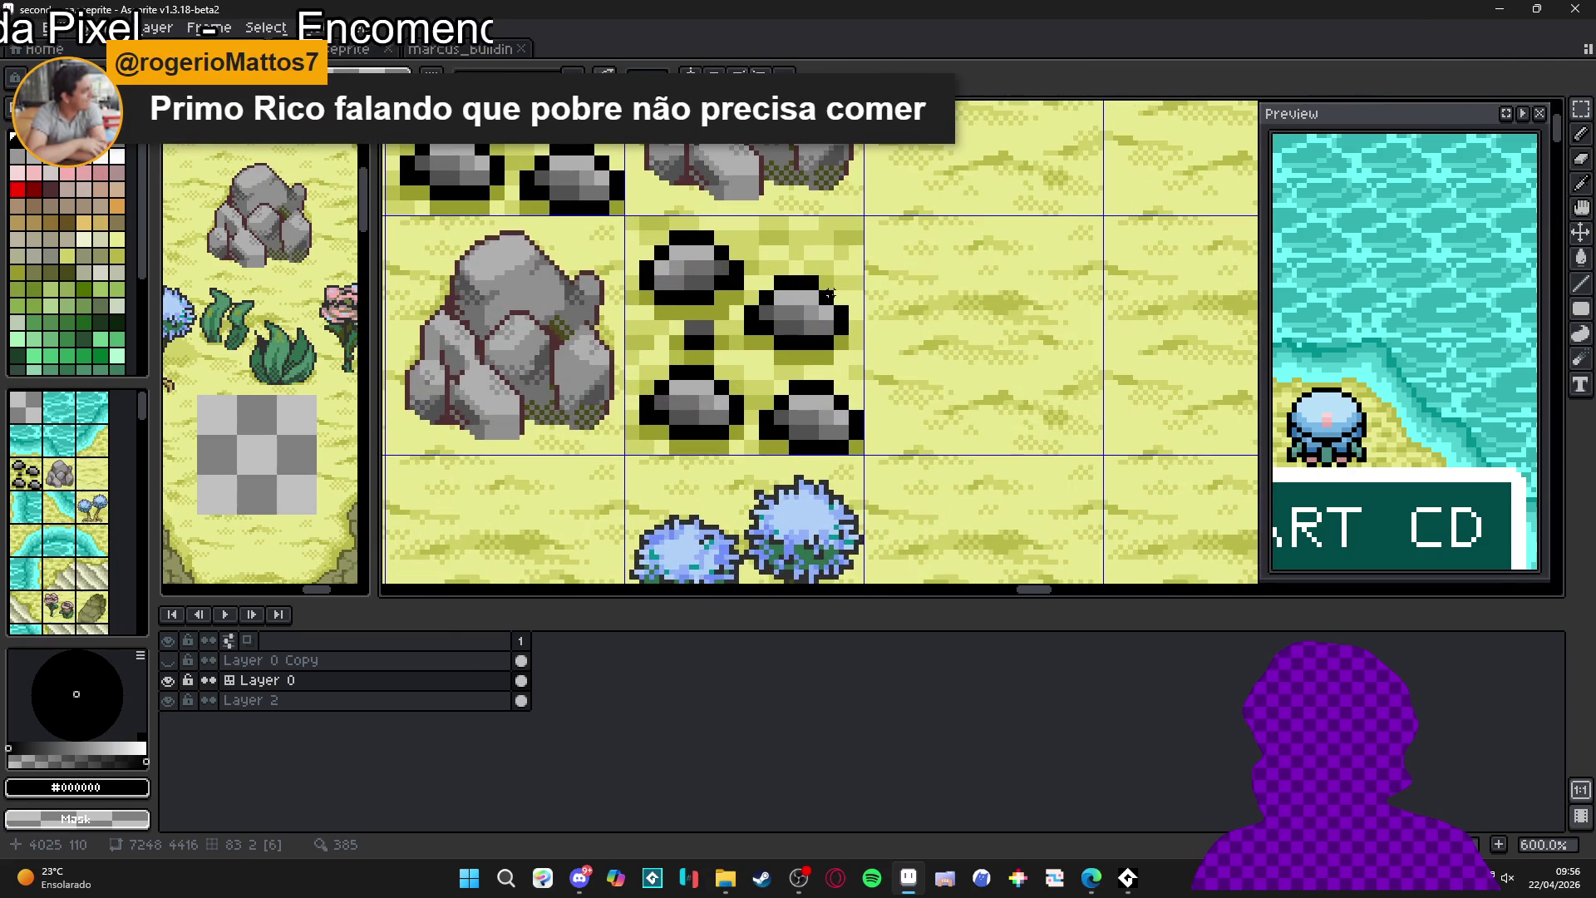
scroll(727, 322, "up", 1)
left_click_drag(719, 311, 706, 344)
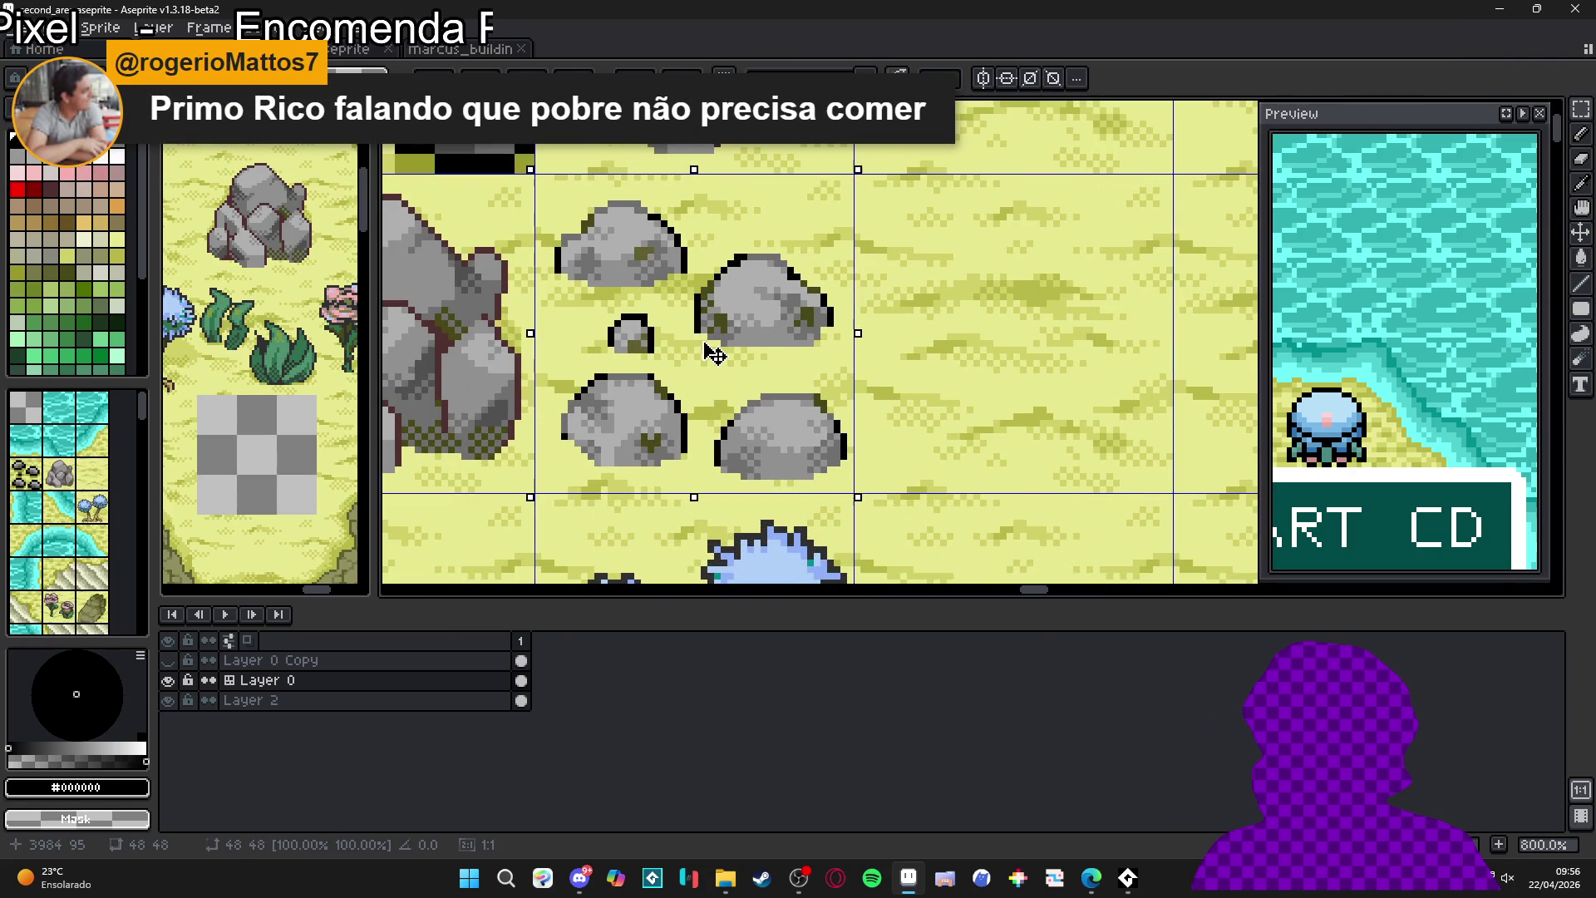
key("Return")
scroll(852, 353, "down", 3)
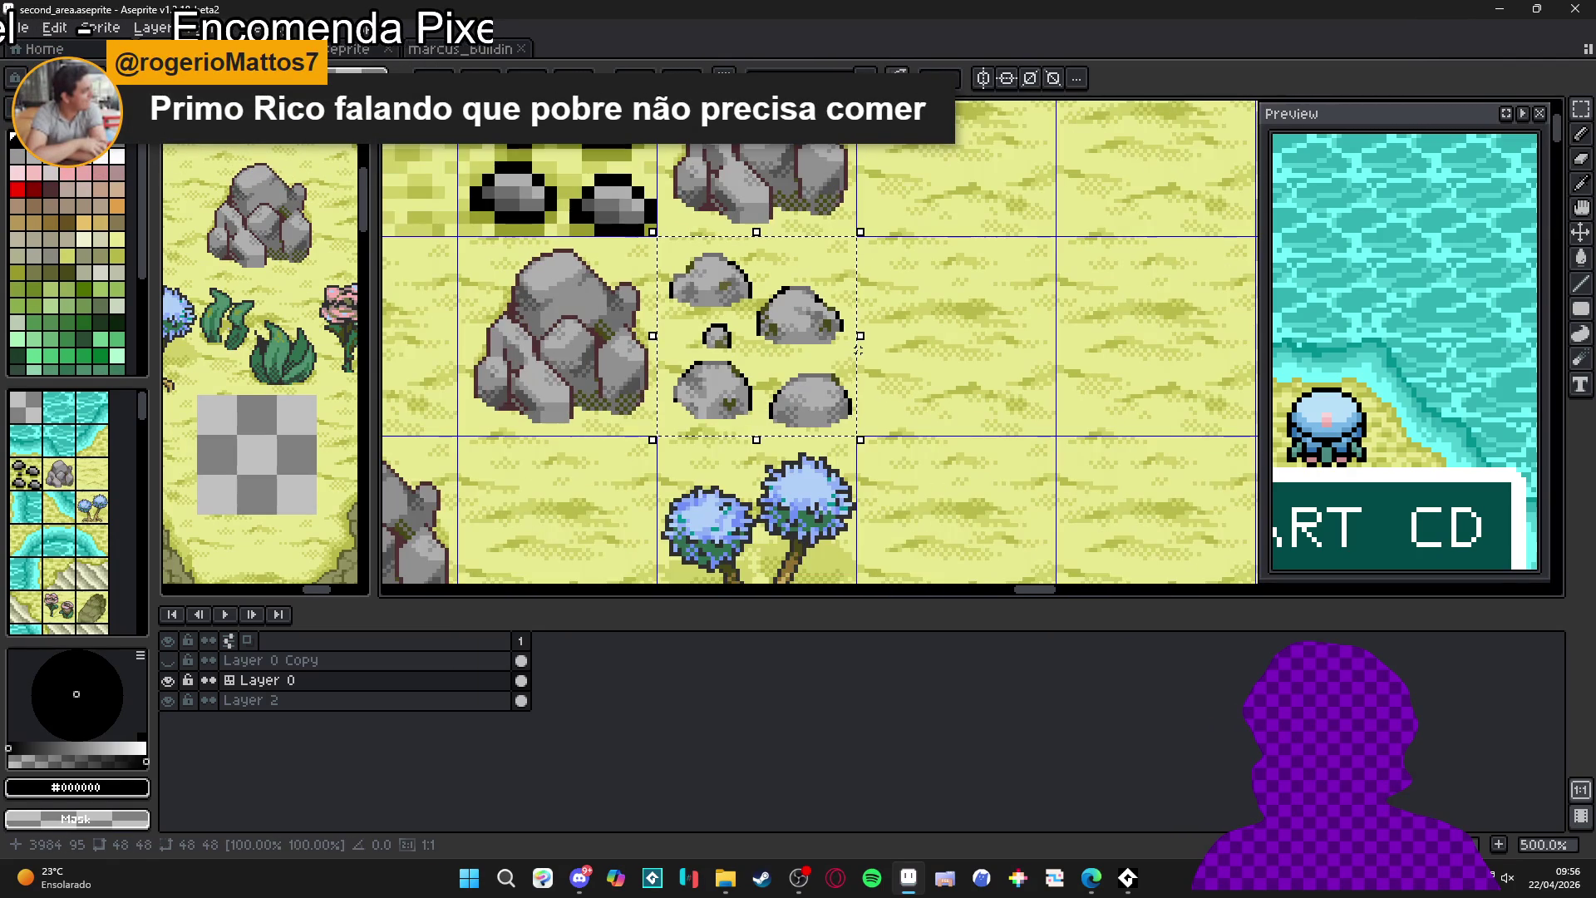
scroll(850, 354, "down", 2)
scroll(873, 366, "down", 4)
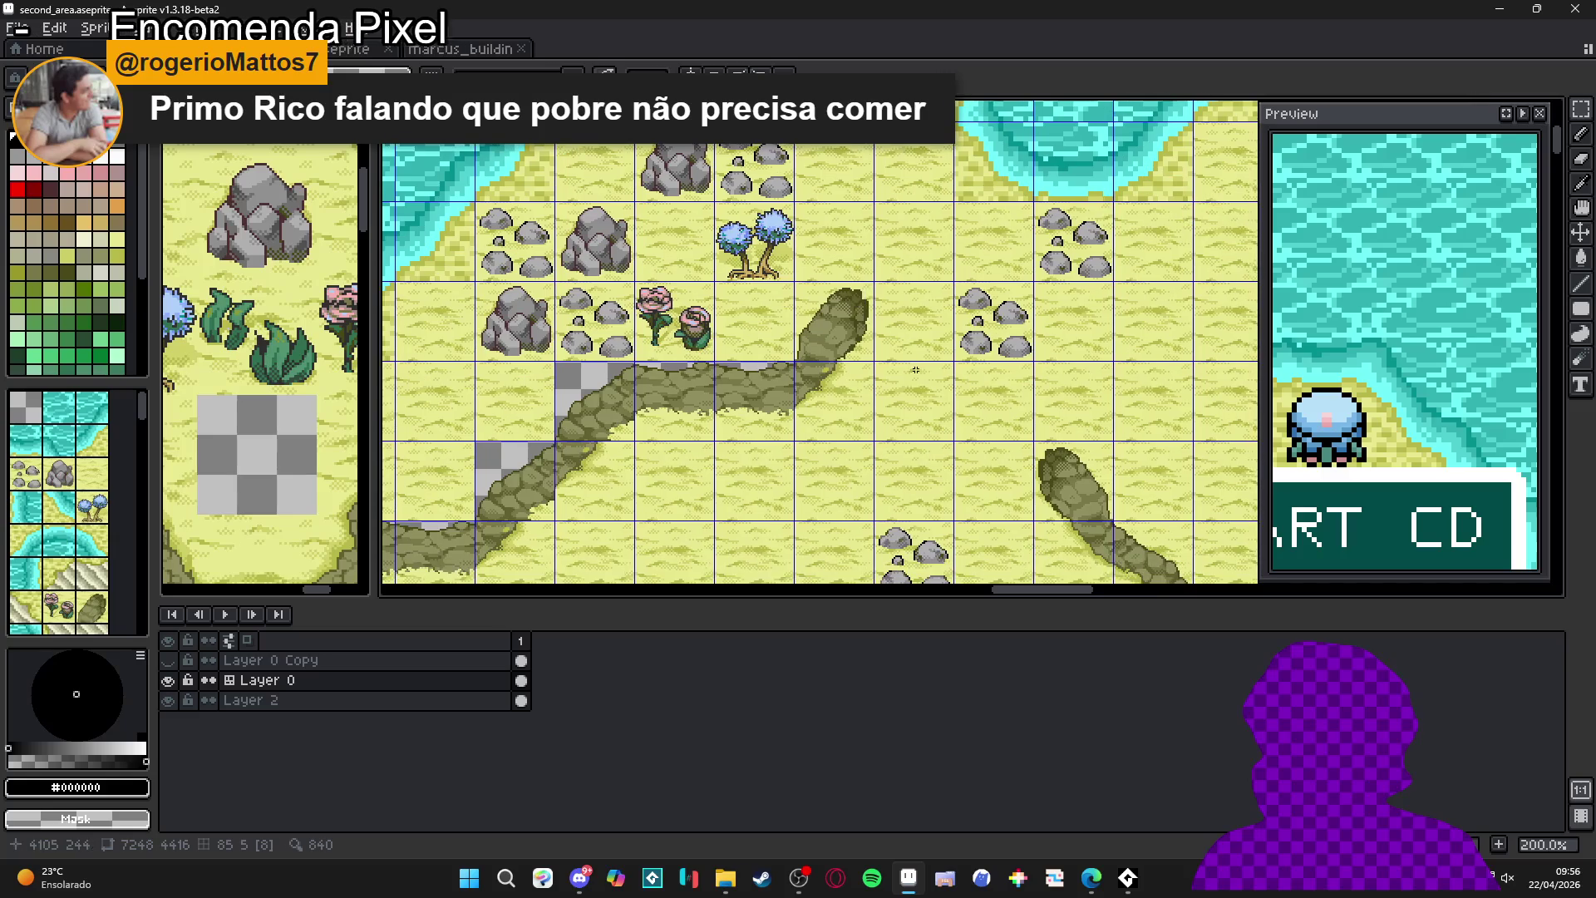
scroll(865, 369, "down", 2)
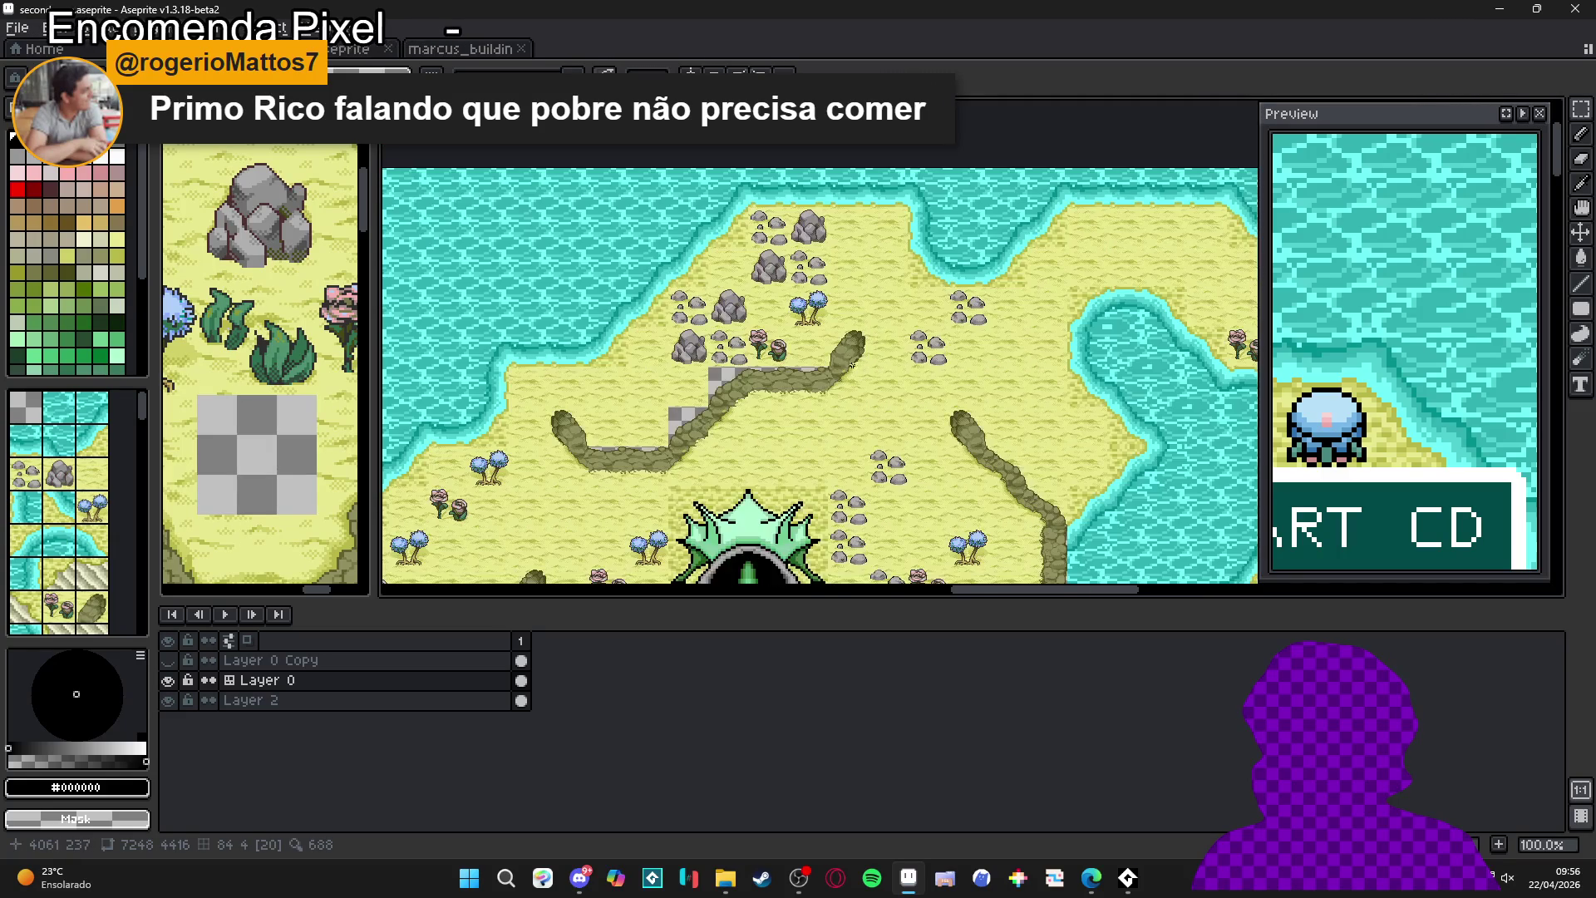
scroll(807, 295, "up", 2)
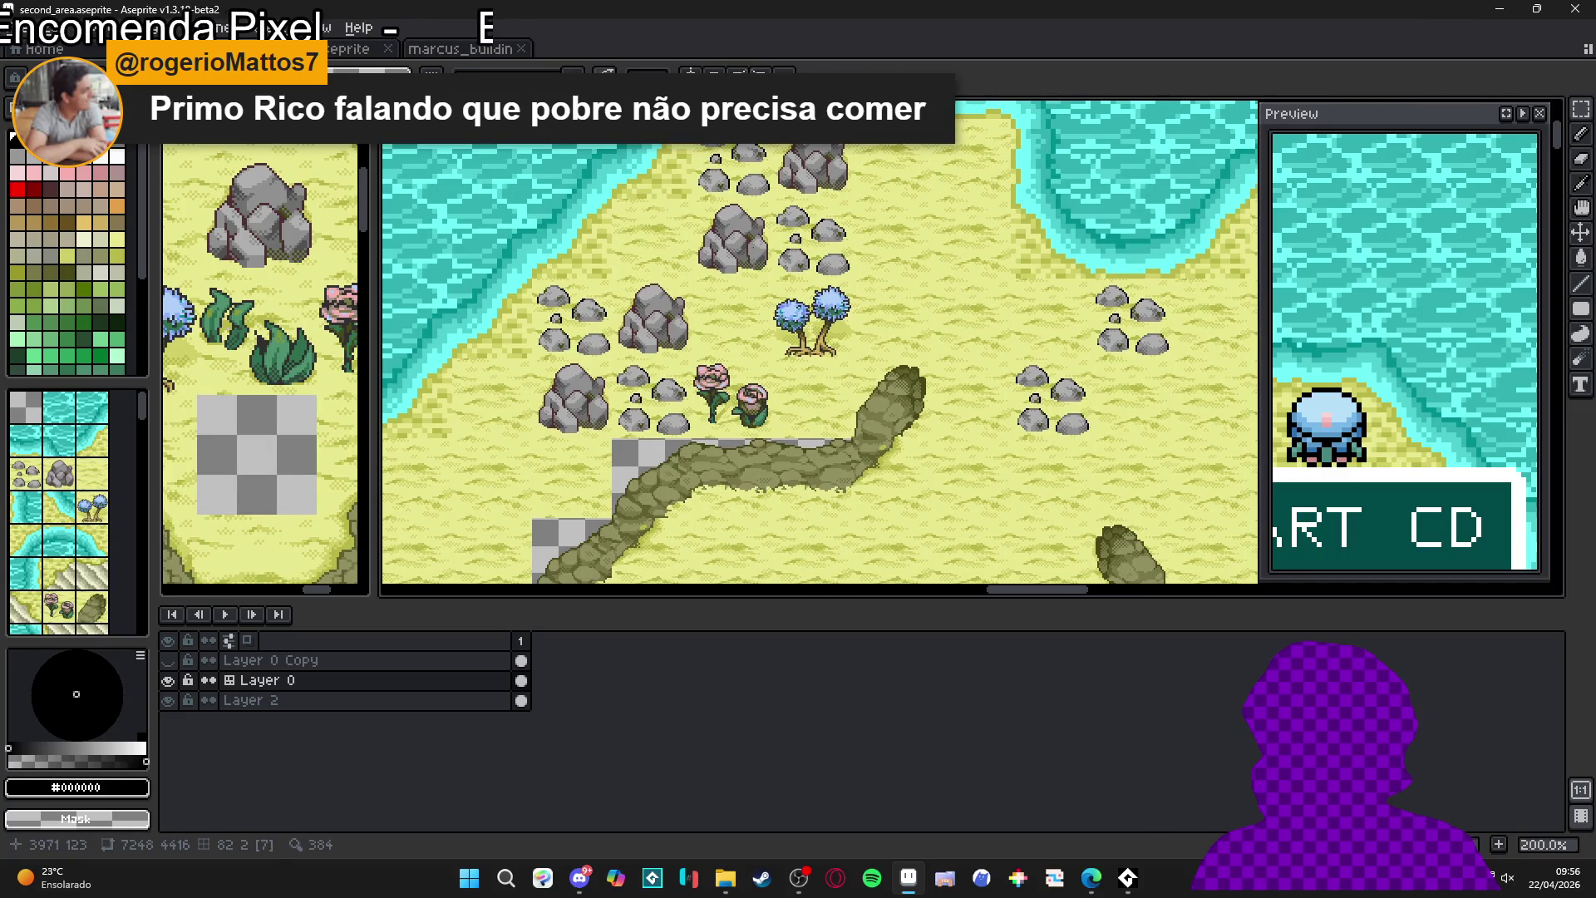
left_click(354, 49)
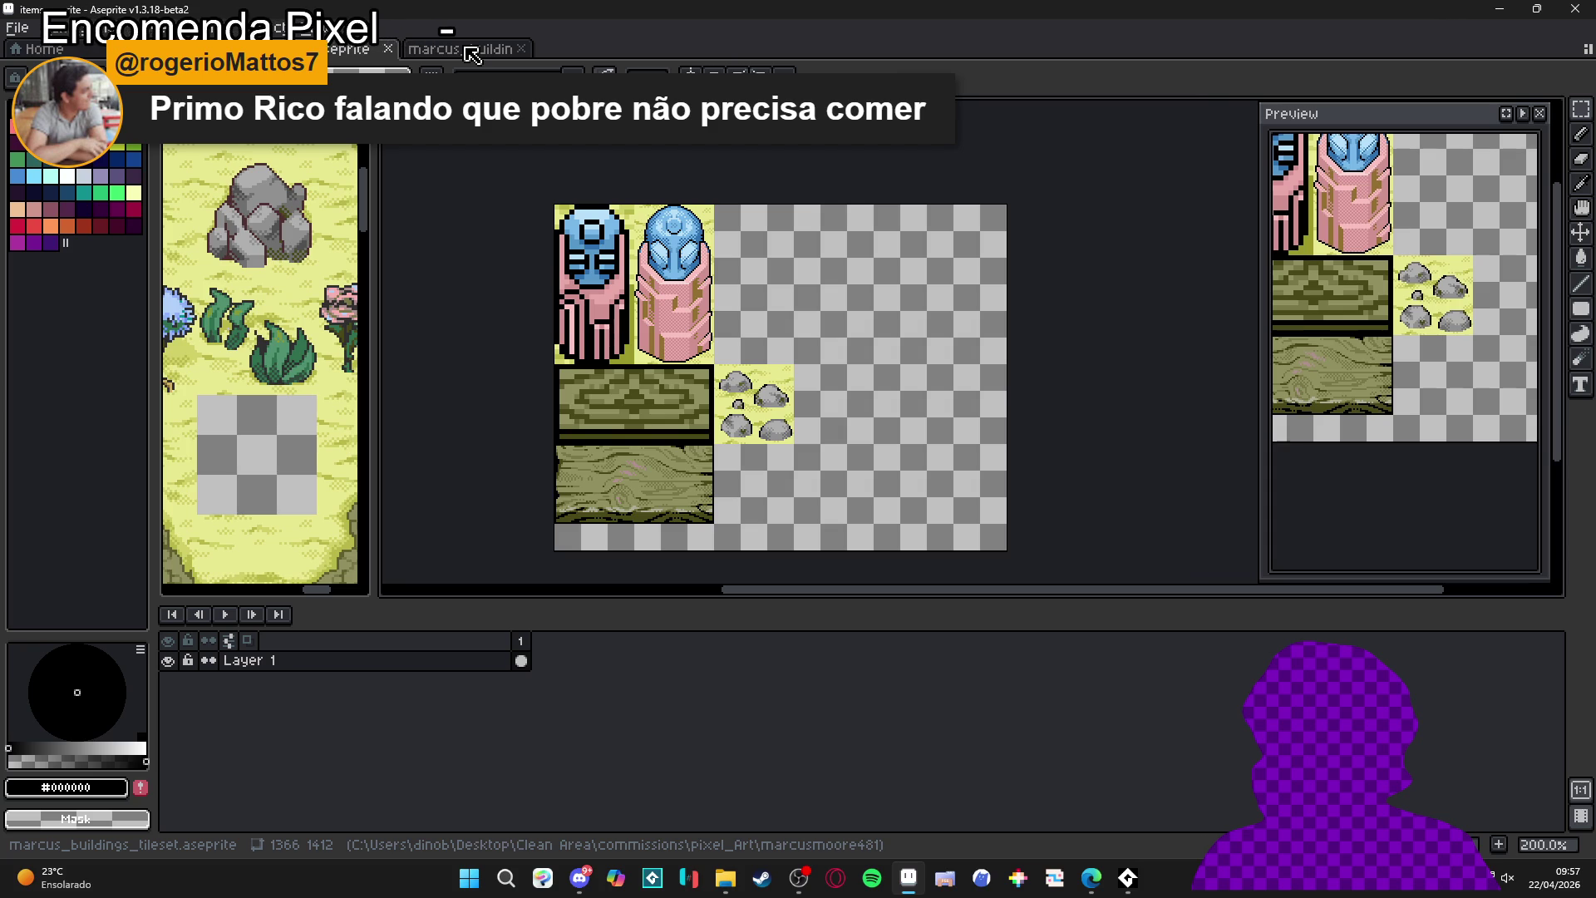
- Save items.aseprite and turn the pixel grid back on
scroll(753, 434, "up", 1)
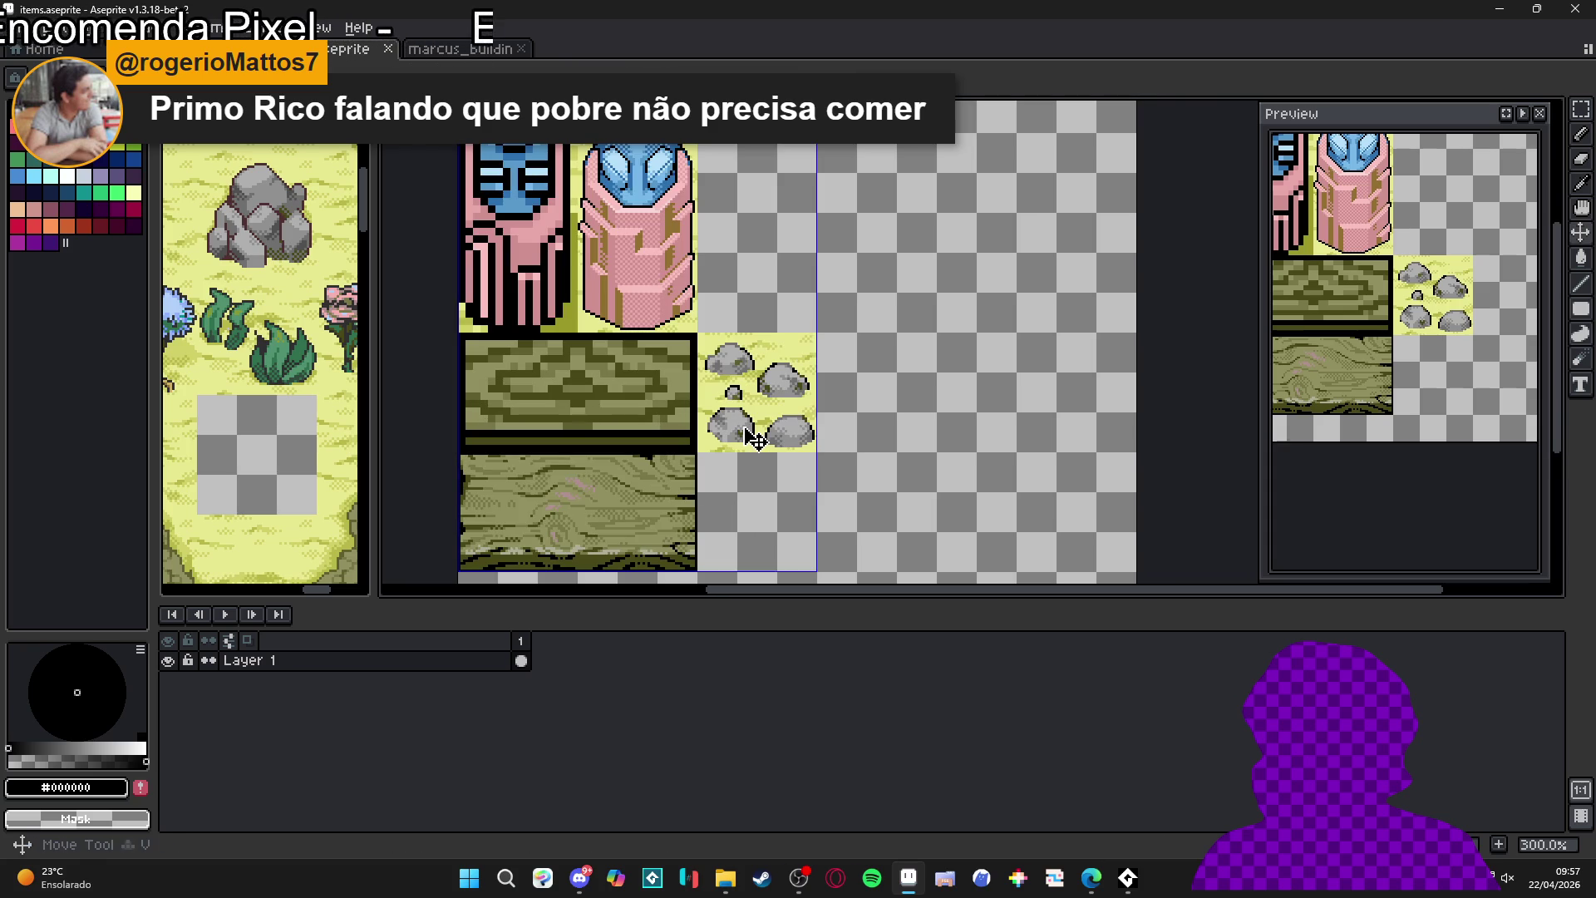
key("m")
key("ctrl+apostrophe")
key("ctrl+s")
key("ctrl+apostrophe")
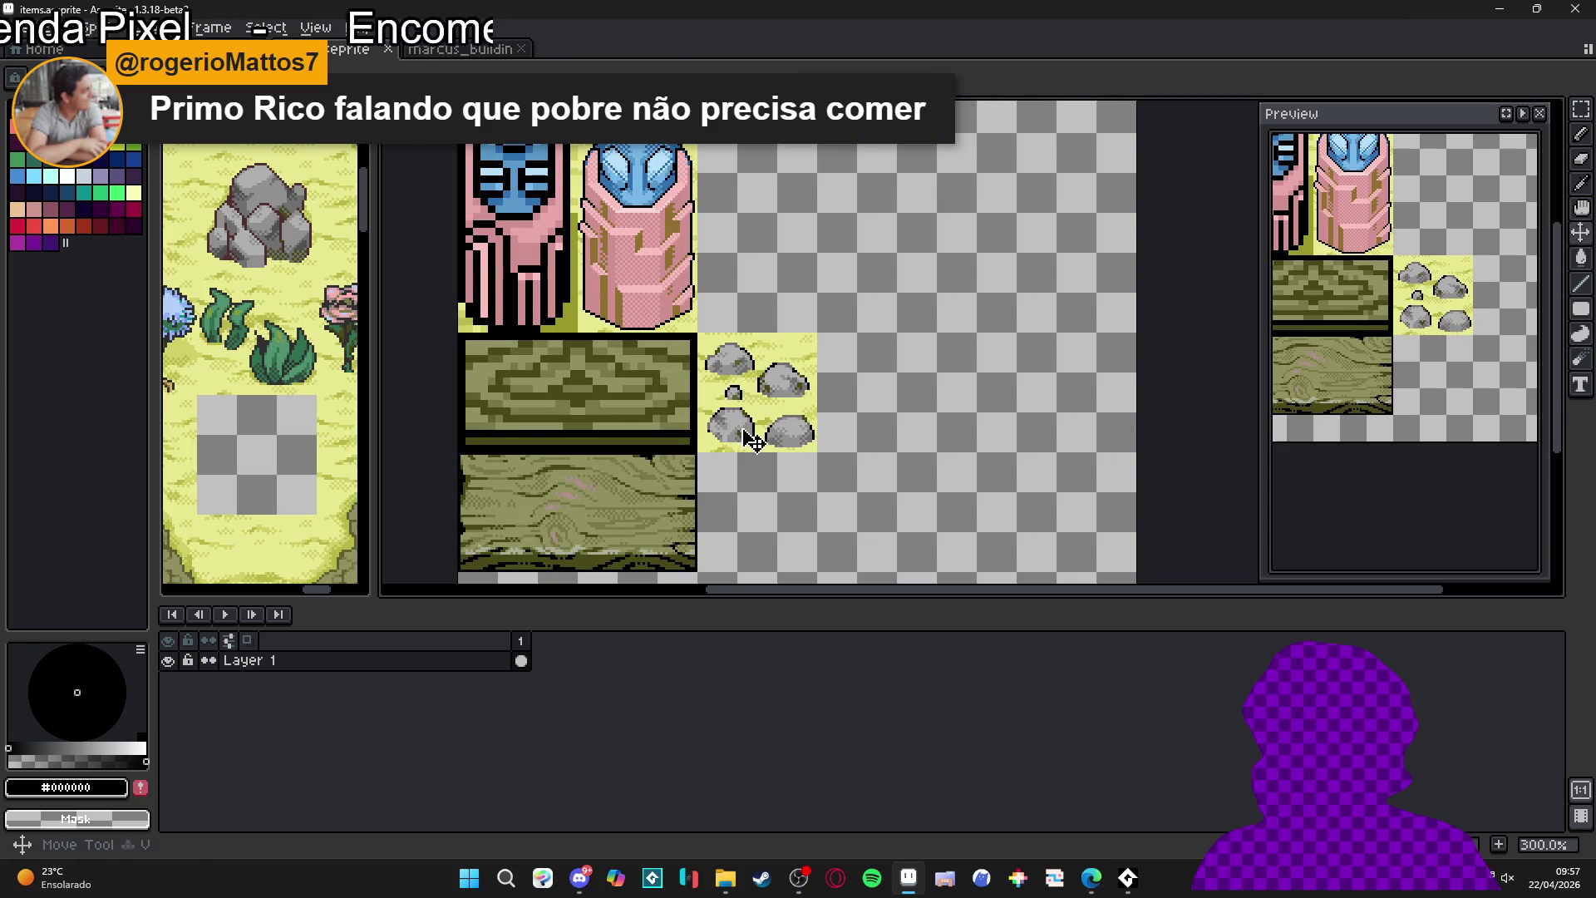
key("v")
key("ctrl+apostrophe")
- Draw a rectangular marquee over the rock tile's left part, then deselect it
key("m")
left_click_drag(773, 448, 713, 366)
left_click(791, 435)
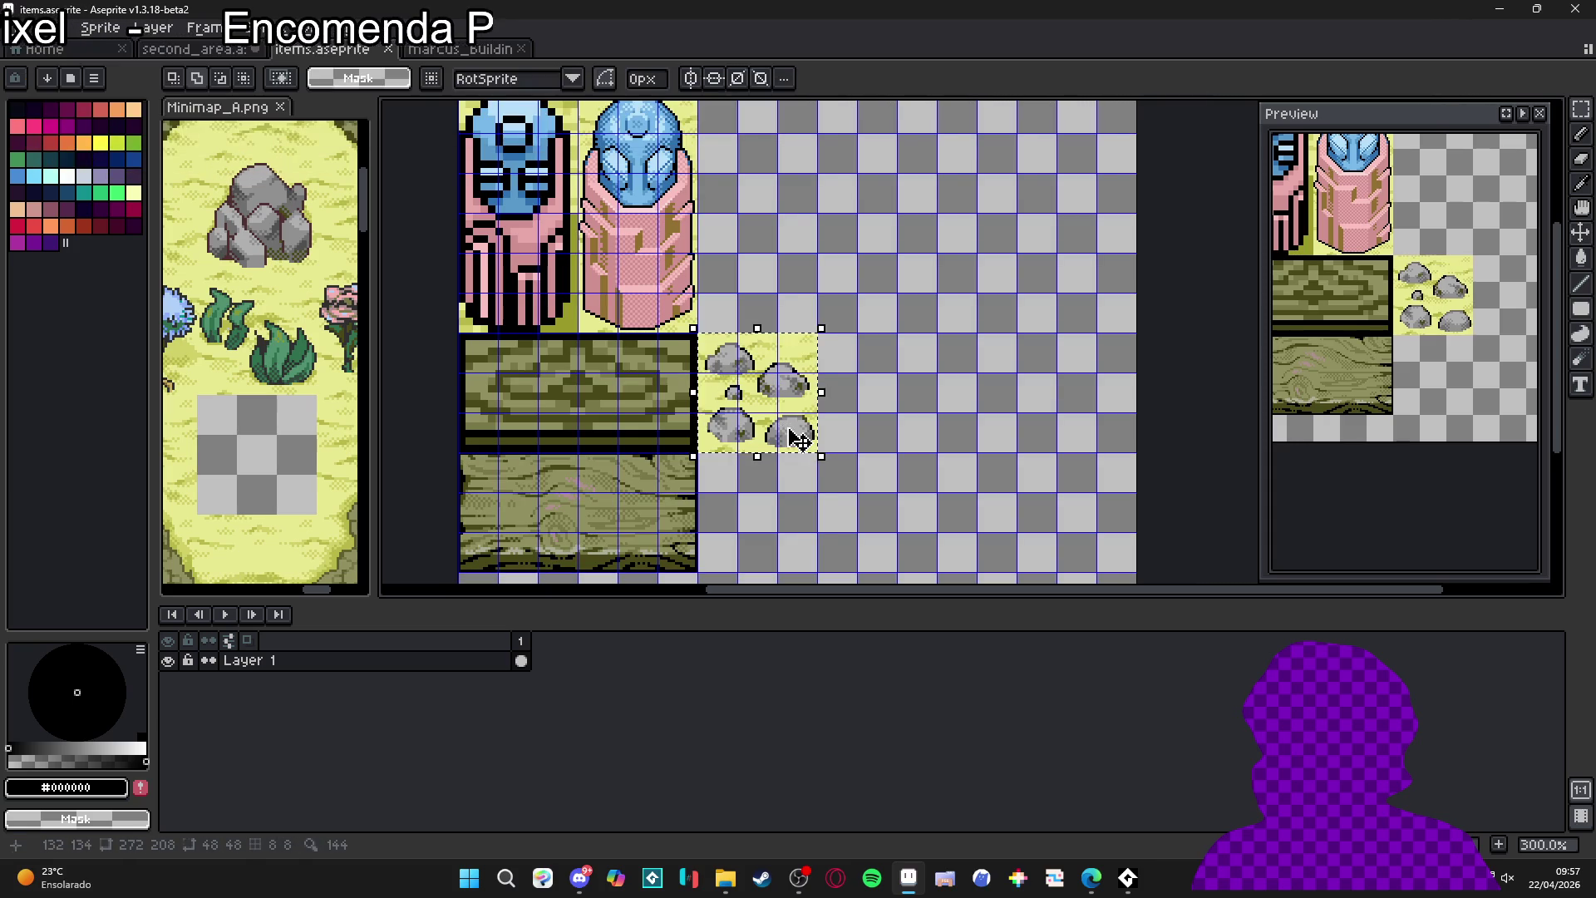
key("m")
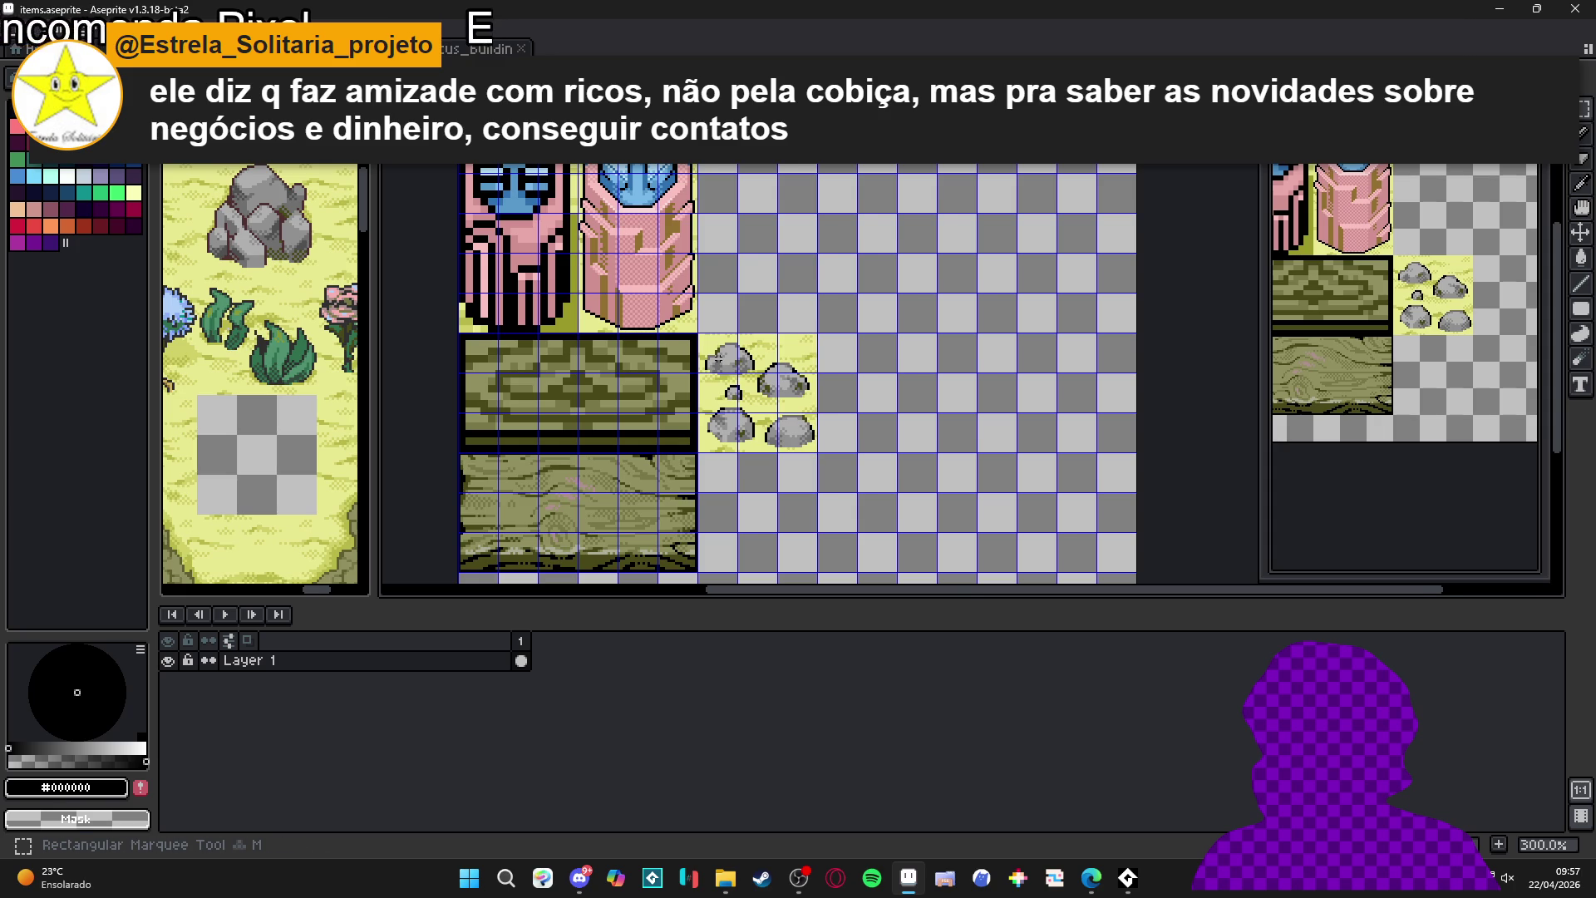
scroll(717, 358, "down", 1)
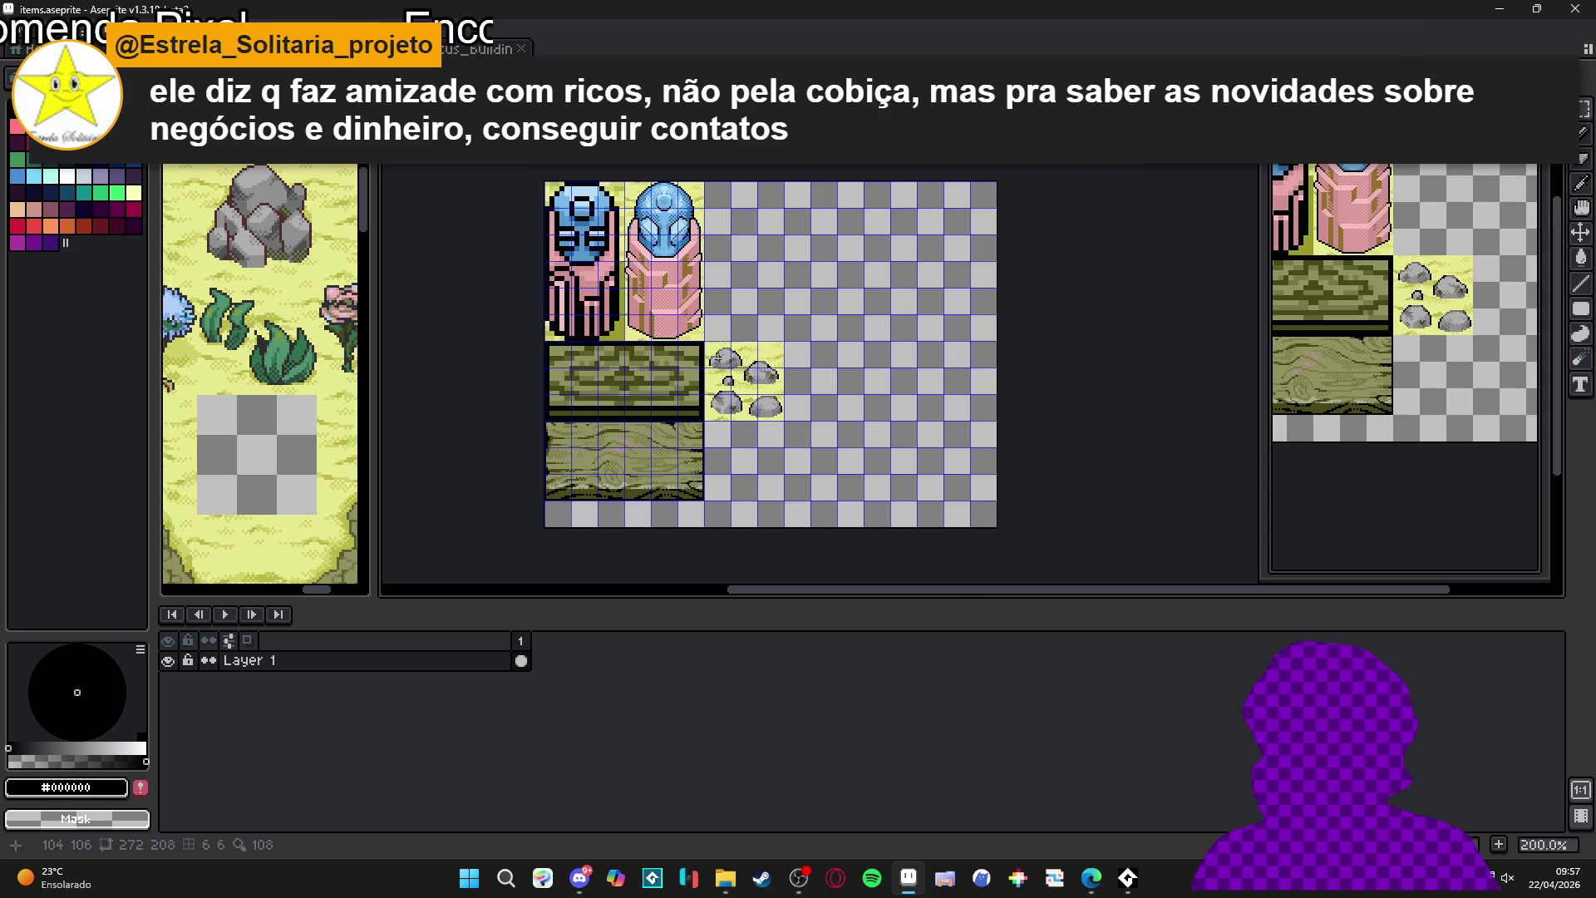
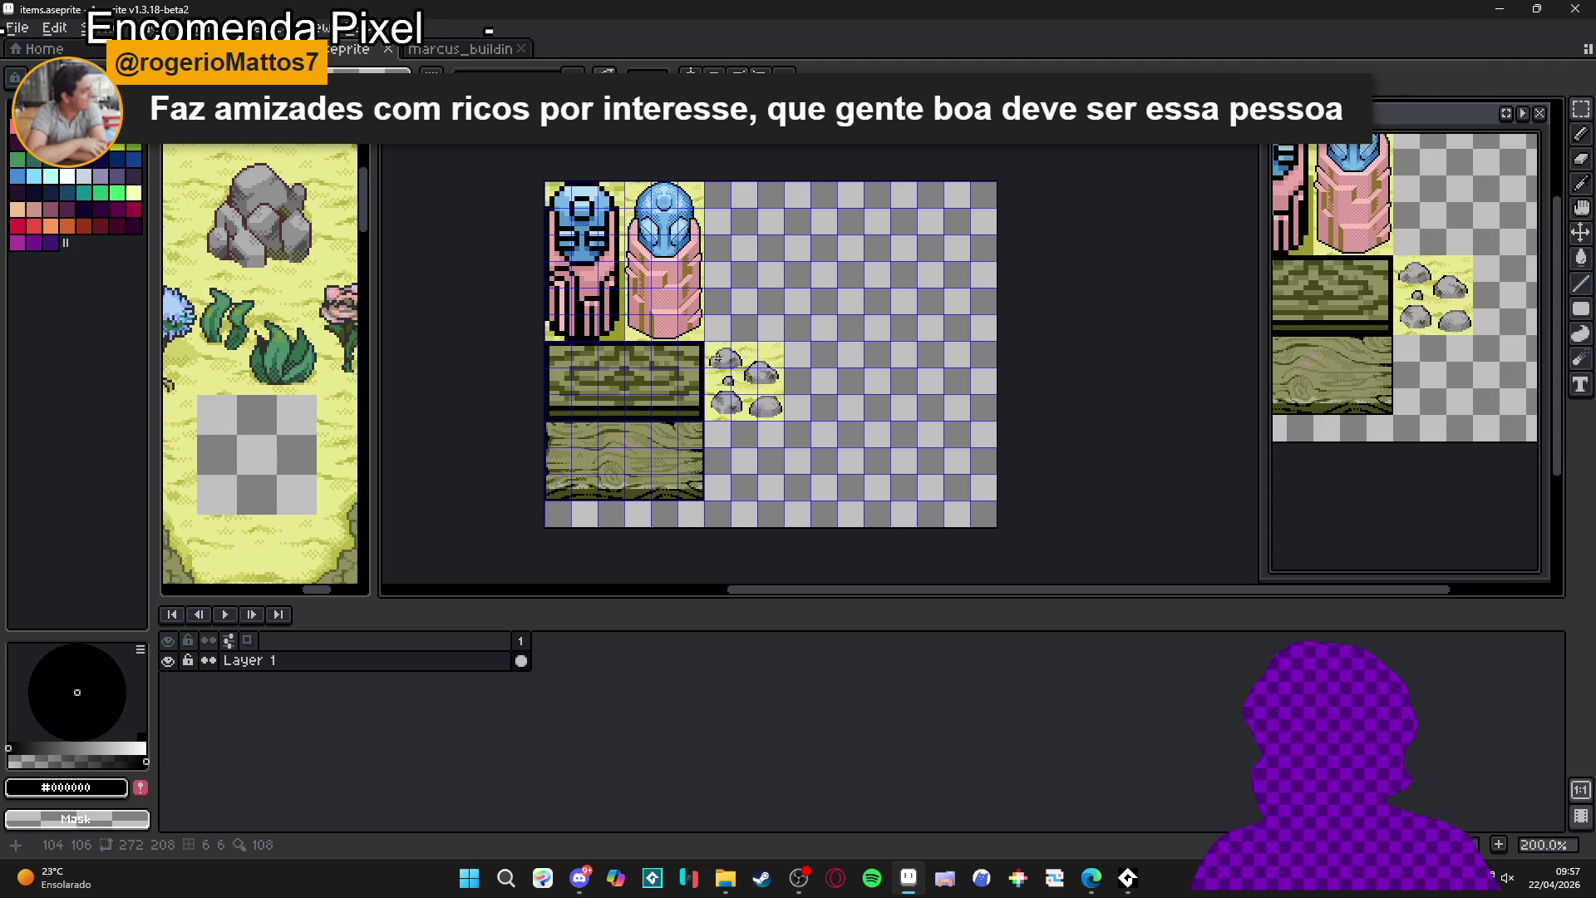
- Zoom in on the rocks tile, show the pixel grid, and save items.aseprite
scroll(765, 379, "up", 1)
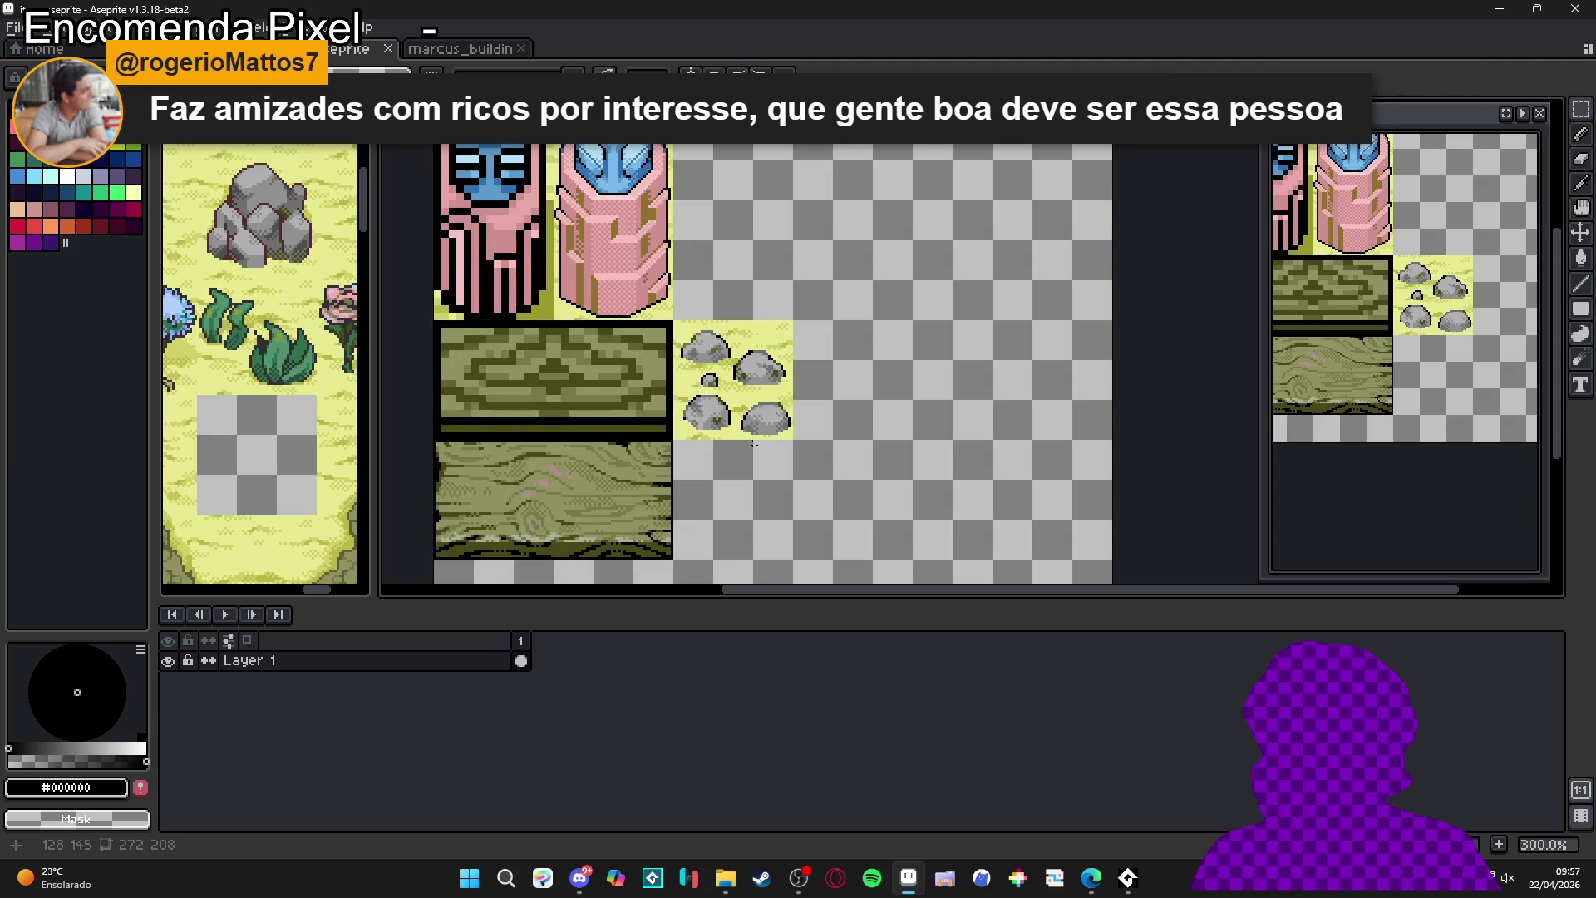
scroll(765, 410, "up", 1)
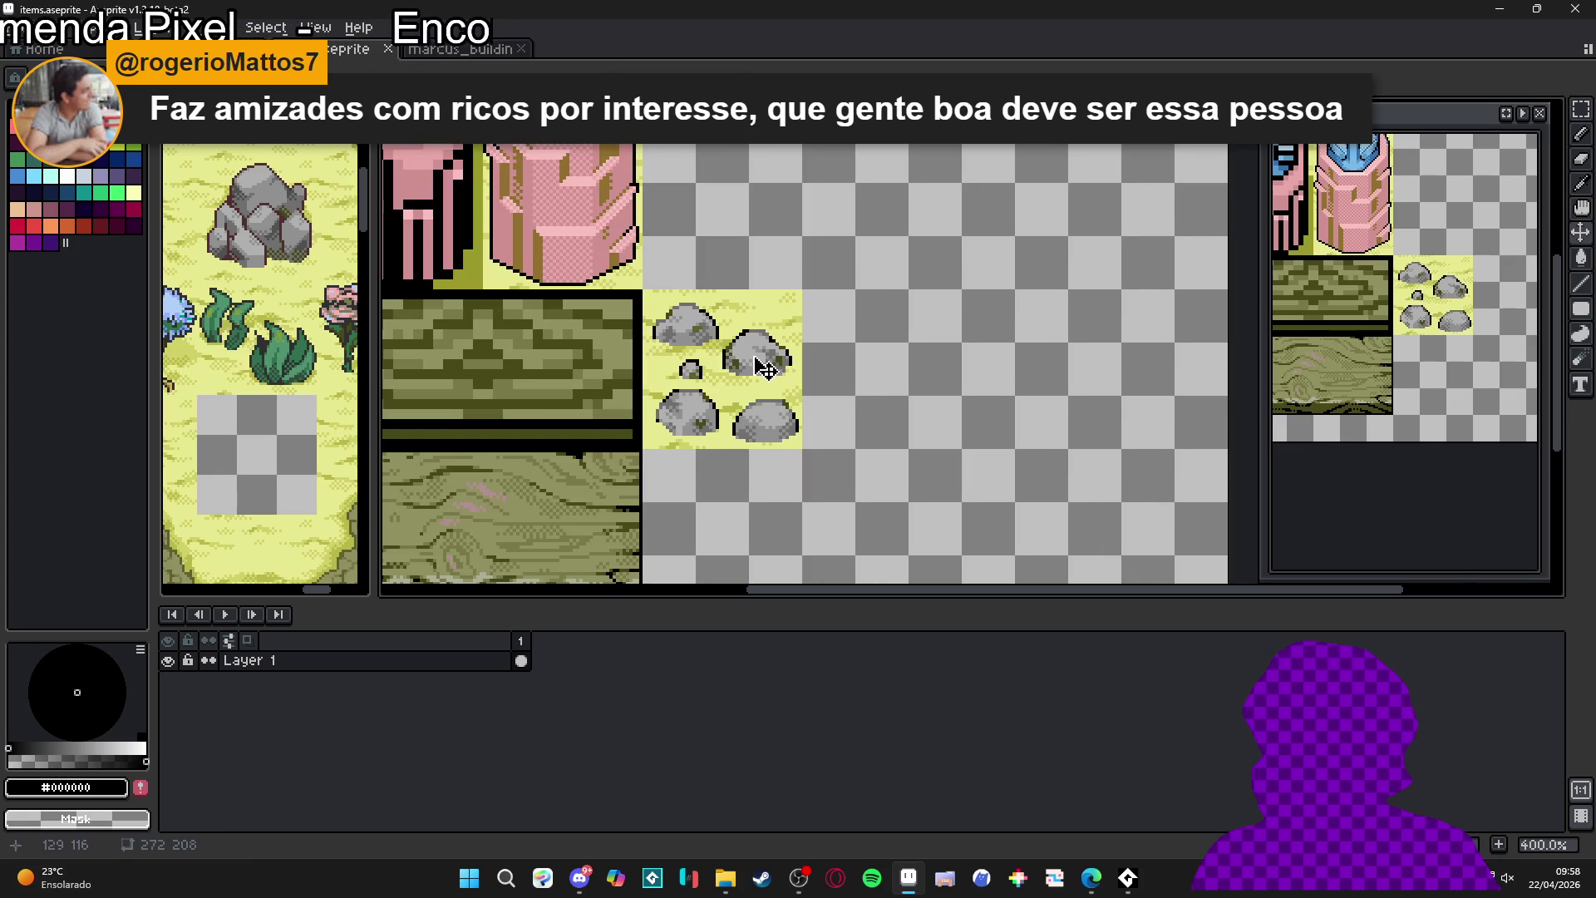
key("ctrl+apostrophe")
key("ctrl+s")
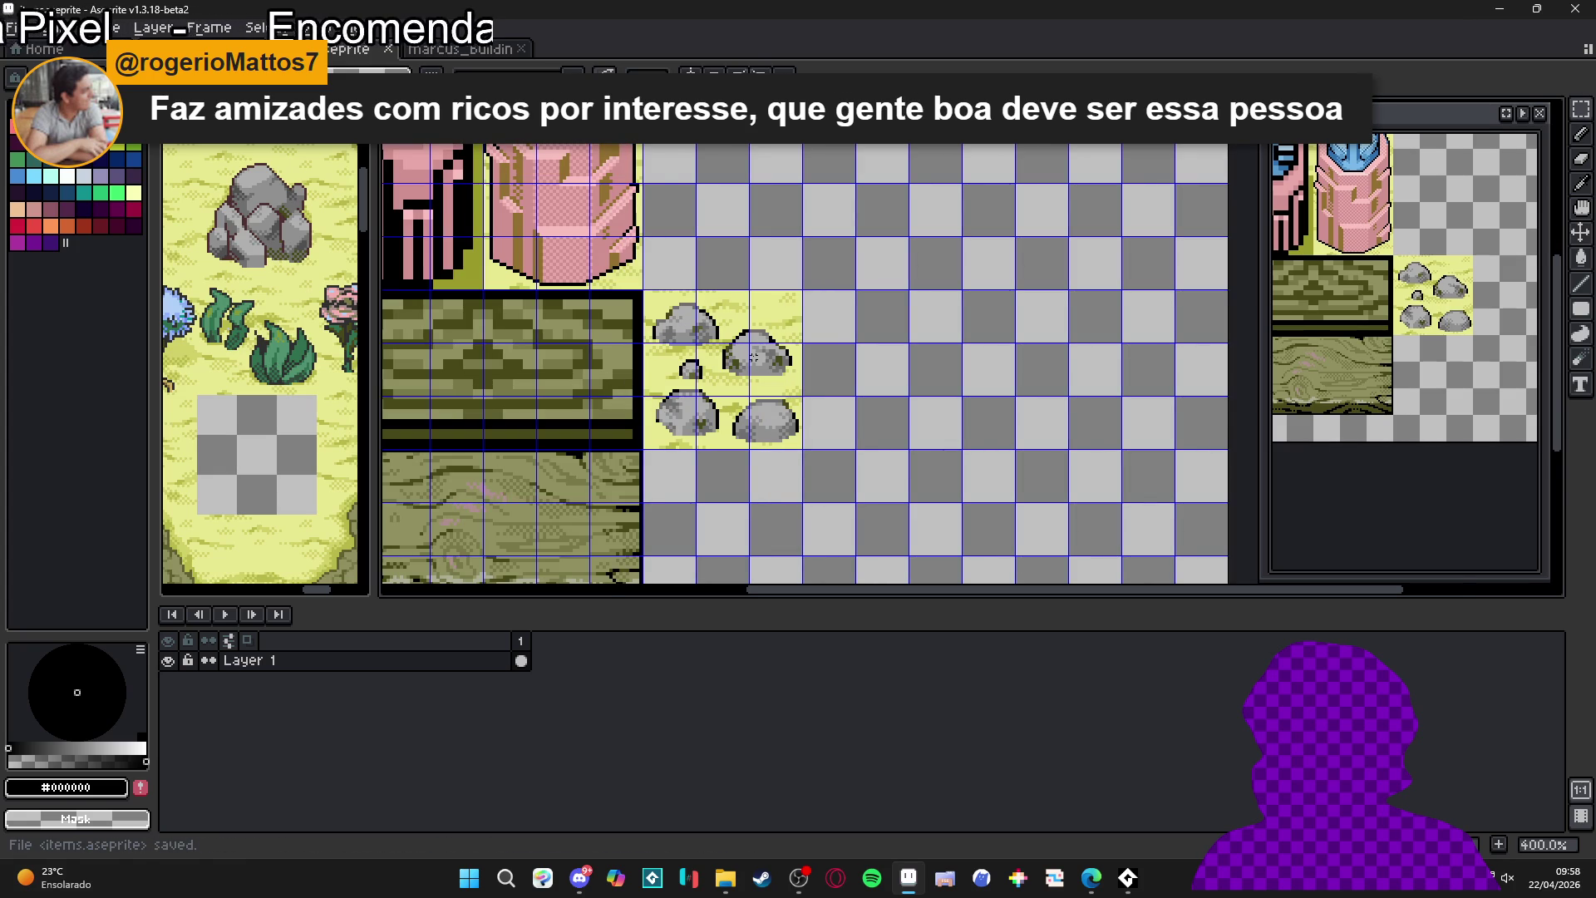
scroll(754, 357, "down", 2)
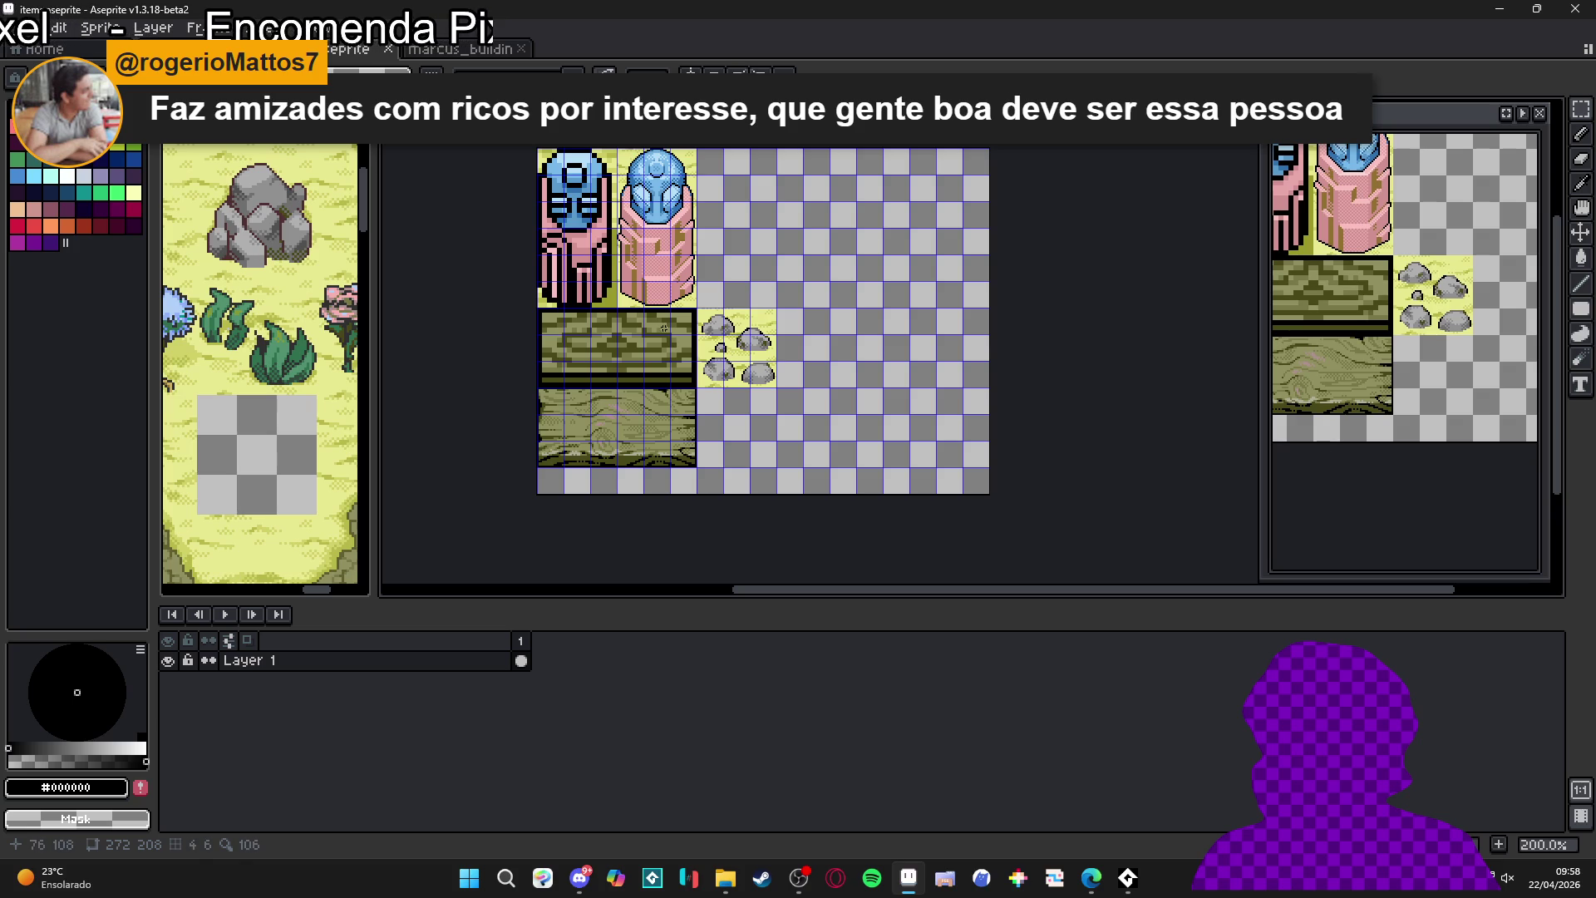
- Delete the patterned wood tile and the left pillar, then hide the pixel grid
mouse_move(699, 306)
left_mouse_down()
mouse_move(566, 389)
mouse_move(536, 389)
left_mouse_up()
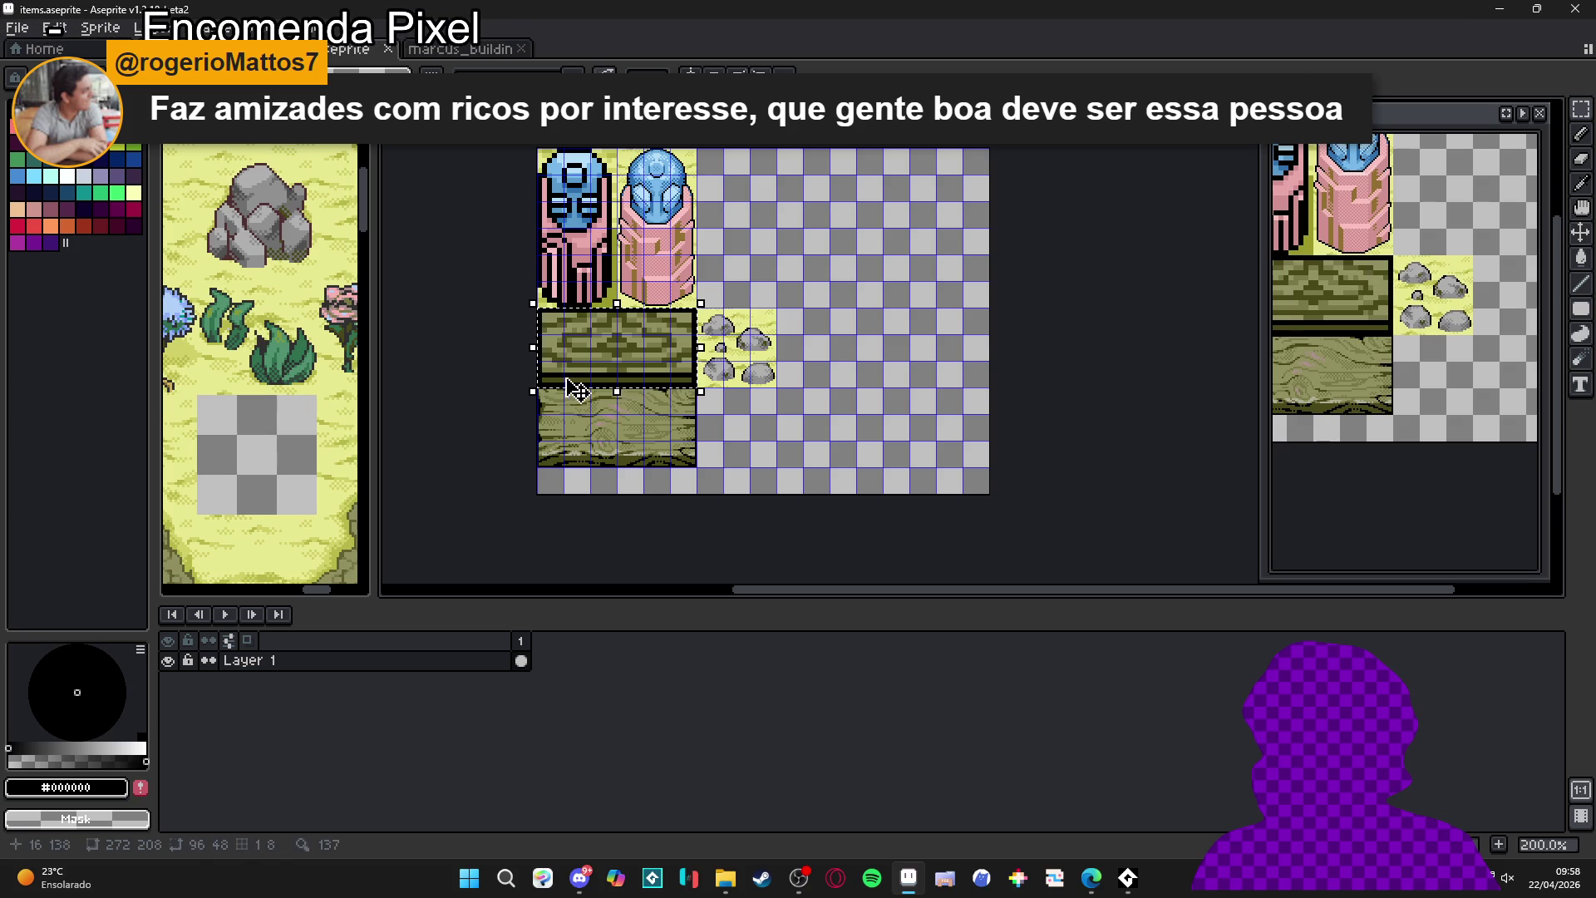
key("Delete")
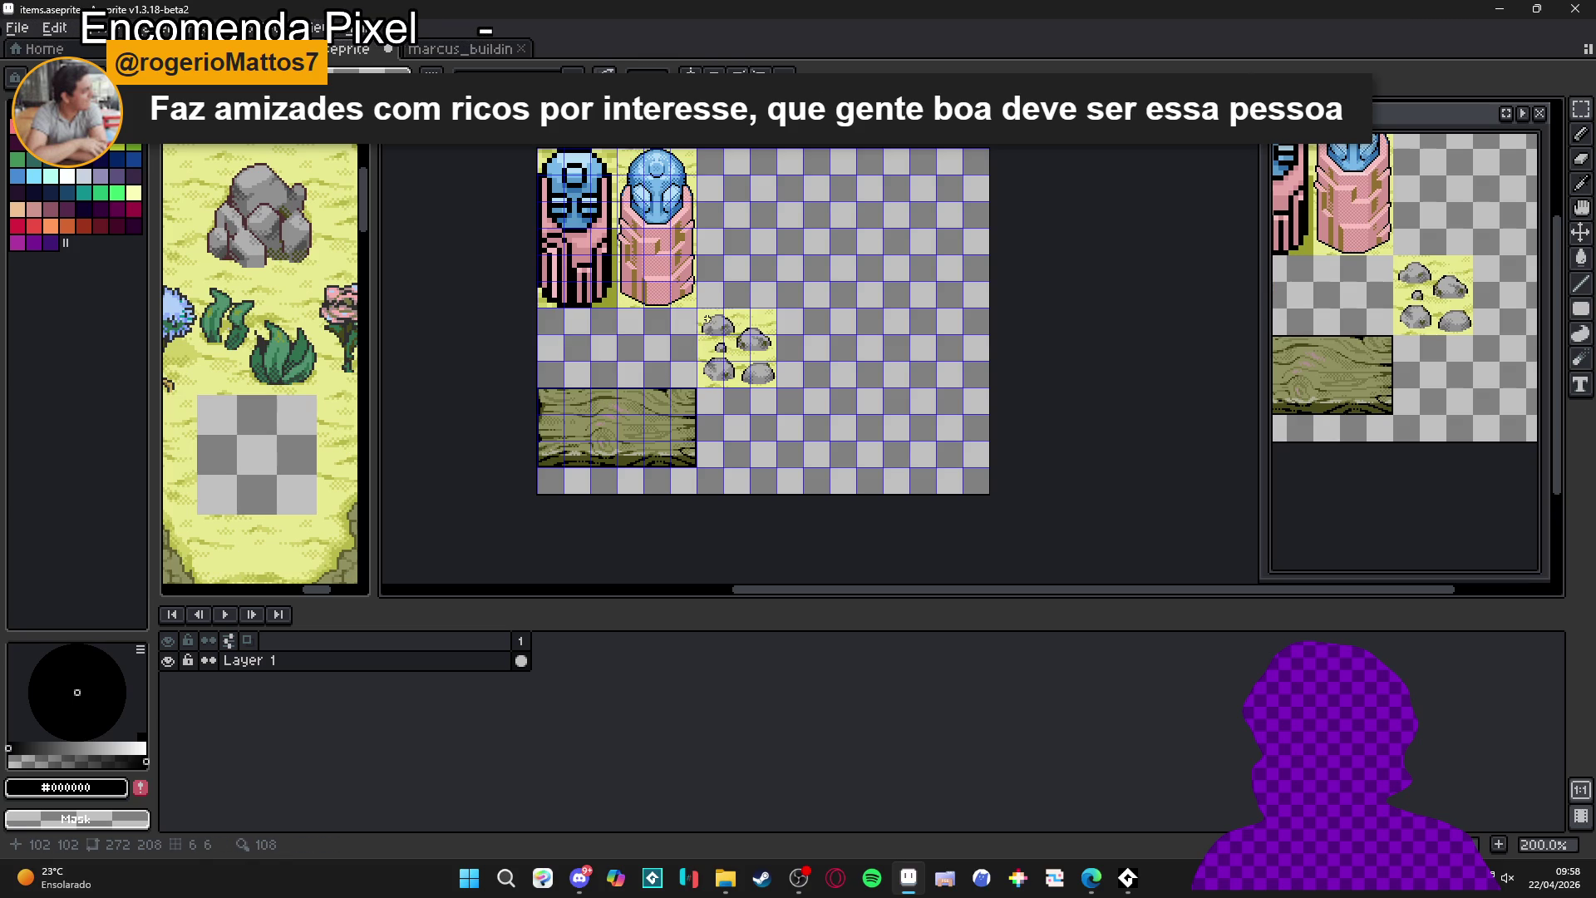
mouse_move(617, 148)
left_mouse_down()
mouse_move(564, 284)
mouse_move(537, 305)
left_mouse_up()
key("Delete")
key("ctrl+apostrophe")
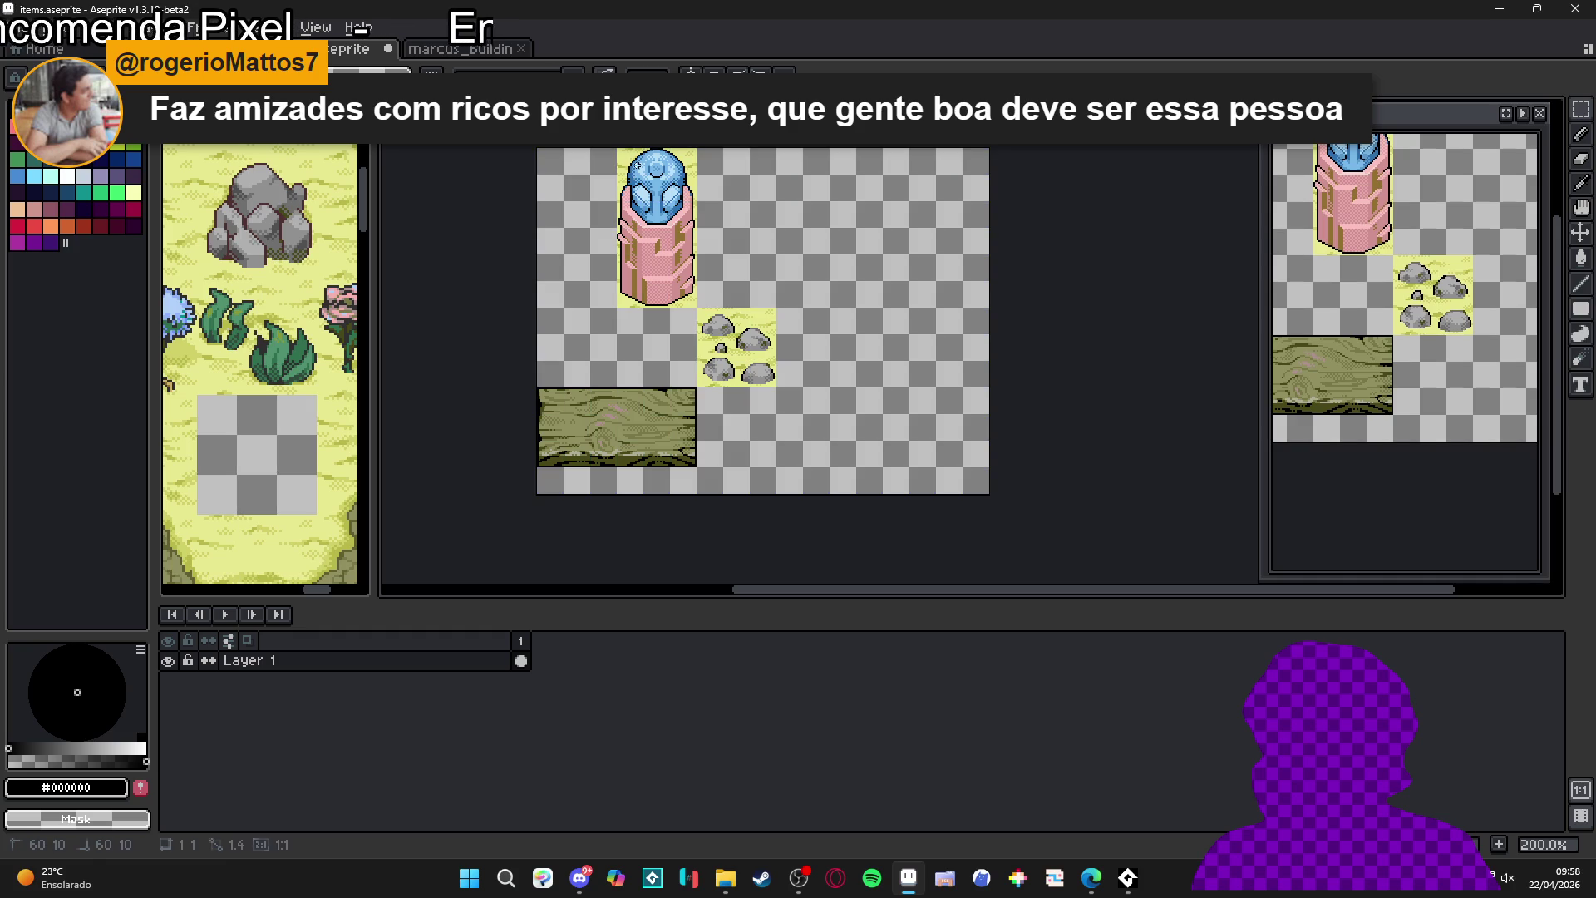
- Move the remaining pillar to the top-left corner and the rocks tile beside it
key("shift+Left")
key("shift+Left")
key("shift+Left")
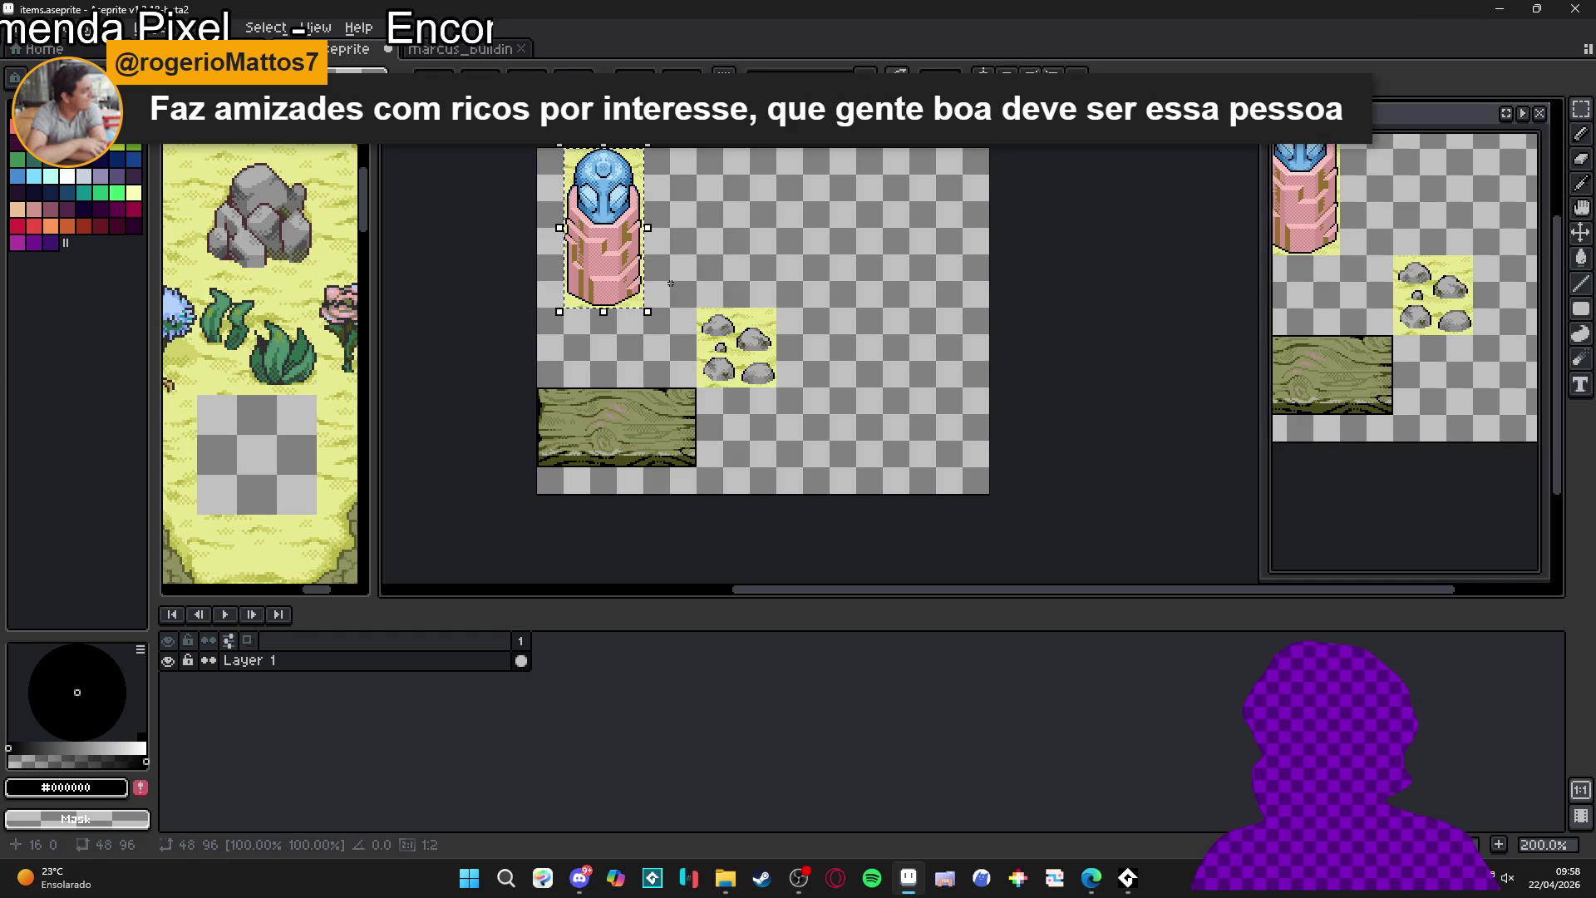
key("shift+Left")
key("ctrl+d")
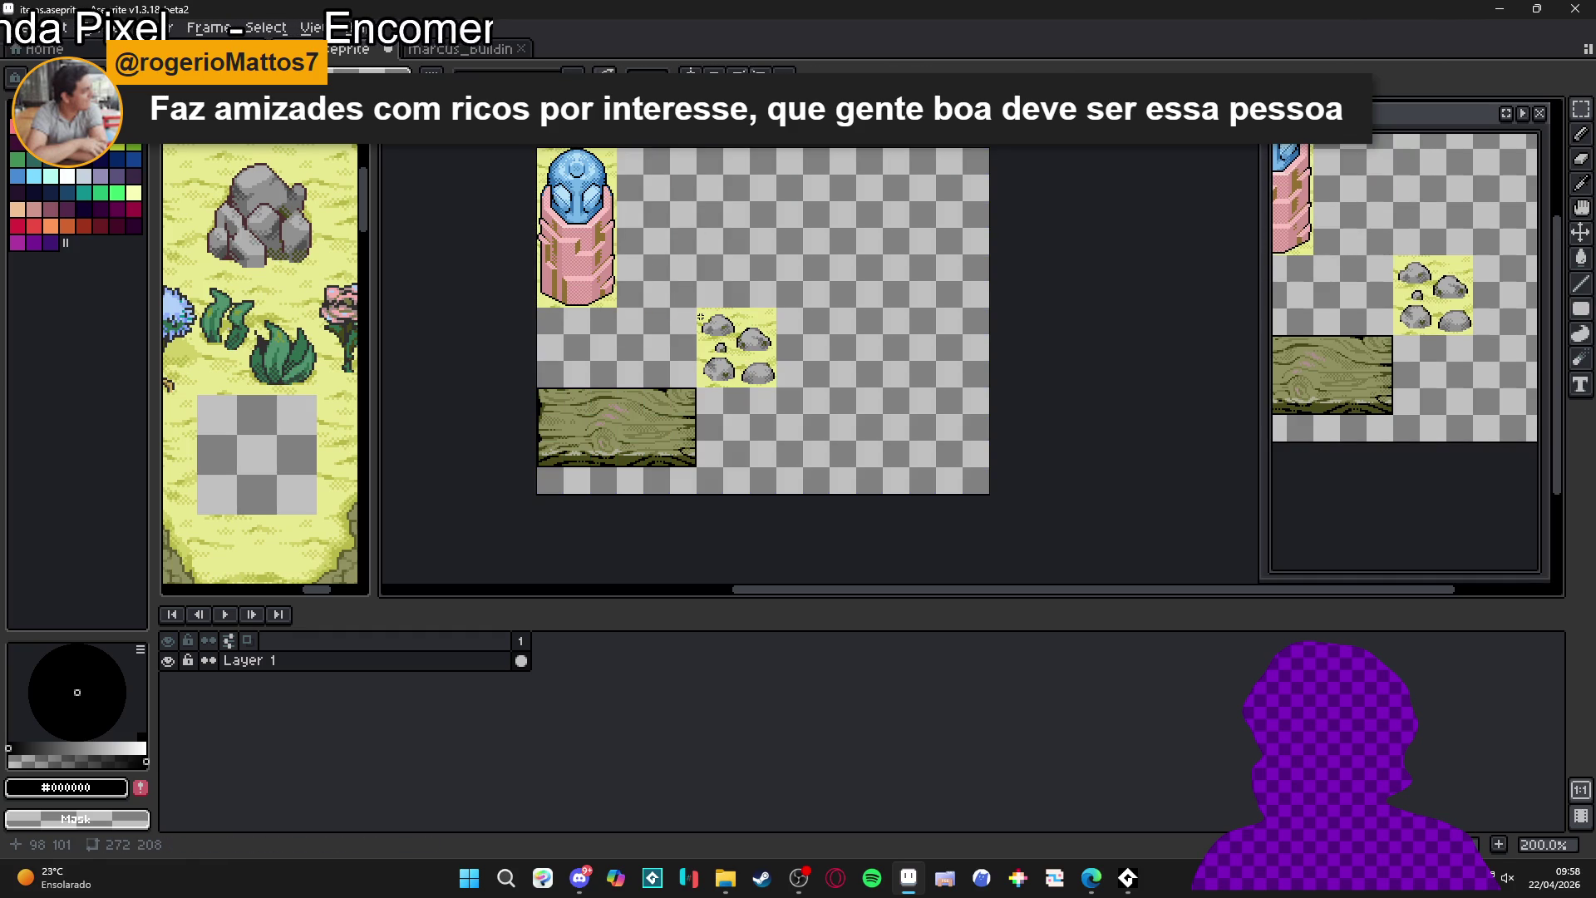
left_click_drag(699, 309, 777, 391)
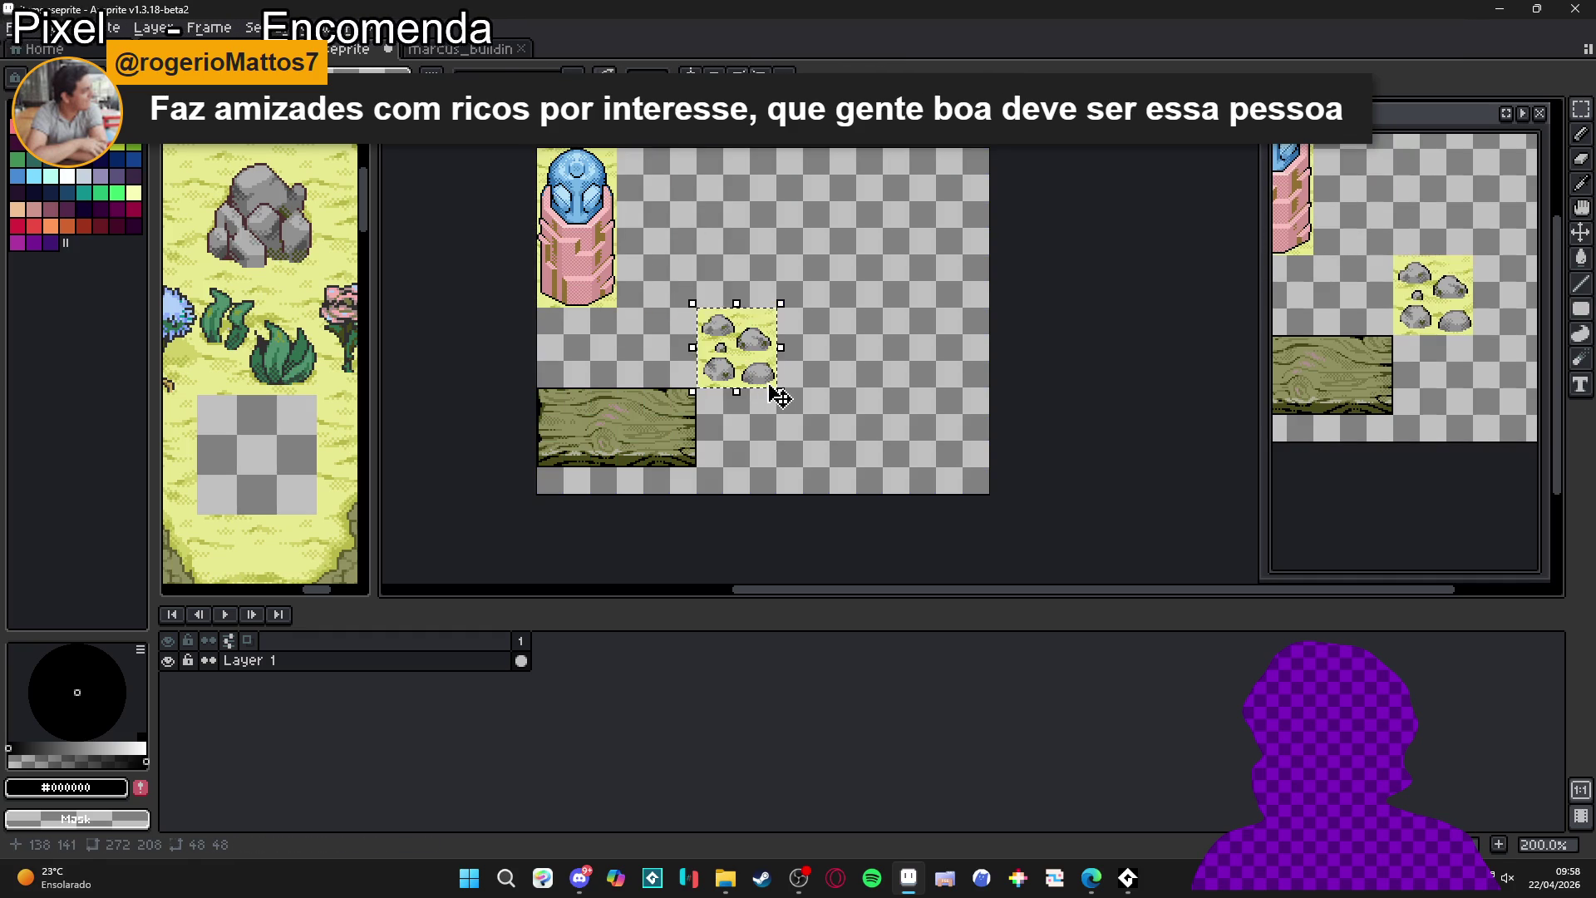
key("shift+Up")
key("shift+Up")
key("shift+Left")
key("shift+Left")
key("shift+Up")
key("shift+Left")
key("shift+Left")
key("shift+Up")
key("shift+Up")
- Place the log tile directly below the pillar
key("shift+Up")
key("shift+Up")
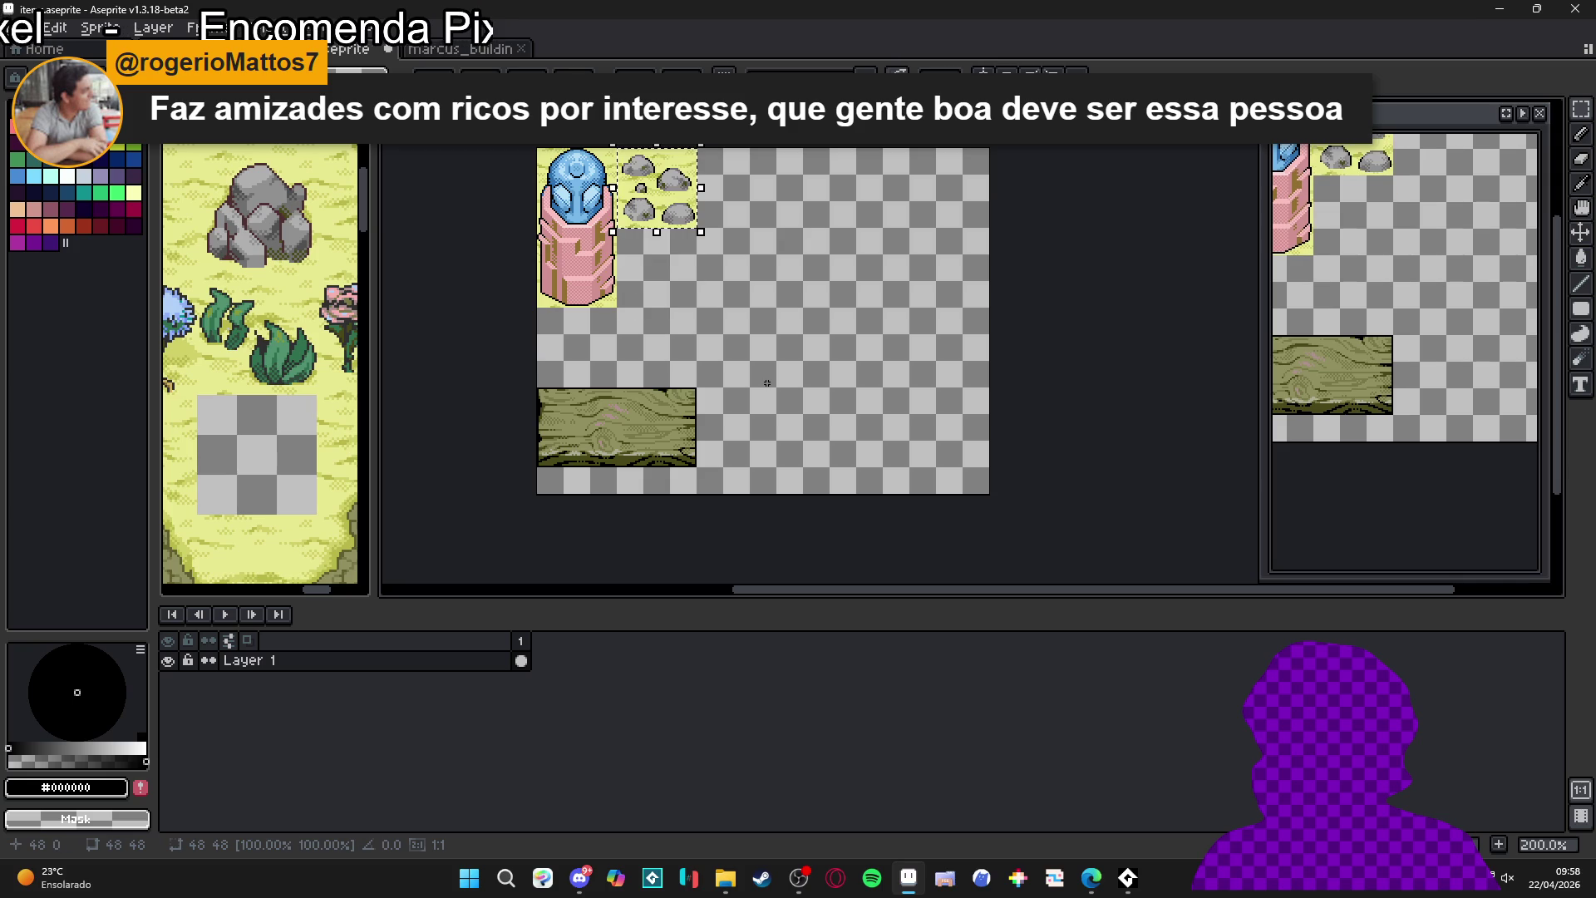
key("ctrl+d")
mouse_move(537, 388)
left_mouse_down()
mouse_move(646, 463)
mouse_move(696, 463)
left_mouse_up()
key("shift+Up")
key("shift+Up")
key("shift+Up")
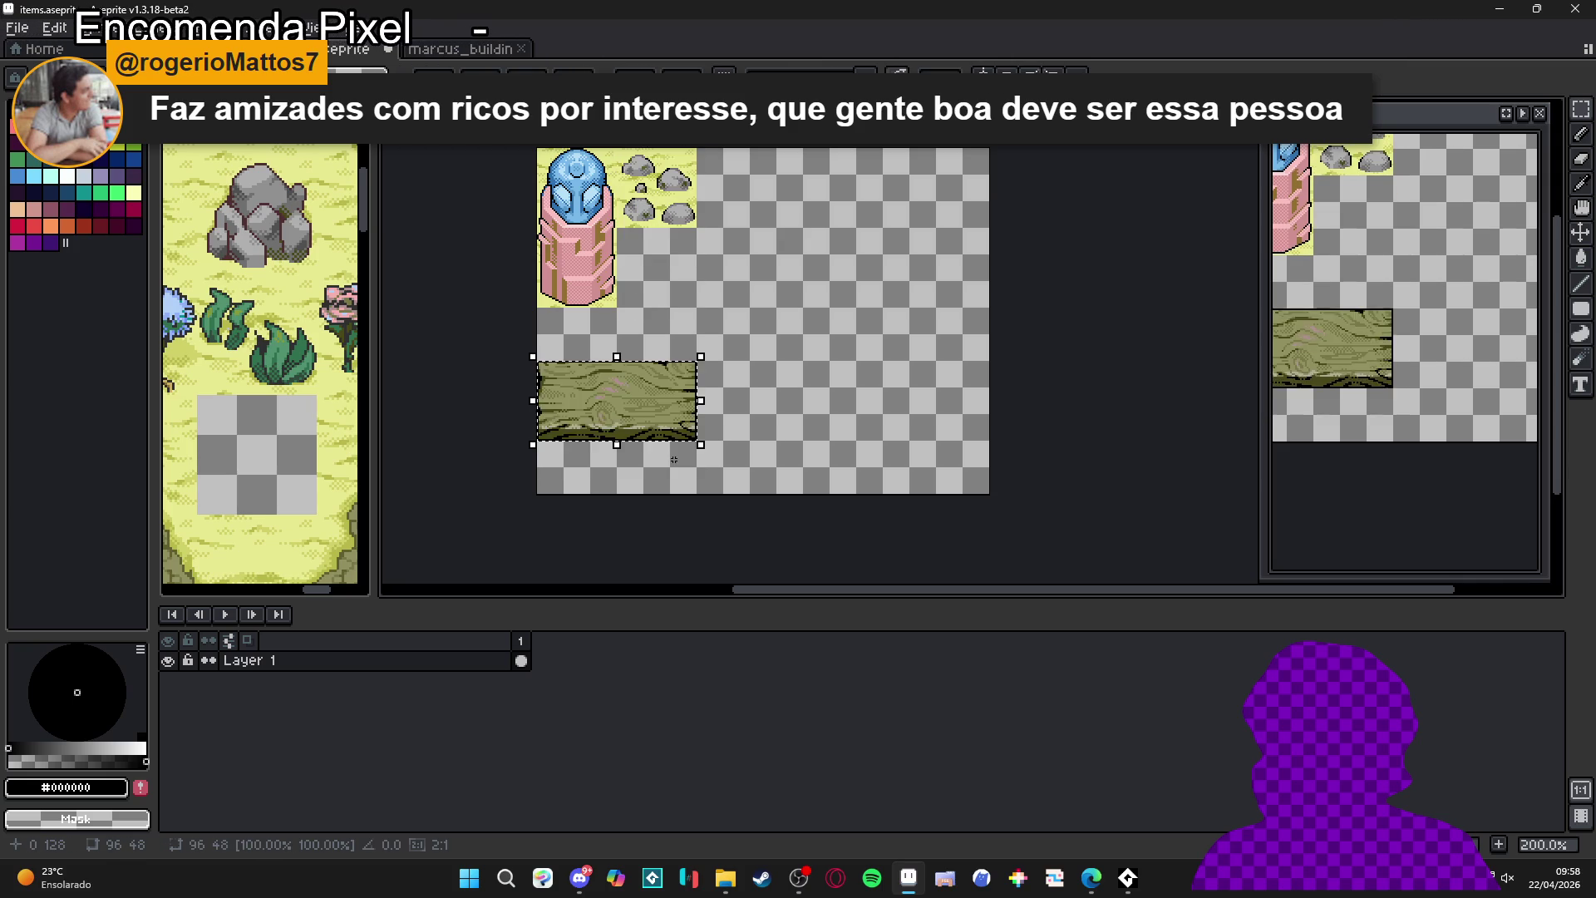
key("ctrl+d")
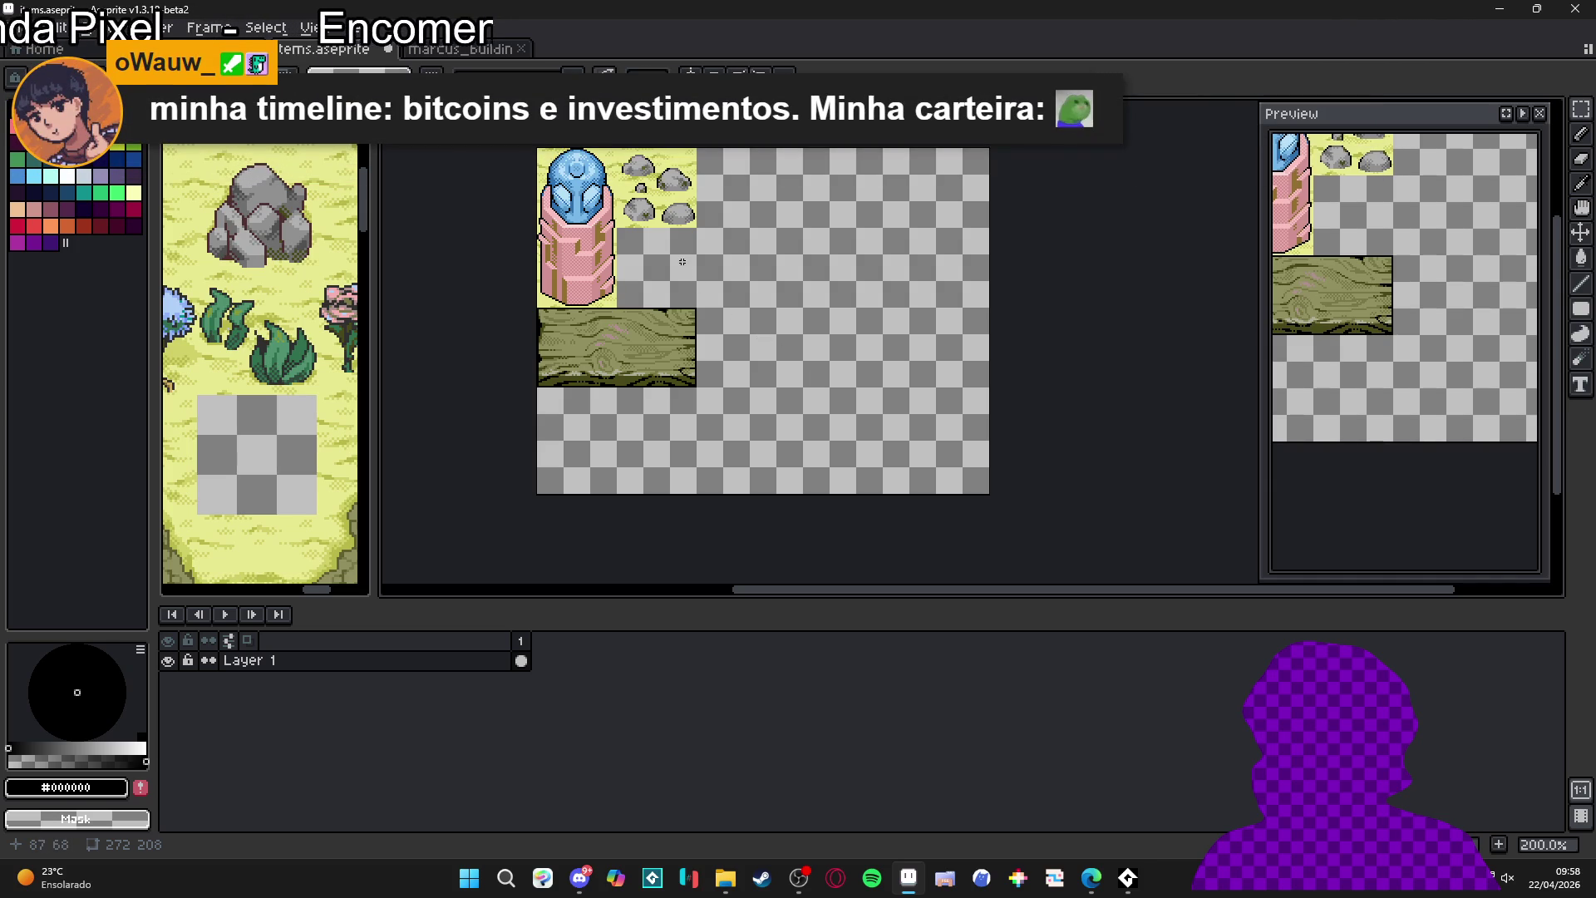
mouse_move(682, 261)
left_mouse_down()
mouse_move(751, 360)
mouse_move(750, 272)
left_mouse_up()
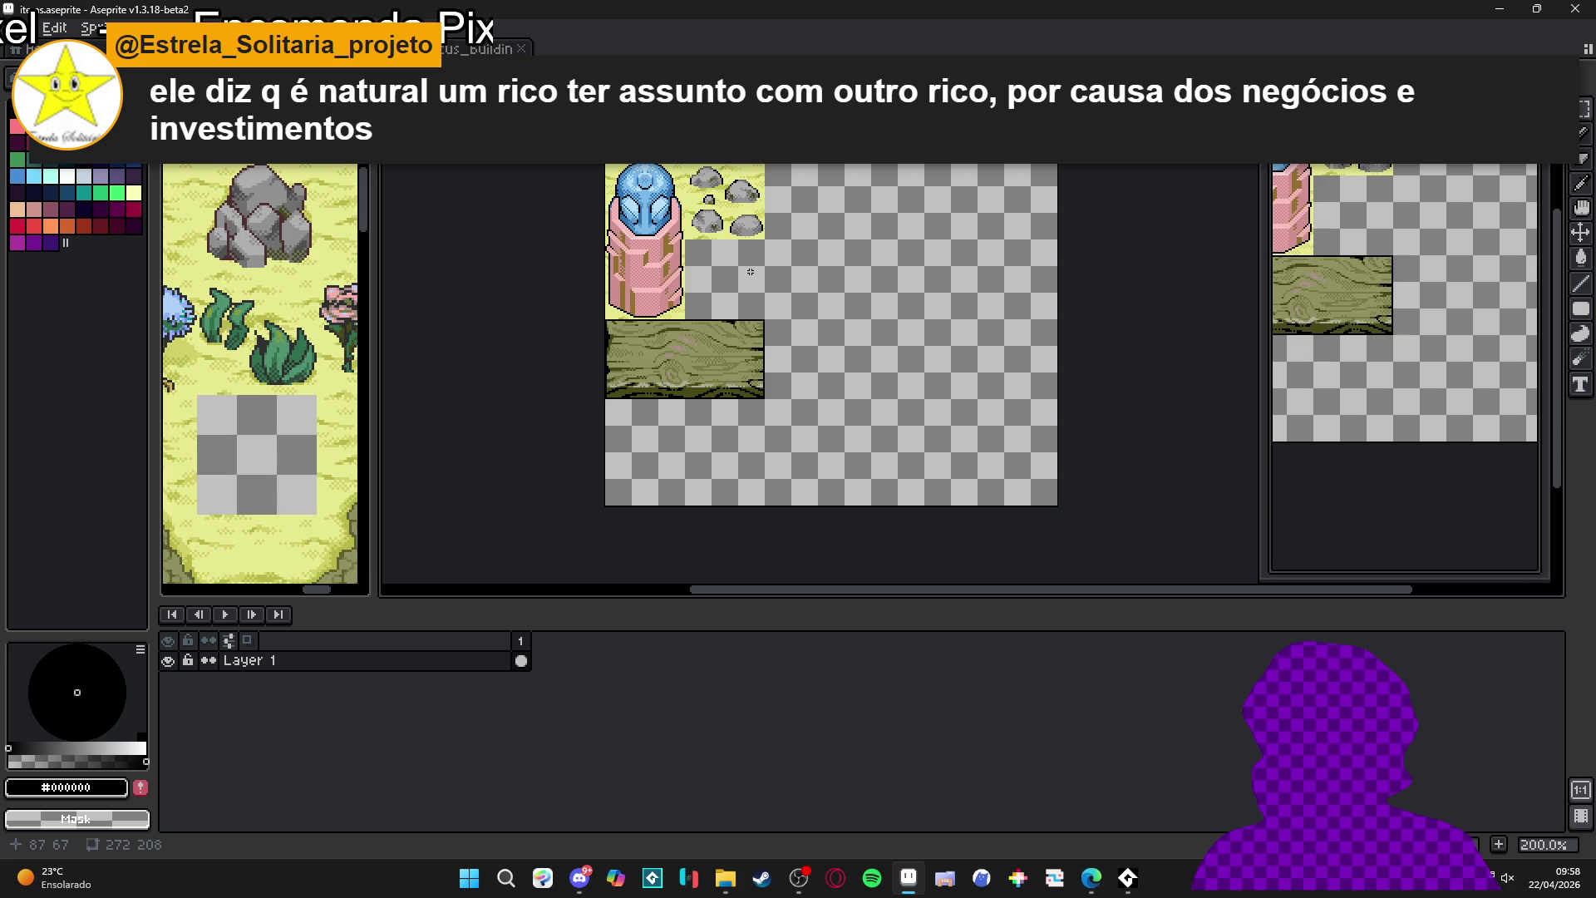
left_click(466, 49)
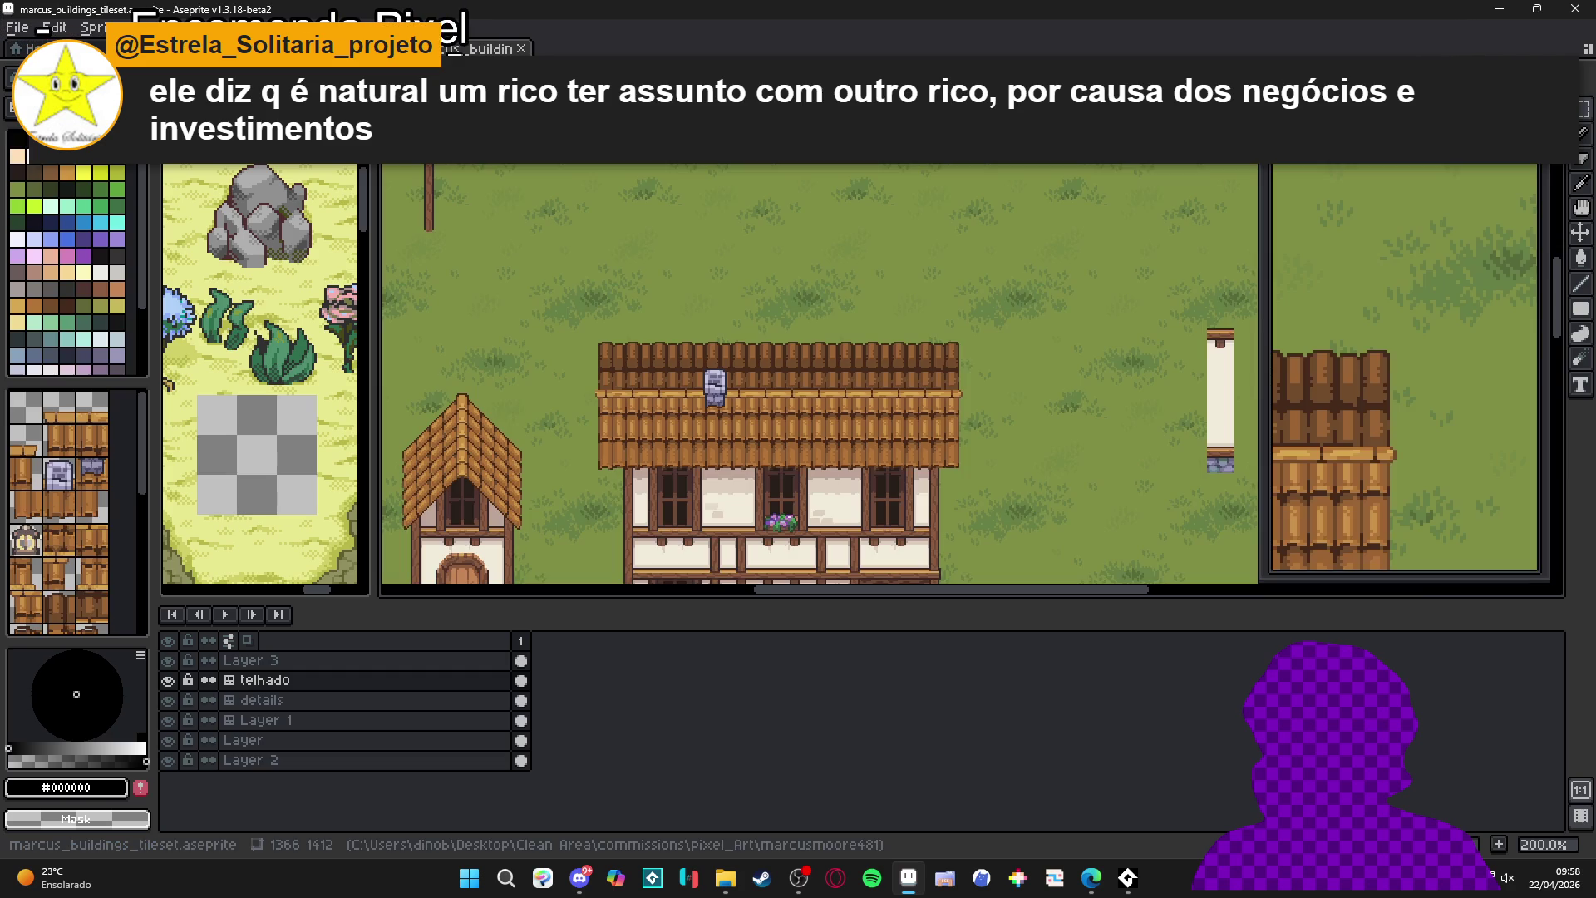
key("ctrl+Tab")
key("ctrl+Tab")
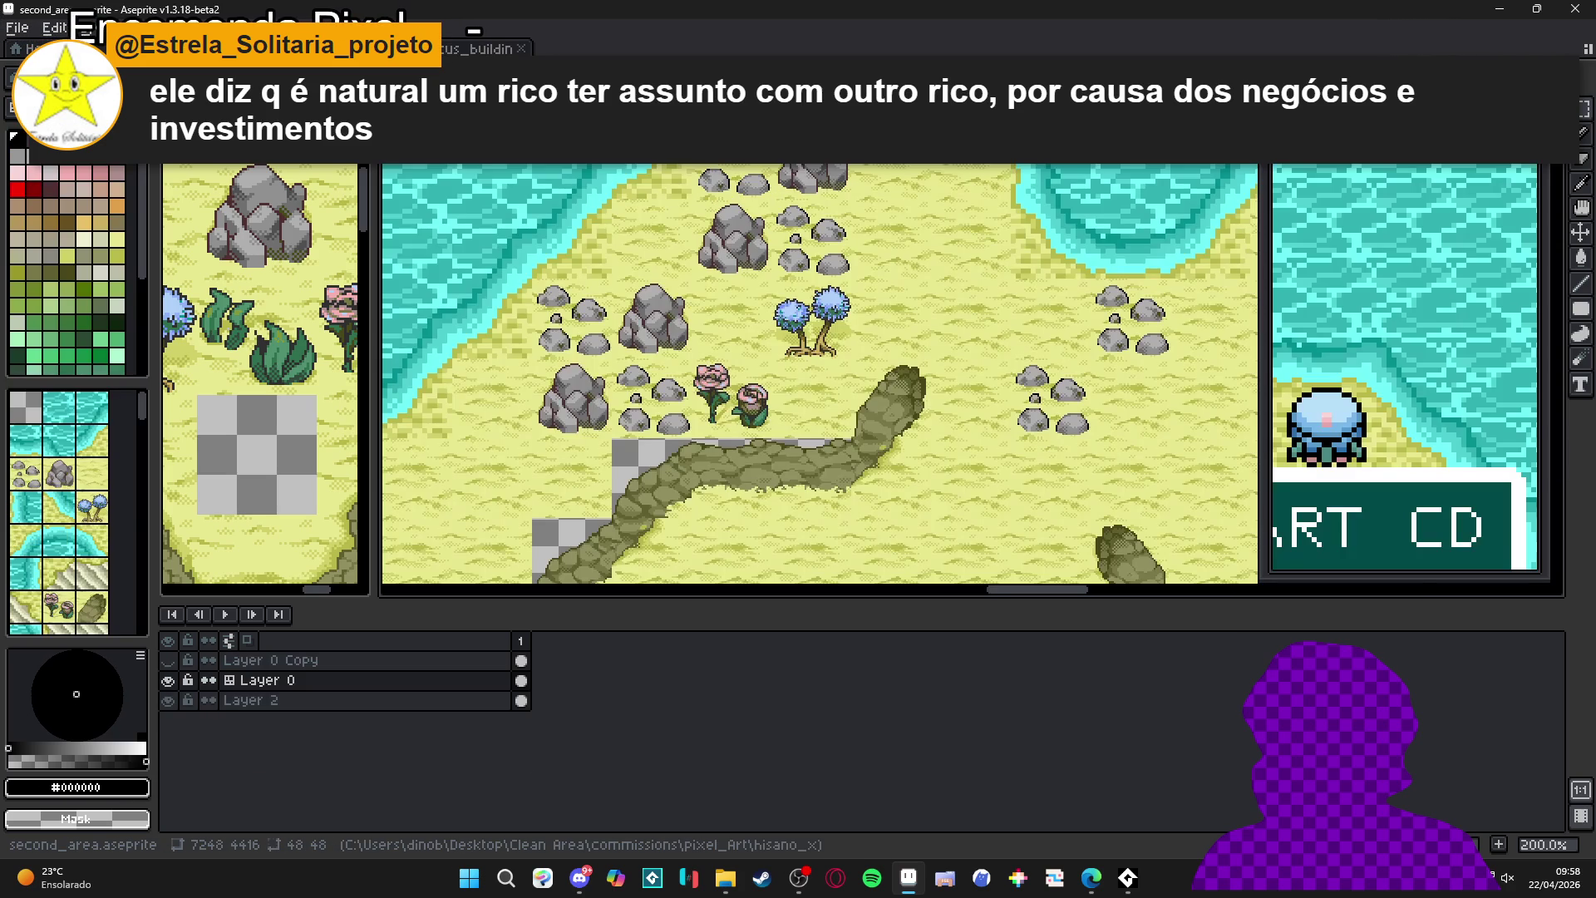
left_click_drag(803, 360, 819, 167)
left_click_drag(516, 296, 576, 187)
key("ctrl+Tab")
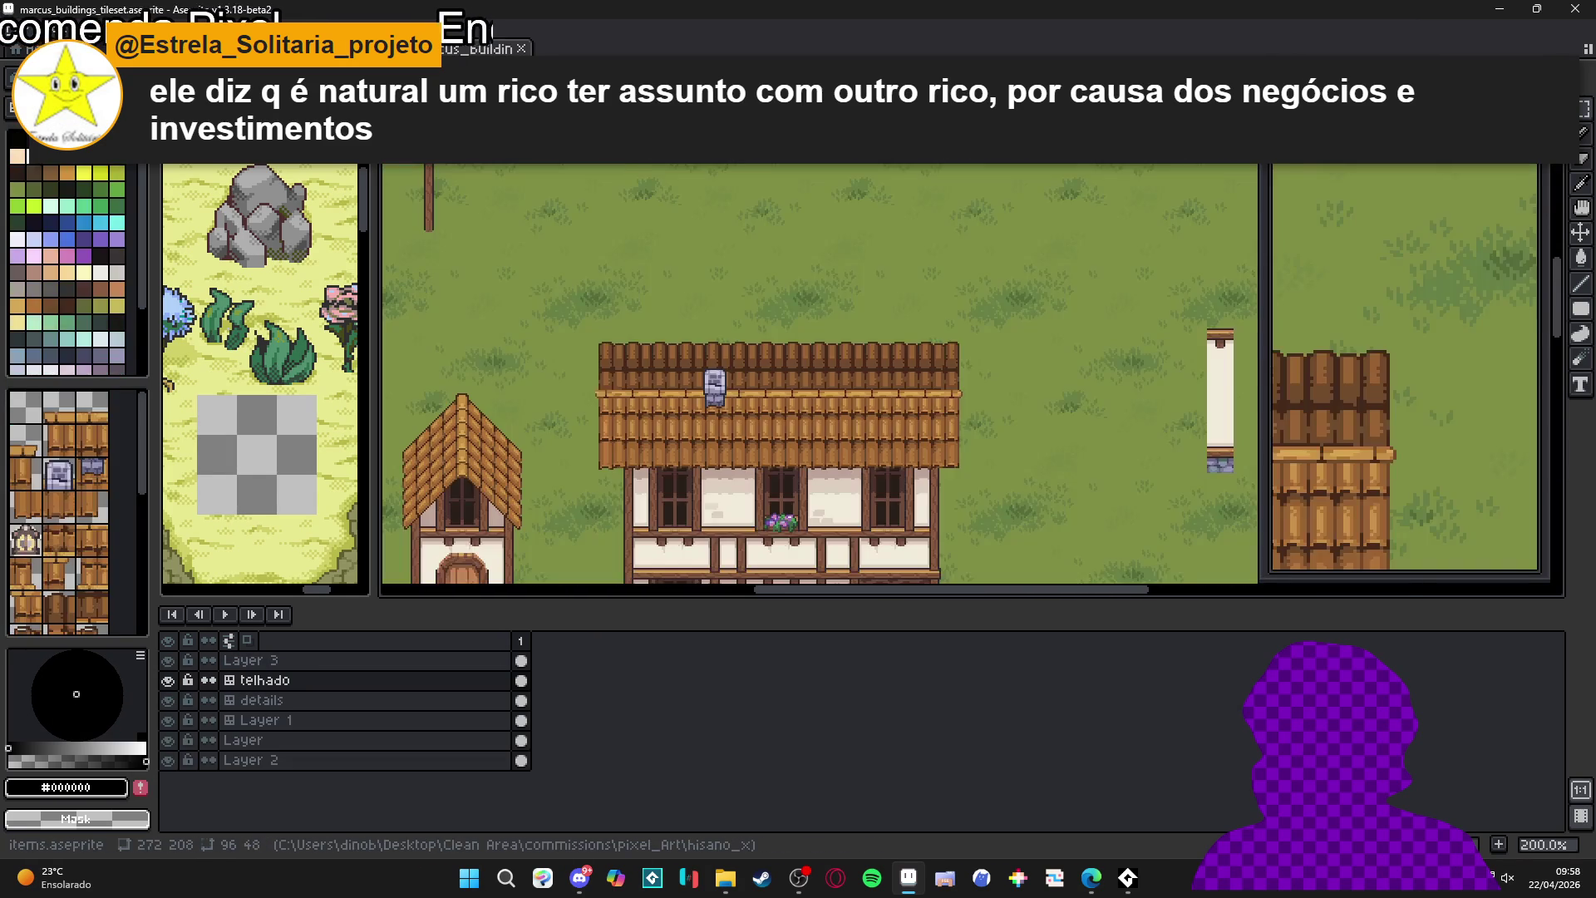
key("ctrl+Tab")
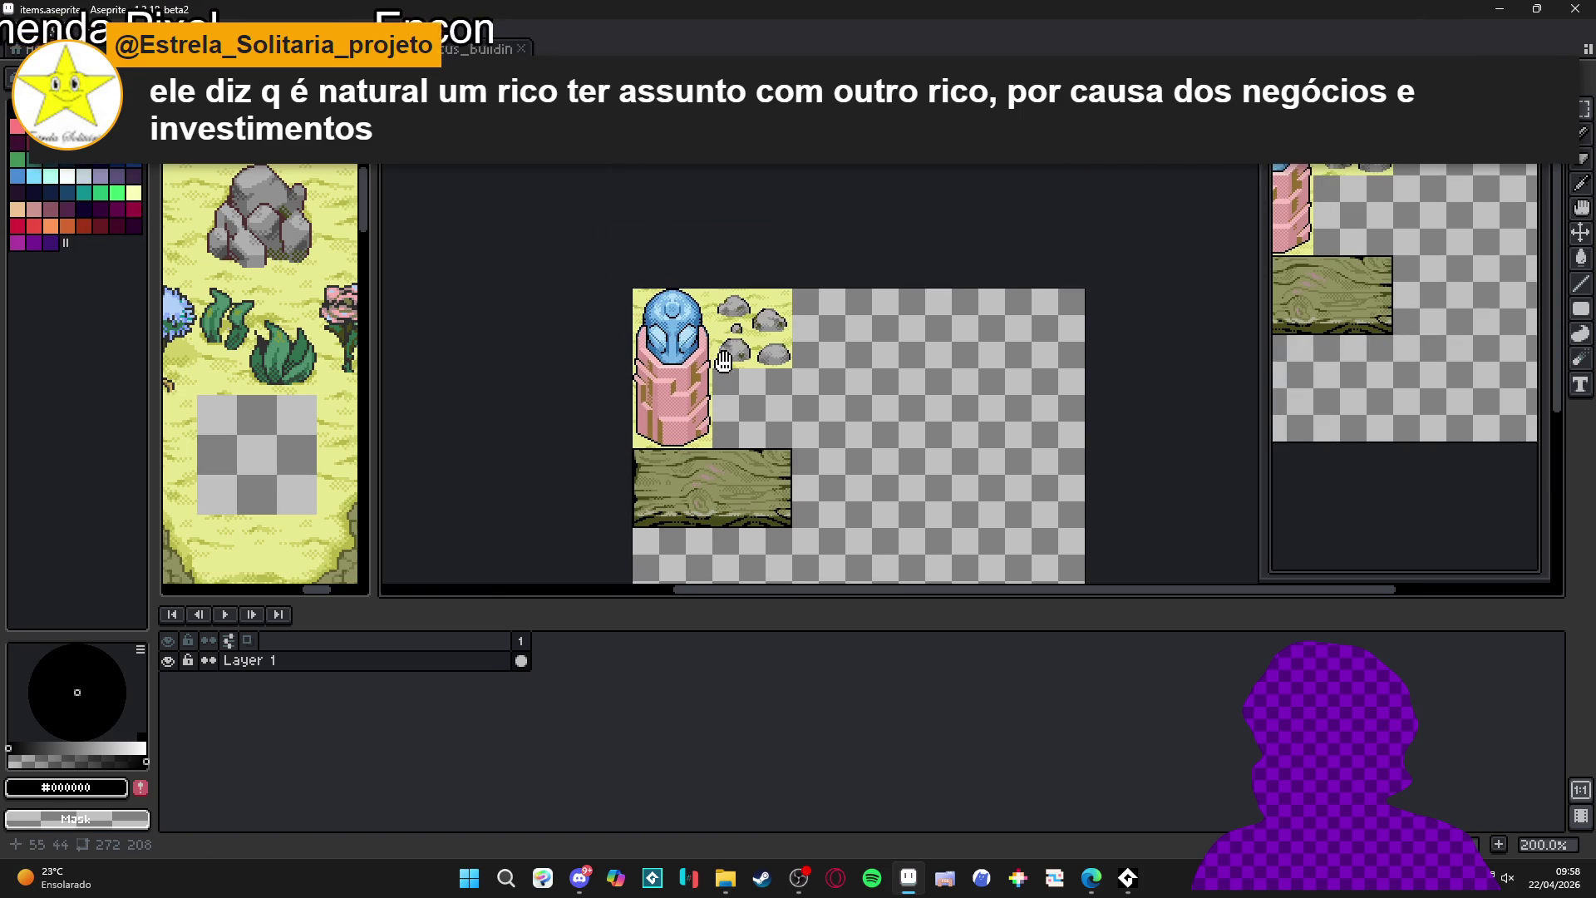
scroll(696, 287, "up", 1)
left_click_drag(1348, 277, 1389, 321)
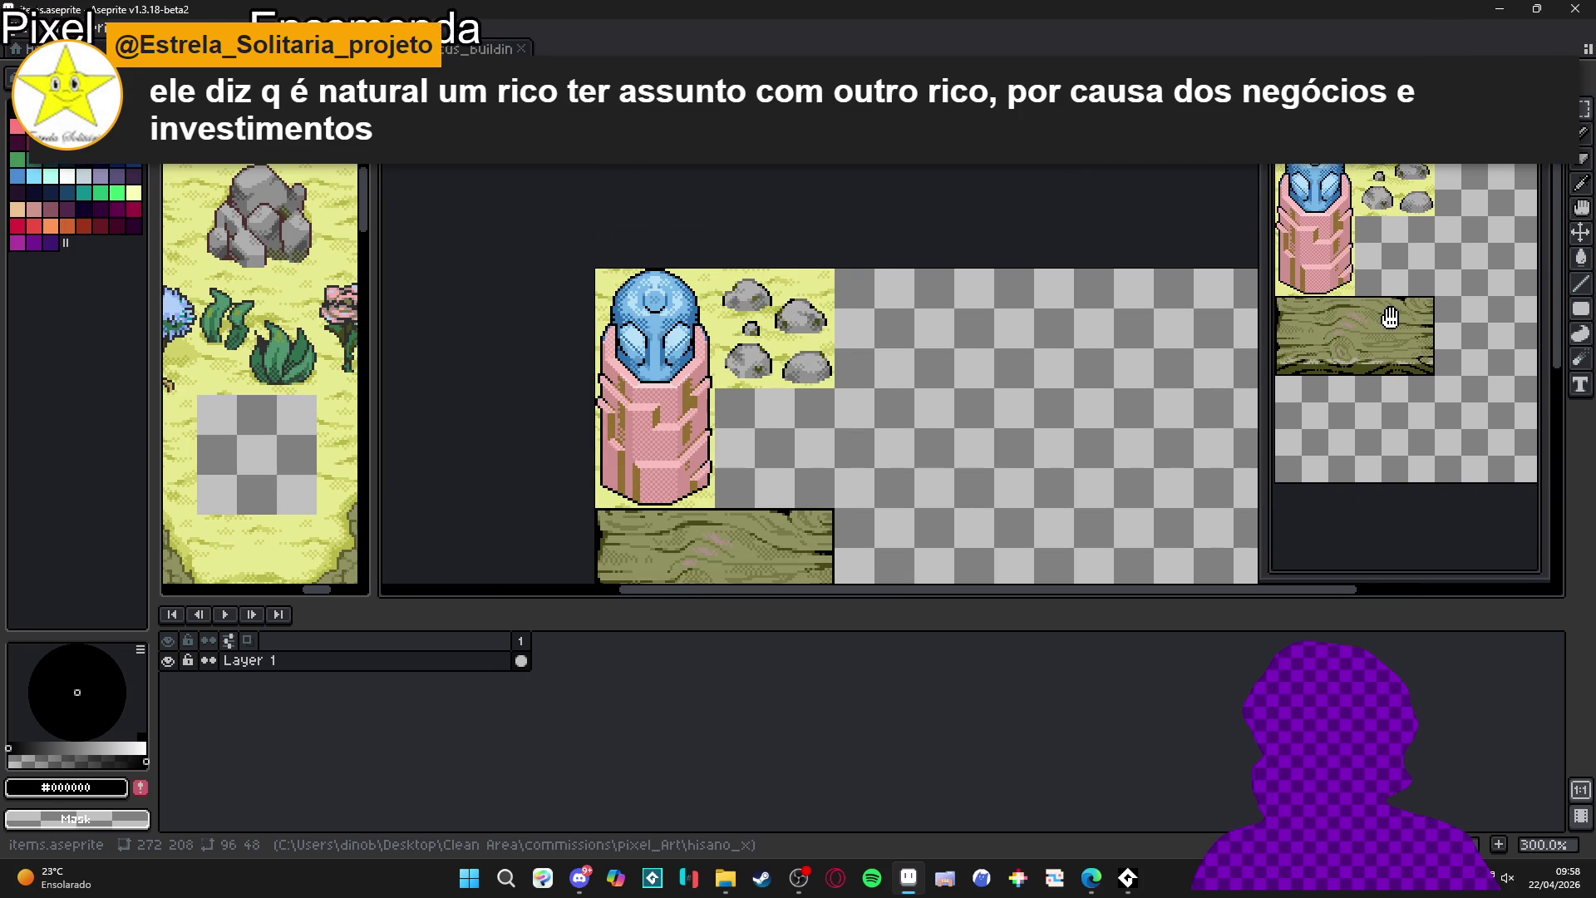
mouse_move(775, 421)
left_mouse_down()
mouse_move(743, 324)
mouse_move(687, 306)
left_mouse_up()
scroll(731, 321, "down", 1)
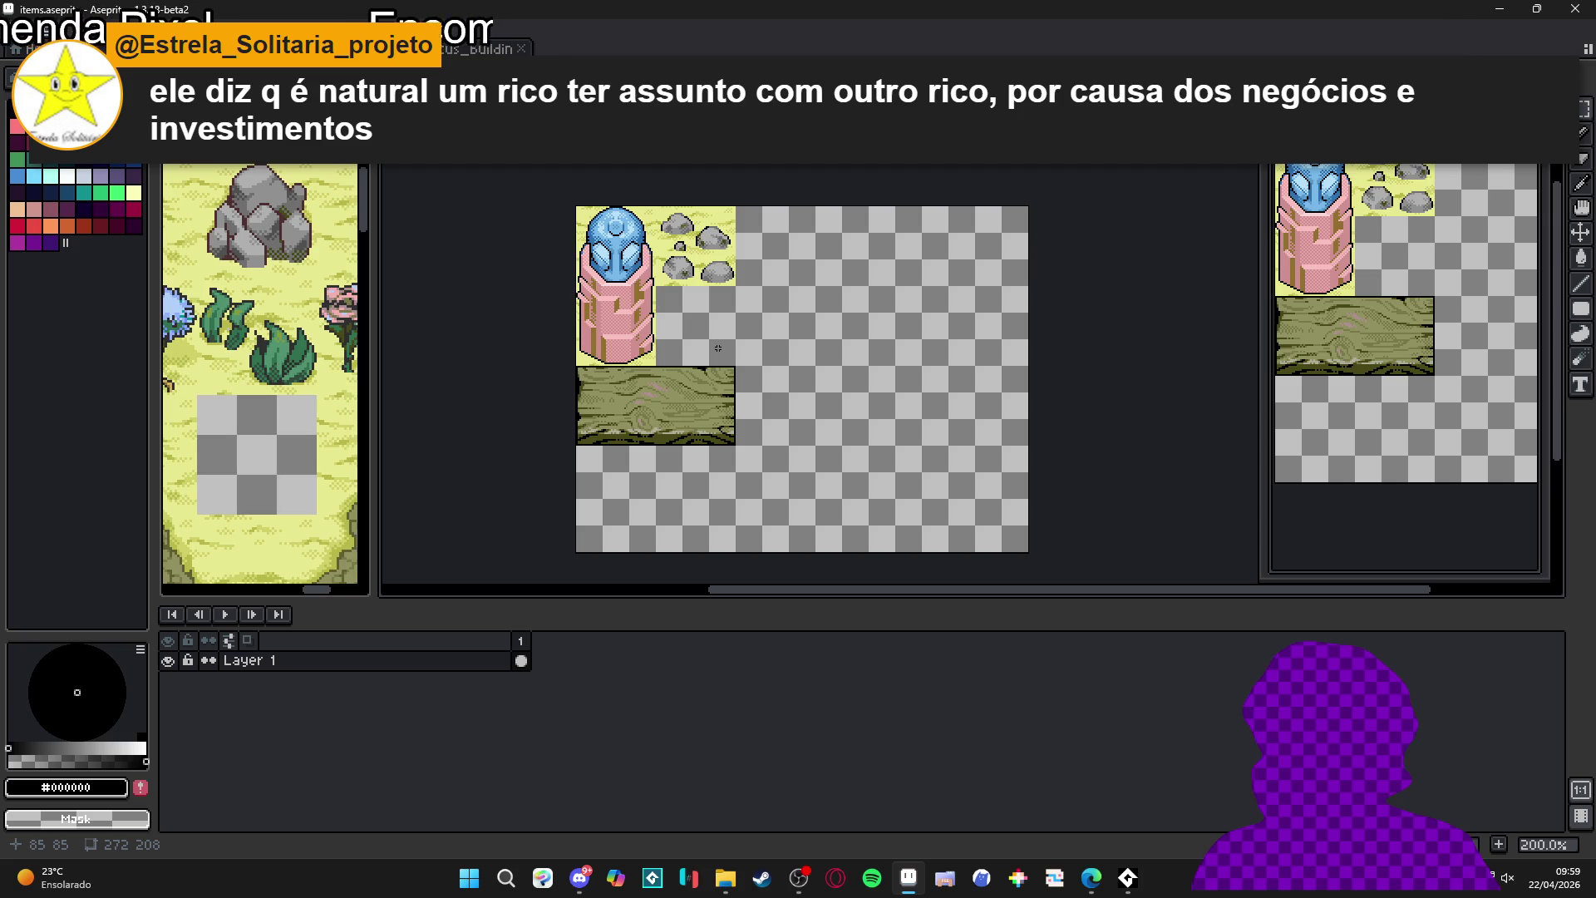
left_click(478, 48)
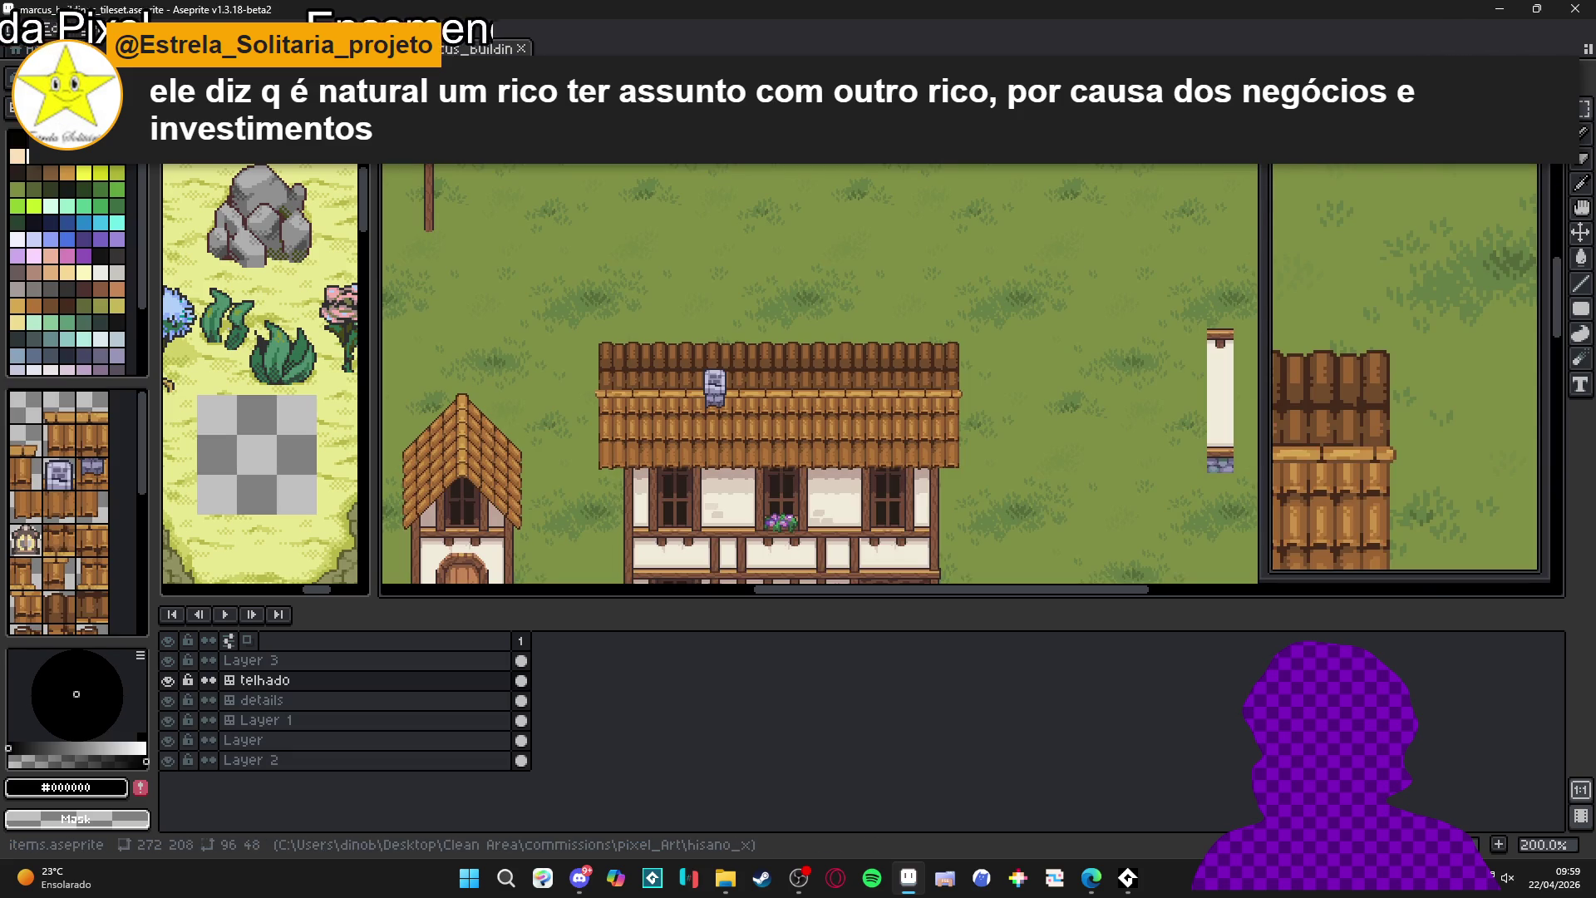
key("ctrl+Tab")
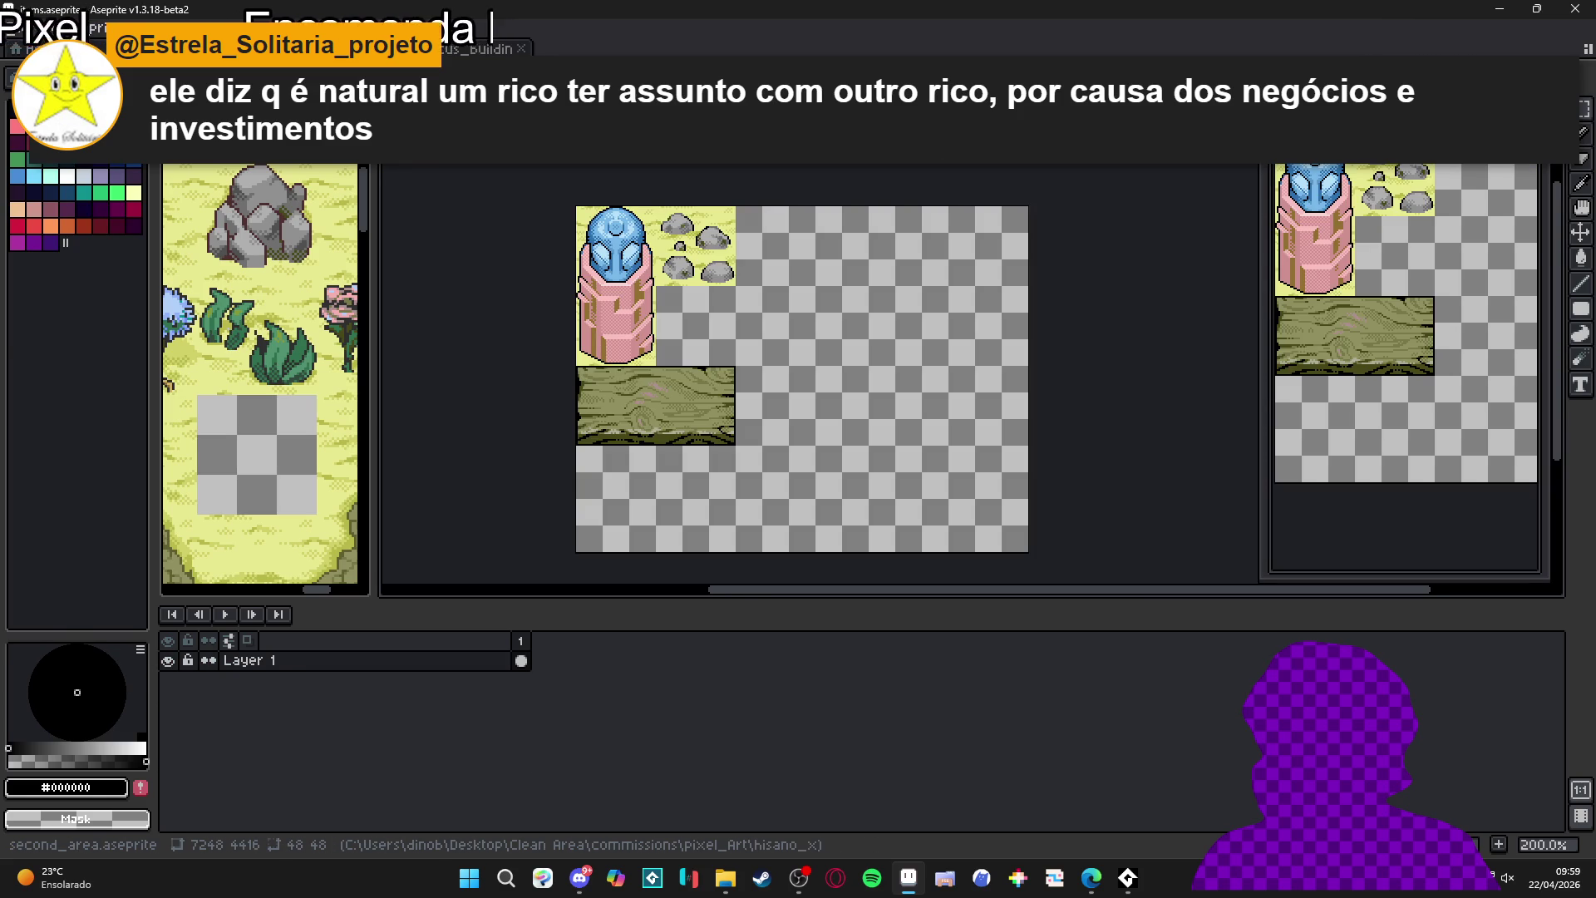
key("ctrl+Tab")
key("ctrl+Tab")
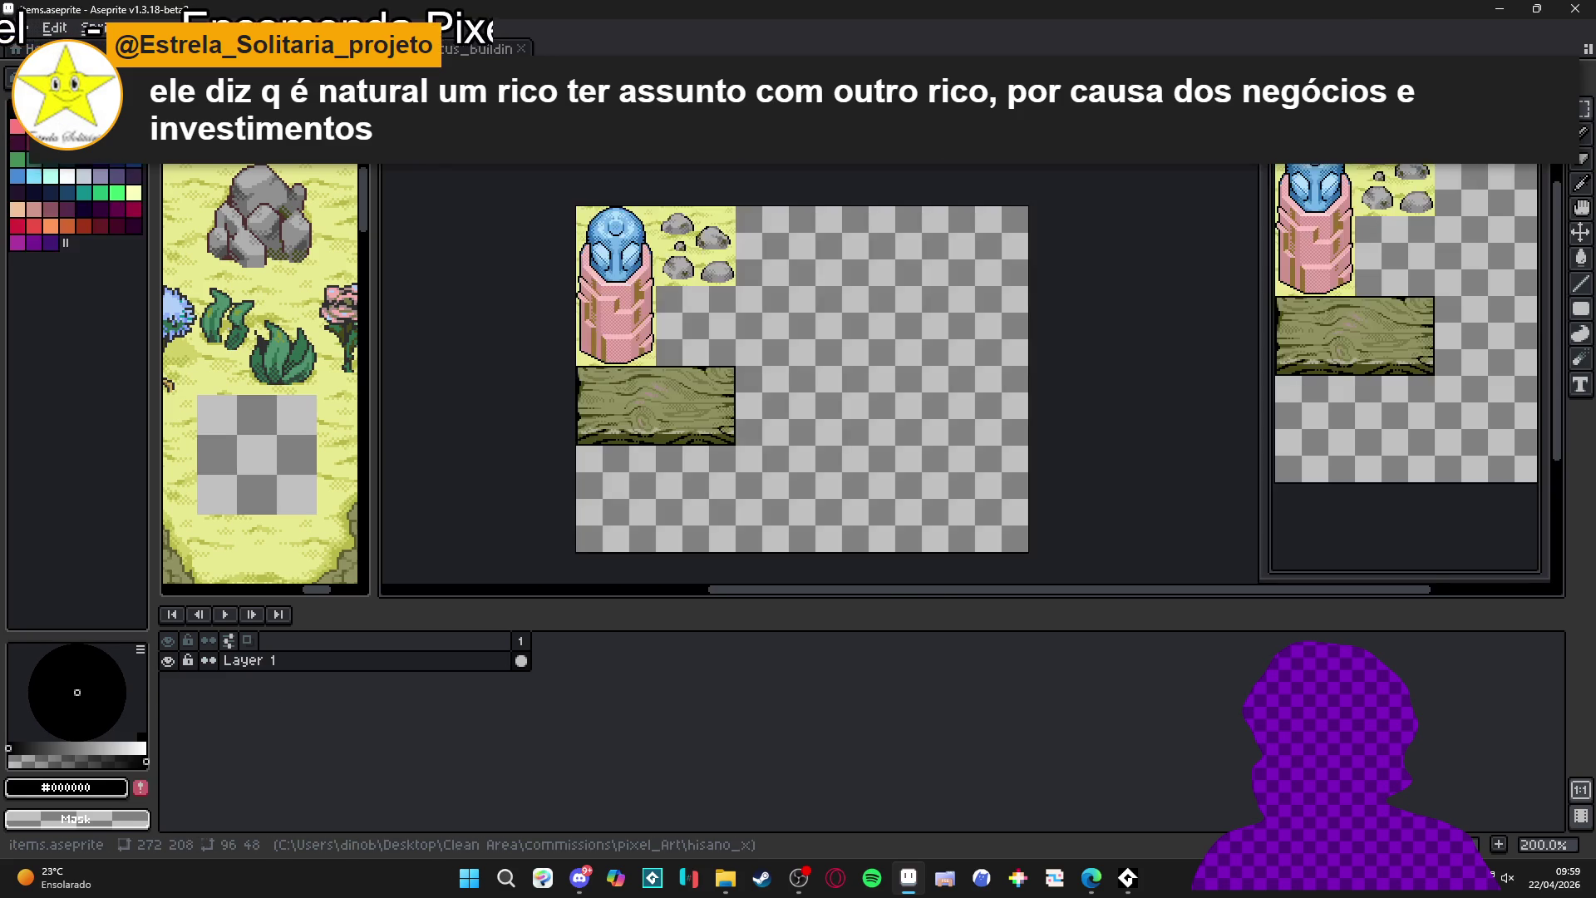
key("ctrl+apostrophe")
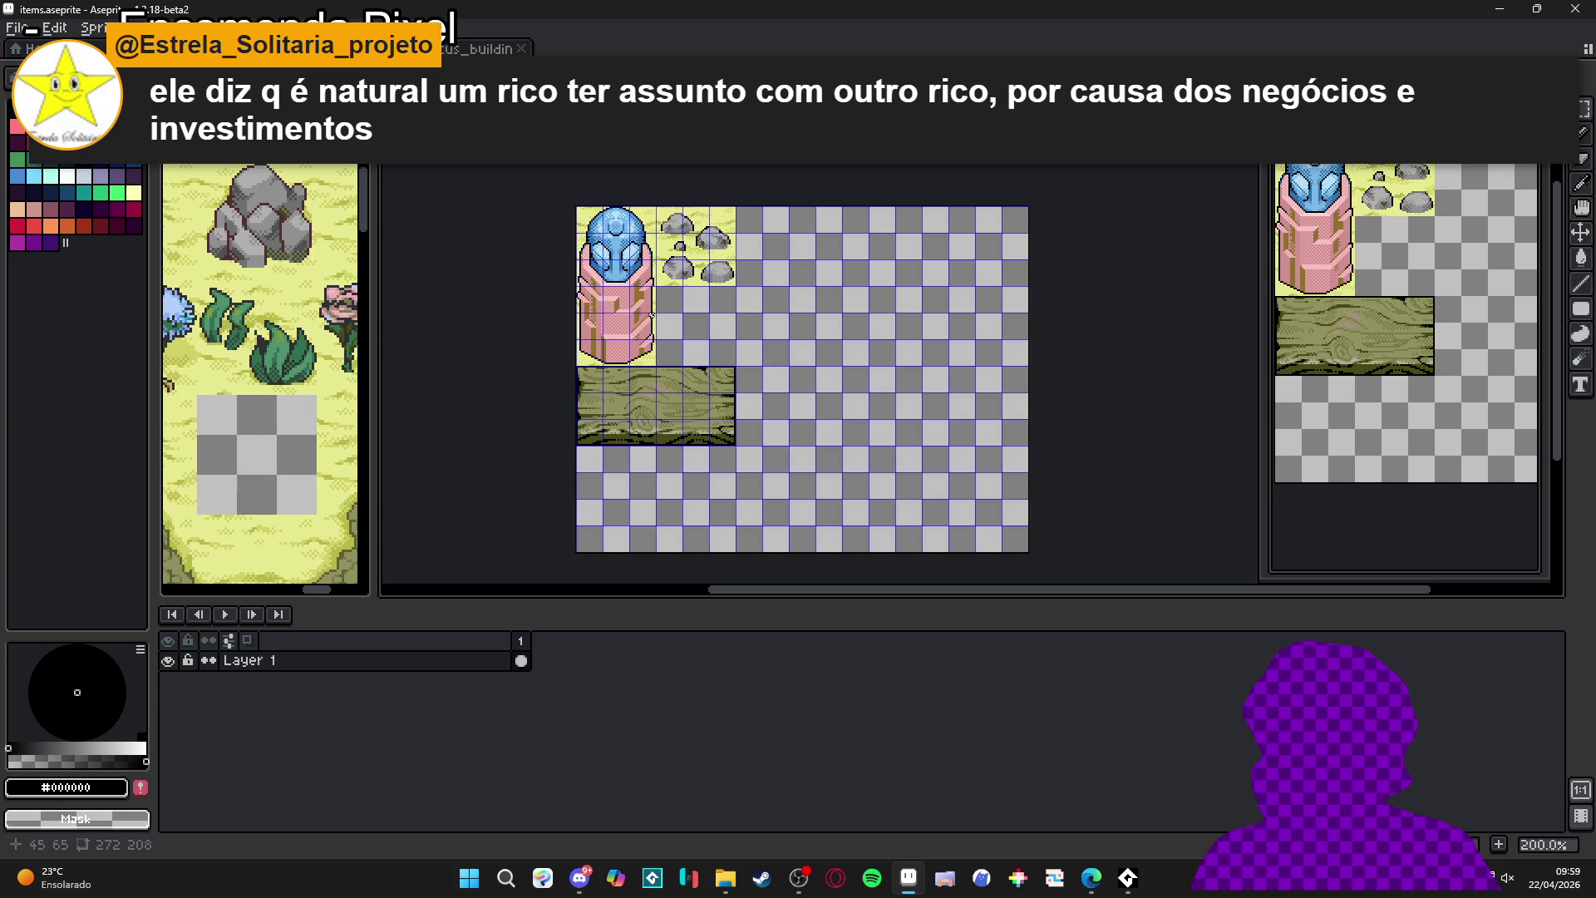
key("ctrl+apostrophe")
key("ctrl+s")
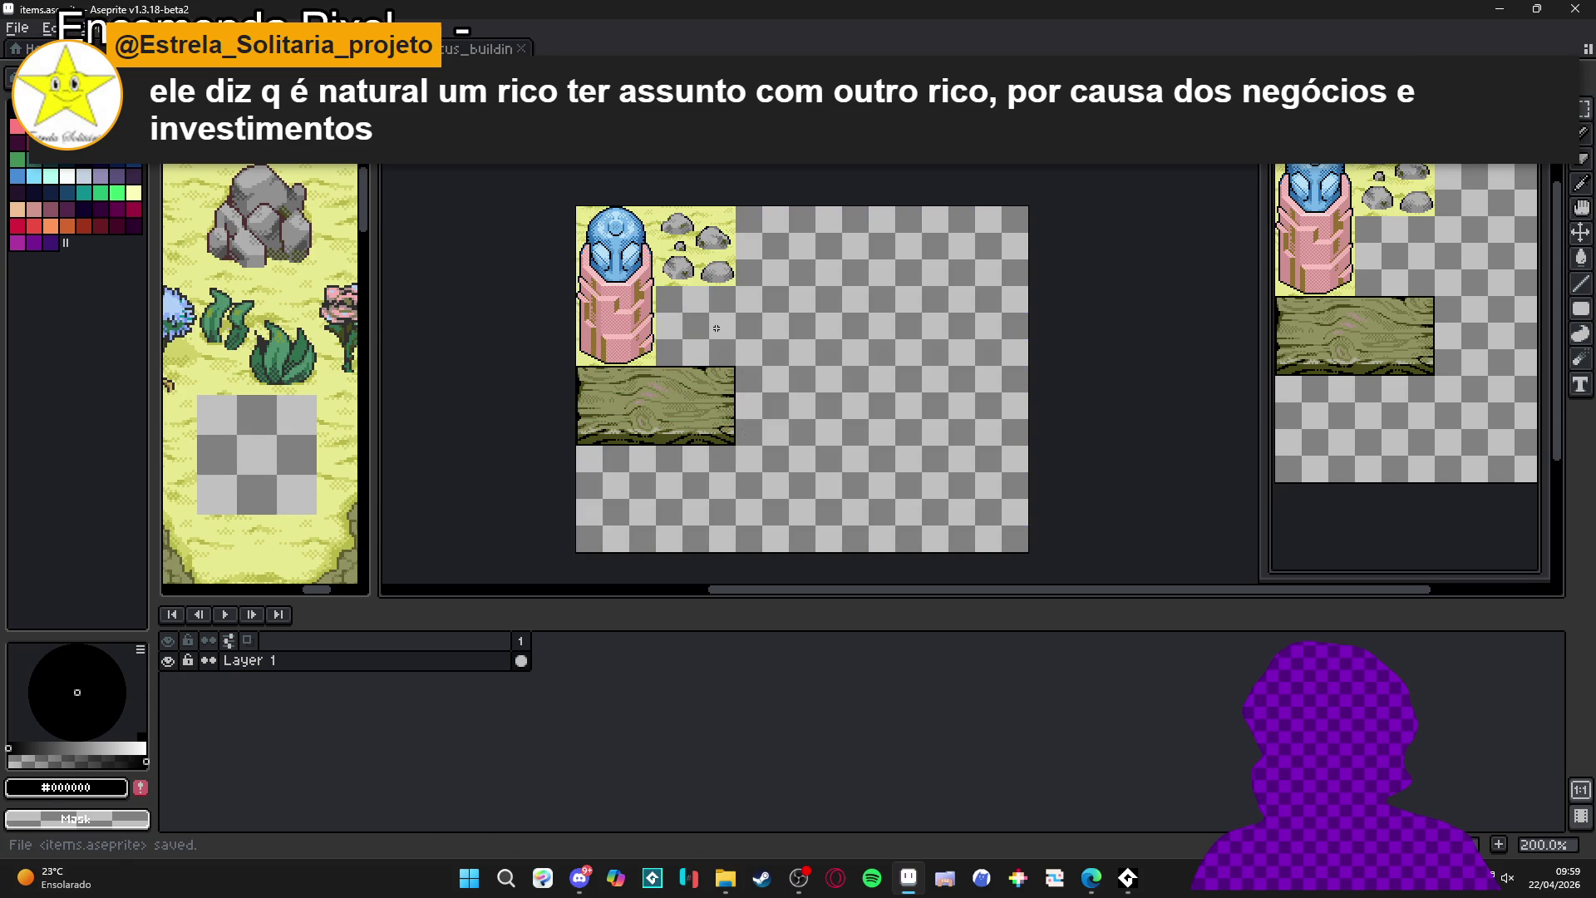
- Draw a trial dark line on the pink pillar, then undo the pencil strokes
scroll(657, 304, "up", 6)
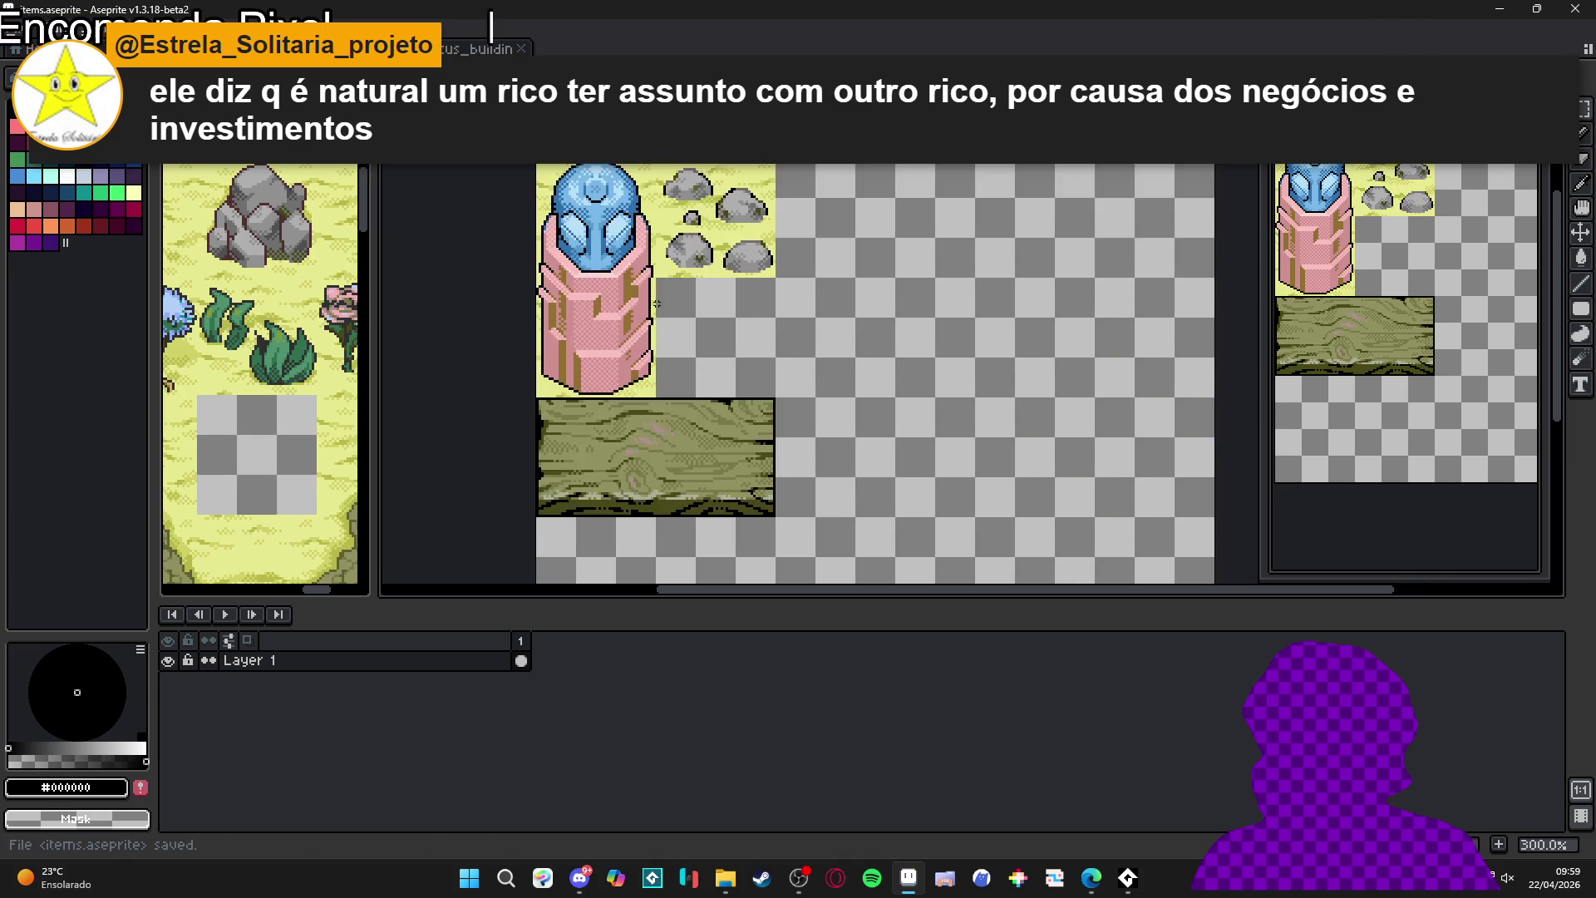
left_click_drag(607, 369, 606, 309)
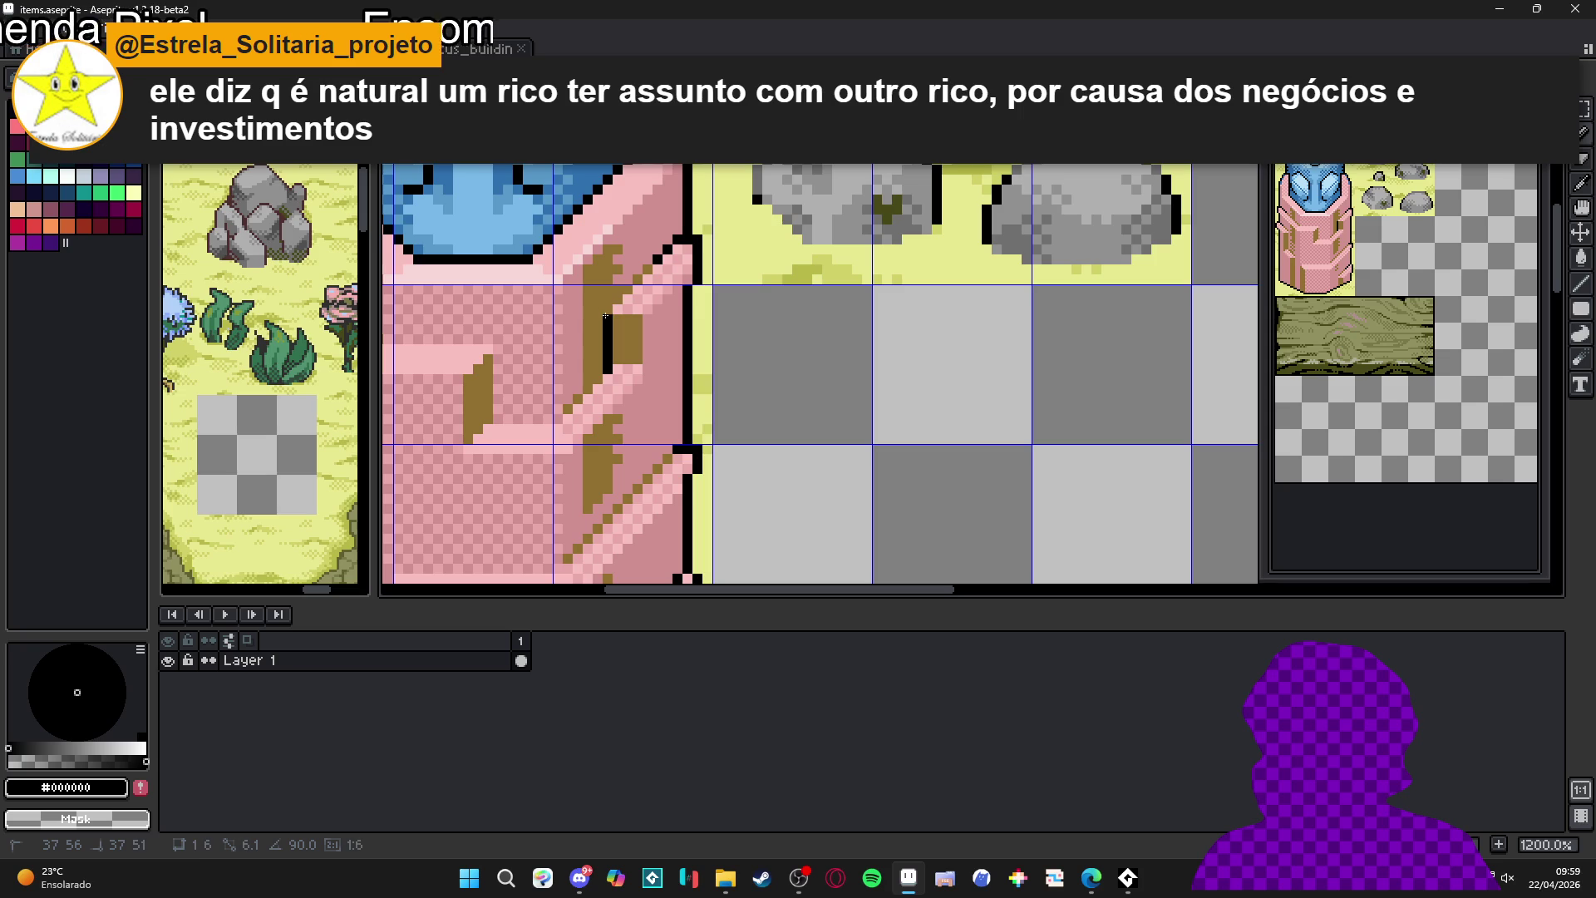
scroll(614, 378, "down", 3)
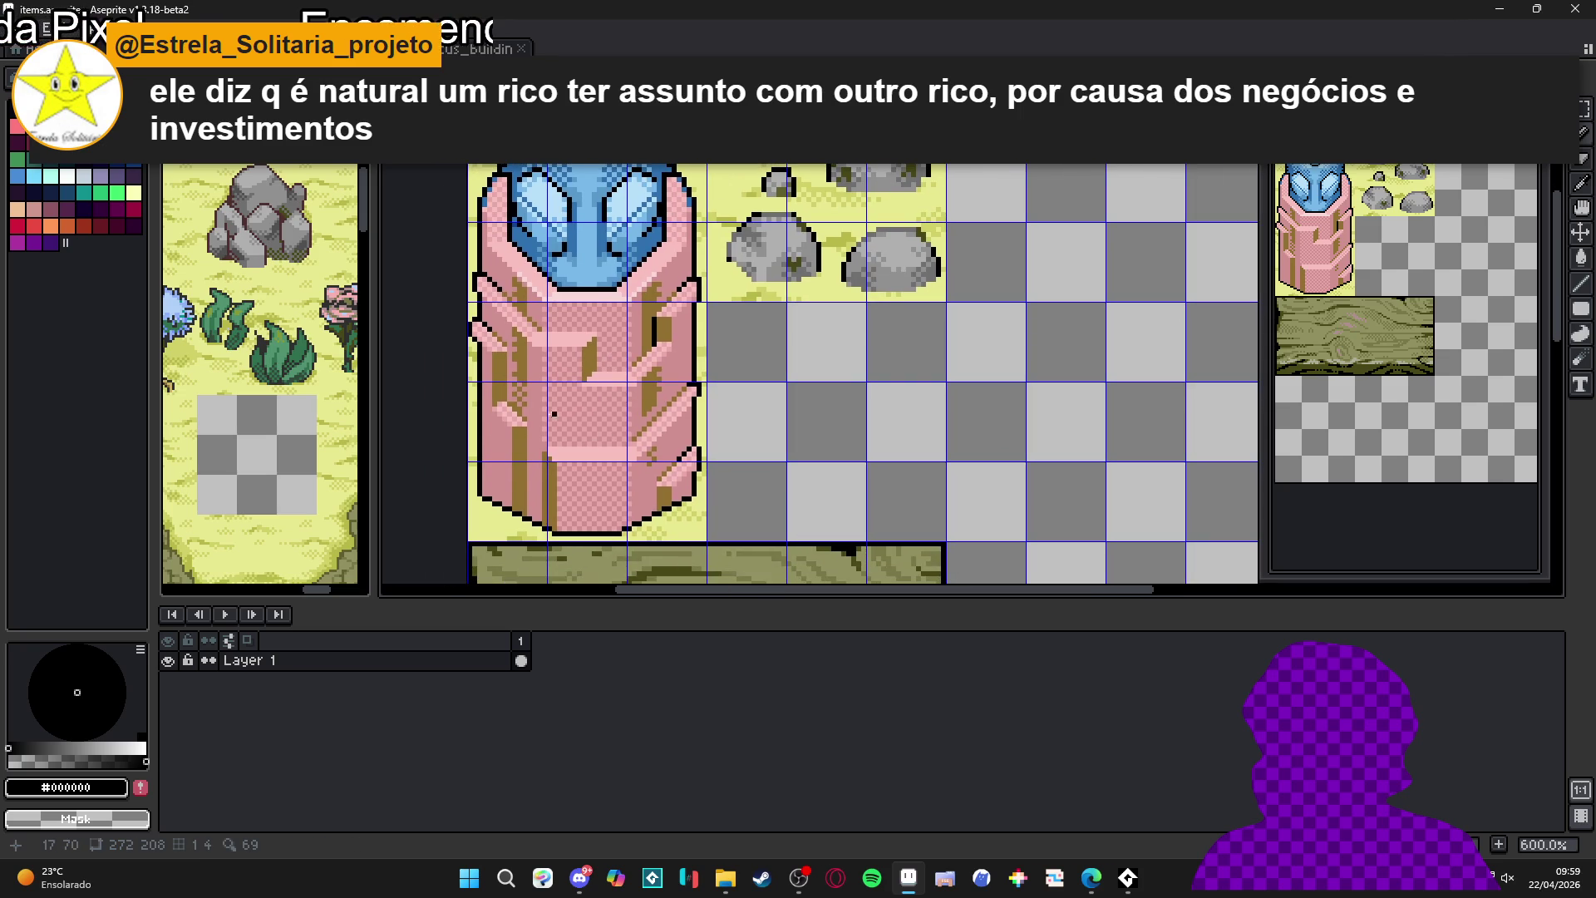
scroll(523, 401, "up", 3)
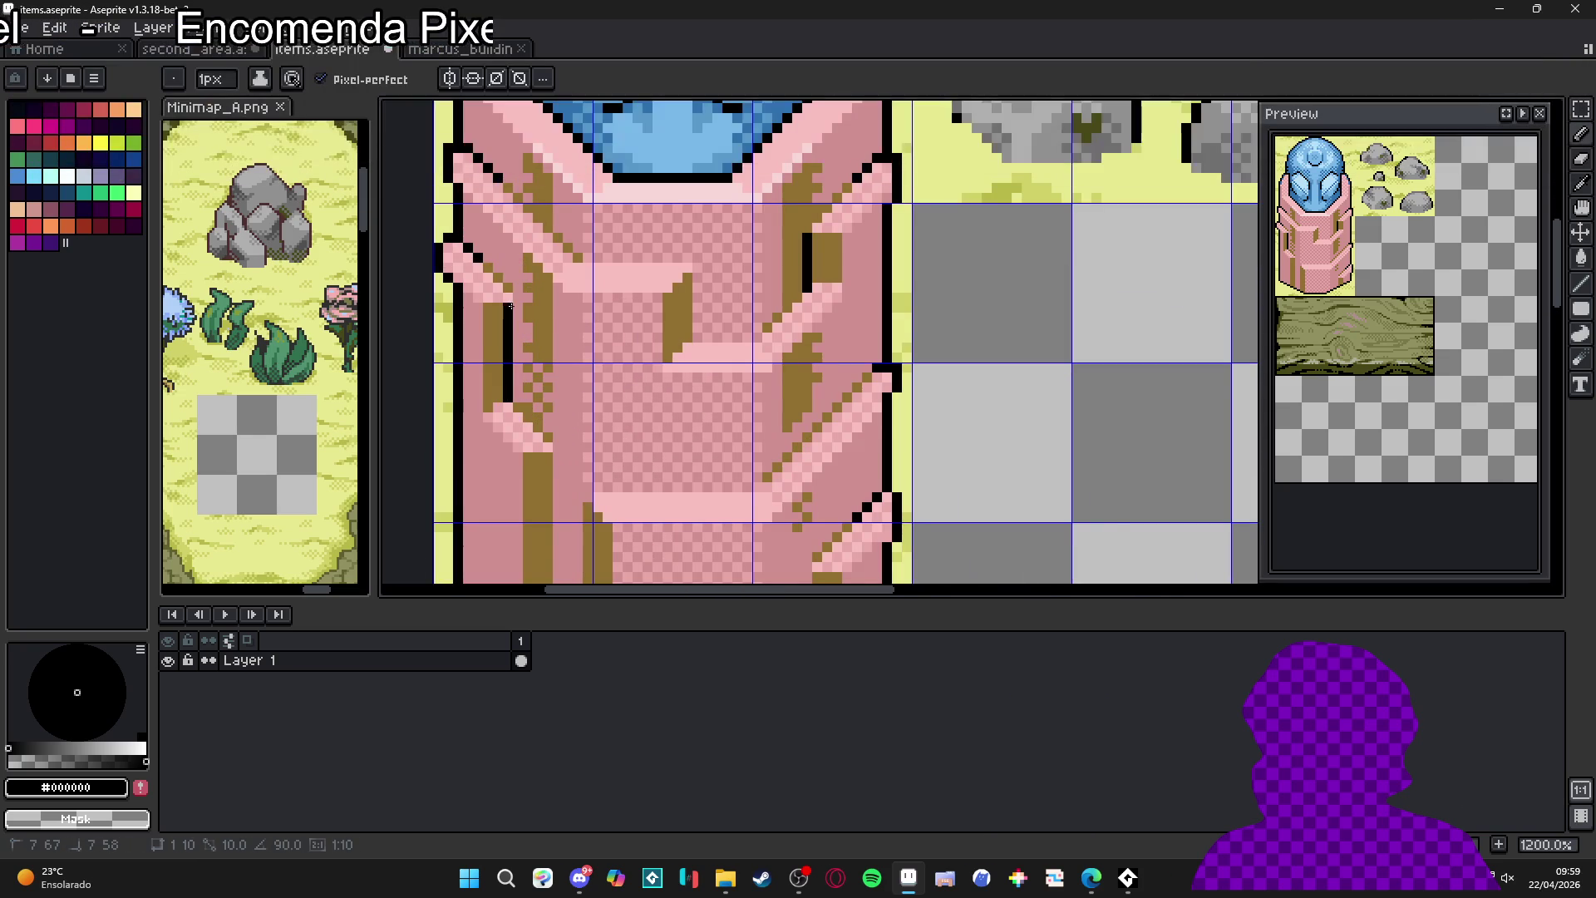
scroll(563, 422, "down", 4)
scroll(563, 422, "up", 2)
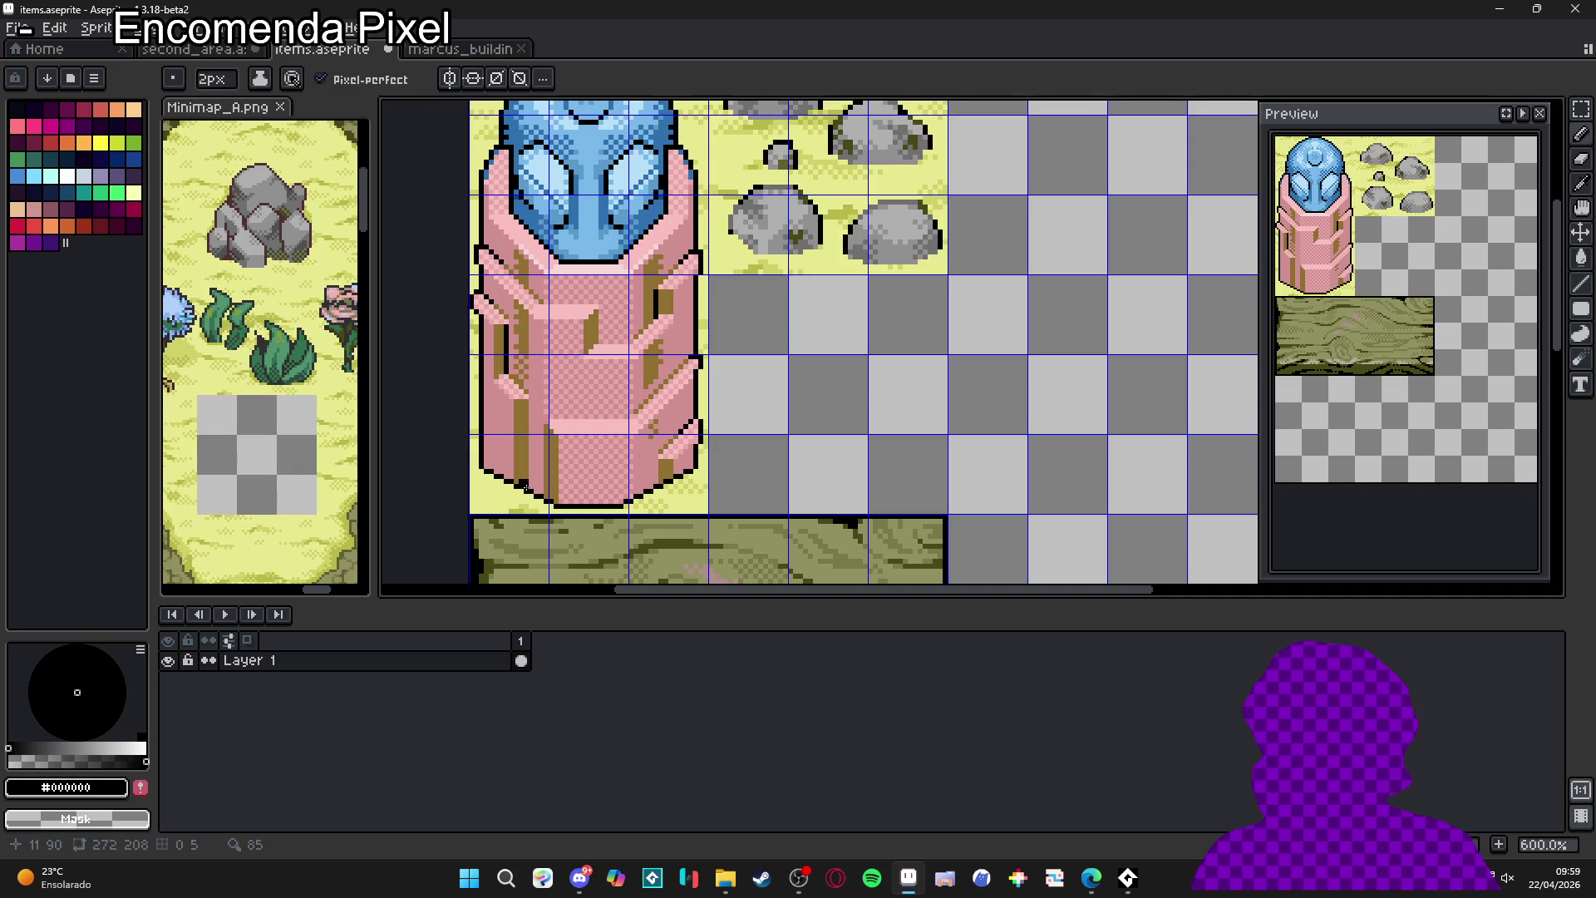
scroll(541, 478, "down", 3)
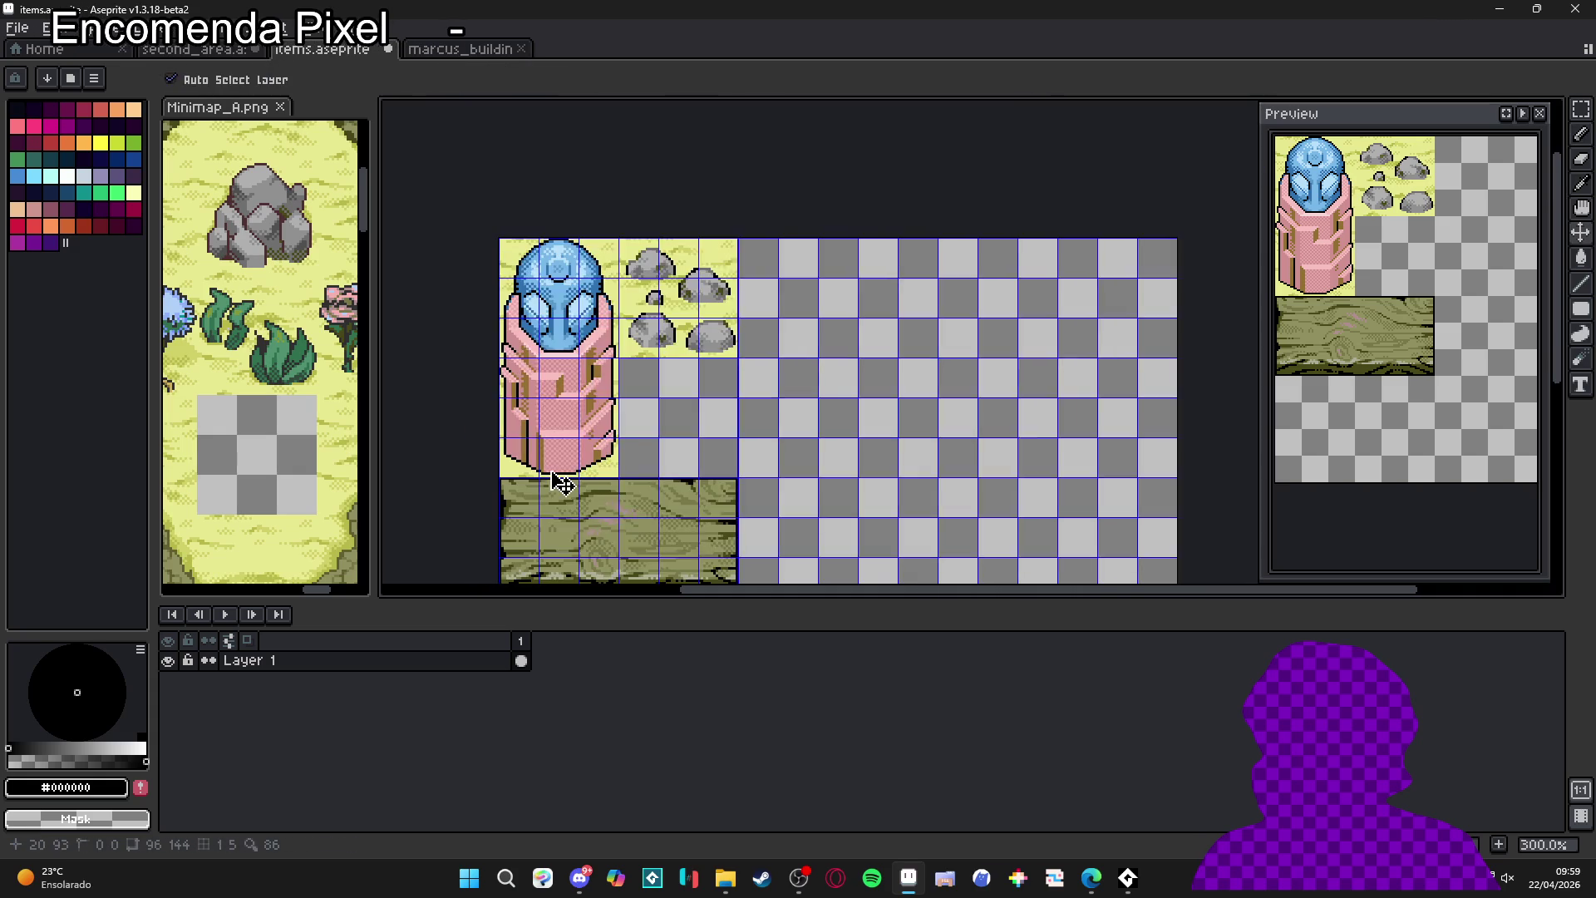
scroll(592, 471, "up", 6)
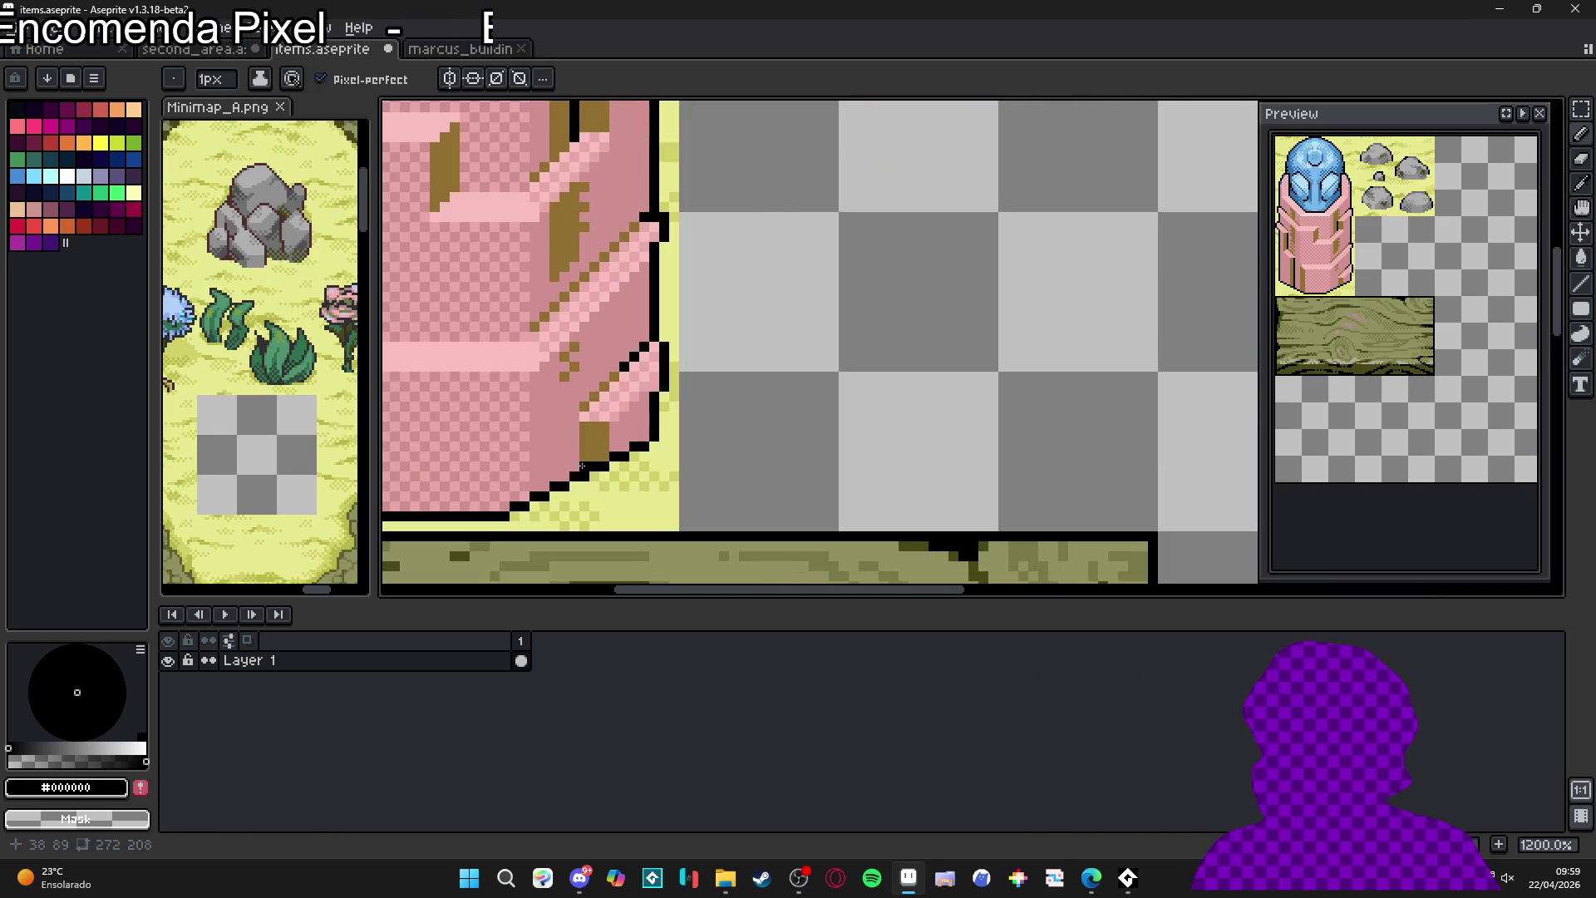
key("ctrl+z")
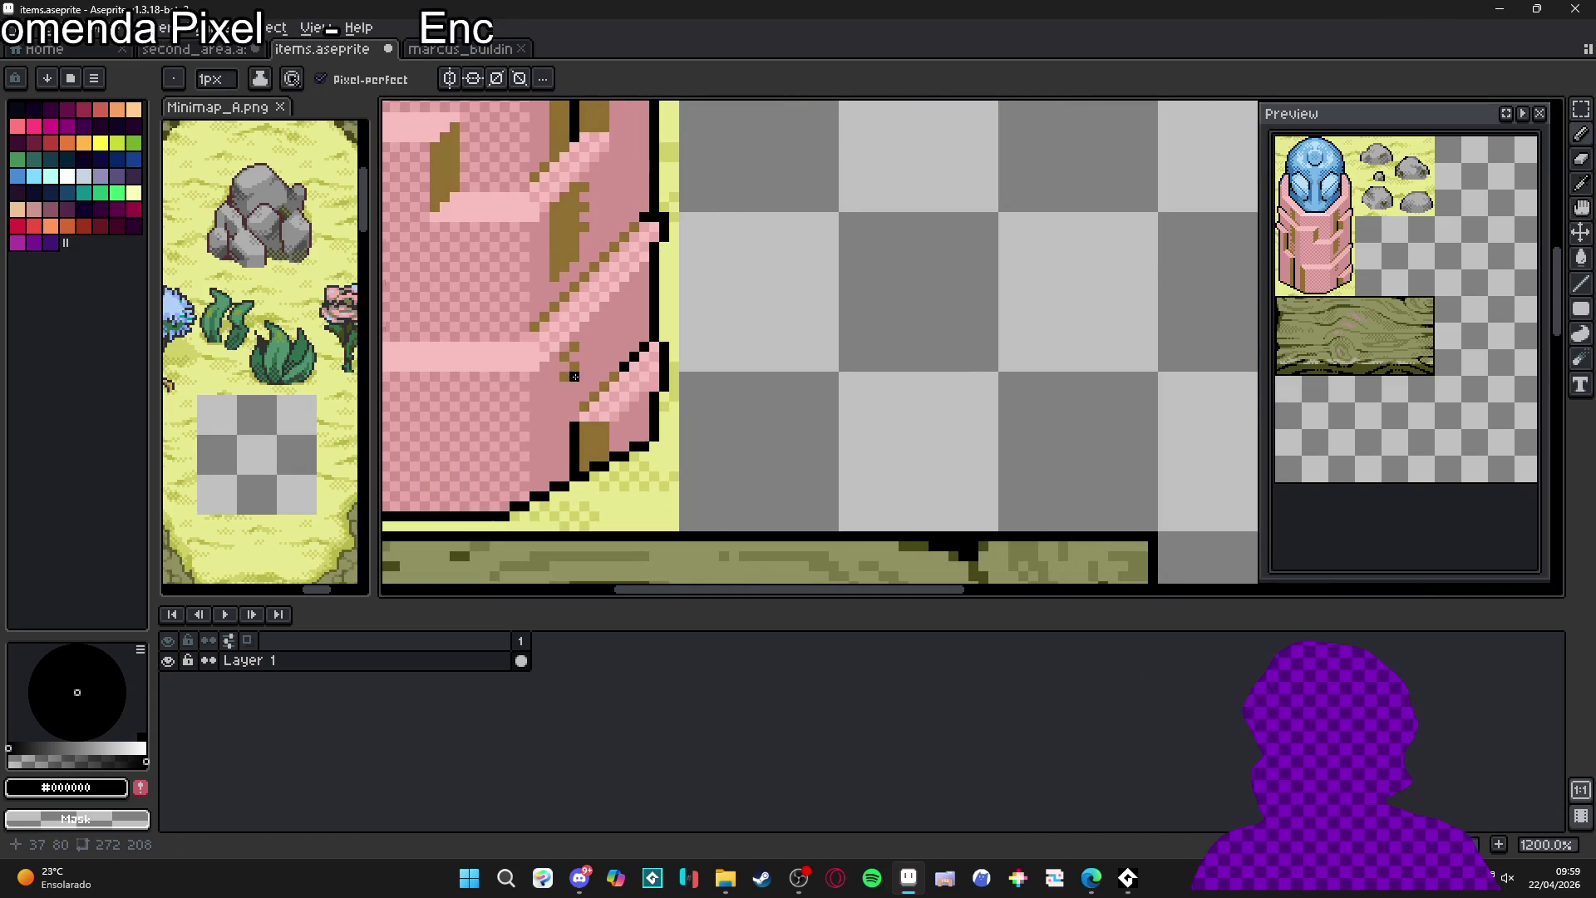
scroll(551, 326, "down", 4)
scroll(551, 326, "up", 5)
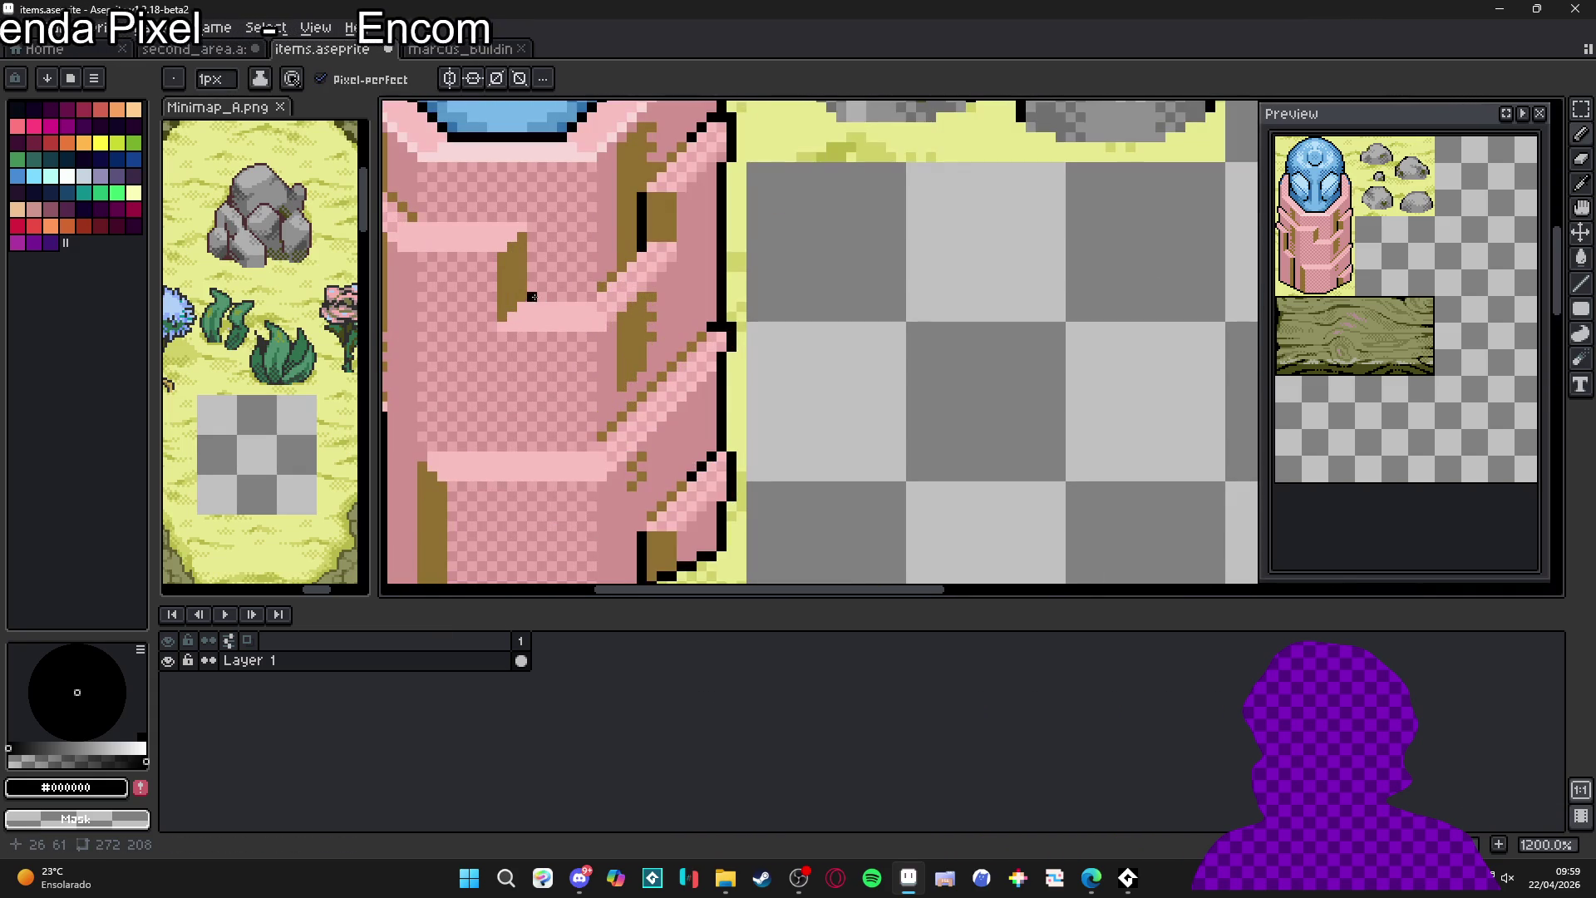
key("ctrl+z")
scroll(556, 380, "down", 5)
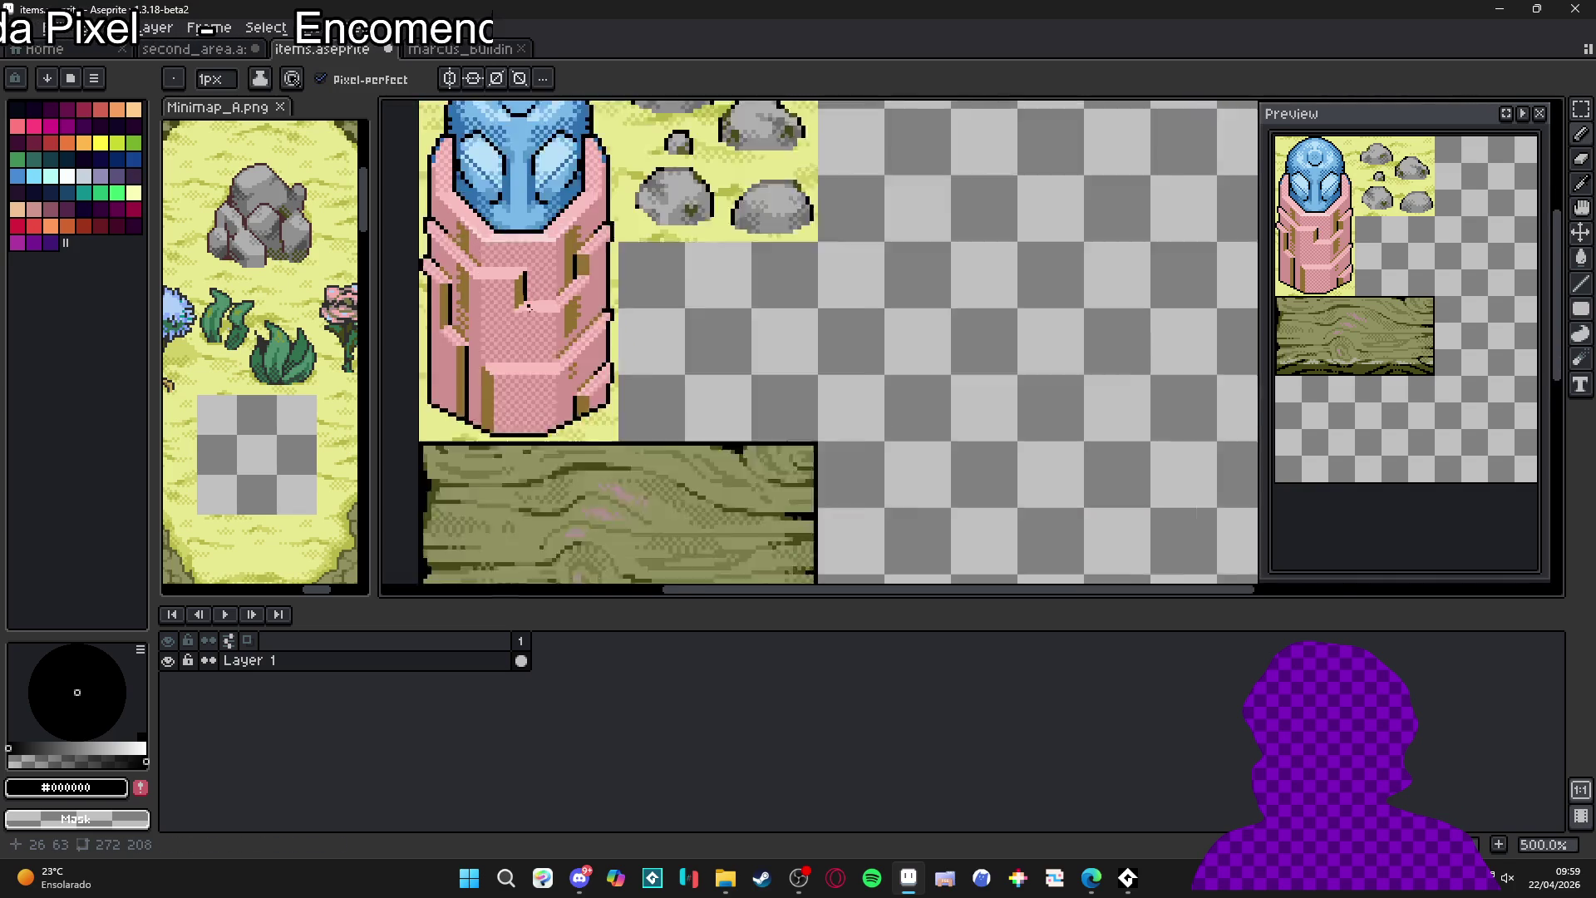
scroll(558, 352, "down", 2)
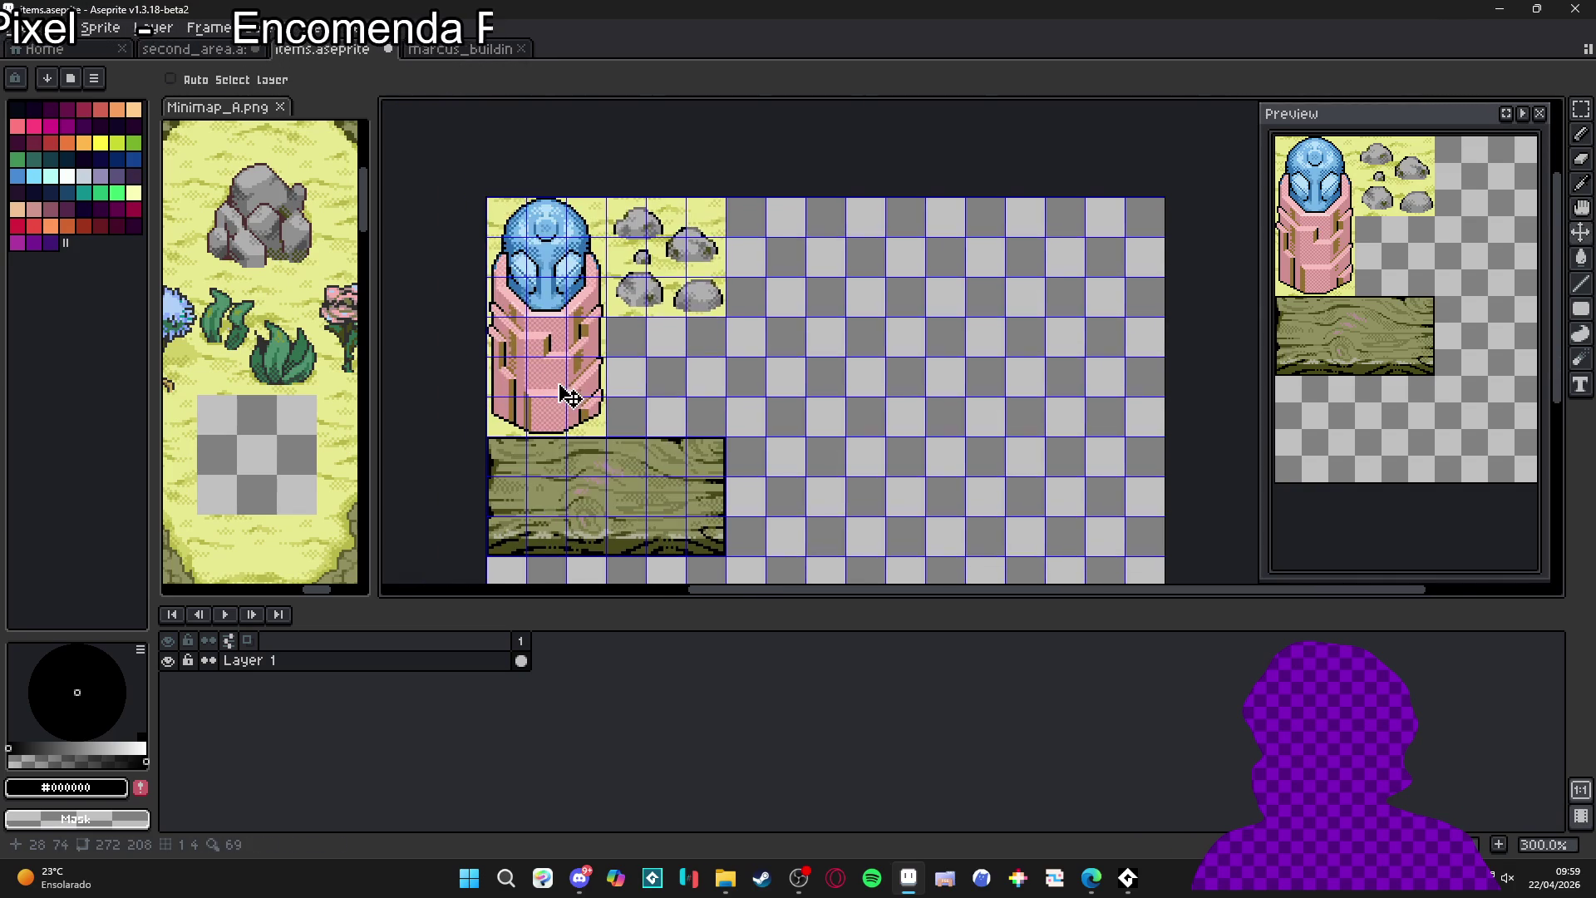
scroll(561, 395, "up", 1)
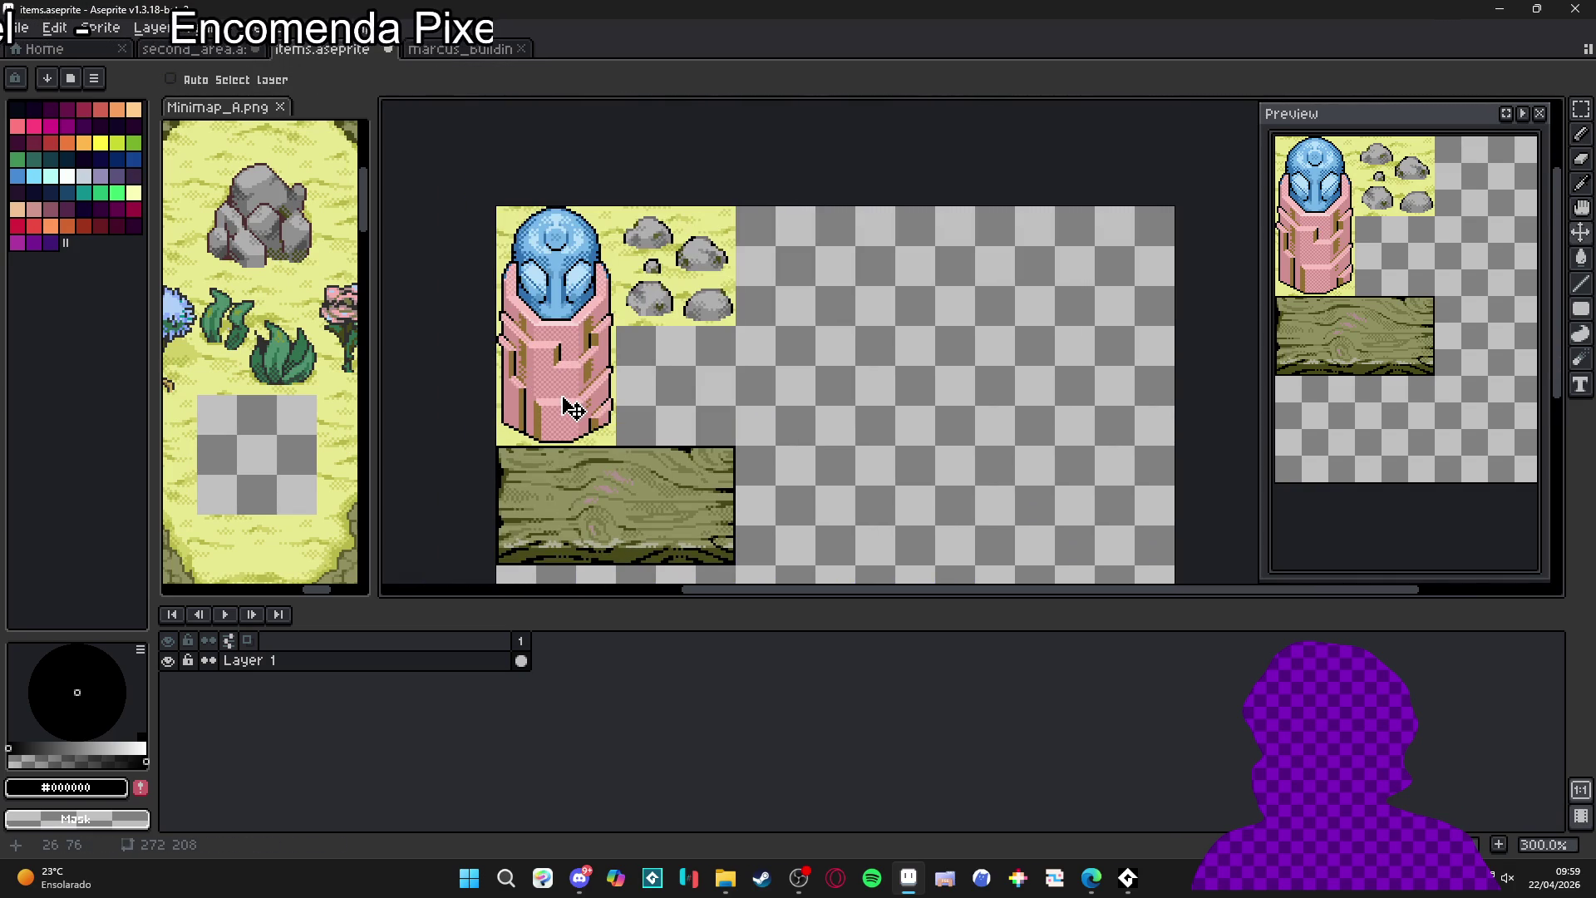
- Select a 48x80 area around the pillar, deselect, then reselect it
key("m")
mouse_move(511, 236)
left_mouse_down()
mouse_move(578, 407)
mouse_move(613, 412)
left_mouse_up()
key("ctrl+d")
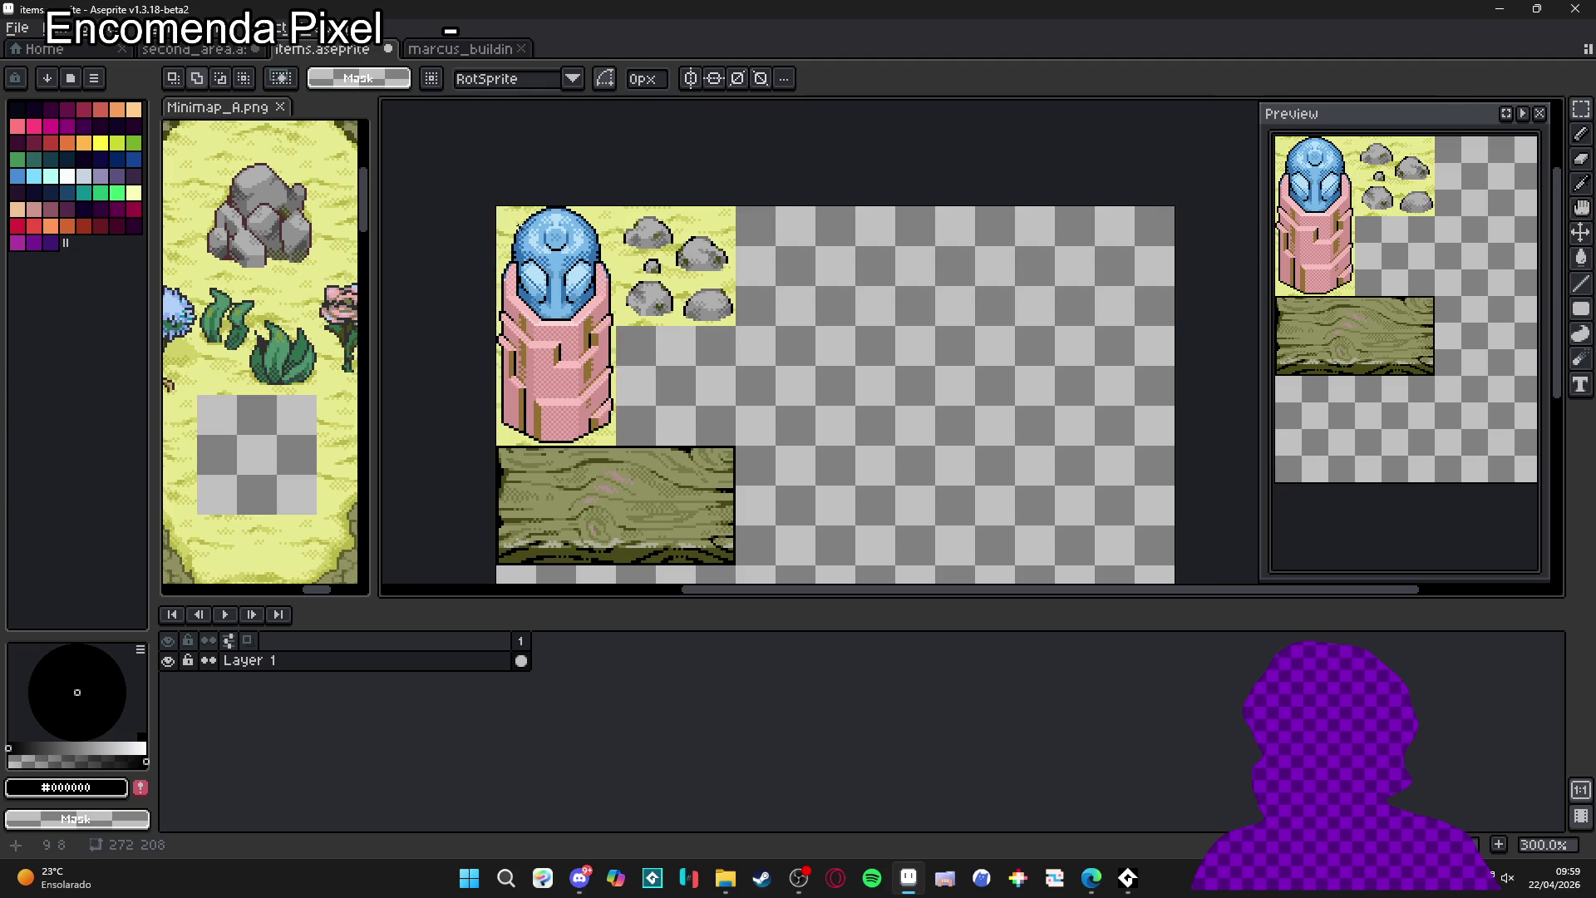
key("ctrl+shift+d")
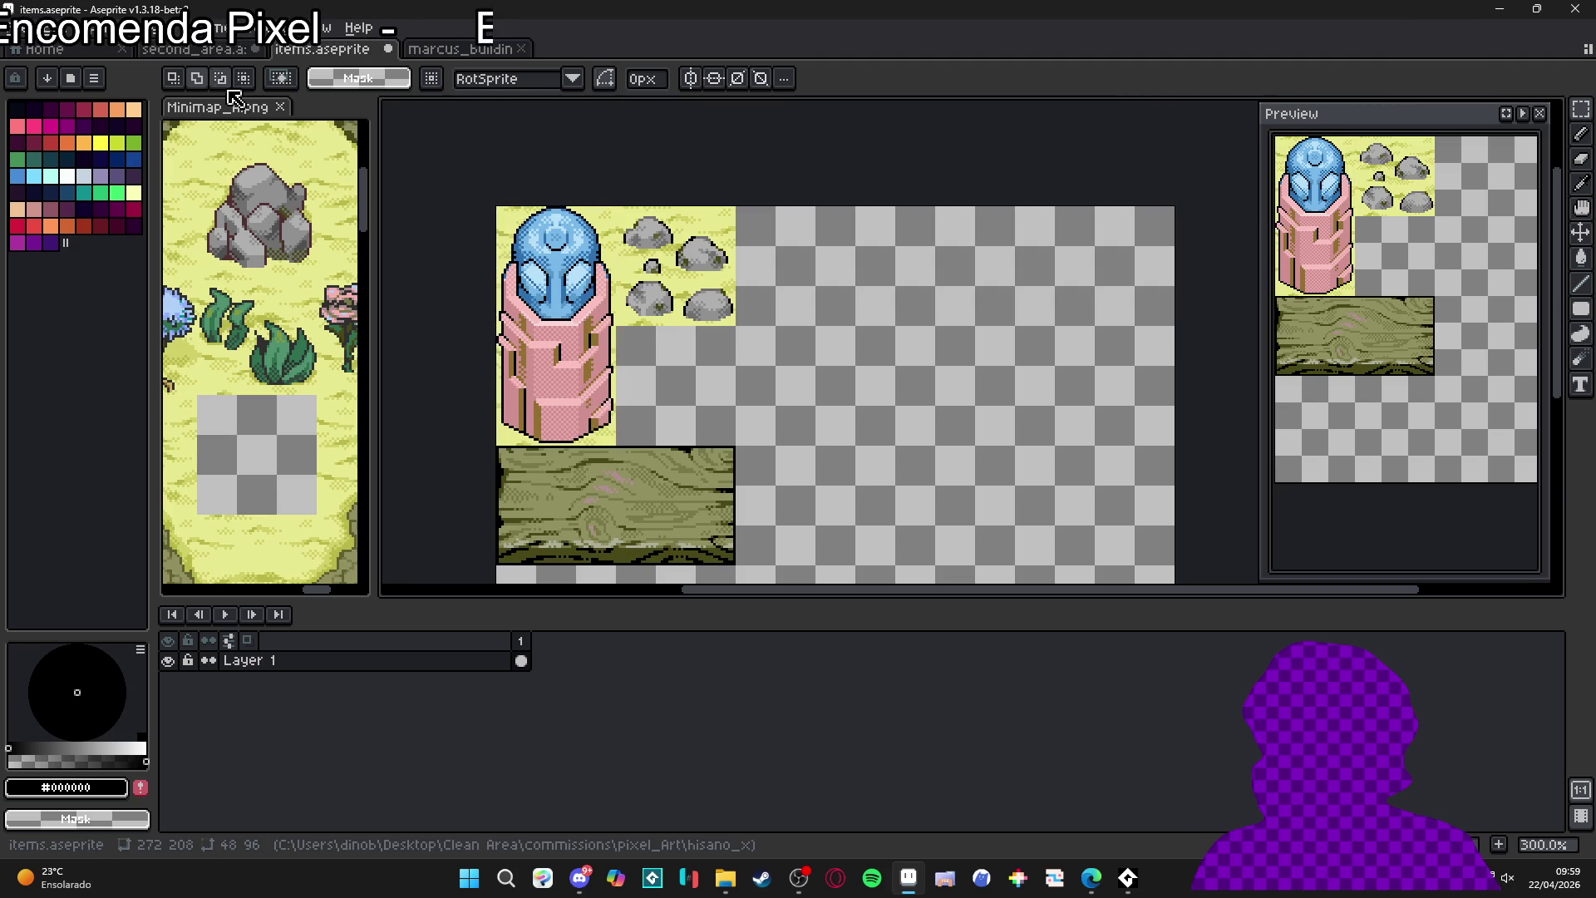
left_click(195, 50)
- Nudge the pink statue pillar slightly left on the second_area map
scroll(714, 271, "down", 1)
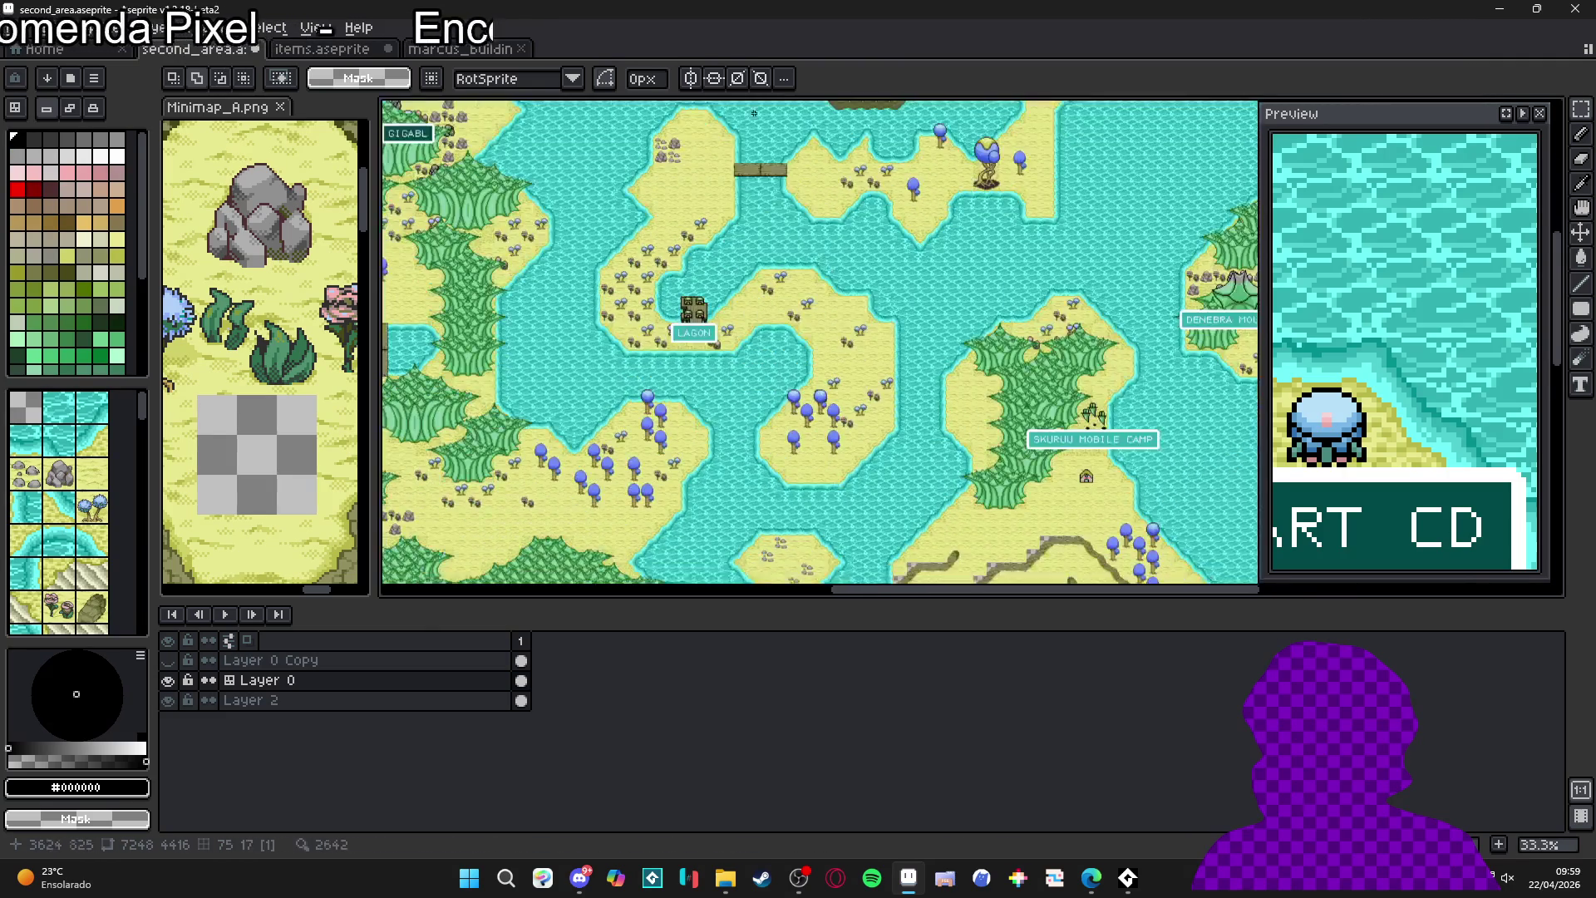
scroll(707, 266, "left", 5)
scroll(1133, 463, "down", 5)
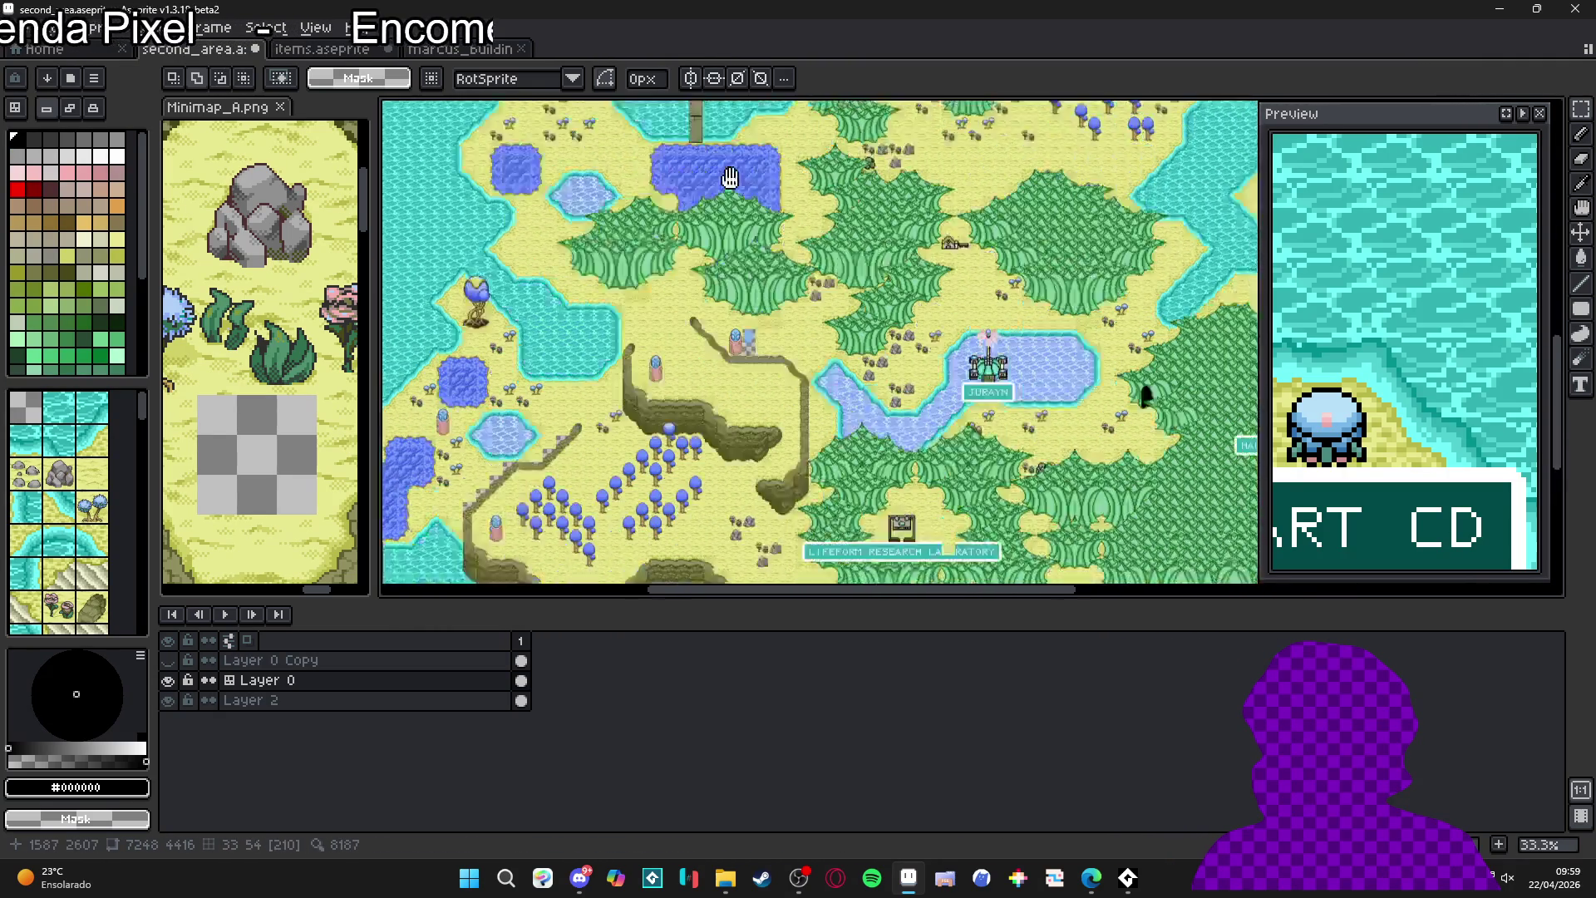
scroll(996, 289, "up", 6)
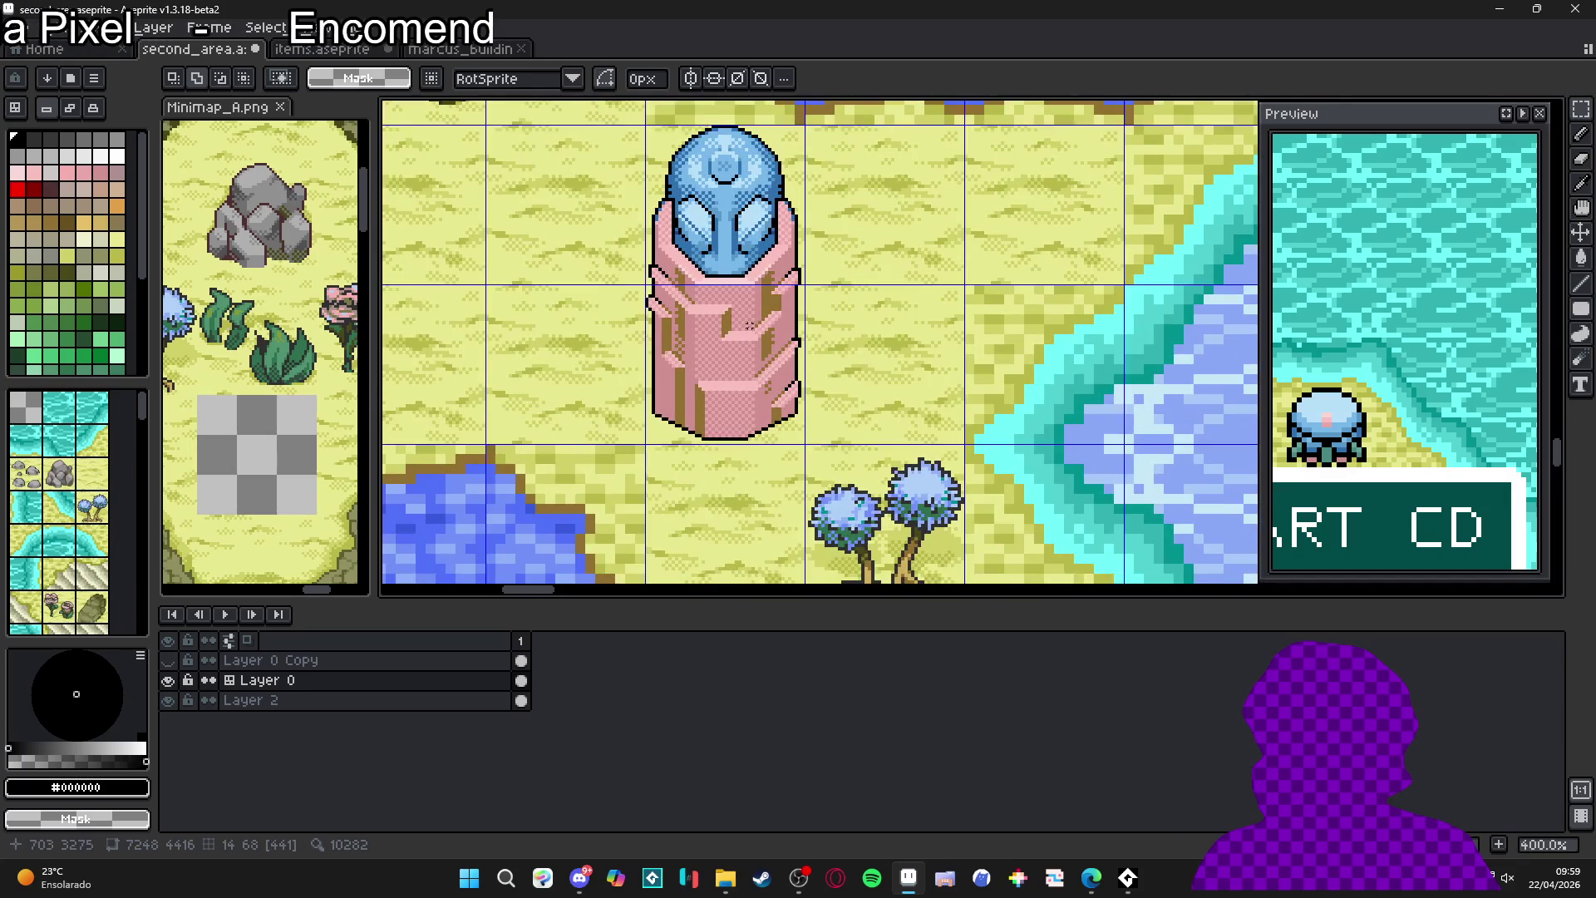
scroll(741, 366, "up", 1)
key("ctrl+apostrophe")
mouse_move(753, 369)
left_mouse_down()
mouse_move(995, 430)
mouse_move(729, 356)
mouse_move(748, 402)
left_mouse_up()
- Save the second_area map and return to items.aseprite
scroll(741, 370, "up", 2)
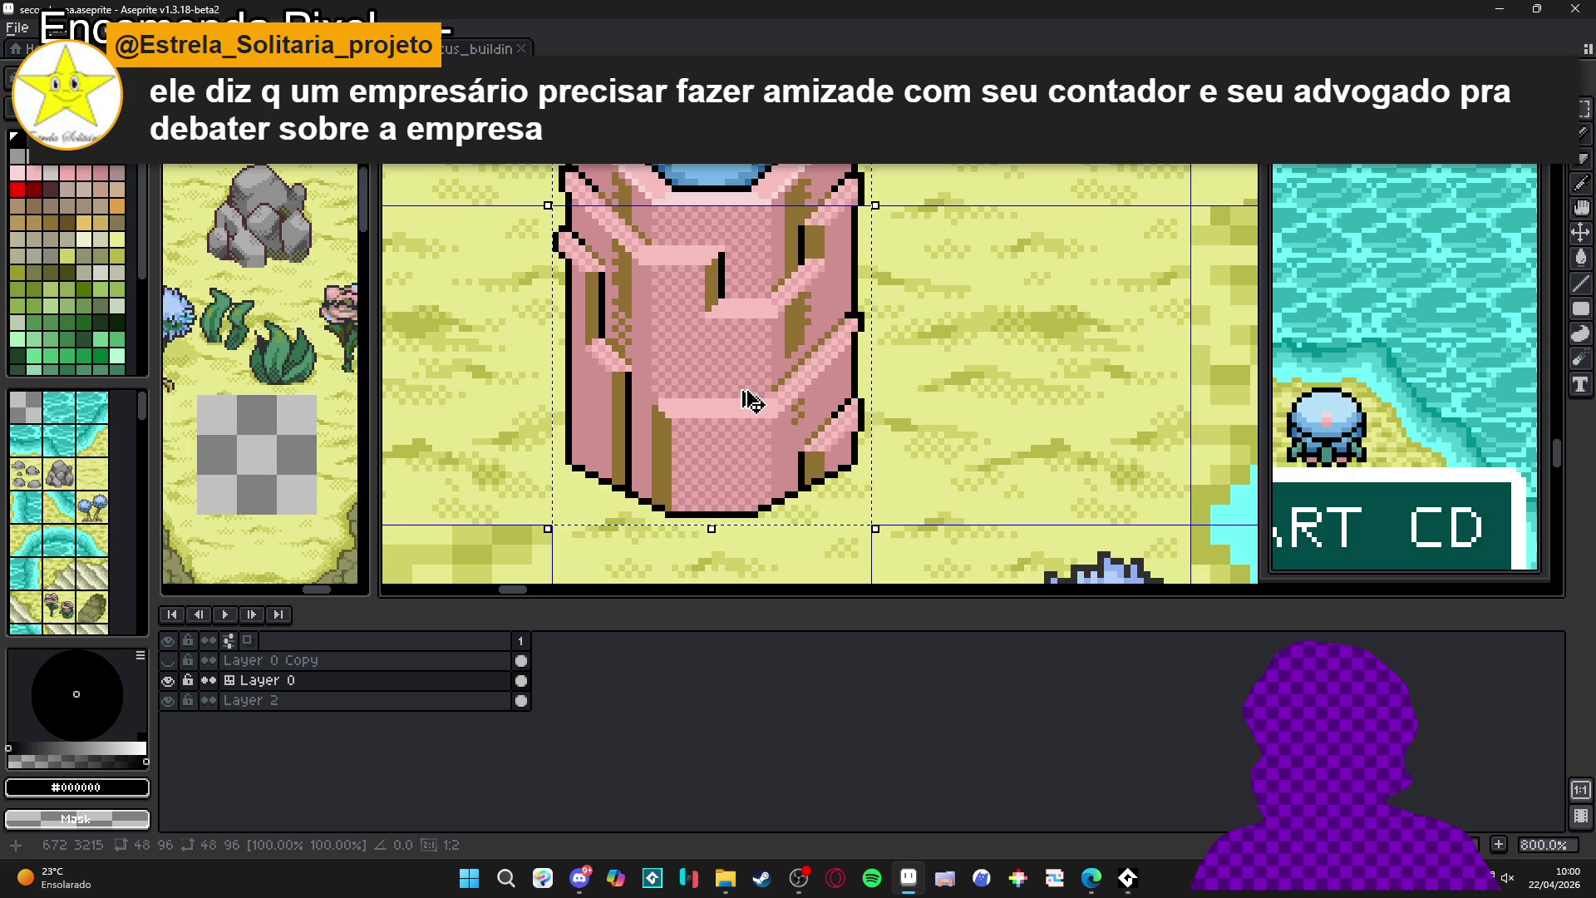
scroll(752, 402, "down", 5)
key("ctrl+s")
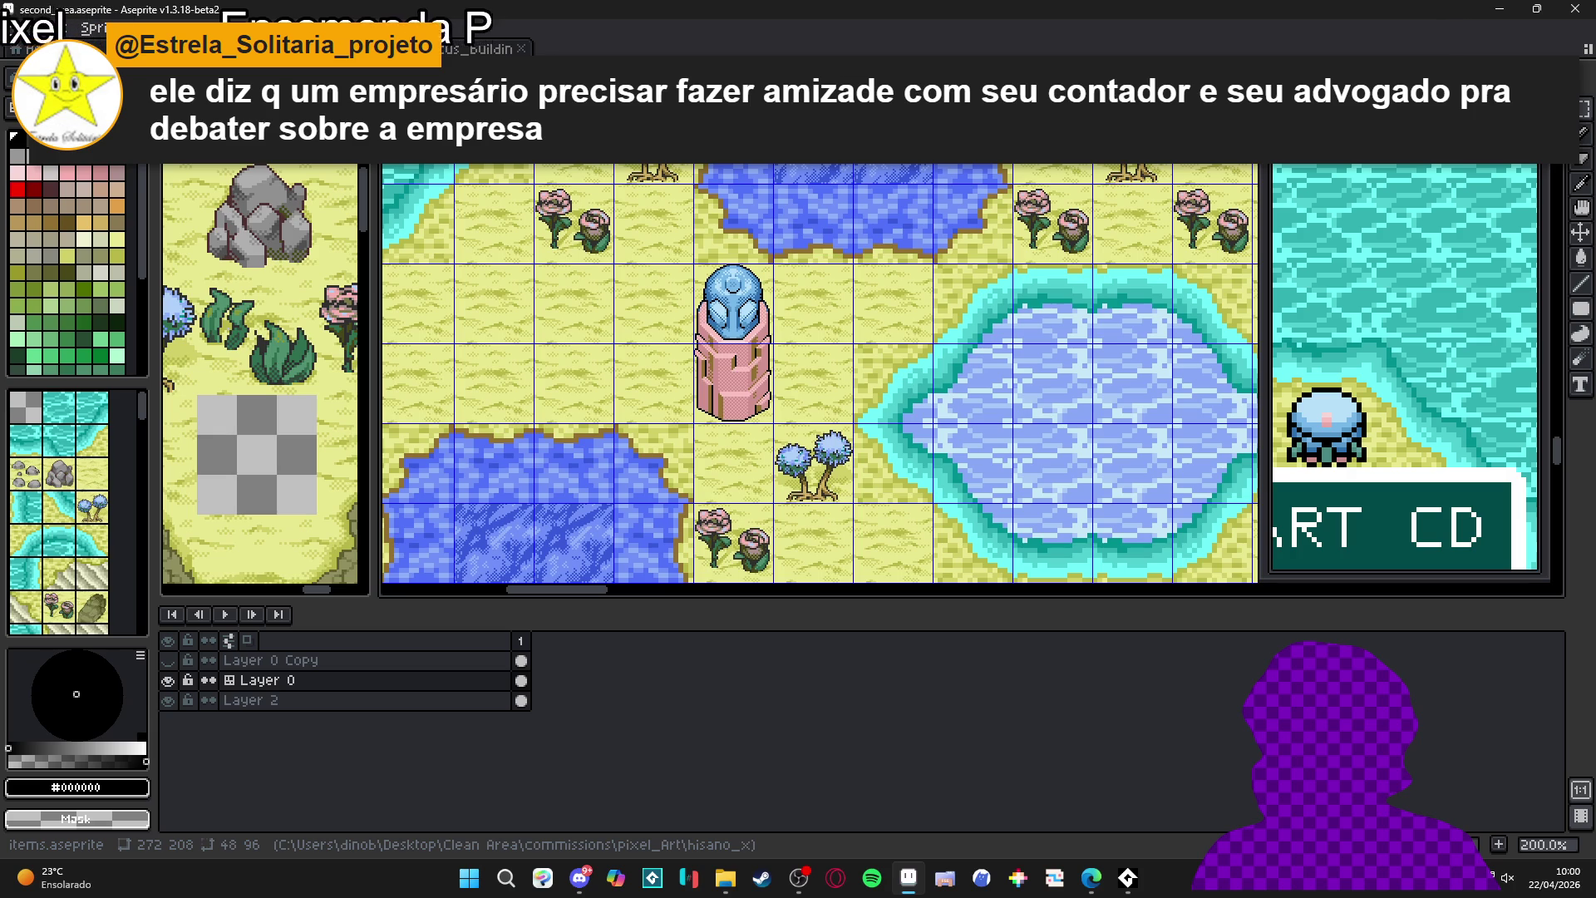
key("ctrl+Tab")
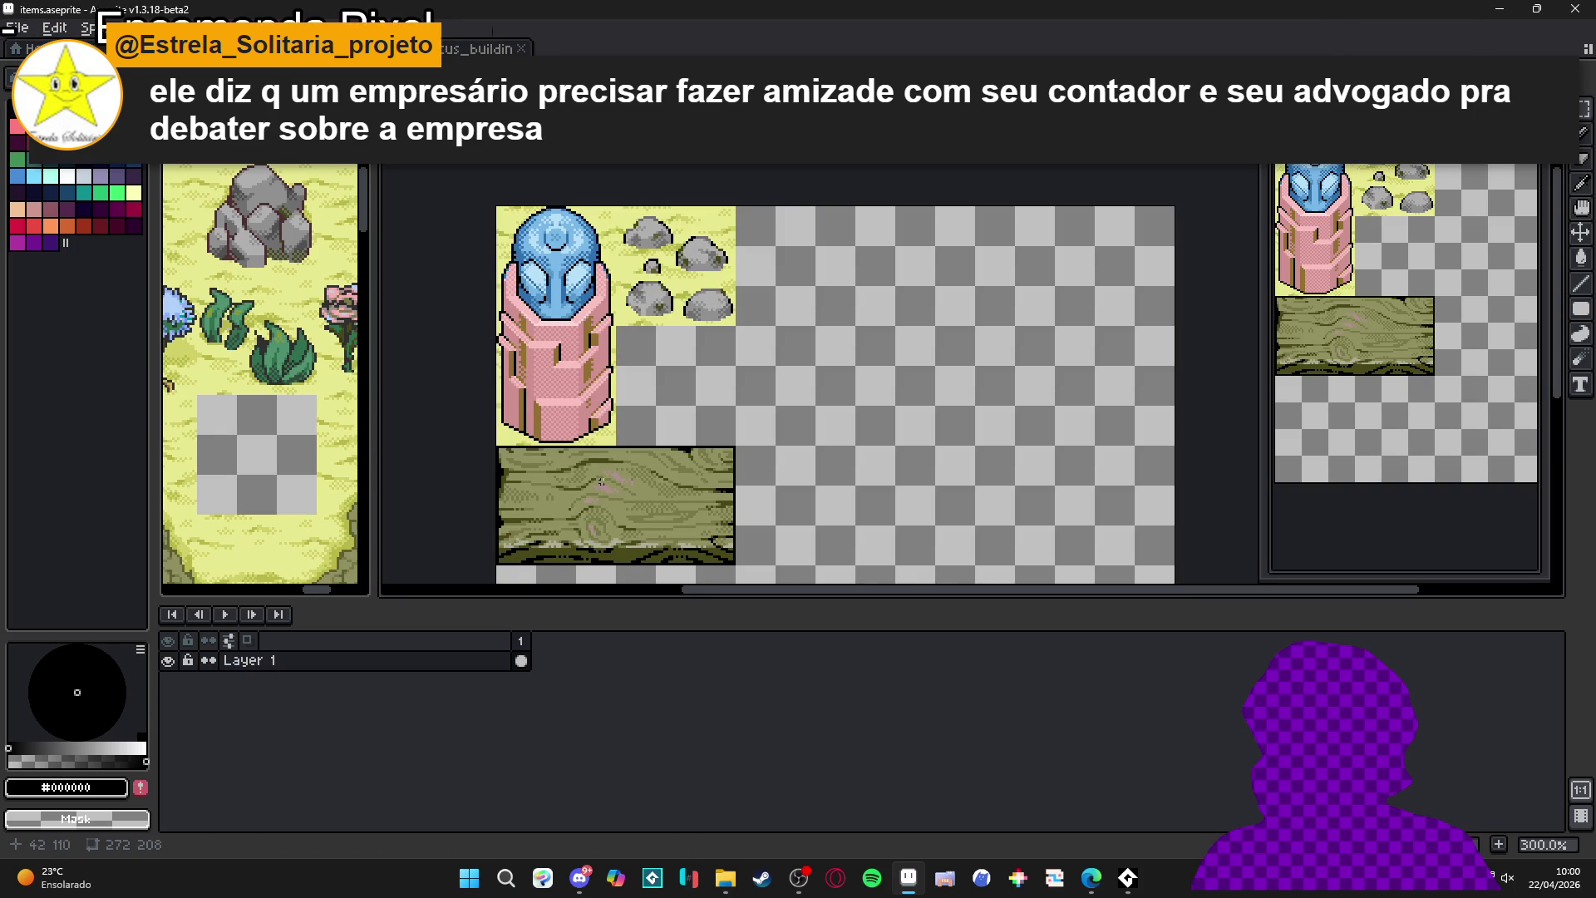
- Show the tile grid, pick the rectangular marquee, and re-save items.aseprite
key("ctrl+apostrophe")
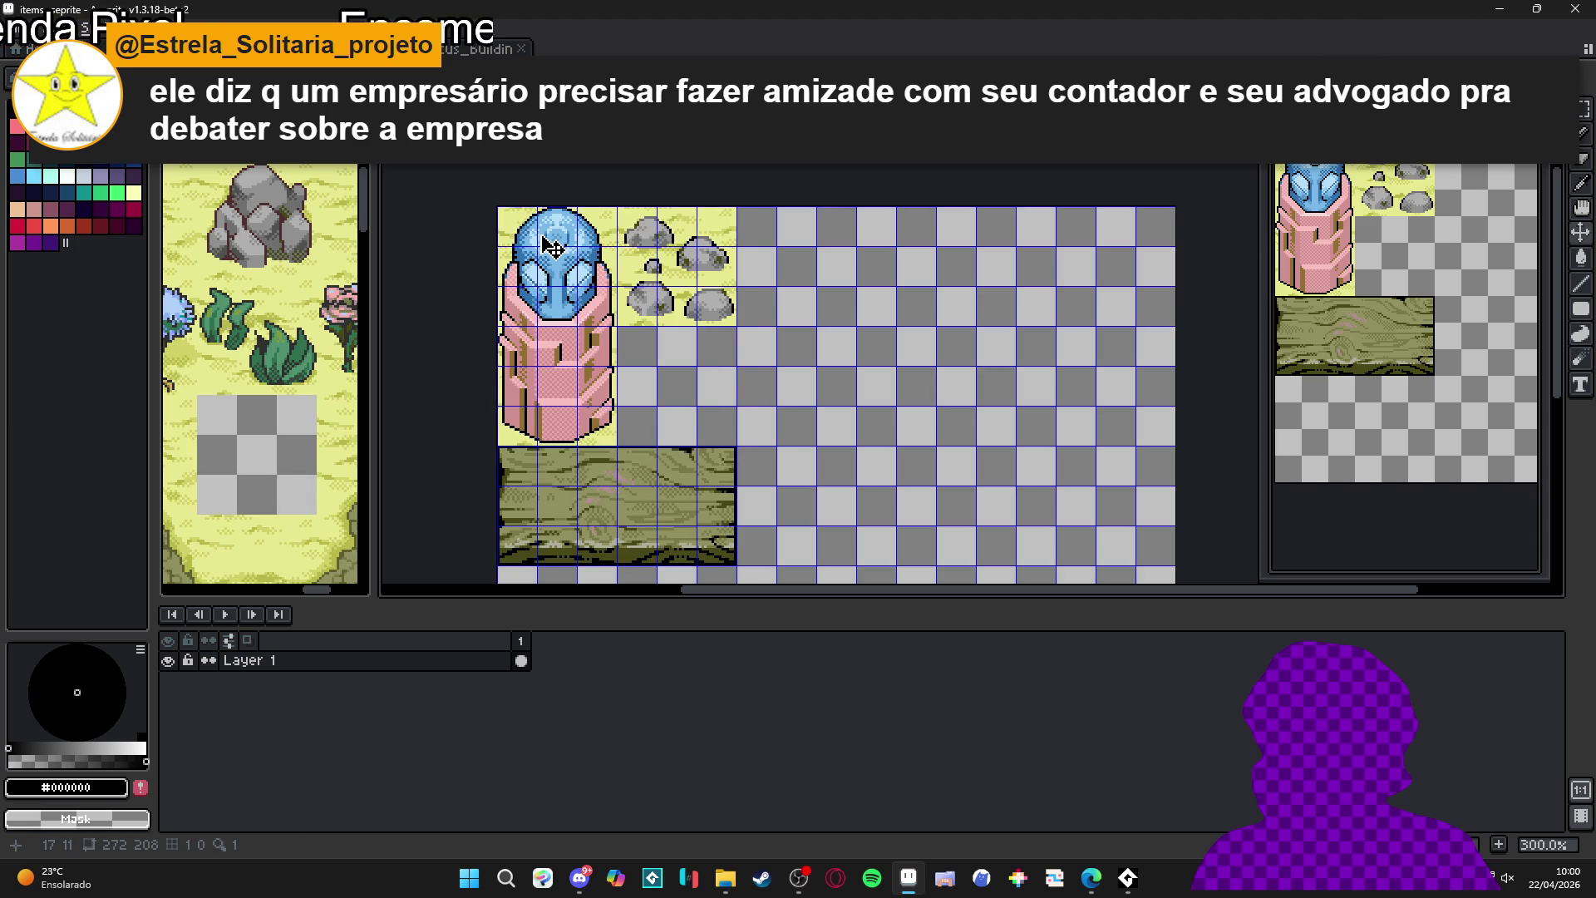
key("m")
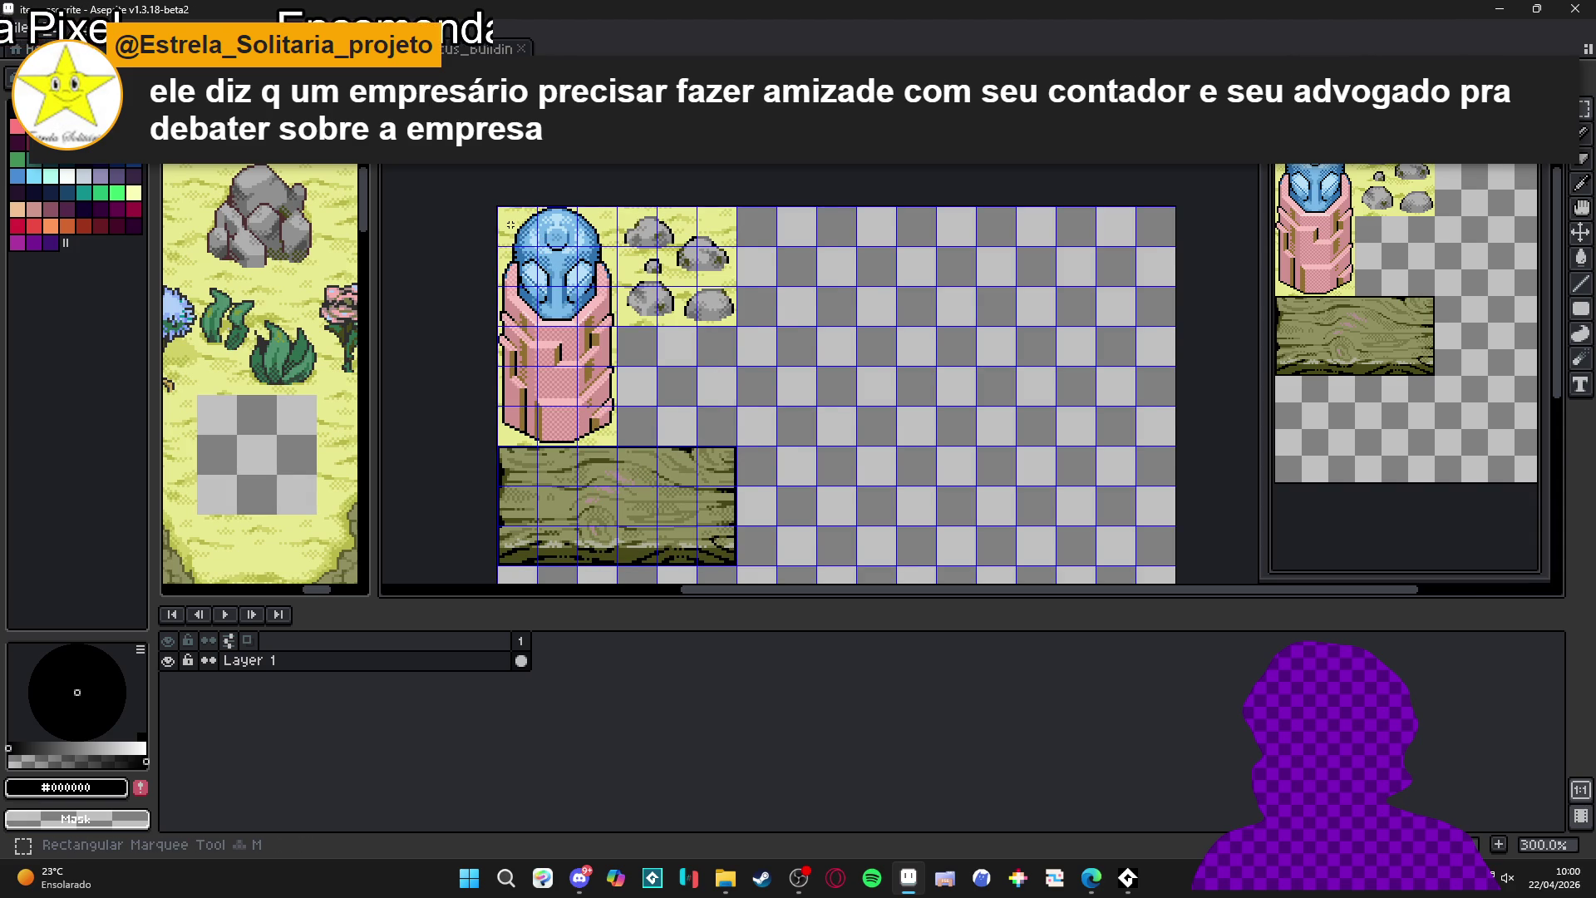
scroll(511, 224, "down", 1)
scroll(563, 291, "up", 1)
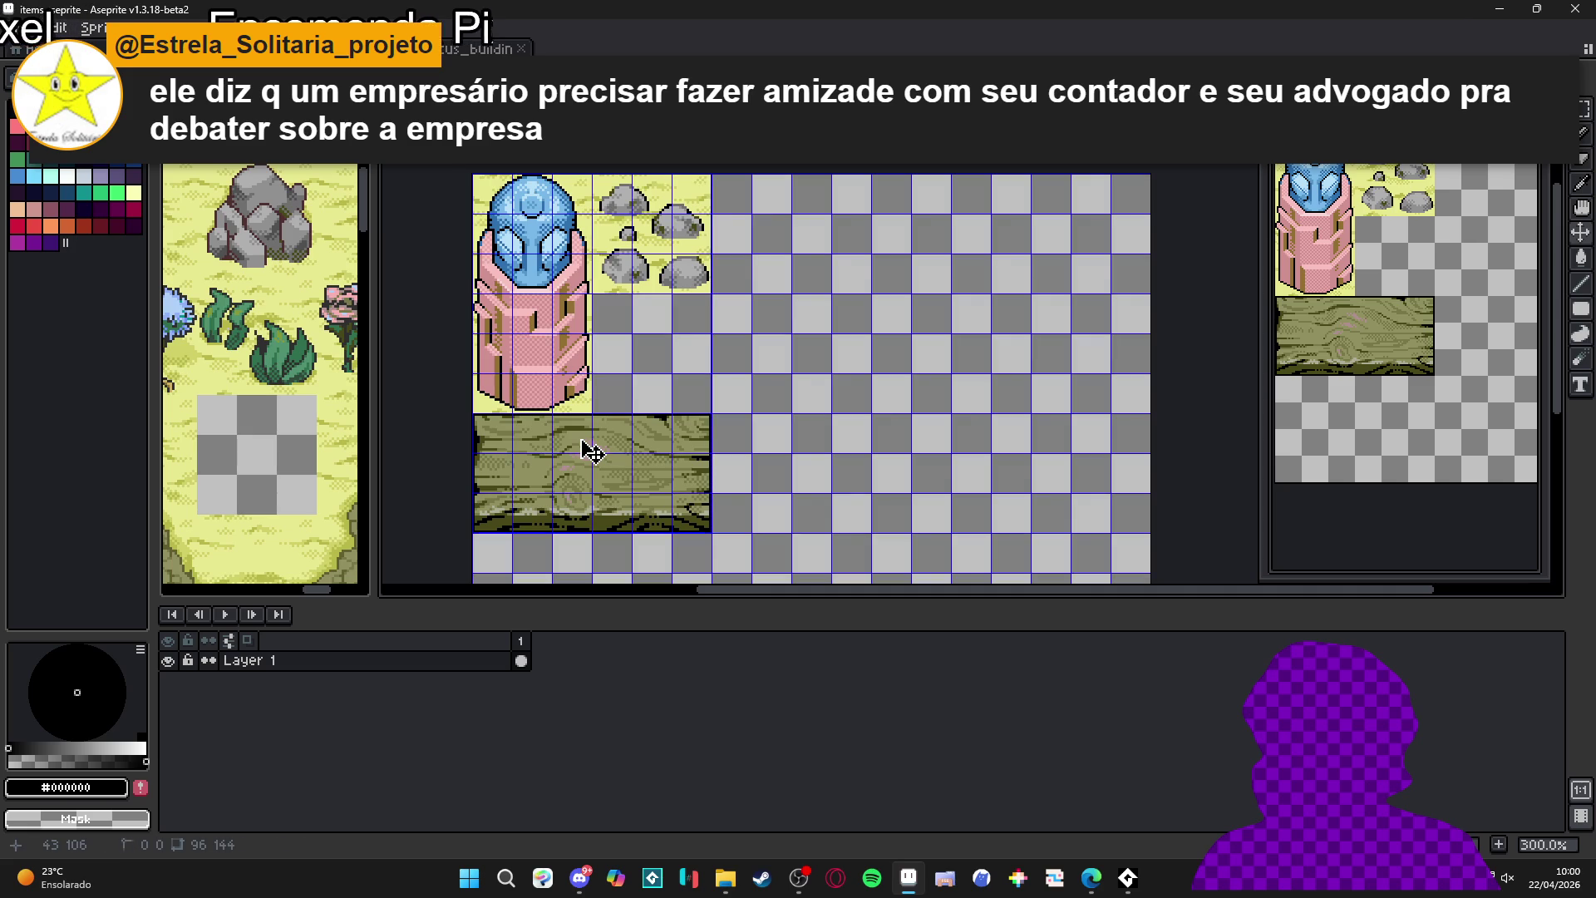
key("ctrl+s")
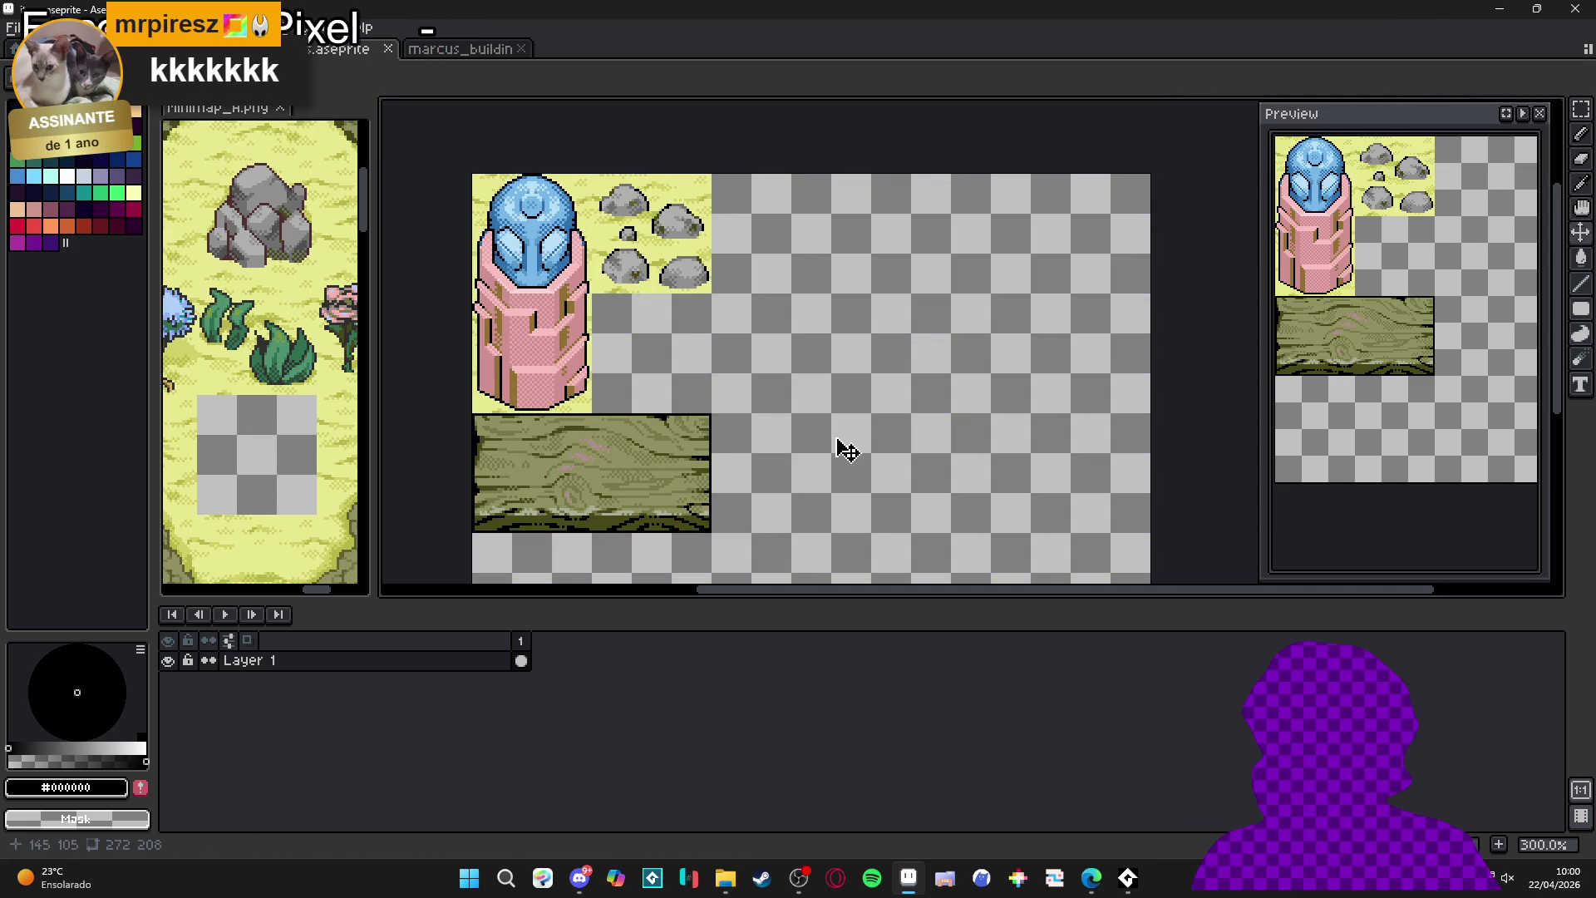
scroll(850, 426, "down", 1)
scroll(806, 428, "up", 1)
key("ctrl+s")
scroll(798, 391, "down", 1)
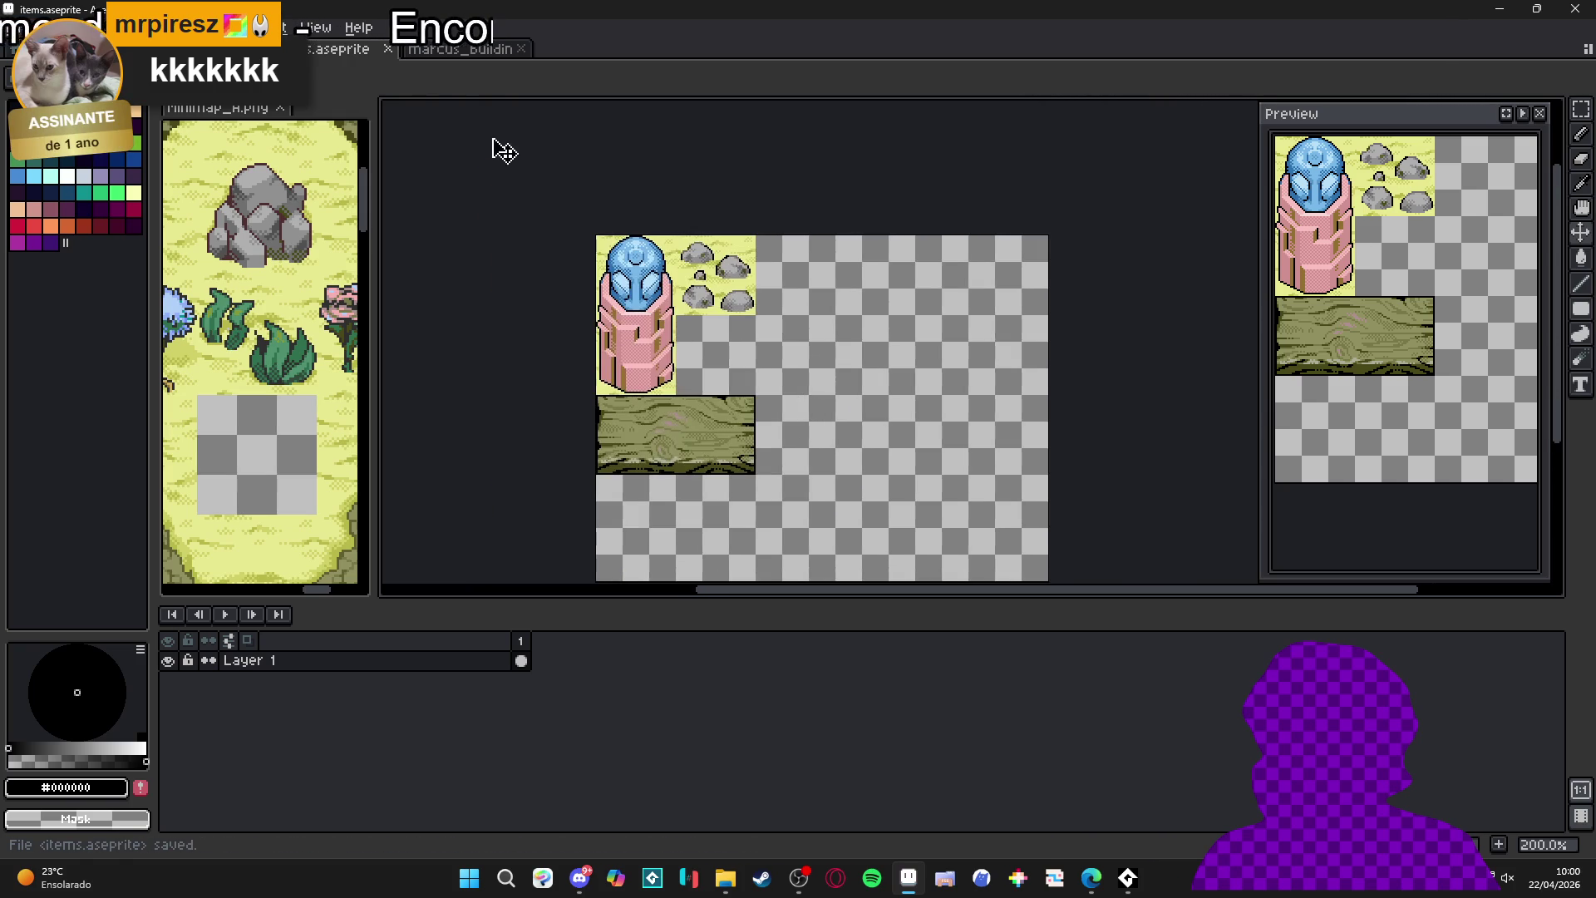
scroll(727, 328, "up", 1)
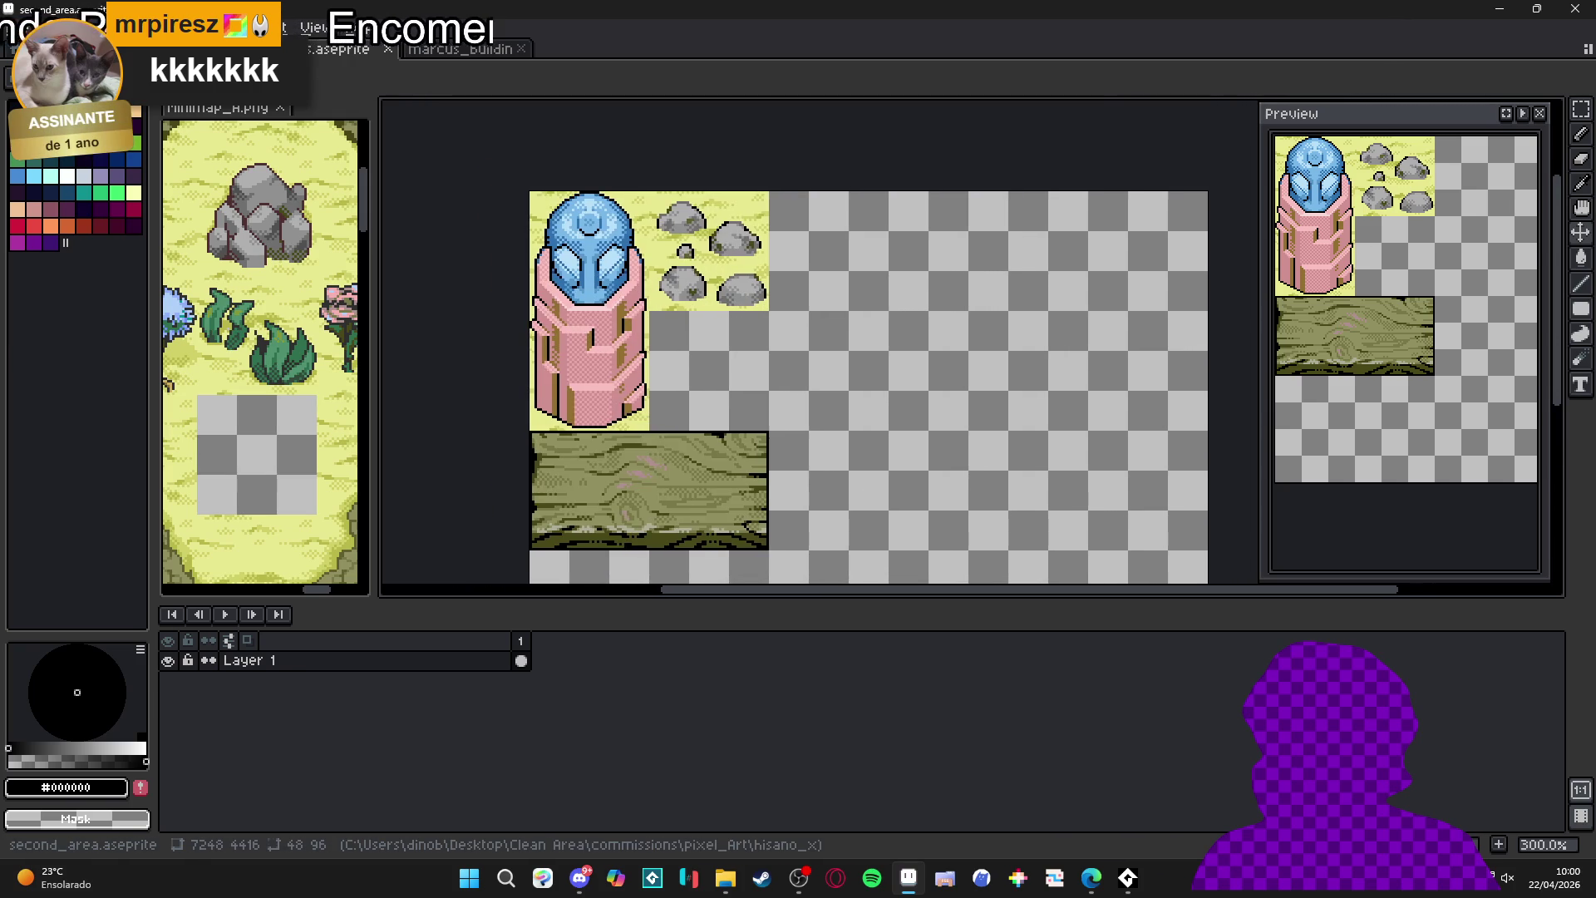
- On the second_area map, make Layer 0 Copy visible and pick the Eraser
key("ctrl+shift+Tab")
scroll(715, 332, "down", 1)
scroll(631, 391, "down", 1)
scroll(613, 406, "up", 1)
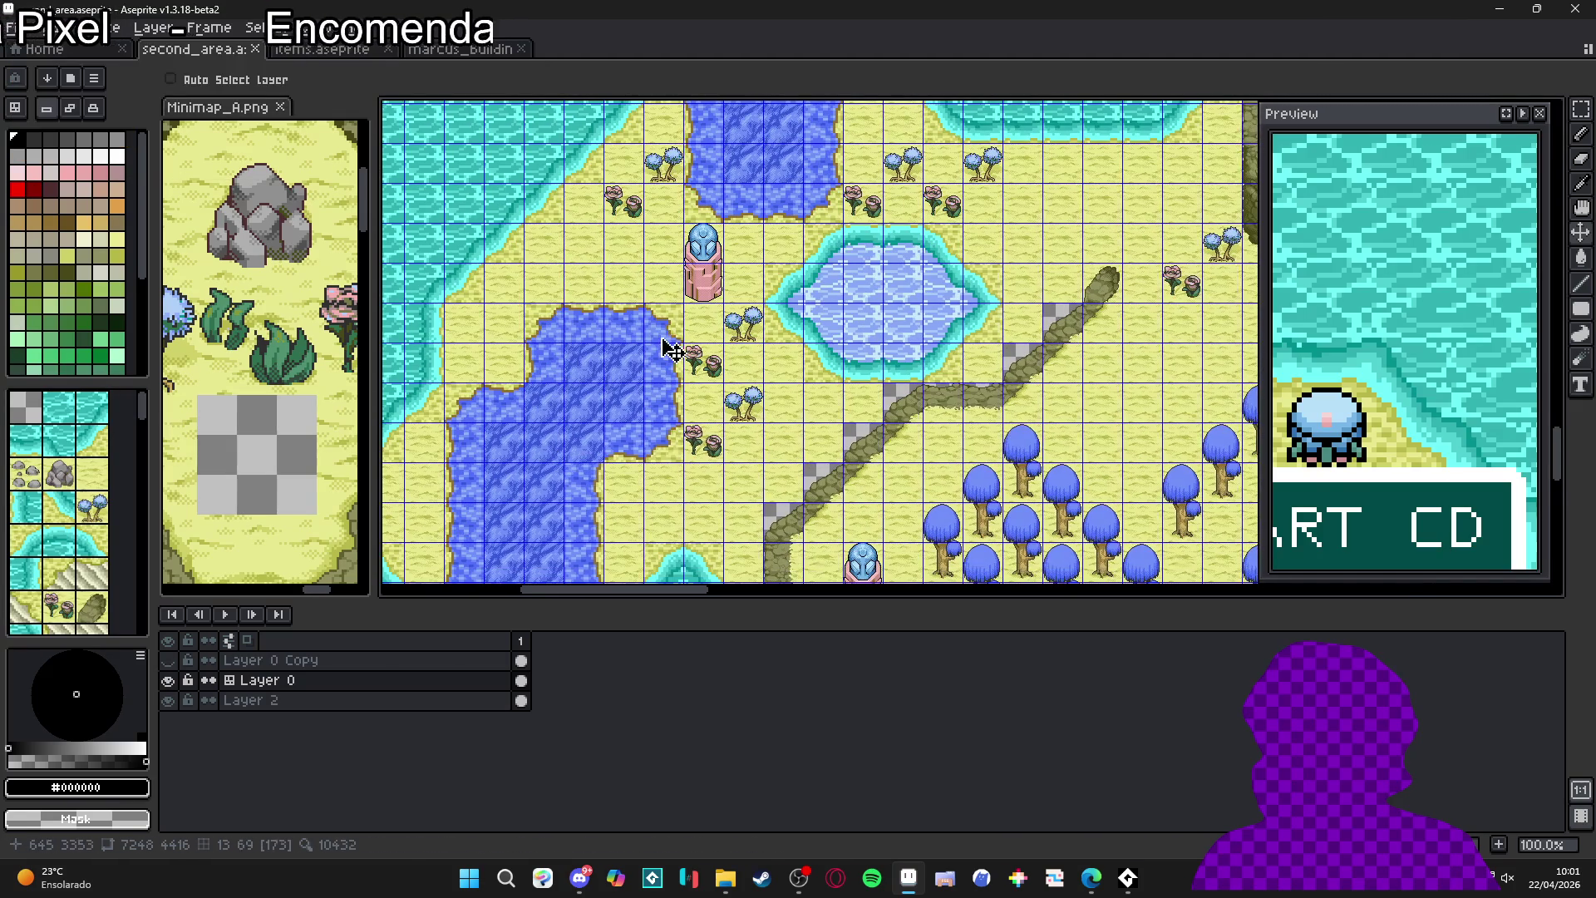
scroll(670, 432, "down", 1)
scroll(689, 433, "down", 1)
scroll(690, 433, "up", 2)
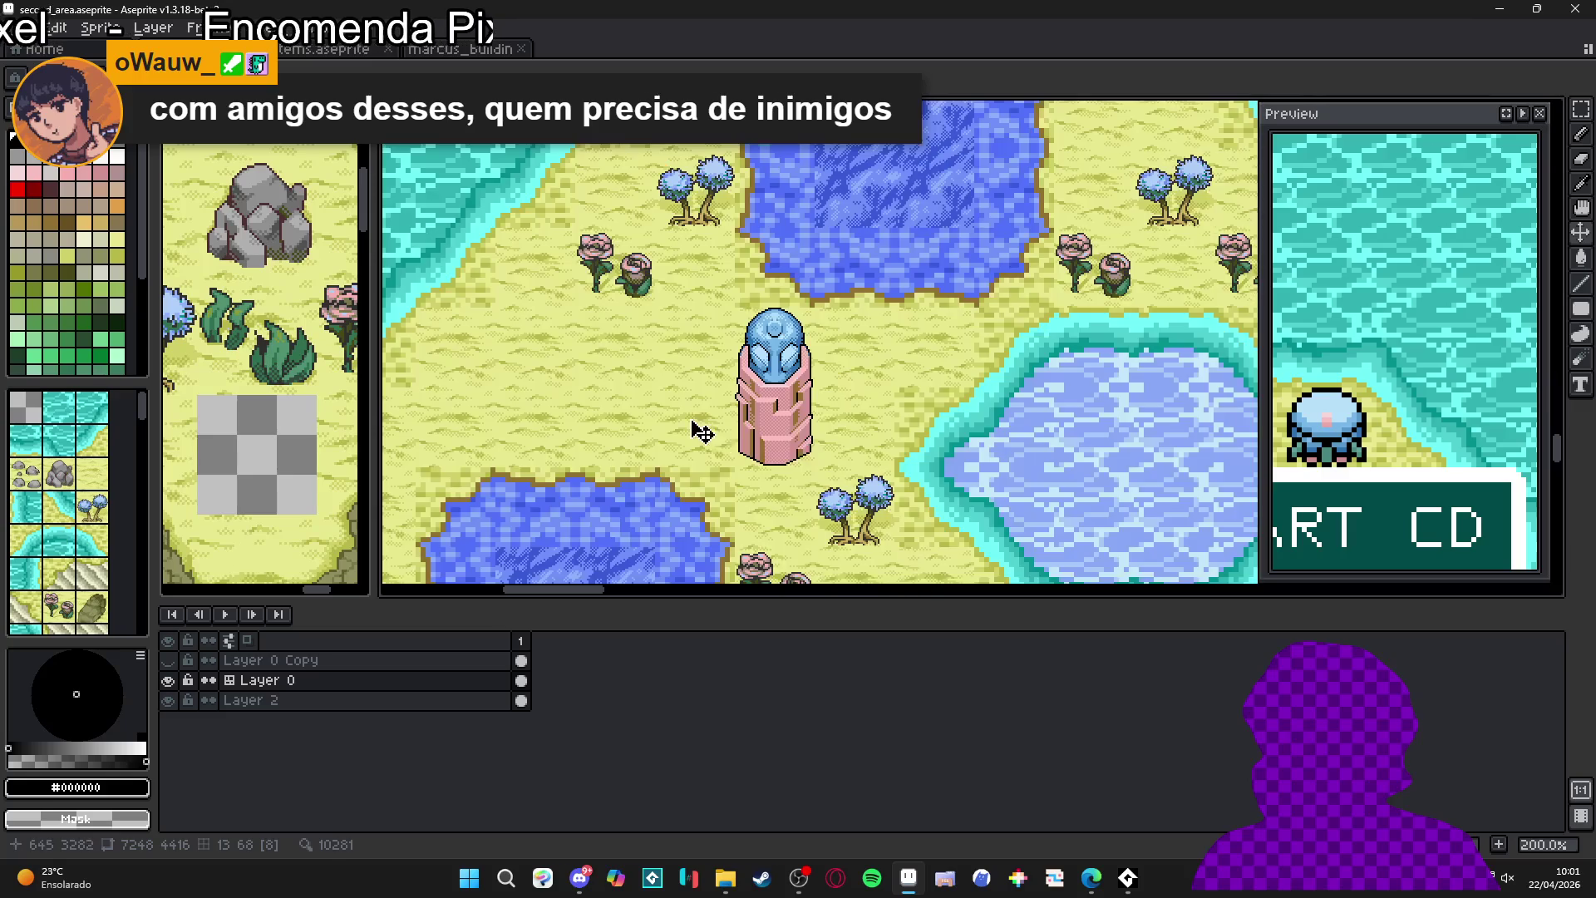
scroll(883, 432, "up", 1)
scroll(883, 431, "down", 2)
scroll(748, 432, "up", 1)
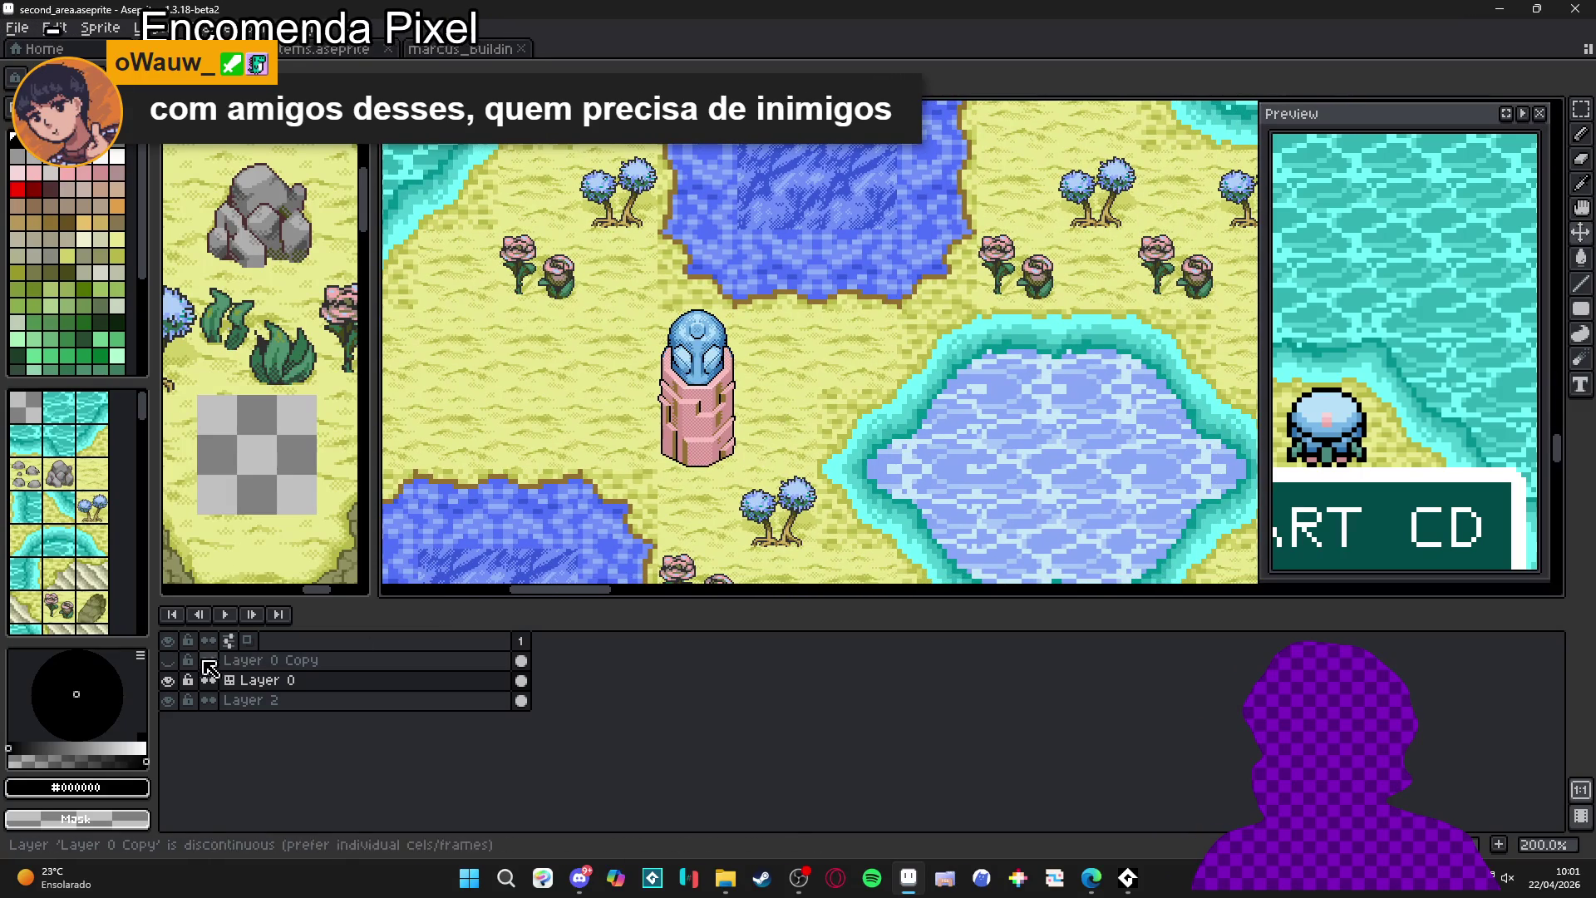
left_click(170, 661)
key("e")
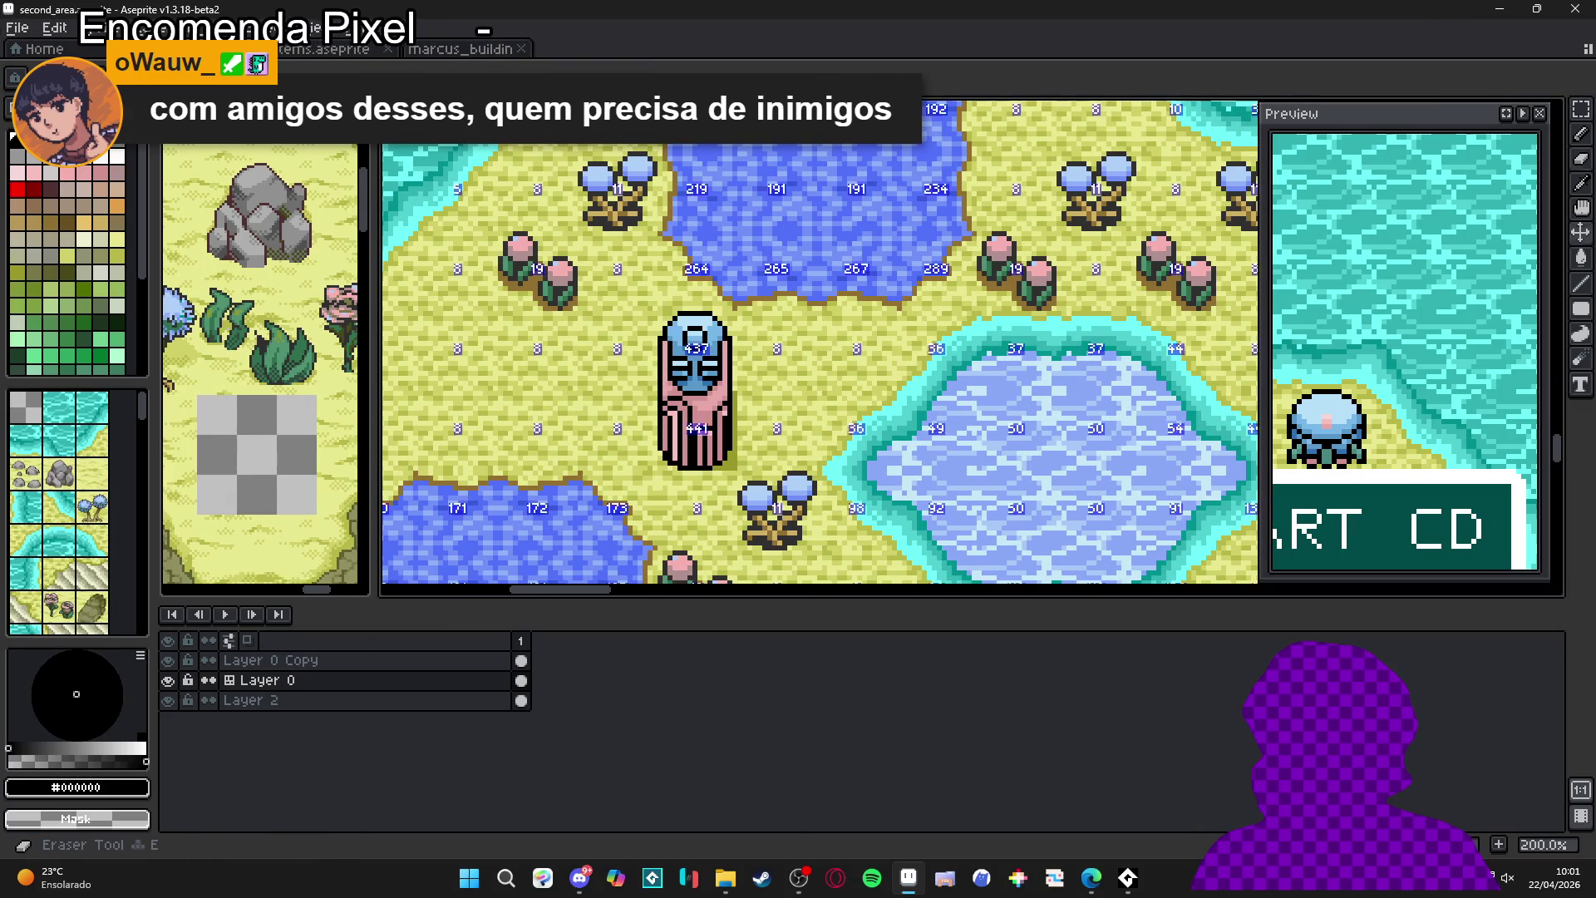
- Launch LICEcap and size its capture frame to 682x459 over the statue
left_click(468, 877)
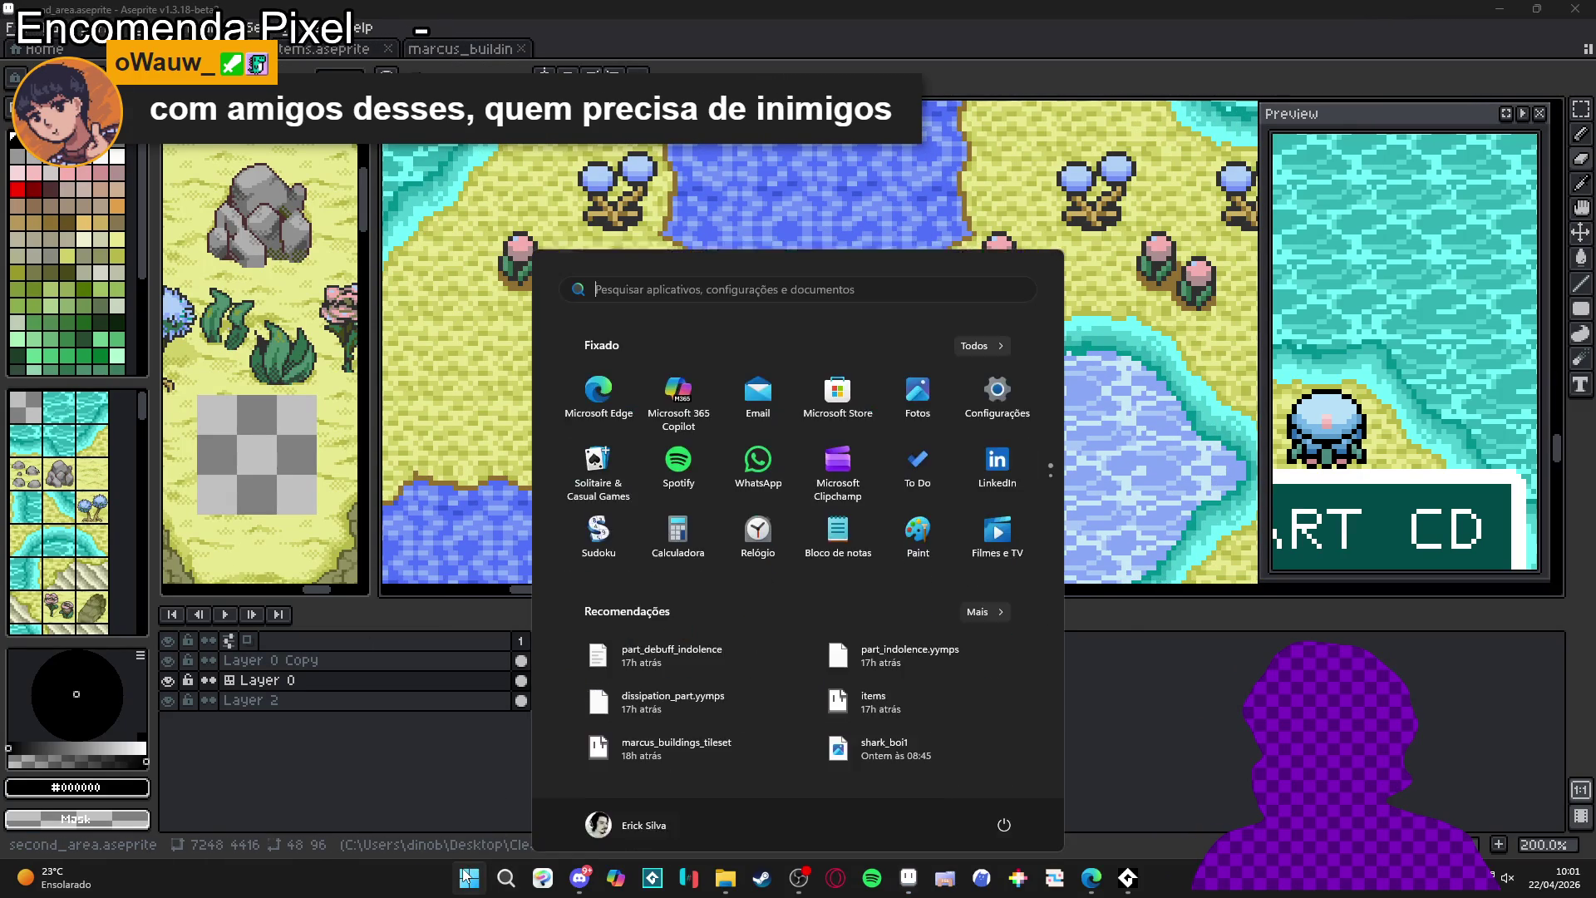
type("licecap")
key("Return")
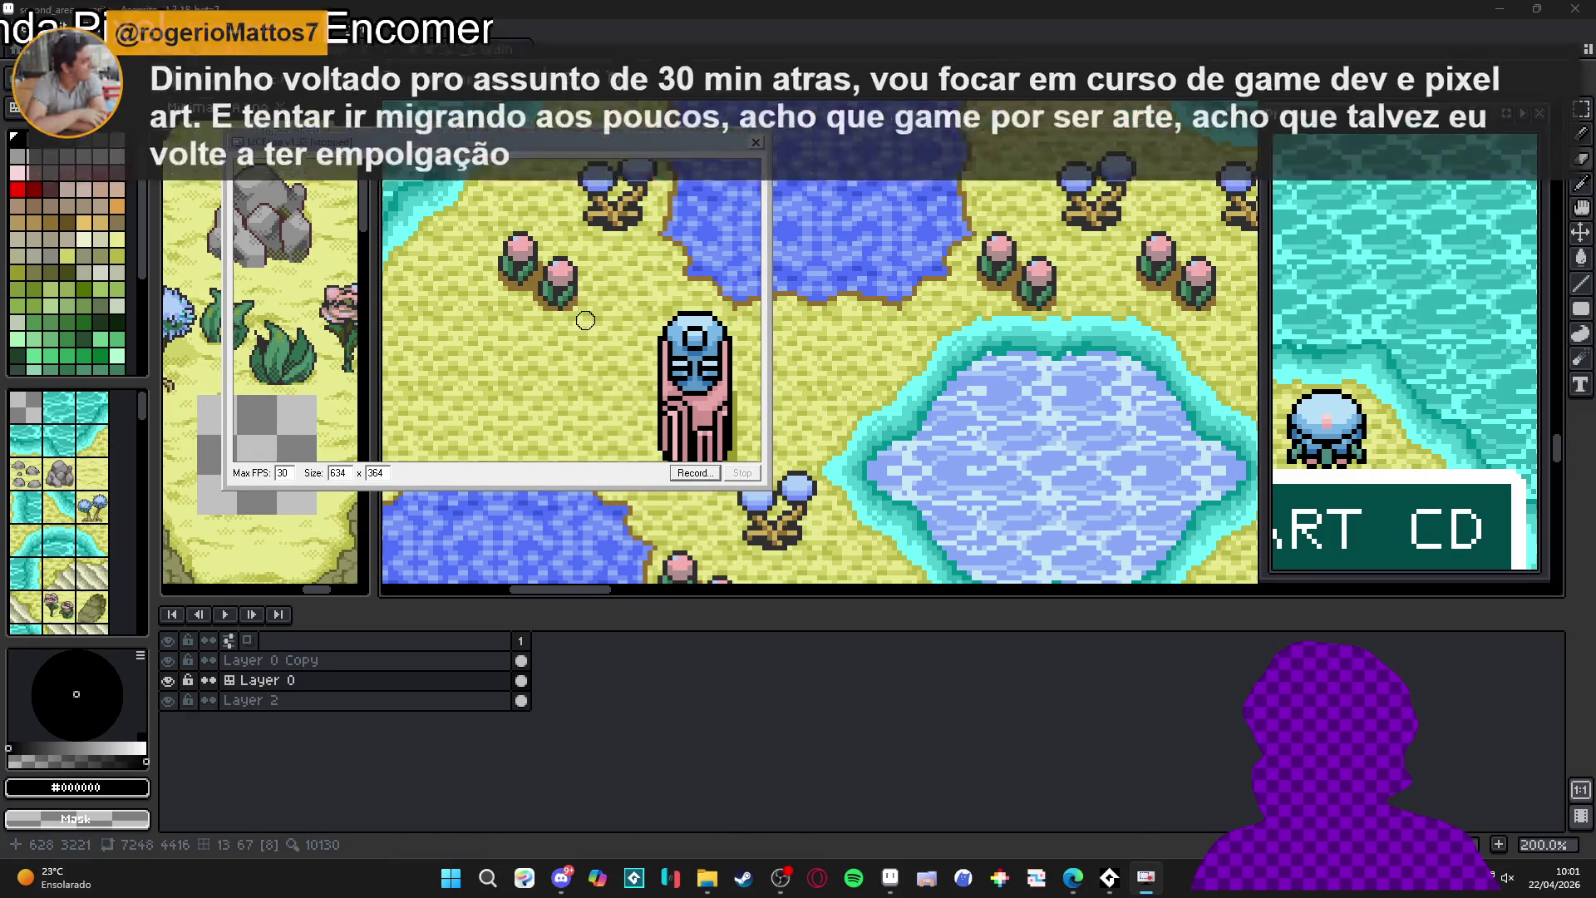
mouse_move(684, 154)
left_mouse_down()
mouse_move(917, 176)
mouse_move(871, 192)
left_mouse_up()
left_click_drag(407, 167, 377, 97)
left_click_drag(665, 104, 683, 141)
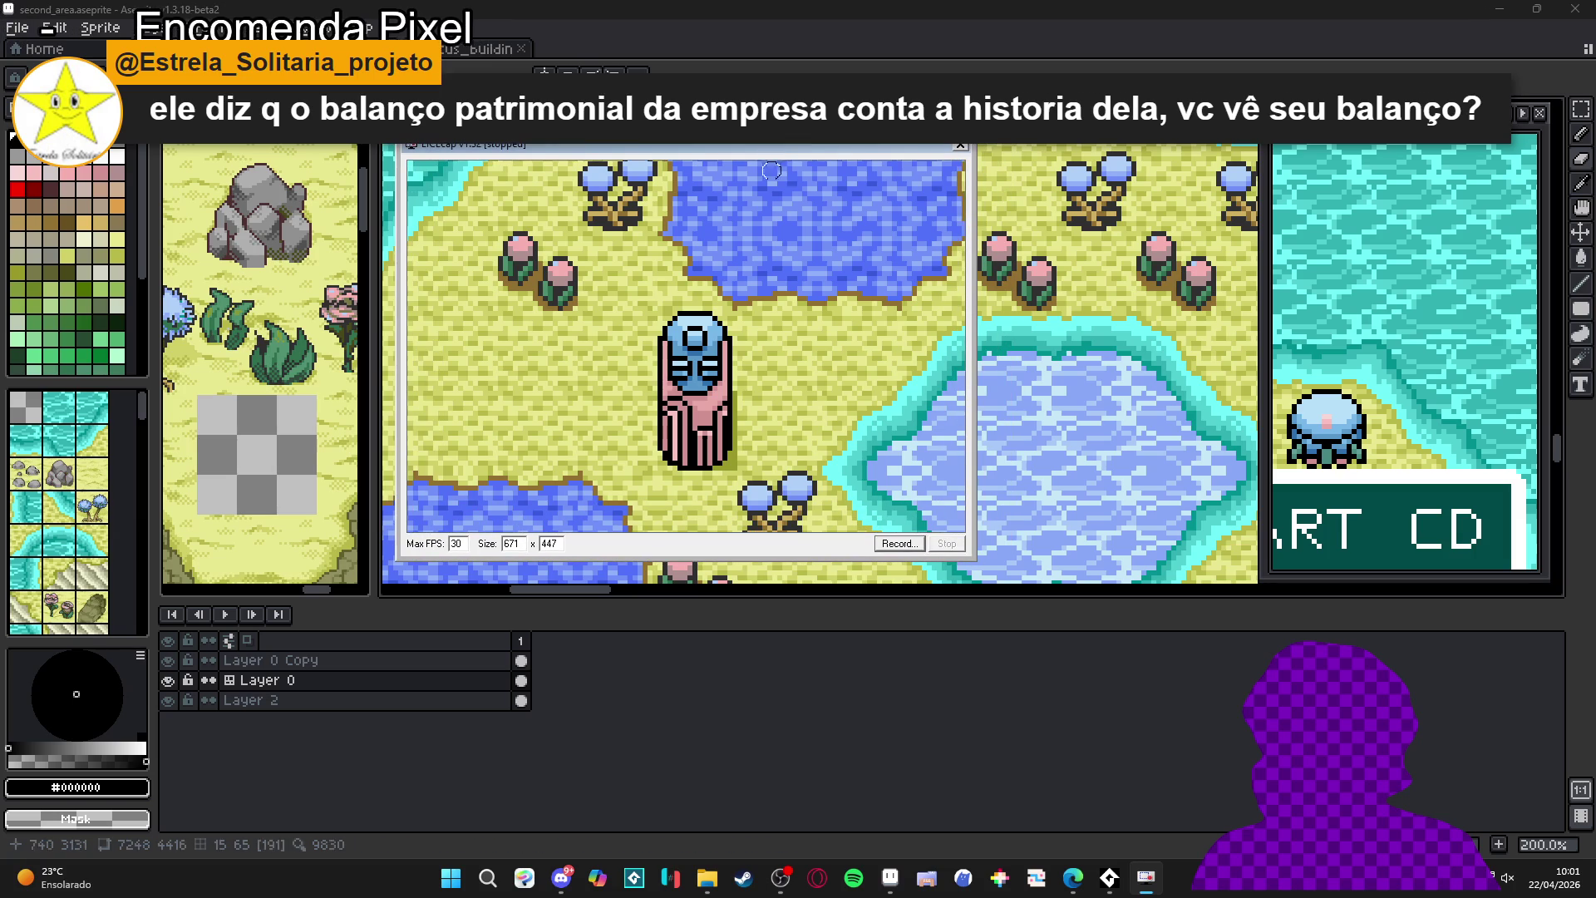
left_click_drag(973, 556, 983, 566)
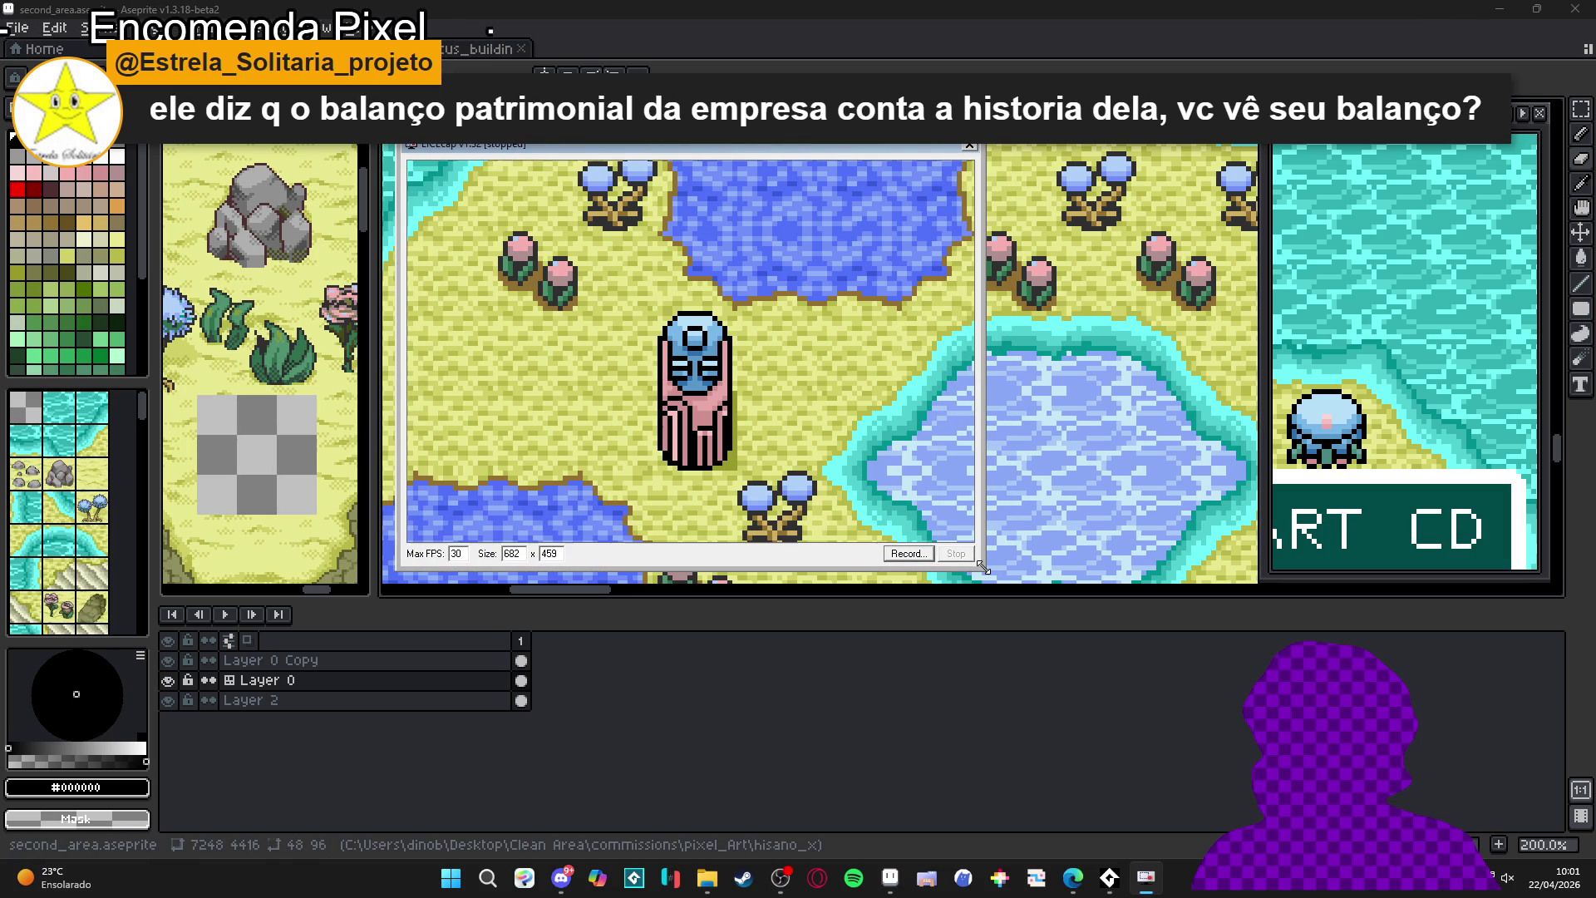
left_click(905, 553)
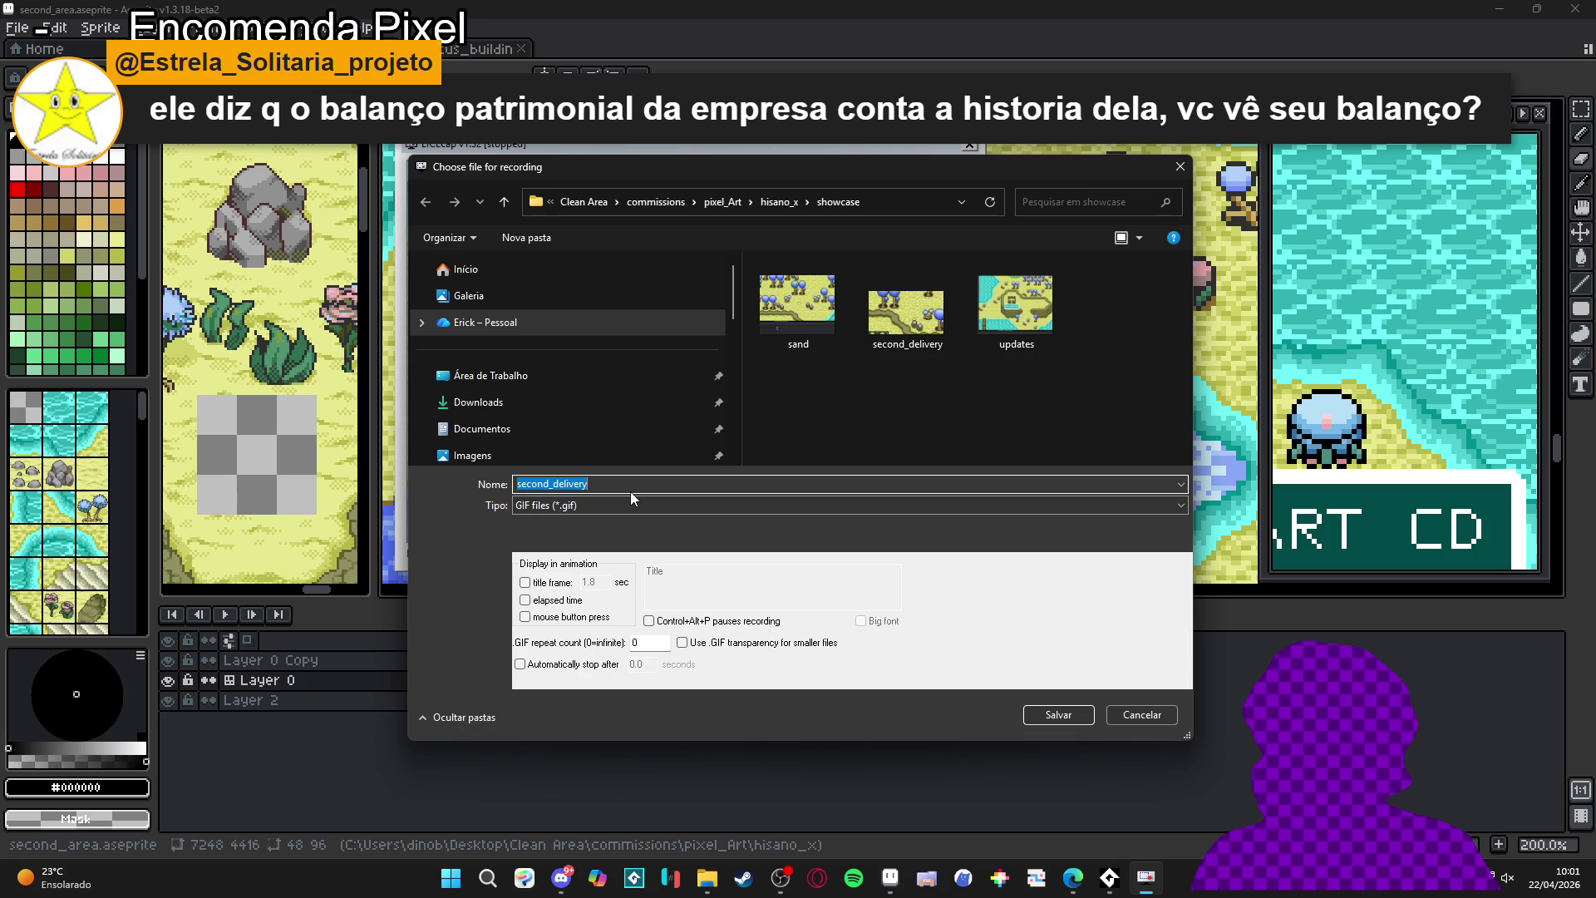
- Start a LICEcap recording named showcase_ and hide Layer 0 Copy
type("showca")
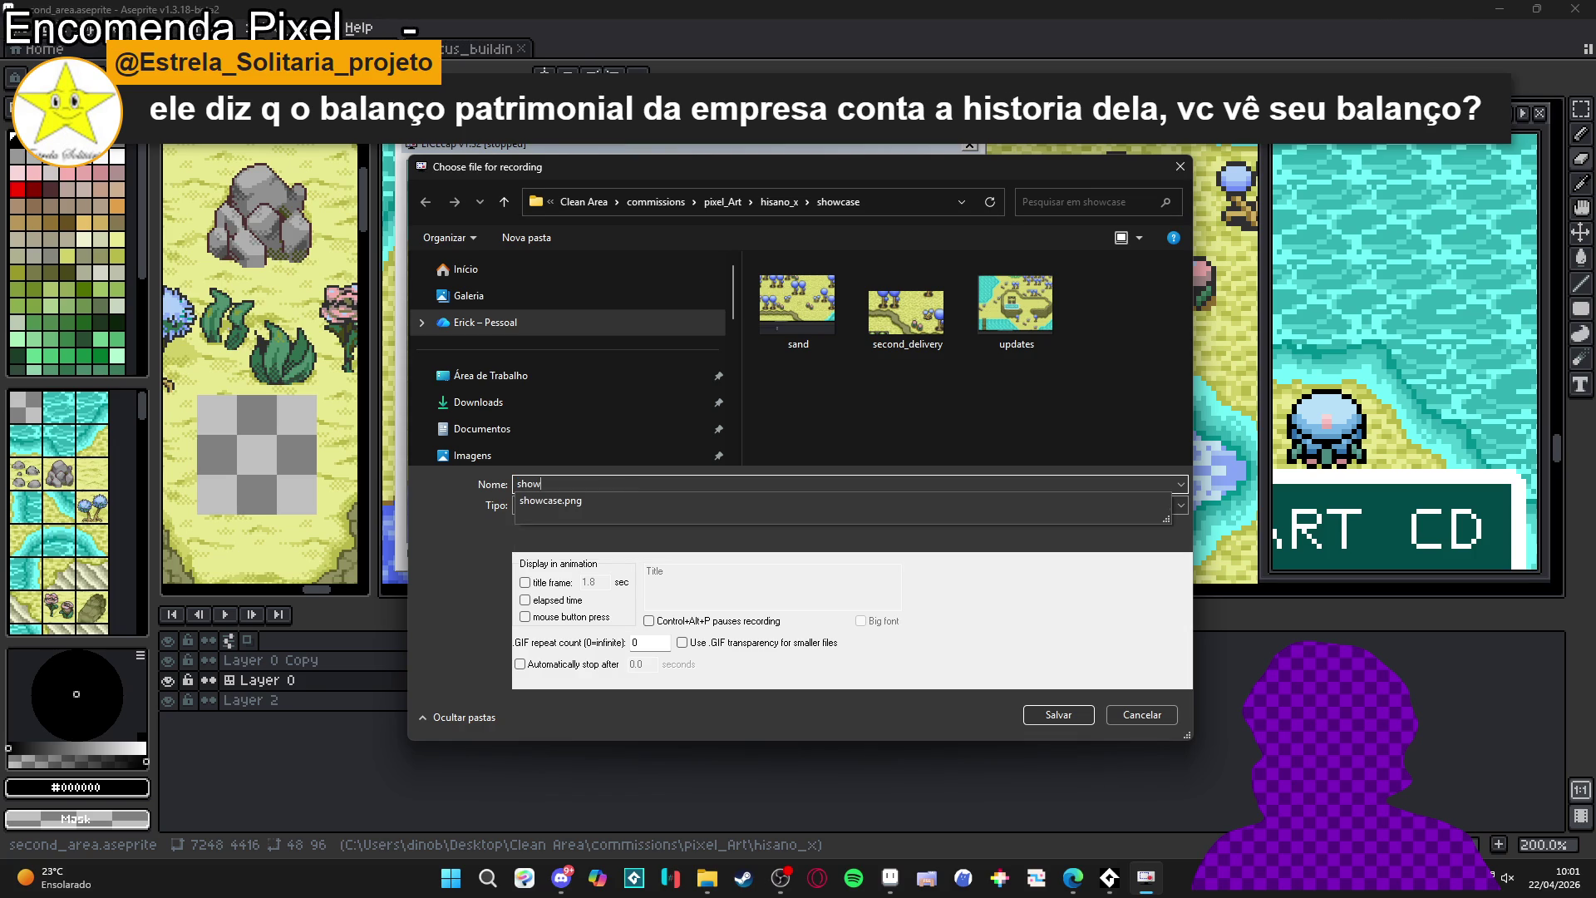
type("se_3")
key("Return")
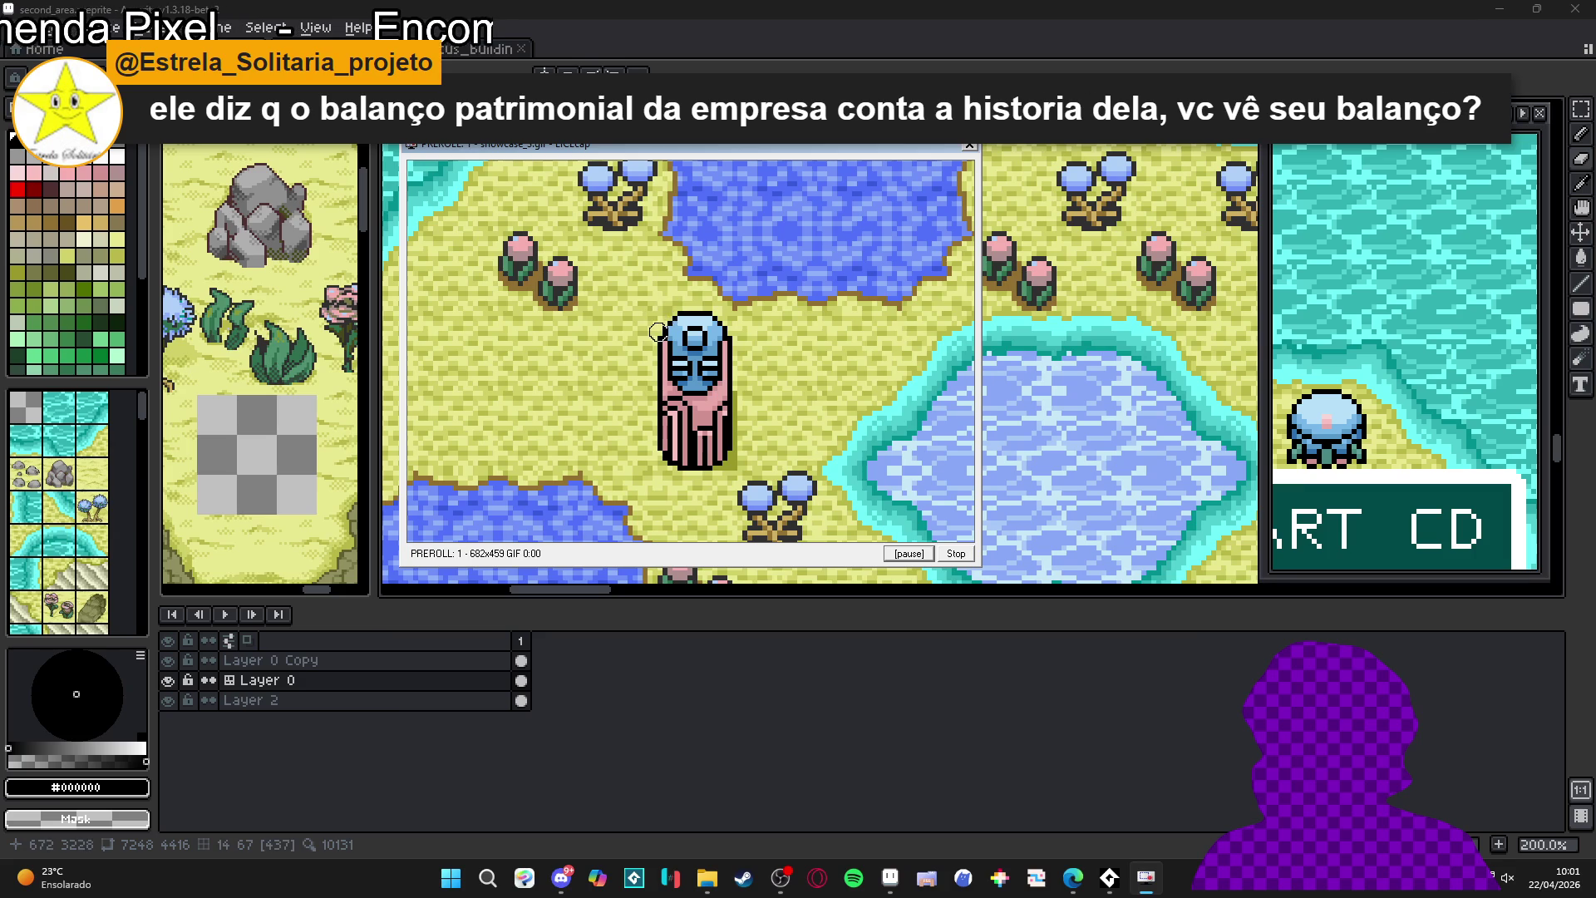
left_click(680, 314)
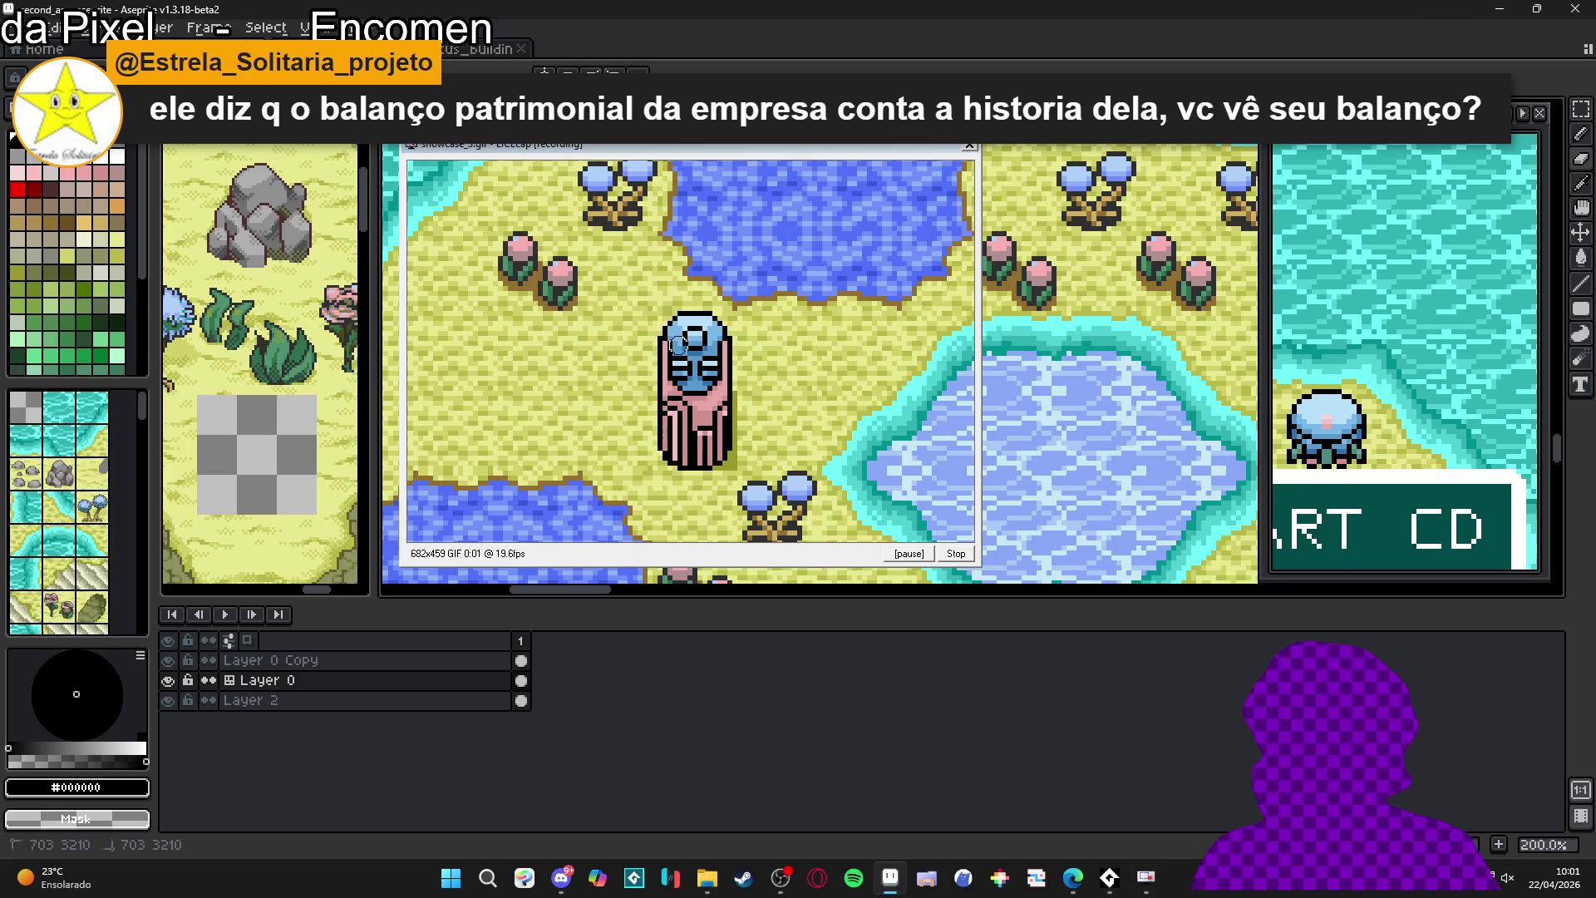
key("v")
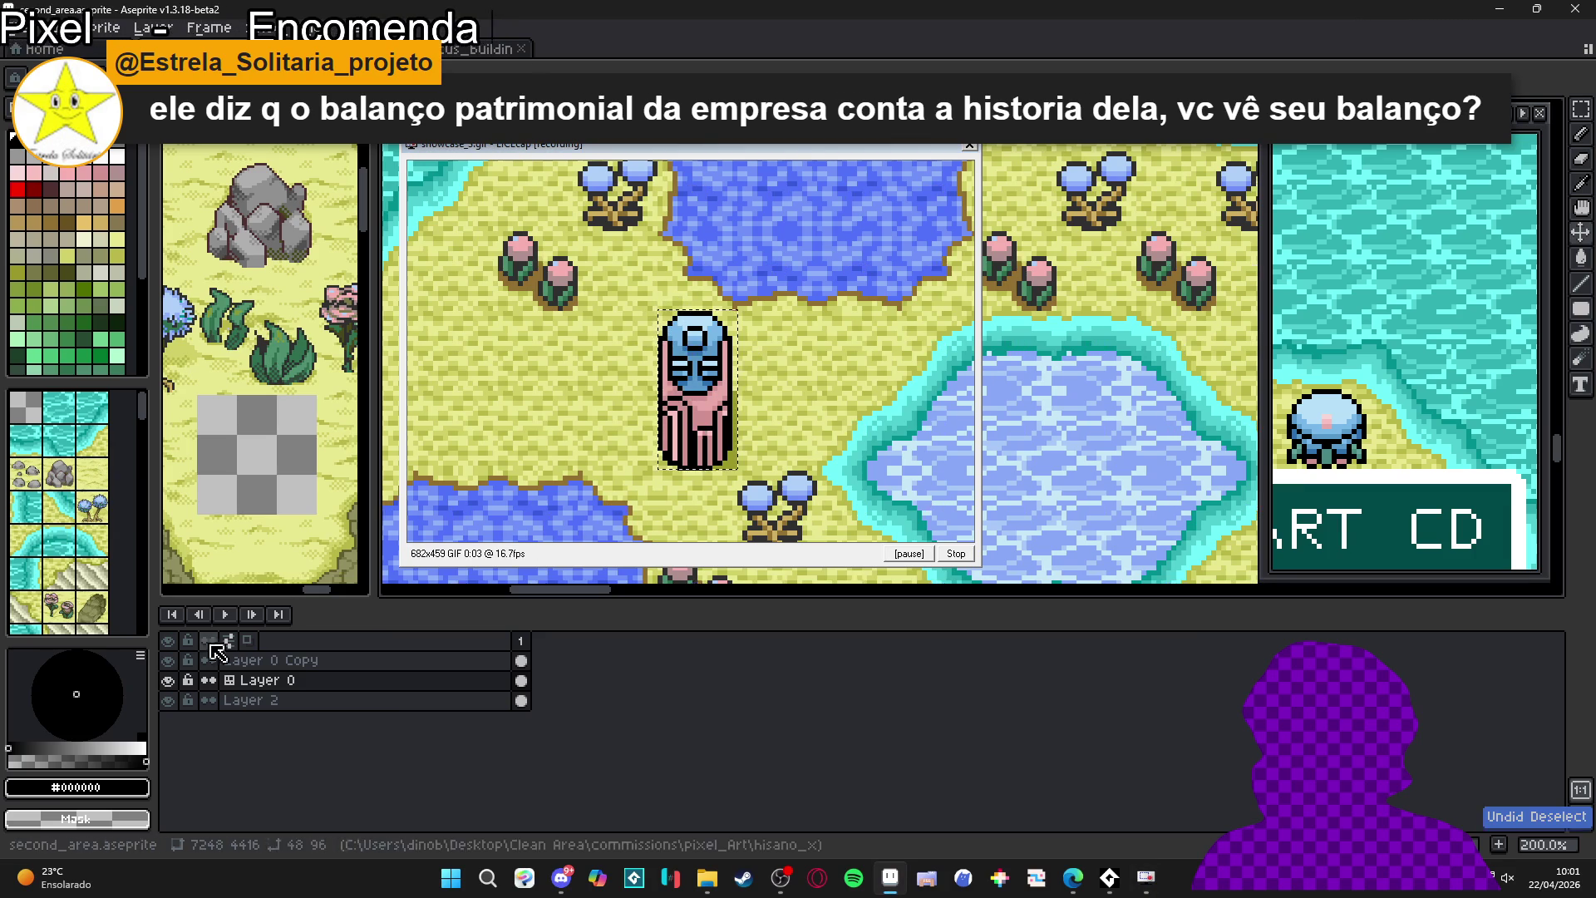
left_click(168, 661)
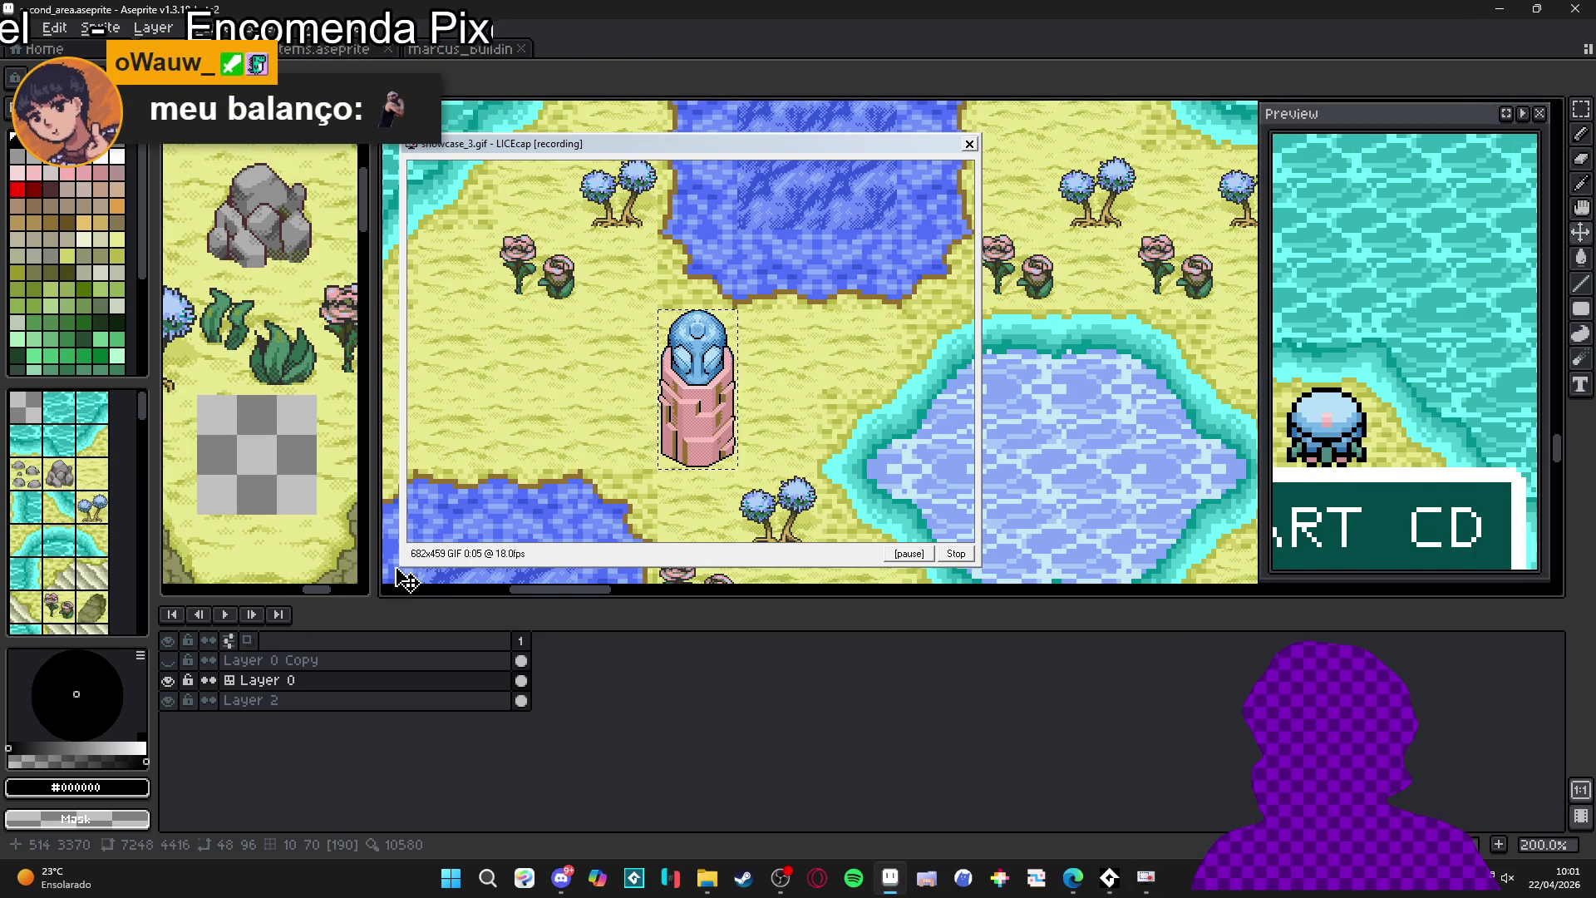
- Stop that recording, make Layer 0 Copy visible and active, and restart recording over showcase_3.gif
left_click(956, 554)
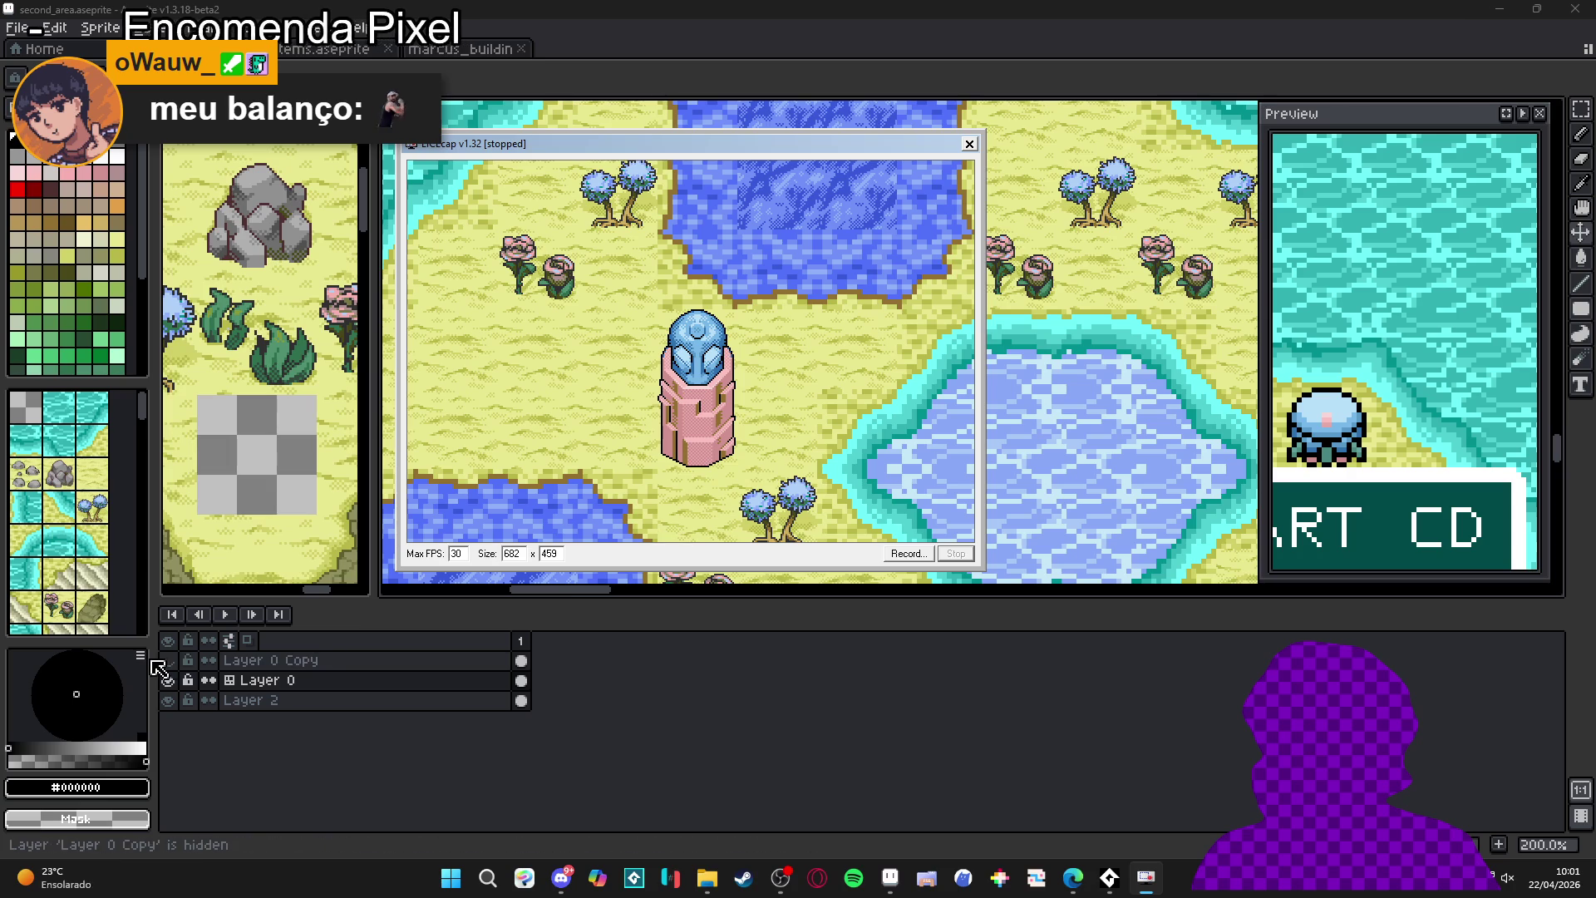
left_click(168, 660)
left_click(266, 660)
left_click(1034, 876)
left_click(909, 557)
left_click(1058, 714)
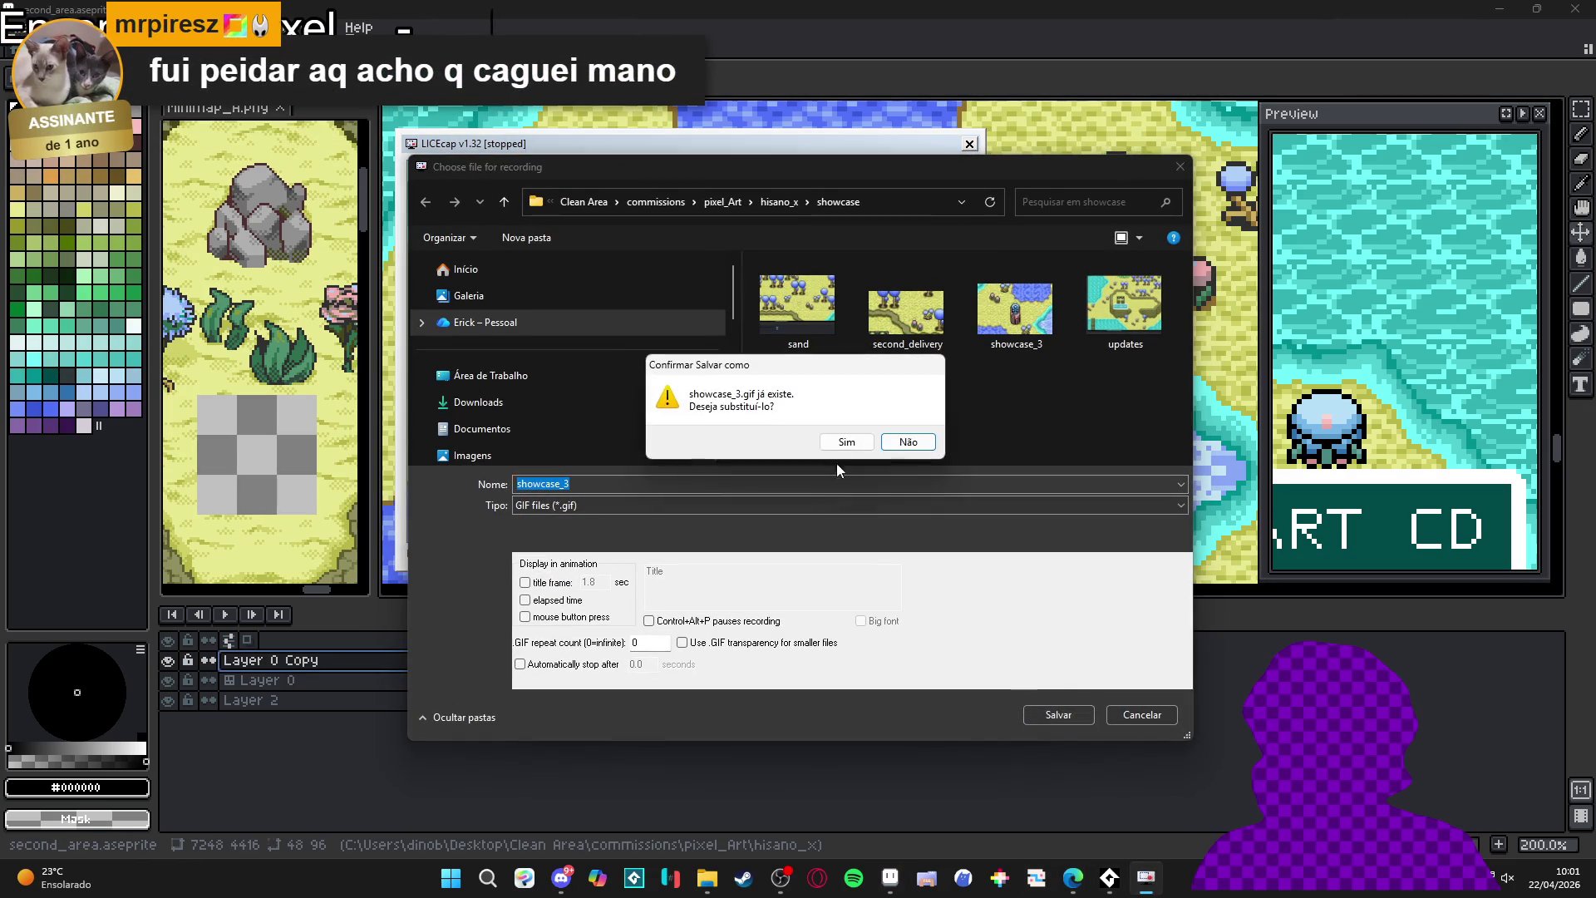
left_click(845, 441)
- Erase the overlay to reveal the pink statue body
left_click(713, 401)
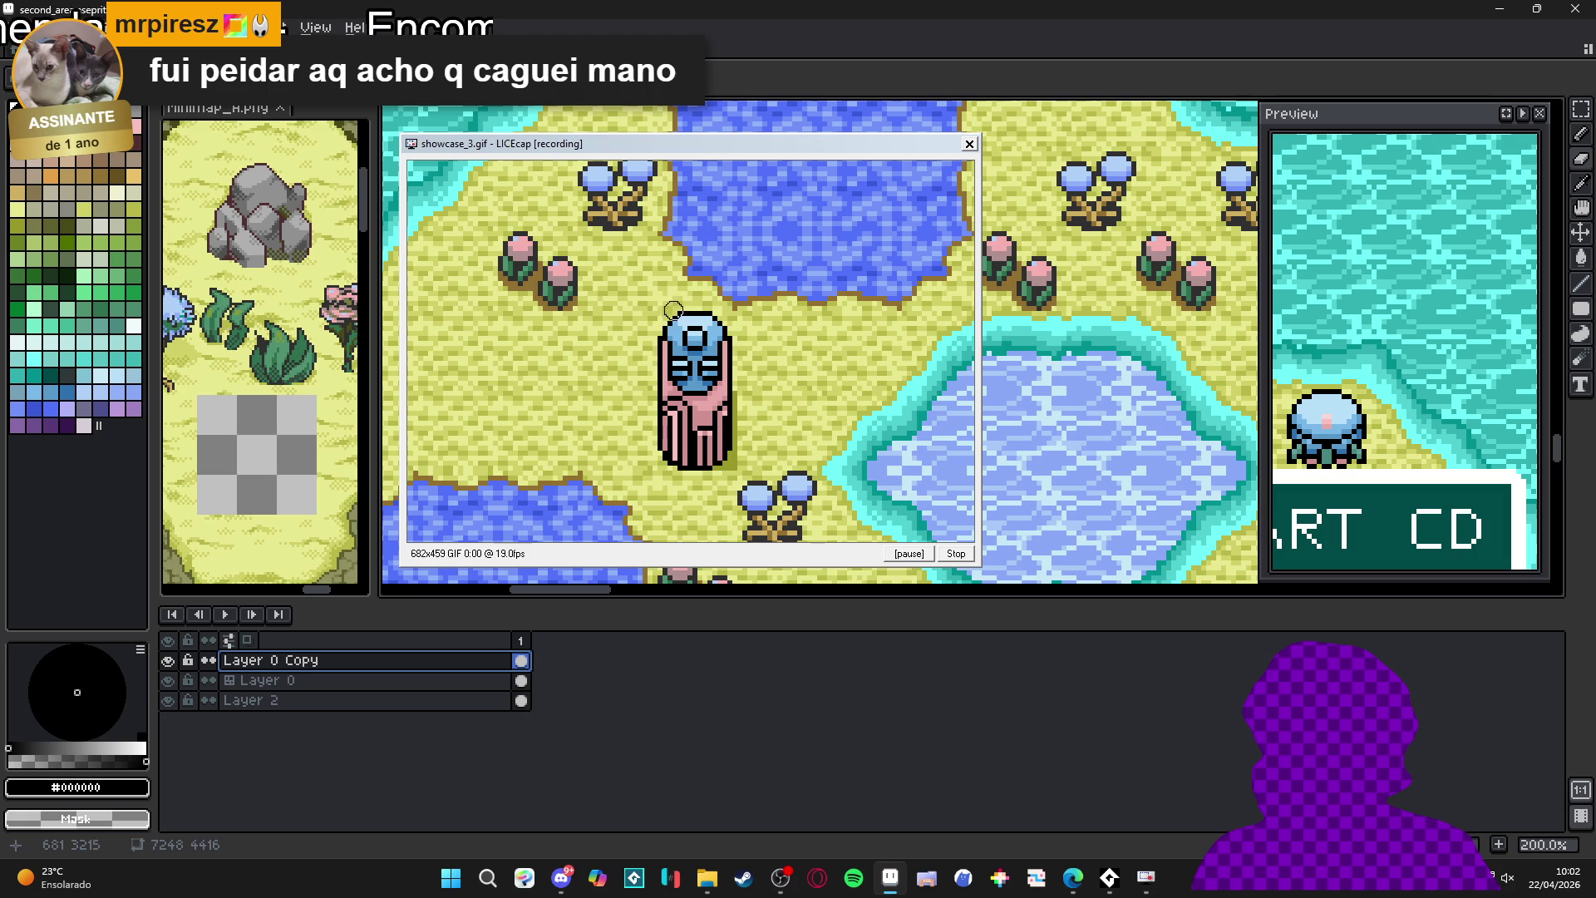
left_click_drag(664, 328, 702, 324)
key("ctrl+z")
key("ctrl+z")
key("ctrl+z")
mouse_move(667, 395)
left_mouse_down()
mouse_move(707, 390)
mouse_move(686, 445)
mouse_move(704, 462)
left_mouse_up()
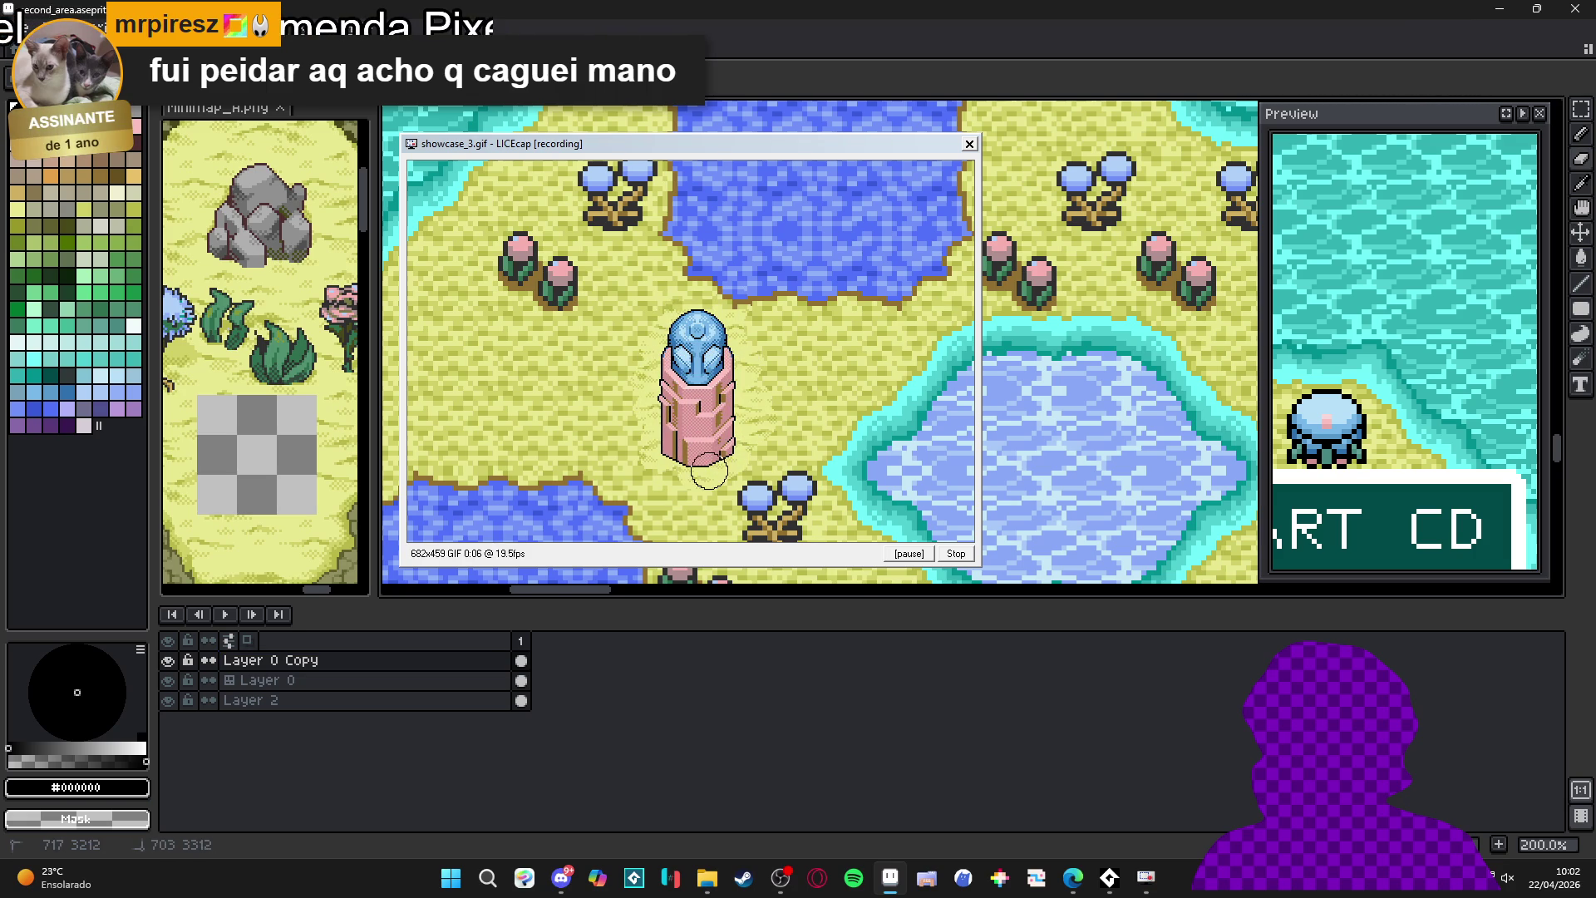
scroll(709, 471, "down", 6)
left_click_drag(740, 332, 684, 427)
scroll(800, 218, "up", 6)
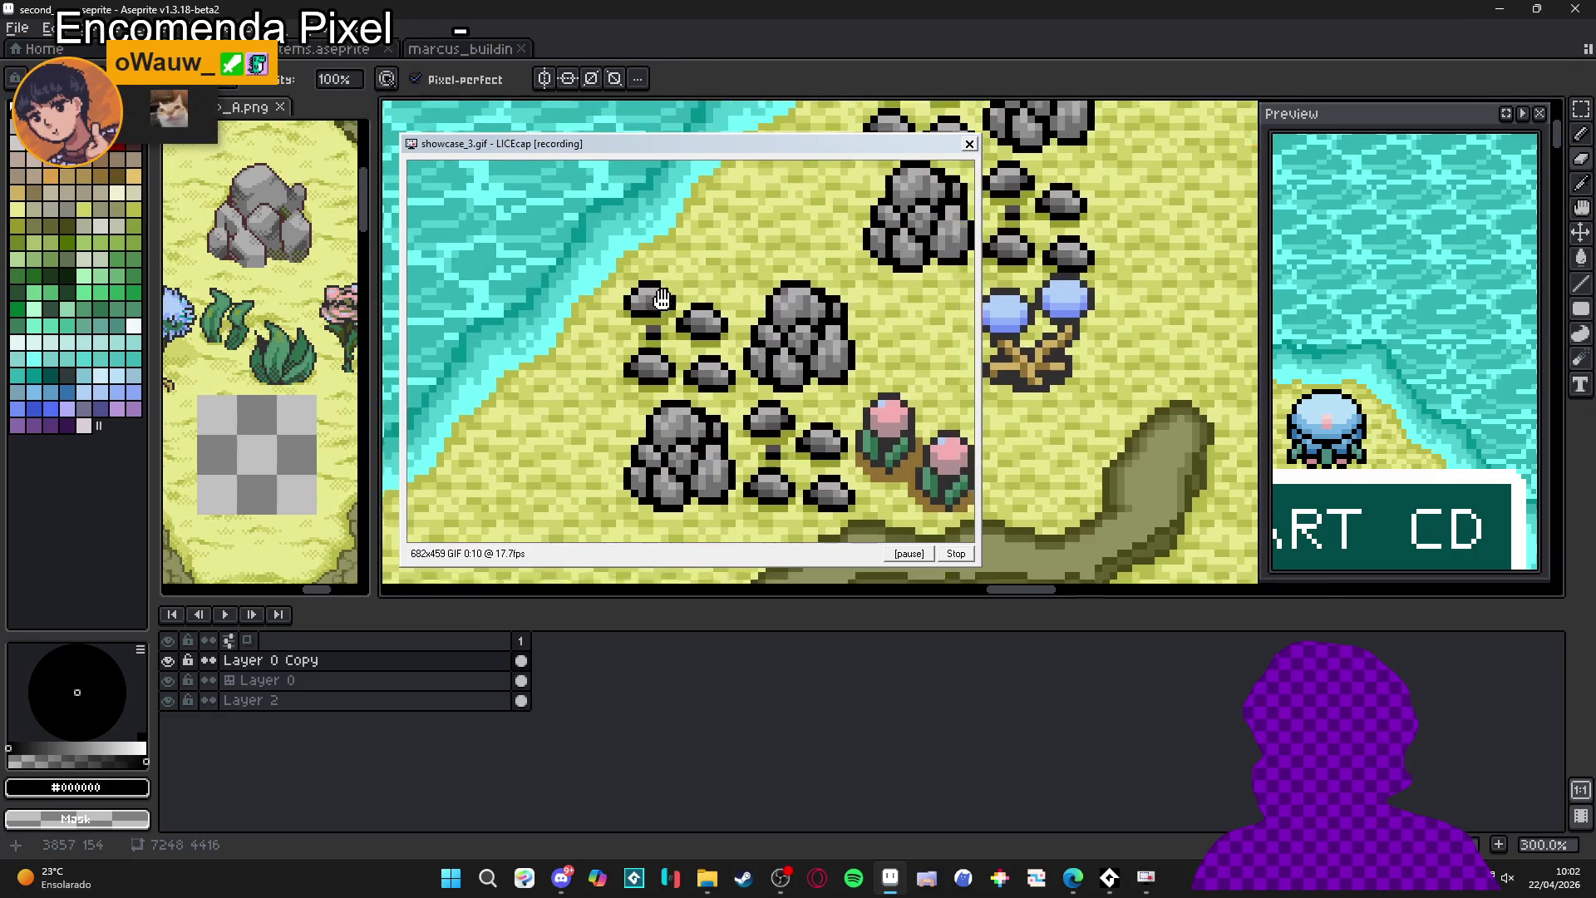
- Erase four spots of the overlay to reveal the finished rocks
left_click(665, 293)
left_click(723, 316)
left_click(671, 362)
left_click(719, 366)
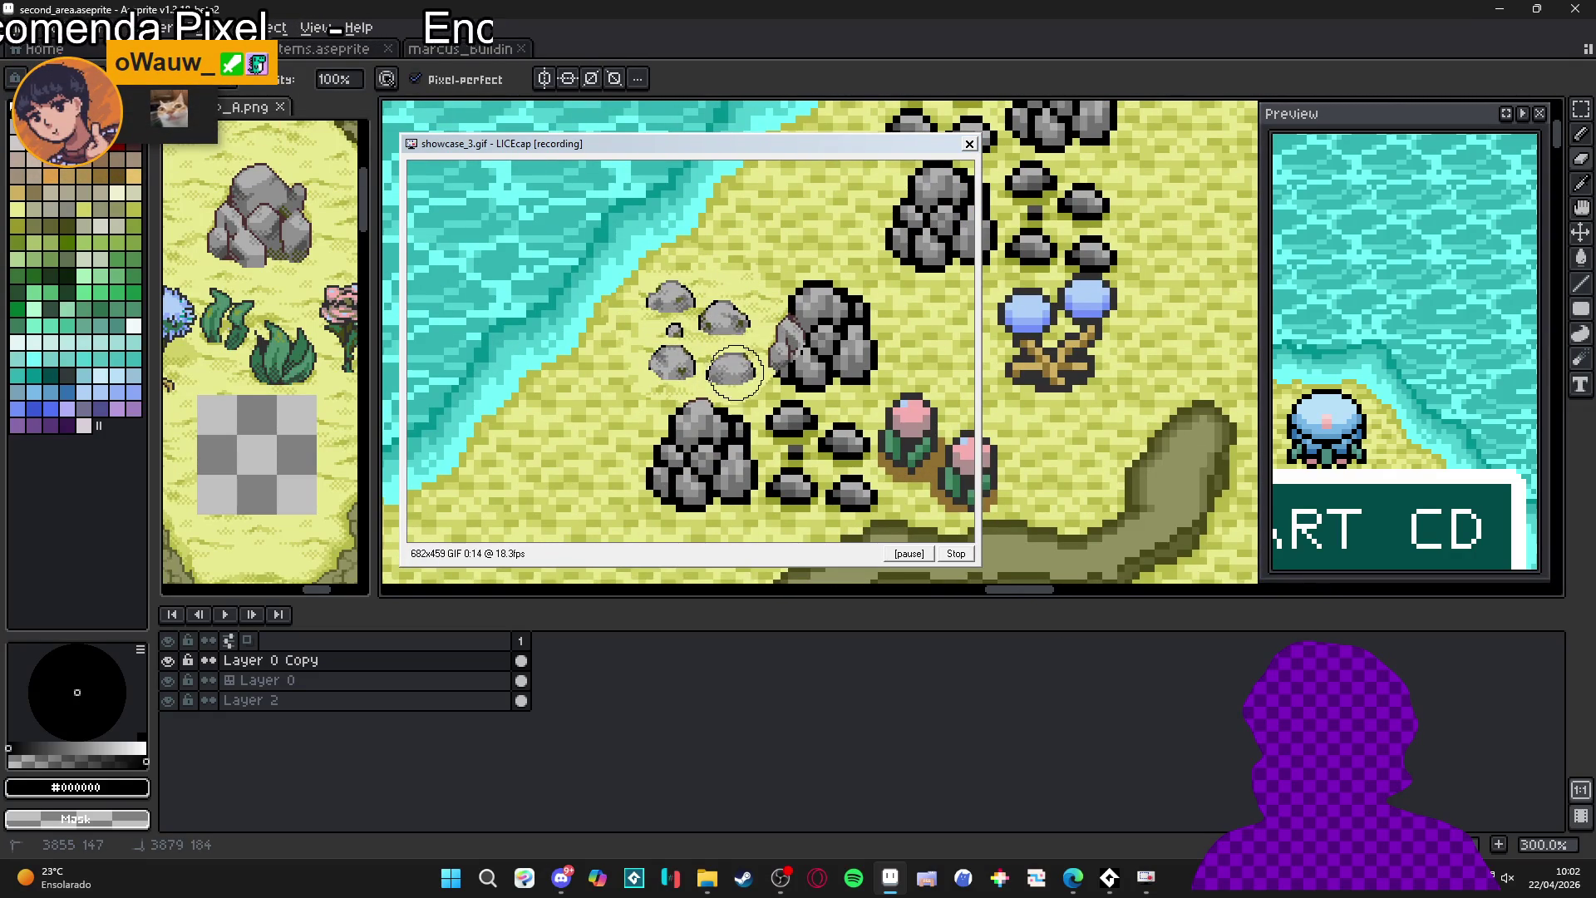
scroll(746, 443, "down", 4)
scroll(746, 443, "up", 6)
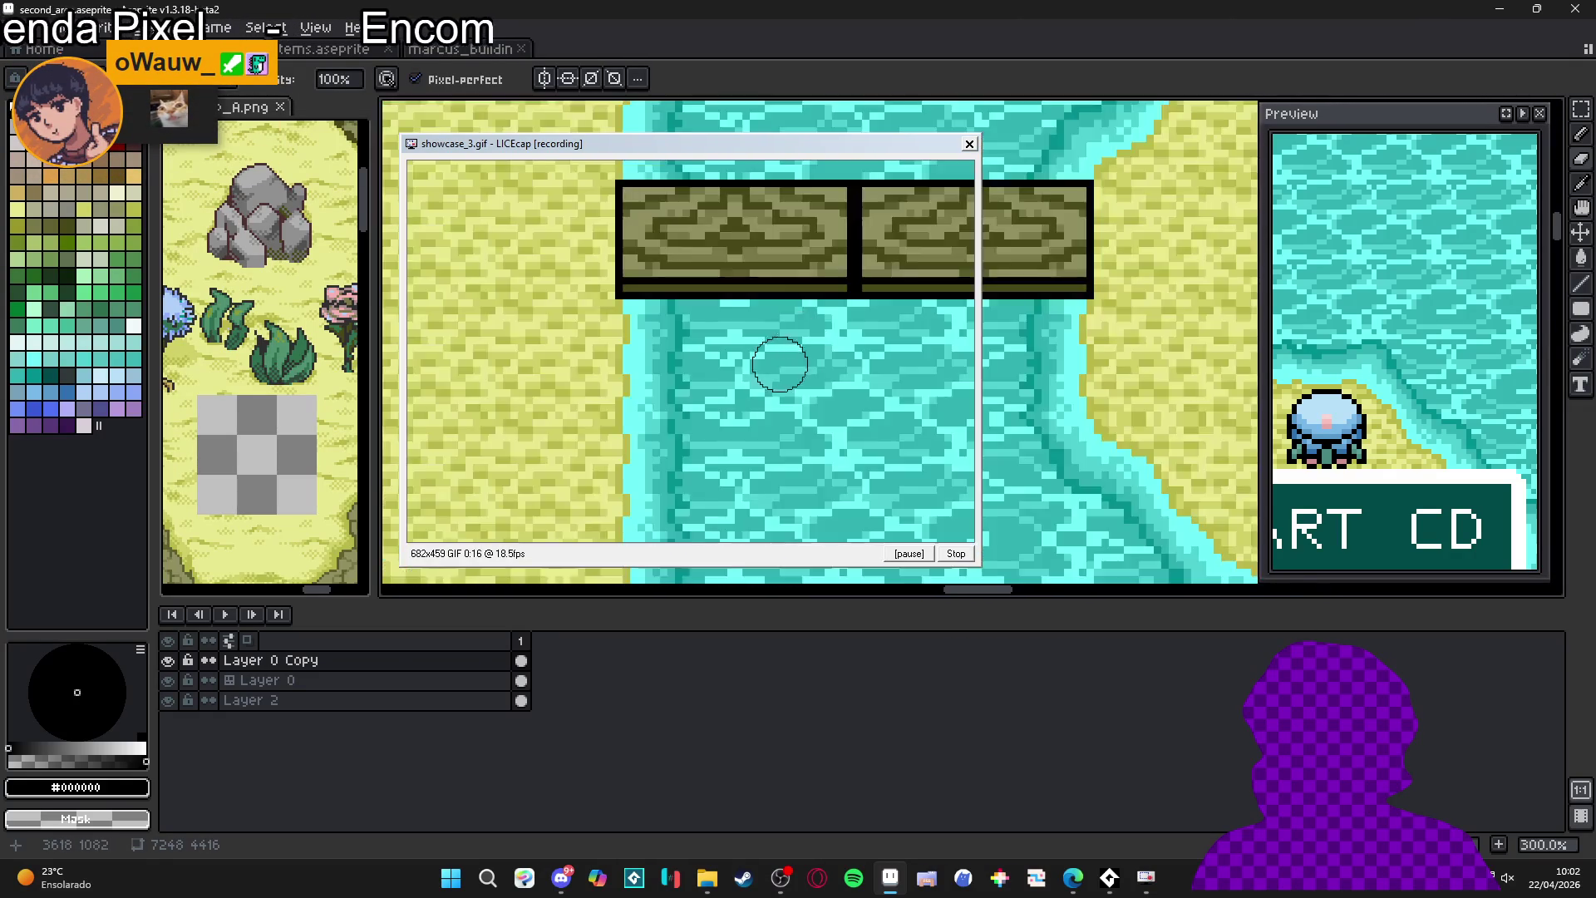
- Reveal the lighter bridge wood, then stop the recording and close LICEcap
mouse_move(490, 249)
left_mouse_down()
mouse_move(534, 232)
mouse_move(453, 358)
mouse_move(470, 415)
mouse_move(781, 345)
mouse_move(835, 358)
left_mouse_up()
scroll(833, 361, "down", 1)
scroll(833, 360, "down", 1)
mouse_move(712, 377)
left_mouse_down()
mouse_move(723, 332)
mouse_move(798, 391)
mouse_move(764, 413)
mouse_move(881, 390)
mouse_move(844, 428)
left_mouse_up()
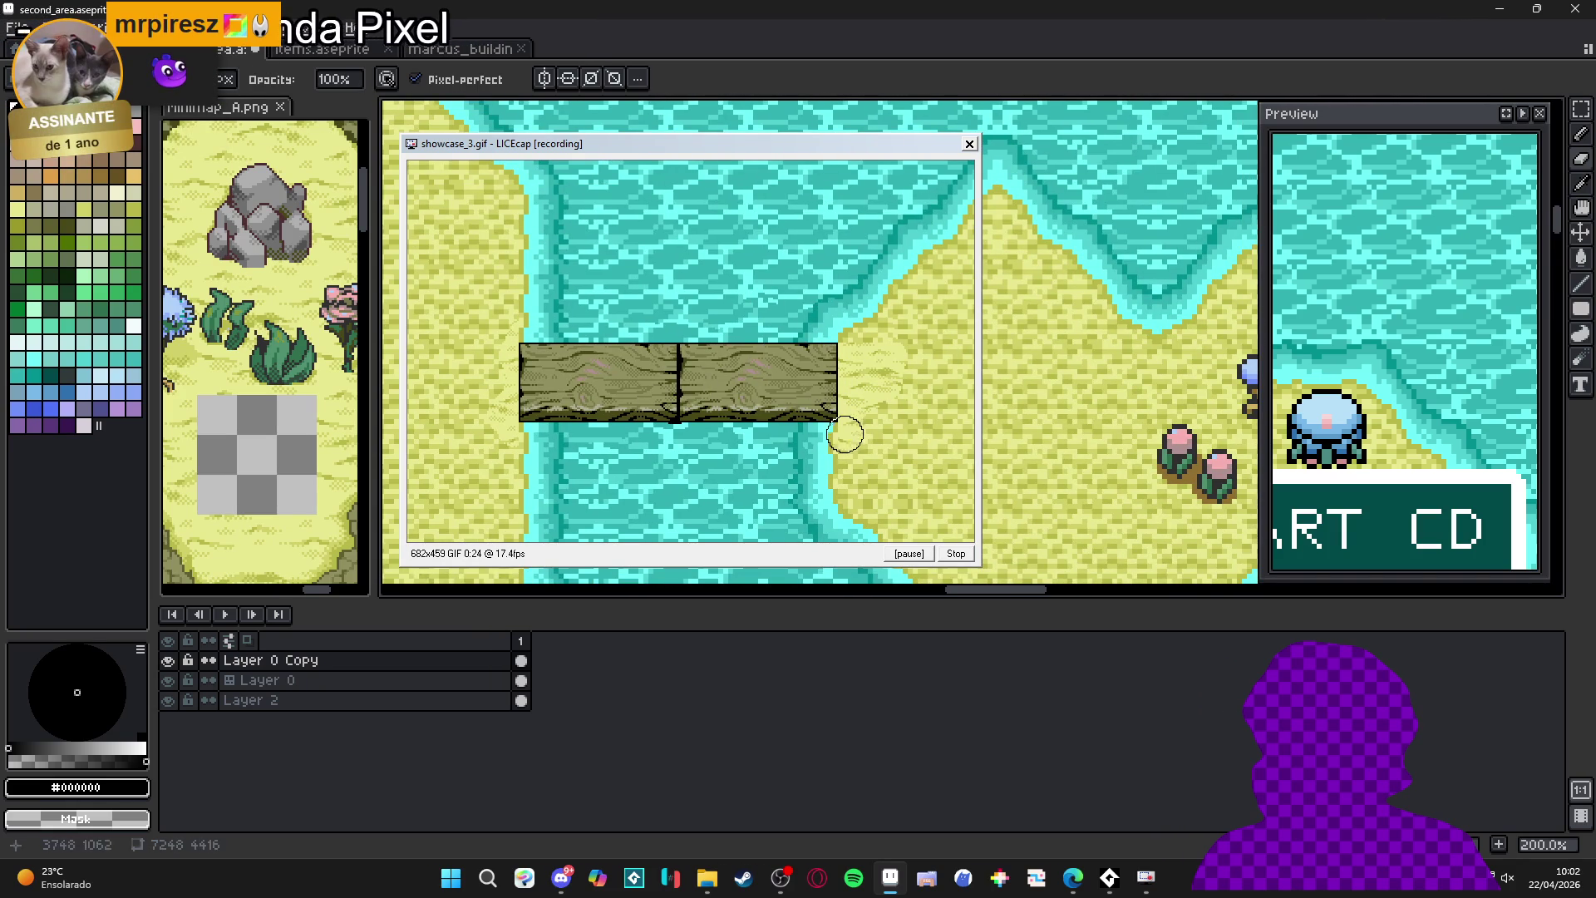
left_click(956, 553)
left_click(969, 144)
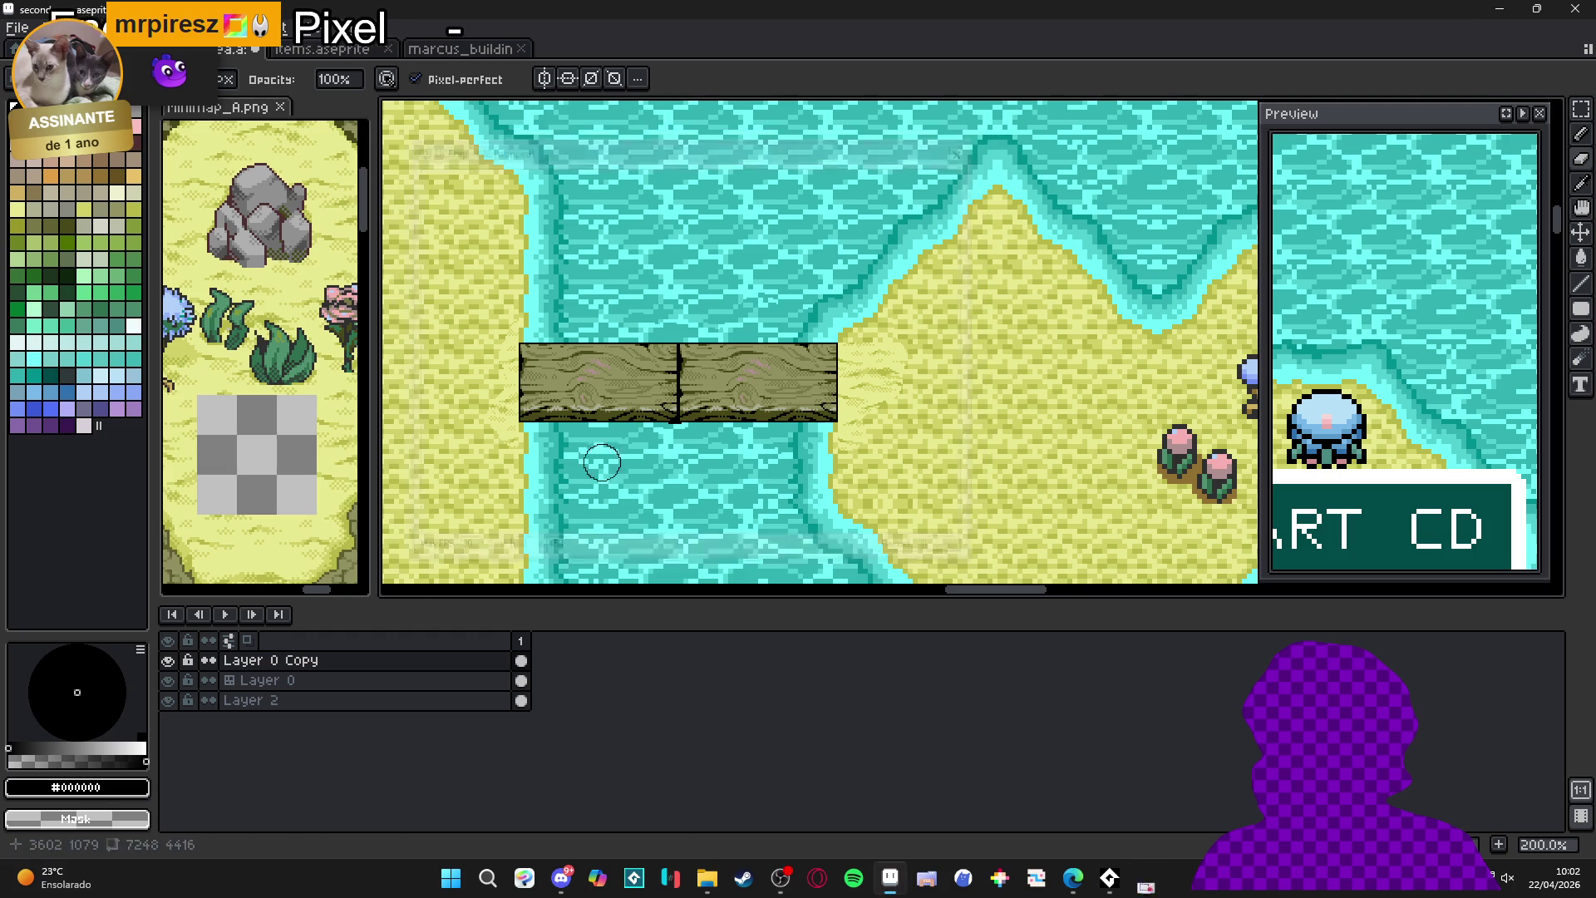
scroll(691, 532, "down", 3)
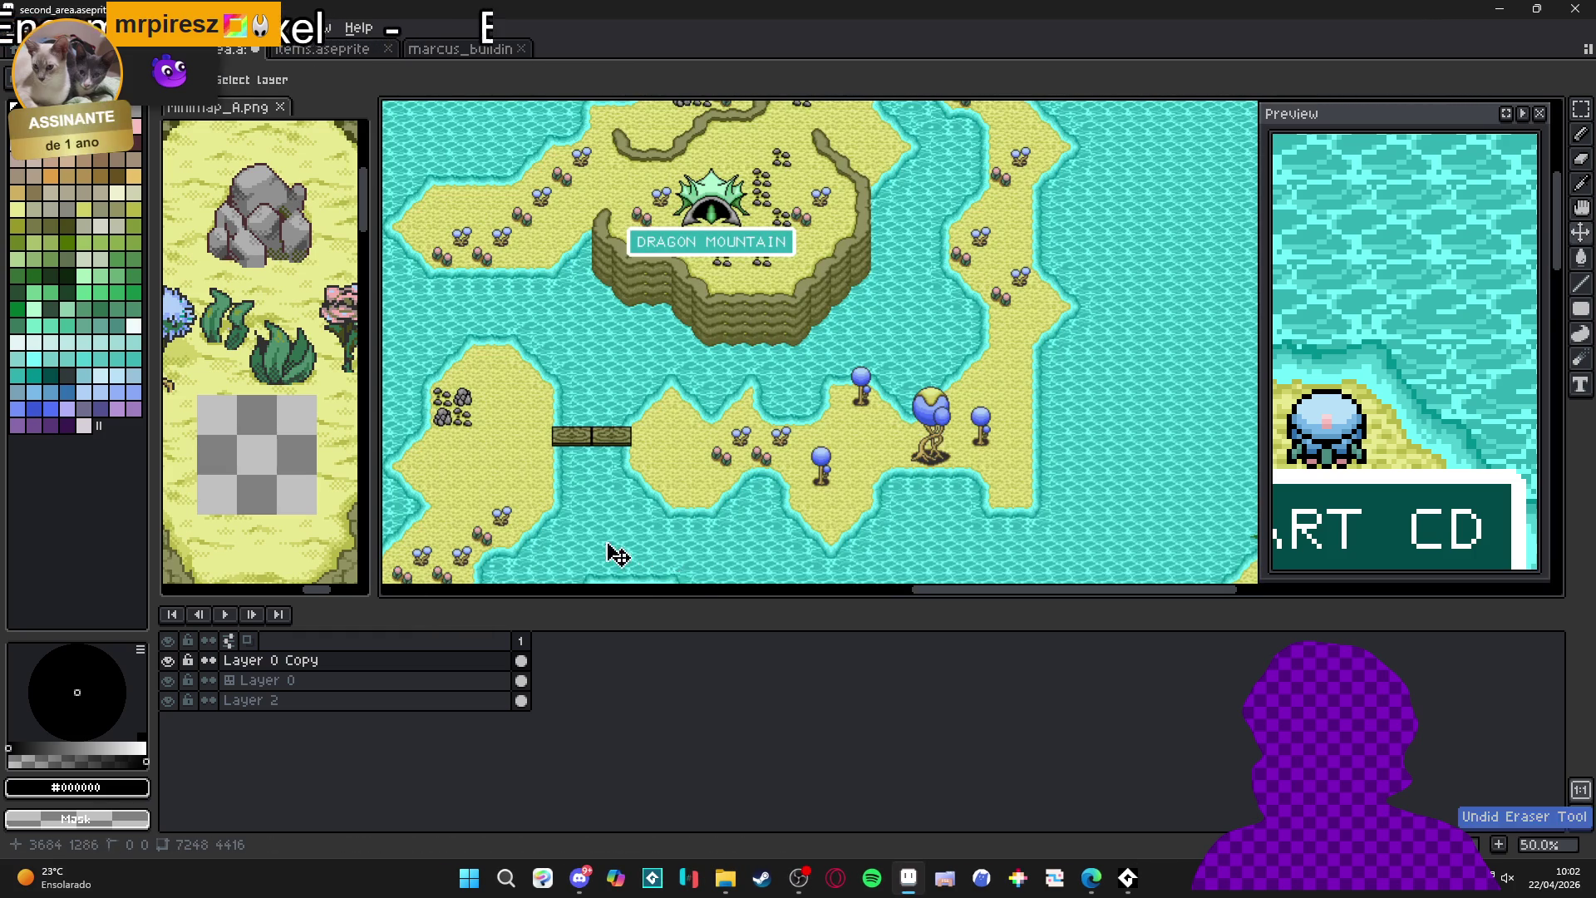
left_click_drag(615, 558, 1014, 242)
mouse_move(636, 496)
left_mouse_down()
mouse_move(894, 244)
mouse_move(632, 449)
mouse_move(804, 414)
left_mouse_up()
scroll(805, 414, "up", 2)
left_click(218, 661)
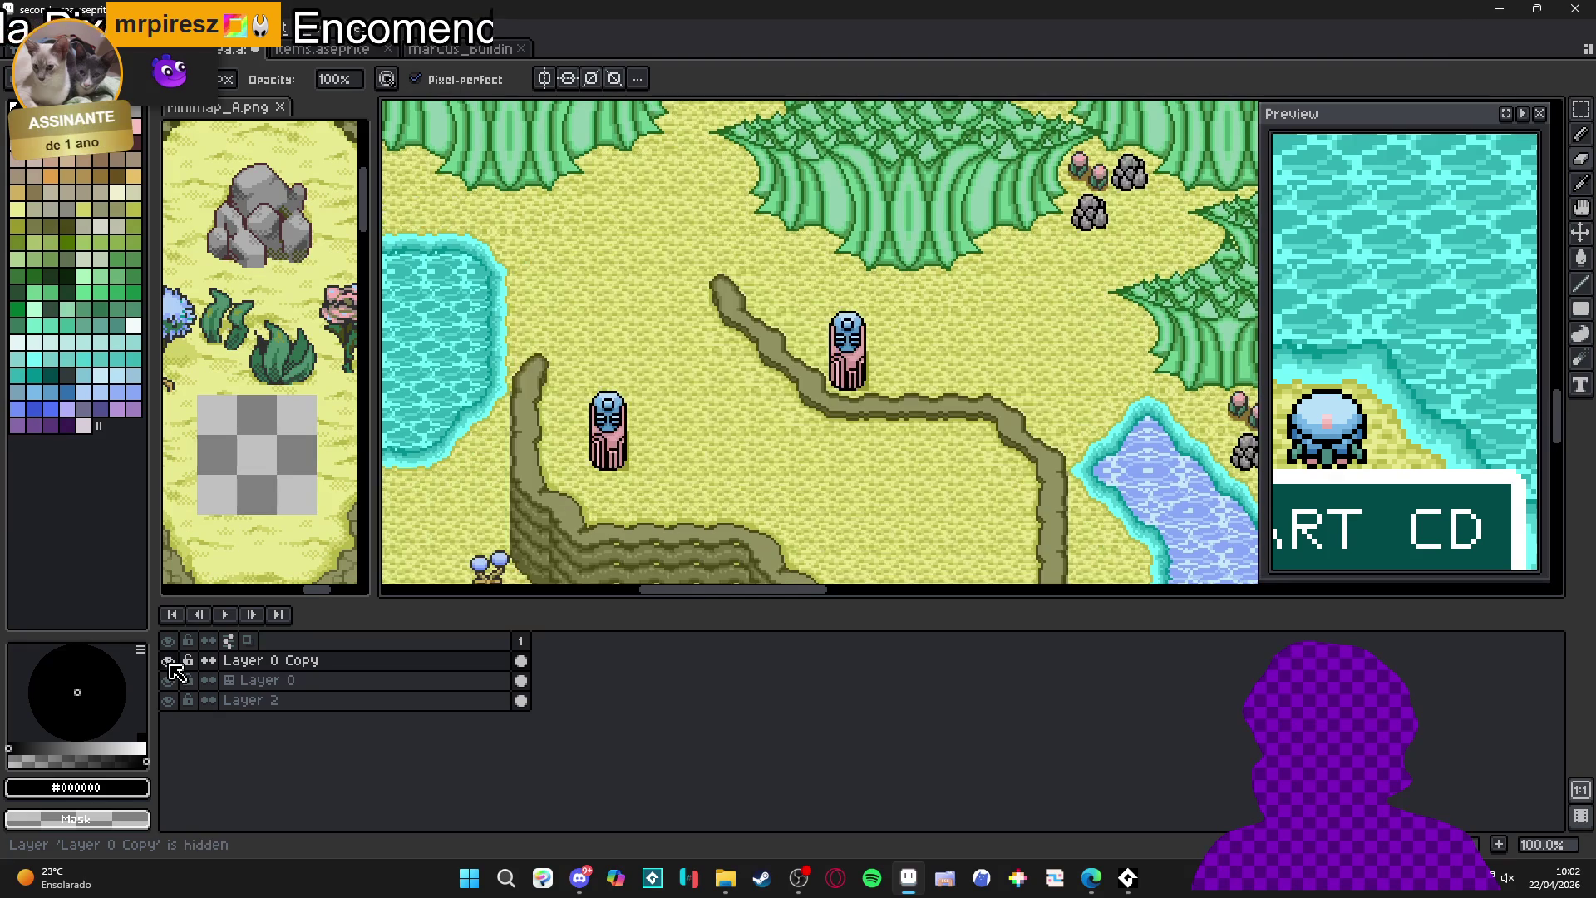
scroll(759, 441, "down", 3)
left_click_drag(918, 311, 753, 519)
left_click_drag(756, 316, 631, 440)
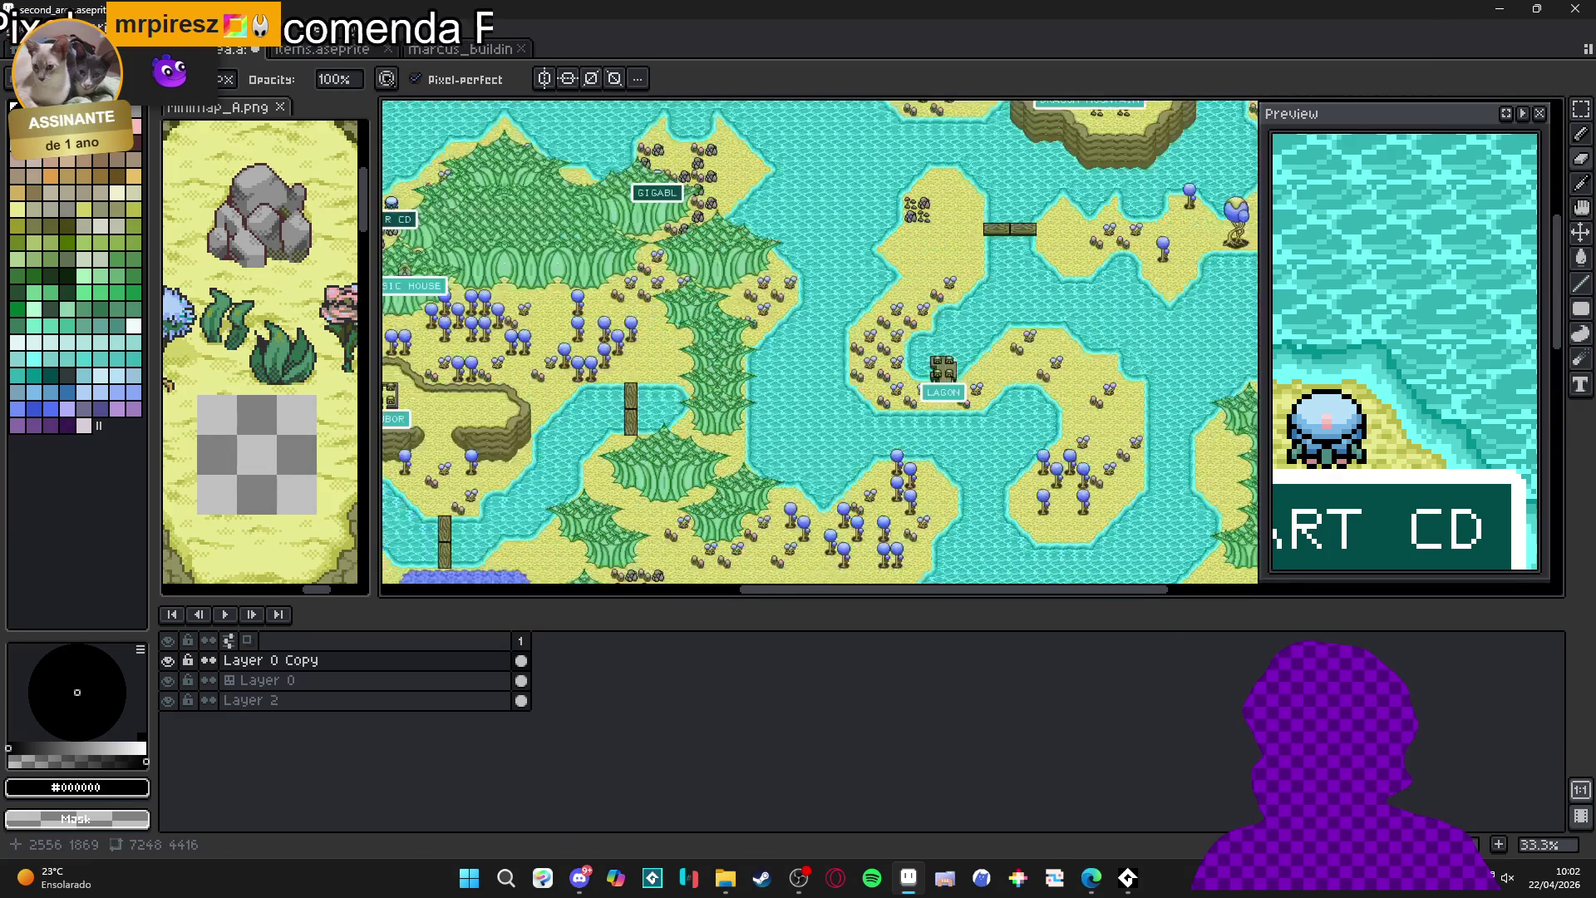
left_click_drag(633, 286, 604, 403)
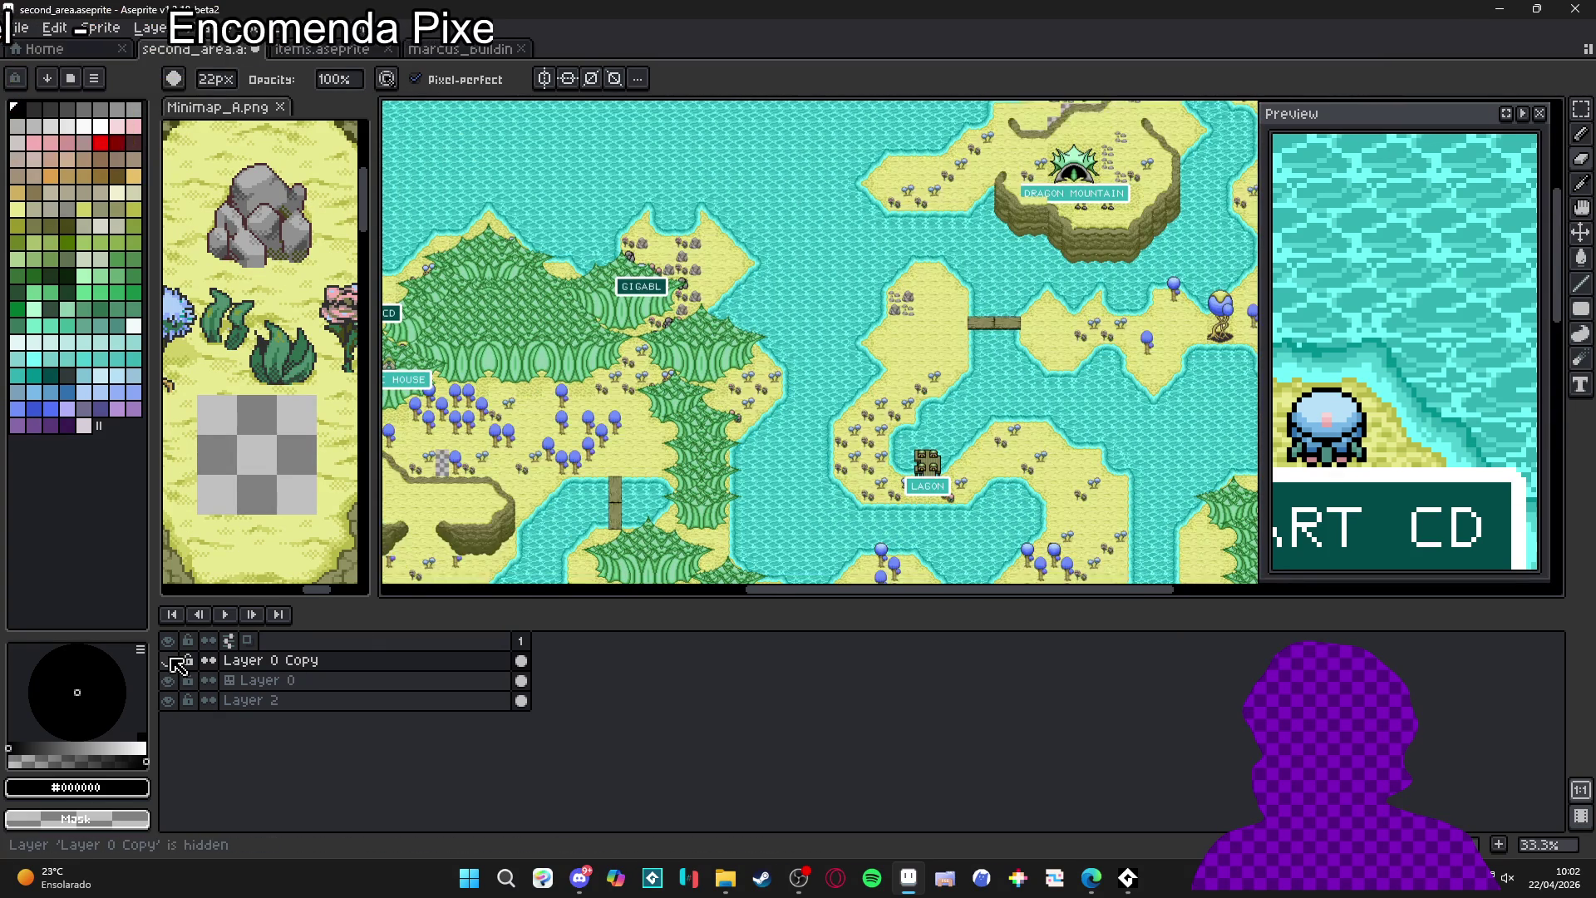
scroll(1072, 175, "up", 2)
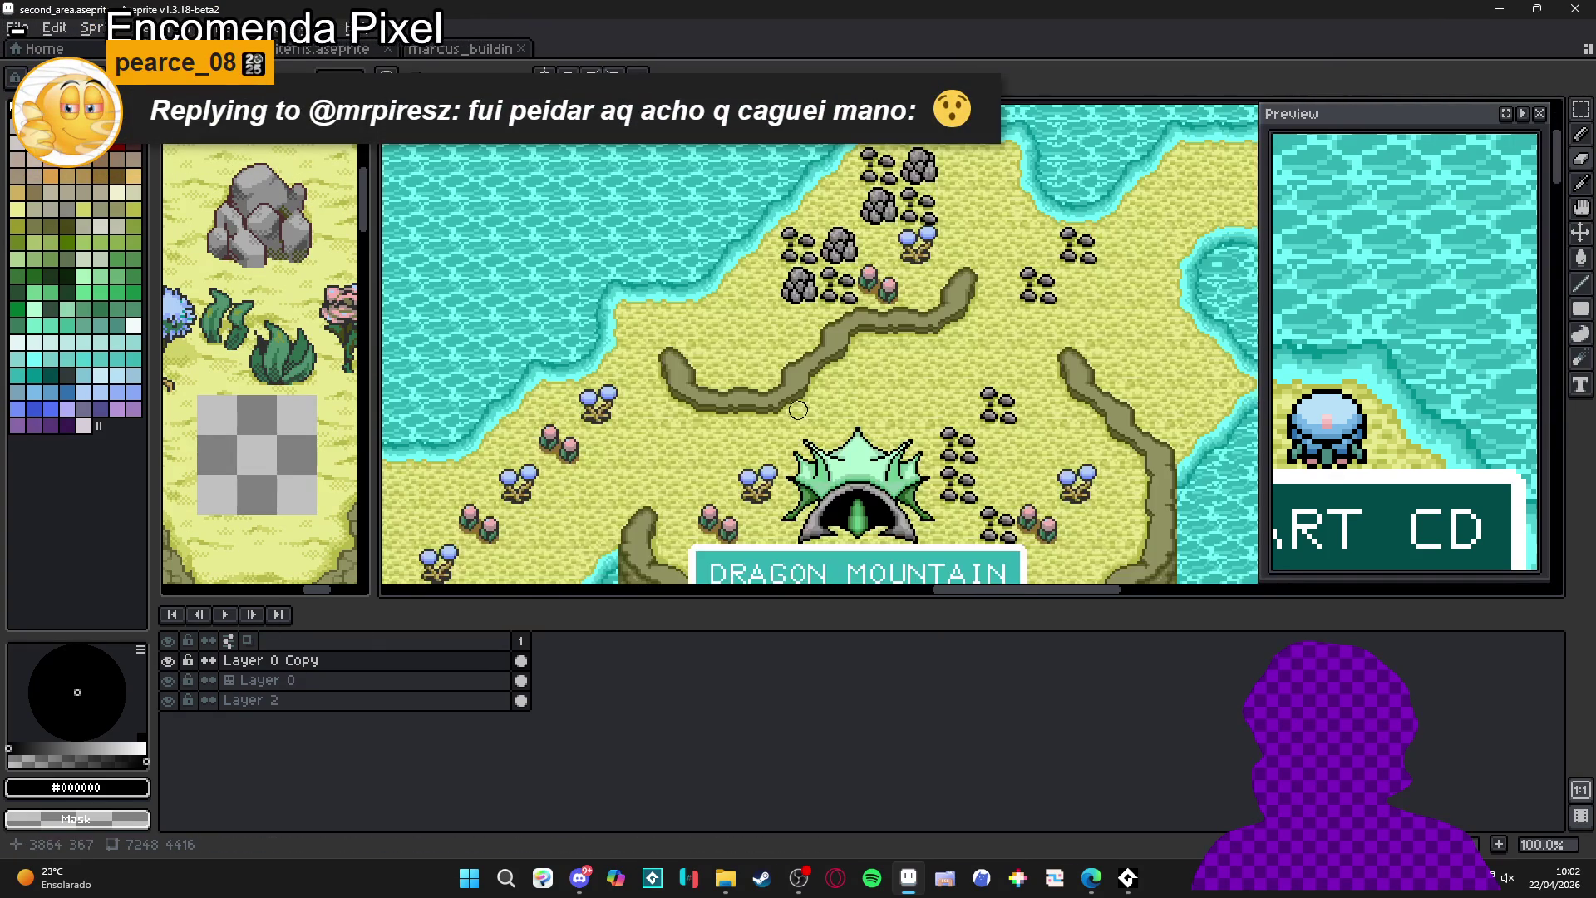
left_click(168, 670)
double_click(168, 669)
left_click(168, 670)
left_click(168, 670)
left_click(170, 670)
double_click(170, 670)
left_click(170, 670)
left_click(170, 670)
double_click(168, 670)
left_click(168, 670)
left_click(168, 670)
scroll(798, 349, "down", 3)
mouse_move(831, 457)
left_mouse_down()
mouse_move(815, 308)
mouse_move(631, 250)
left_mouse_up()
scroll(592, 378, "up", 3)
scroll(592, 379, "down", 2)
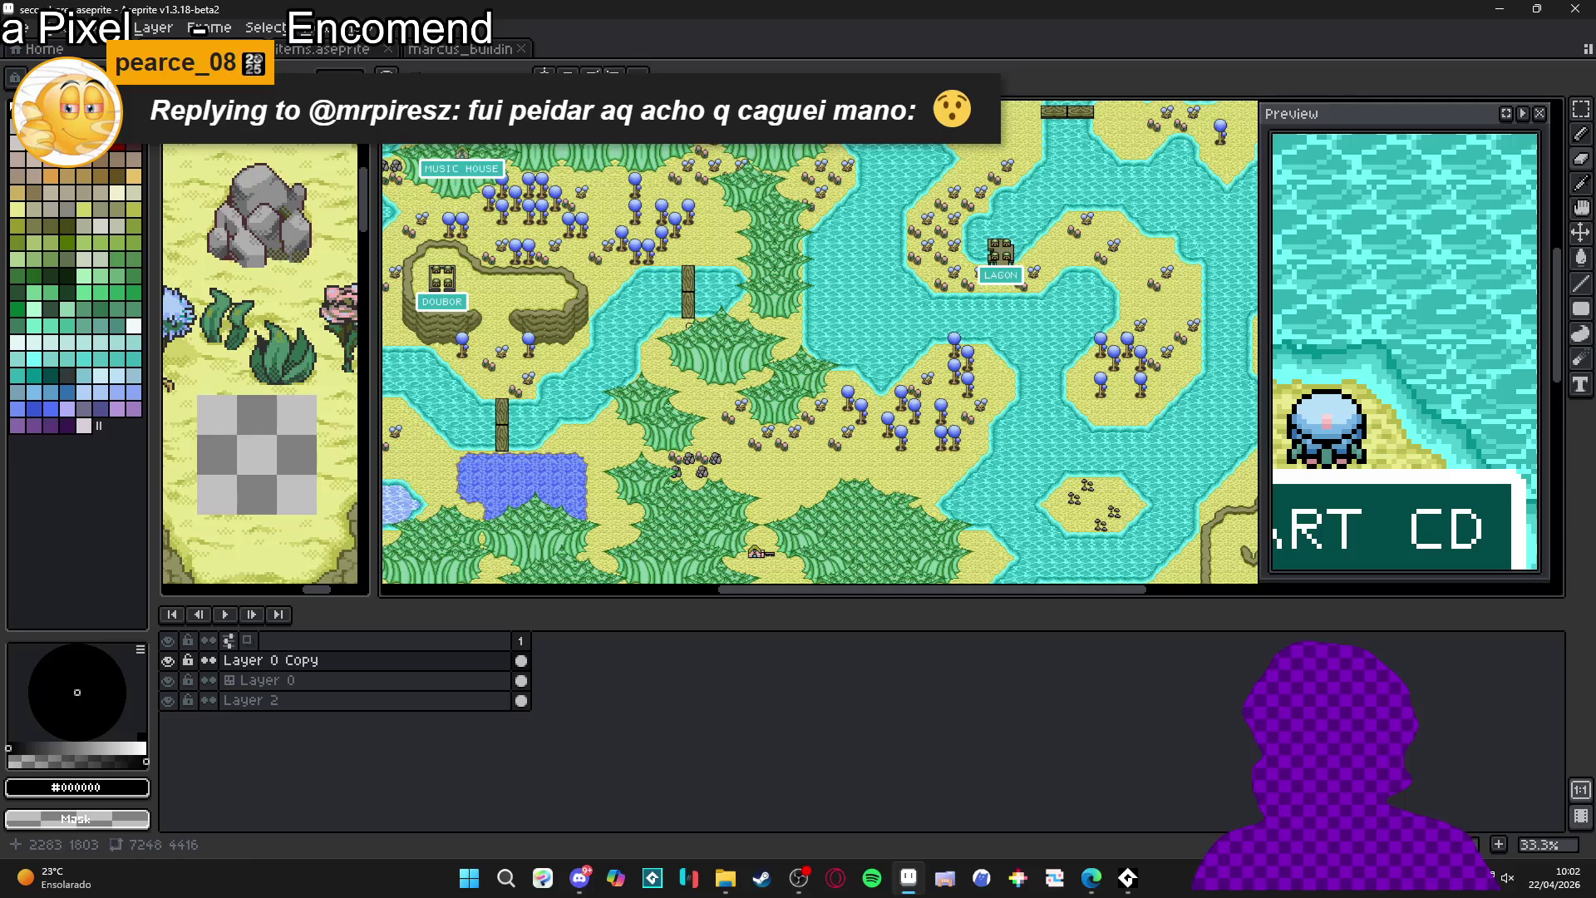
scroll(694, 325, "down", 5)
scroll(726, 320, "up", 1)
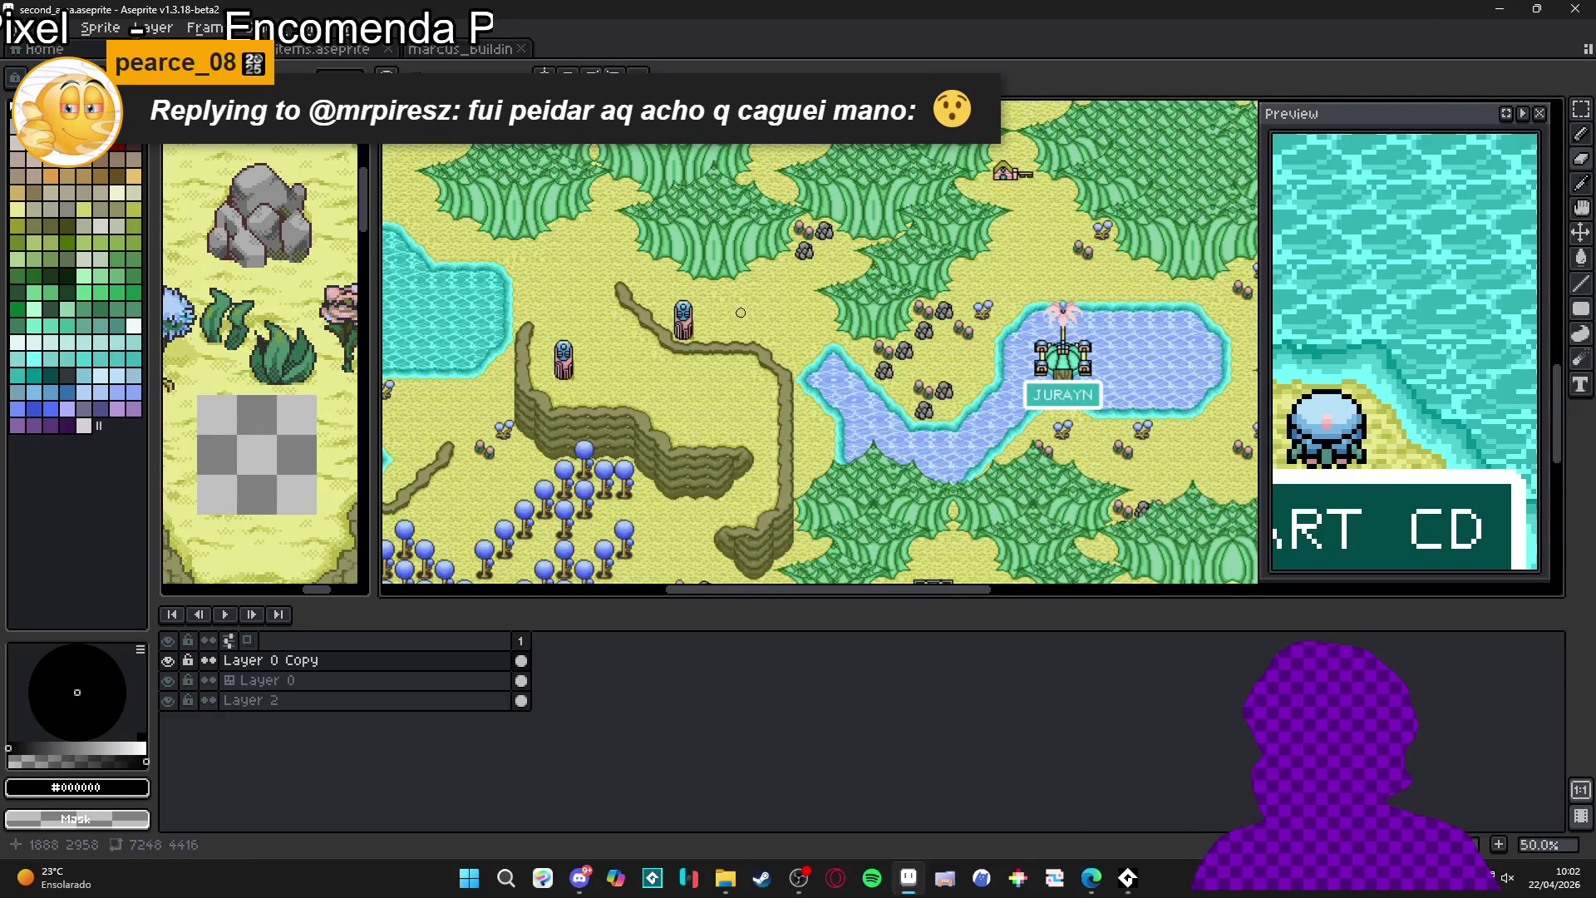
scroll(735, 337, "up", 2)
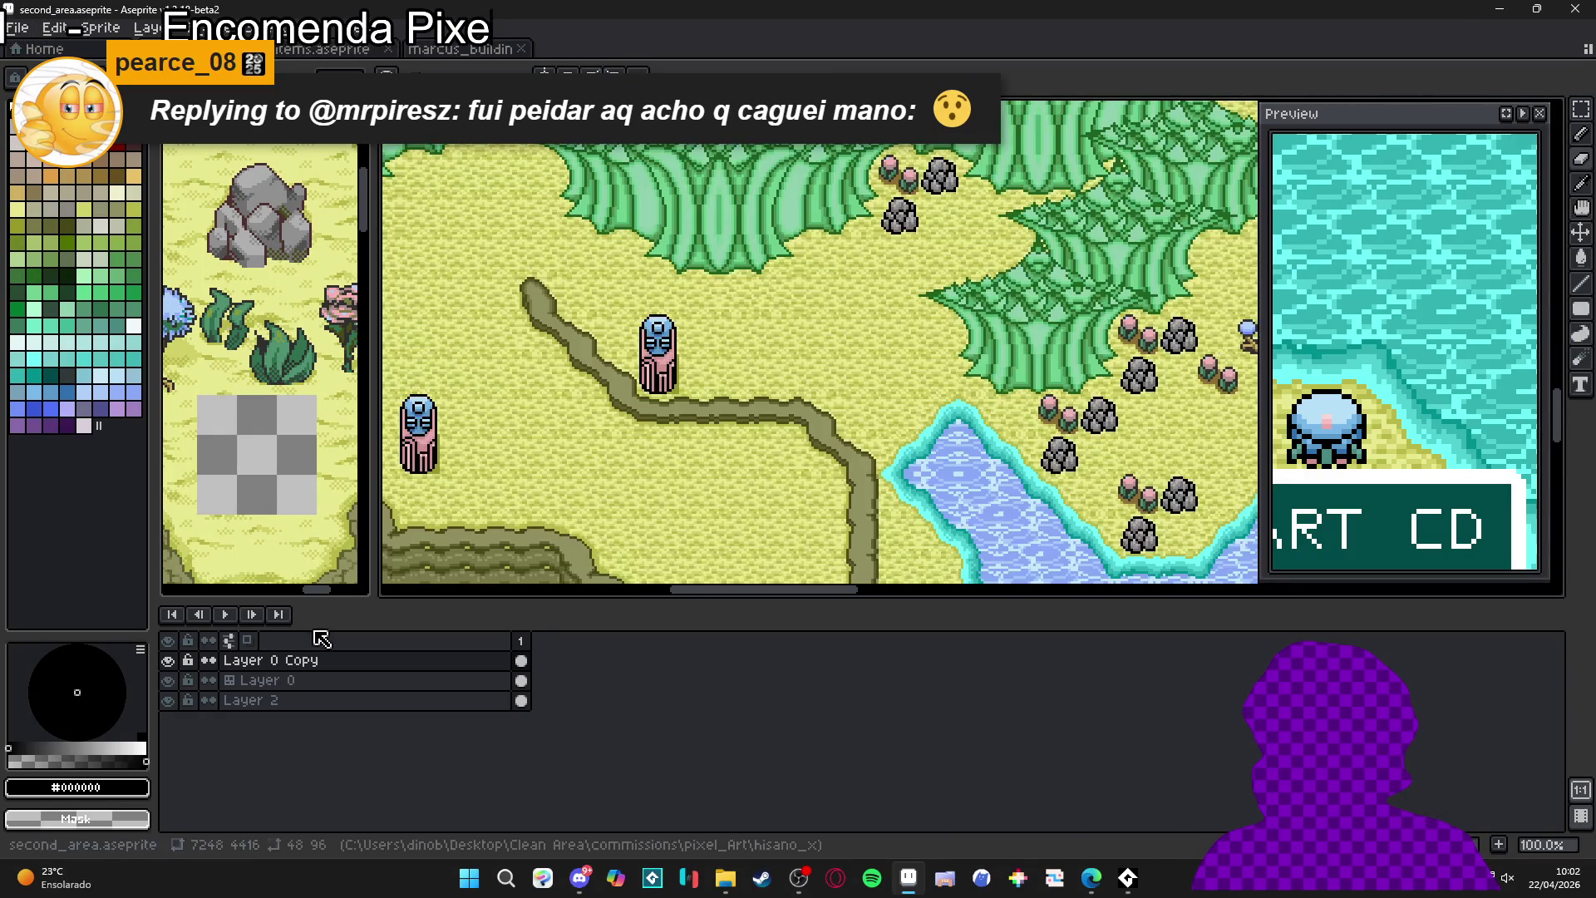
left_click(168, 662)
- Make Layer 0 active, then copy the pink statue from the items.aseprite sheet
left_click(270, 680)
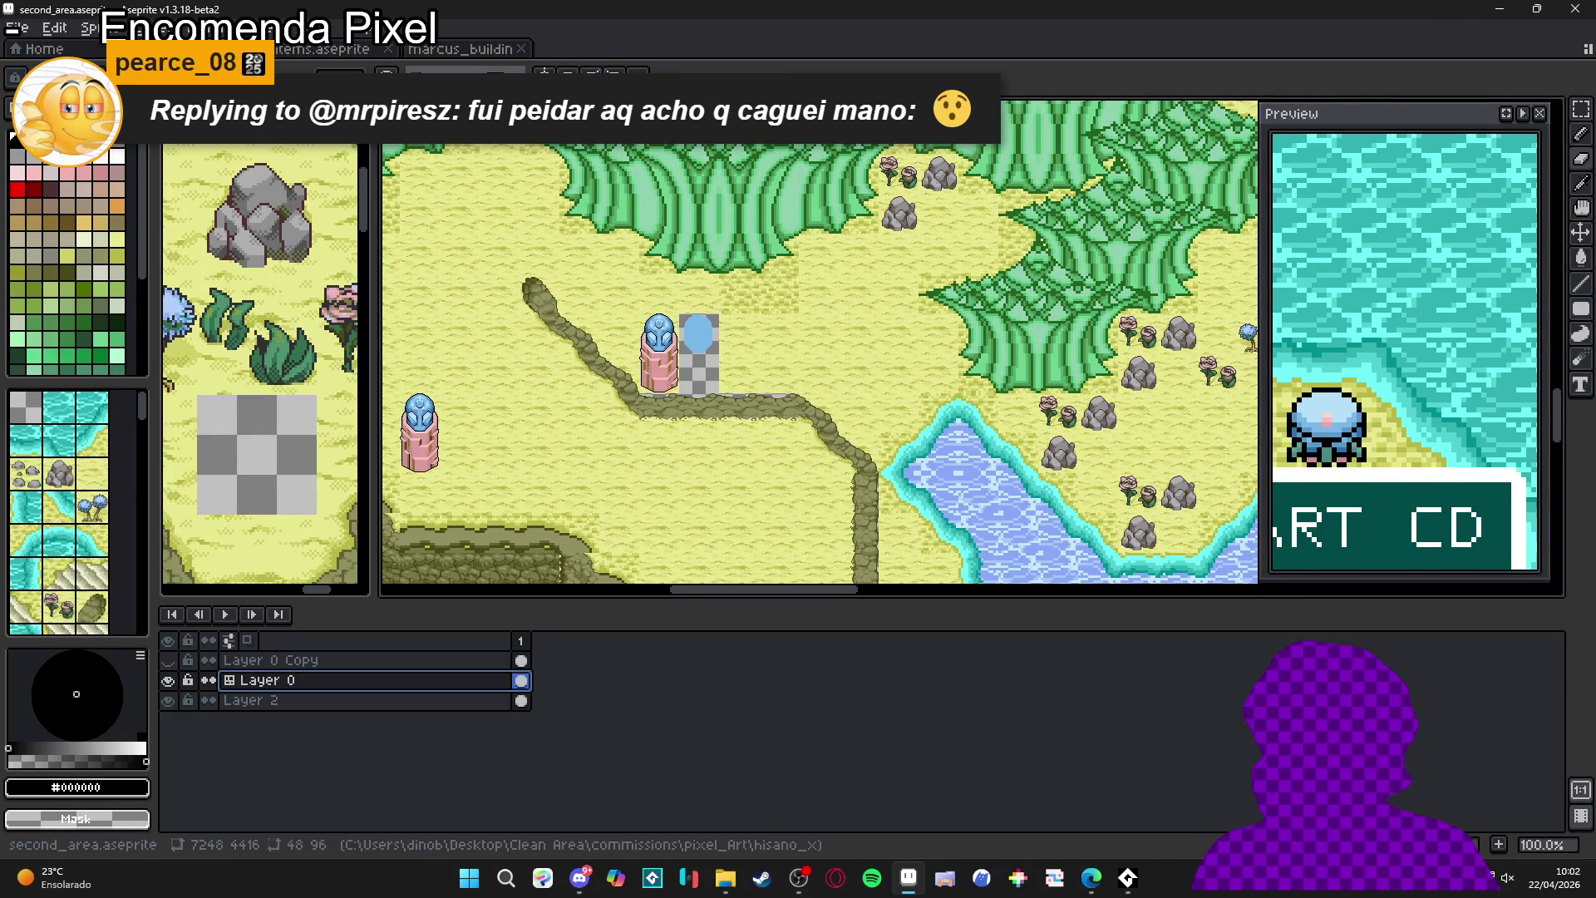
left_click(461, 50)
left_click(324, 50)
scroll(615, 360, "up", 1)
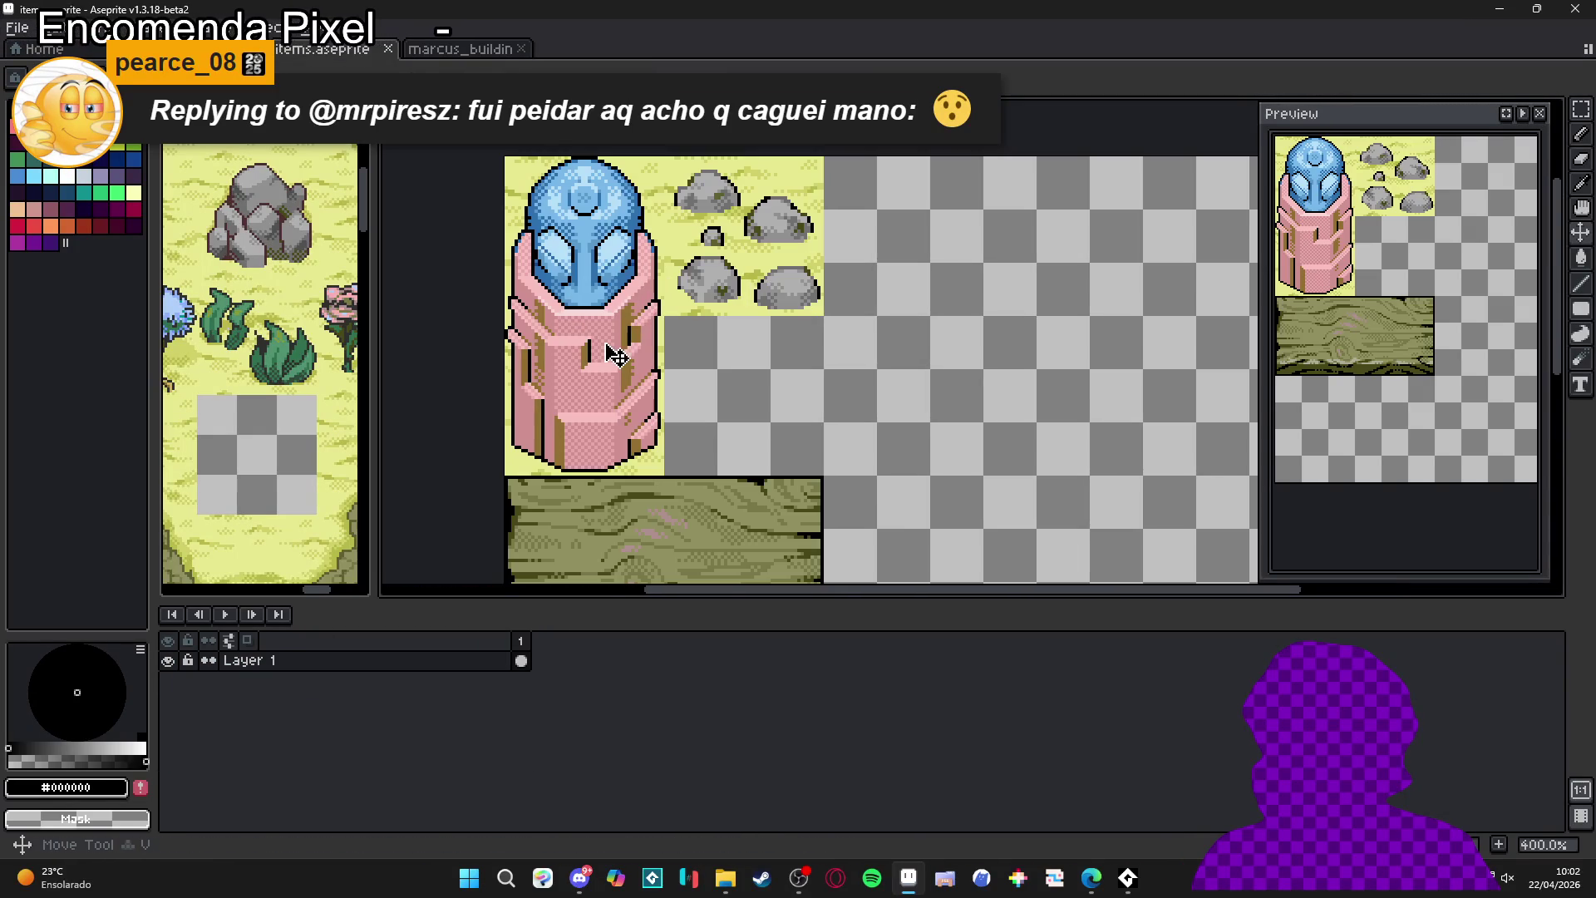
key("m")
left_click_drag(515, 166, 650, 469)
key("ctrl+c")
- Paste the statue into second_area and place it beside the path
key("ctrl+Tab")
key("ctrl+v")
scroll(712, 374, "up", 1)
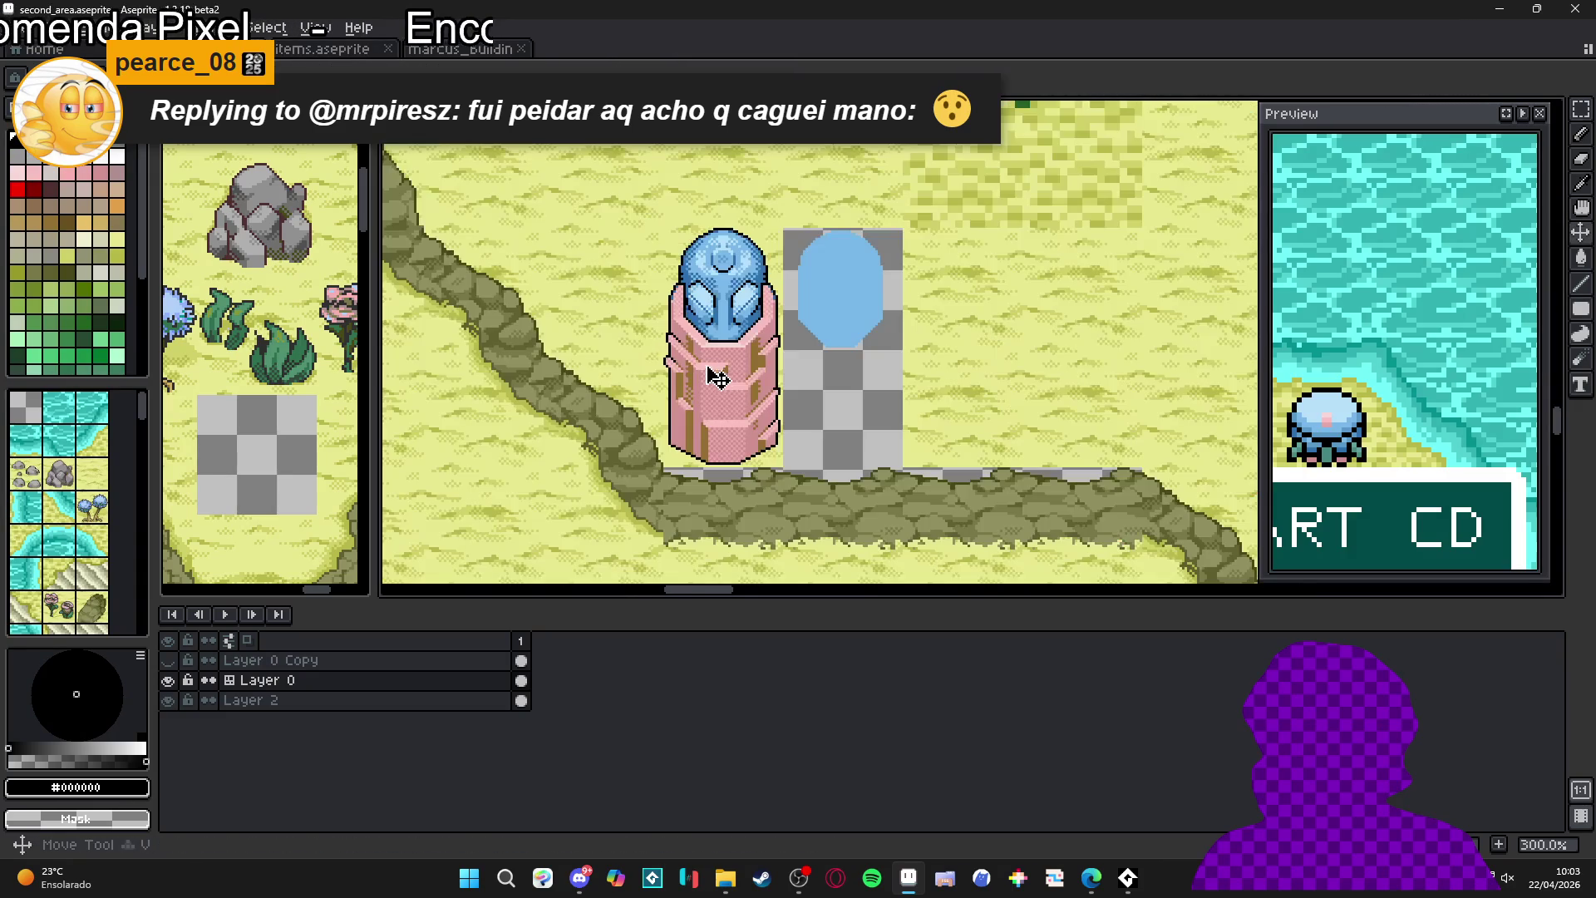
mouse_move(713, 374)
left_mouse_down()
mouse_move(928, 363)
mouse_move(751, 359)
mouse_move(723, 374)
left_mouse_up()
scroll(723, 374, "up", 3)
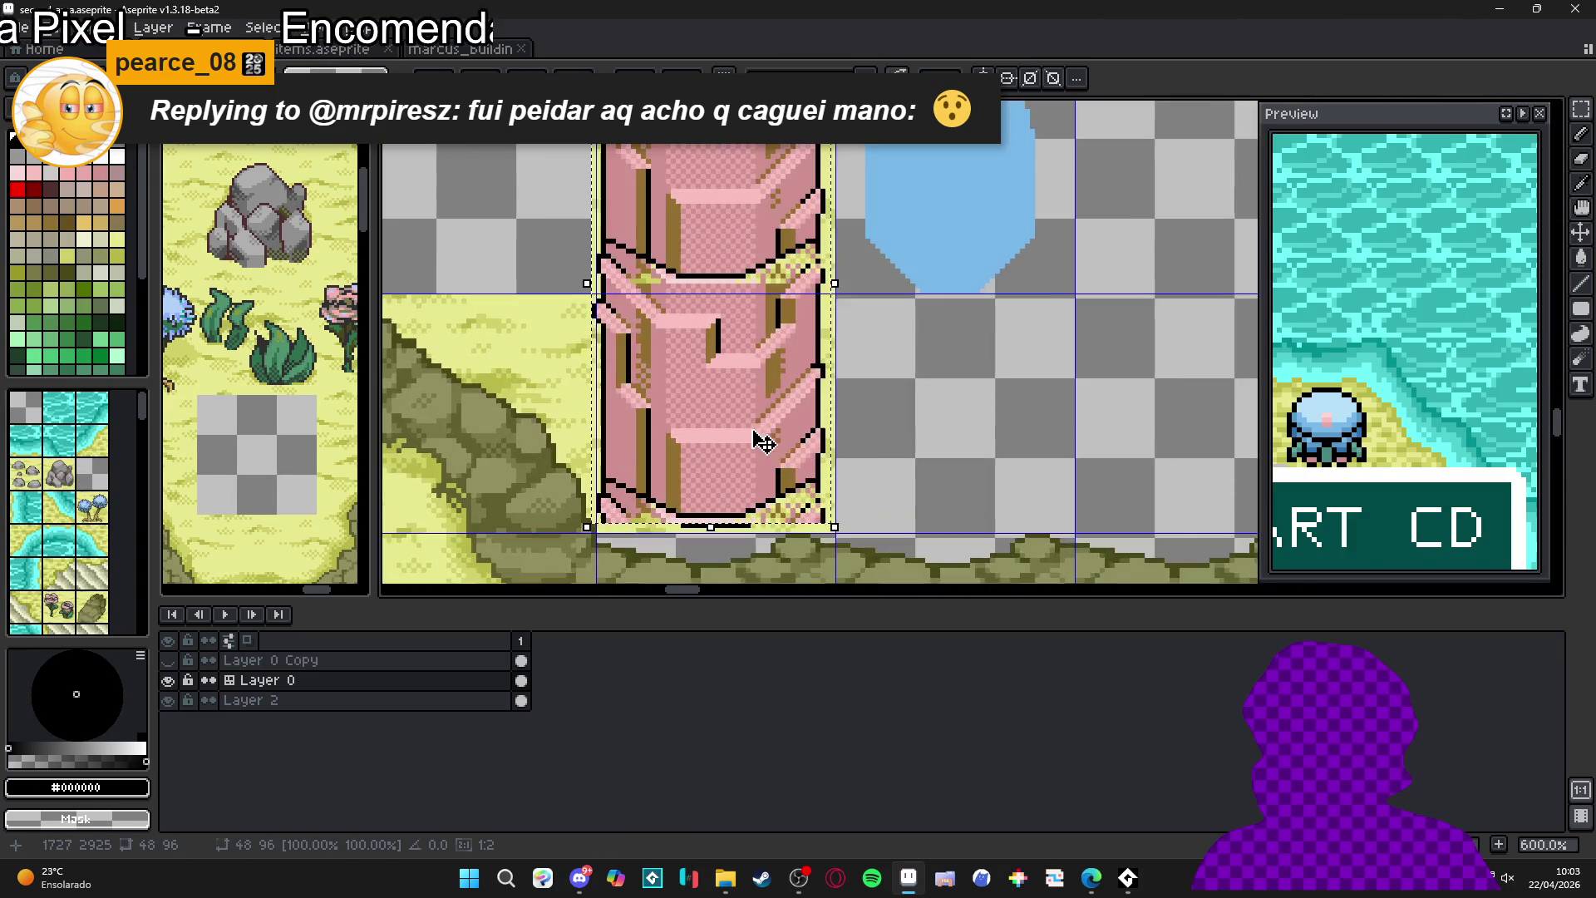
left_click_drag(780, 449, 777, 456)
key("ctrl+z")
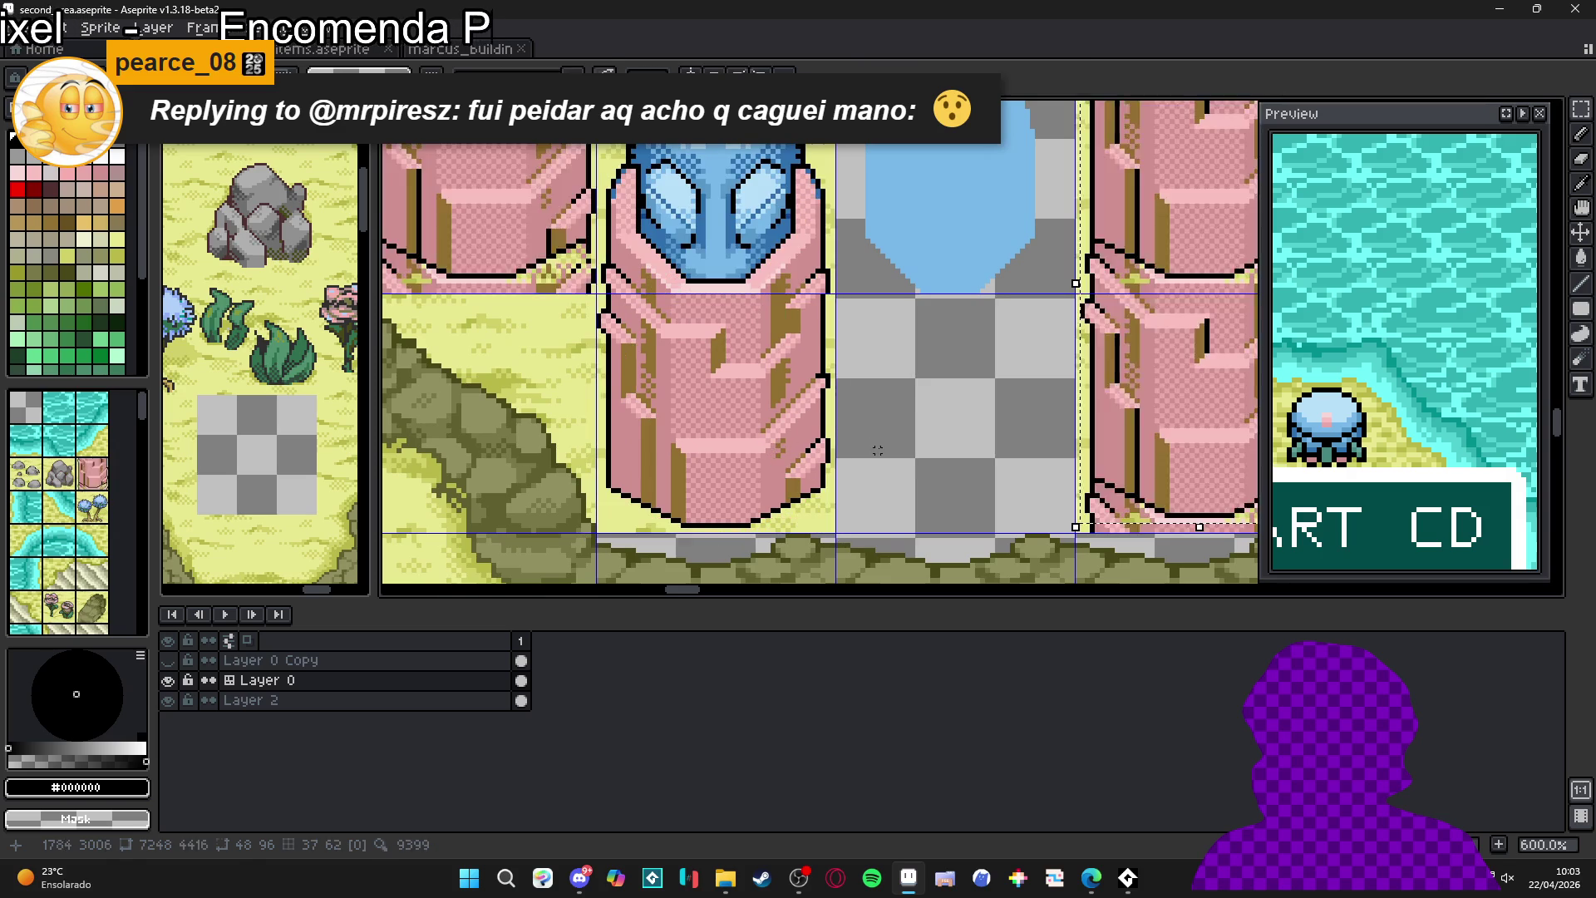
key("ctrl+v")
left_click_drag(742, 431, 730, 452)
scroll(754, 482, "up", 1)
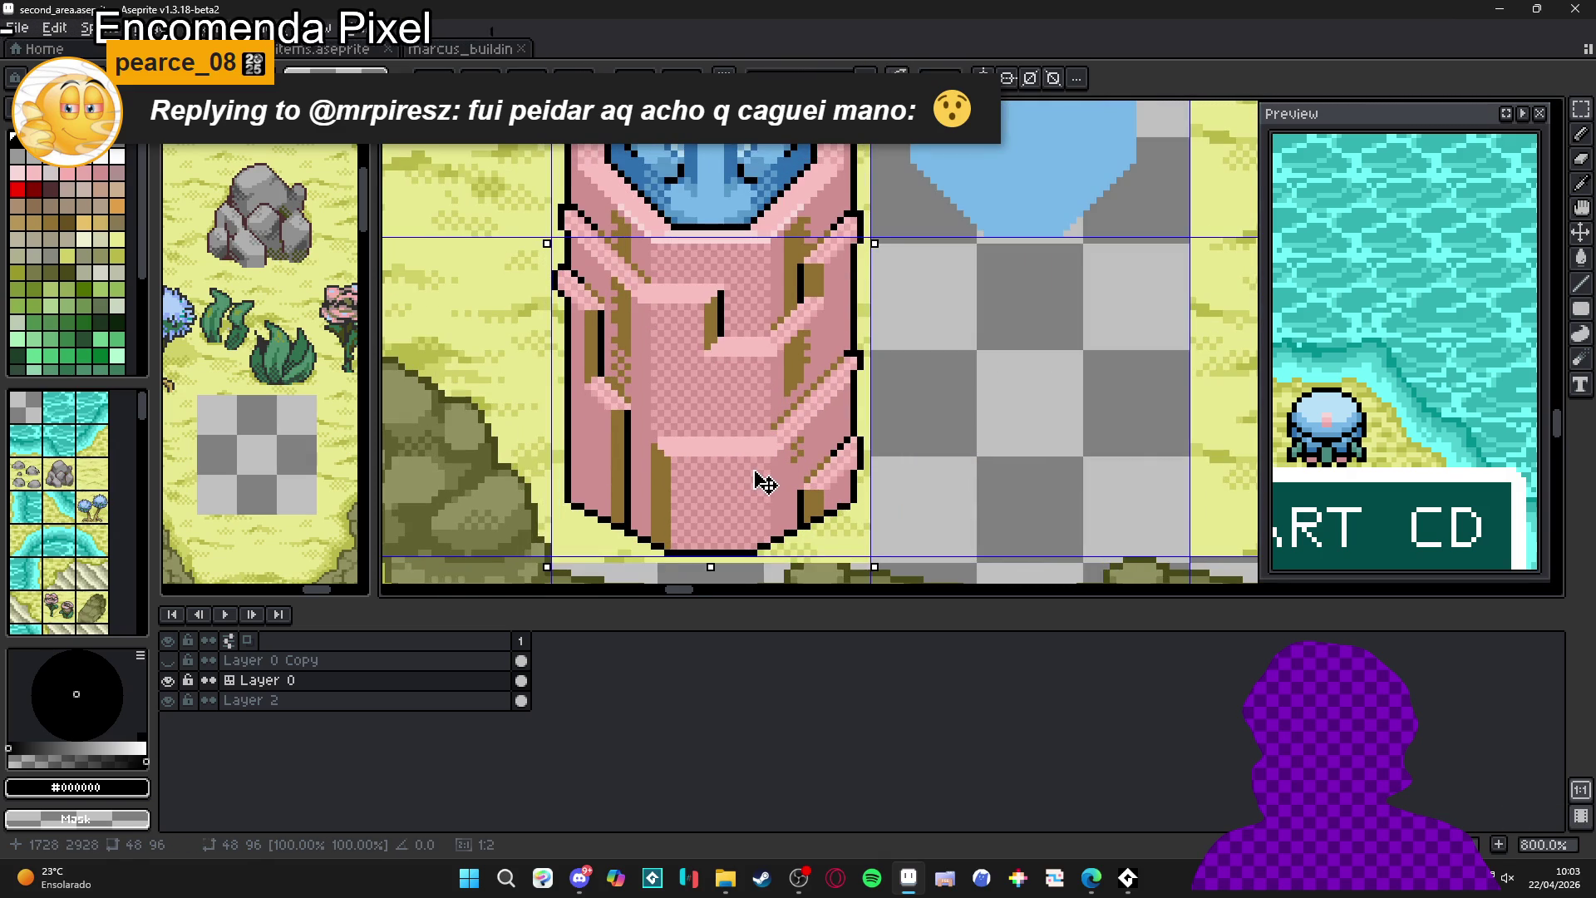
key("Return")
- Save the second_area map and go back to the items.aseprite sheet
scroll(751, 468, "down", 3)
scroll(751, 467, "down", 5)
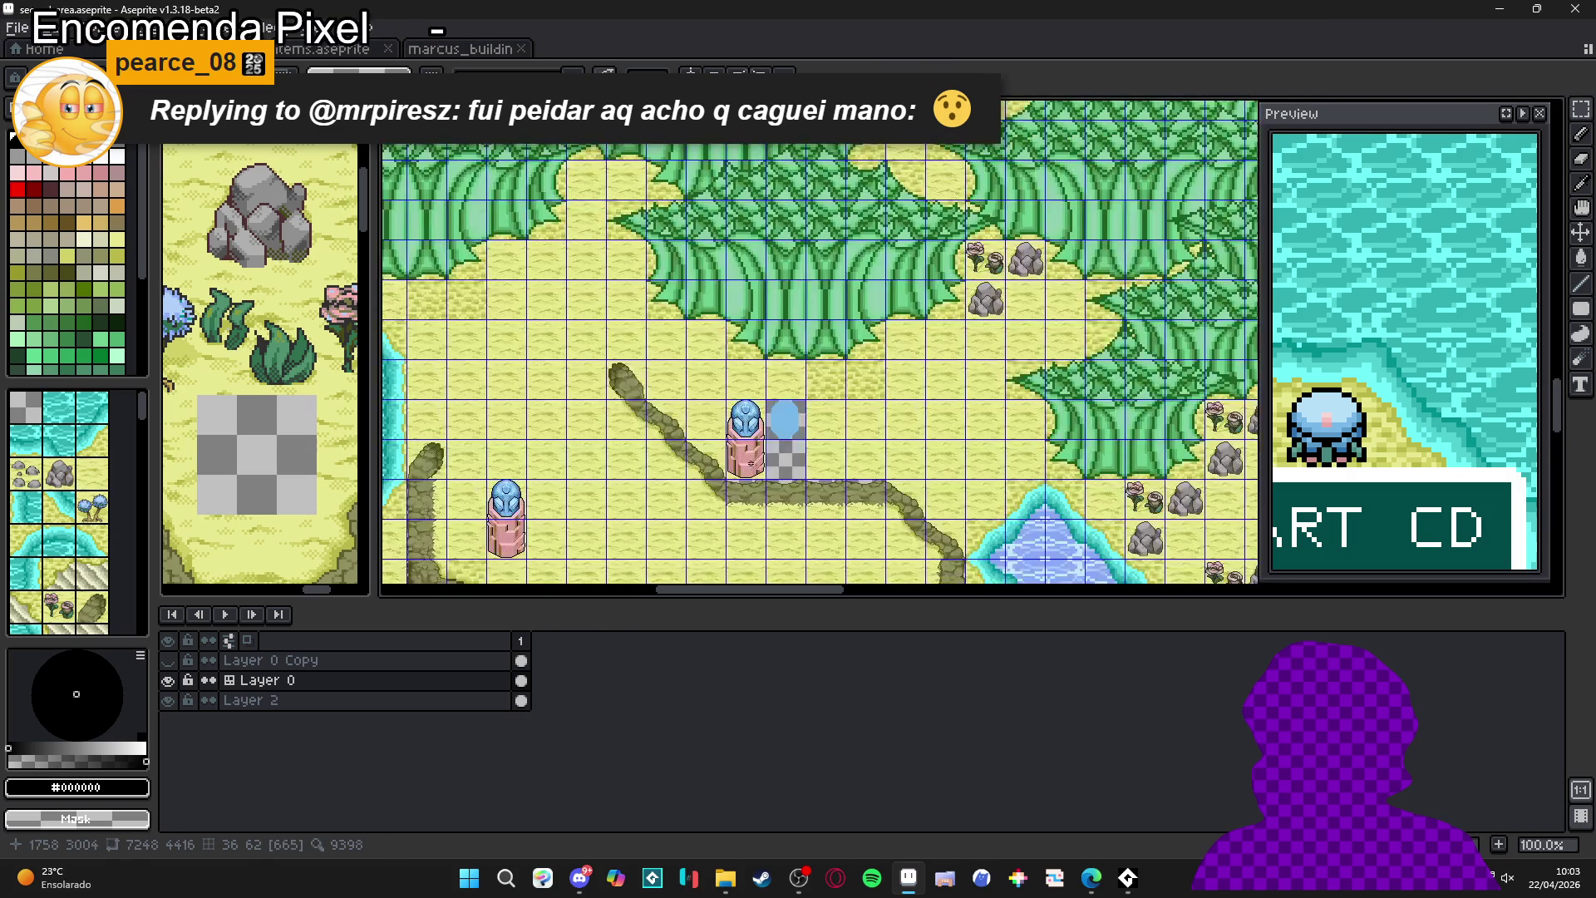
key("ctrl+s")
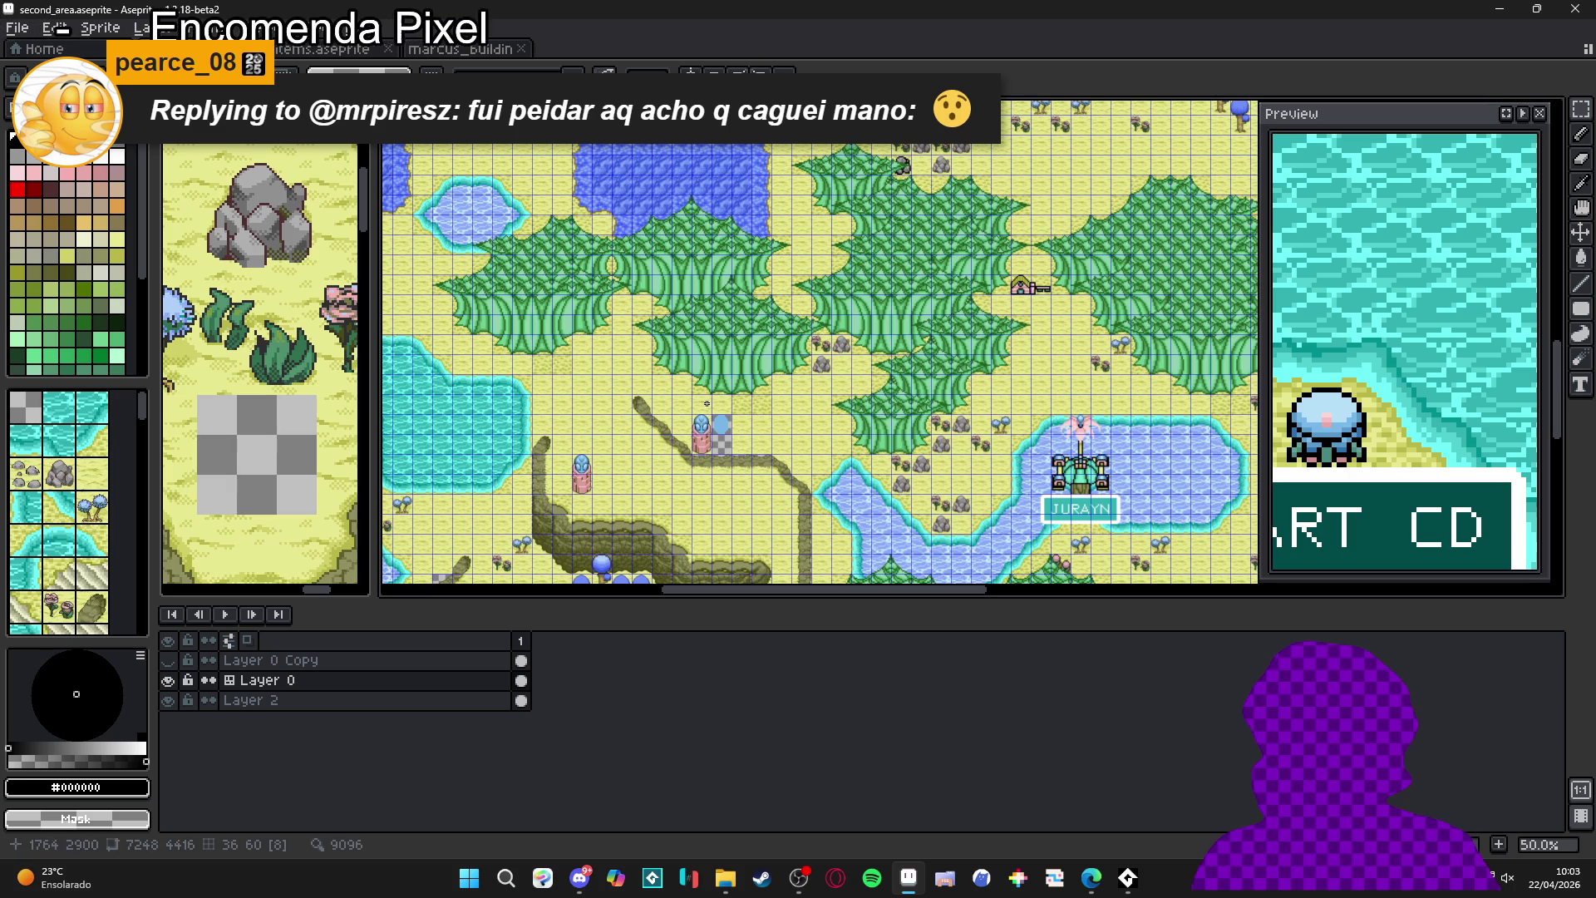
scroll(706, 401, "down", 1)
scroll(1114, 475, "up", 1)
scroll(1151, 463, "down", 1)
scroll(1059, 552, "up", 2)
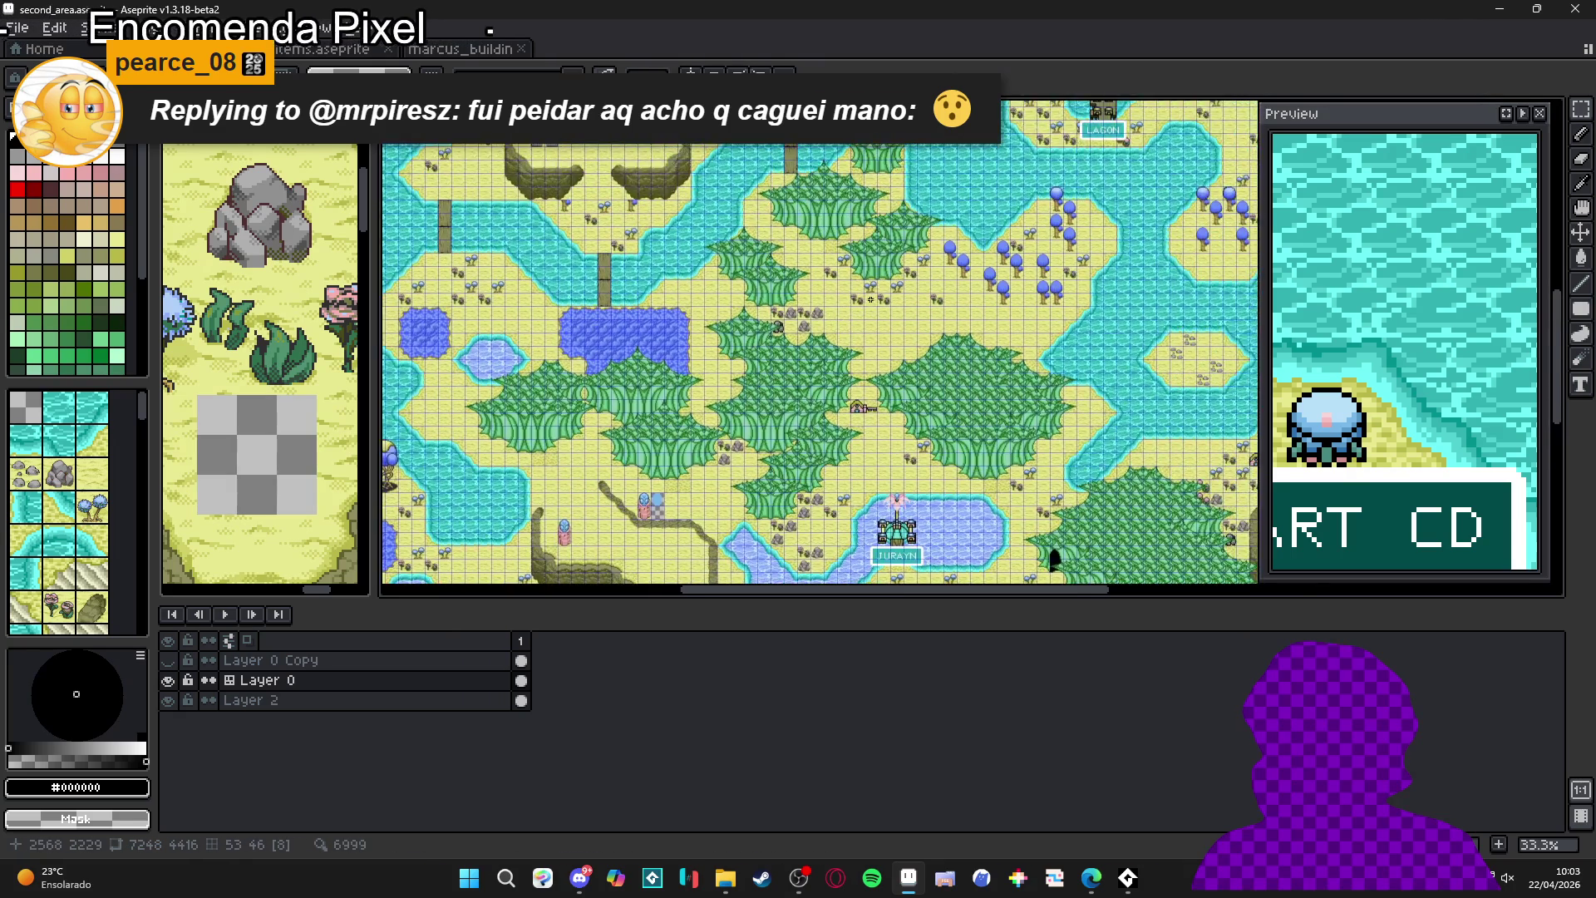
scroll(816, 323, "down", 1)
scroll(816, 323, "up", 1)
scroll(817, 322, "down", 1)
scroll(816, 323, "down", 1)
scroll(743, 569, "up", 1)
scroll(707, 515, "down", 1)
scroll(771, 461, "up", 1)
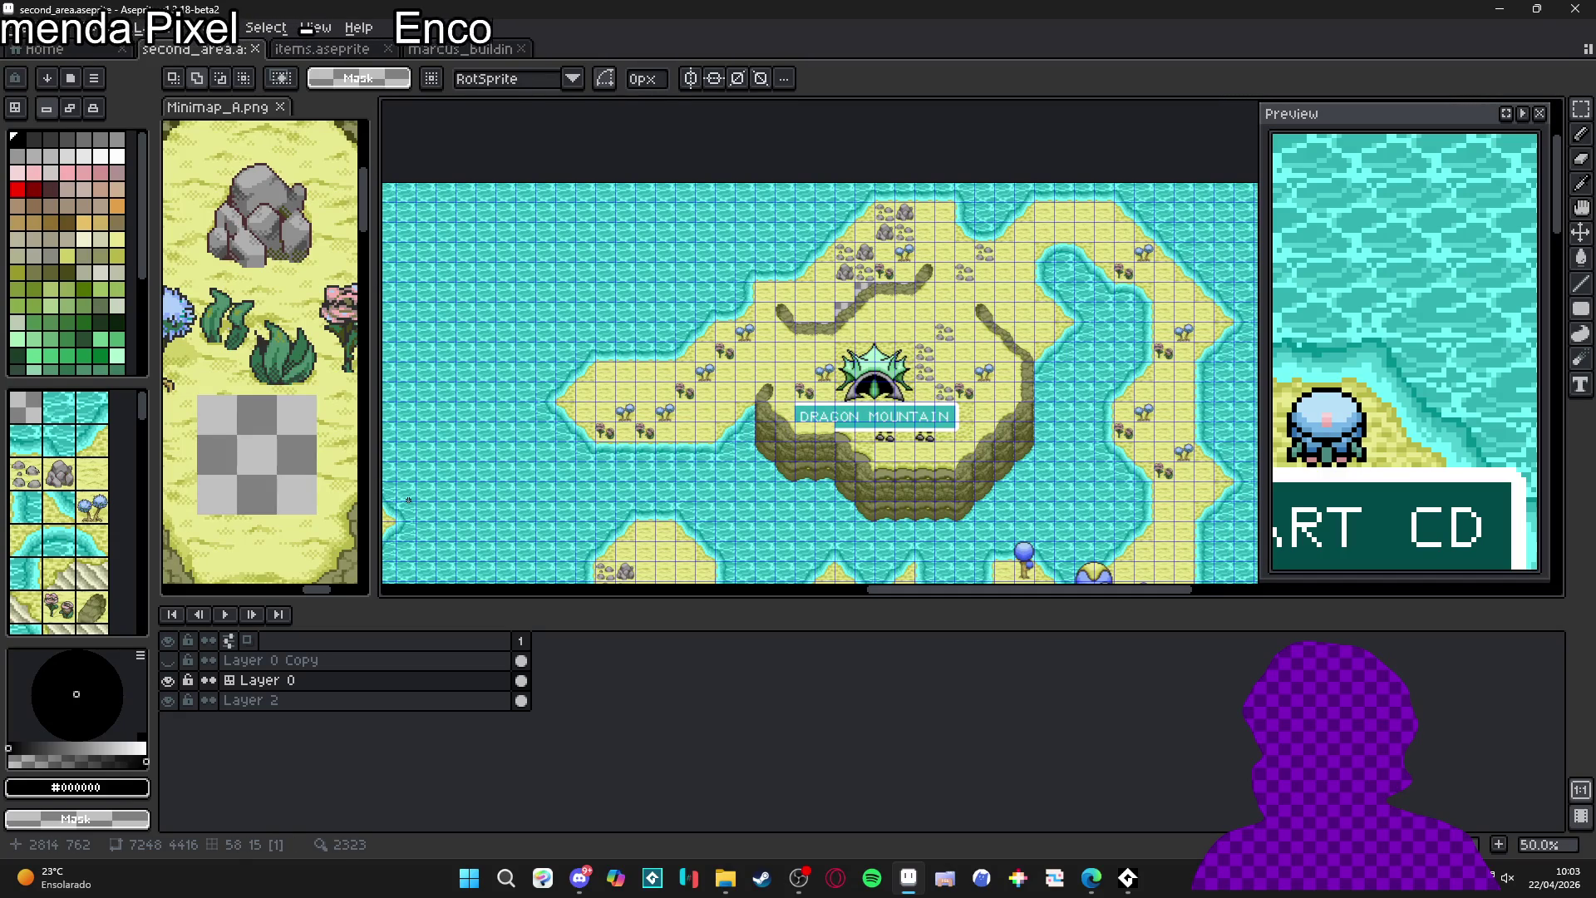
left_click(374, 50)
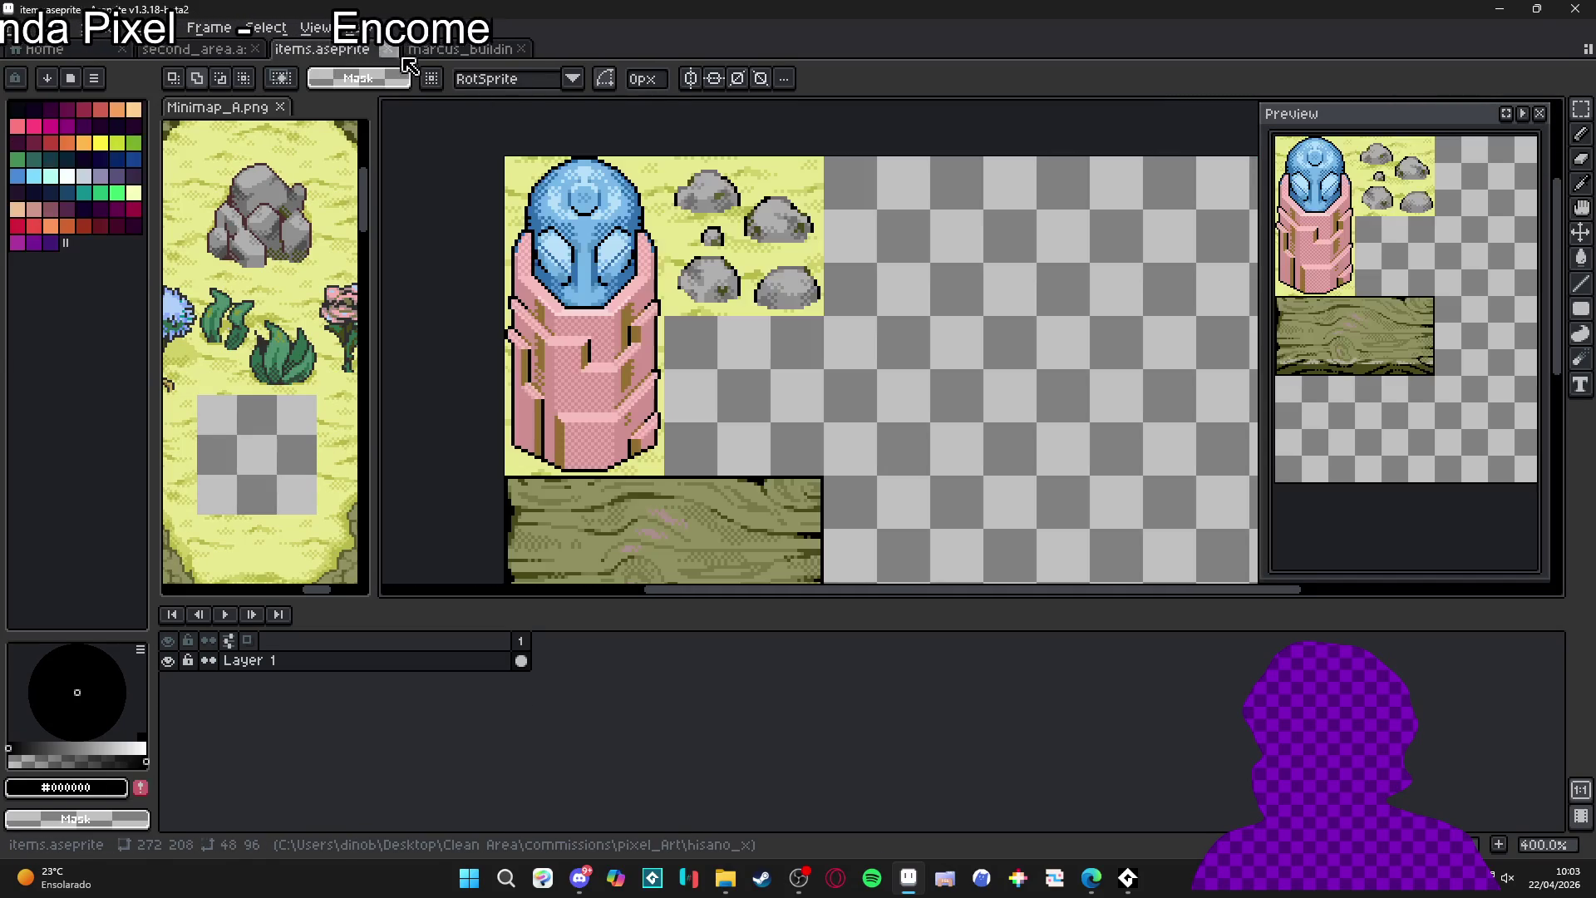
scroll(676, 353, "down", 1)
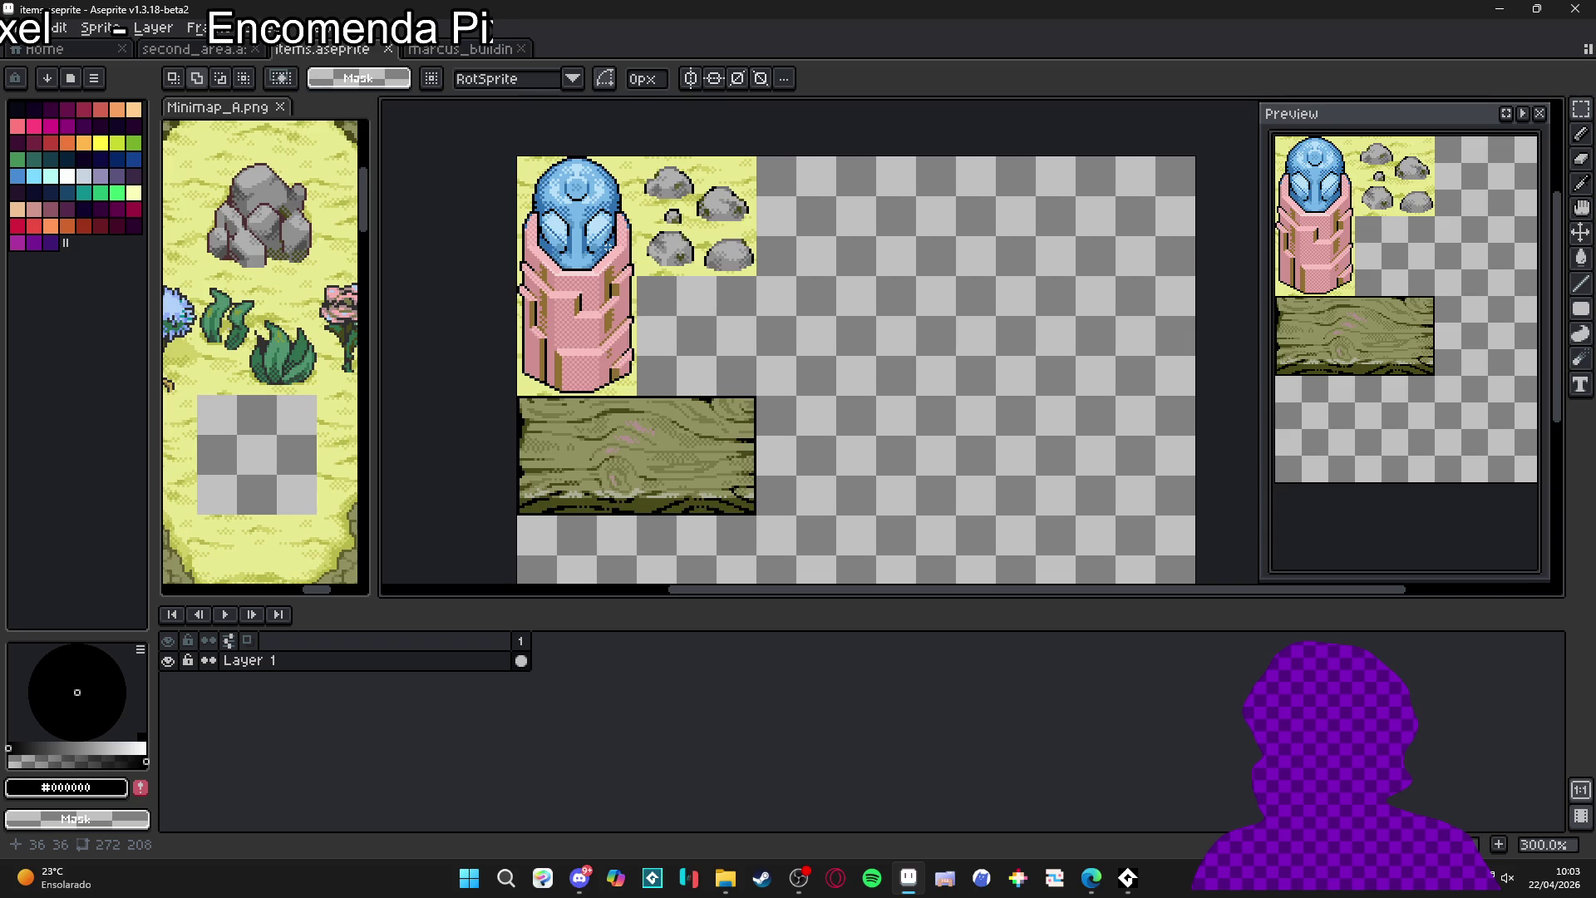
left_click(434, 52)
left_click(324, 52)
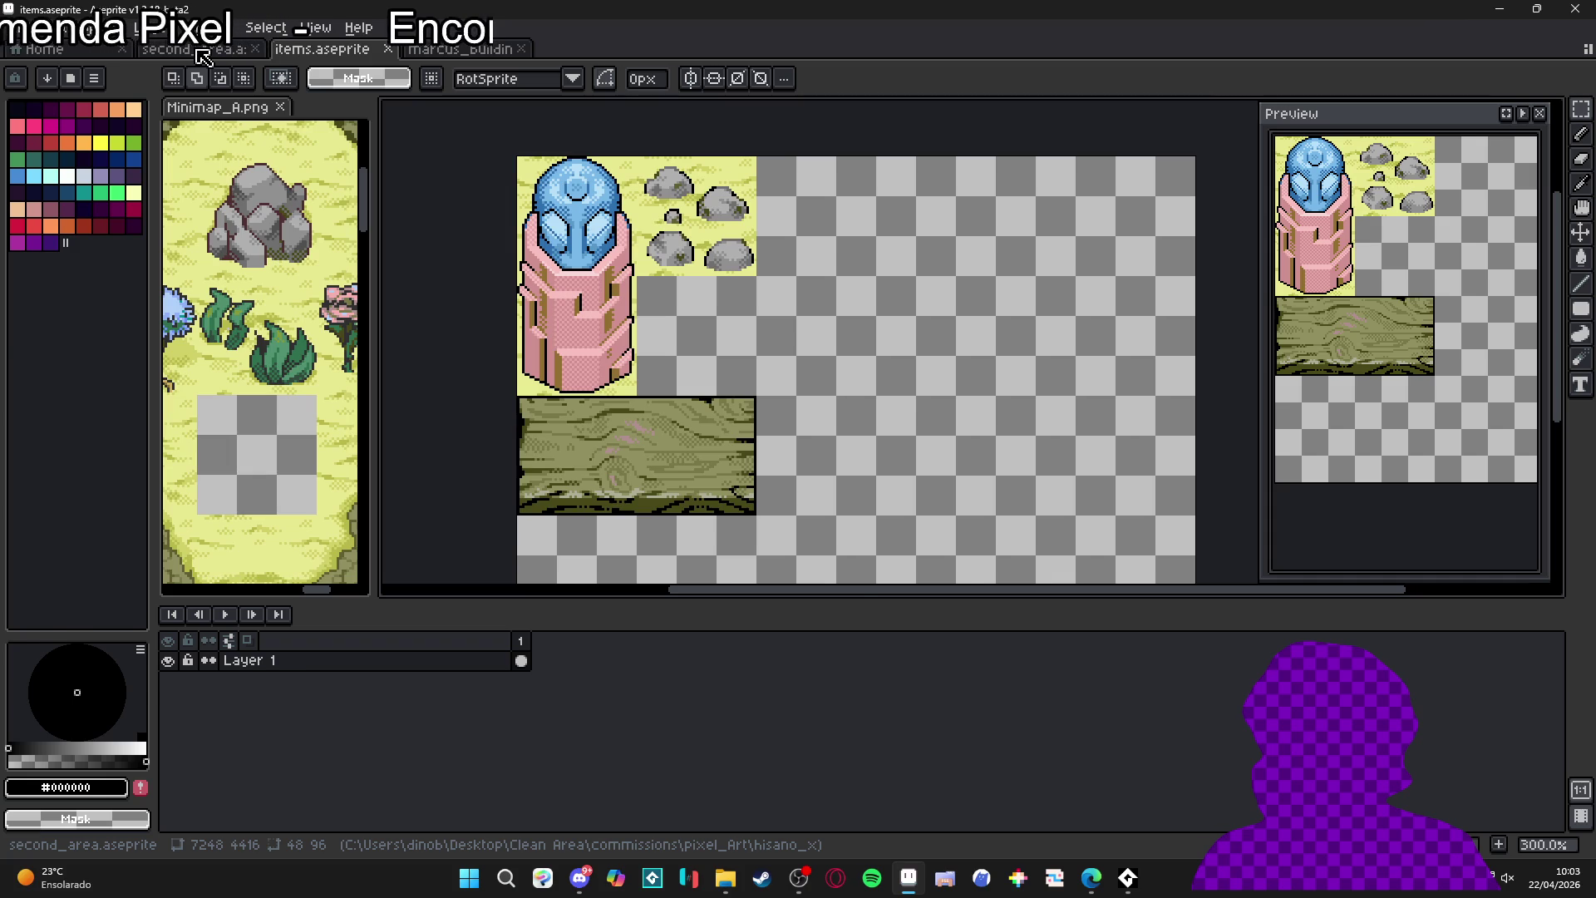
left_click(202, 51)
left_click(312, 51)
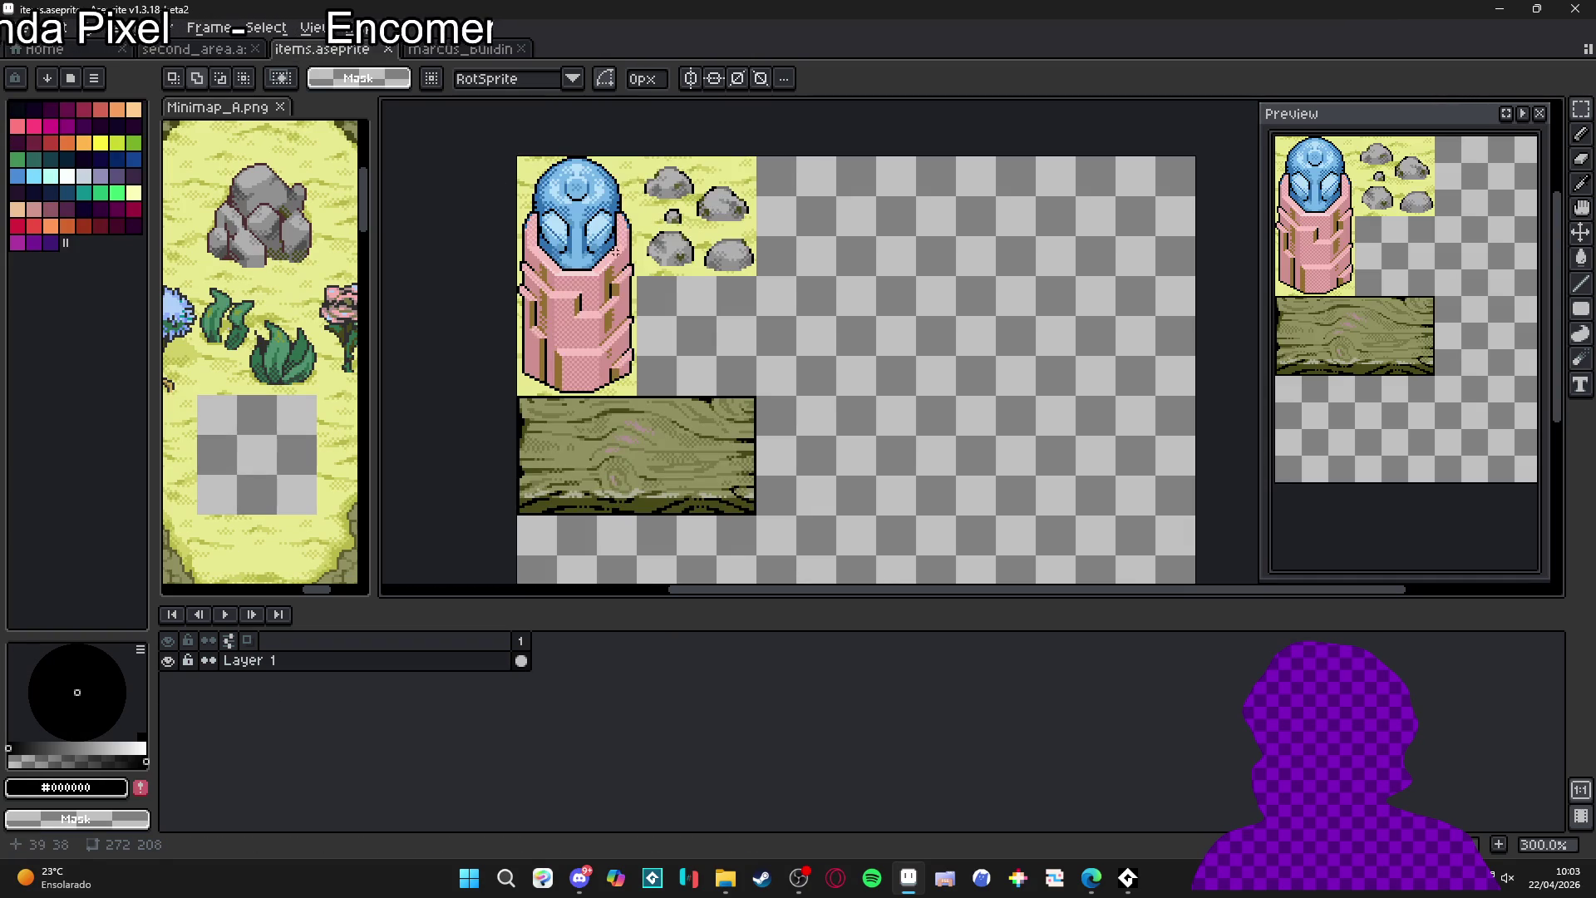
left_click_drag(677, 292, 672, 318)
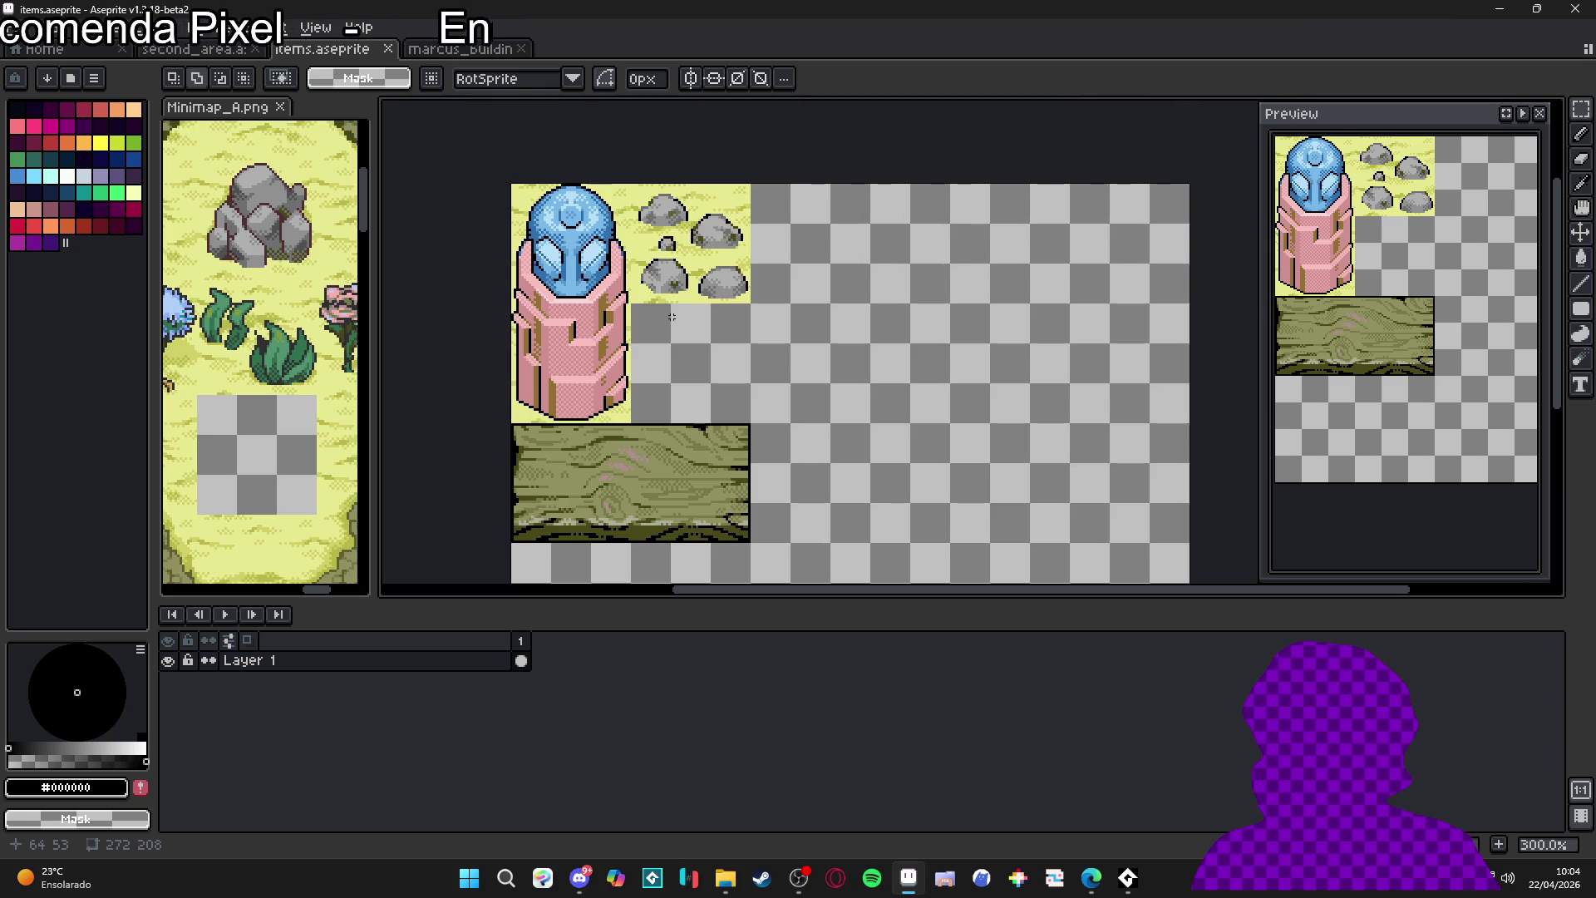
key("Delete")
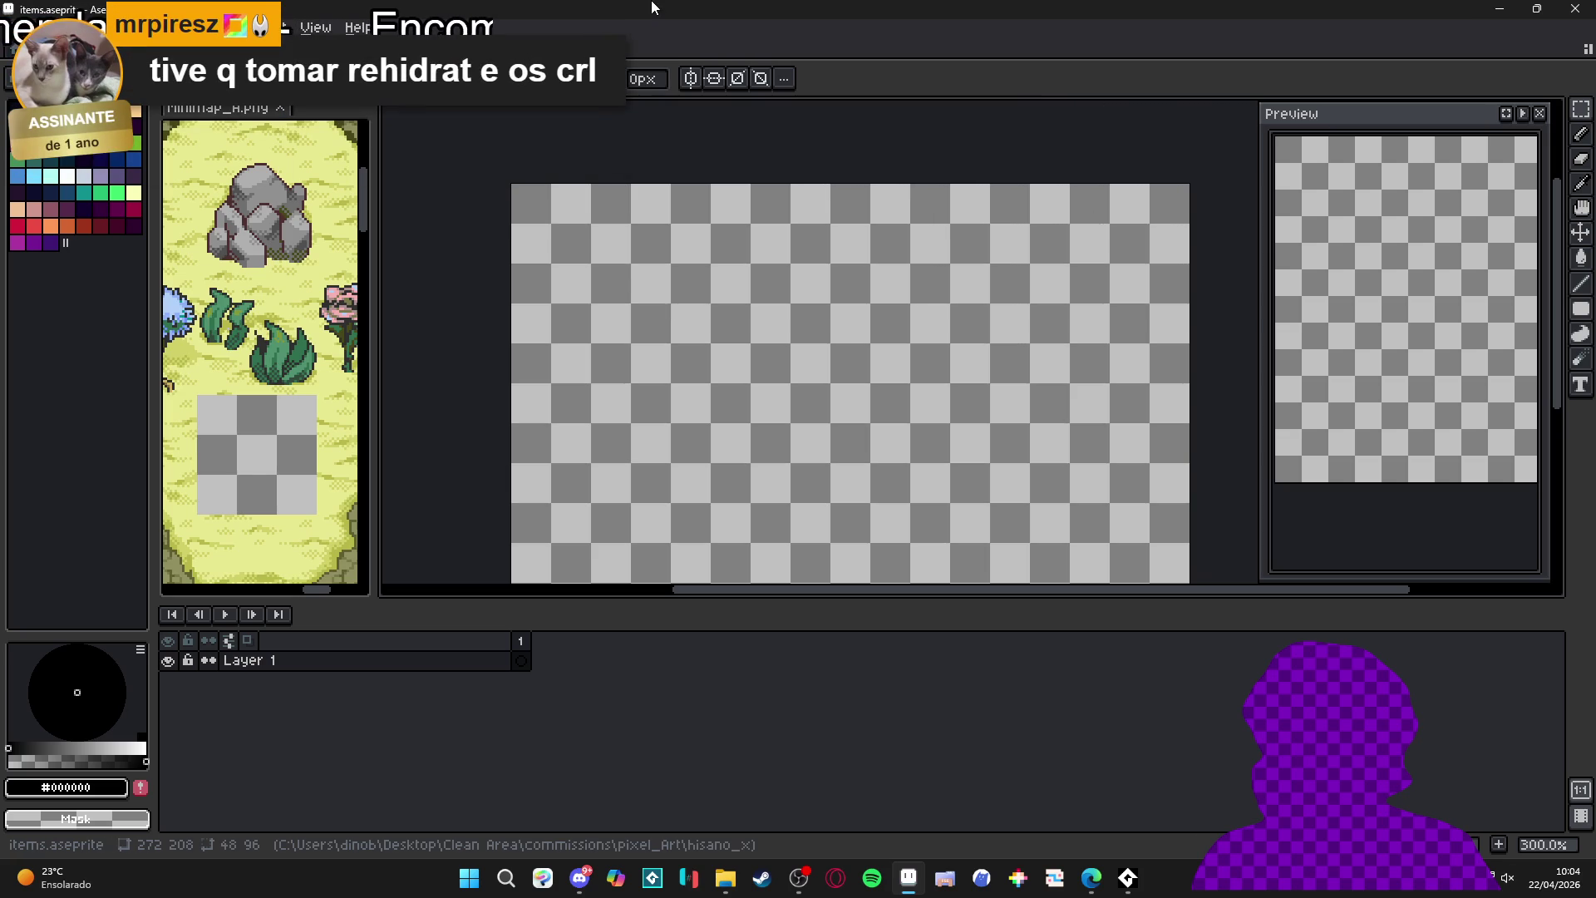
- Close the second_area and items tabs, discarding the items sheet's changes
left_click(799, 878)
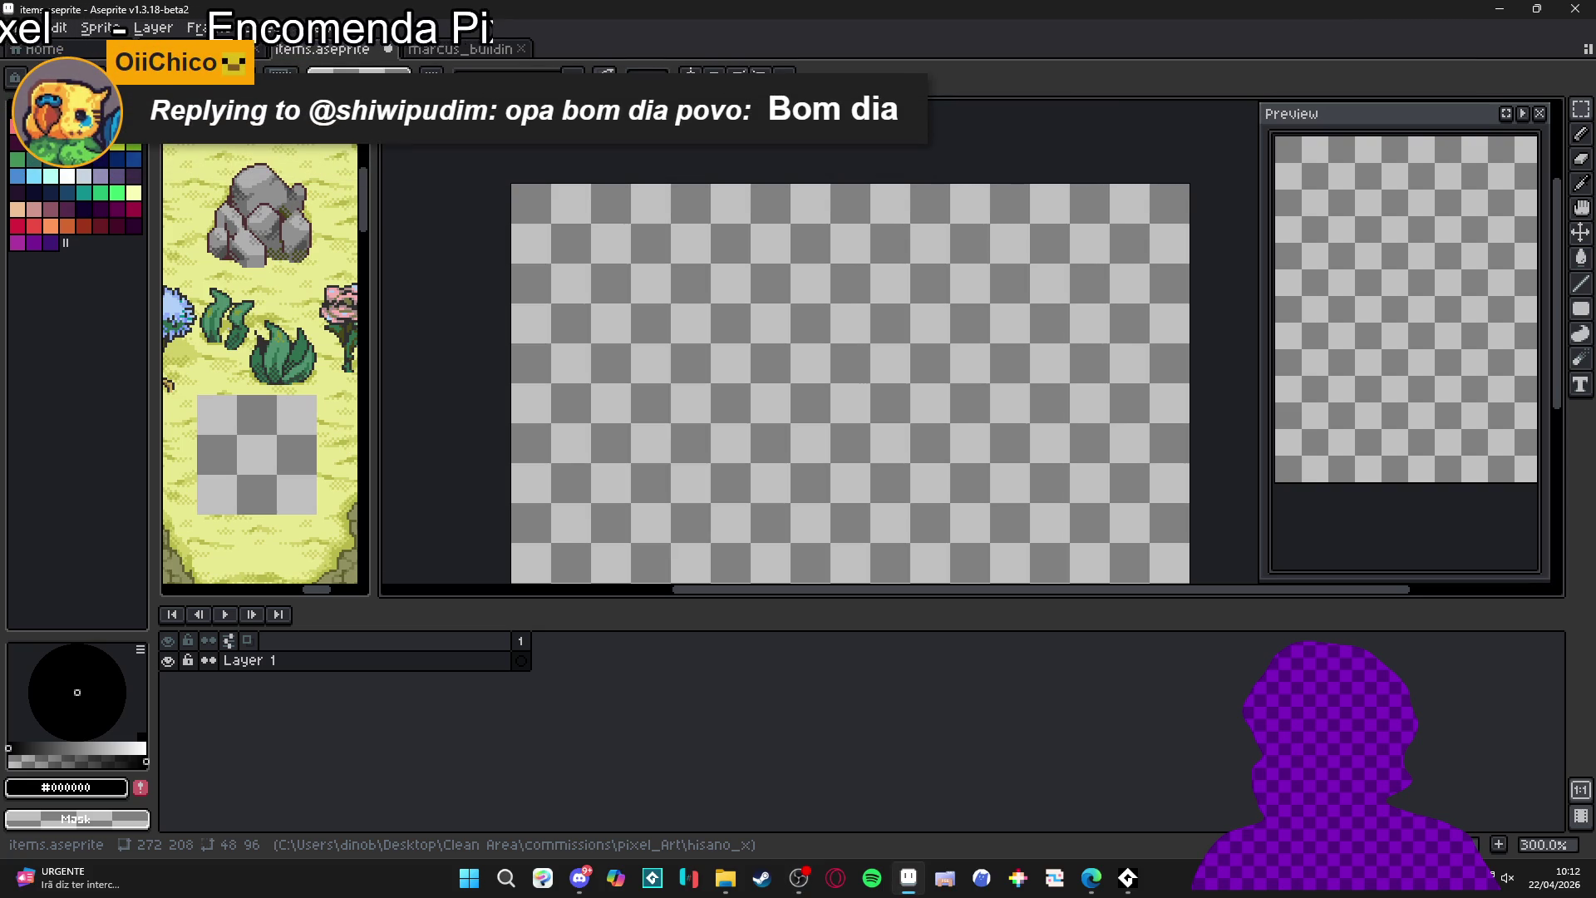
scroll(872, 370, "down", 1)
left_click_drag(873, 371, 776, 297)
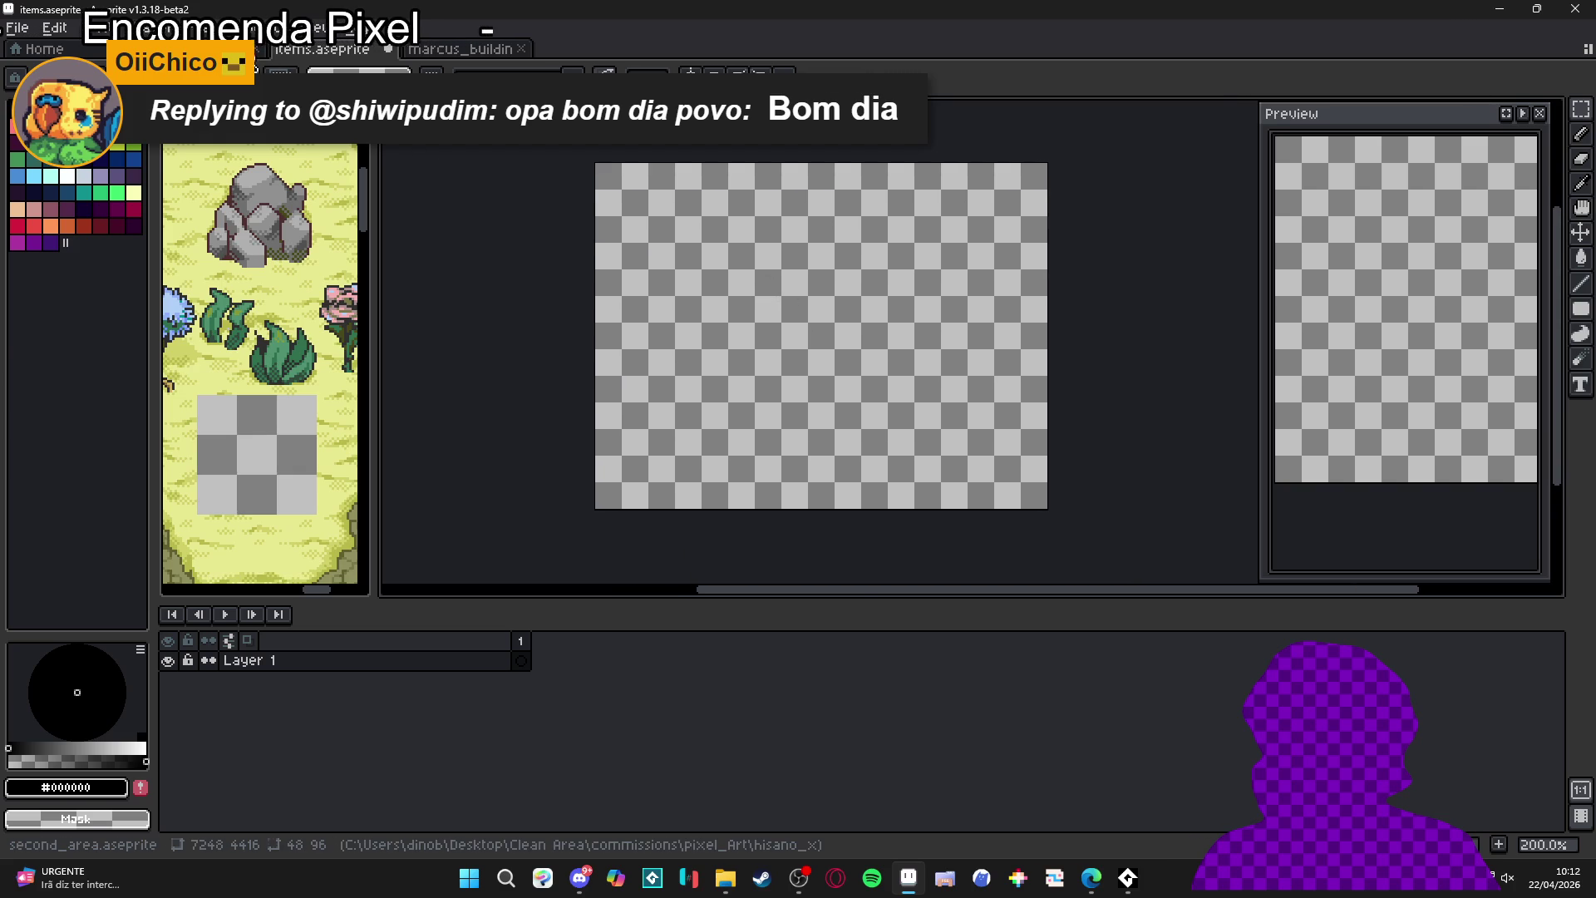
left_click(191, 48)
key("ctrl+w")
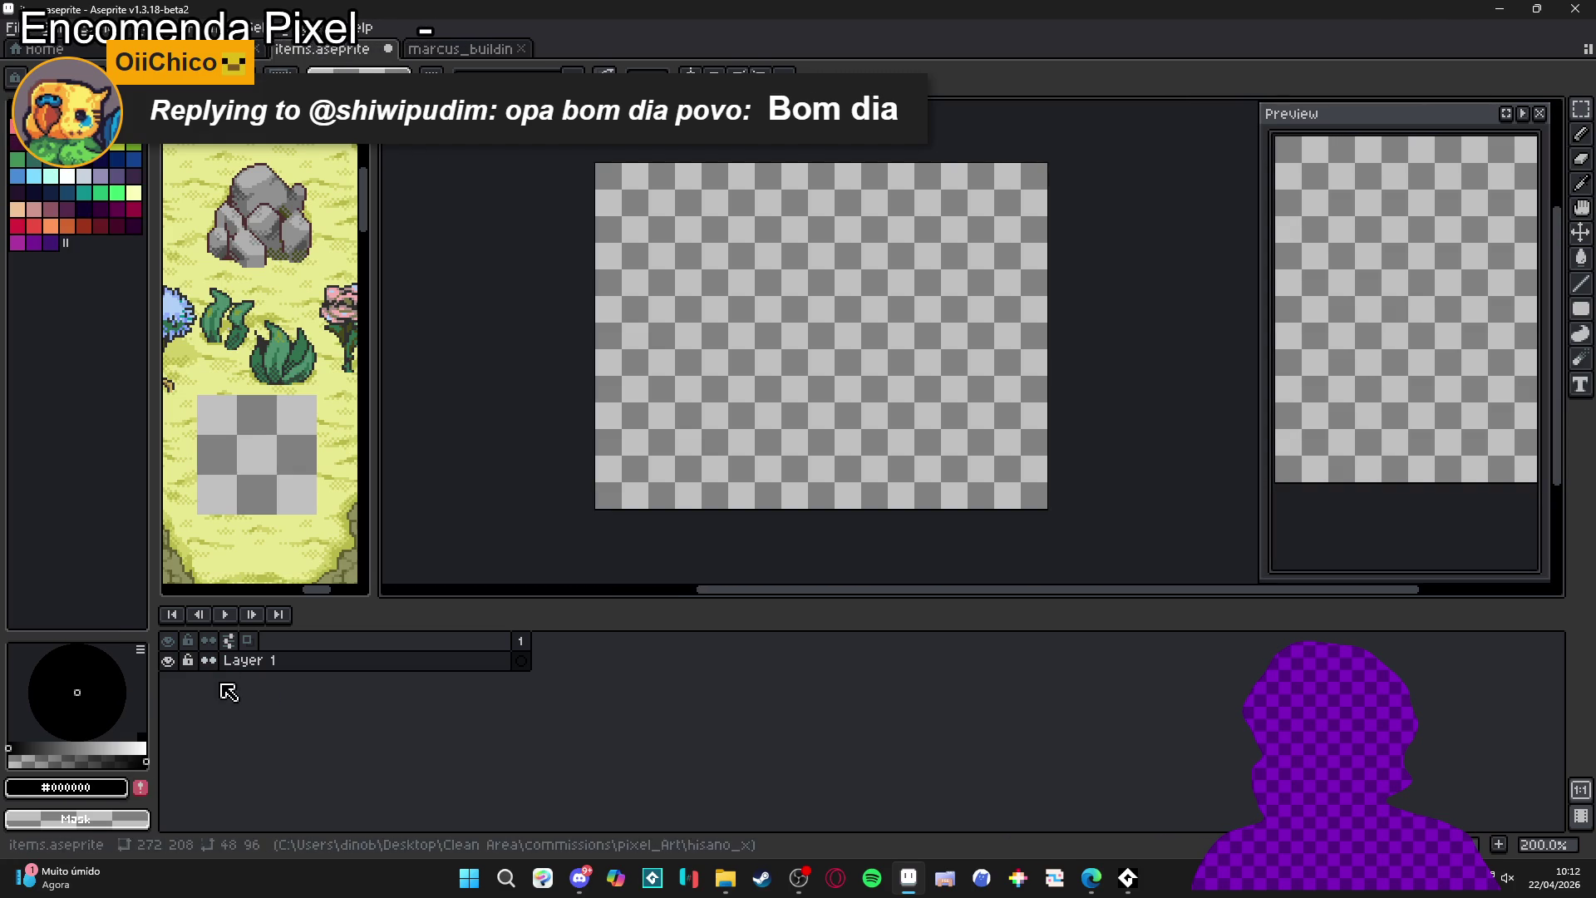
left_click(388, 50)
left_click(810, 476)
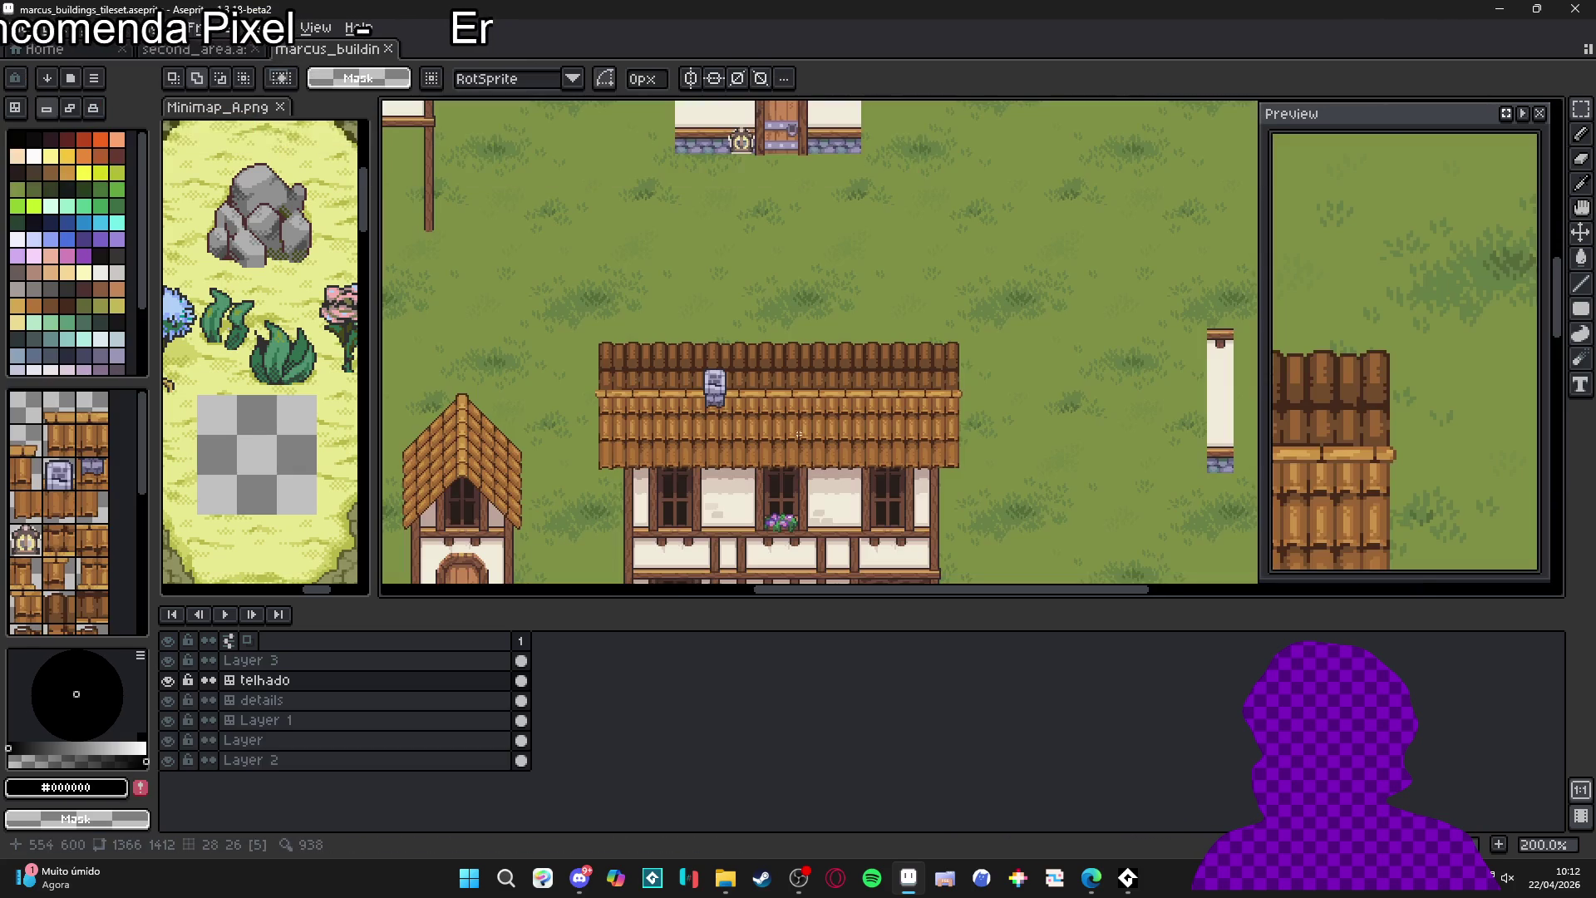
- Reopen items.aseprite from the hisano_x folder in File Explorer
left_click(191, 48)
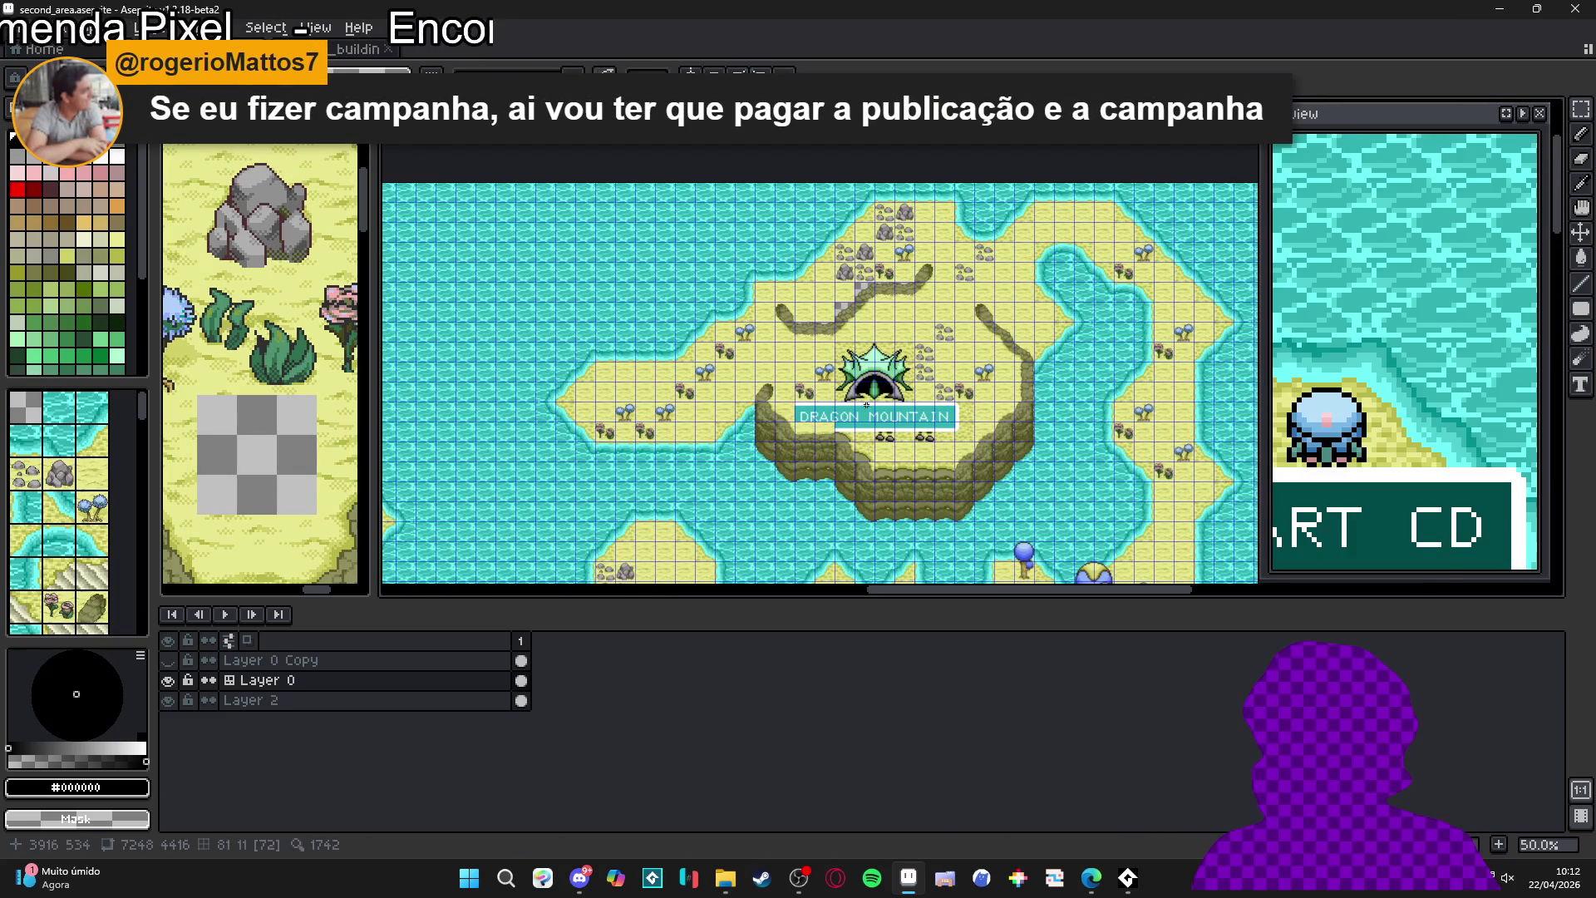
scroll(678, 483, "up", 2)
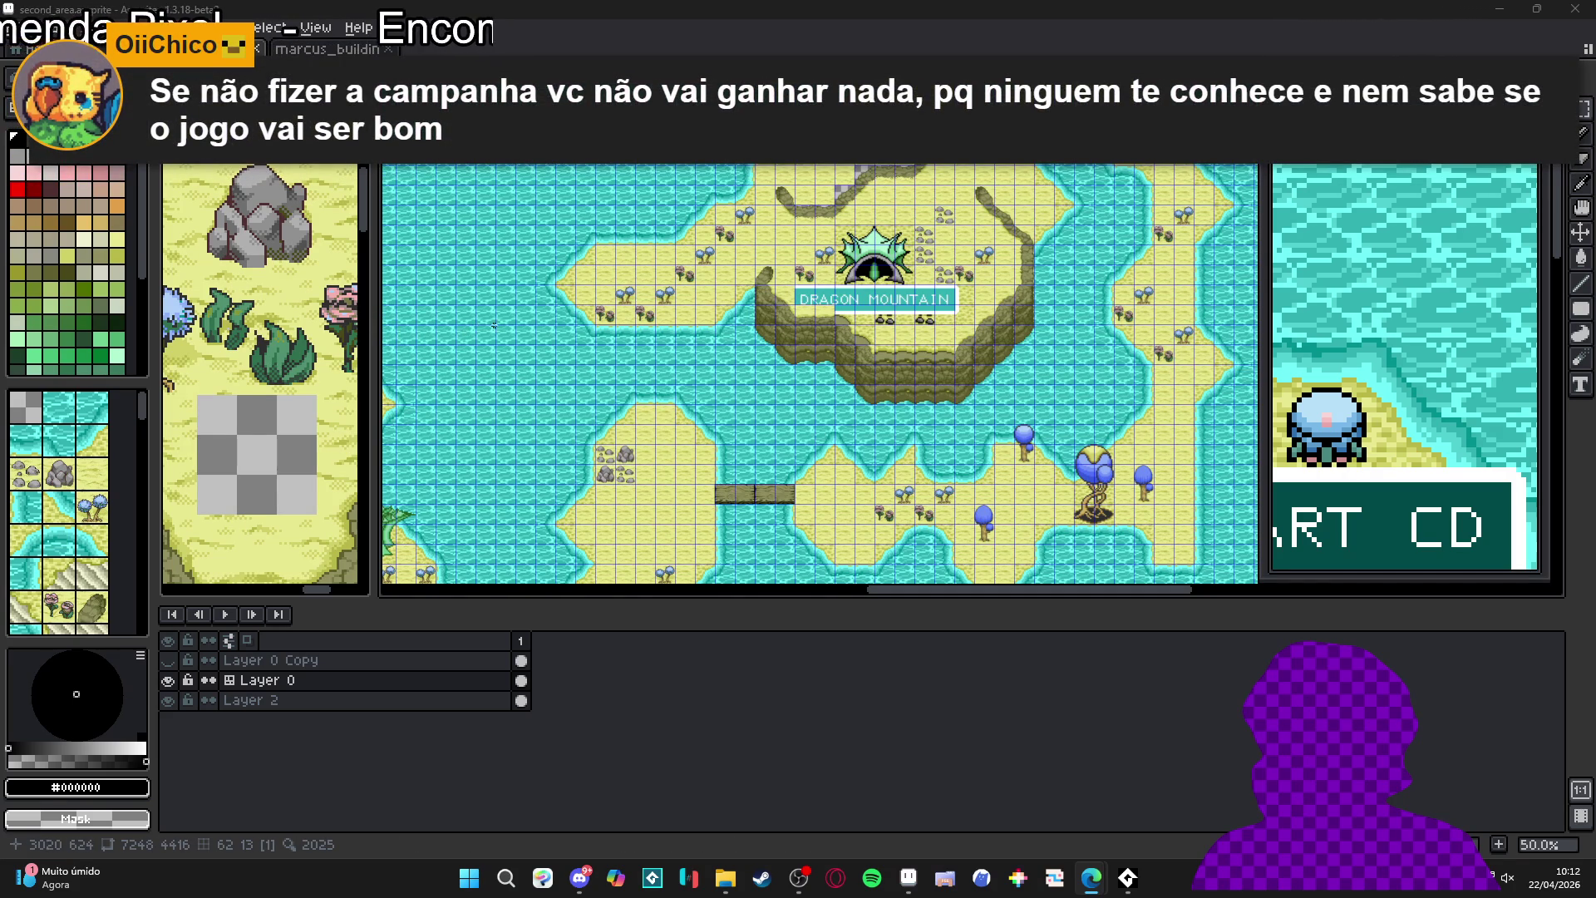
left_click(722, 876)
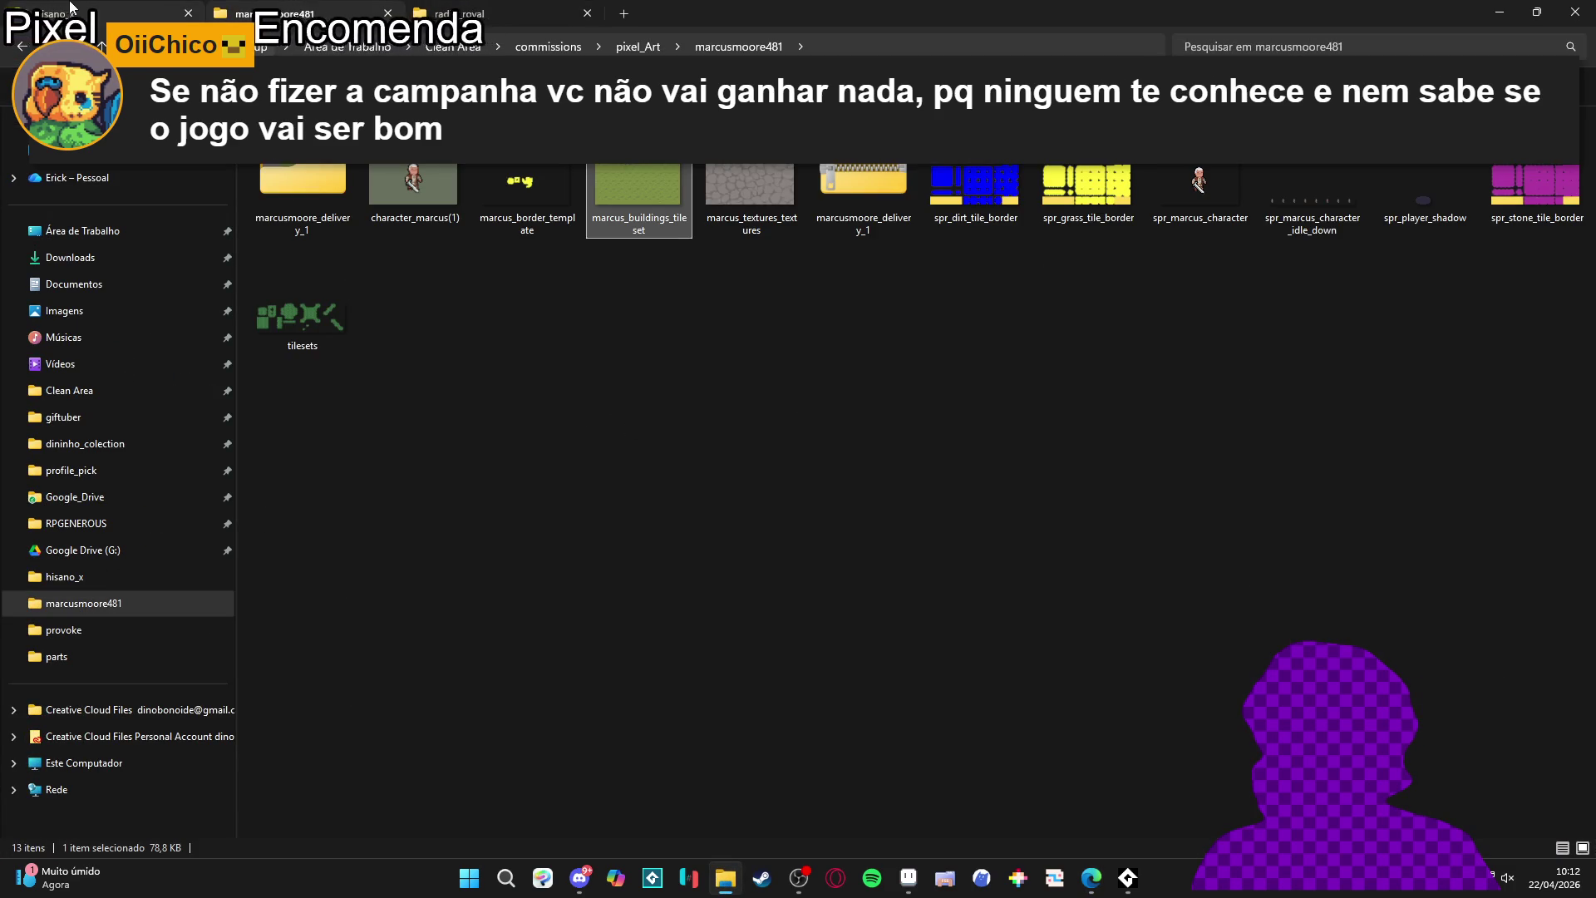
key("ctrl+shift+Tab")
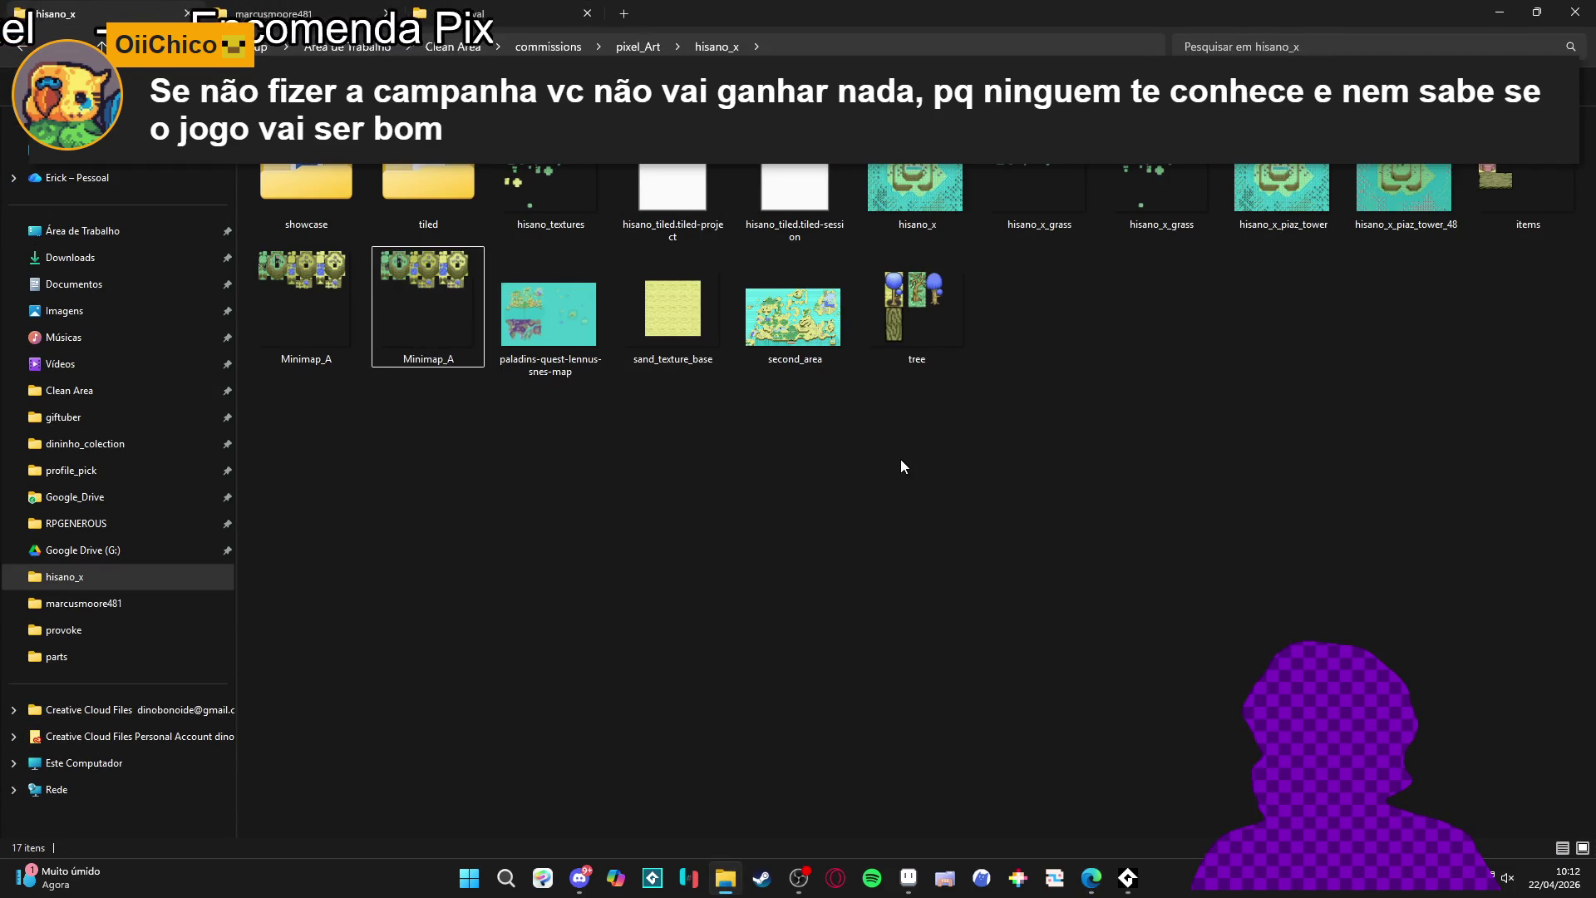
double_click(1508, 196)
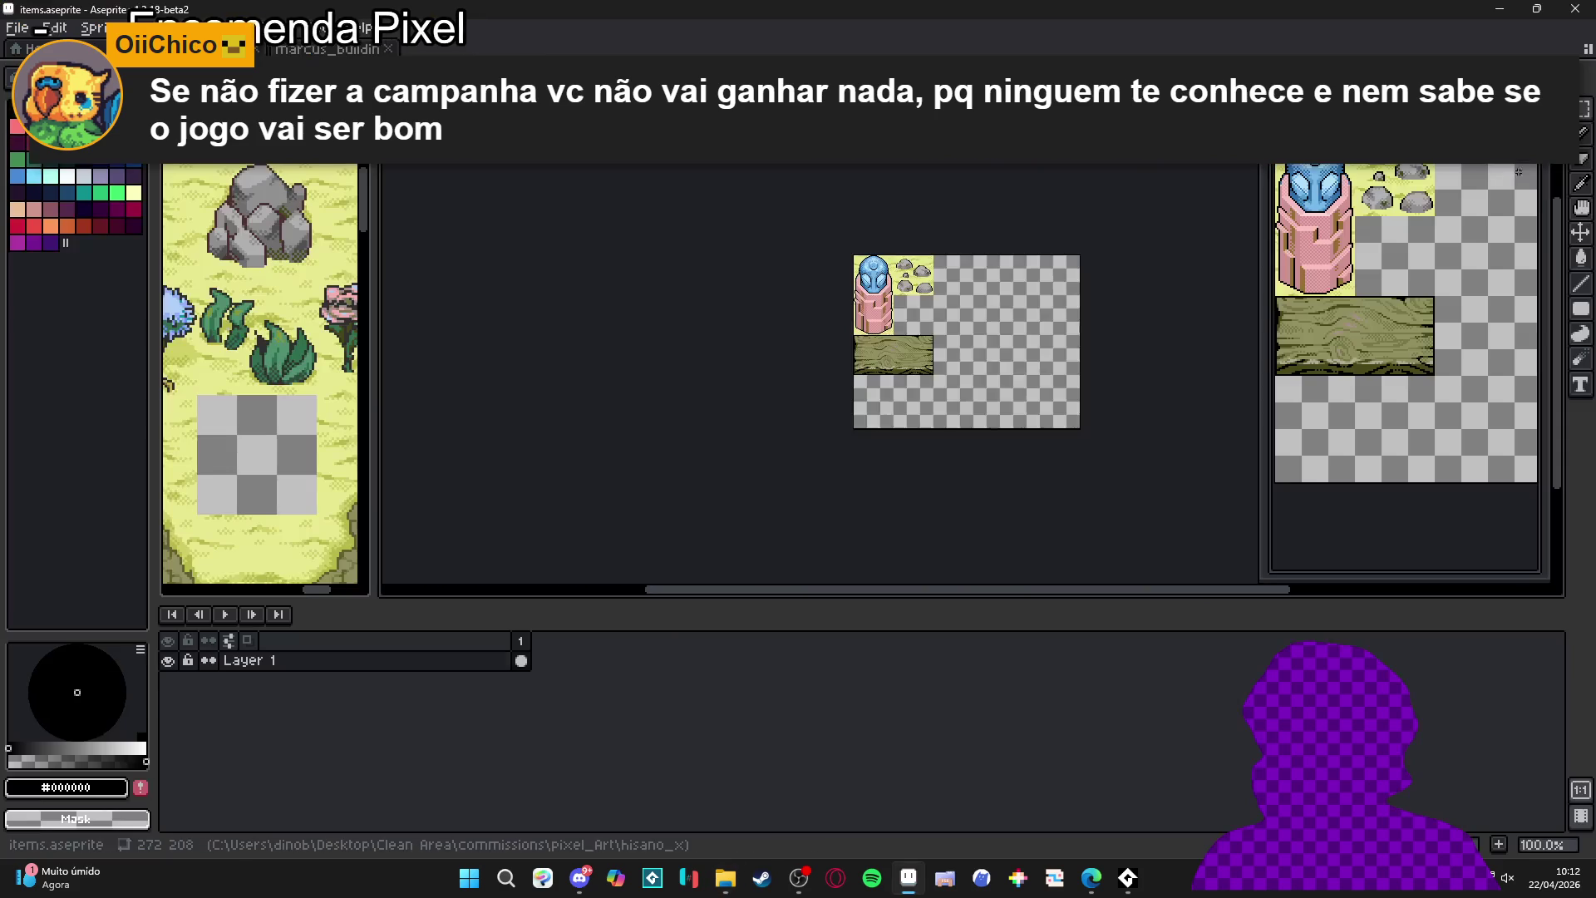
- Close items.aseprite and return to File Explorer's Imagens folder
scroll(876, 356, "up", 1)
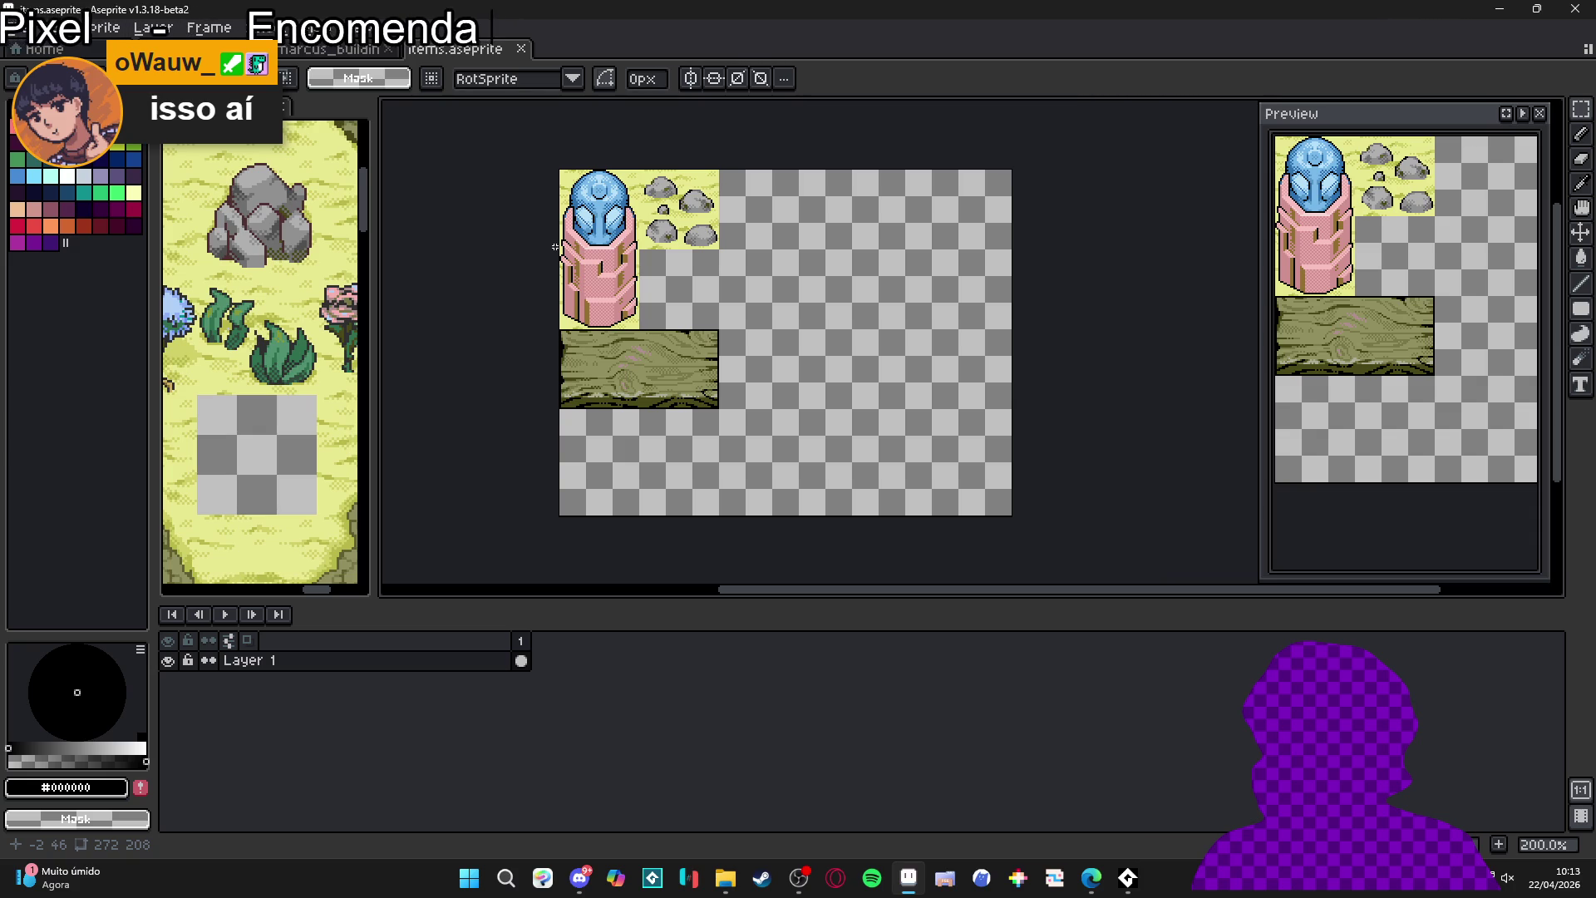
left_click(521, 49)
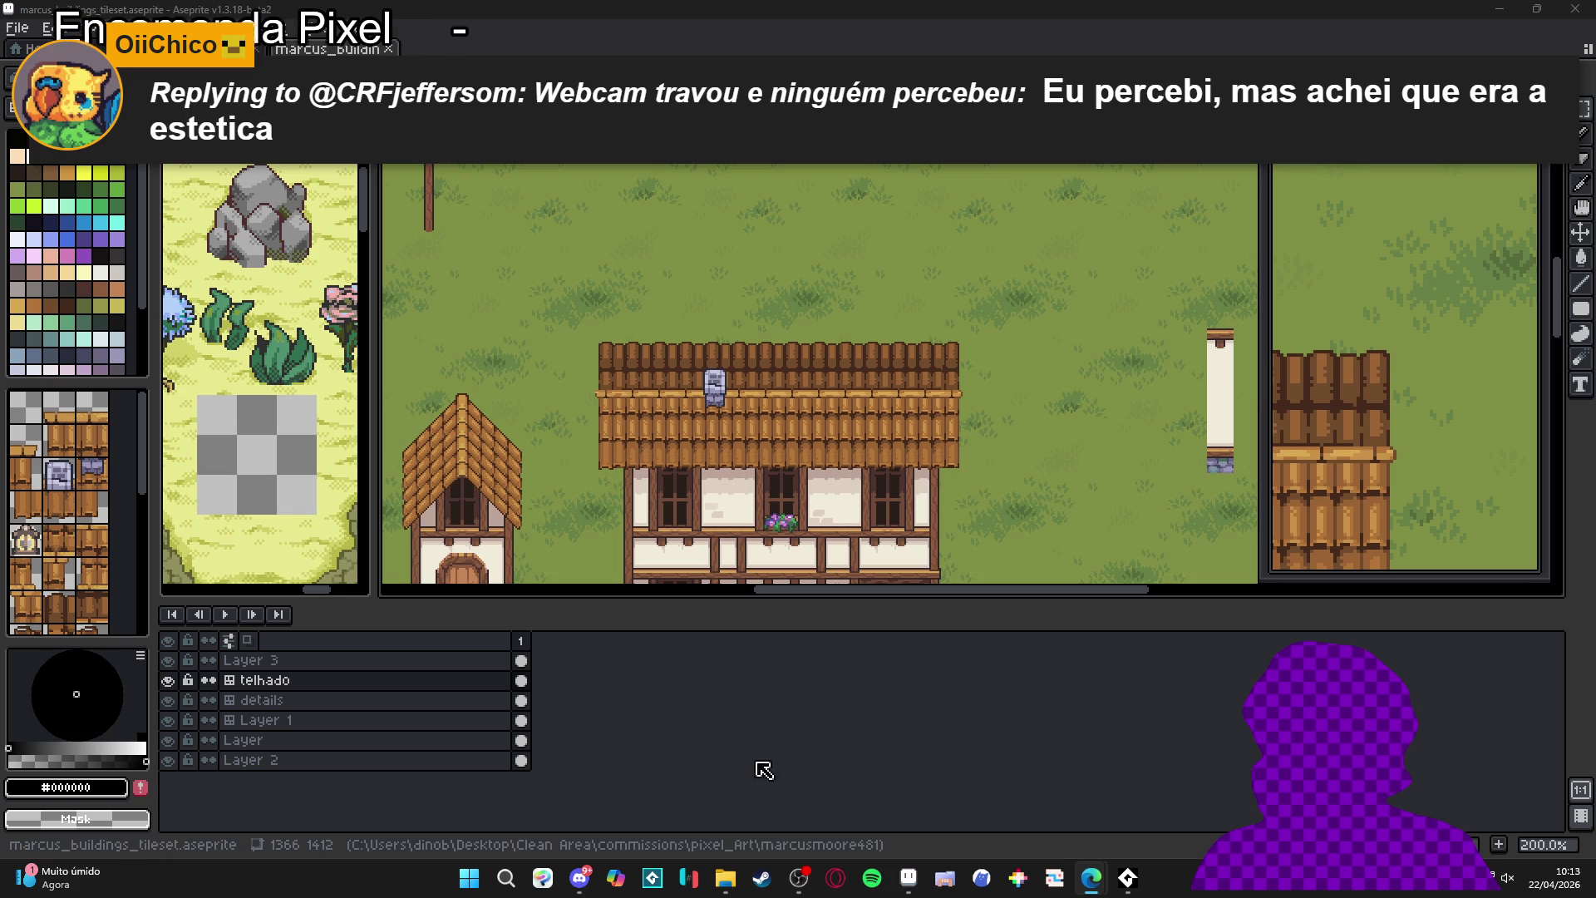
left_click(725, 878)
left_click(99, 312)
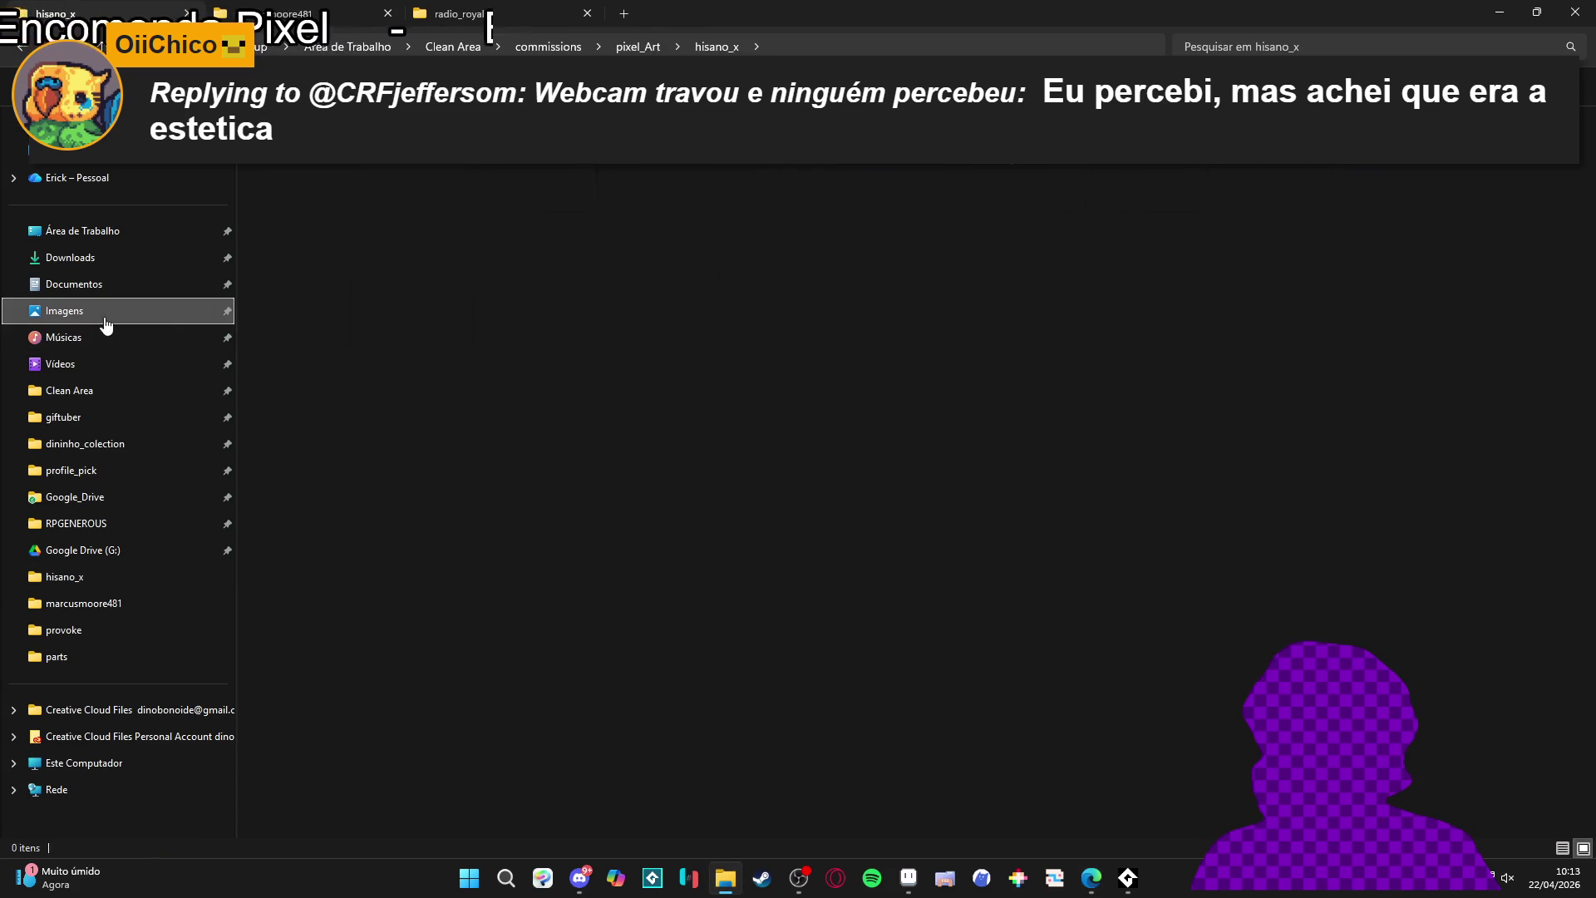
- Open the hisano_x showcase folder and play the showcase_3 GIF
scroll(665, 346, "down", 10)
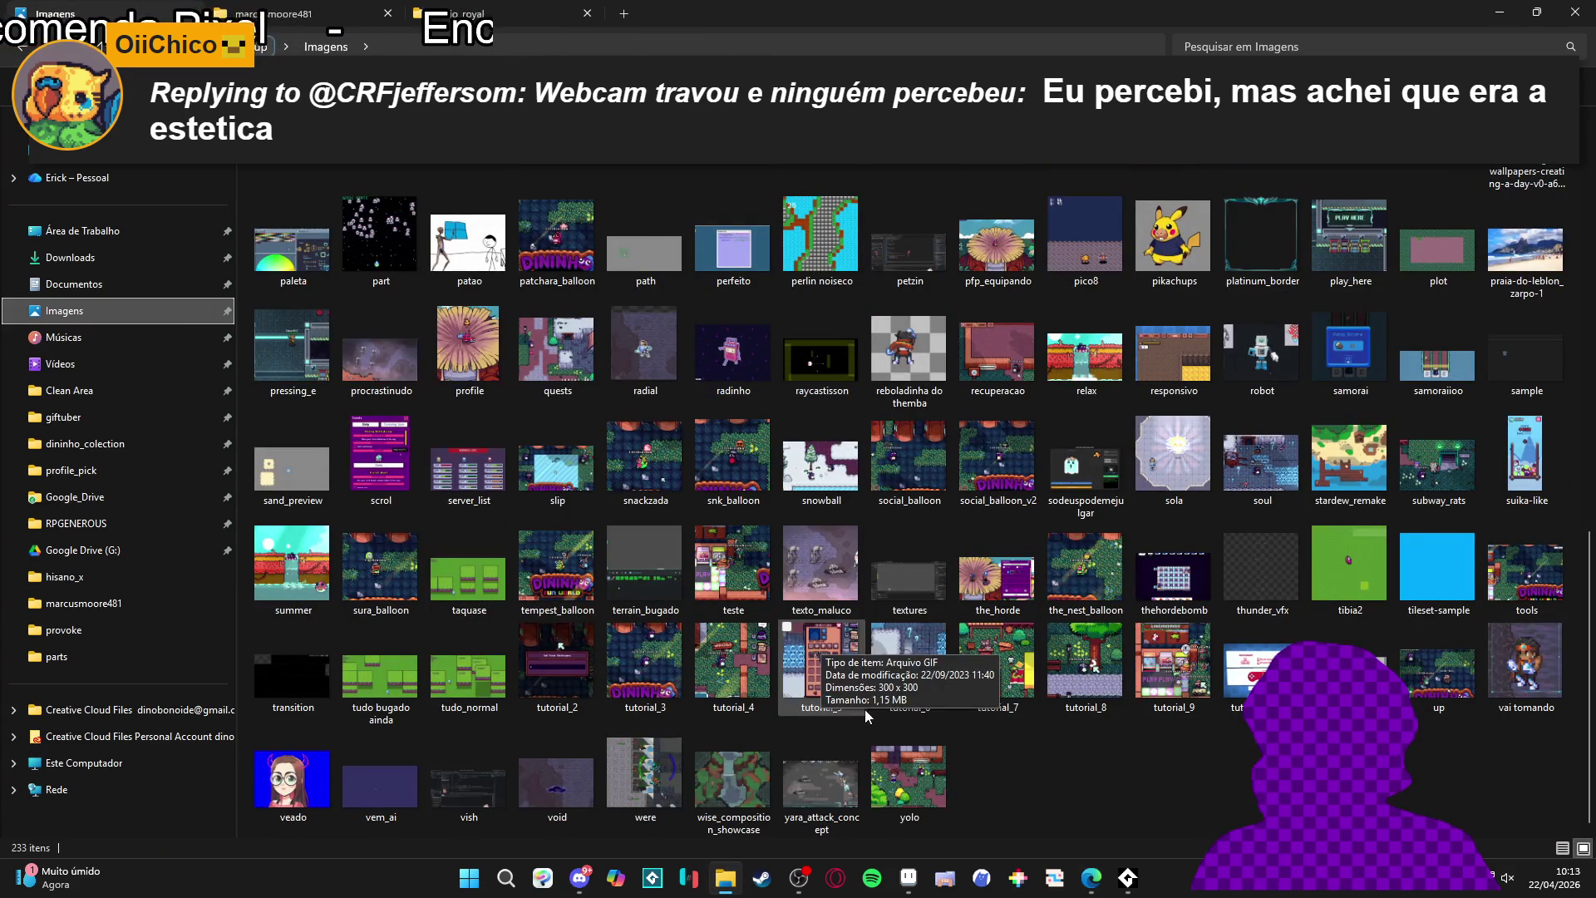
scroll(719, 510, "up", 10)
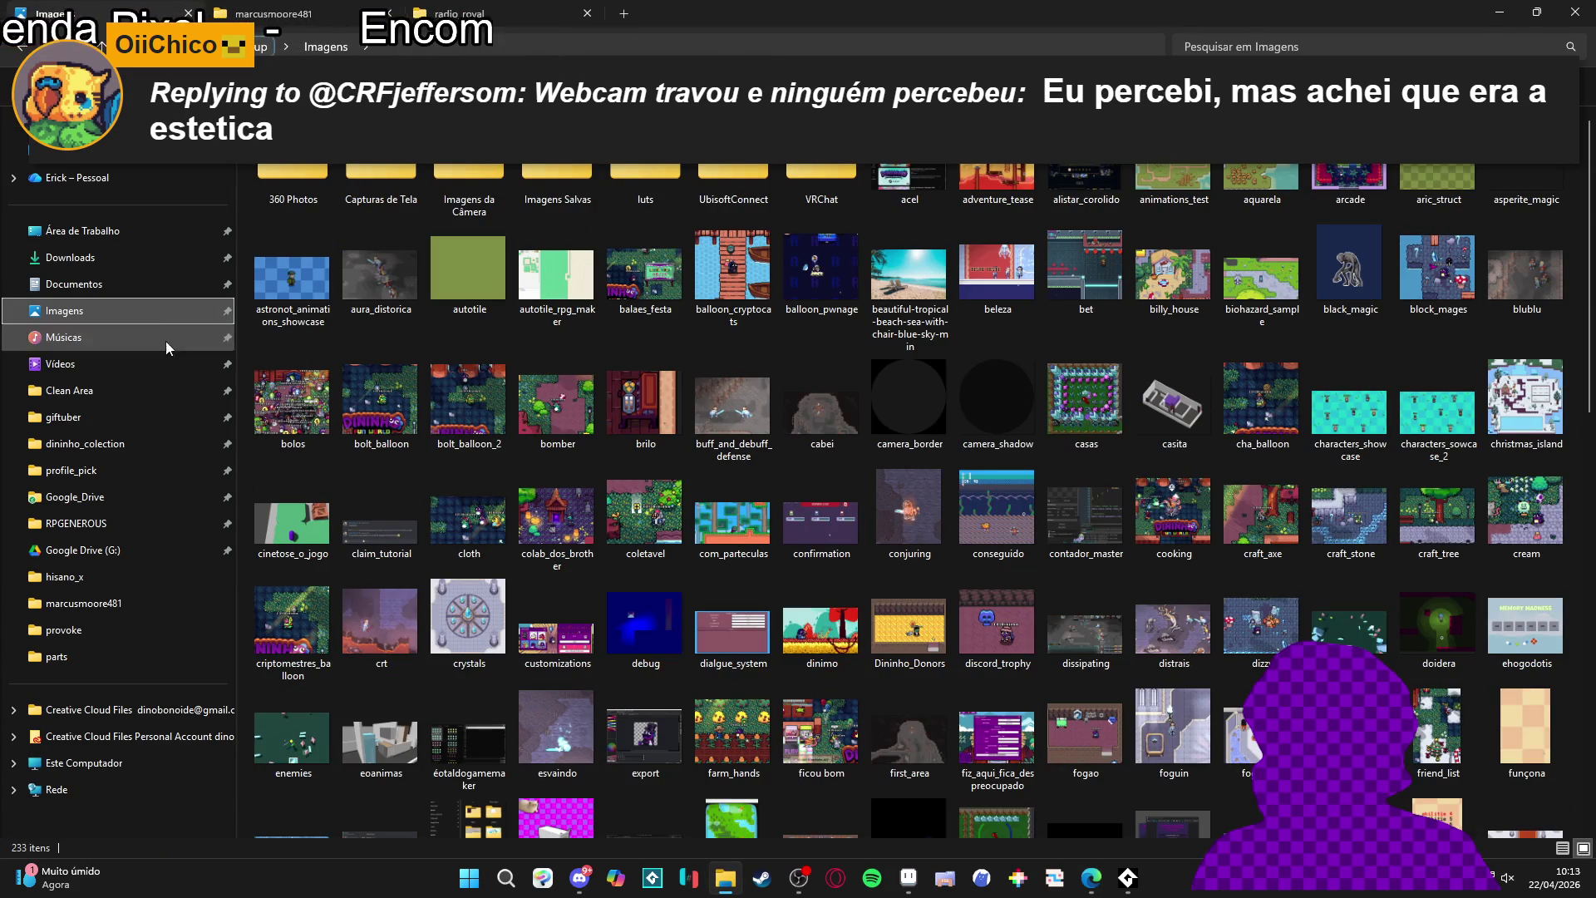
left_click(65, 577)
double_click(306, 185)
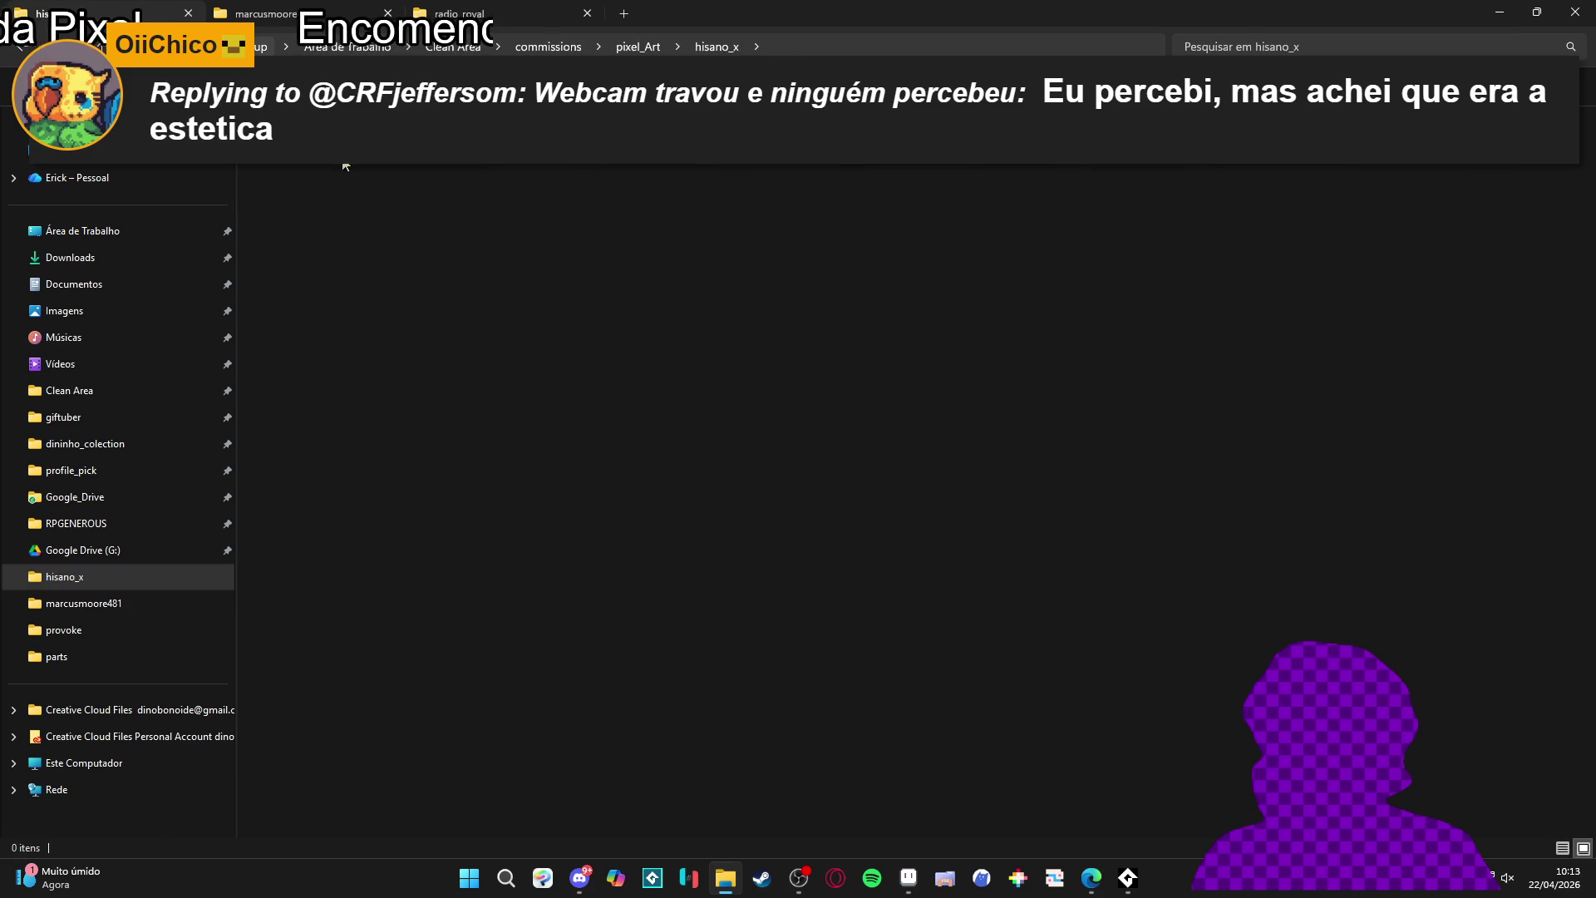
left_click(641, 172)
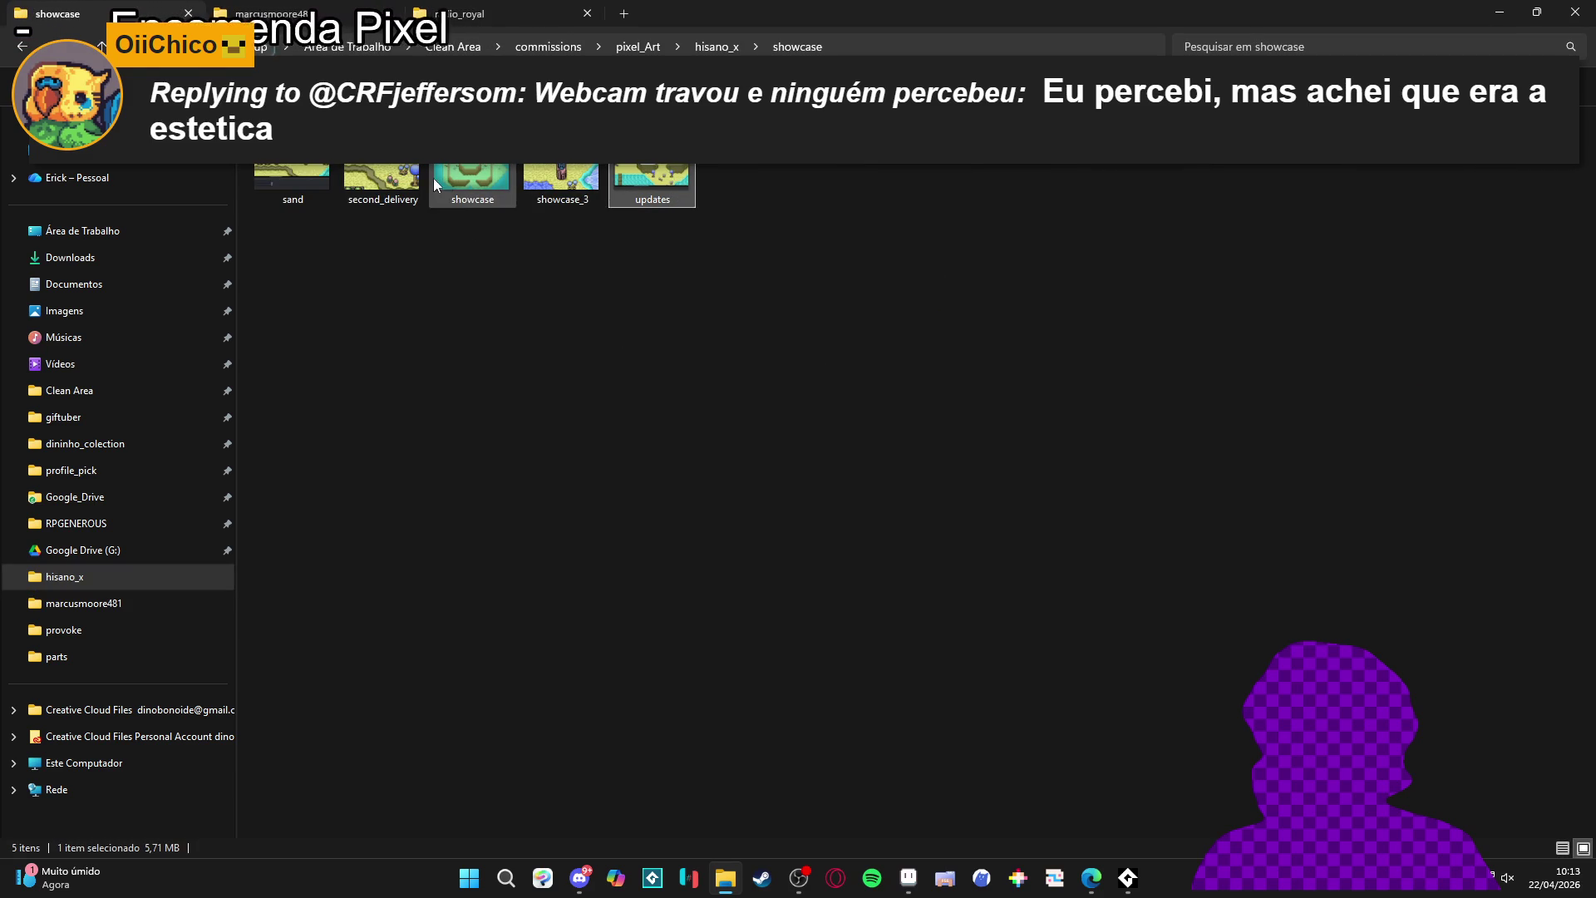
left_click(552, 172)
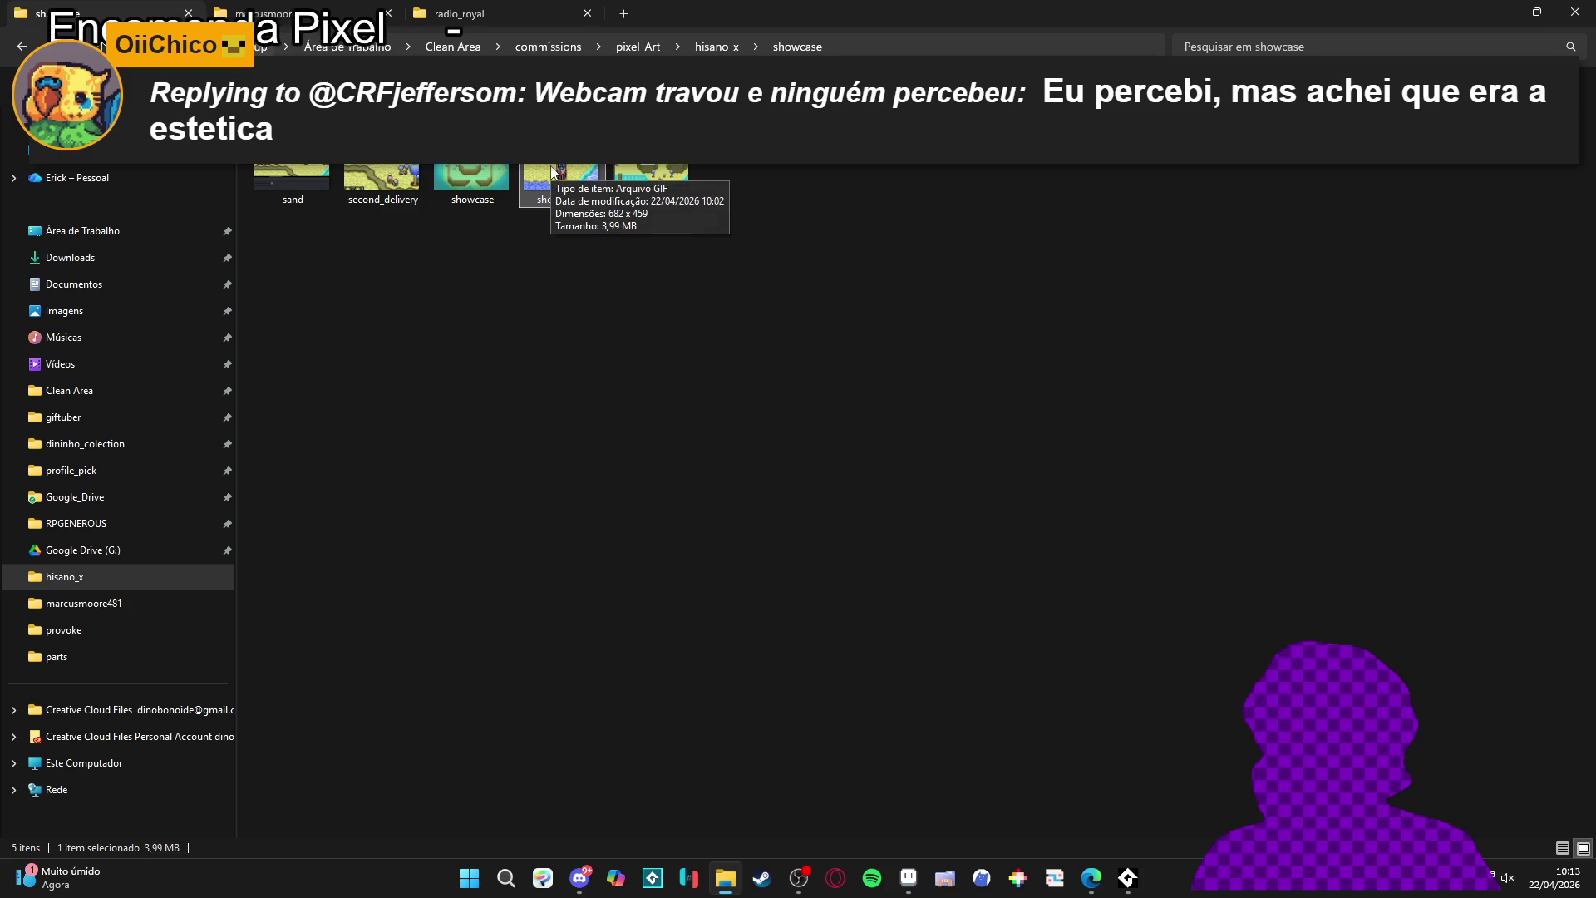
double_click(570, 166)
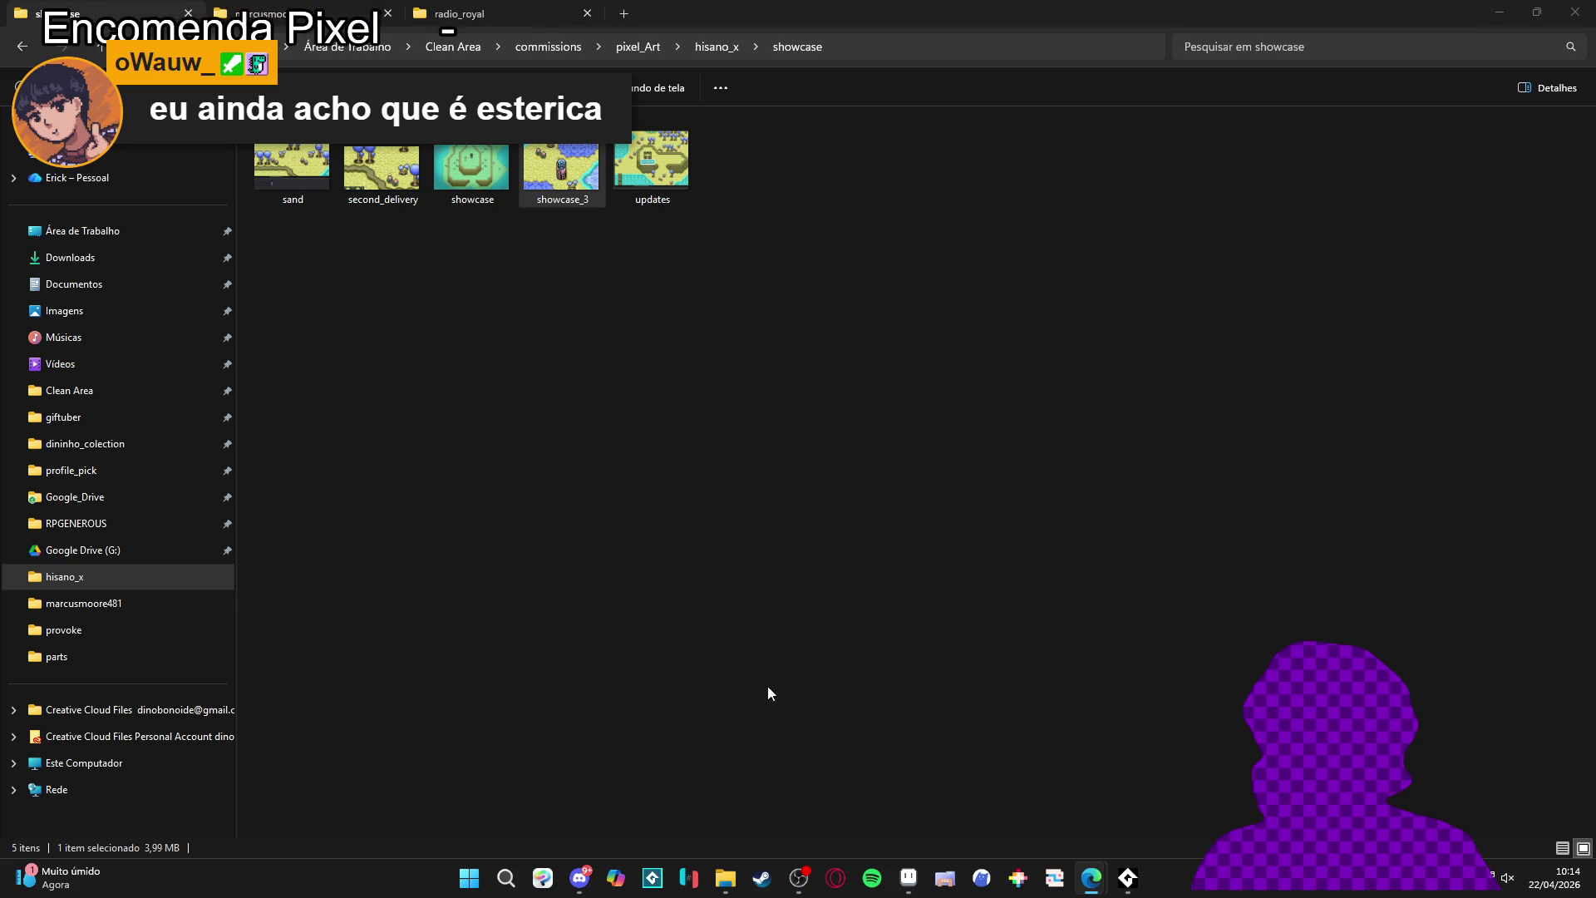
- Return to the showcase folder, minimize File Explorer, and go back to Aseprite
left_click(951, 621)
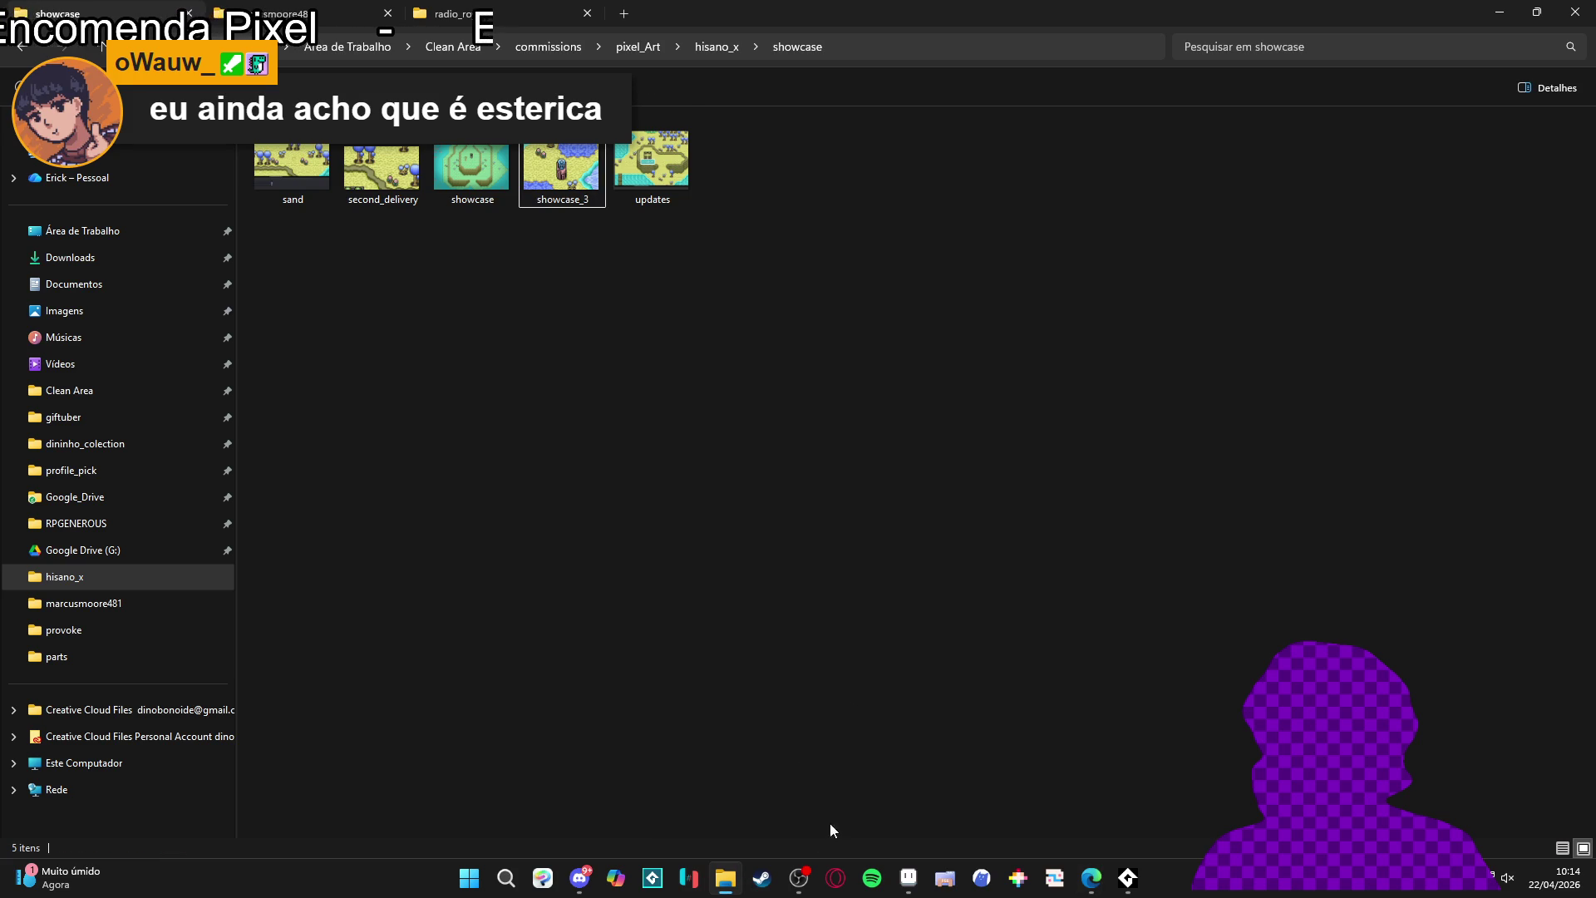
left_click(798, 878)
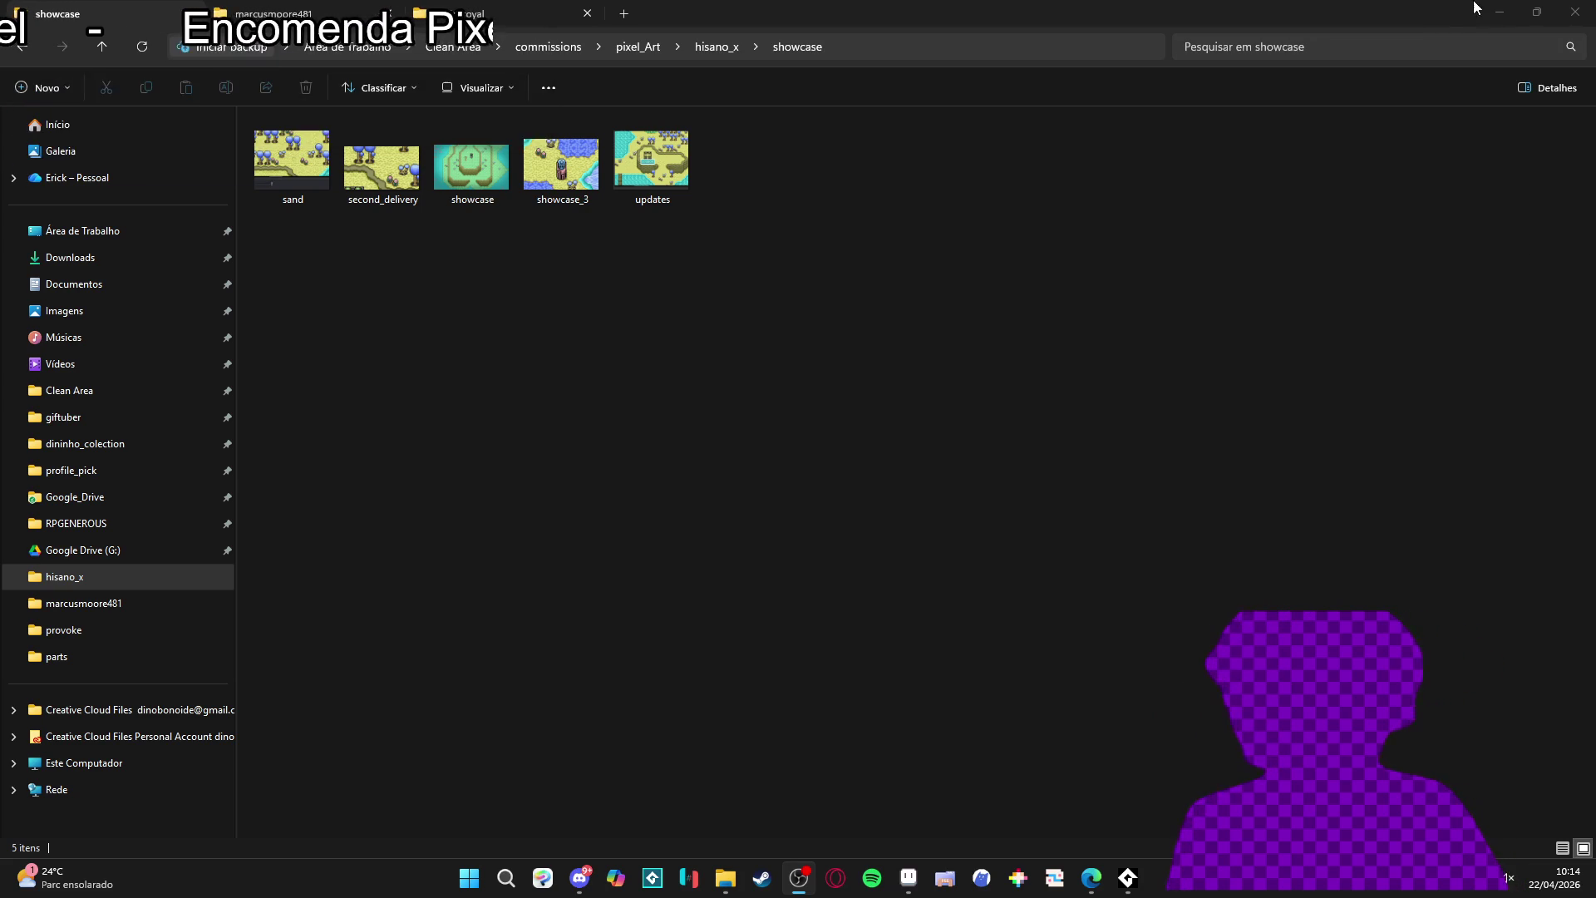
left_click(1536, 12)
left_click(1259, 116)
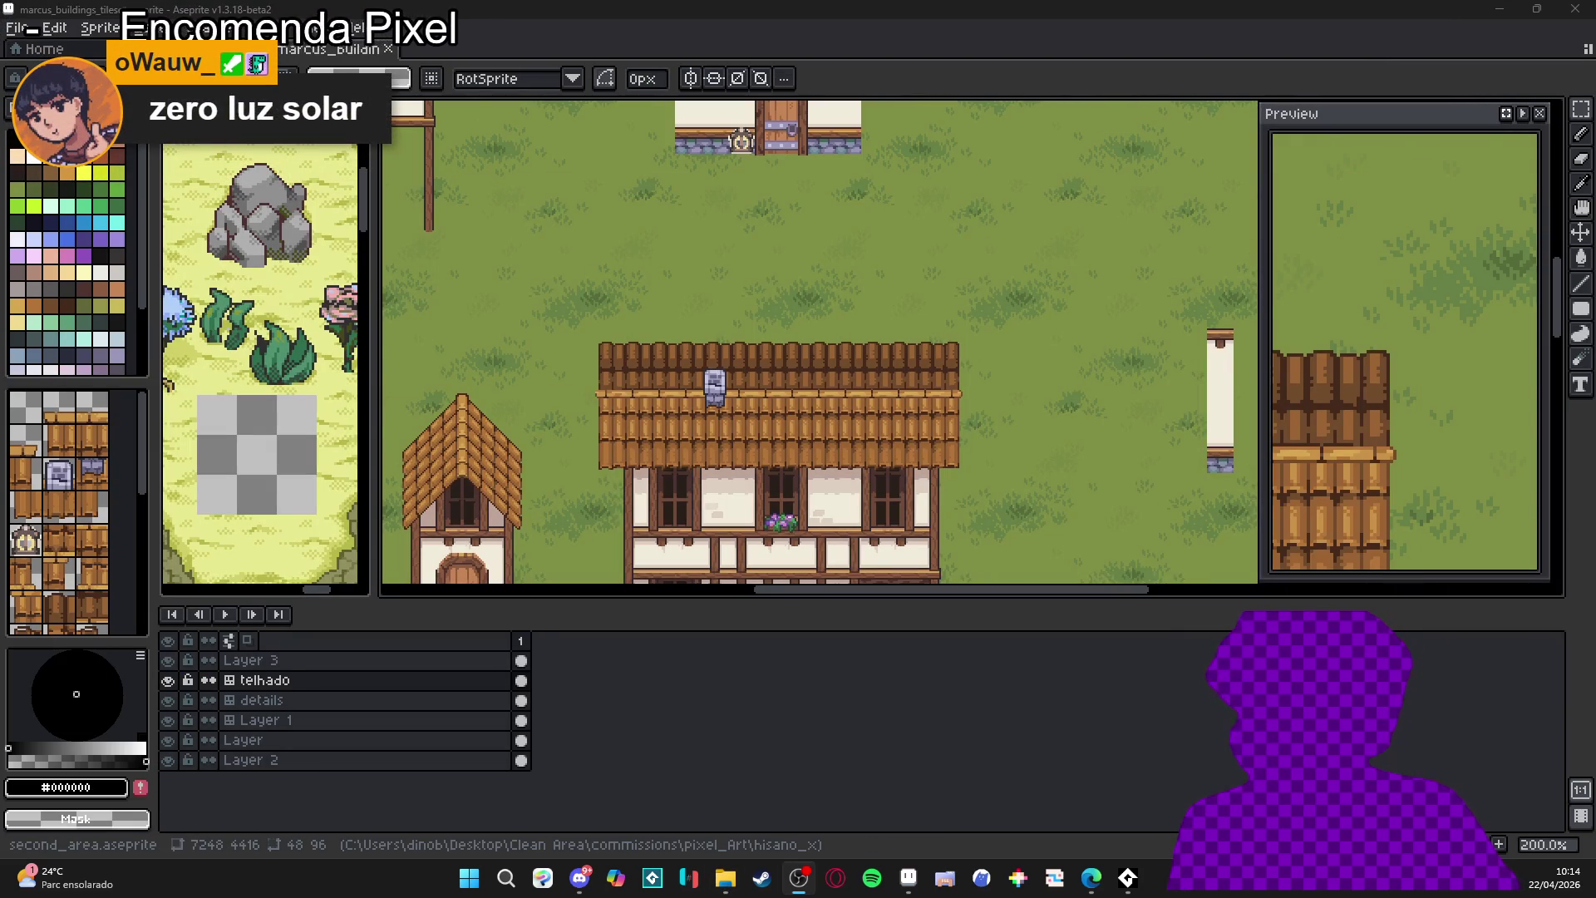
- Show second_area panned to GIGABL and LAGON with the pixel grid hidden
left_click(195, 49)
mouse_move(420, 548)
left_mouse_down()
mouse_move(674, 358)
mouse_move(872, 259)
left_mouse_up()
key("ctrl+apostrophe")
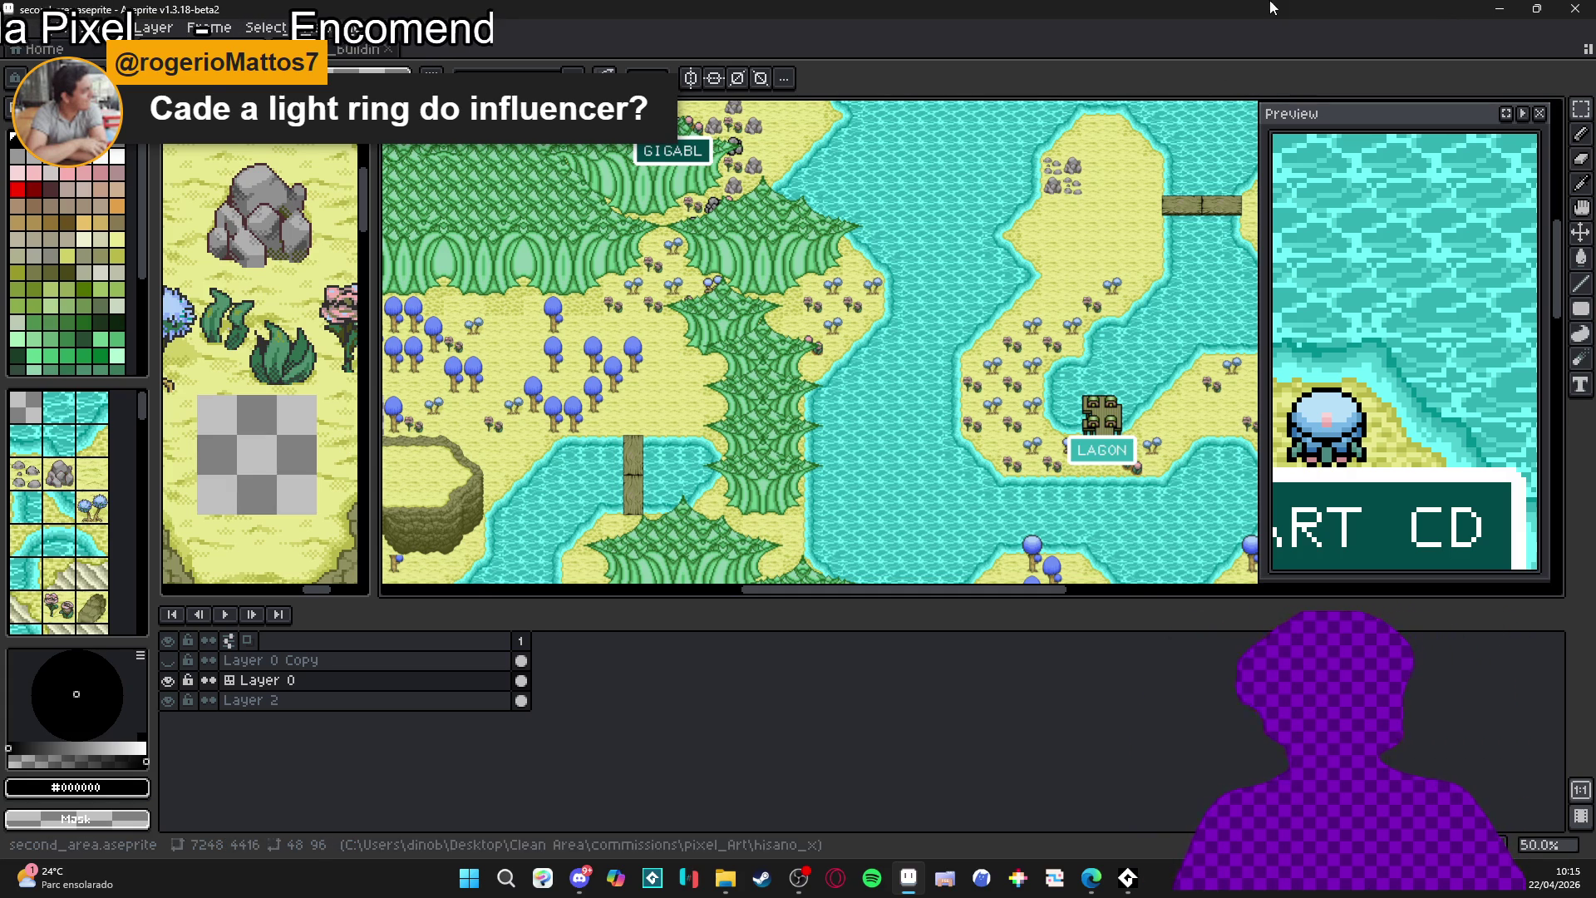
- Pan second_area past MUSIC HOUSE and AIR CD, then switch to marcus_buildings_tileset
mouse_move(509, 357)
left_mouse_down()
mouse_move(621, 367)
mouse_move(834, 310)
left_mouse_up()
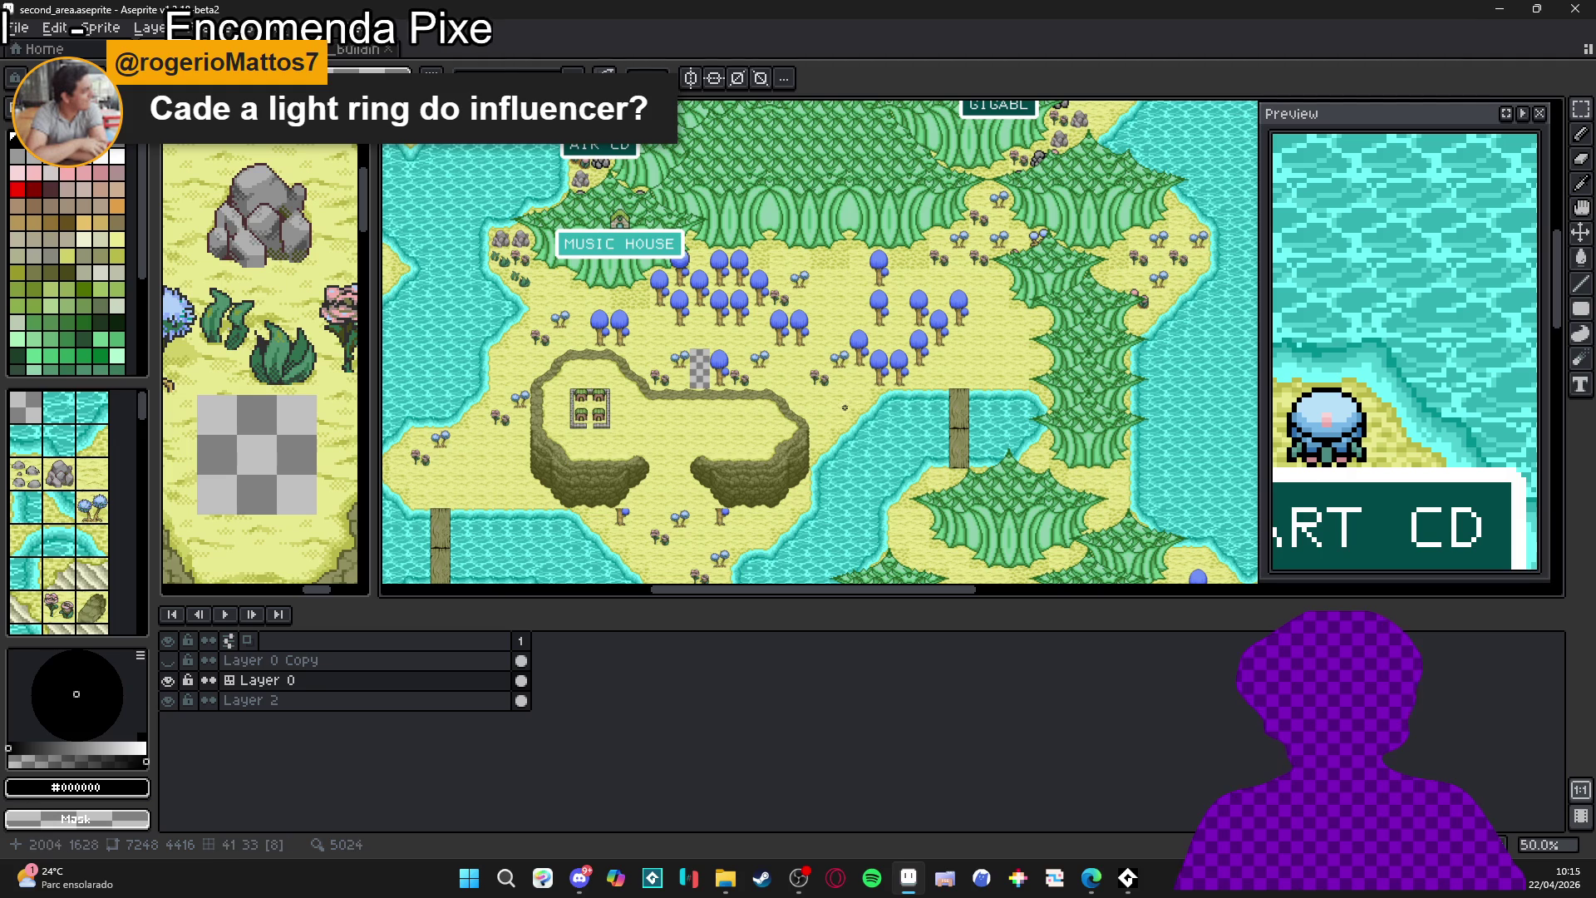
mouse_move(753, 186)
left_mouse_down()
mouse_move(714, 247)
mouse_move(704, 375)
left_mouse_up()
scroll(704, 376, "up", 1)
scroll(704, 376, "down", 1)
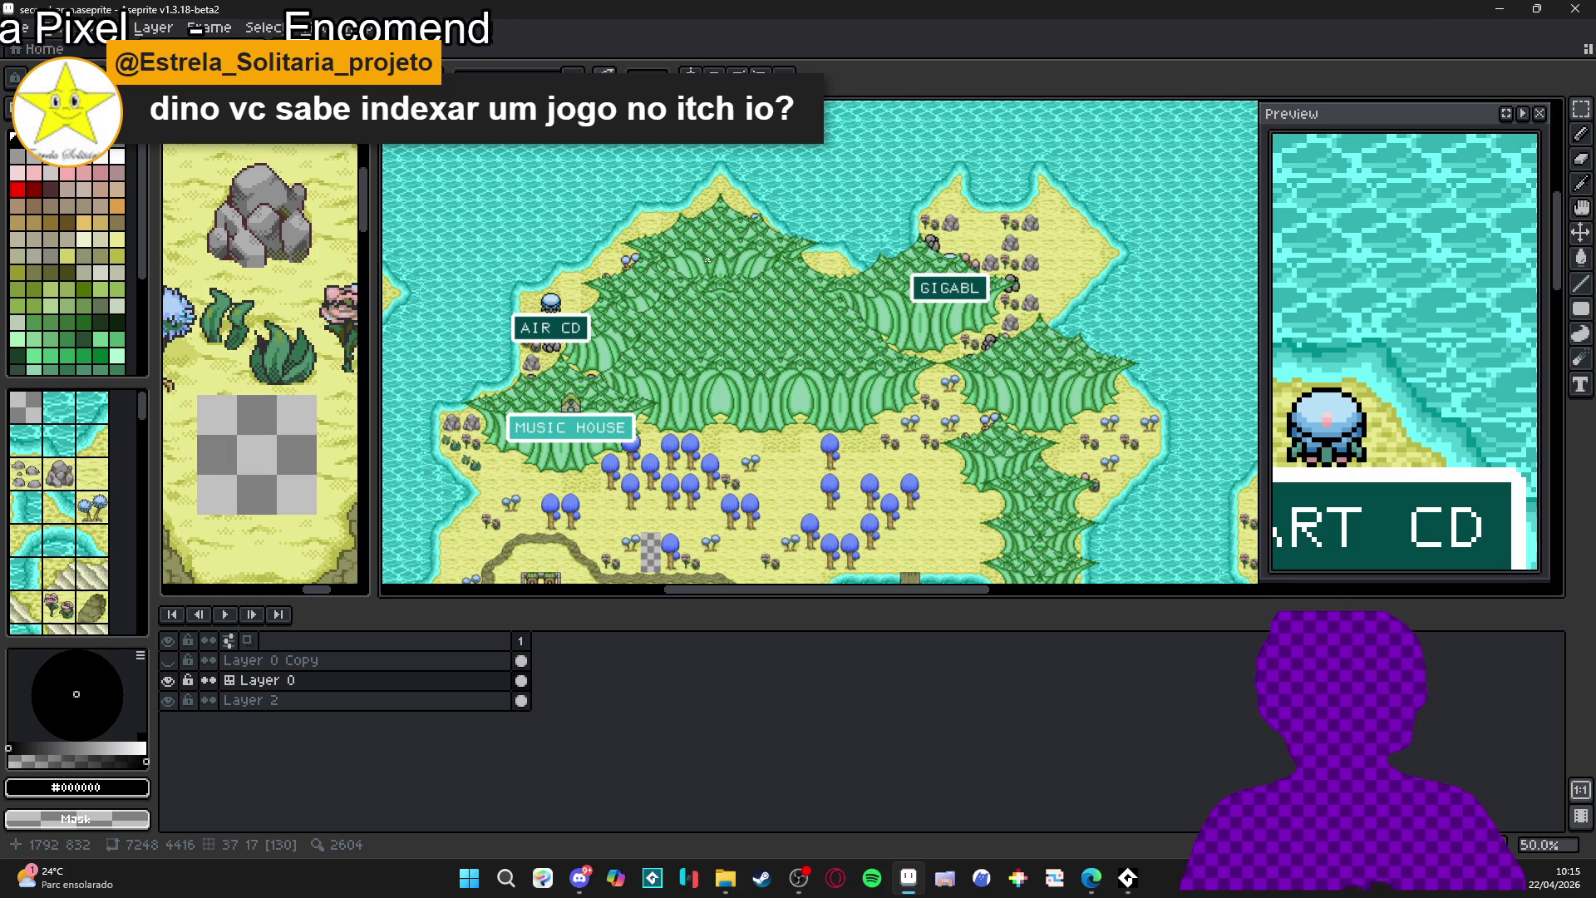
left_click(207, 50)
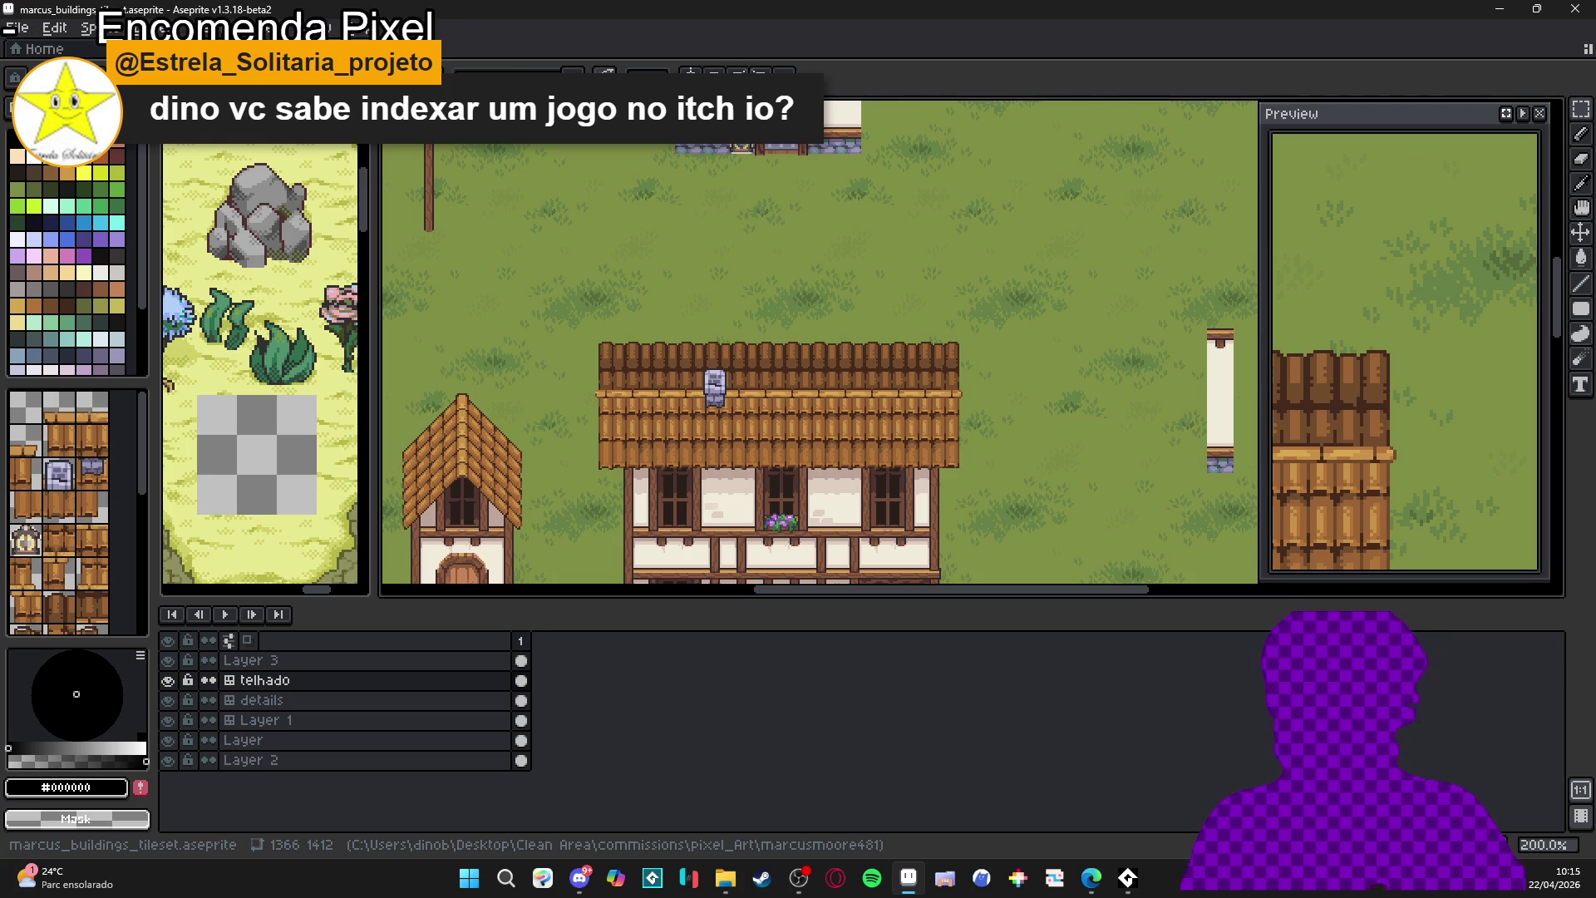
key("alt+Tab")
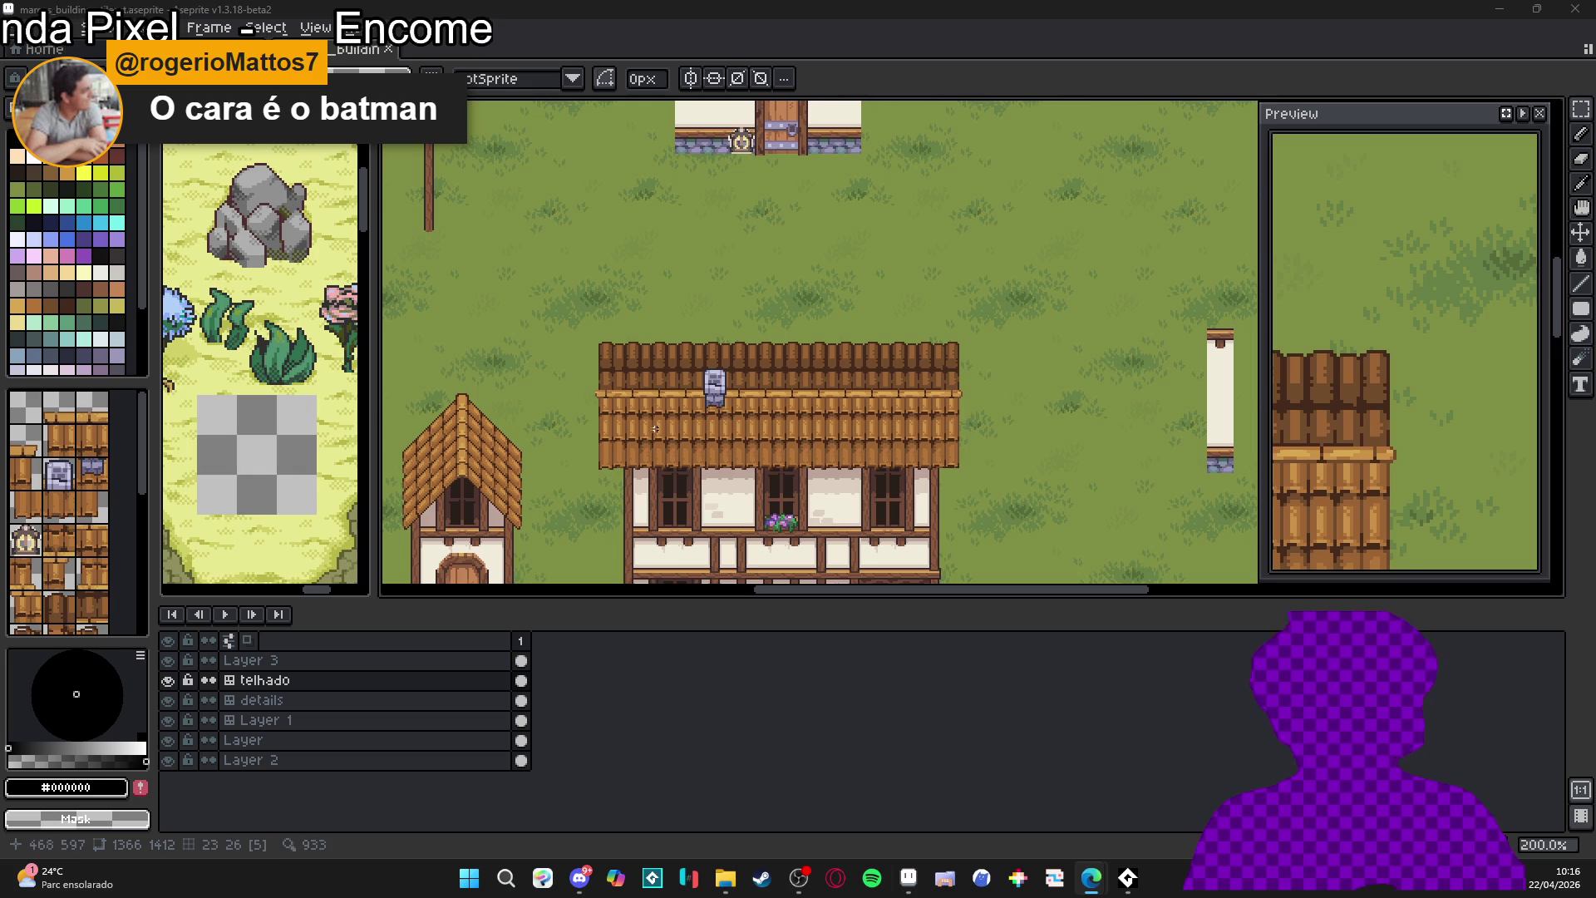
left_click_drag(654, 429, 758, 282)
key("ctrl+apostrophe")
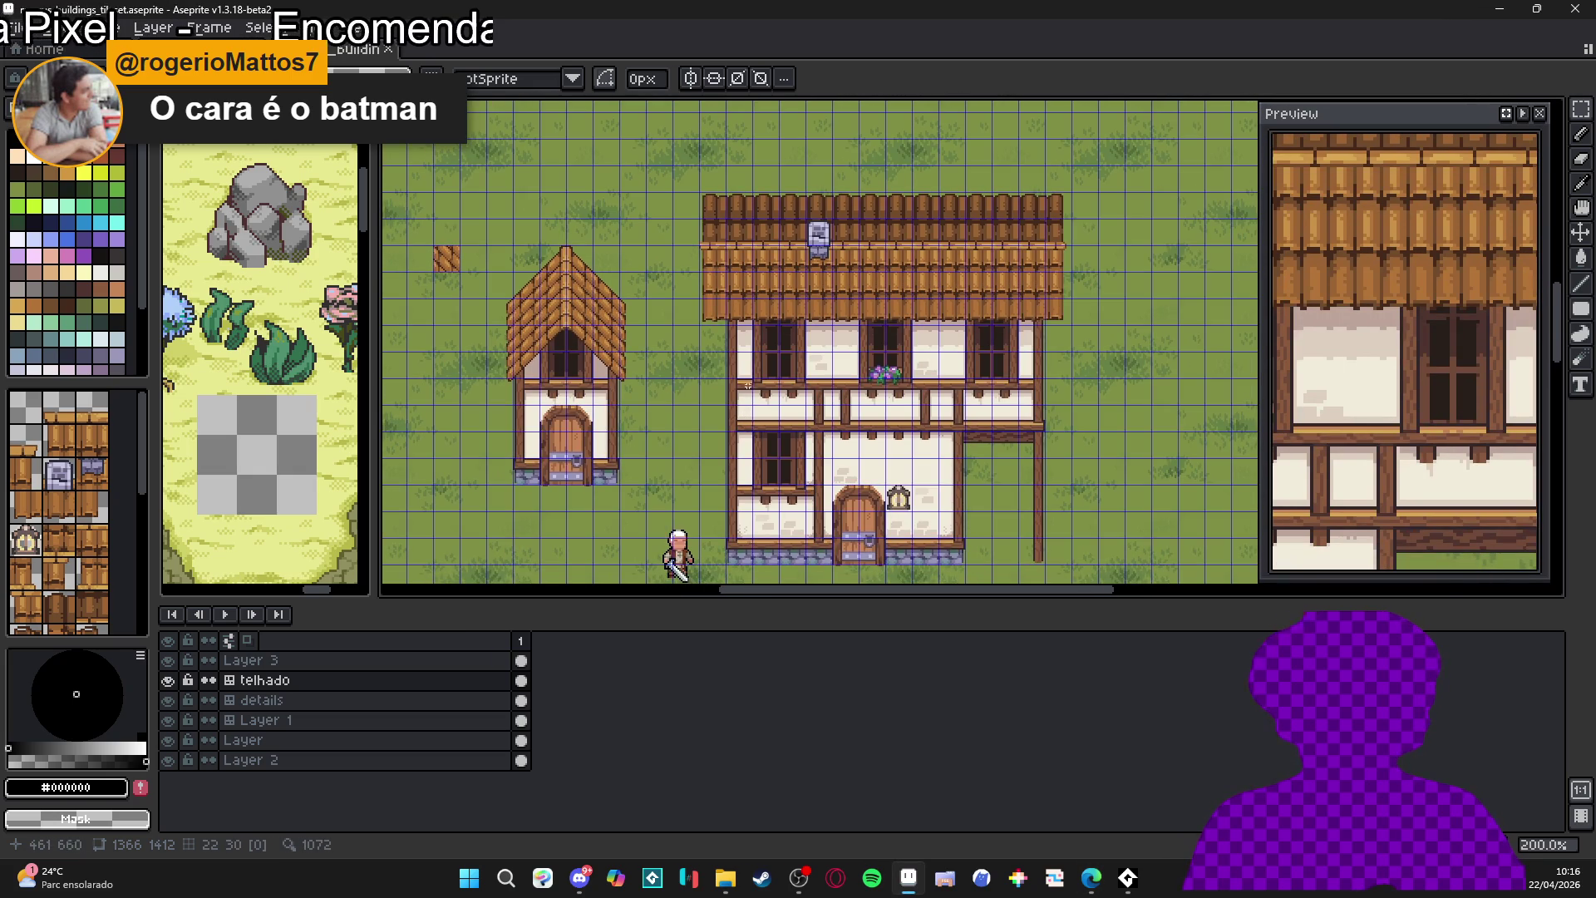
scroll(740, 349, "down", 2)
scroll(729, 308, "up", 1)
scroll(730, 308, "down", 2)
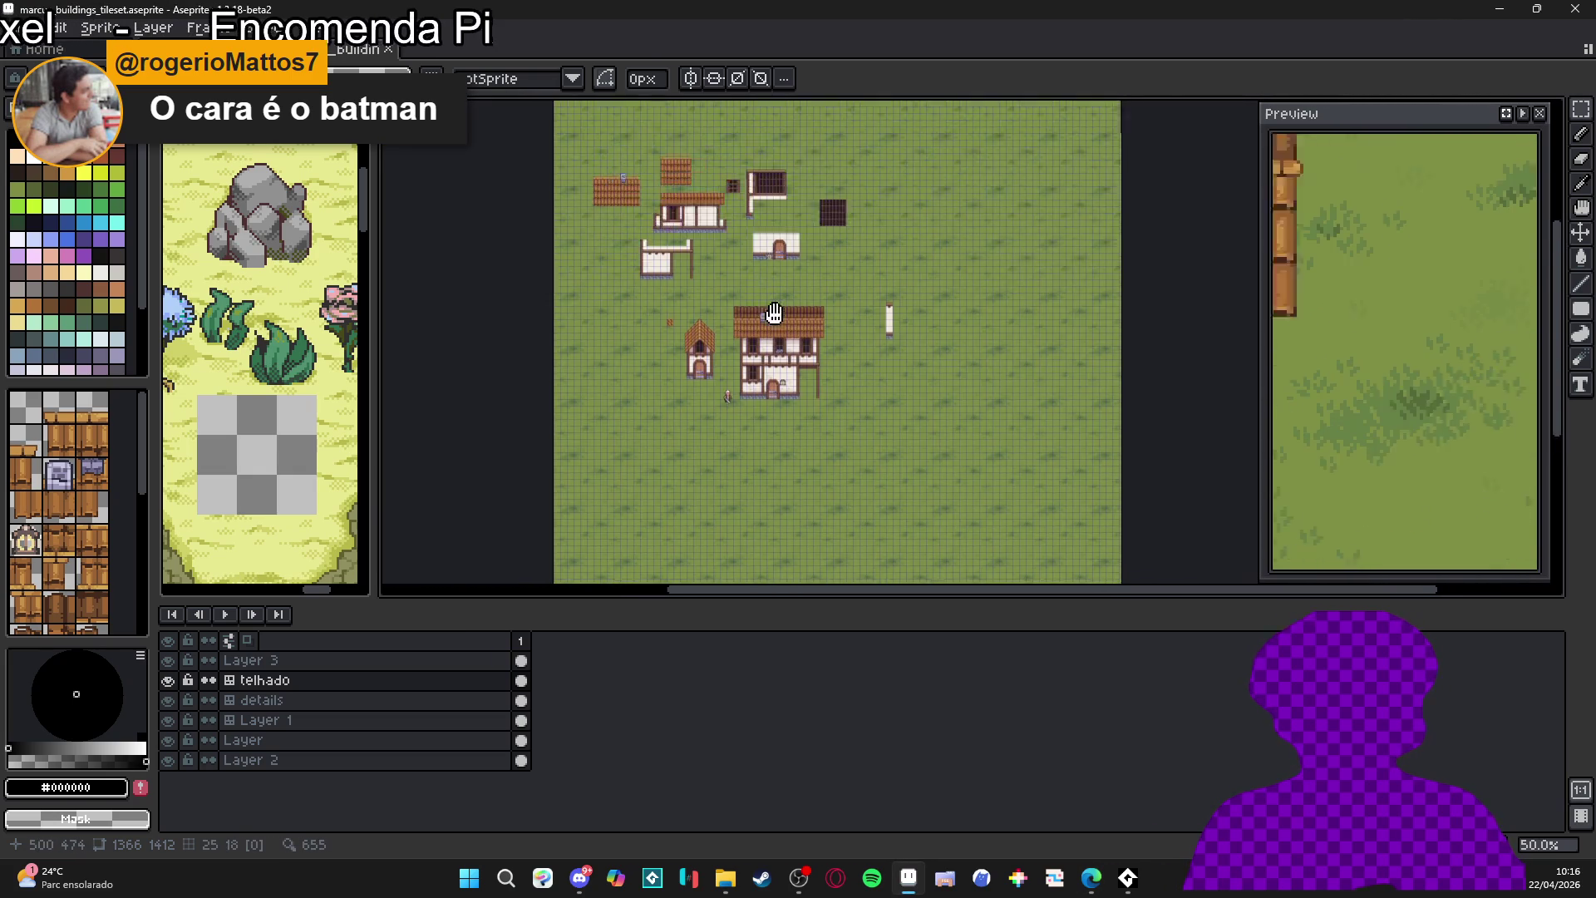
scroll(804, 362, "up", 2)
scroll(803, 362, "down", 3)
scroll(836, 355, "up", 1)
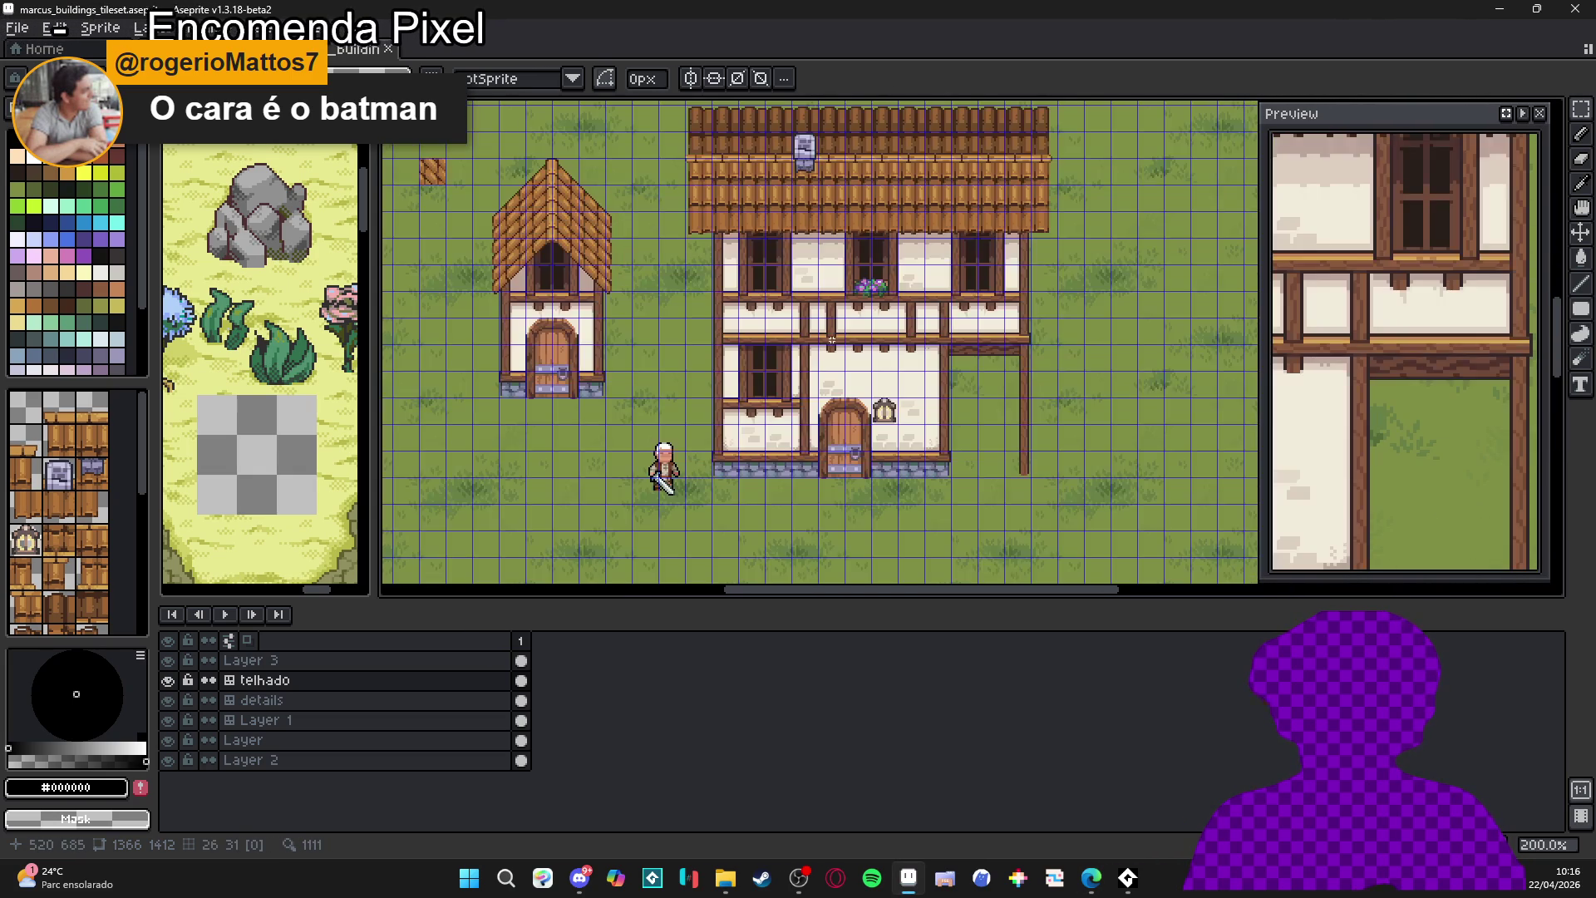
scroll(849, 385, "down", 1)
scroll(715, 374, "up", 1)
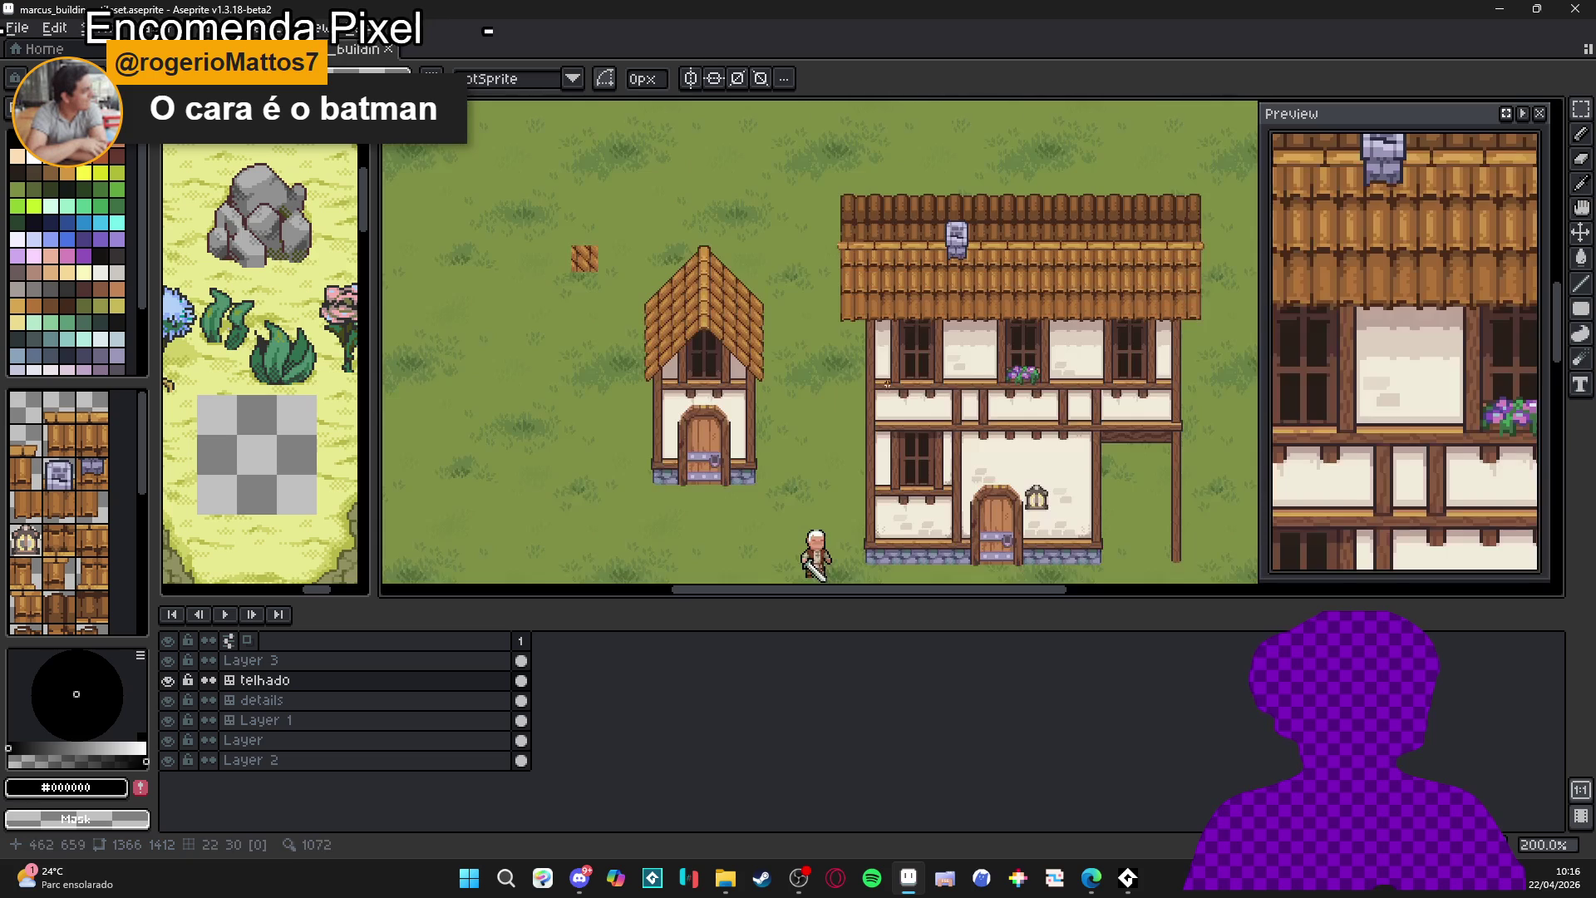
scroll(665, 370, "down", 1)
scroll(637, 368, "up", 1)
key("ctrl+apostrophe")
scroll(637, 369, "down", 1)
scroll(665, 378, "up", 1)
scroll(695, 392, "down", 1)
scroll(696, 399, "up", 1)
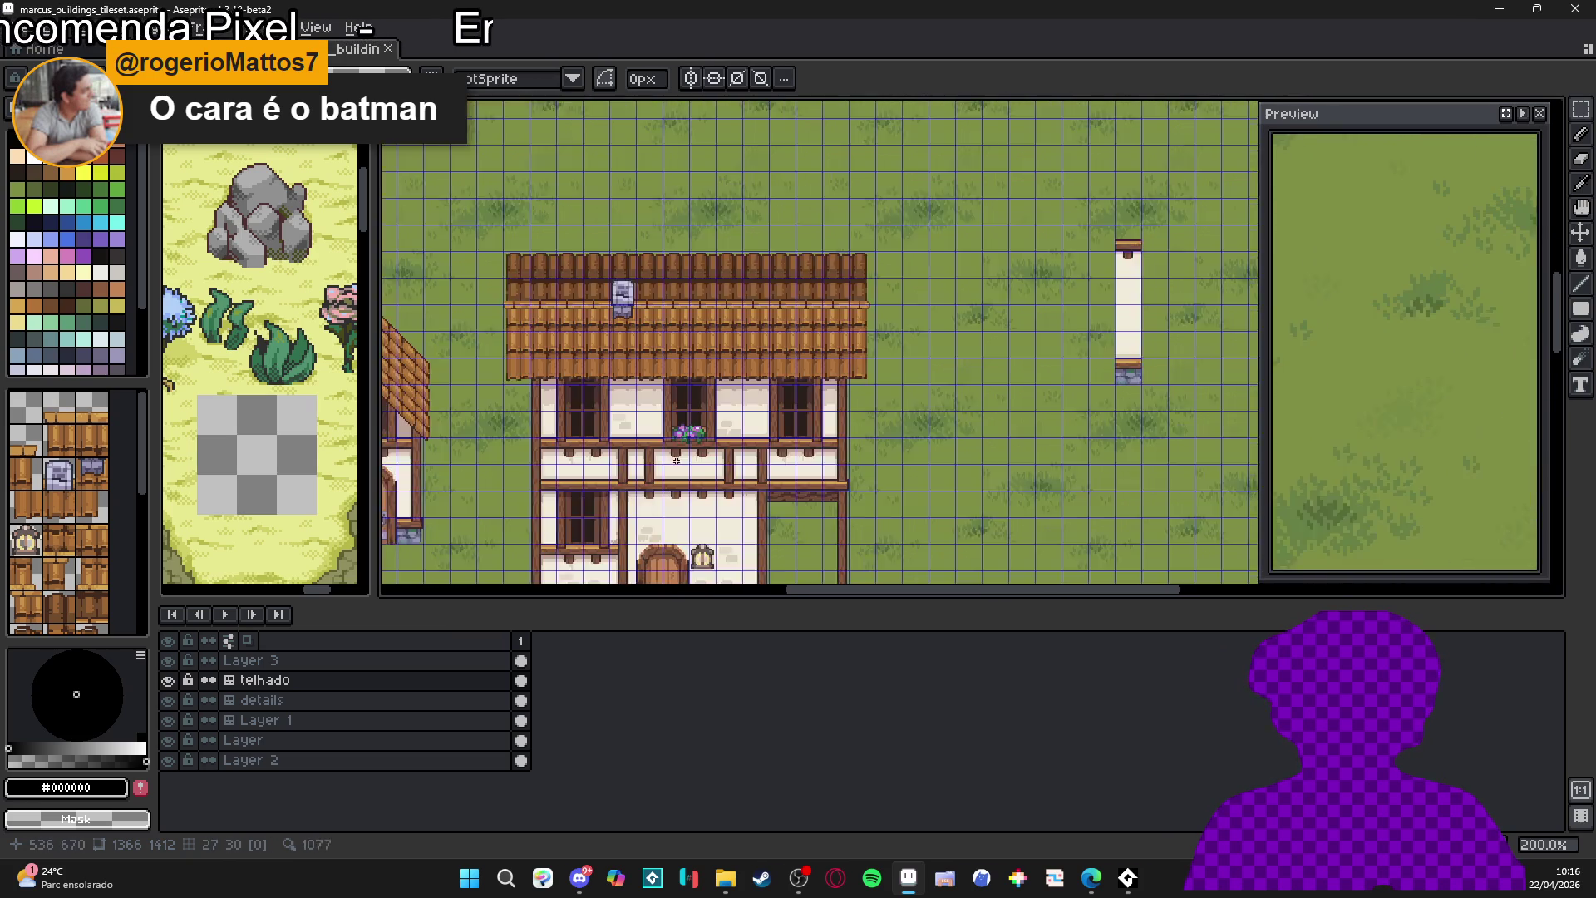
scroll(708, 476, "up", 1)
left_click(730, 467, "ctrl")
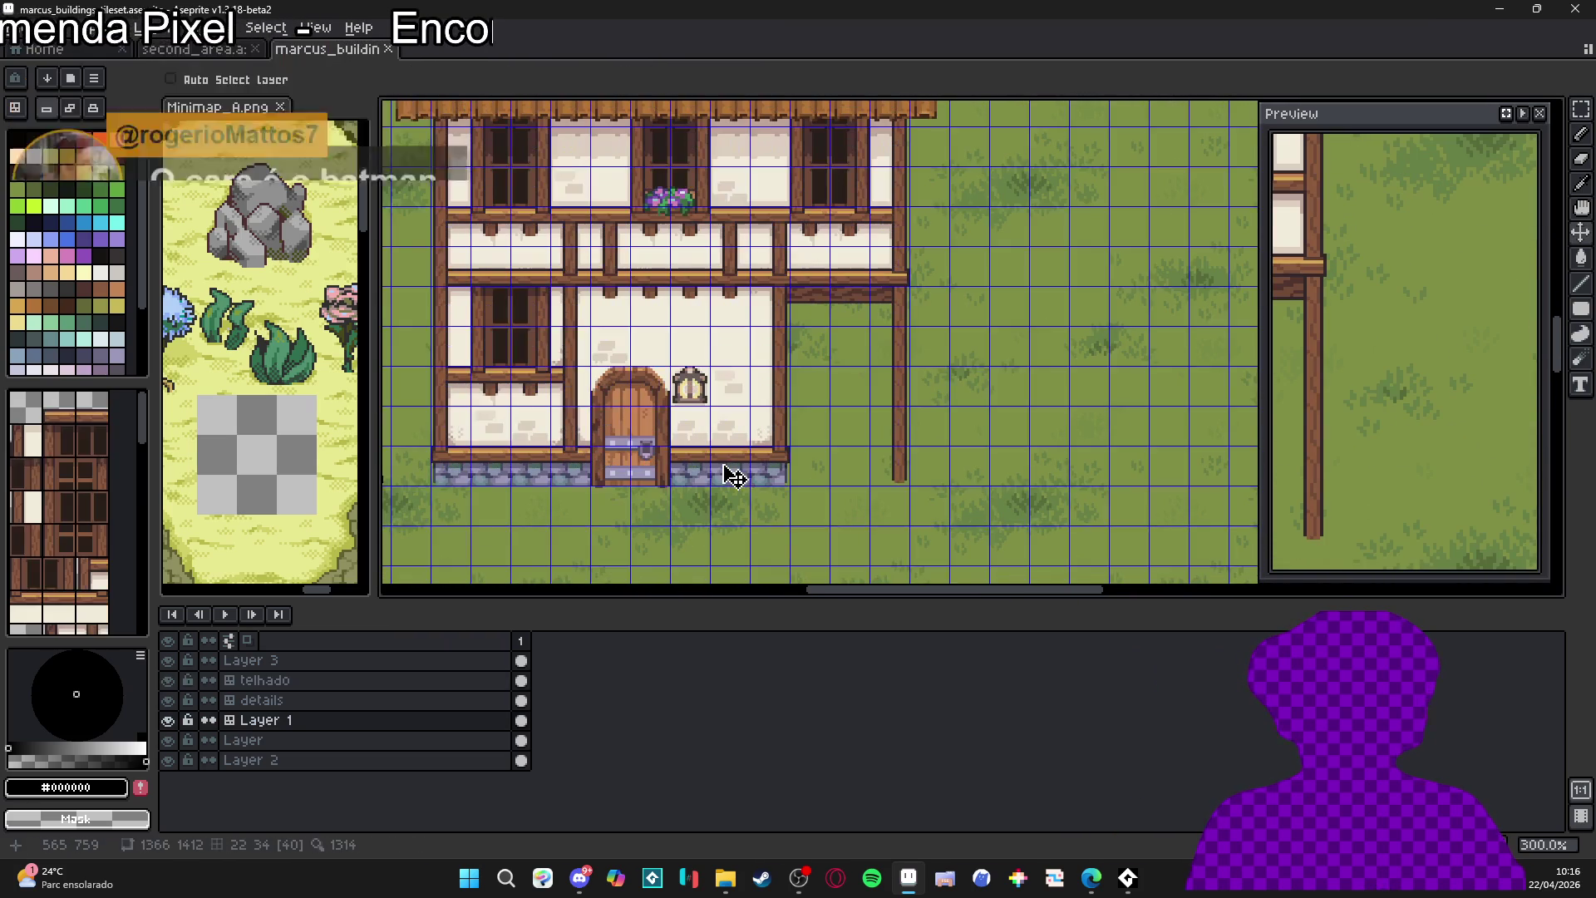
scroll(125, 499, "down", 5)
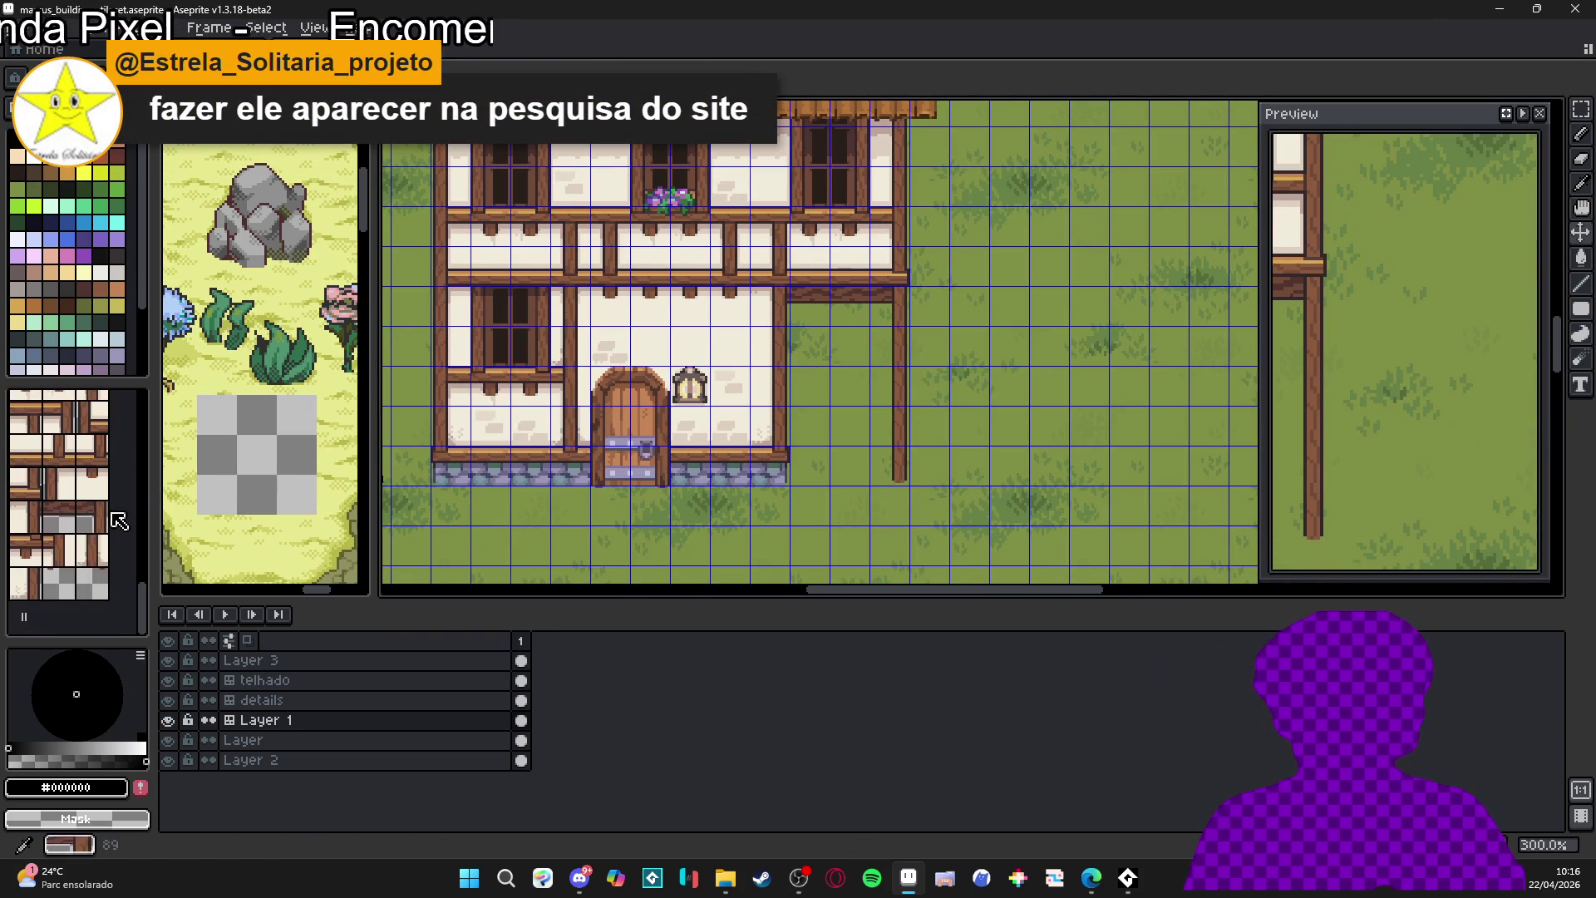
scroll(701, 442, "down", 2)
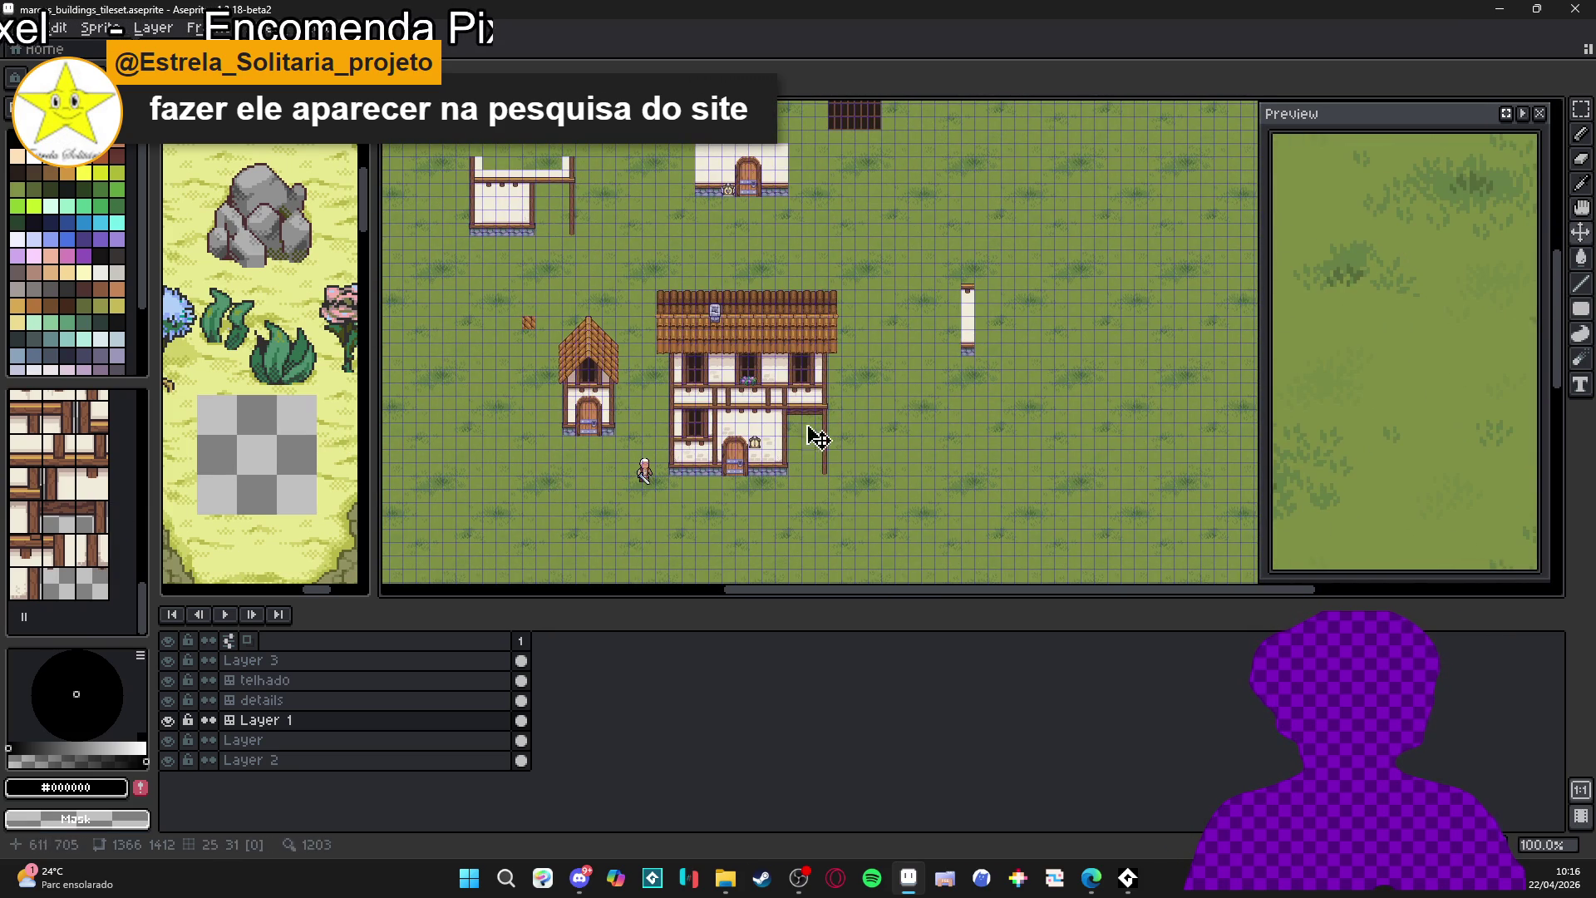
scroll(705, 221, "up", 3)
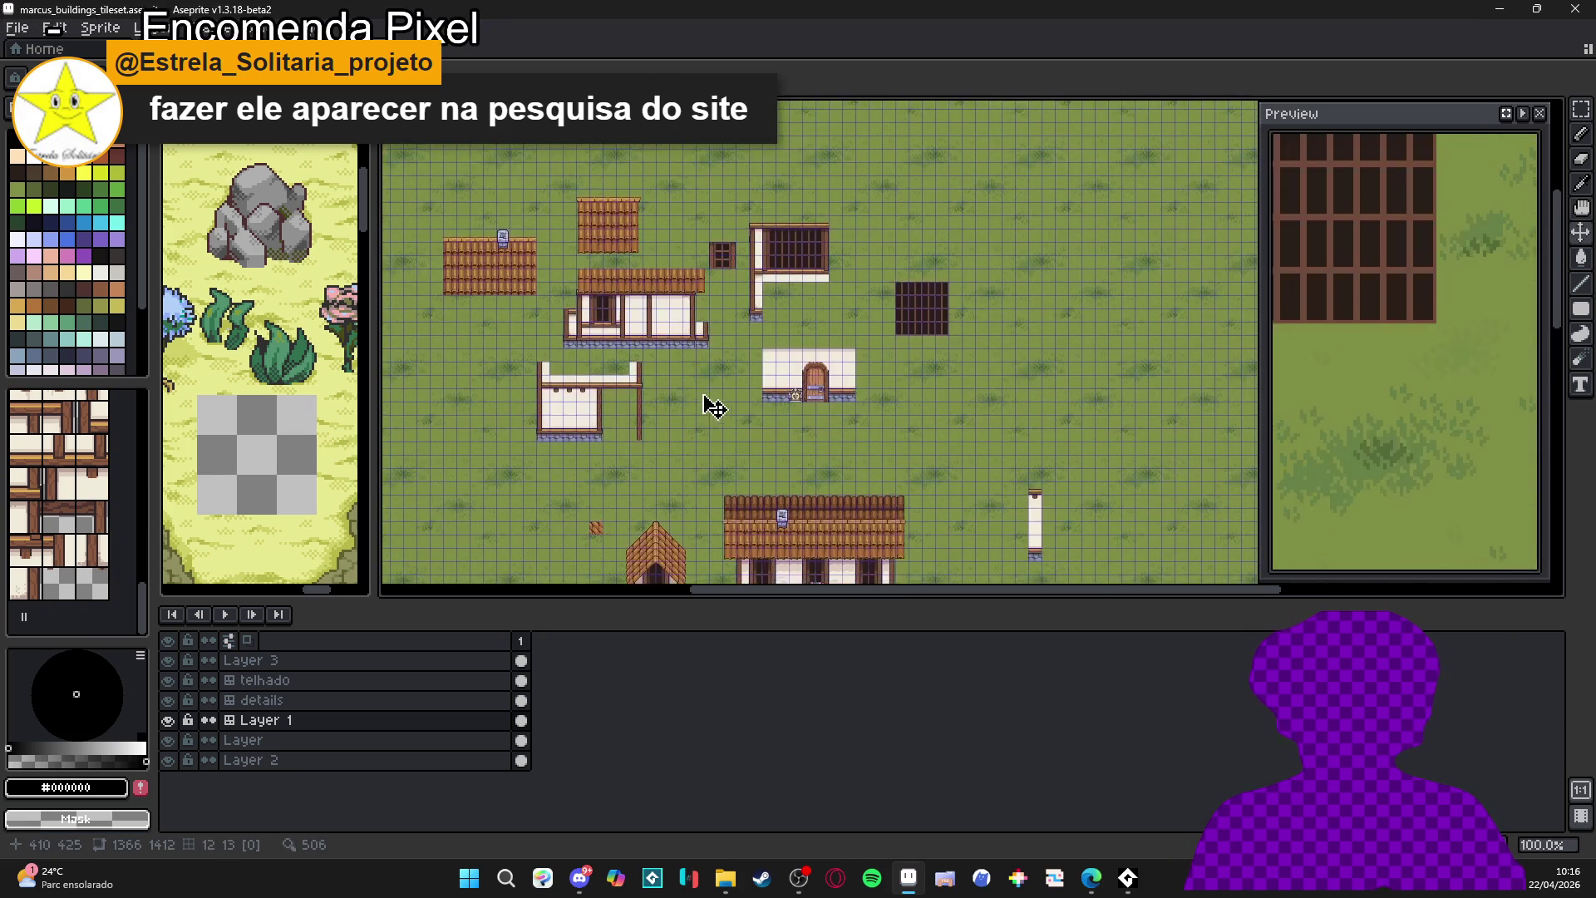
scroll(494, 227, "up", 2)
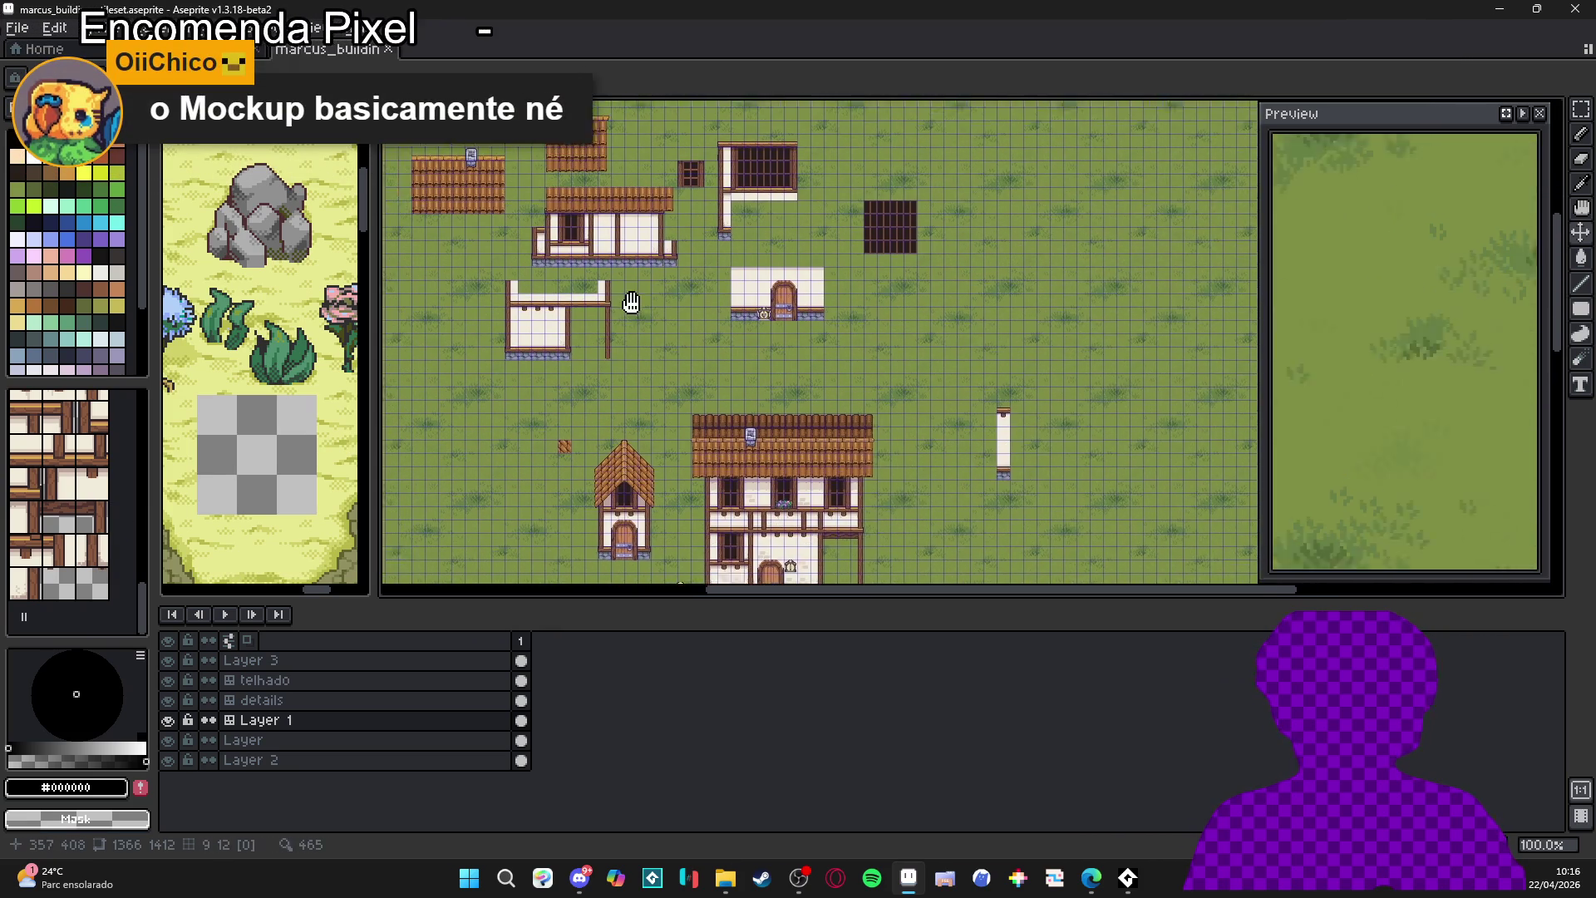
scroll(580, 370, "up", 4)
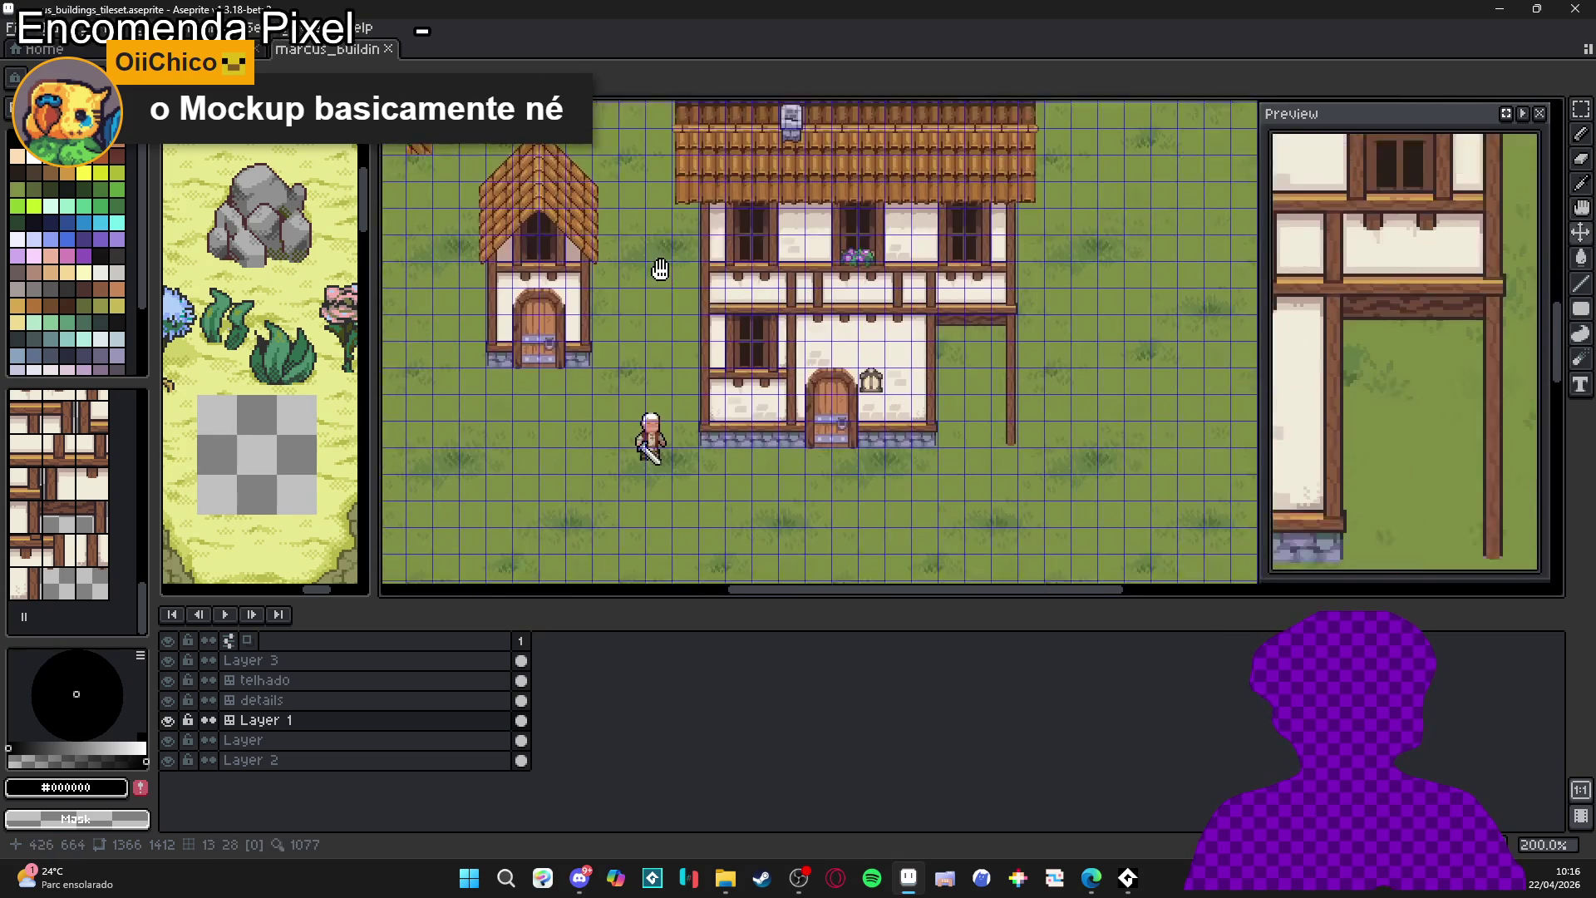
scroll(734, 418, "down", 2)
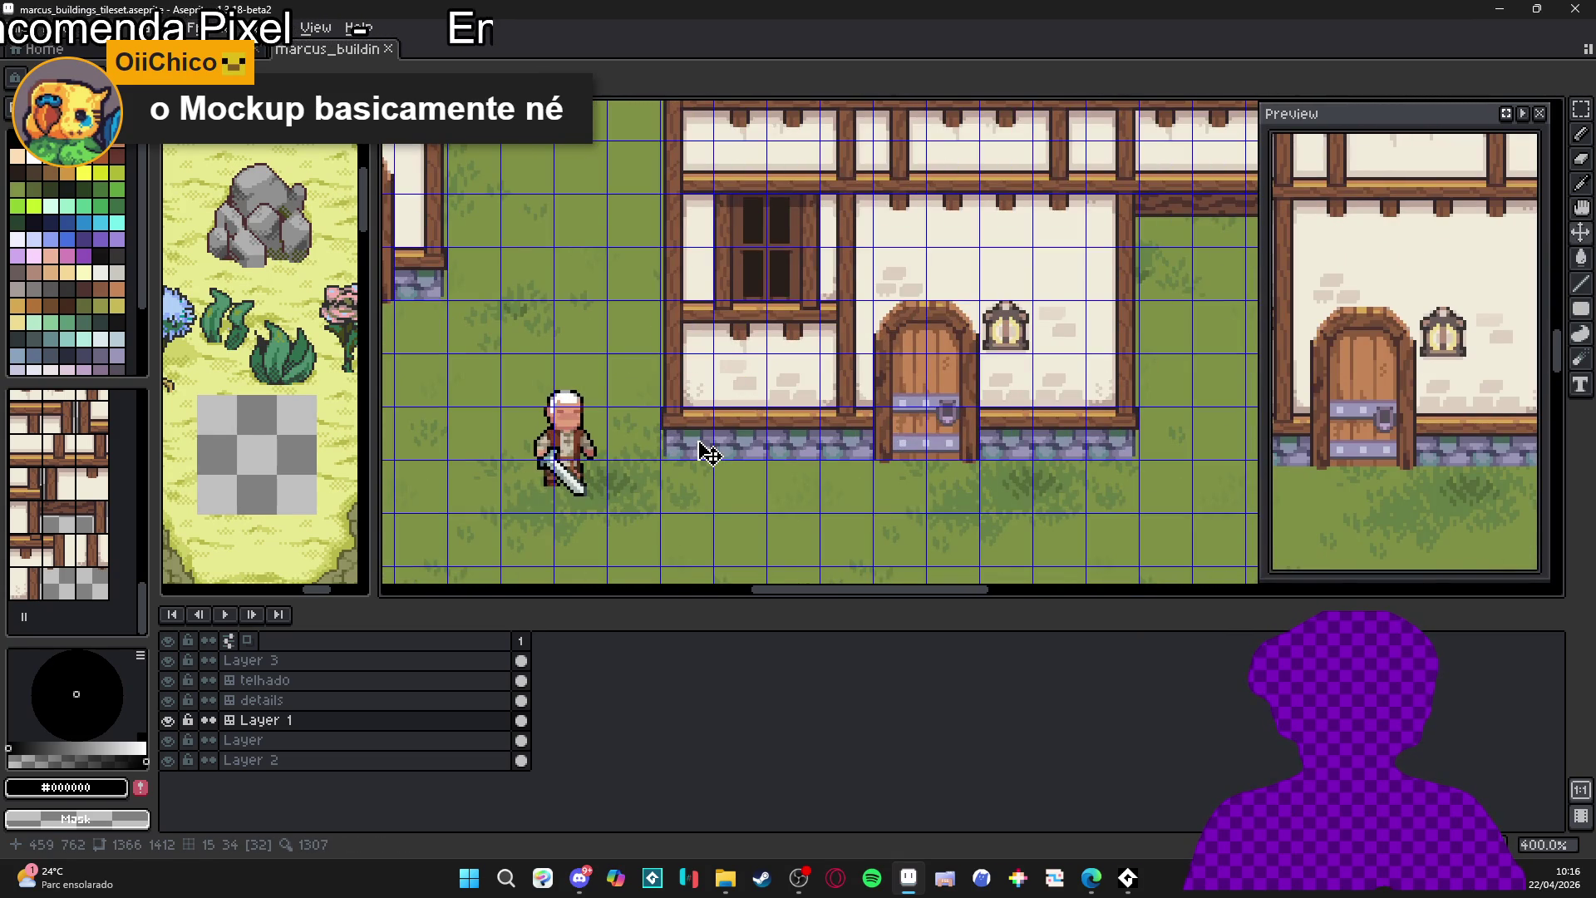
left_click_drag(549, 283, 570, 295)
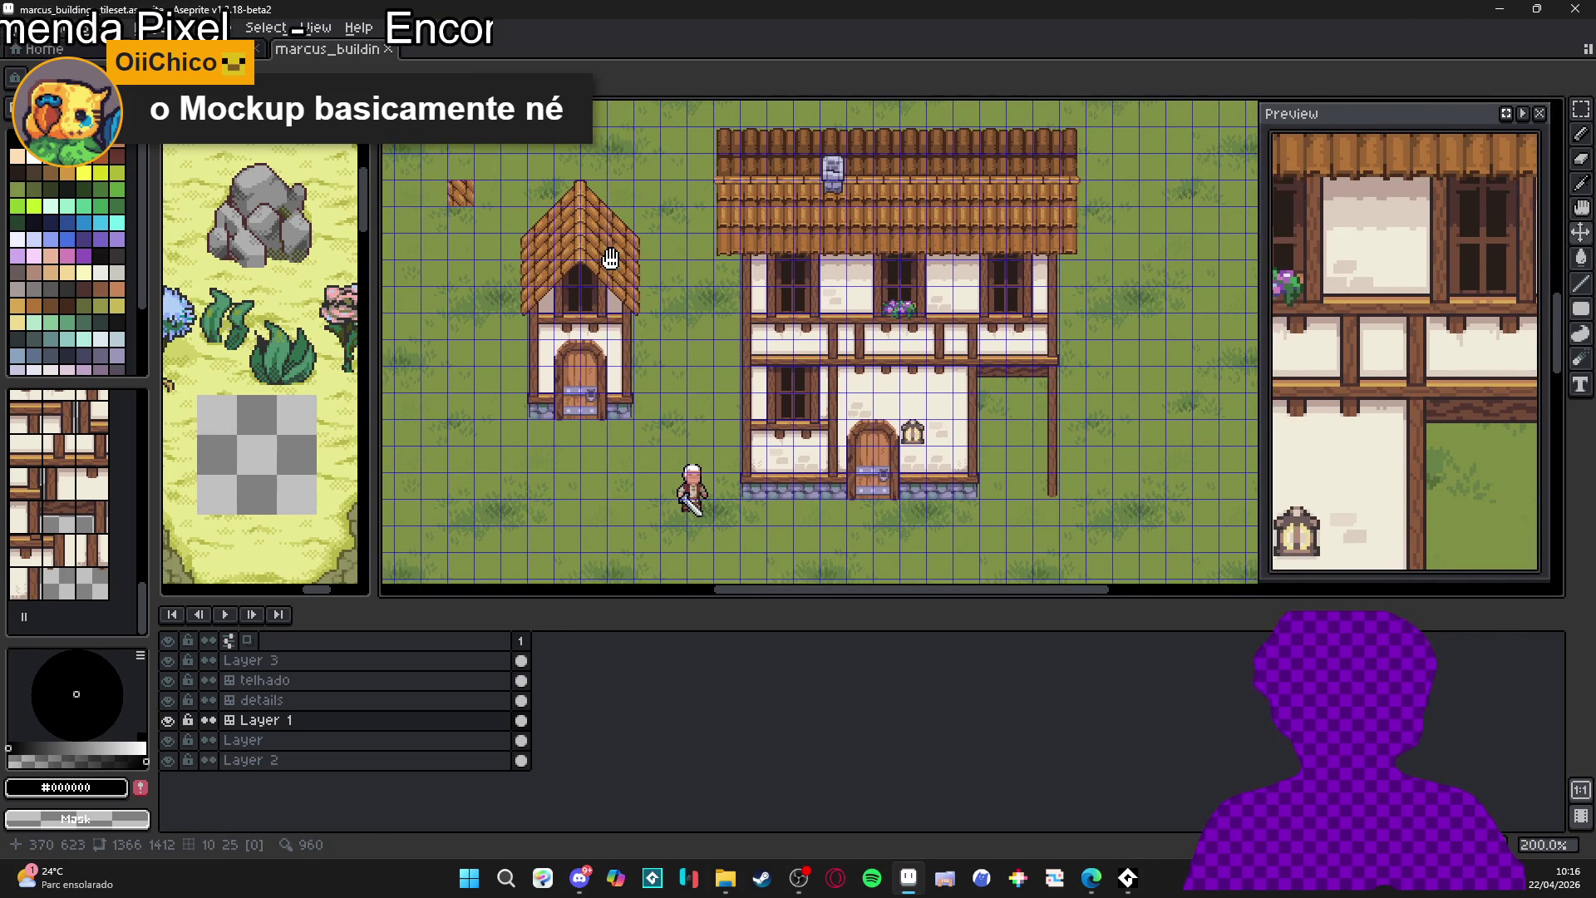
key("ctrl+Tab")
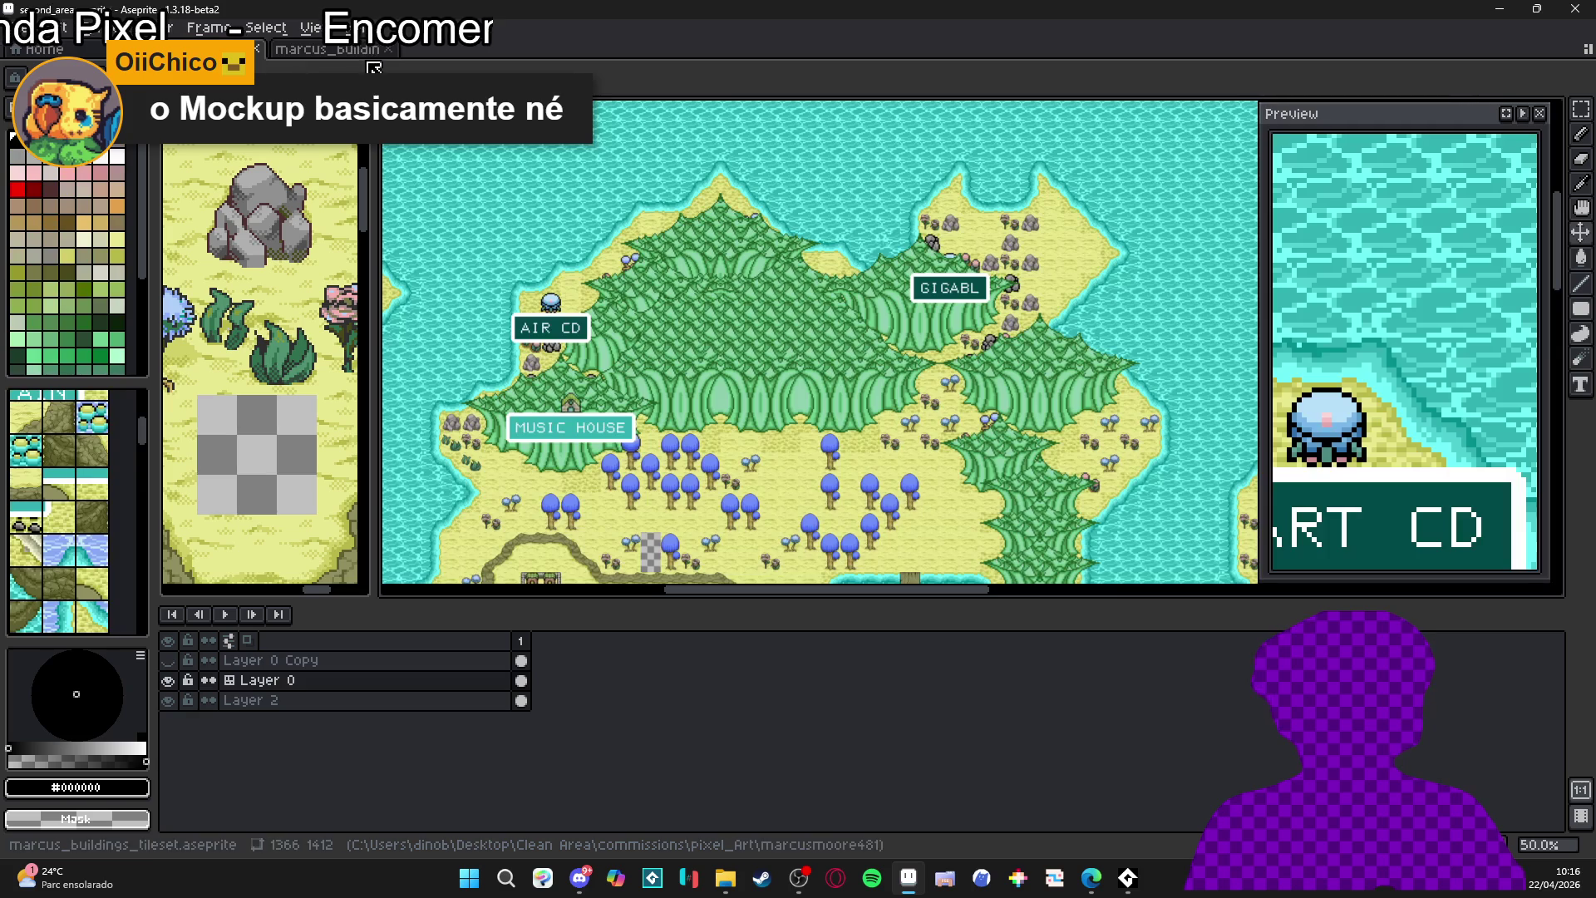
scroll(913, 374, "down", 1)
mouse_move(754, 370)
left_mouse_down()
mouse_move(732, 489)
mouse_move(815, 331)
mouse_move(671, 330)
mouse_move(679, 520)
mouse_move(820, 421)
mouse_move(704, 182)
mouse_move(812, 319)
mouse_move(689, 453)
left_mouse_up()
mouse_move(744, 215)
left_mouse_down()
mouse_move(758, 366)
mouse_move(770, 358)
left_mouse_up()
left_click_drag(582, 358, 768, 348)
left_click_drag(484, 346, 741, 213)
left_click(333, 52)
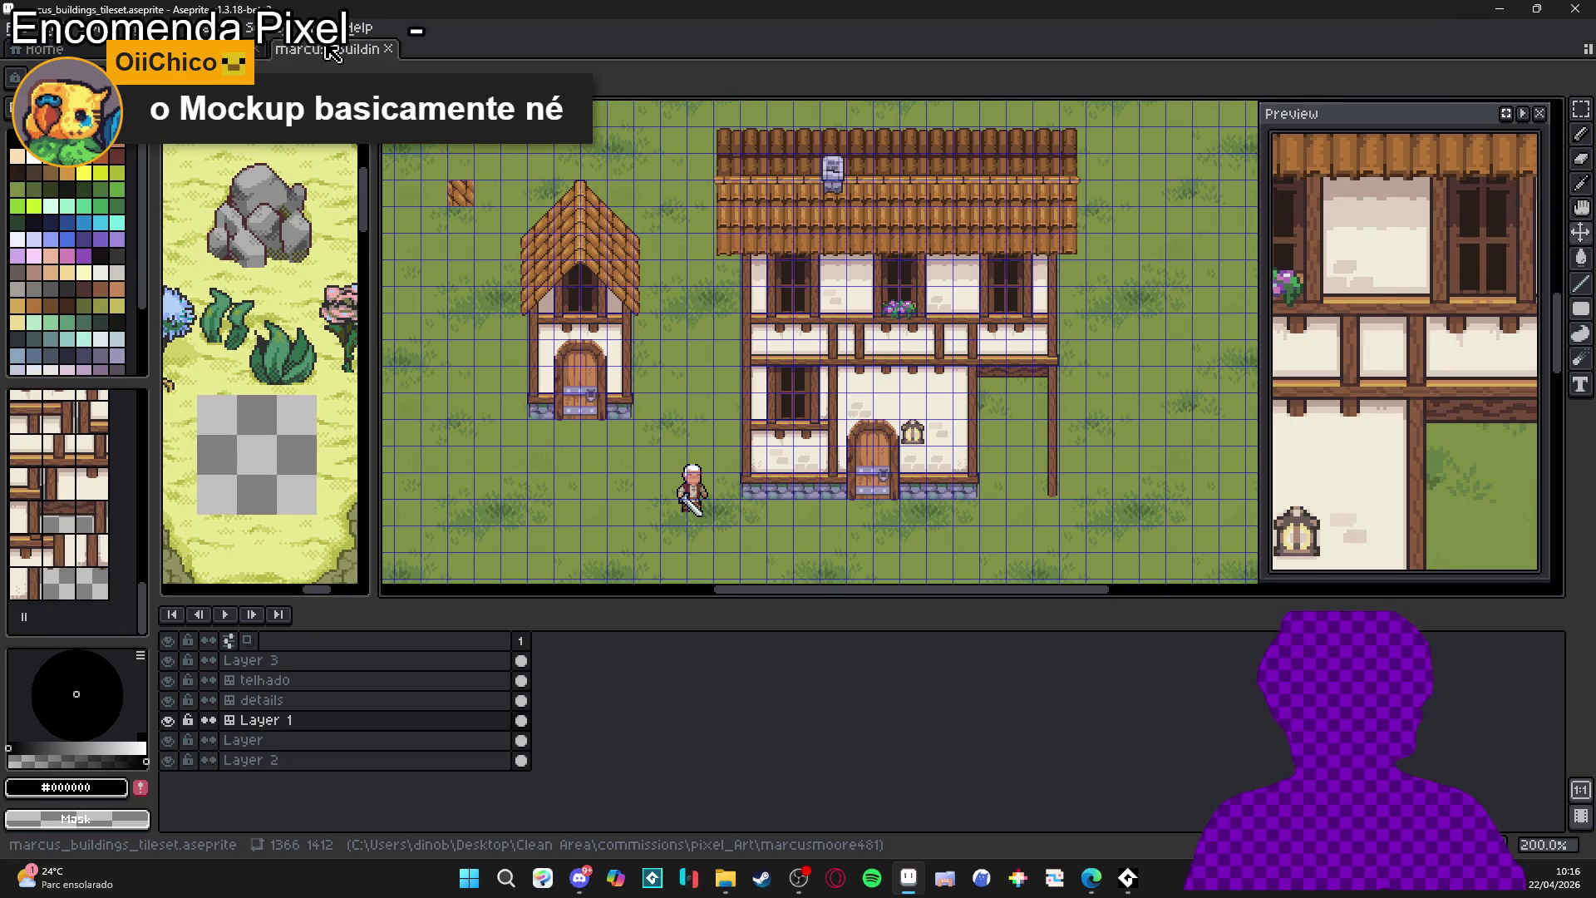
key("ctrl+Tab")
left_click(310, 56)
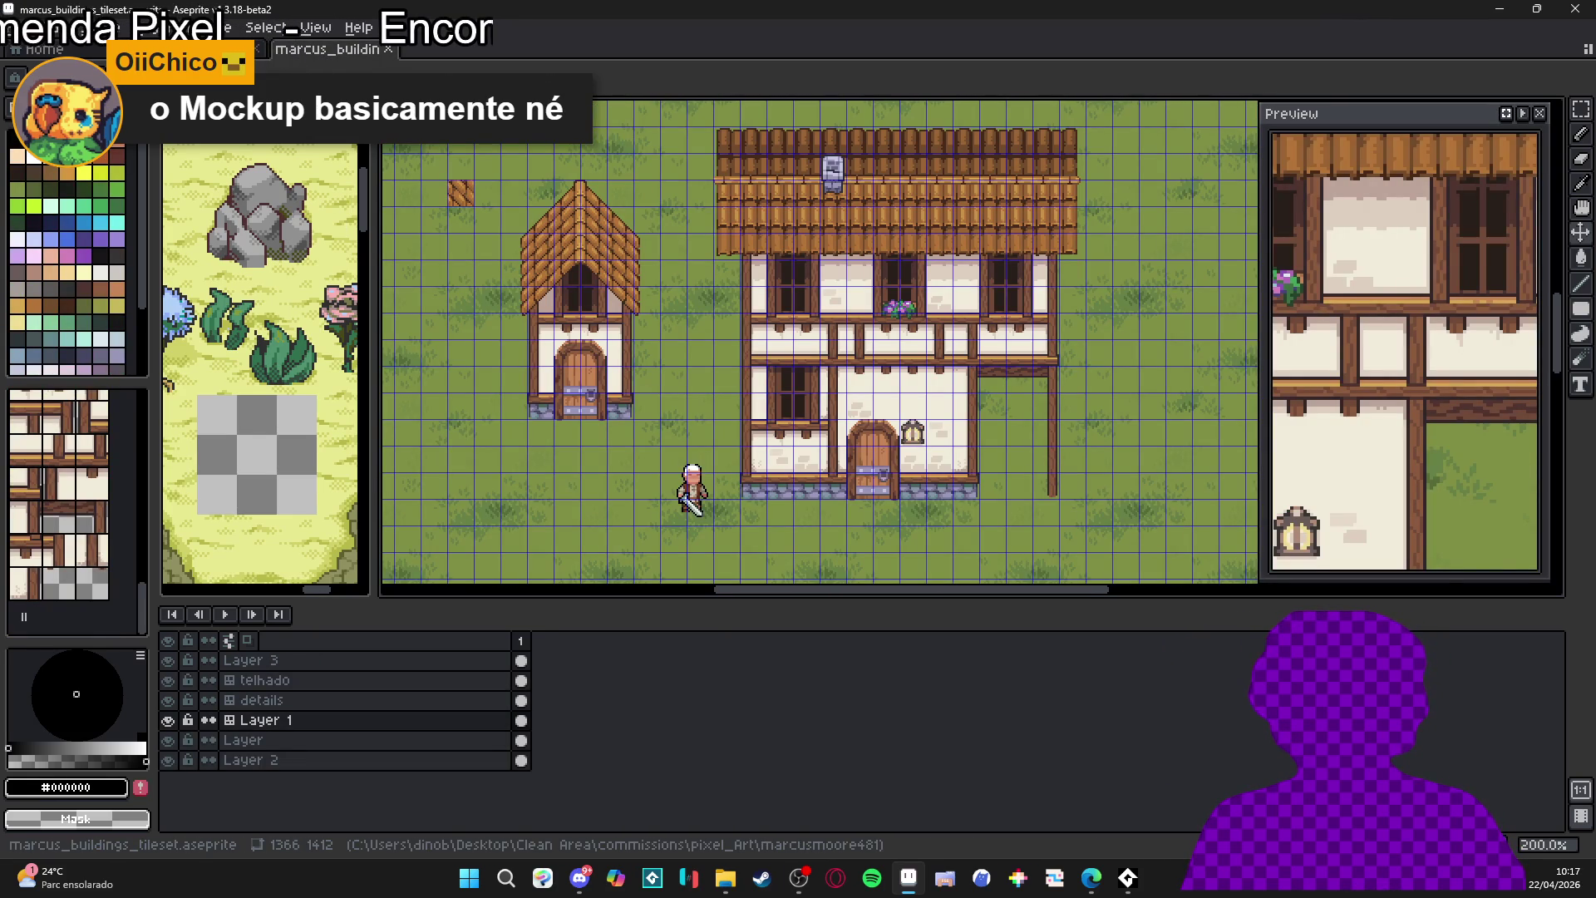
key("ctrl+Tab")
key("ctrl+Tab")
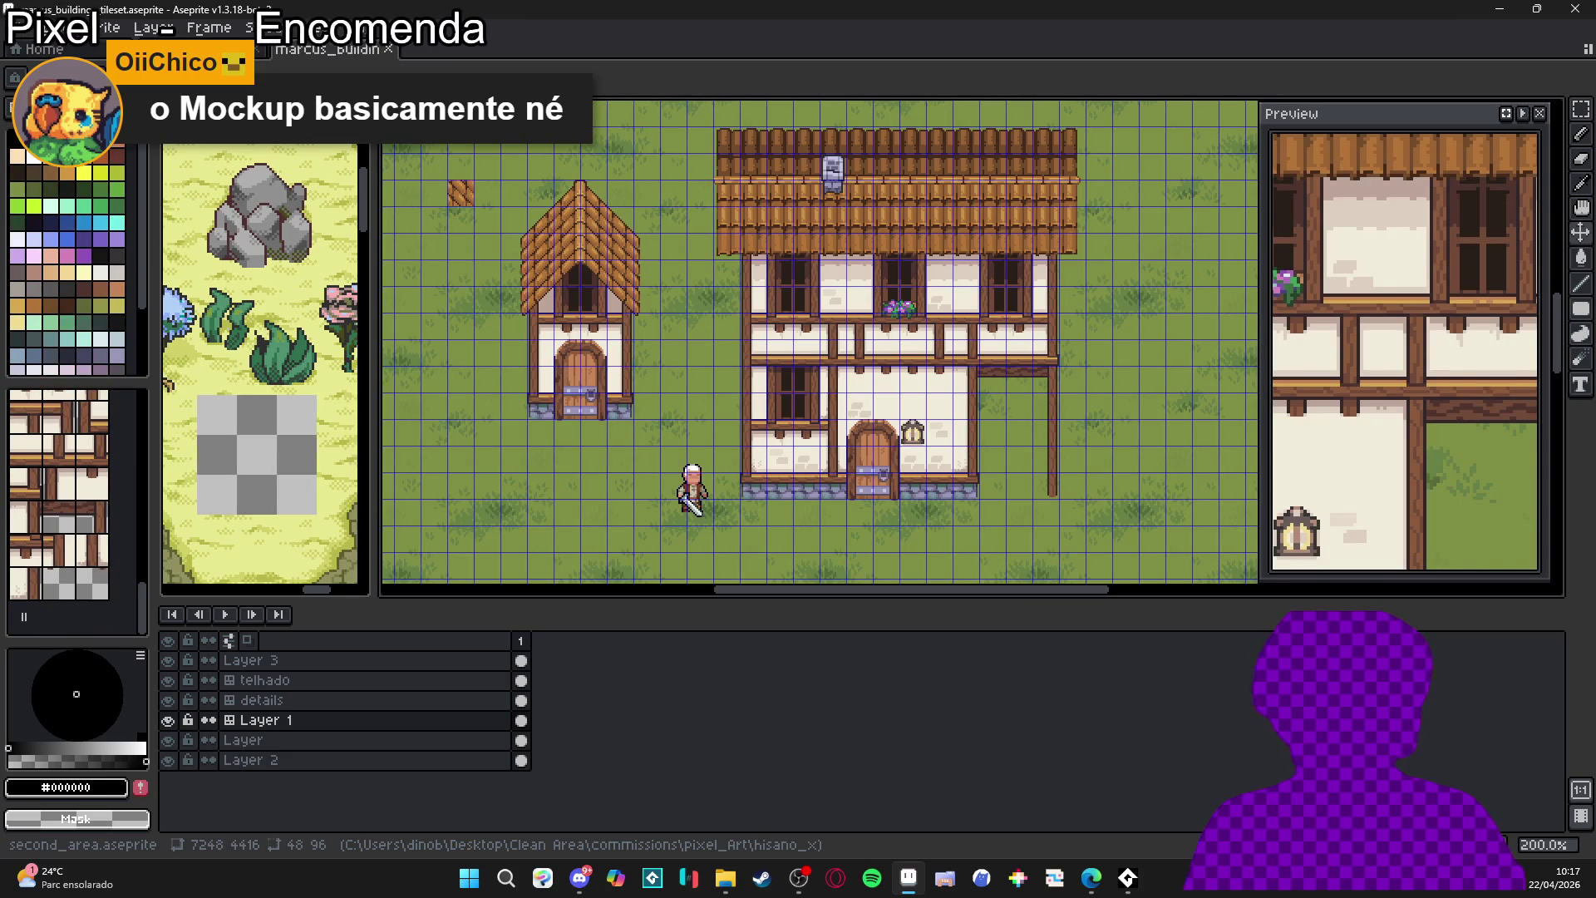
key("ctrl+Tab")
key("ctrl+Tab")
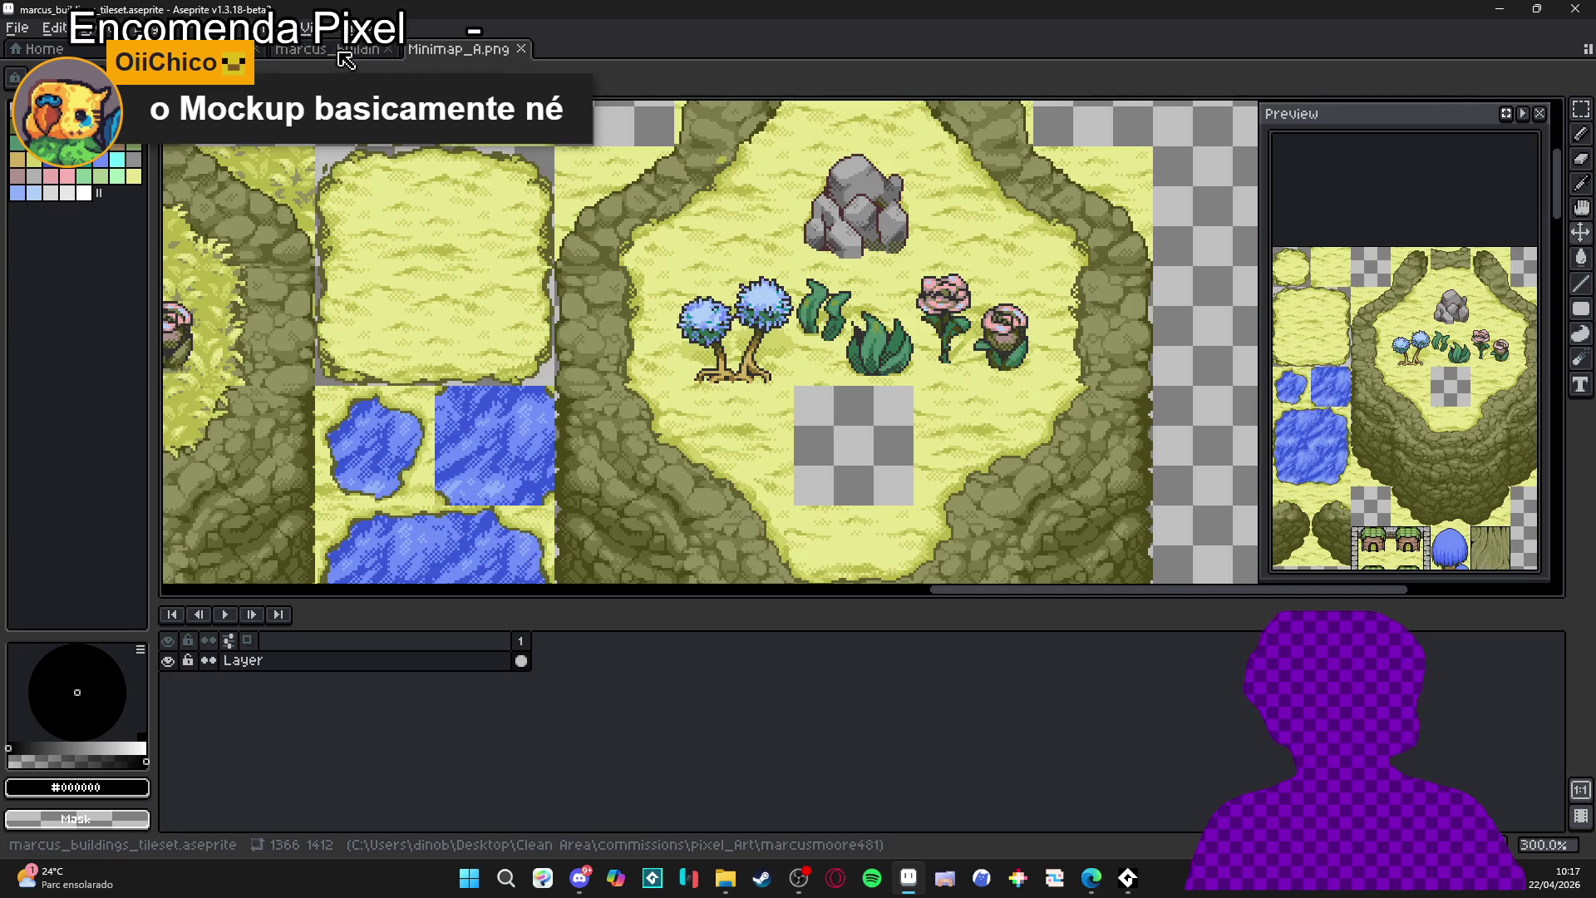
- Cycle through second_area and Home to Minimap_A.png, then bring up File Explorer
left_click(345, 50)
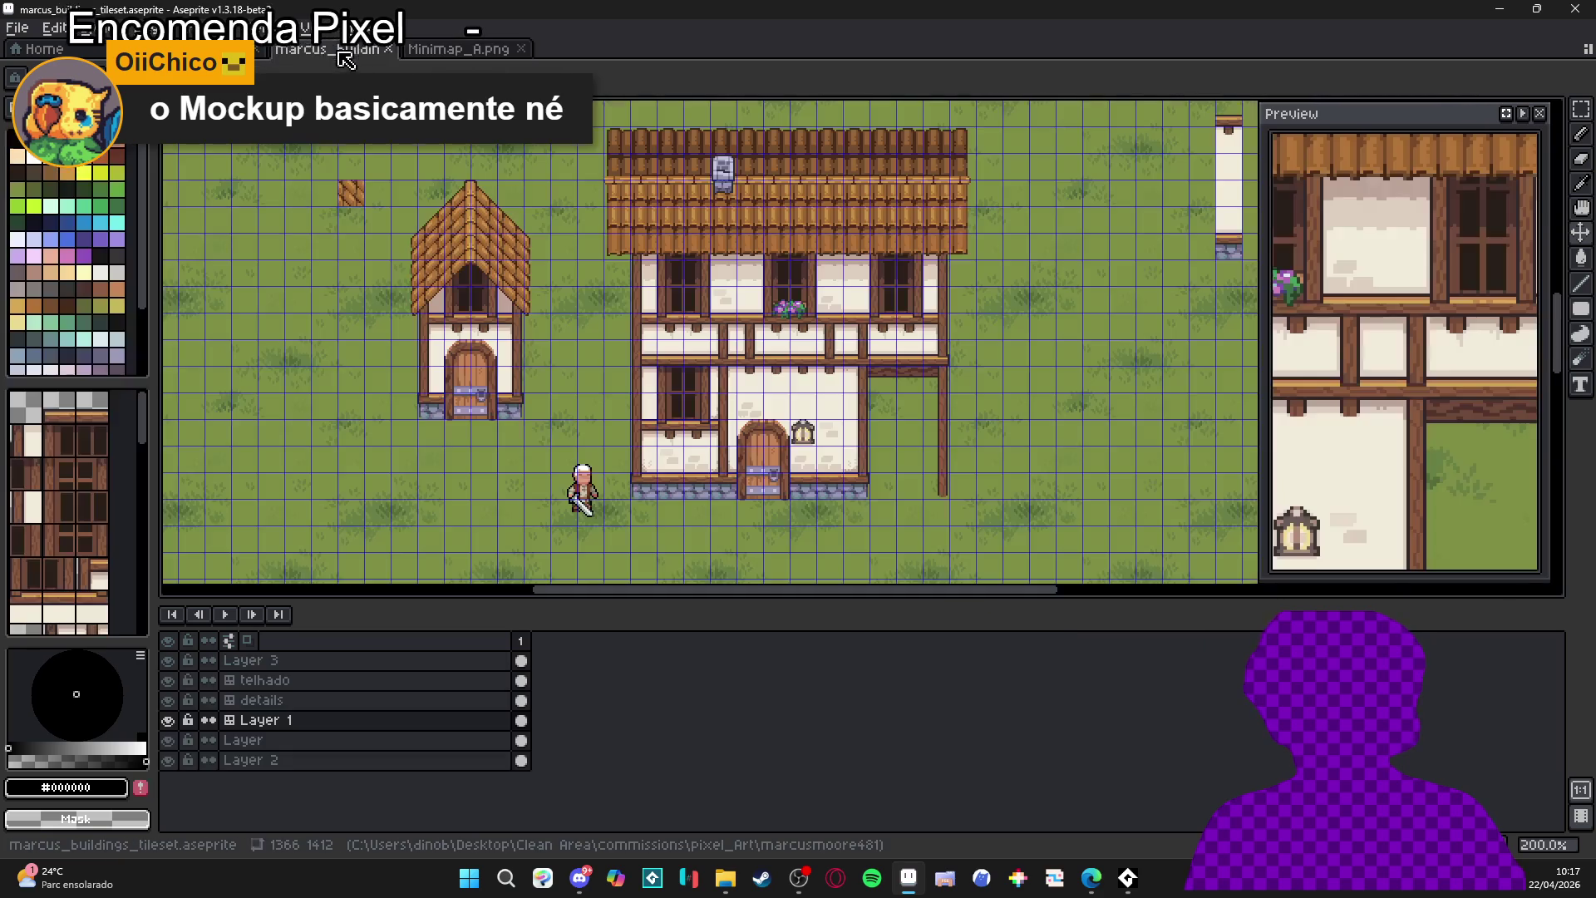
left_click(208, 50)
left_click(60, 49)
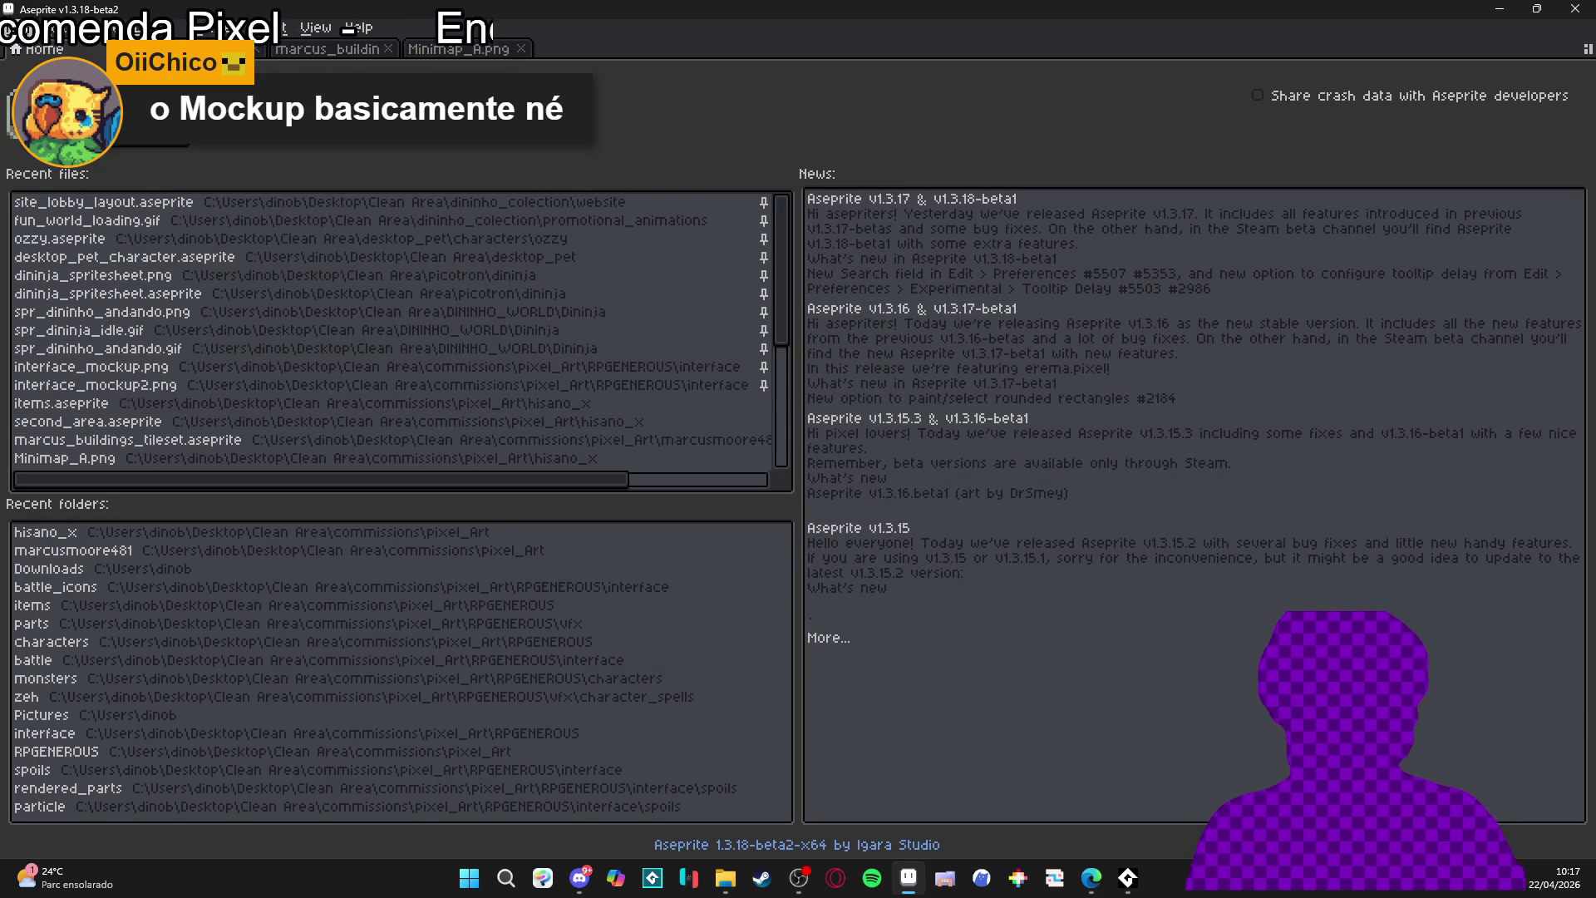
left_click(208, 50)
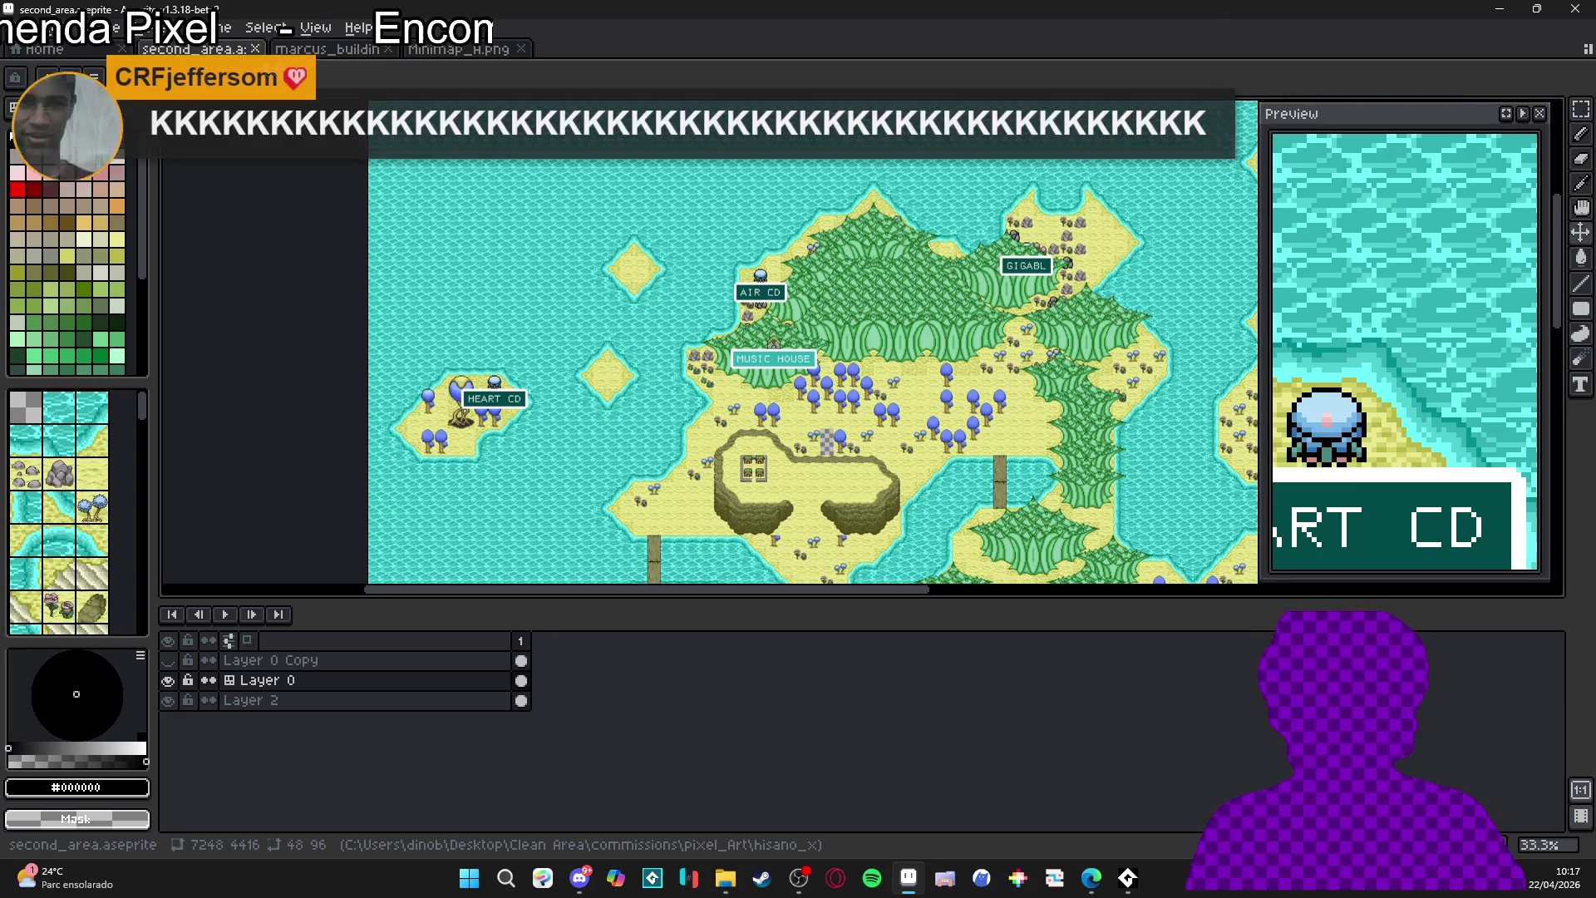
key("ctrl+Tab")
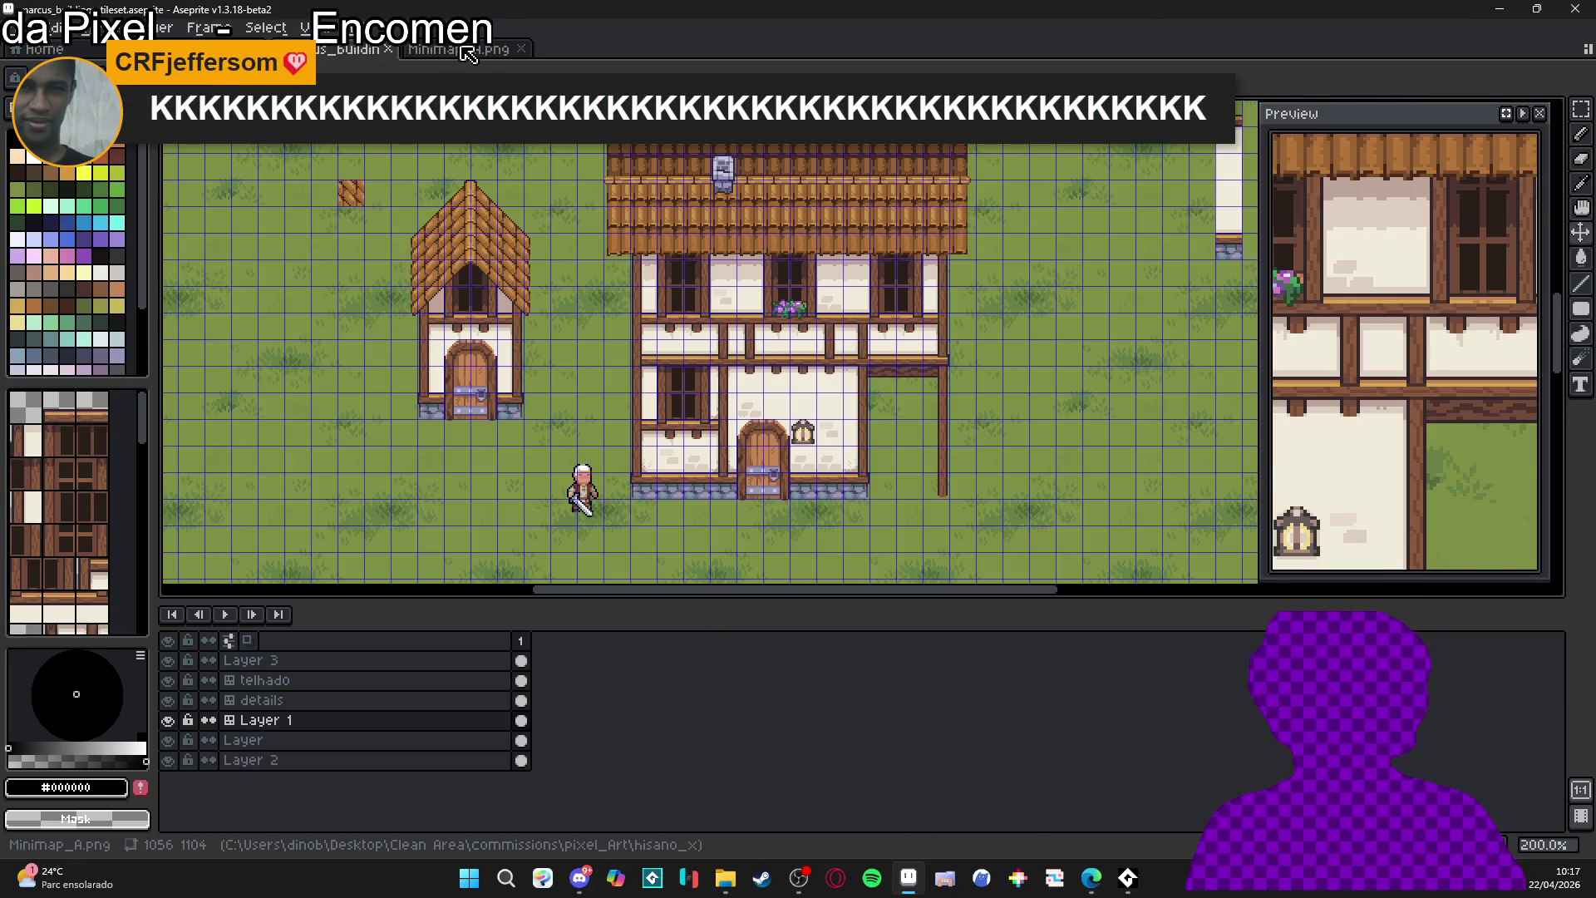
key("ctrl+Tab")
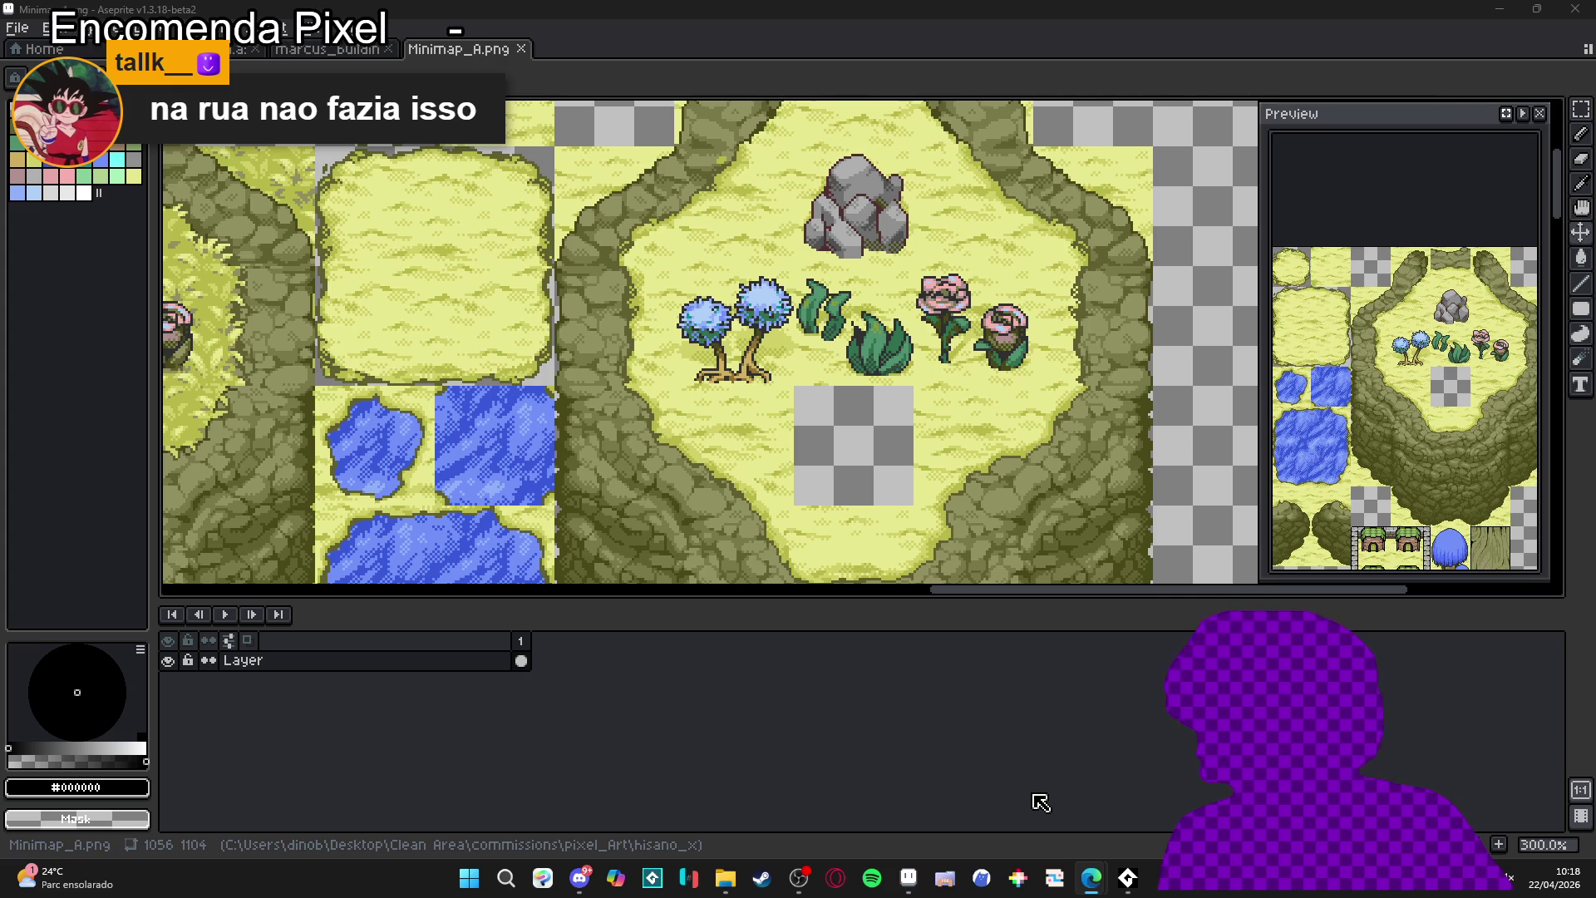
left_click(725, 878)
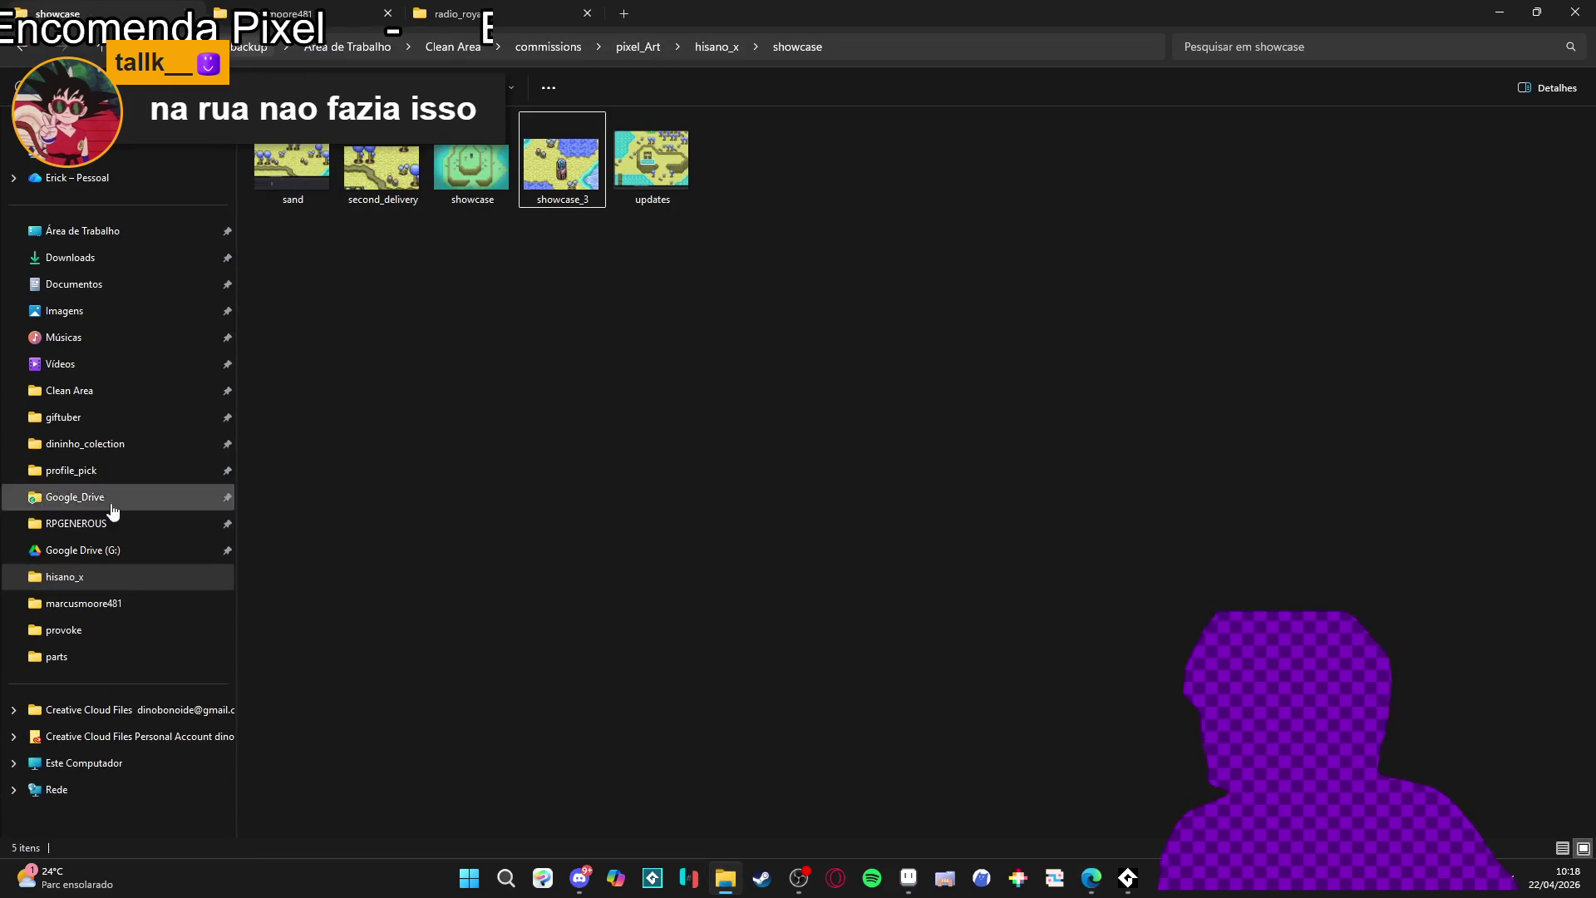
- Open the RPGENEROUS folder from Quick Access and select spr_tree
left_click(52, 524)
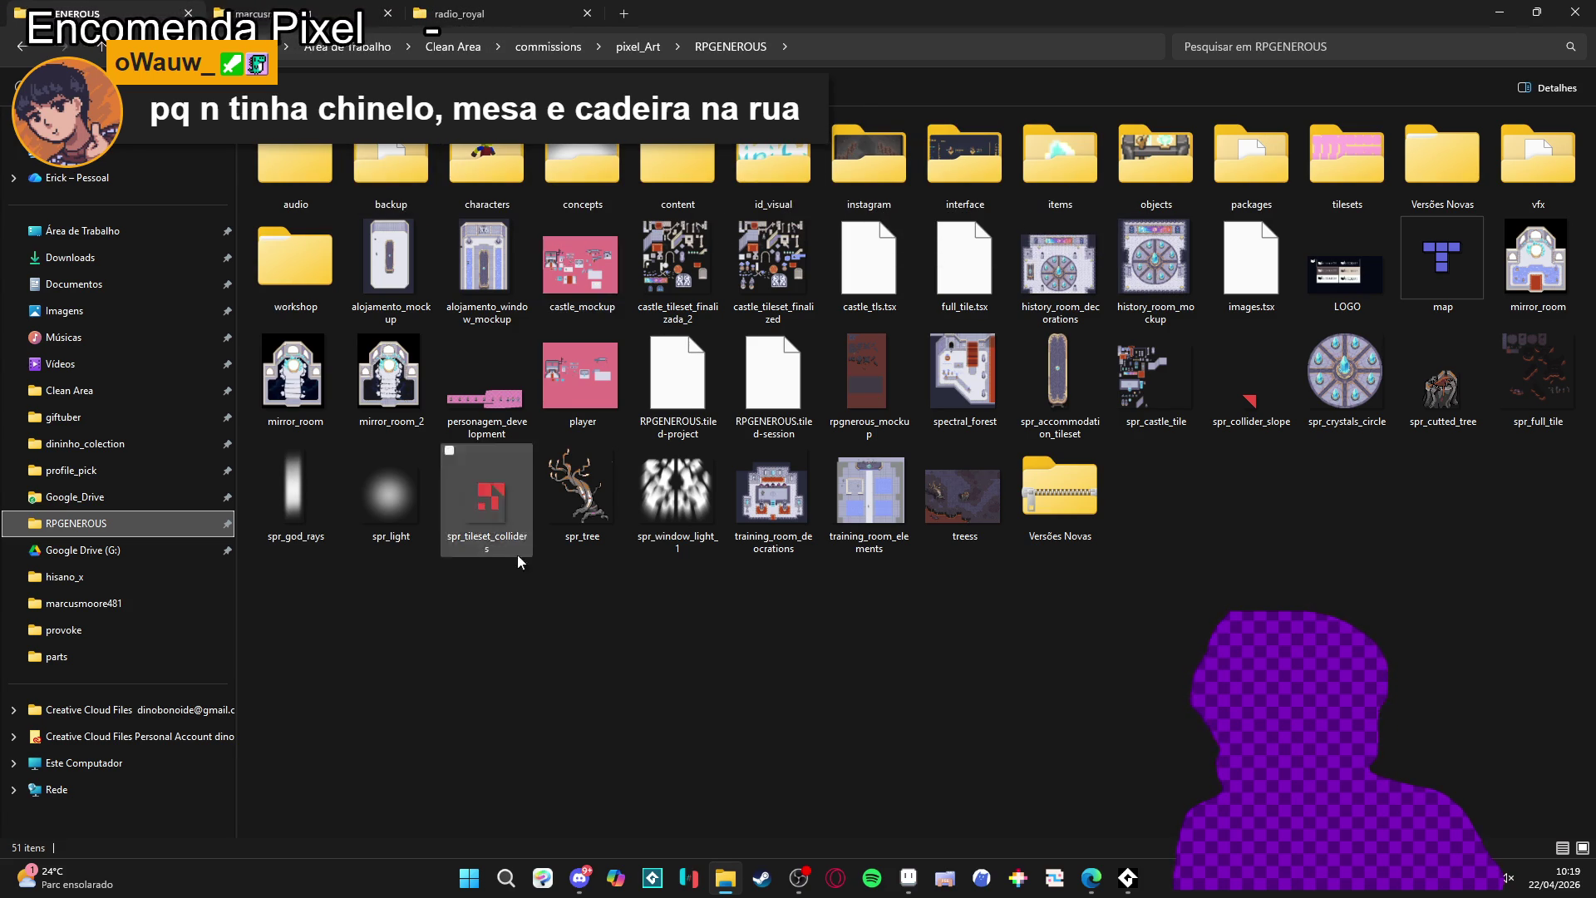
left_click(552, 539)
- Open RPGENEROUS > interface > battle_icons and select spr_bat_icon_turn_deny
left_click(561, 565)
left_click(562, 545)
left_click(621, 577)
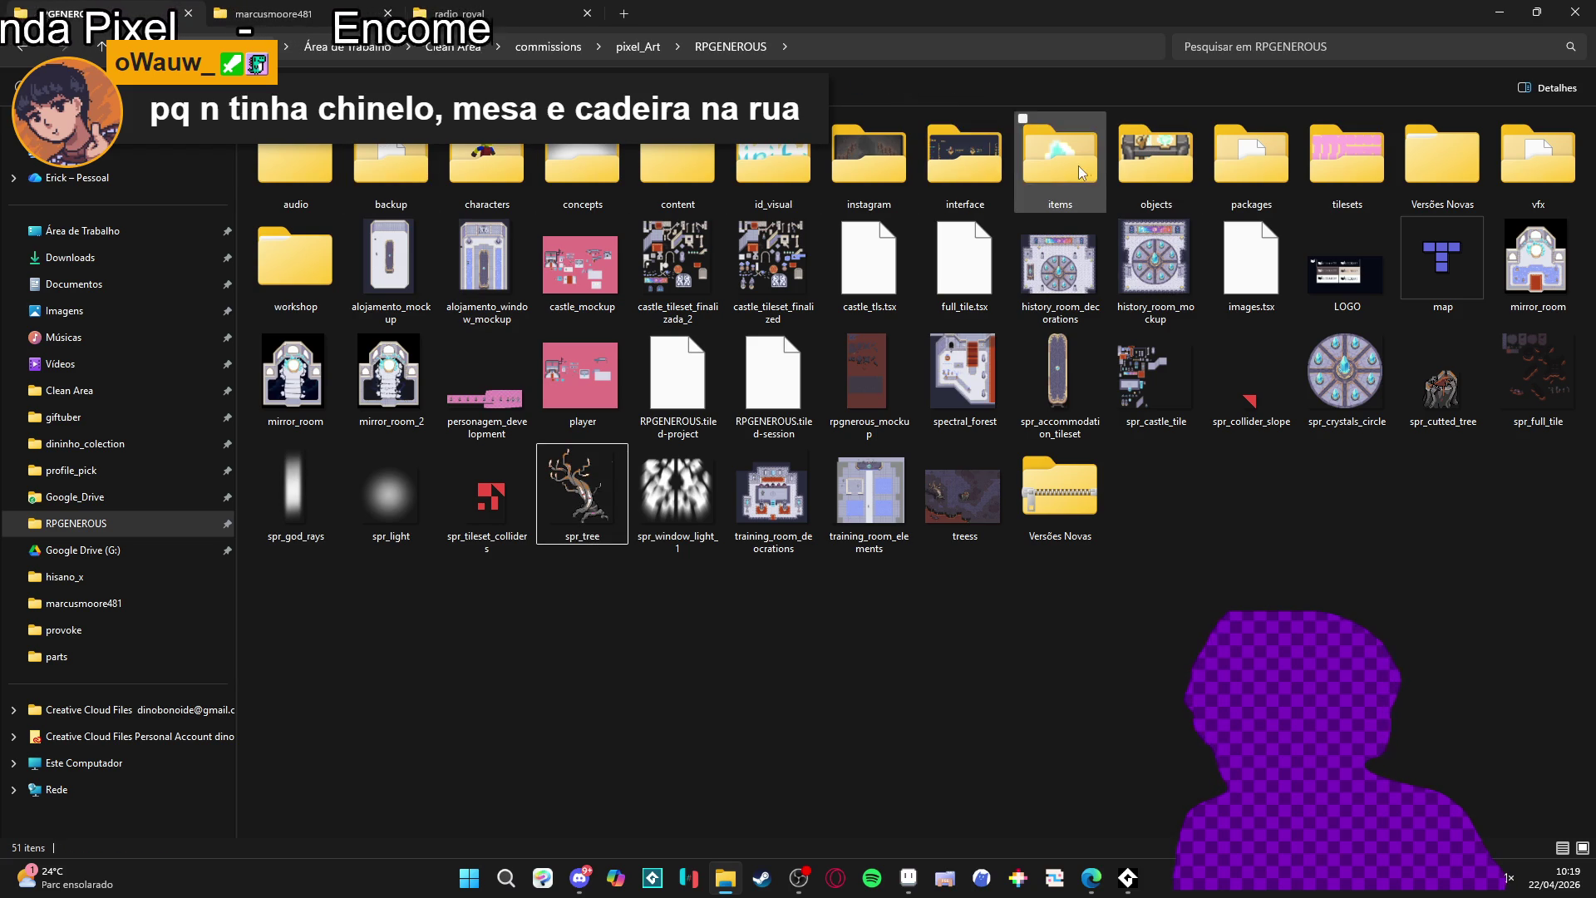
double_click(944, 153)
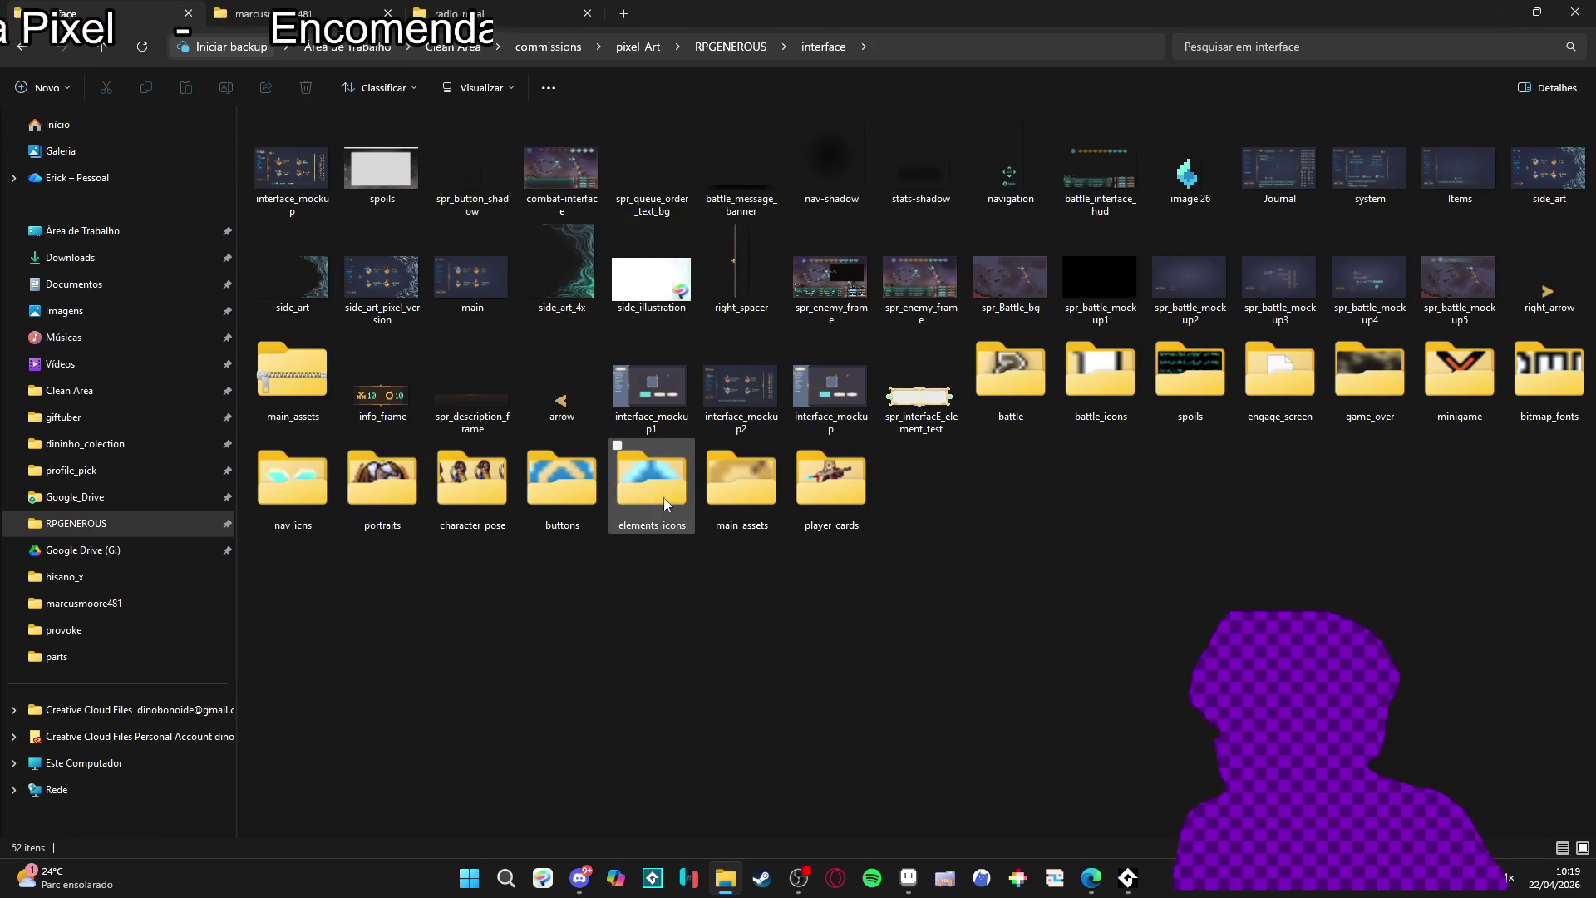
double_click(1093, 378)
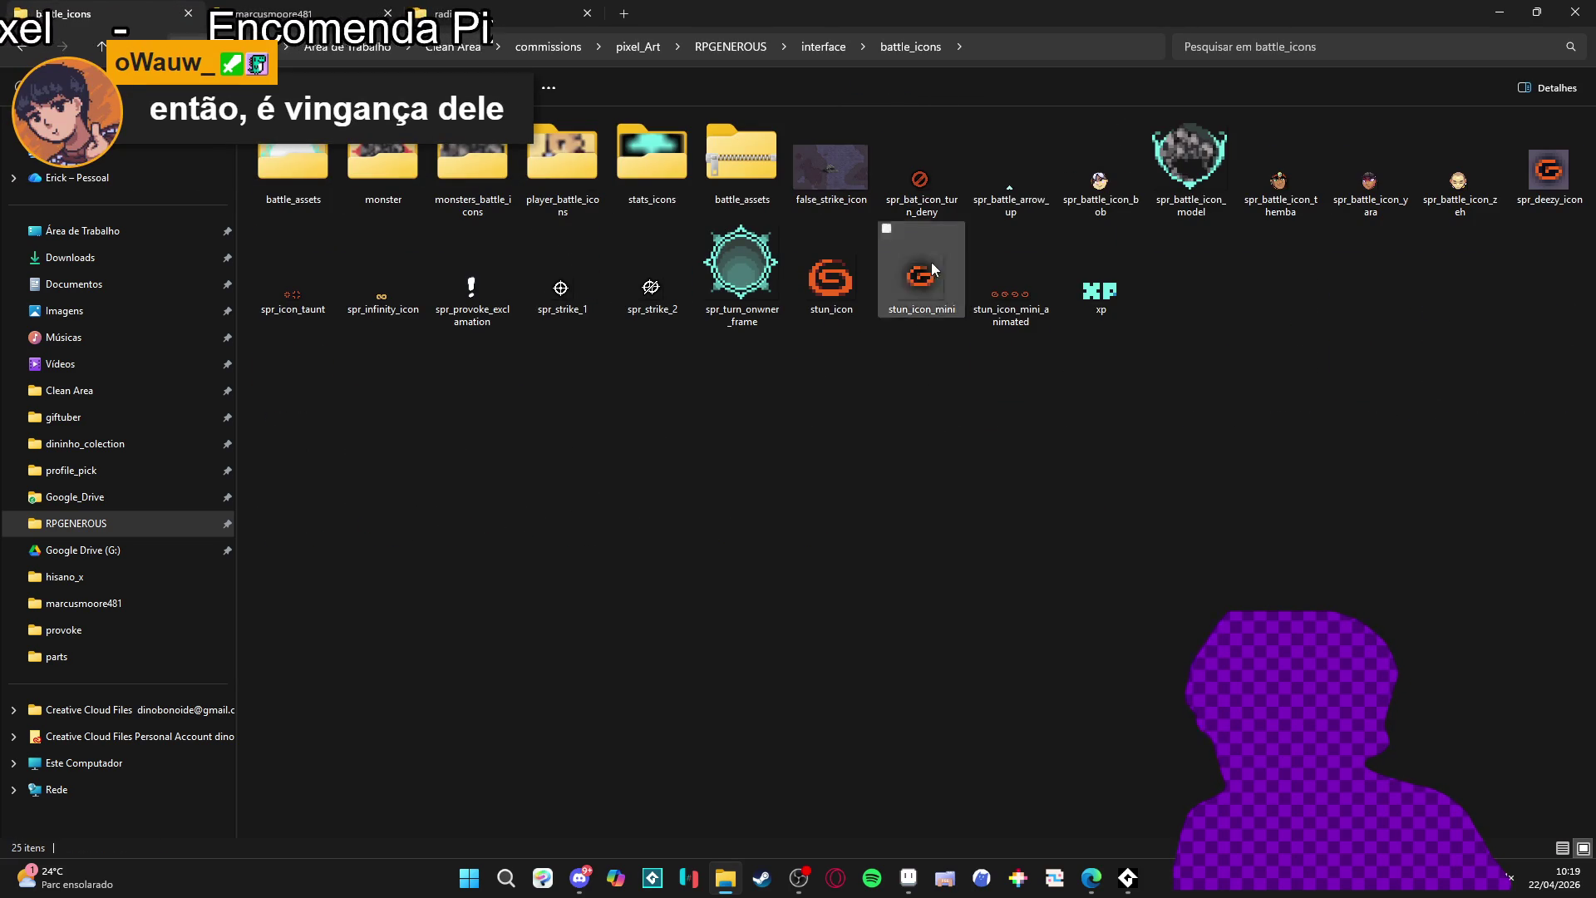
left_click(948, 153)
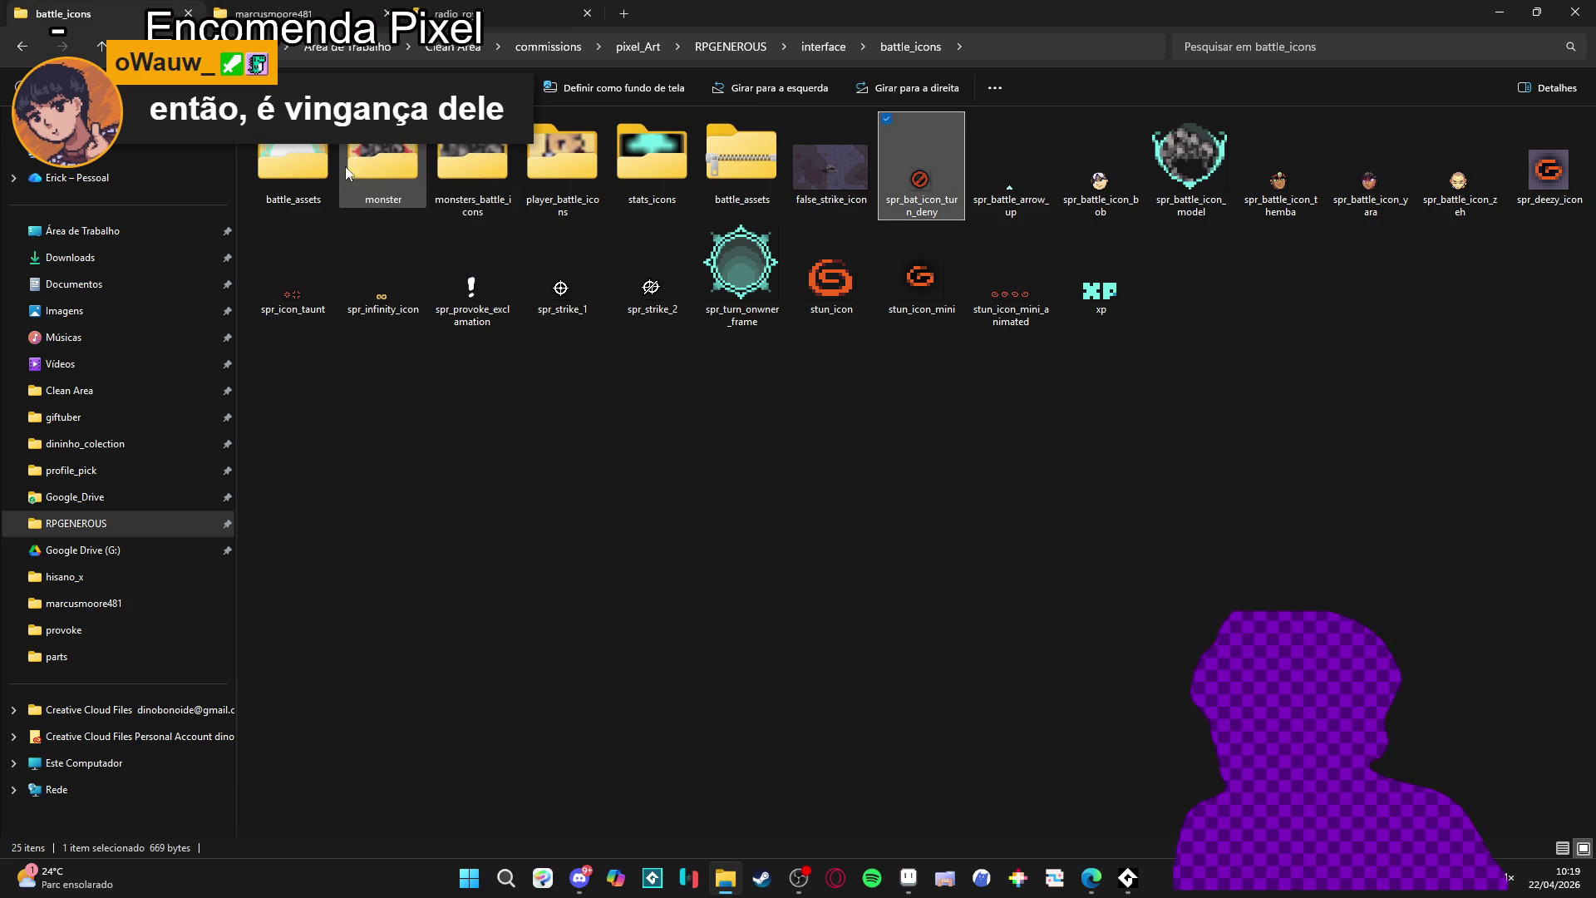
- Open false_strike_icon and bring spr_bat_icon_turn_deny.png into Aseprite from the battle icons folder
double_click(853, 153)
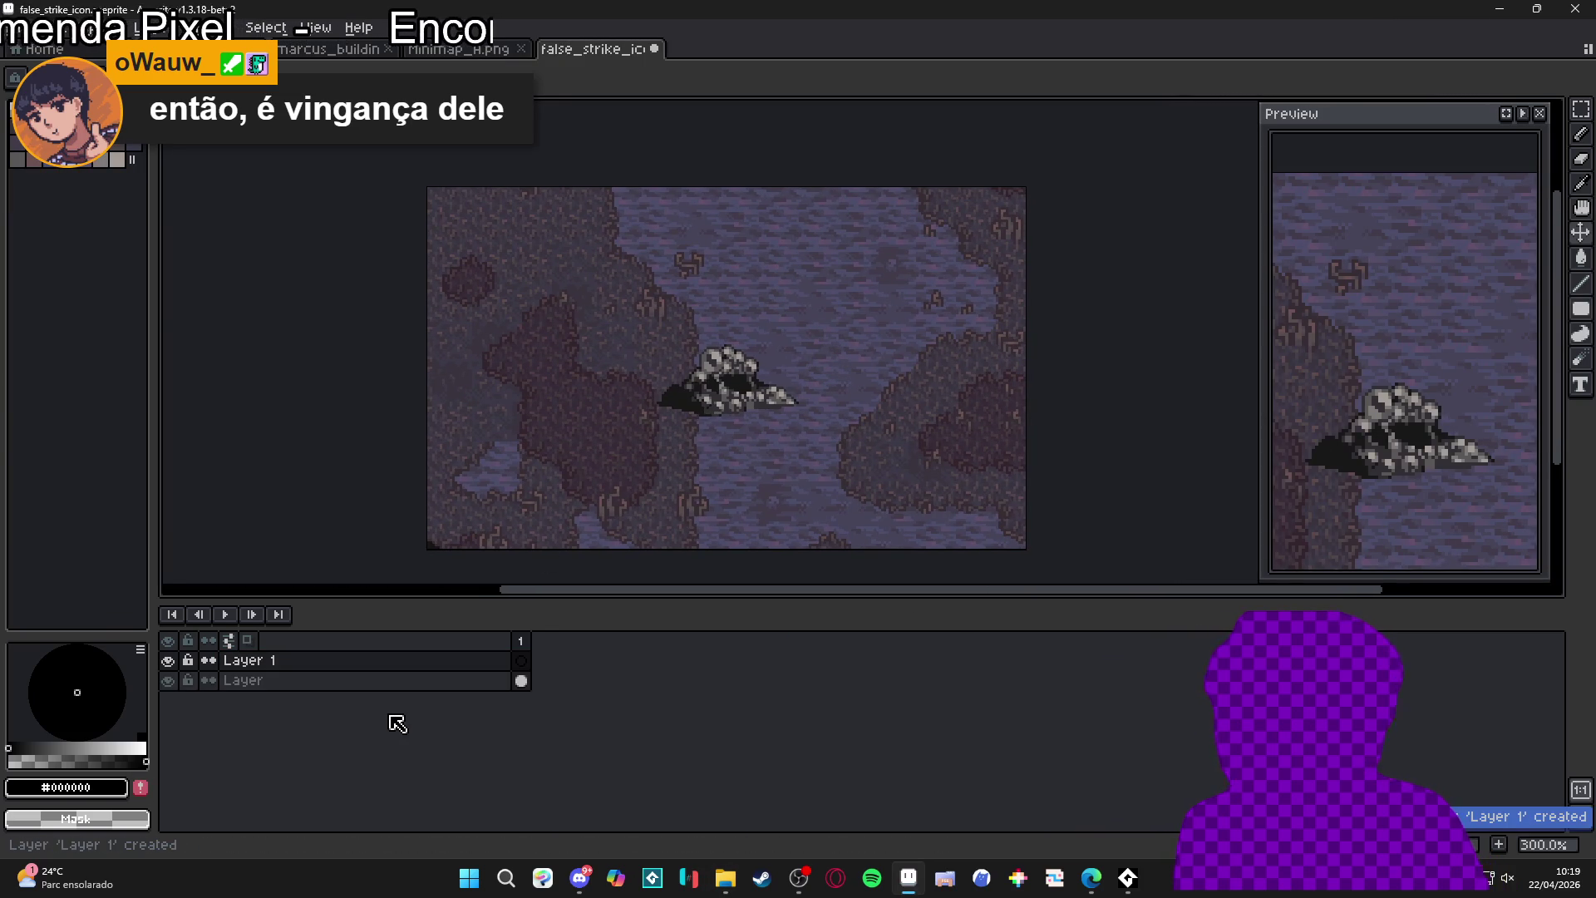
key("alt+Tab")
left_click(942, 205)
mouse_move(942, 205)
left_mouse_down()
mouse_move(906, 224)
mouse_move(1050, 738)
mouse_move(548, 869)
mouse_move(905, 767)
mouse_move(914, 889)
mouse_move(856, 73)
left_mouse_up()
scroll(895, 332, "up", 2)
left_click_drag(894, 332, 790, 370)
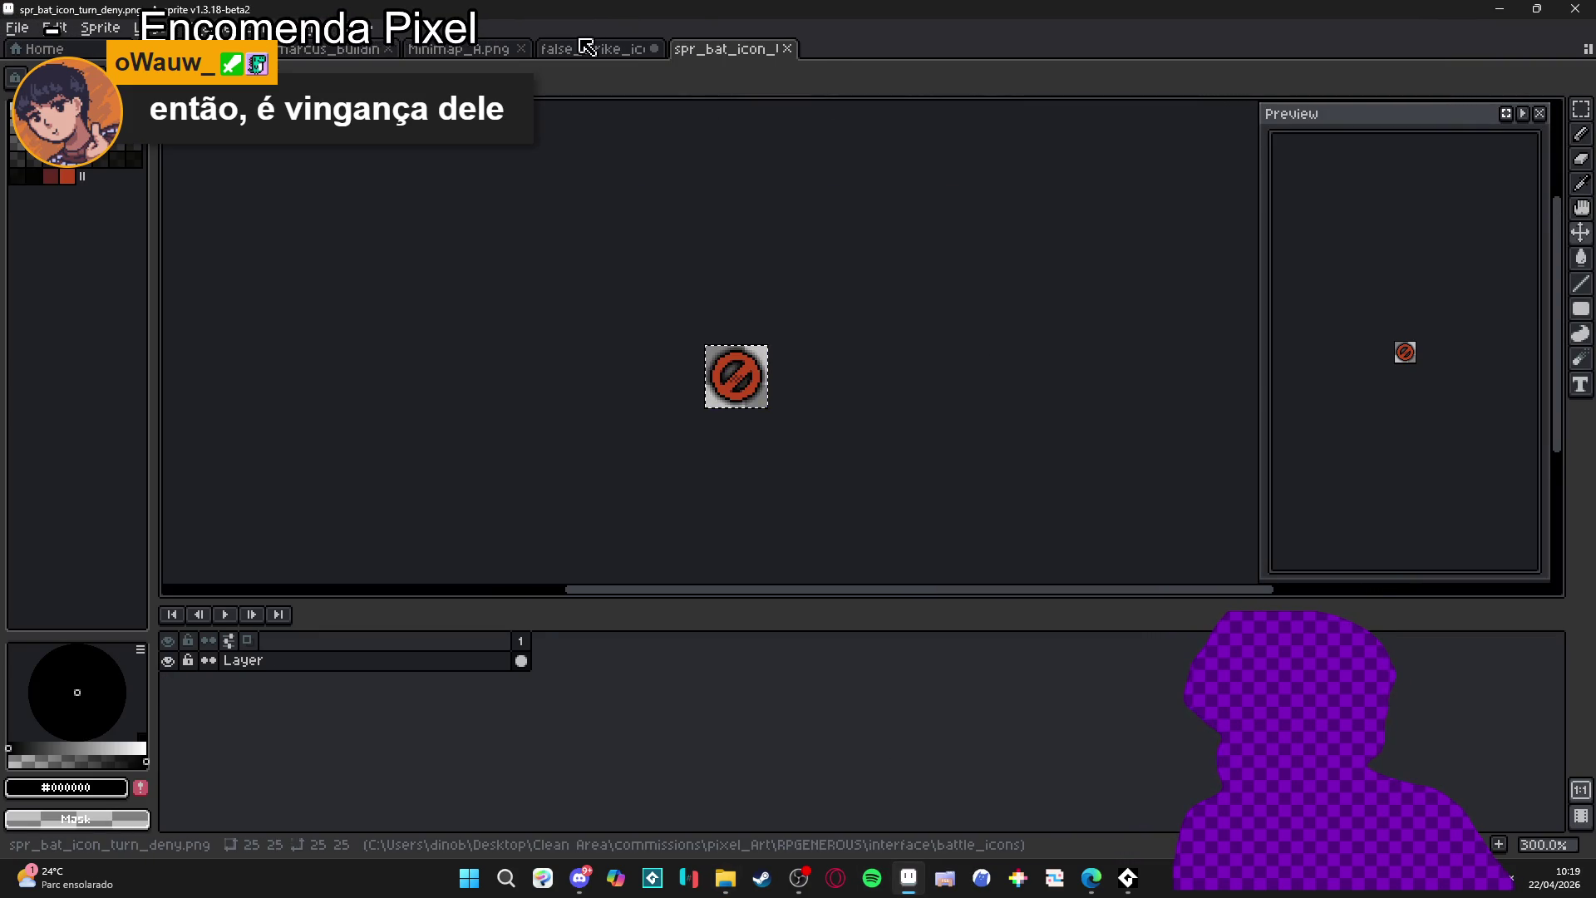
- Paste the red deny icon into false_strike_icon and position it over the rock
left_click(594, 48)
scroll(684, 475, "up", 1)
key("ctrl+v")
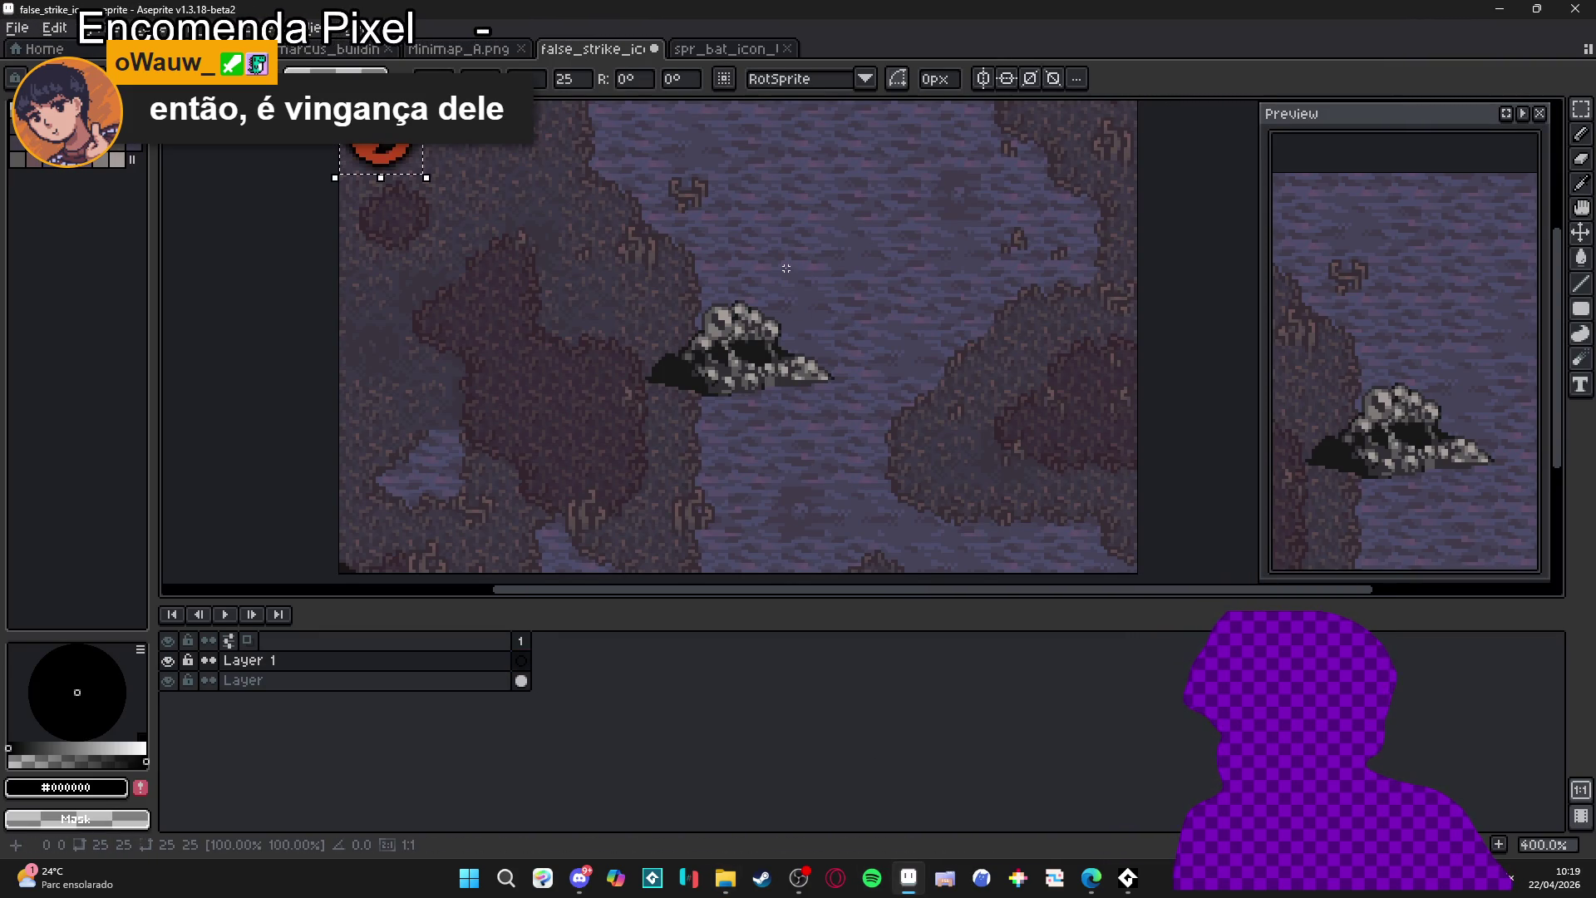
mouse_move(391, 175)
left_mouse_down()
mouse_move(689, 340)
mouse_move(753, 357)
left_mouse_up()
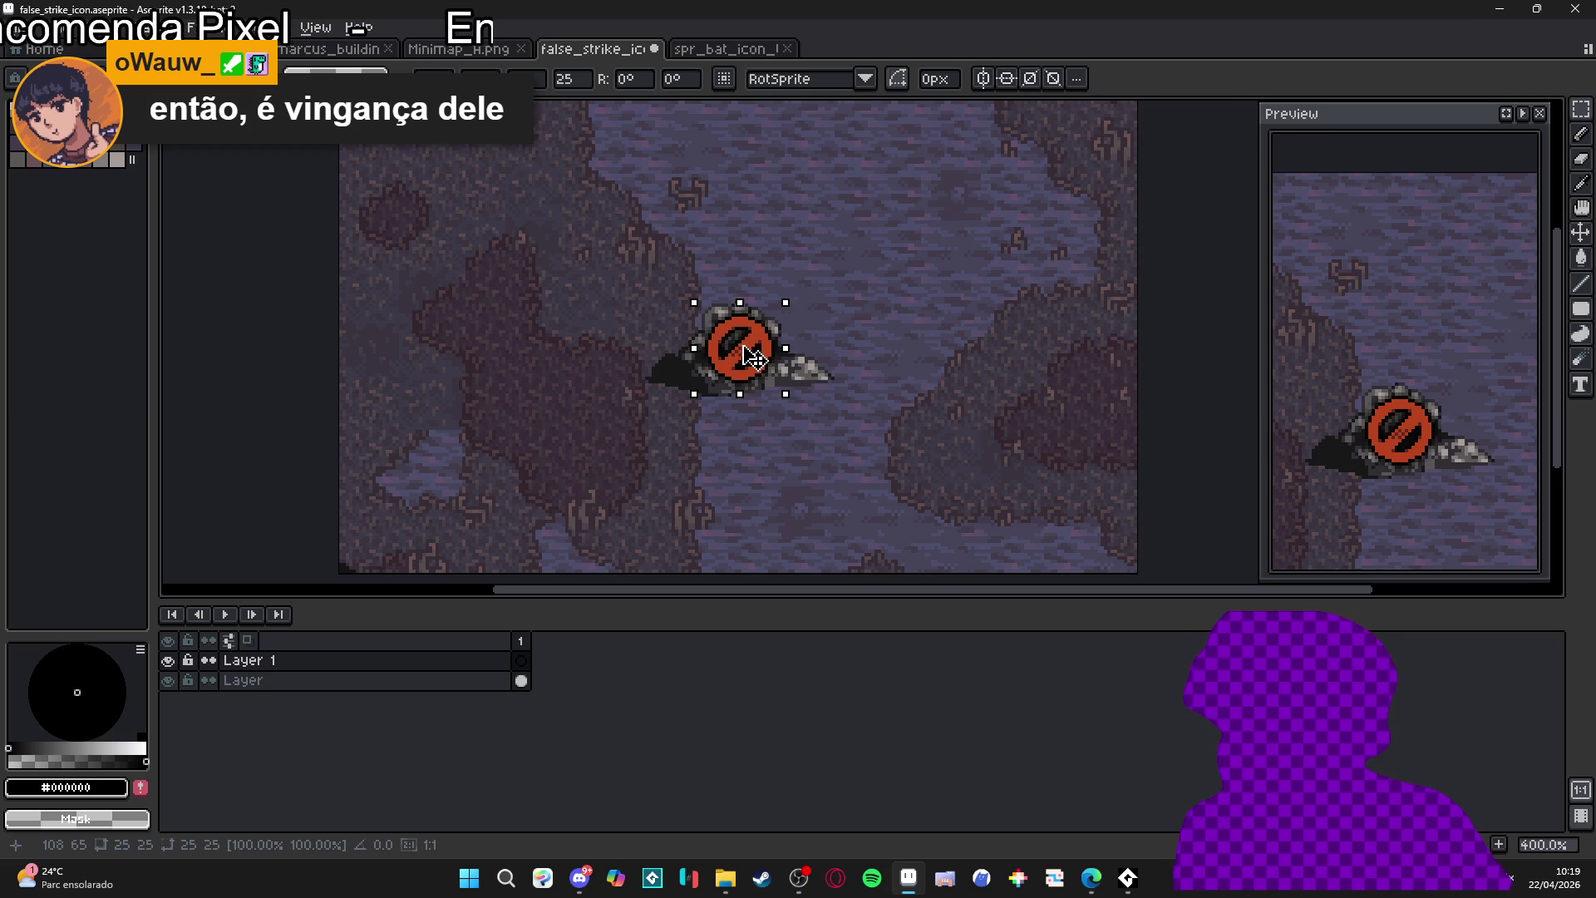
key("Return")
scroll(730, 310, "down", 1)
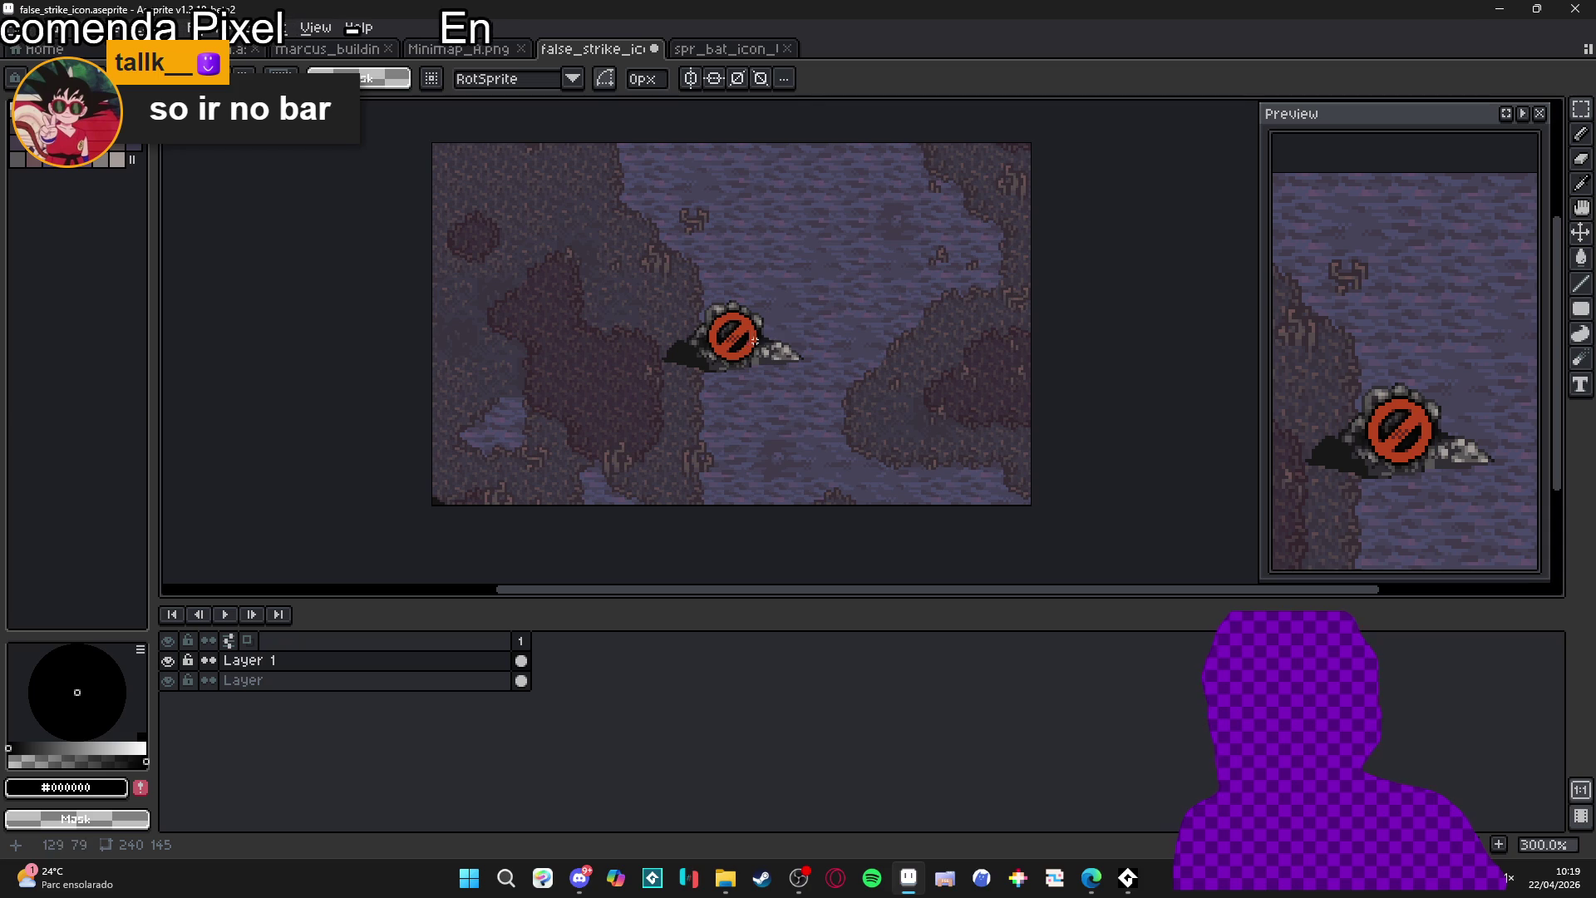
scroll(730, 337, "up", 1)
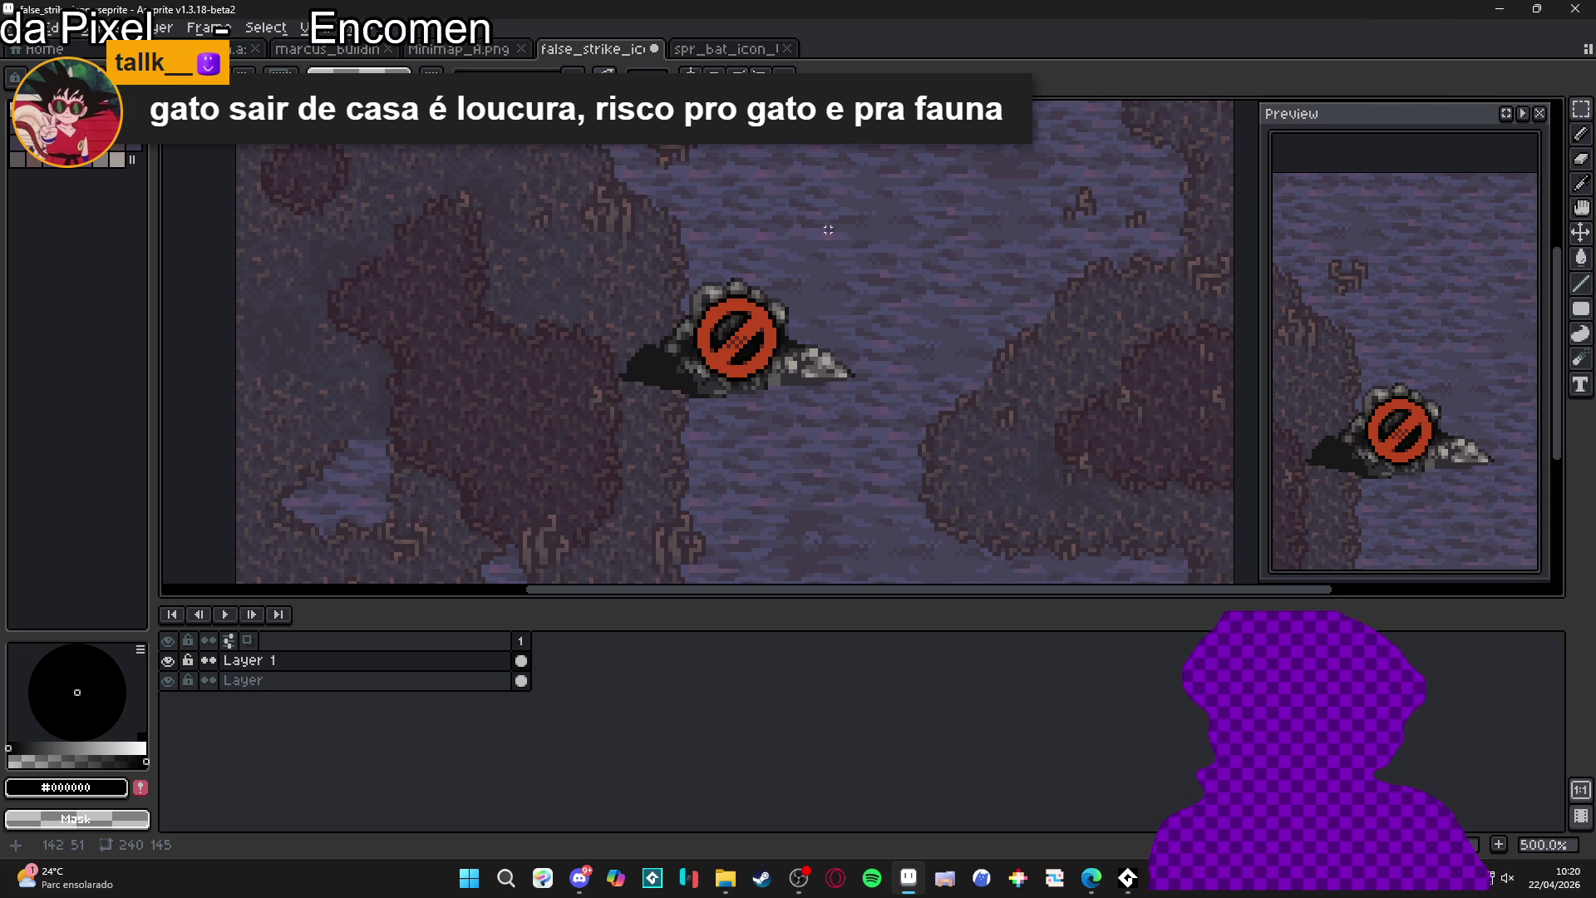
left_click(724, 877)
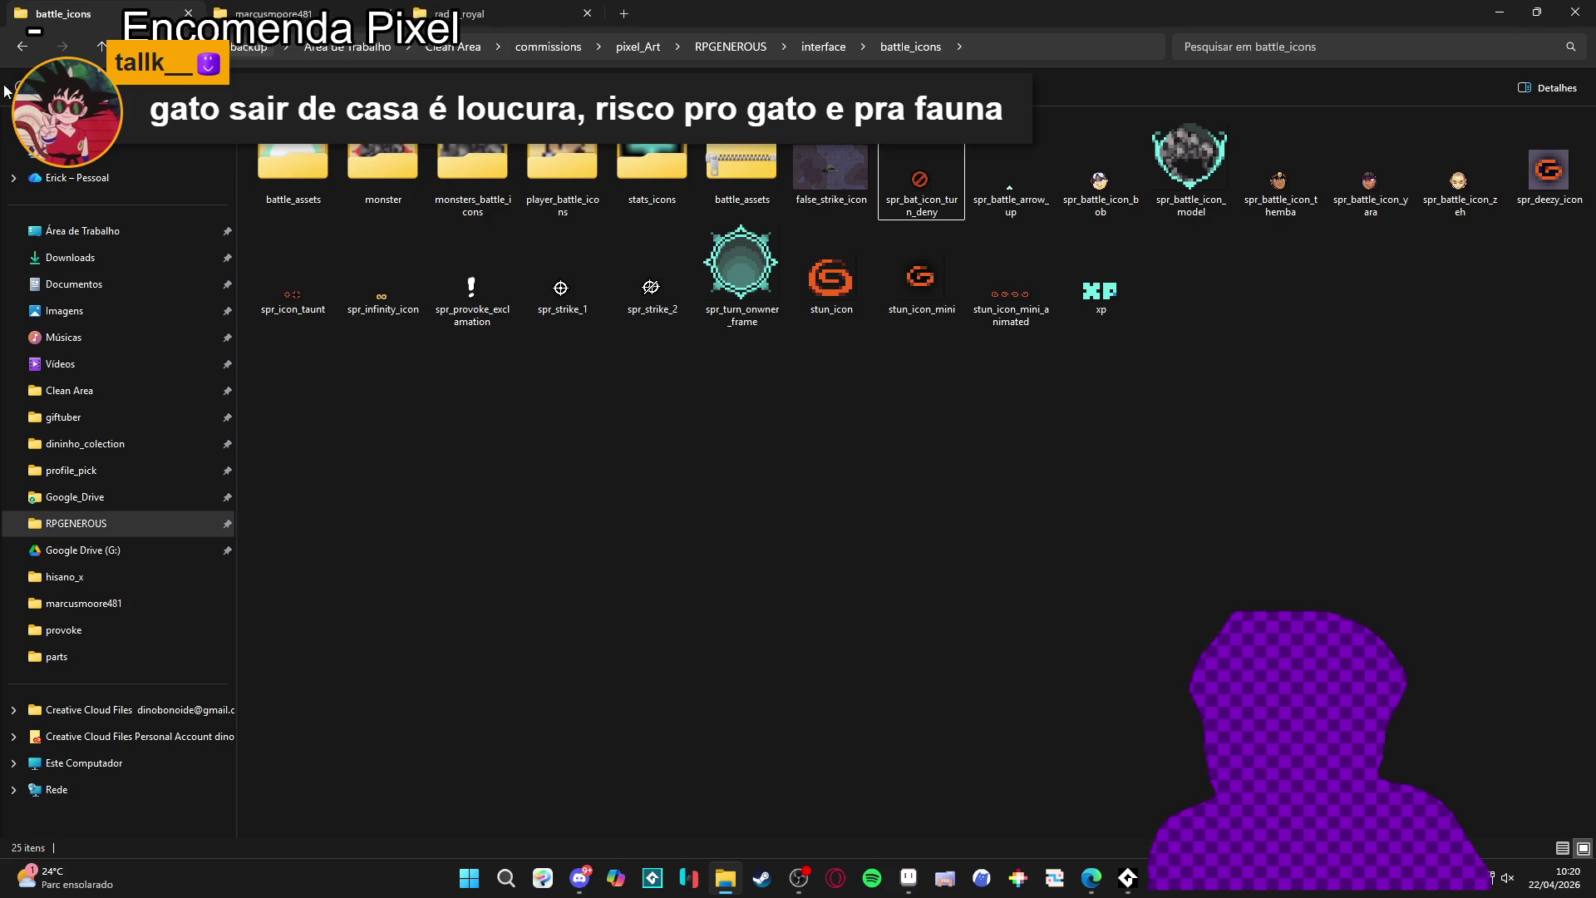
- Browse from RPGENEROUS into vfx > monsters and open spr_stagger_start_fx_v2 in Aseprite
key("alt+Left")
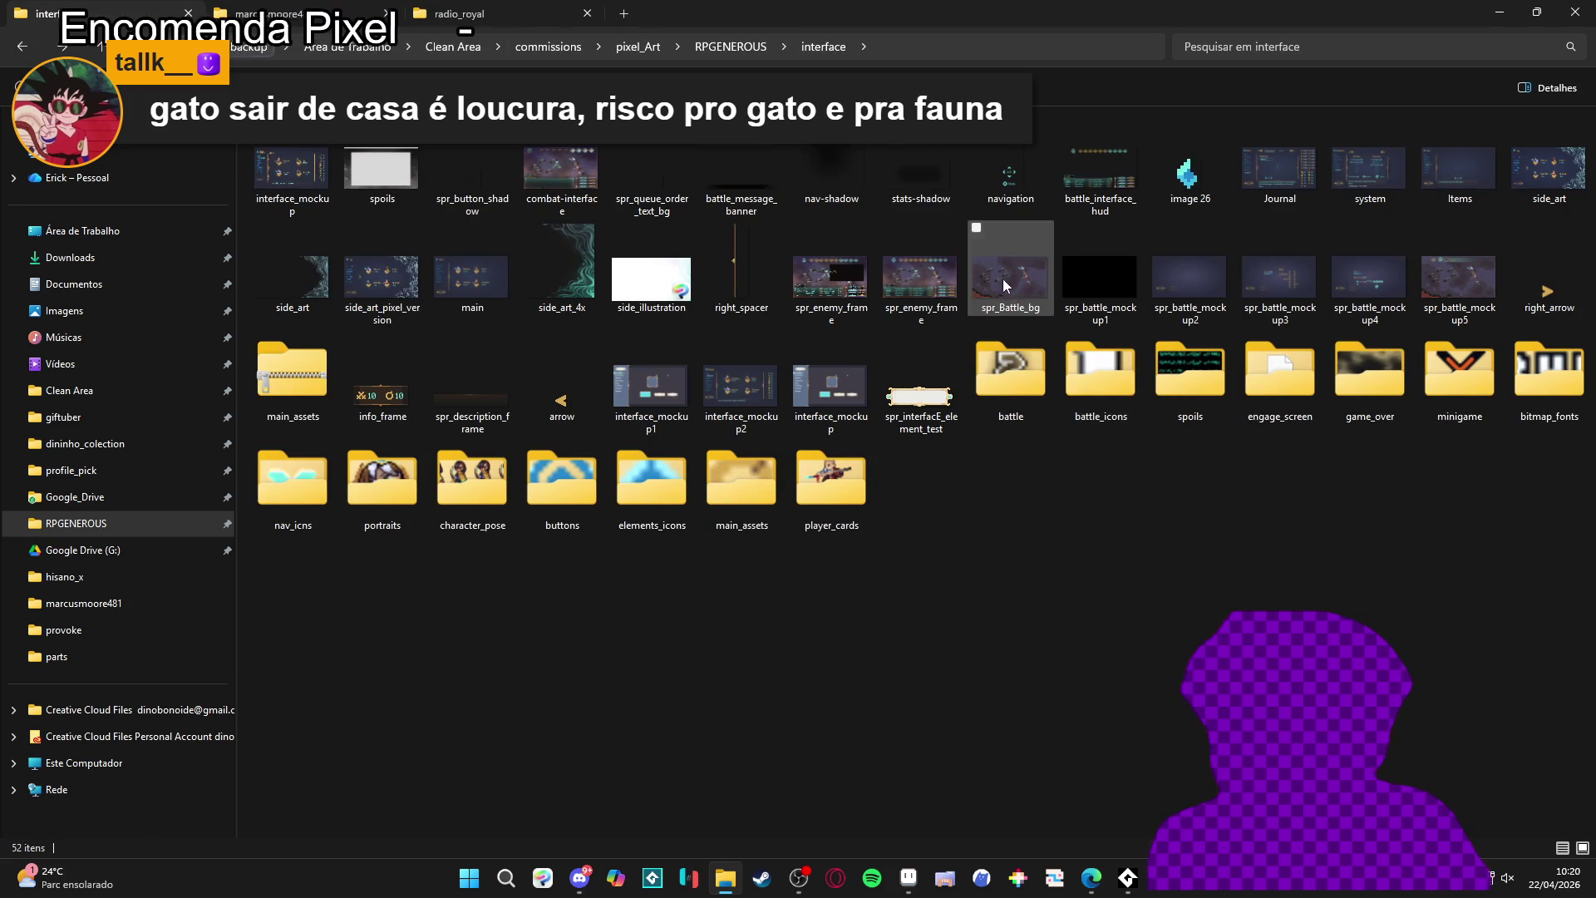
left_click(728, 46)
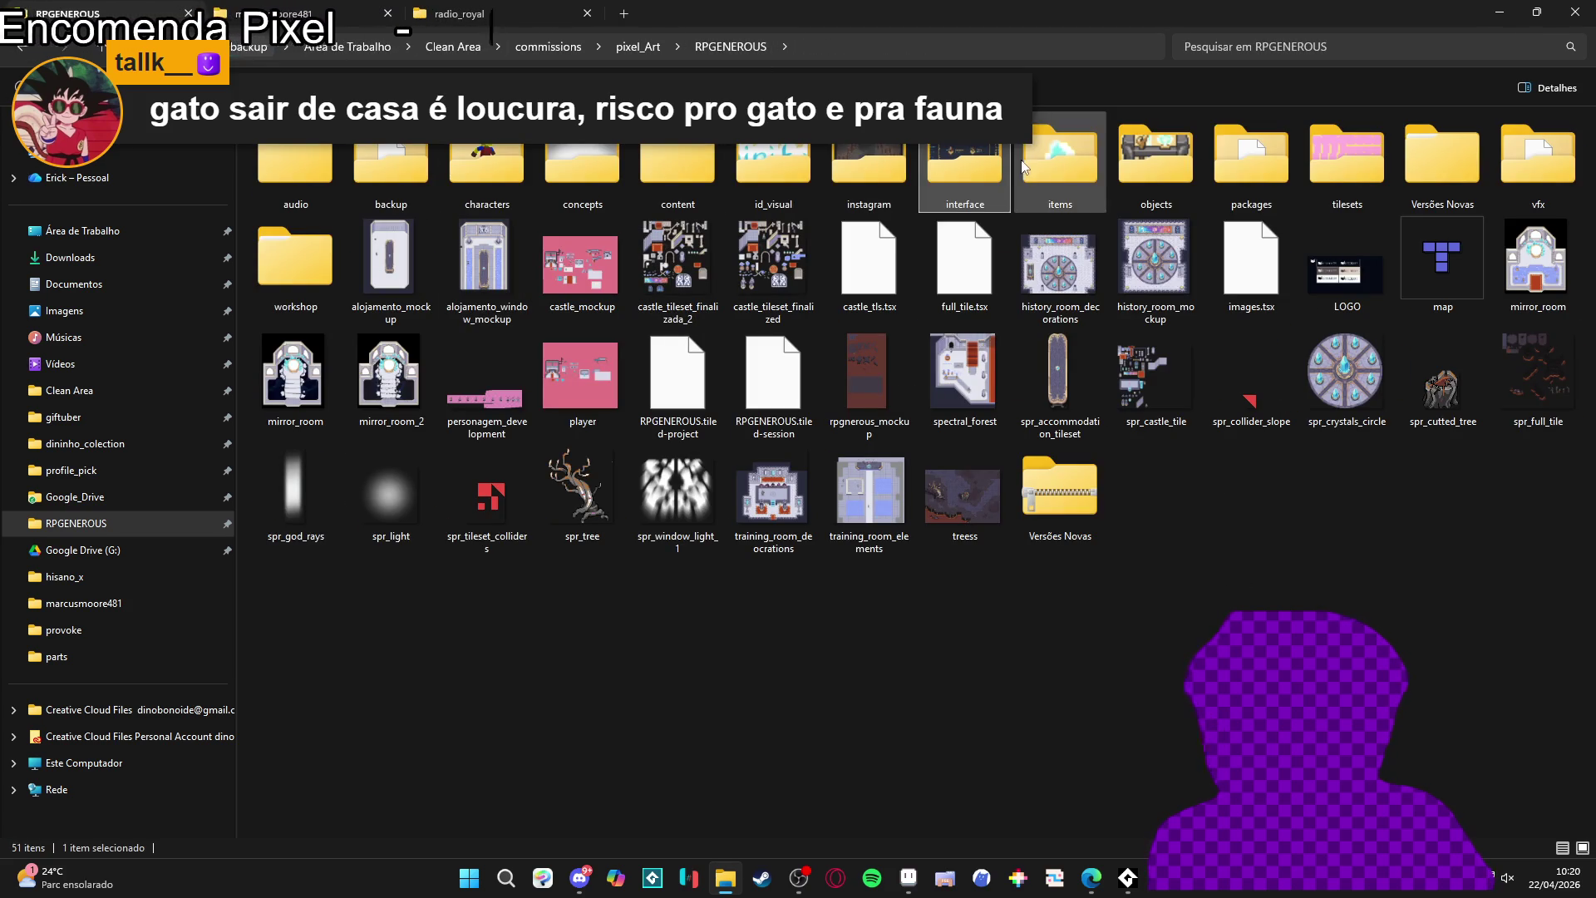
left_click(1536, 172)
double_click(1536, 172)
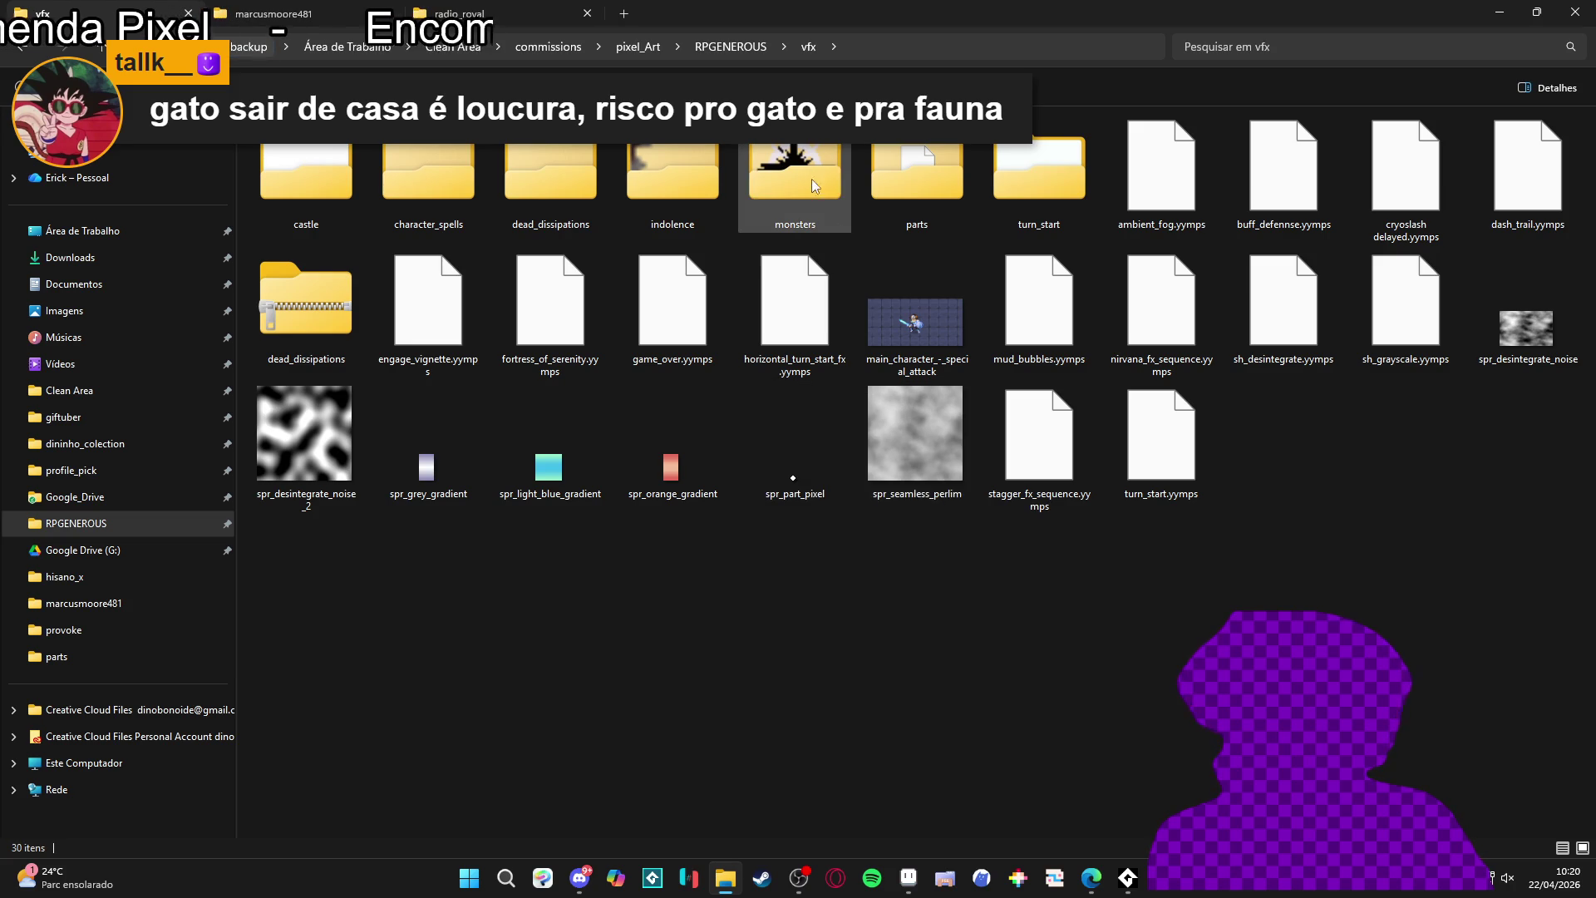
double_click(753, 183)
left_click(403, 171)
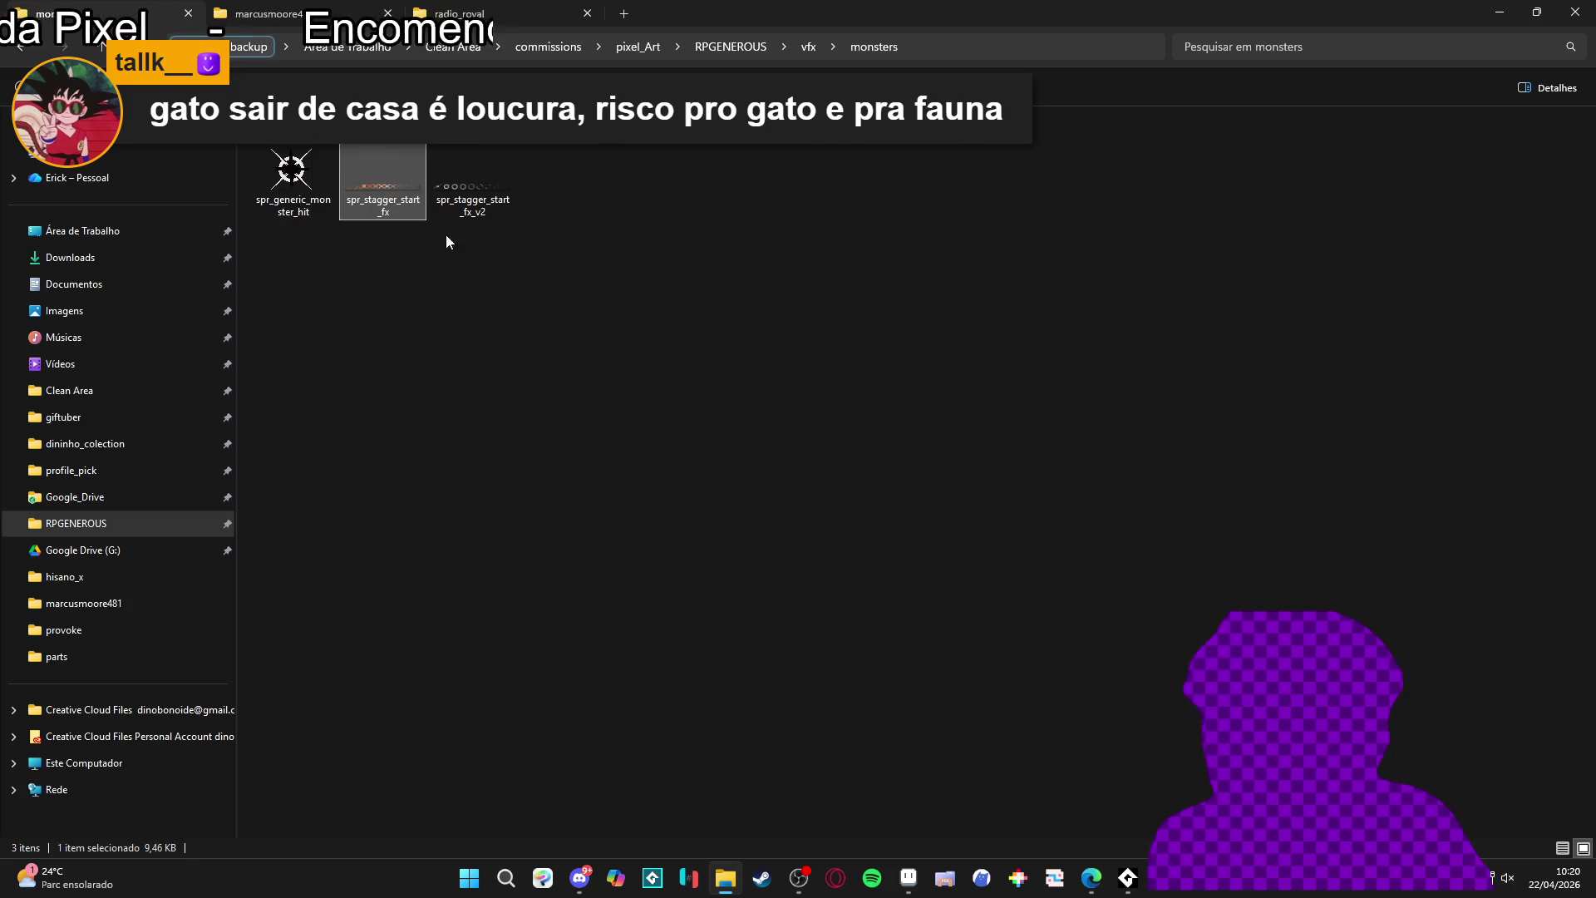
mouse_move(483, 209)
left_mouse_down()
mouse_move(905, 804)
mouse_move(908, 873)
mouse_move(881, 42)
mouse_move(892, 52)
left_mouse_up()
scroll(845, 374, "up", 1)
left_click_drag(846, 374, 712, 377)
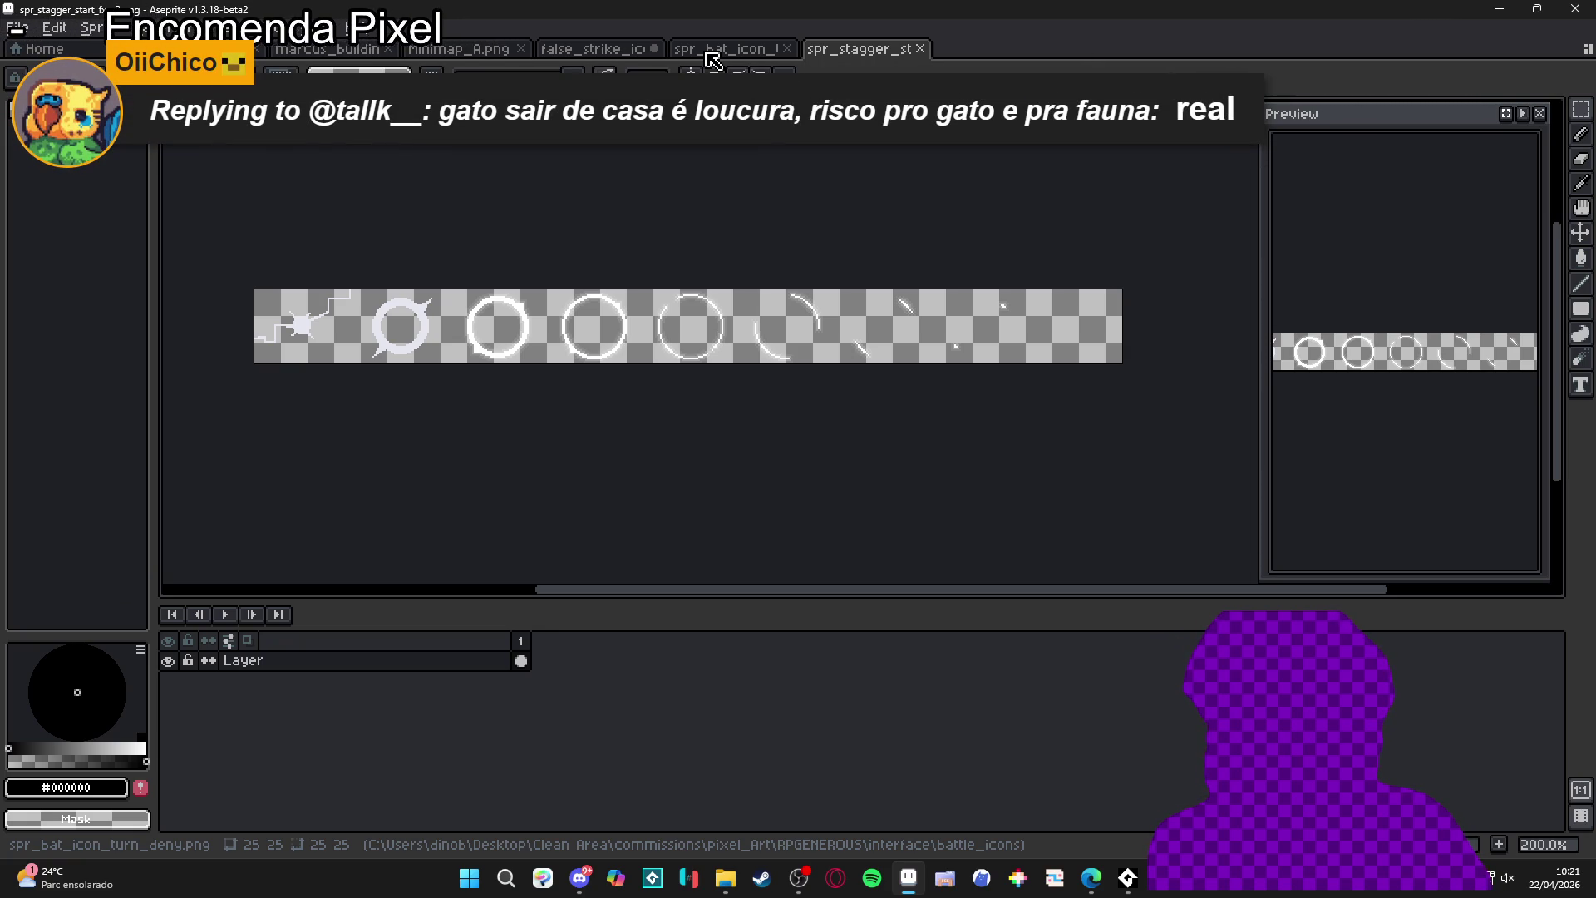
- Return to the false_strike_icon scene, bring up the music console, and mute the system volume
left_click(707, 53)
left_click(602, 48)
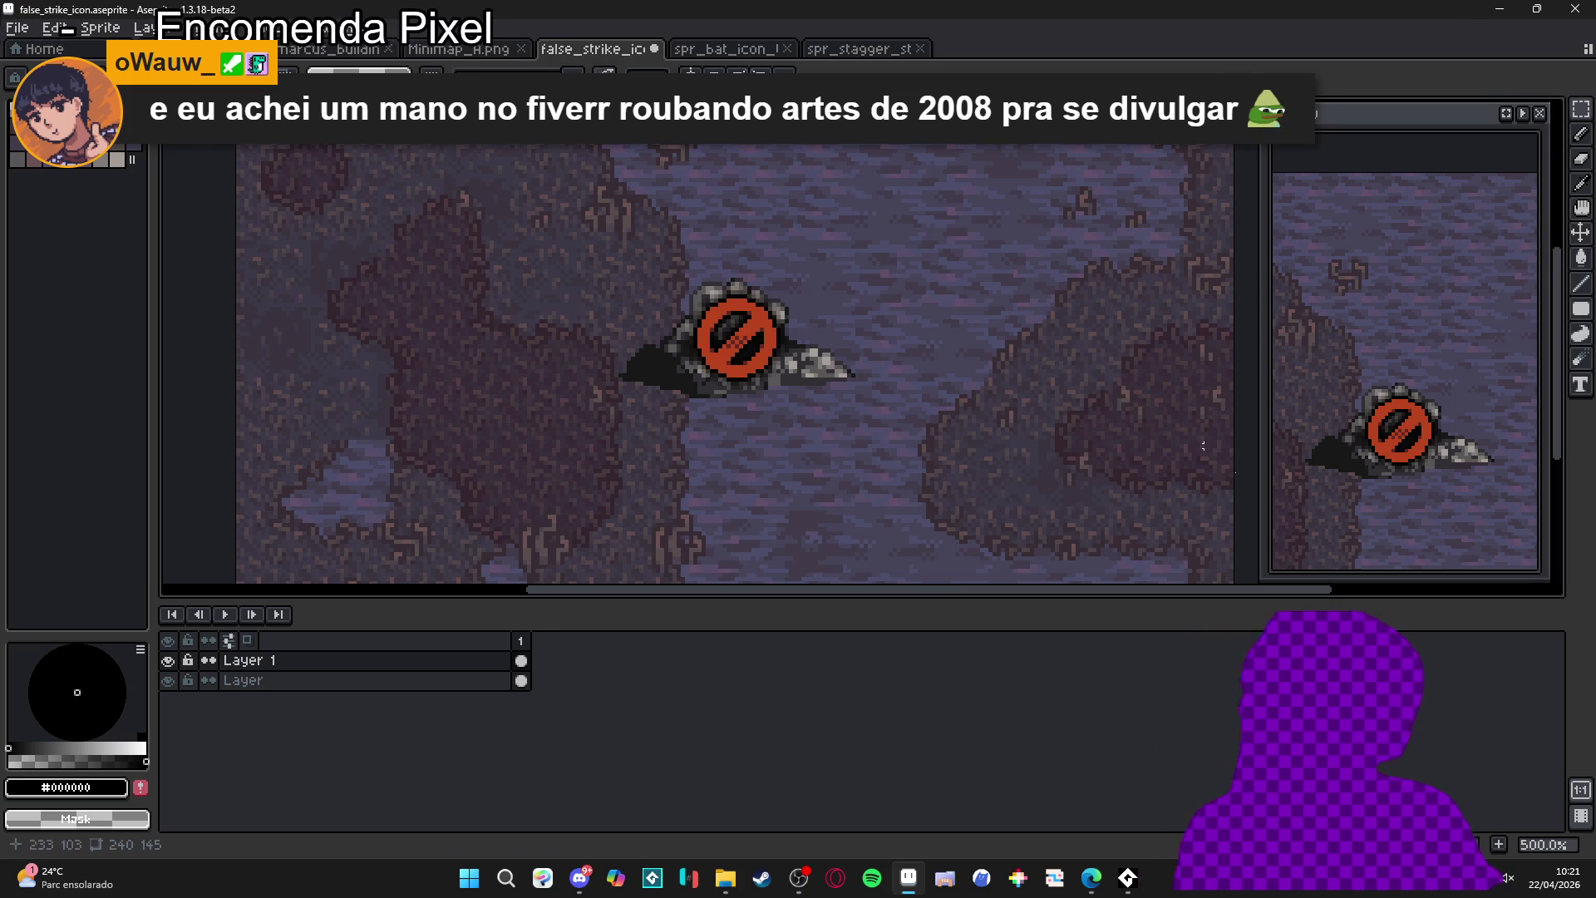
left_click(909, 877)
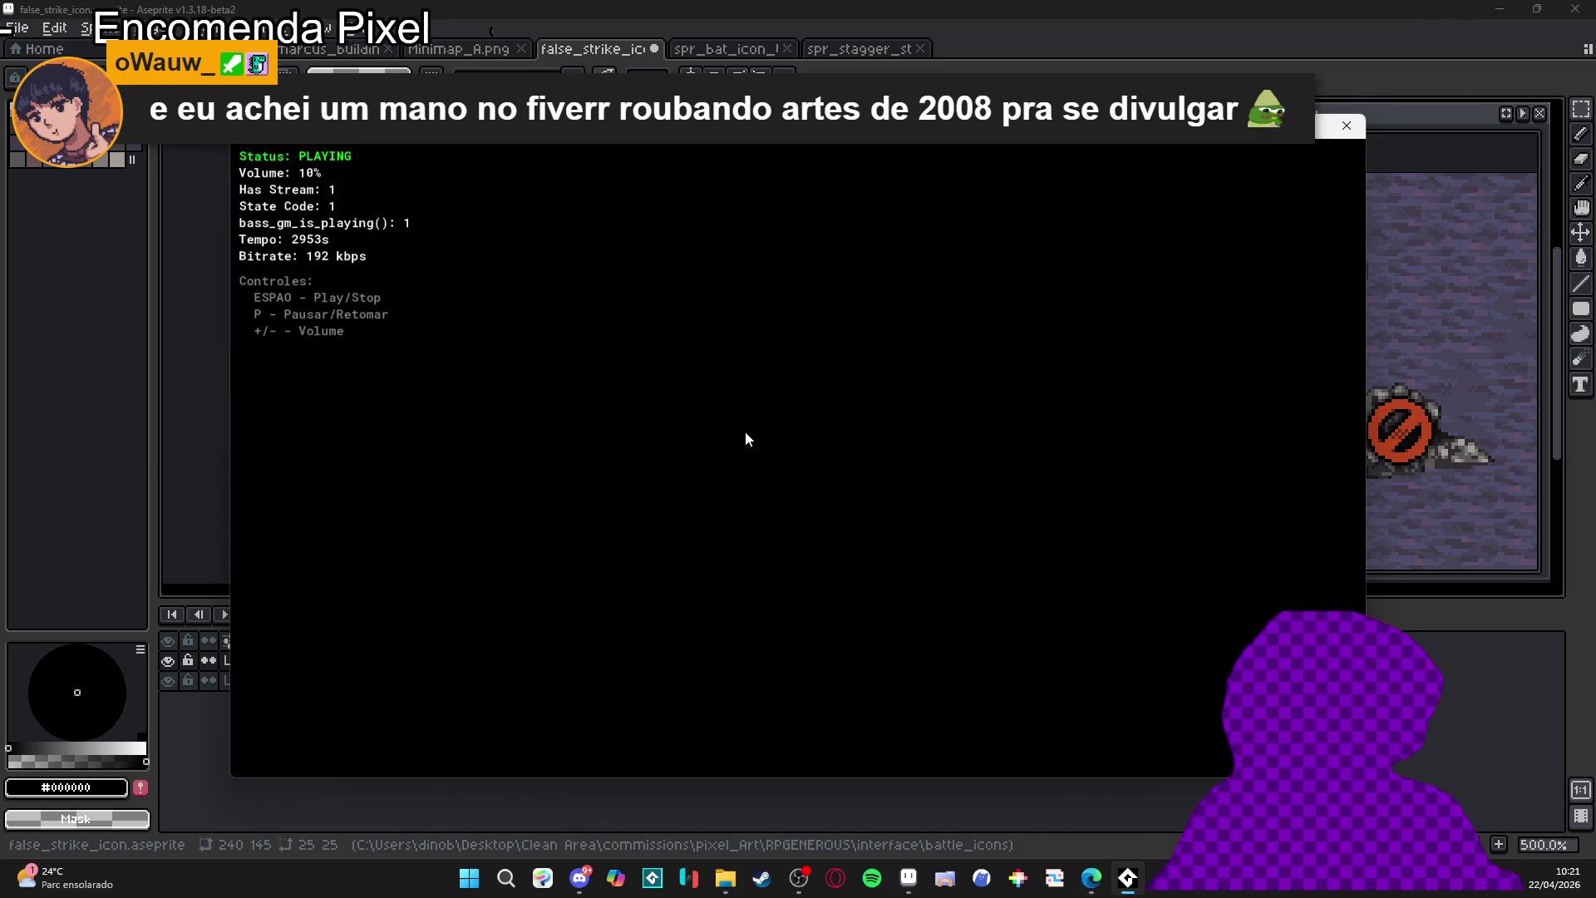
key("XF86AudioLowerVolume")
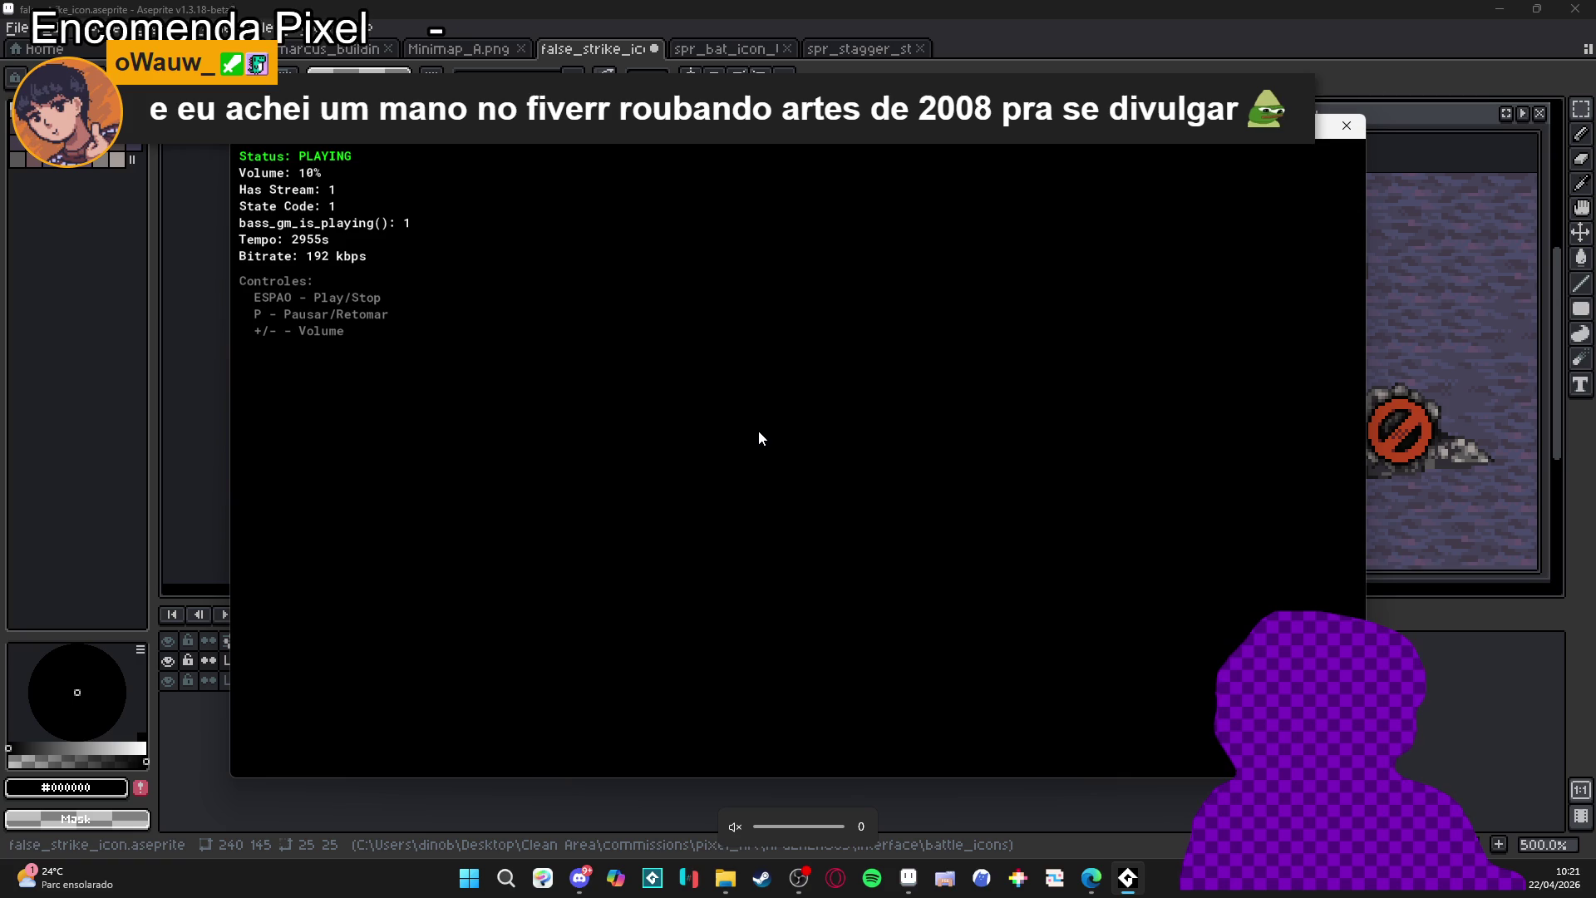
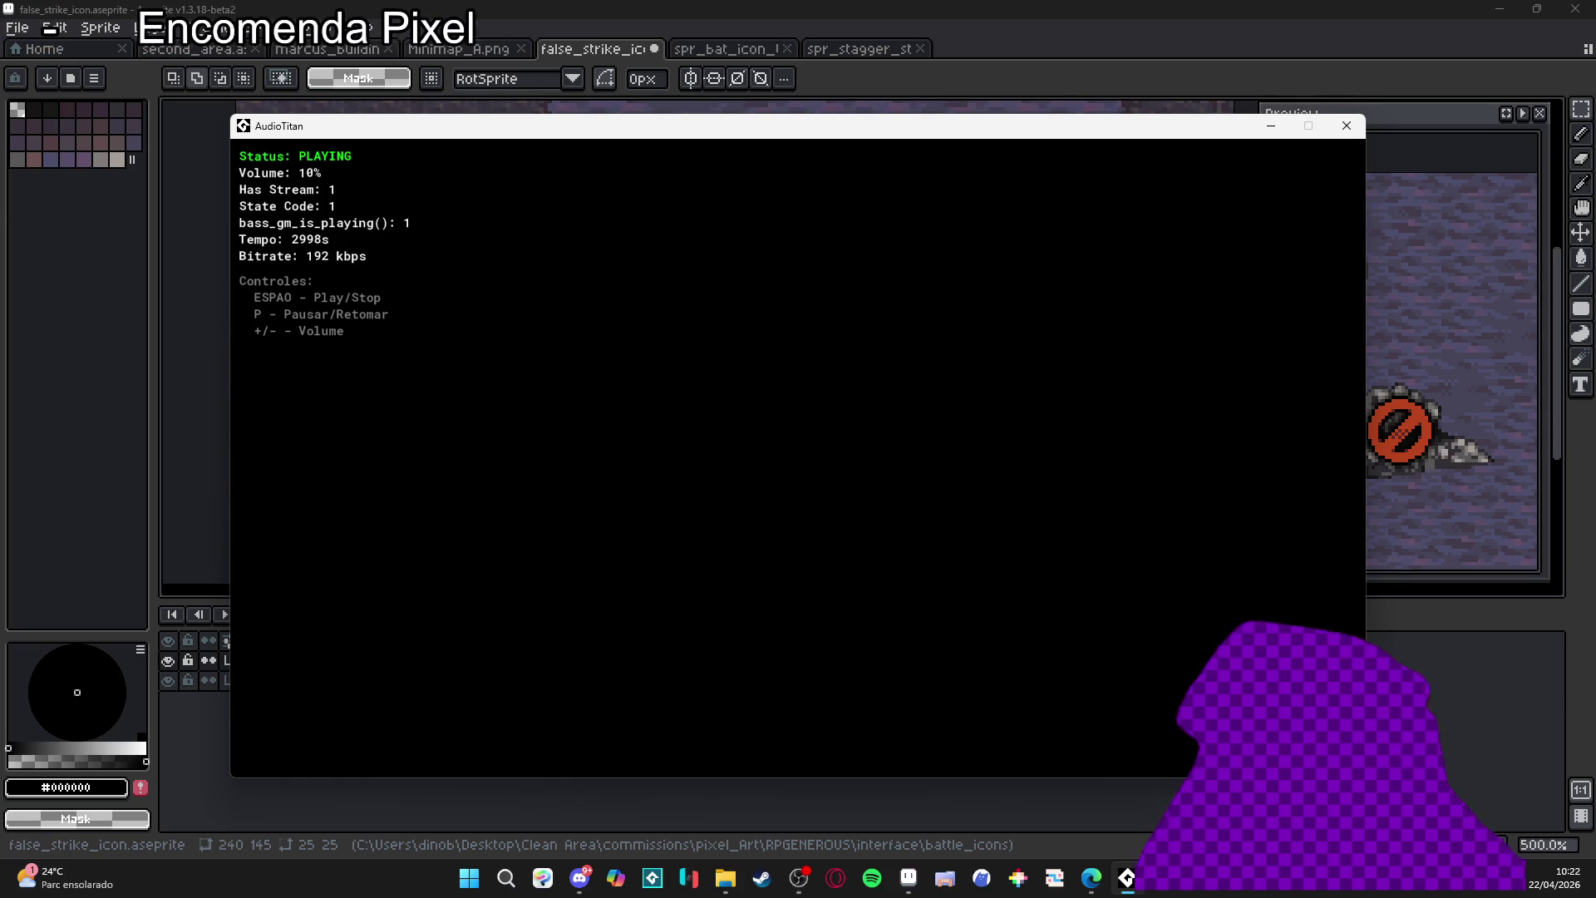
- Turn the system volume down and bring Aseprite in front of the AudioTitan player
left_click(799, 877)
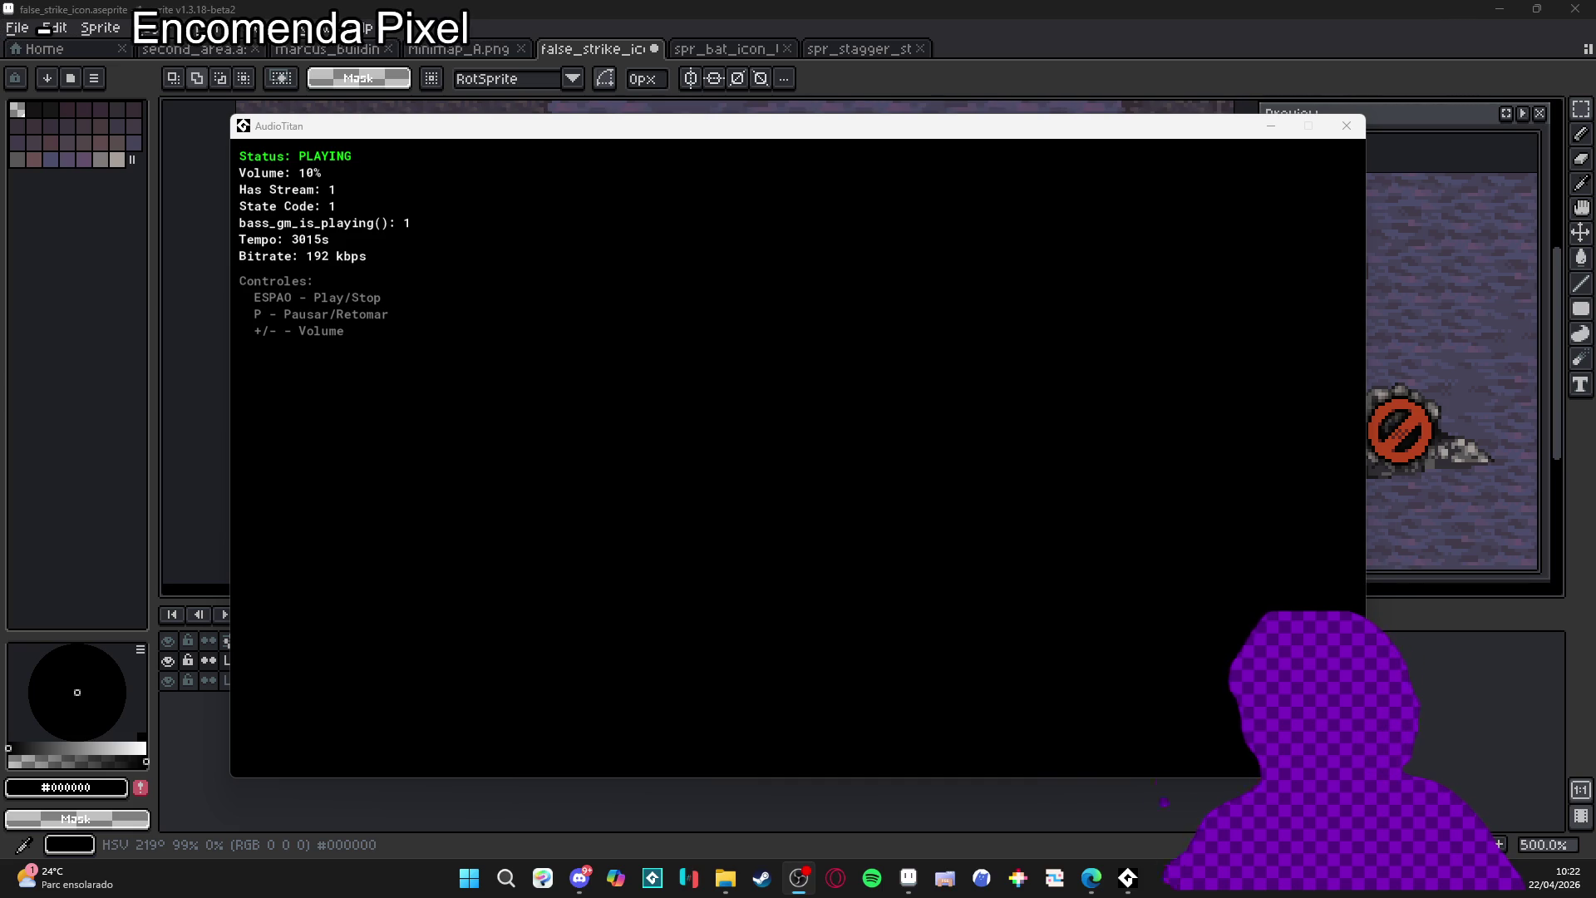
key("XF86AudioRaiseVolume")
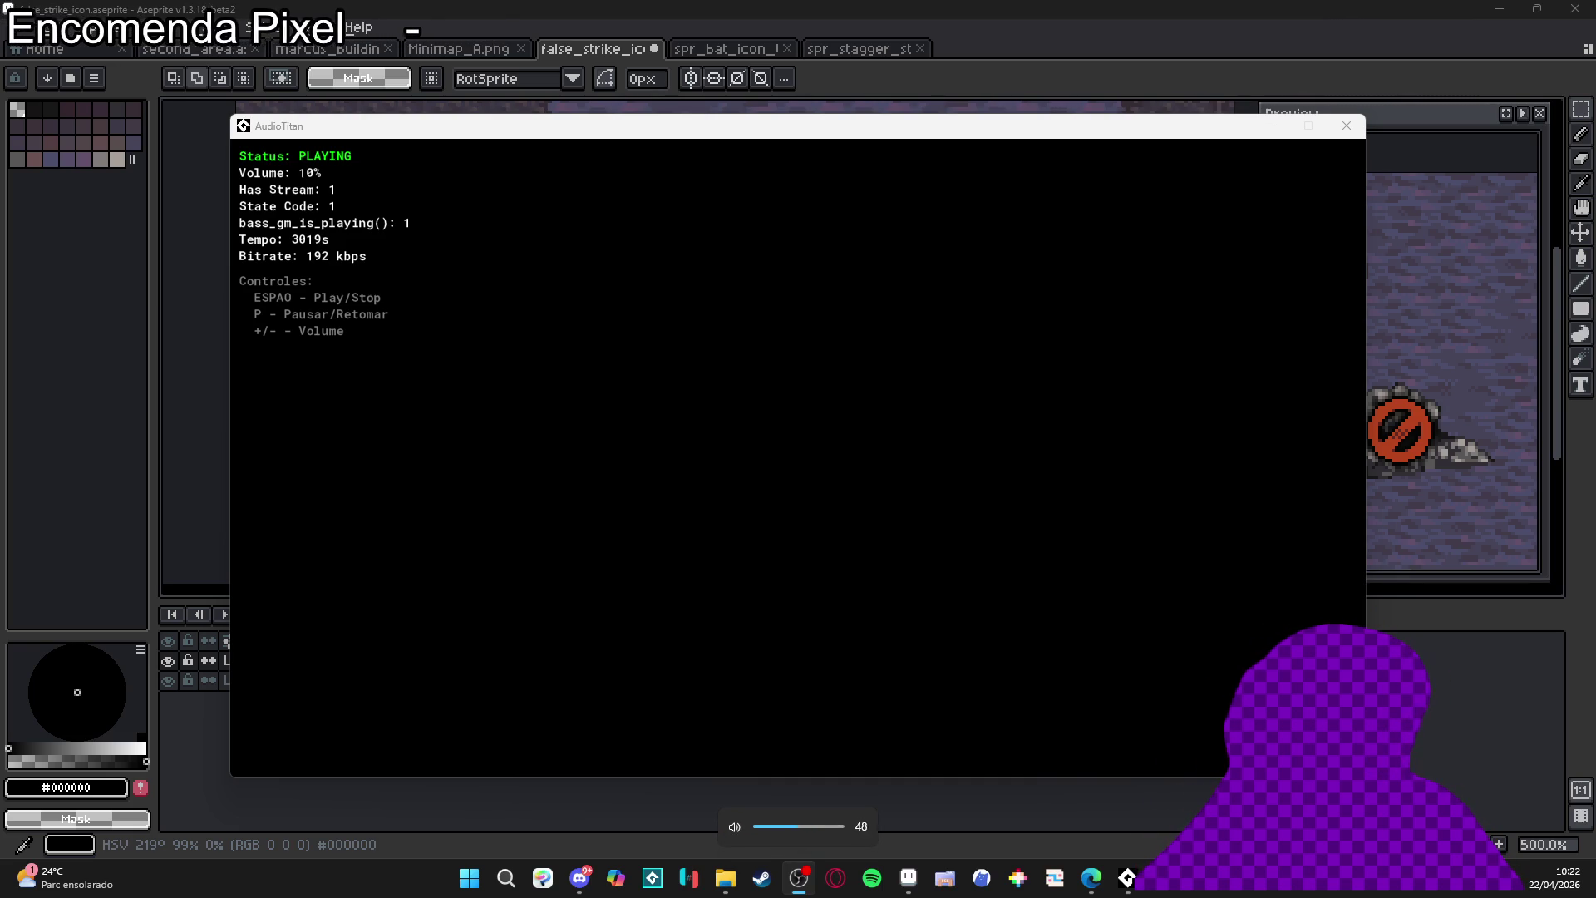
key("XF86AudioLowerVolume")
key("XF86AudioLowerVolume")
key("XF86AudioLowerVolume")
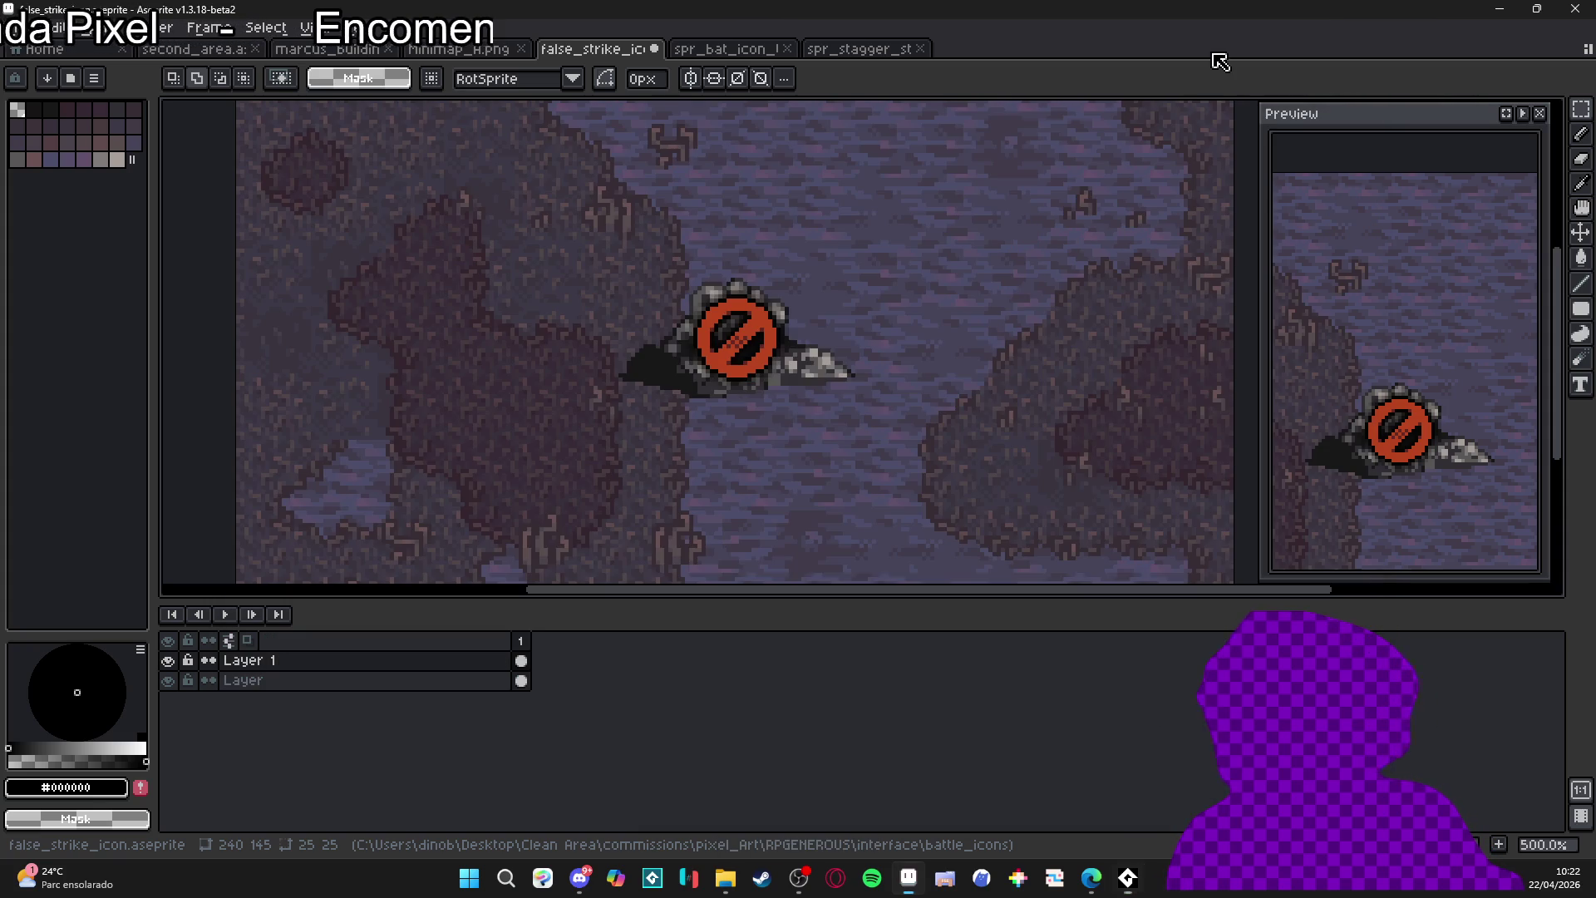
left_click(1213, 63)
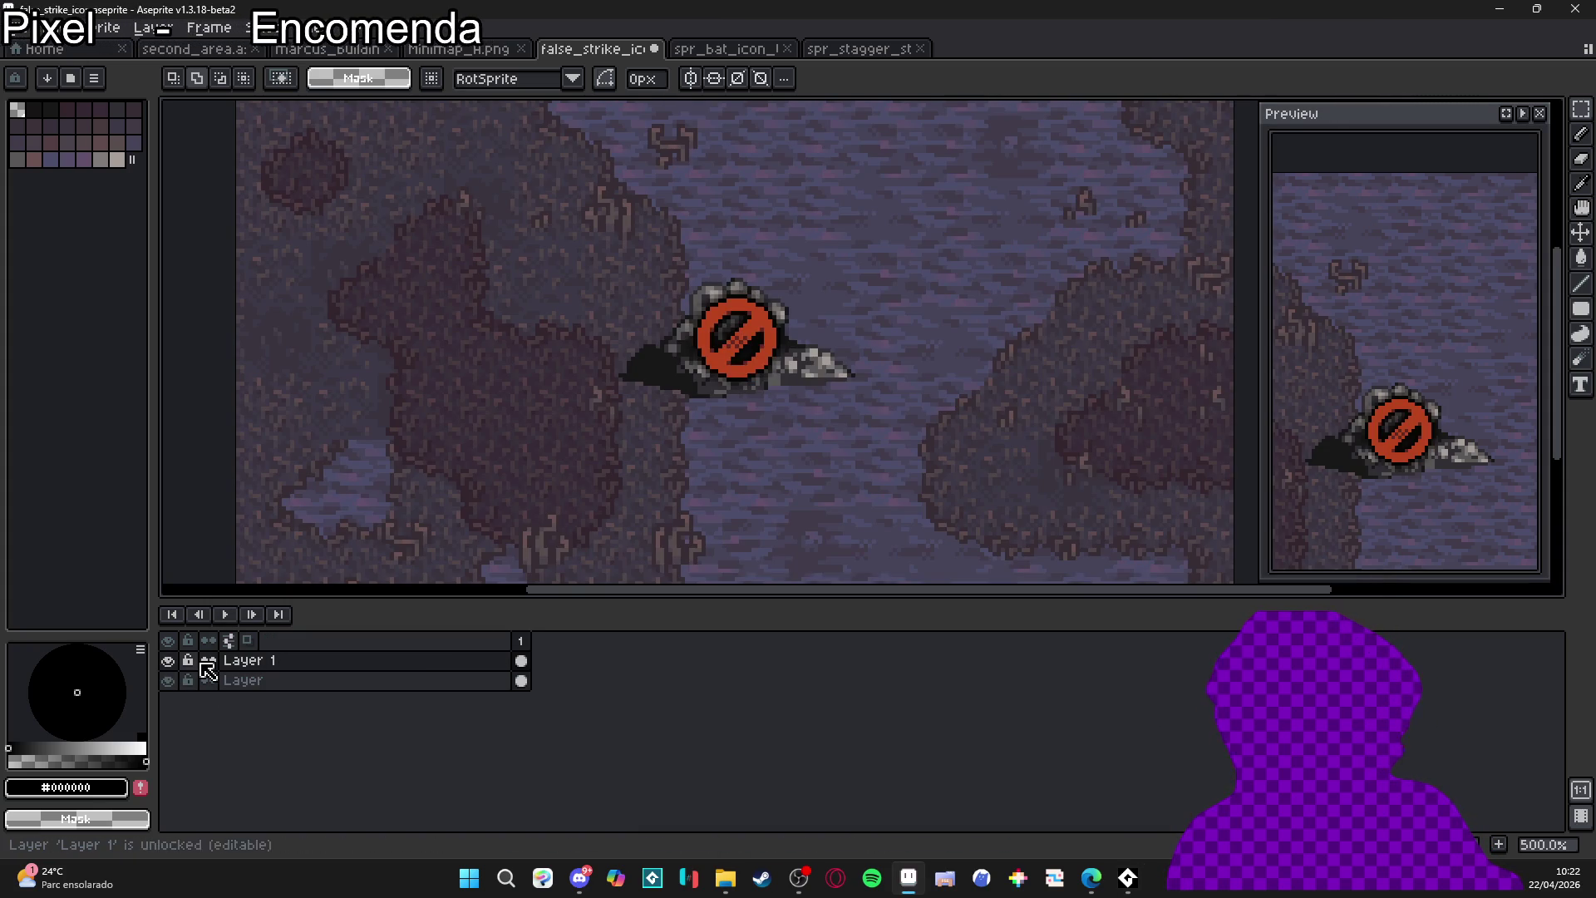
- Load the AAP-Splendor128 palette and add an empty Layer 2 above Layer 1
left_click(70, 77)
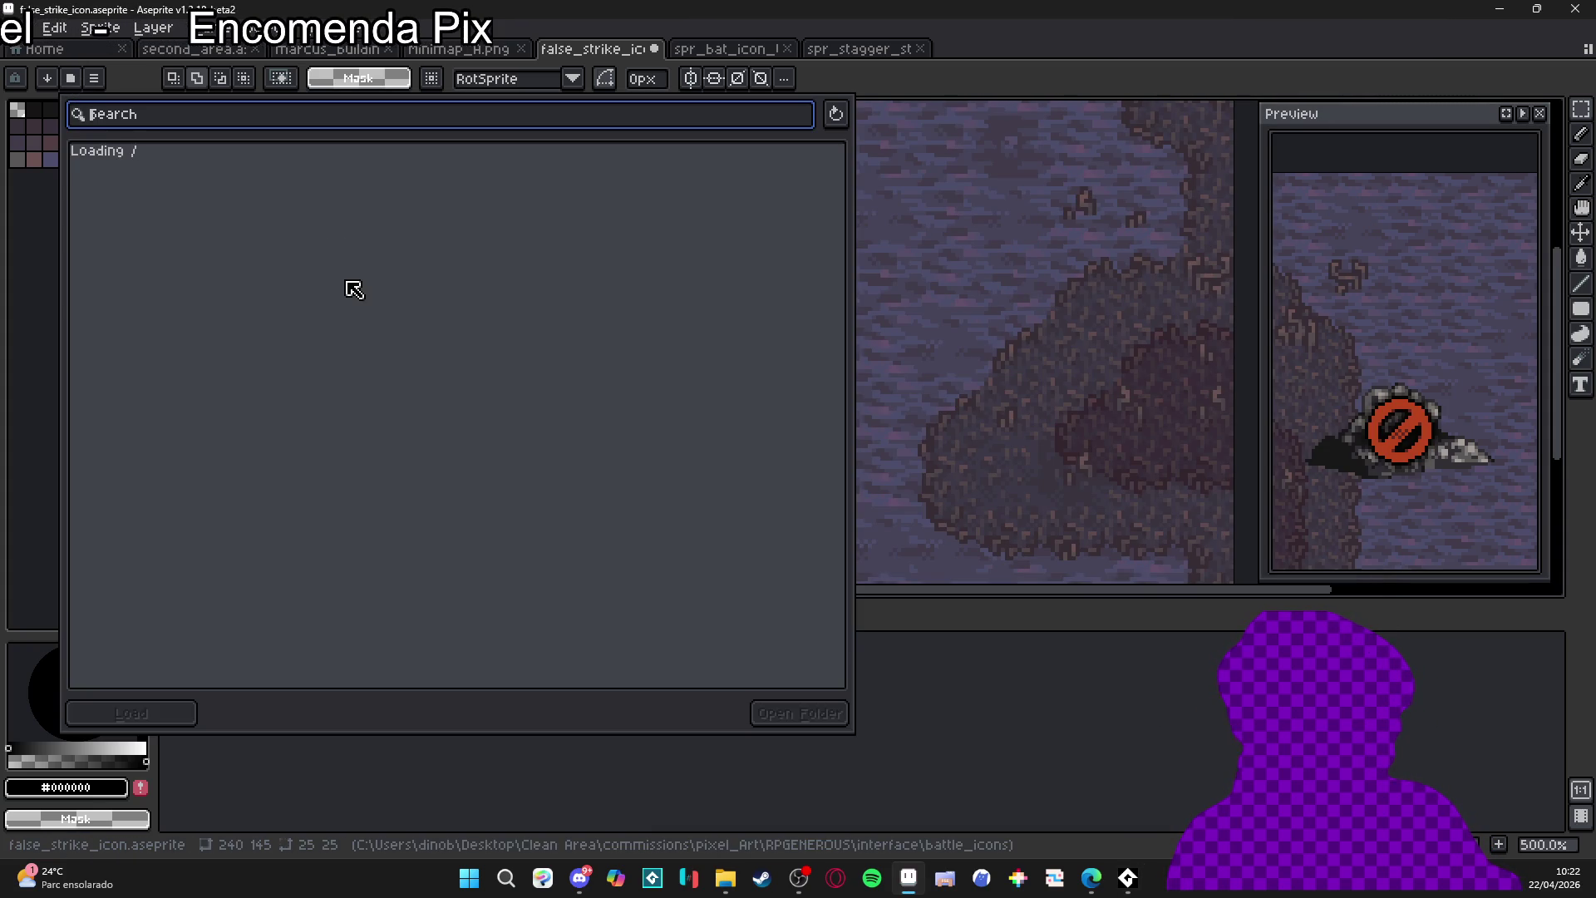
left_click(295, 298)
key("Escape")
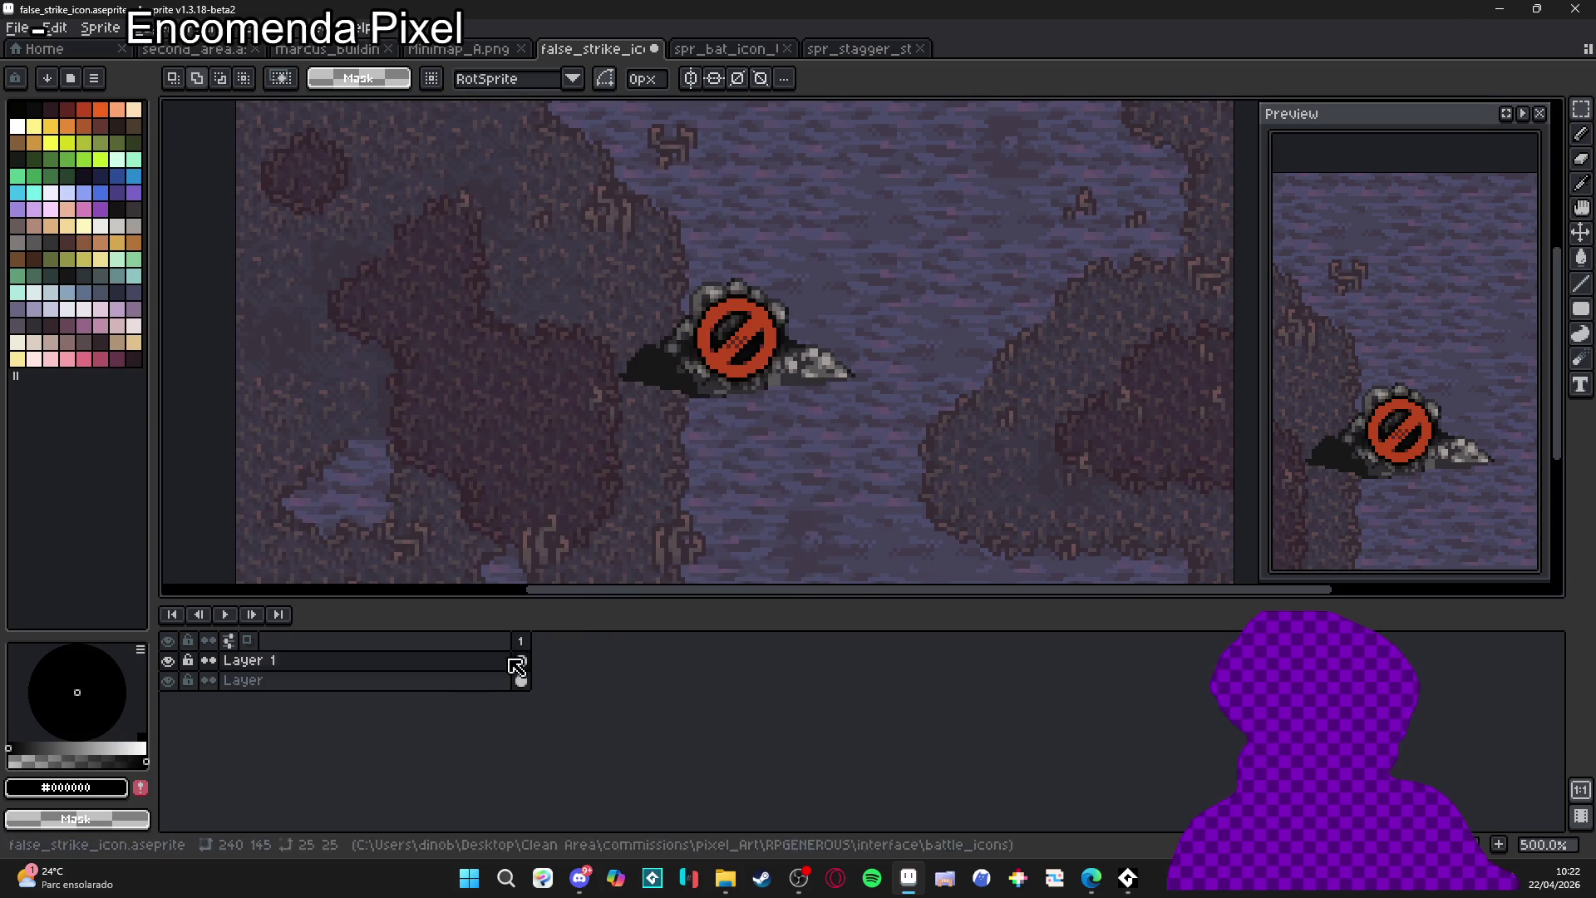
key("shift+n")
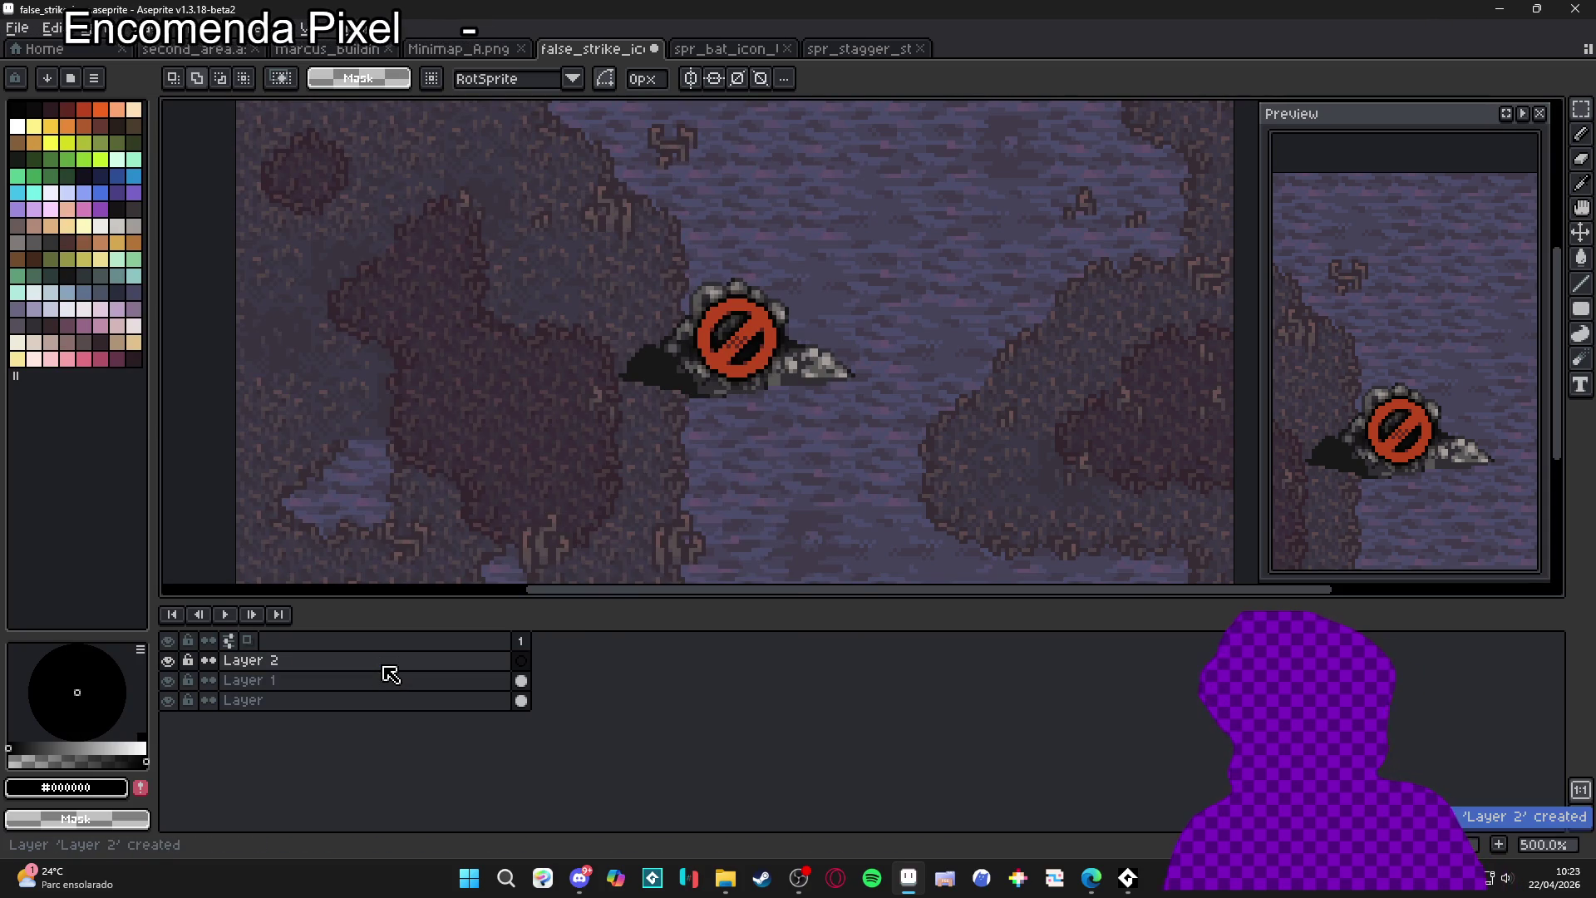
- Dock the spr_stagger_start_fx_v2 sprite above the canvas and make false_strike_icon active again
mouse_move(864, 50)
left_mouse_down()
mouse_move(758, 111)
mouse_move(188, 343)
left_mouse_up()
mouse_move(238, 125)
left_mouse_down()
mouse_move(788, 102)
mouse_move(797, 120)
left_mouse_up()
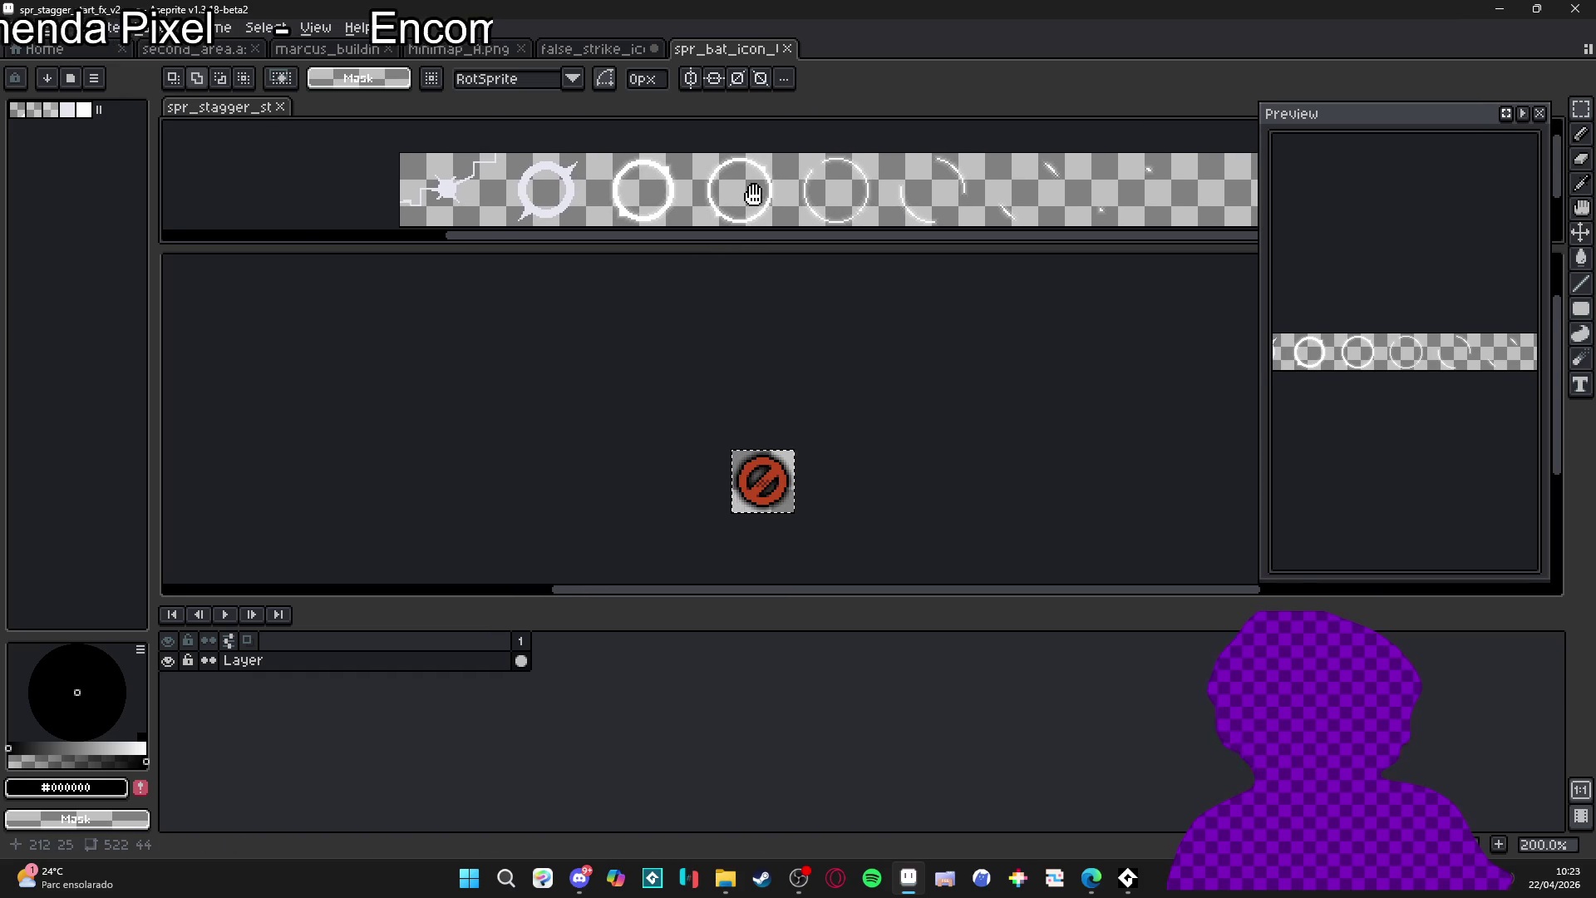
key("ctrl+shift+Tab")
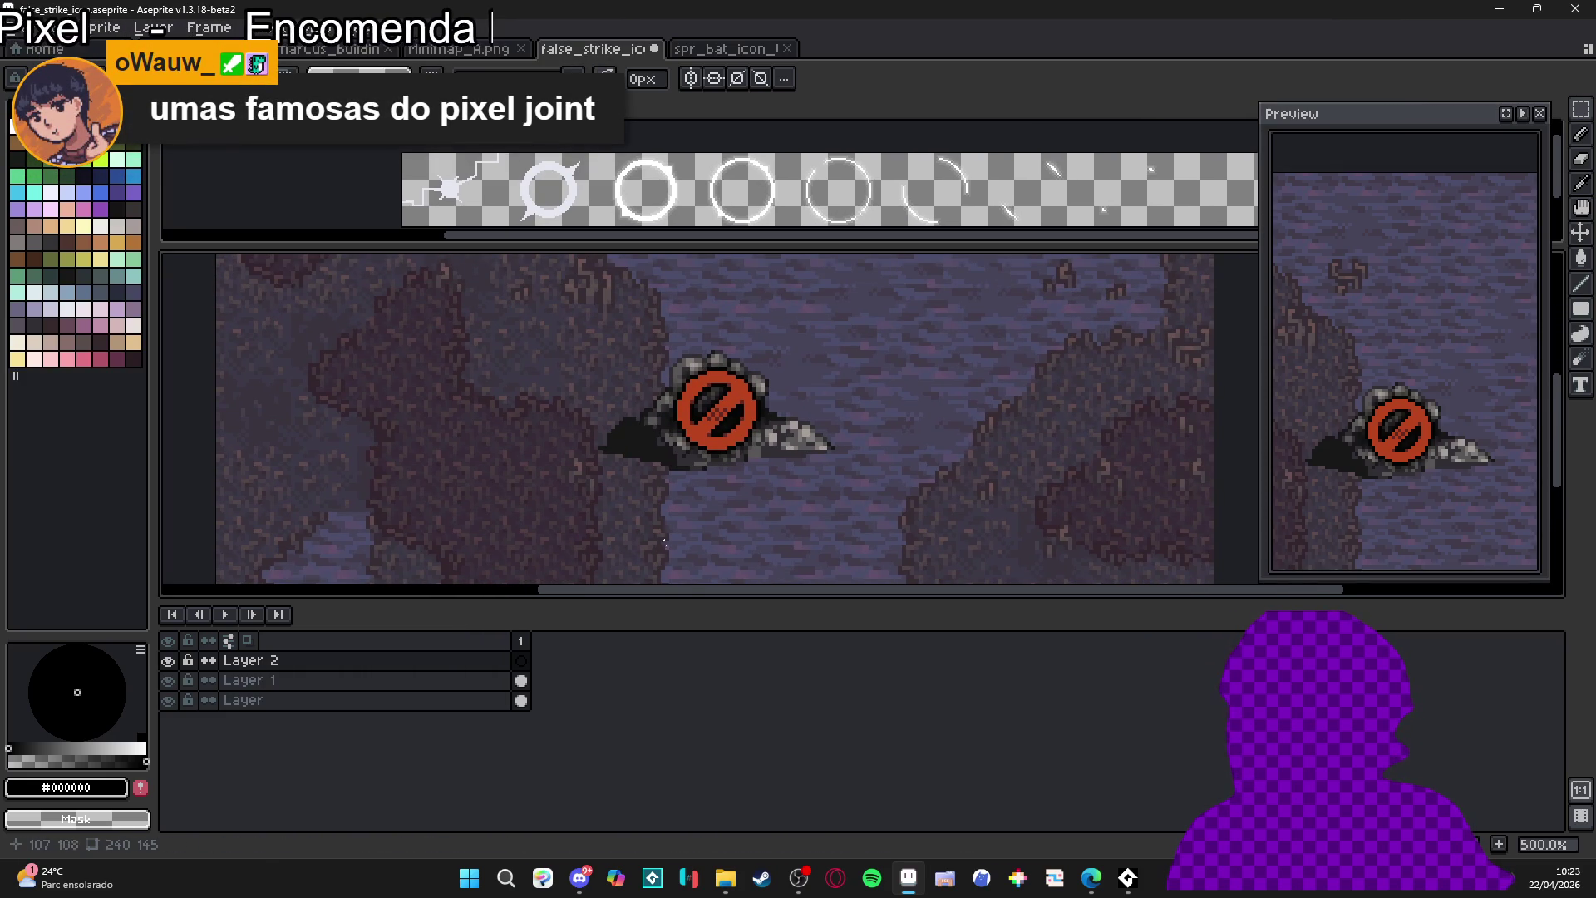
left_click_drag(690, 602, 692, 684)
left_click_drag(758, 438, 769, 536)
left_click_drag(833, 207, 748, 203)
left_click(772, 458)
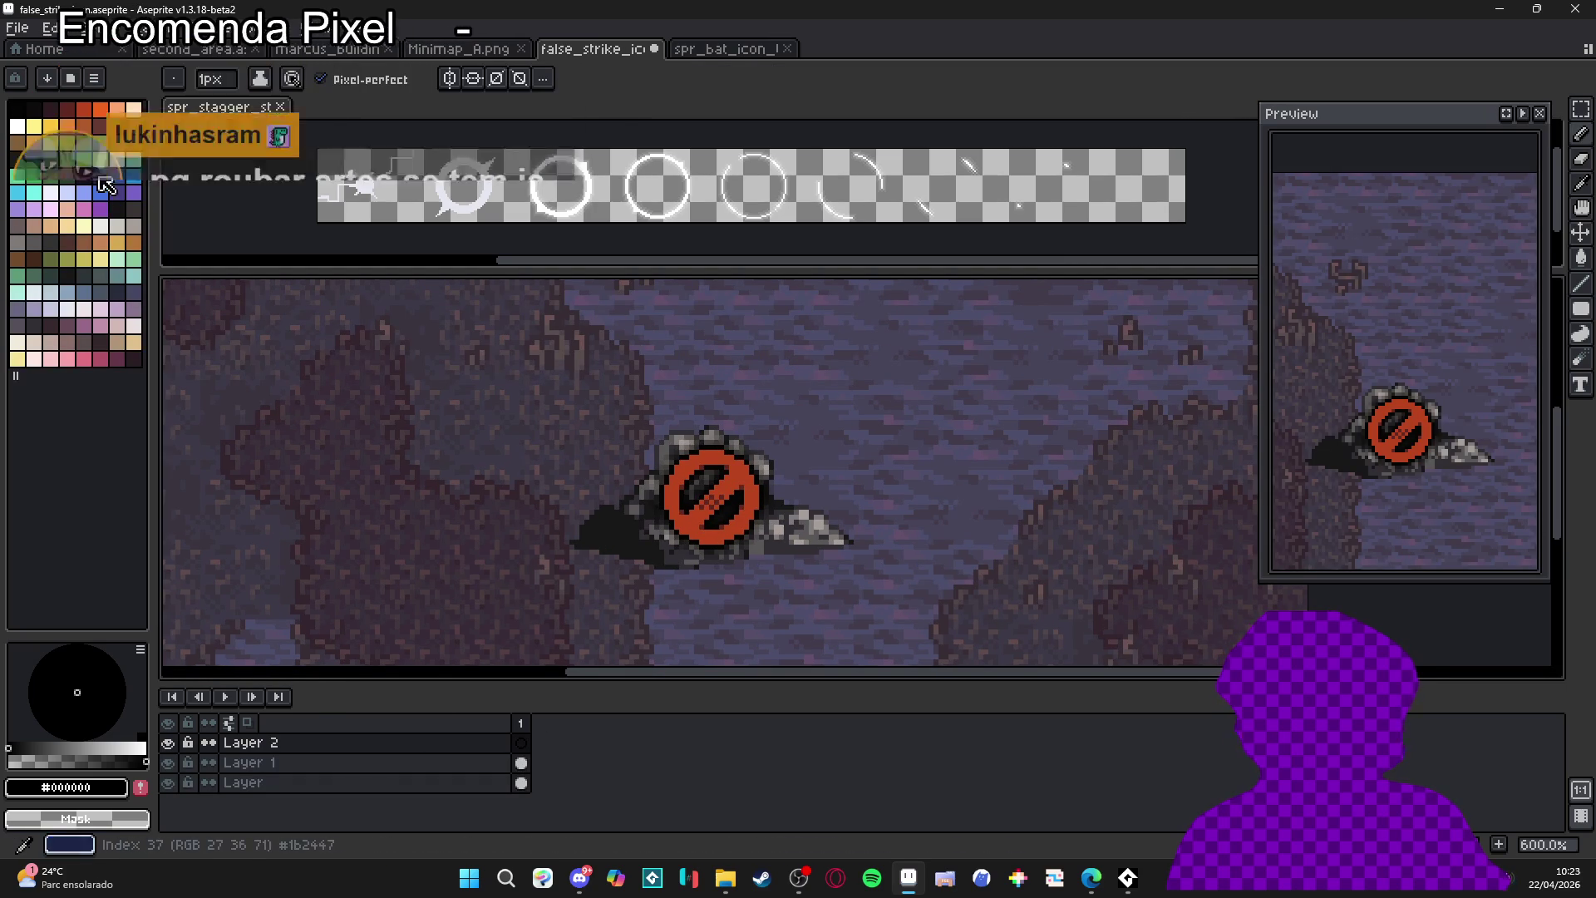
- With a large white brush, paint a burst at the sign's centre
key("x")
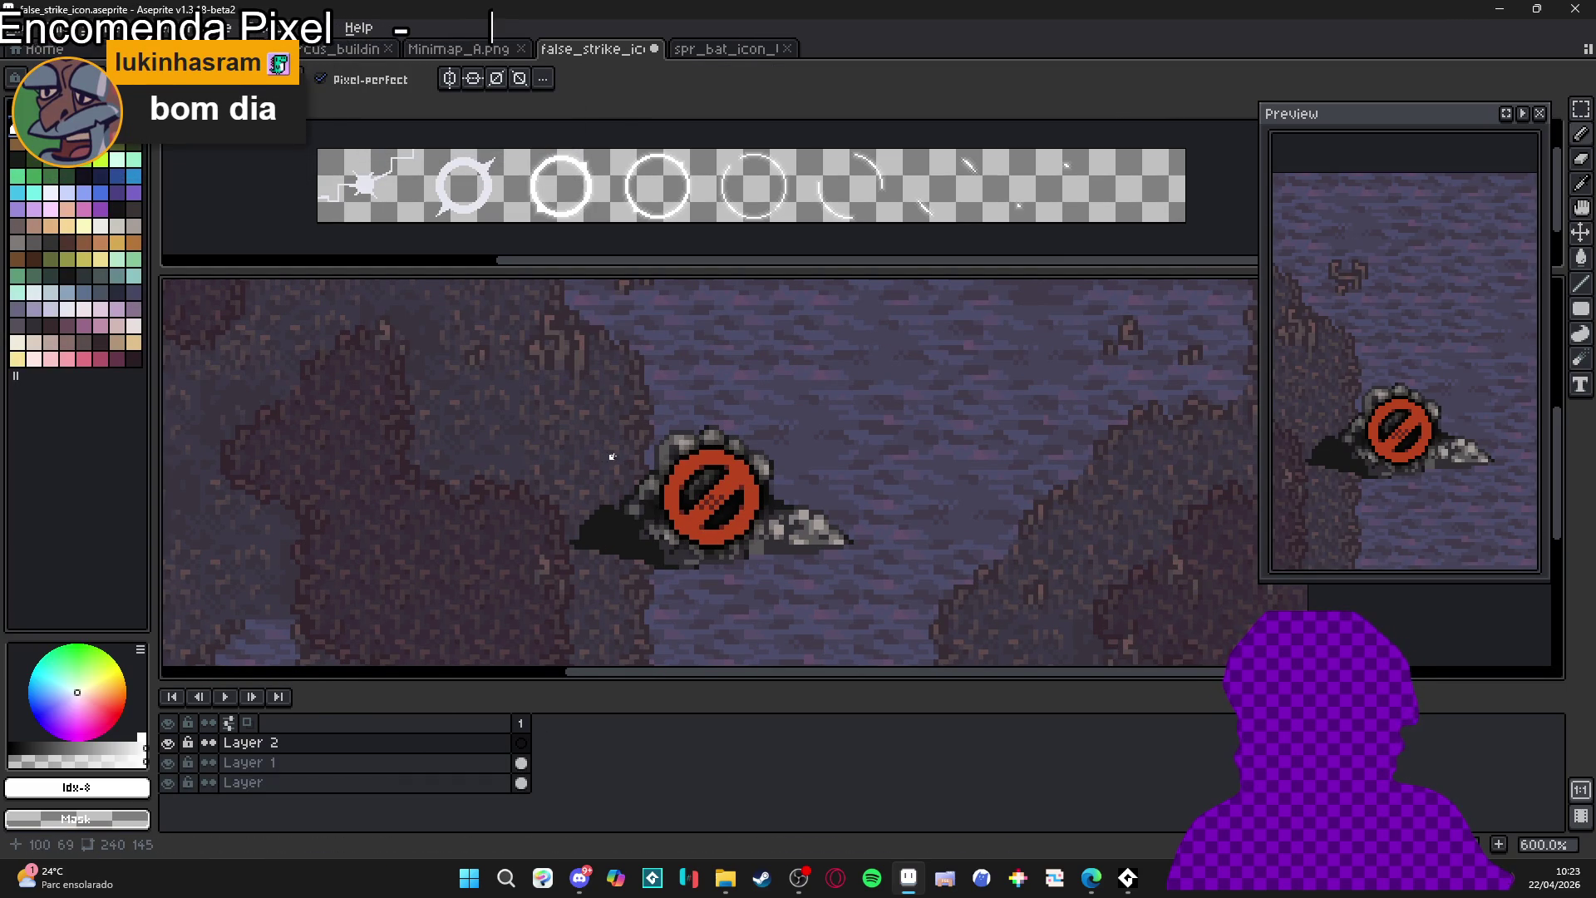
scroll(721, 468, "up", 1)
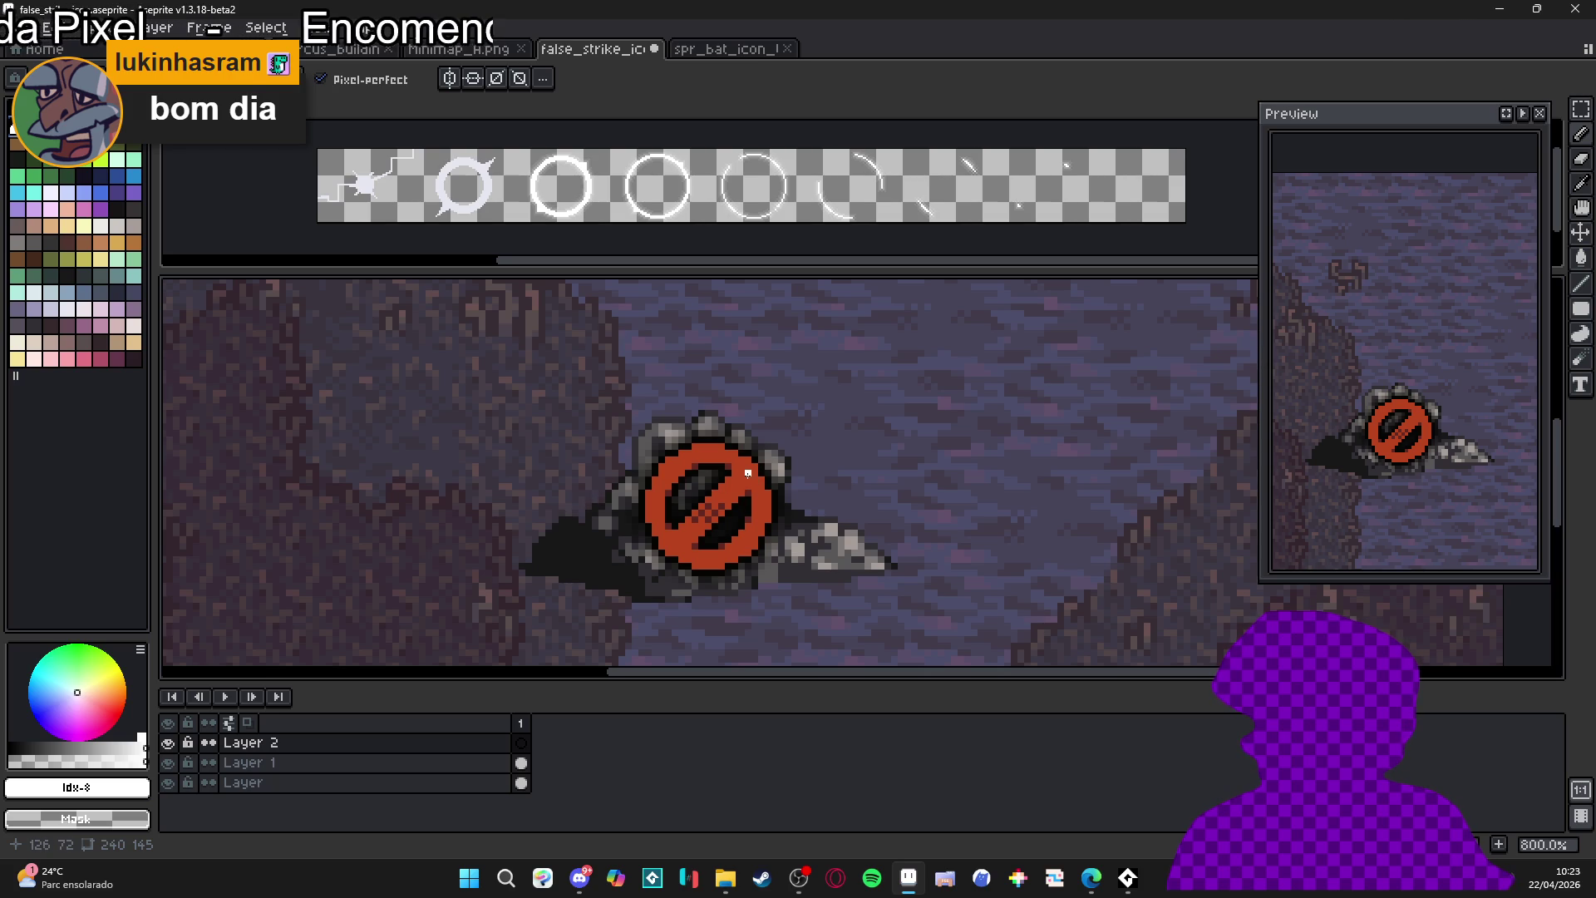
key("plus")
key("plus")
key("plus")
left_click(712, 503)
- Pencil a jagged white zigzag through the sign and touch it up with extra pixels
mouse_move(715, 498)
left_mouse_down()
mouse_move(770, 468)
mouse_move(775, 423)
mouse_move(850, 394)
mouse_move(788, 409)
mouse_move(762, 472)
mouse_move(689, 527)
mouse_move(673, 584)
mouse_move(667, 559)
mouse_move(671, 573)
mouse_move(613, 537)
mouse_move(589, 559)
left_mouse_up()
left_click(678, 543)
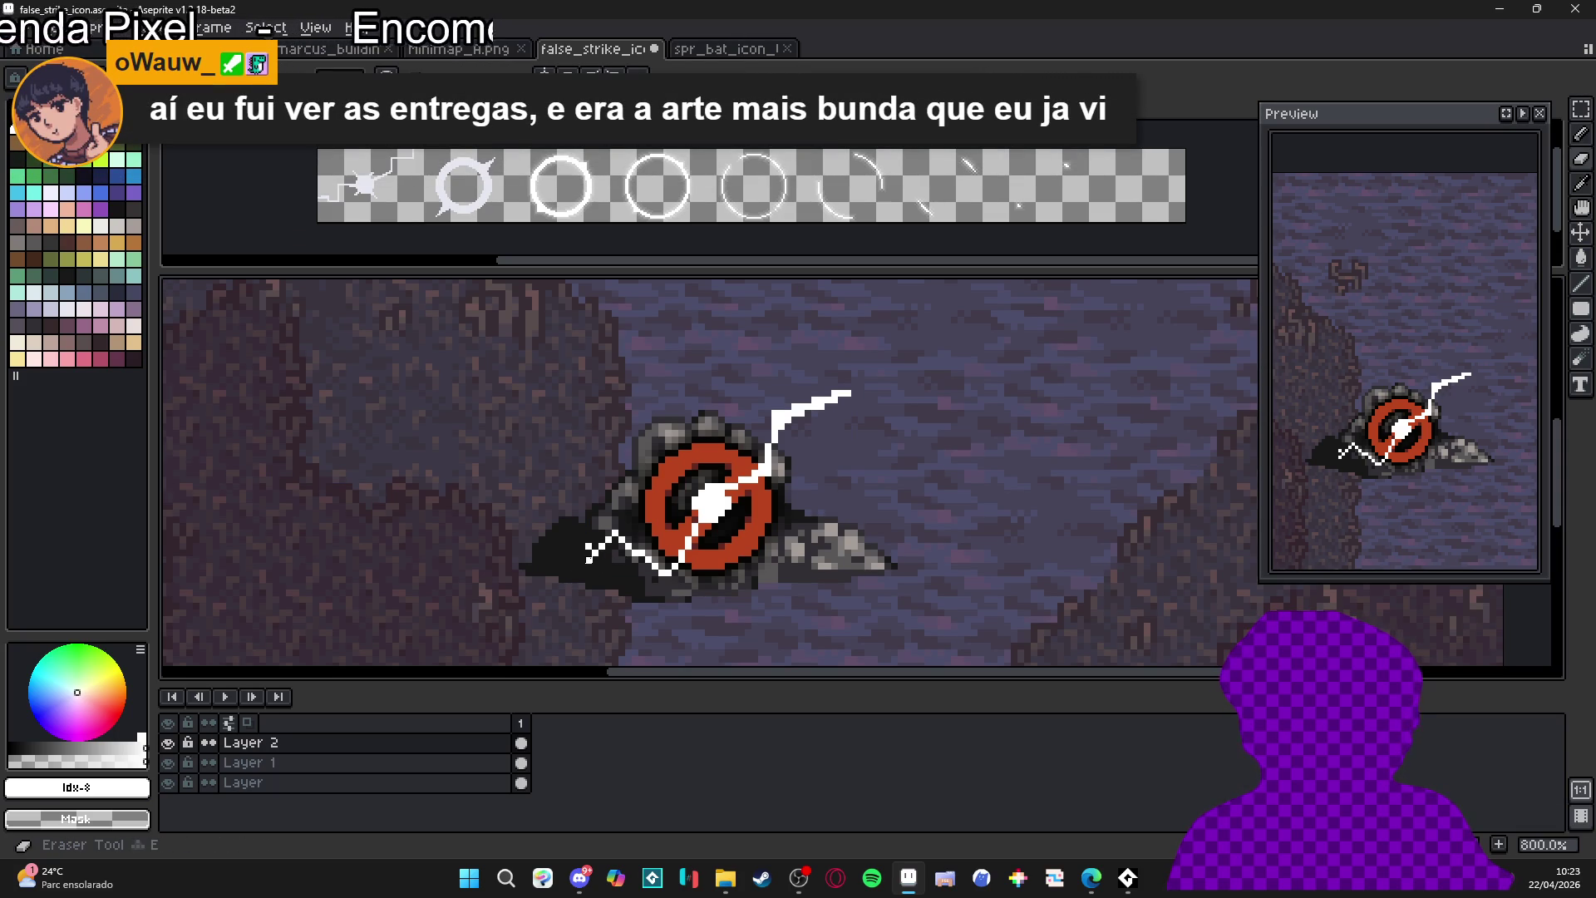
left_click(847, 387)
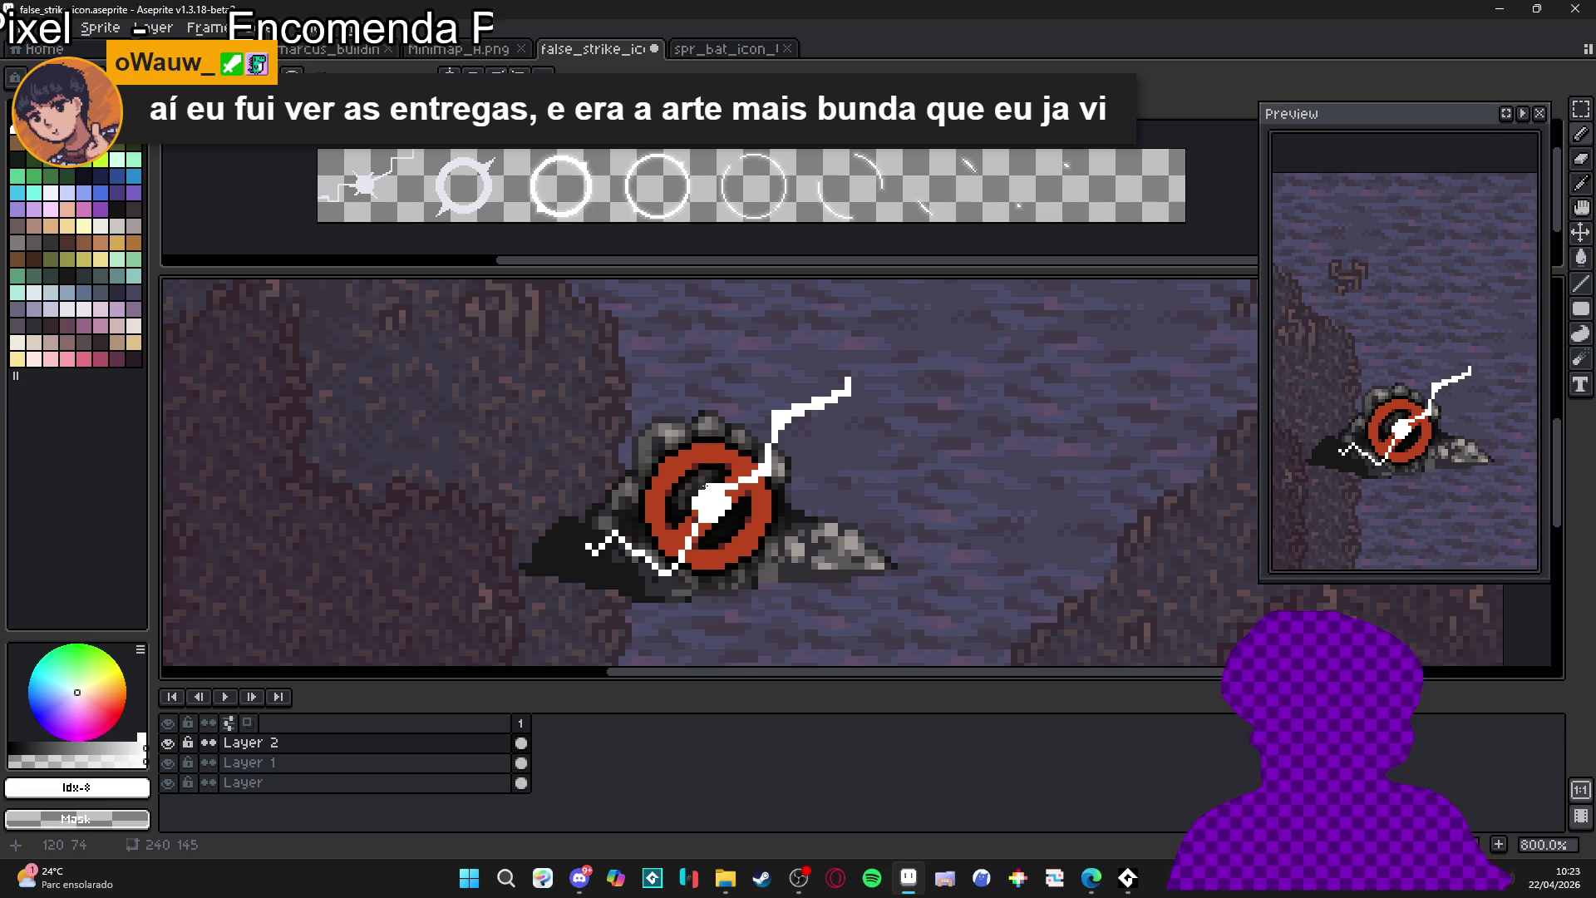
left_click(708, 481)
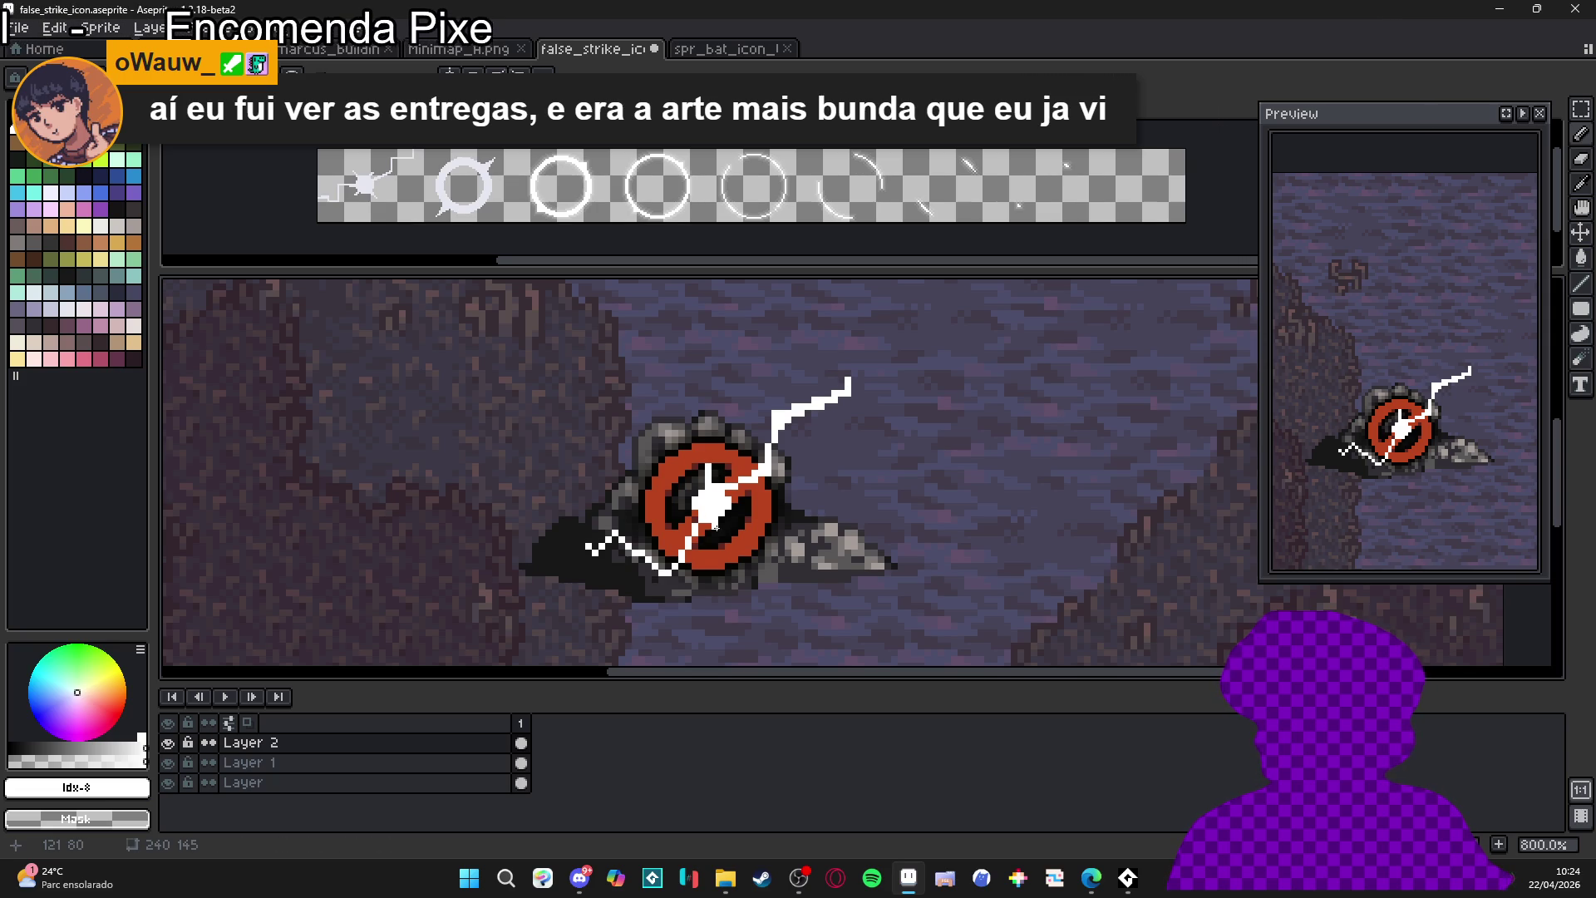
left_click(695, 510)
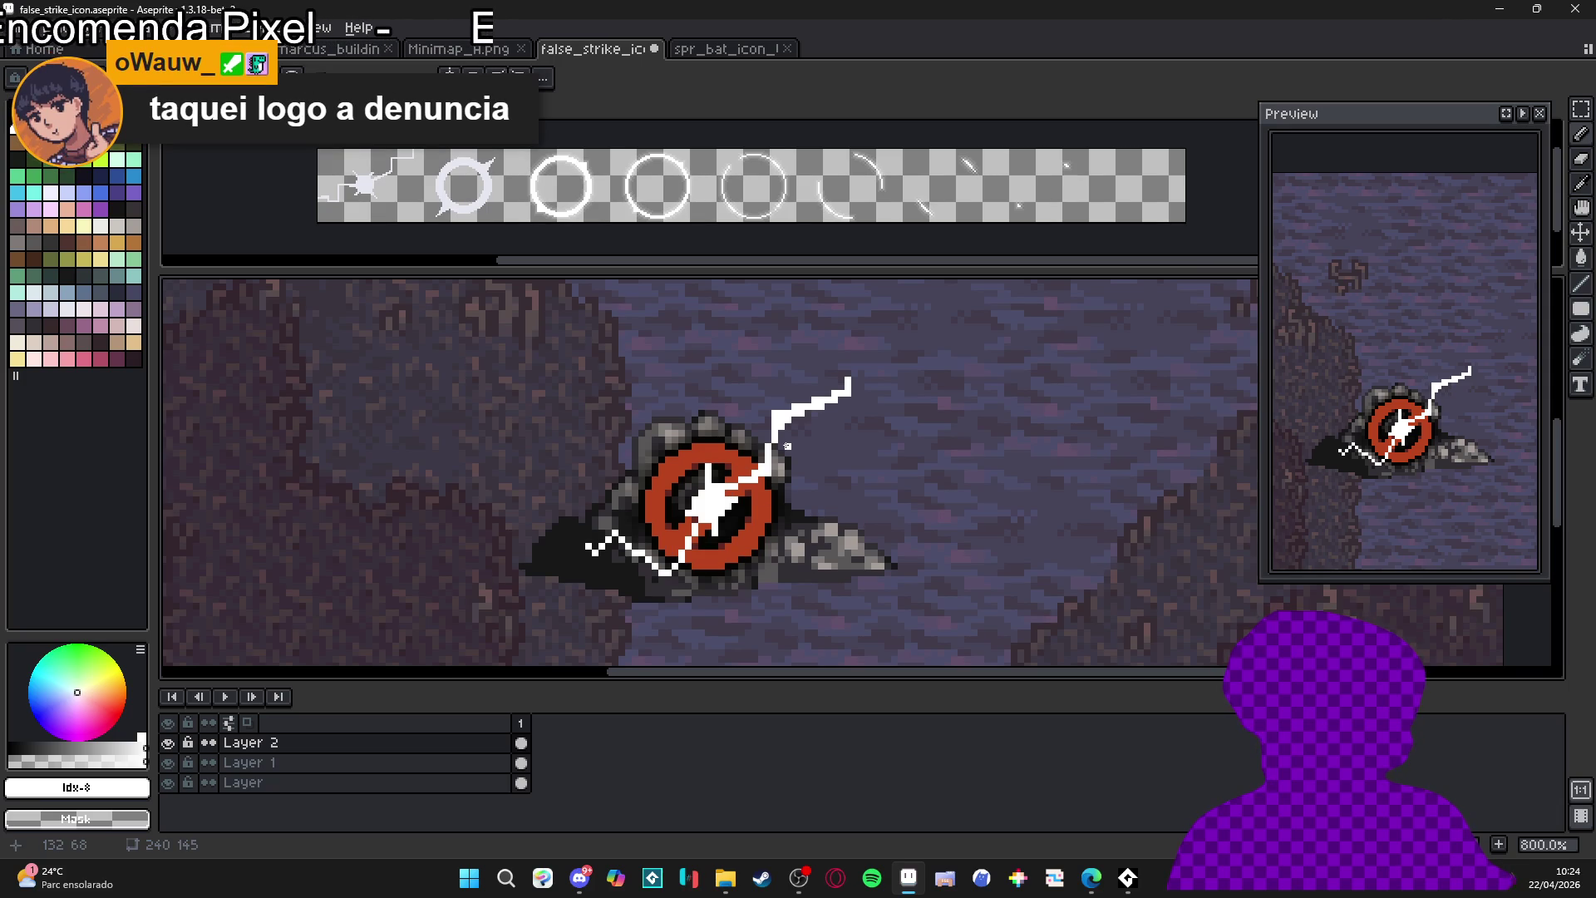
- Zoom in and out to inspect the burst, then add a second animation frame
scroll(654, 581, "up", 2)
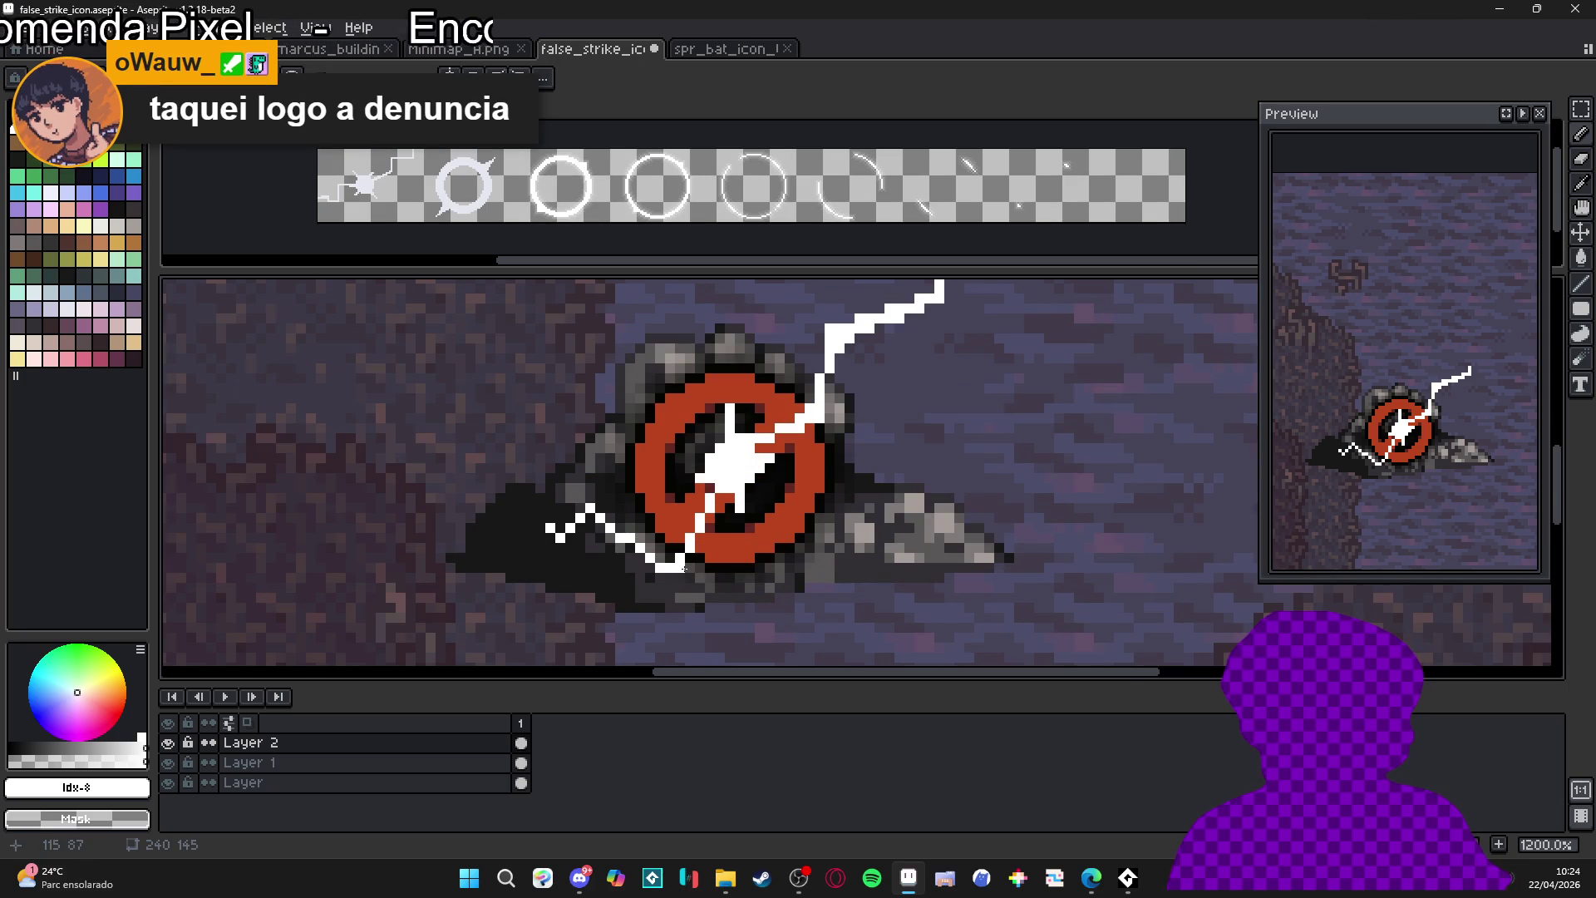
scroll(684, 569, "down", 4)
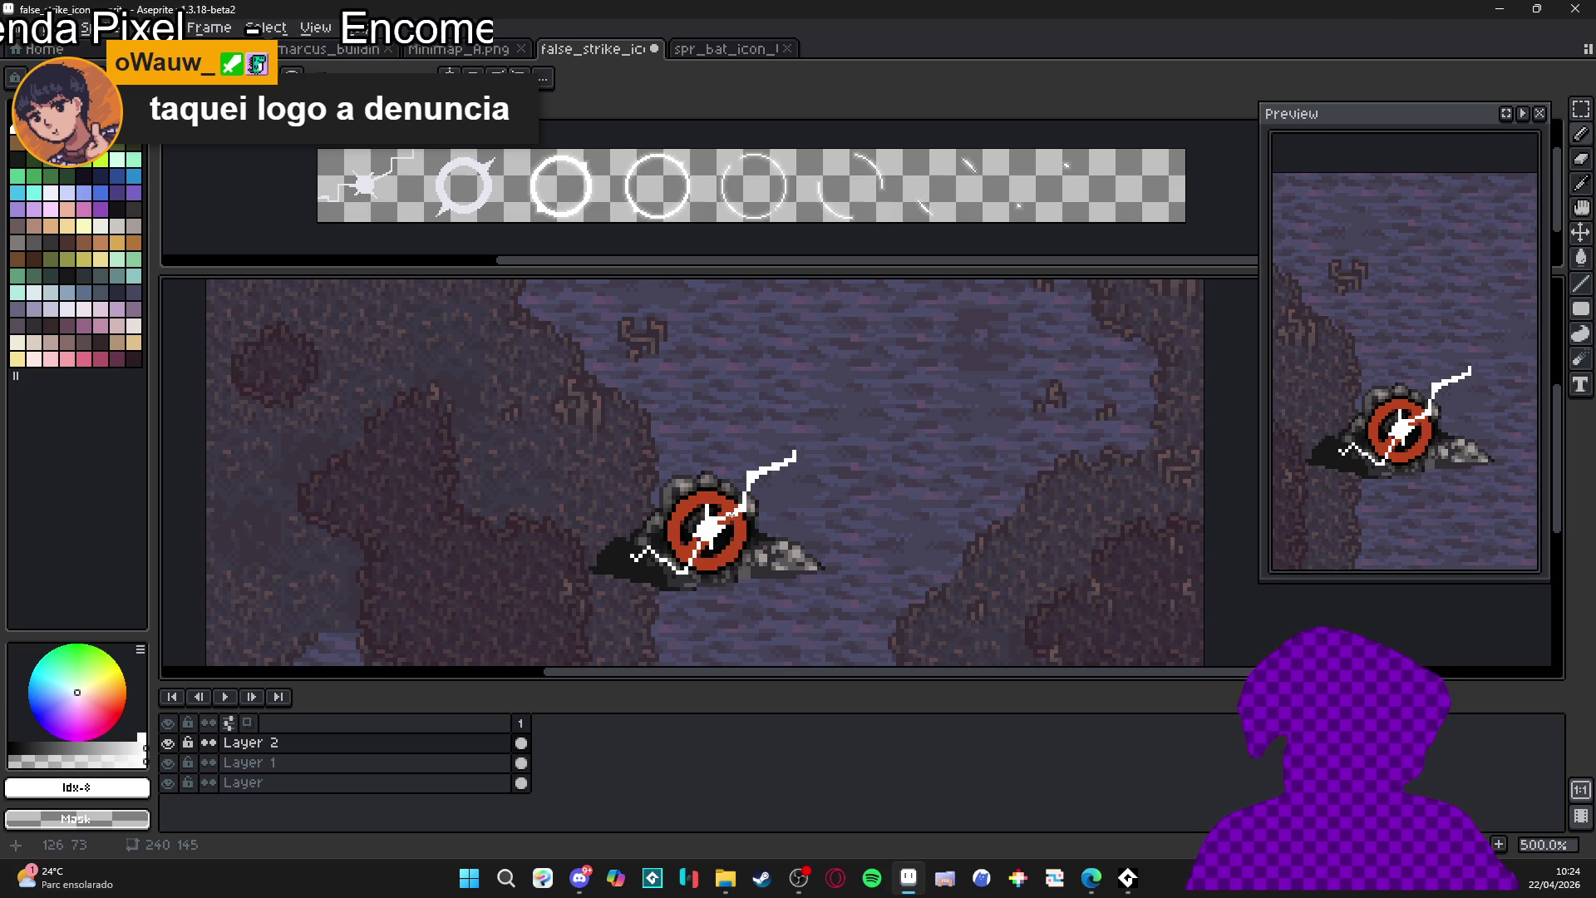
scroll(731, 513, "up", 1)
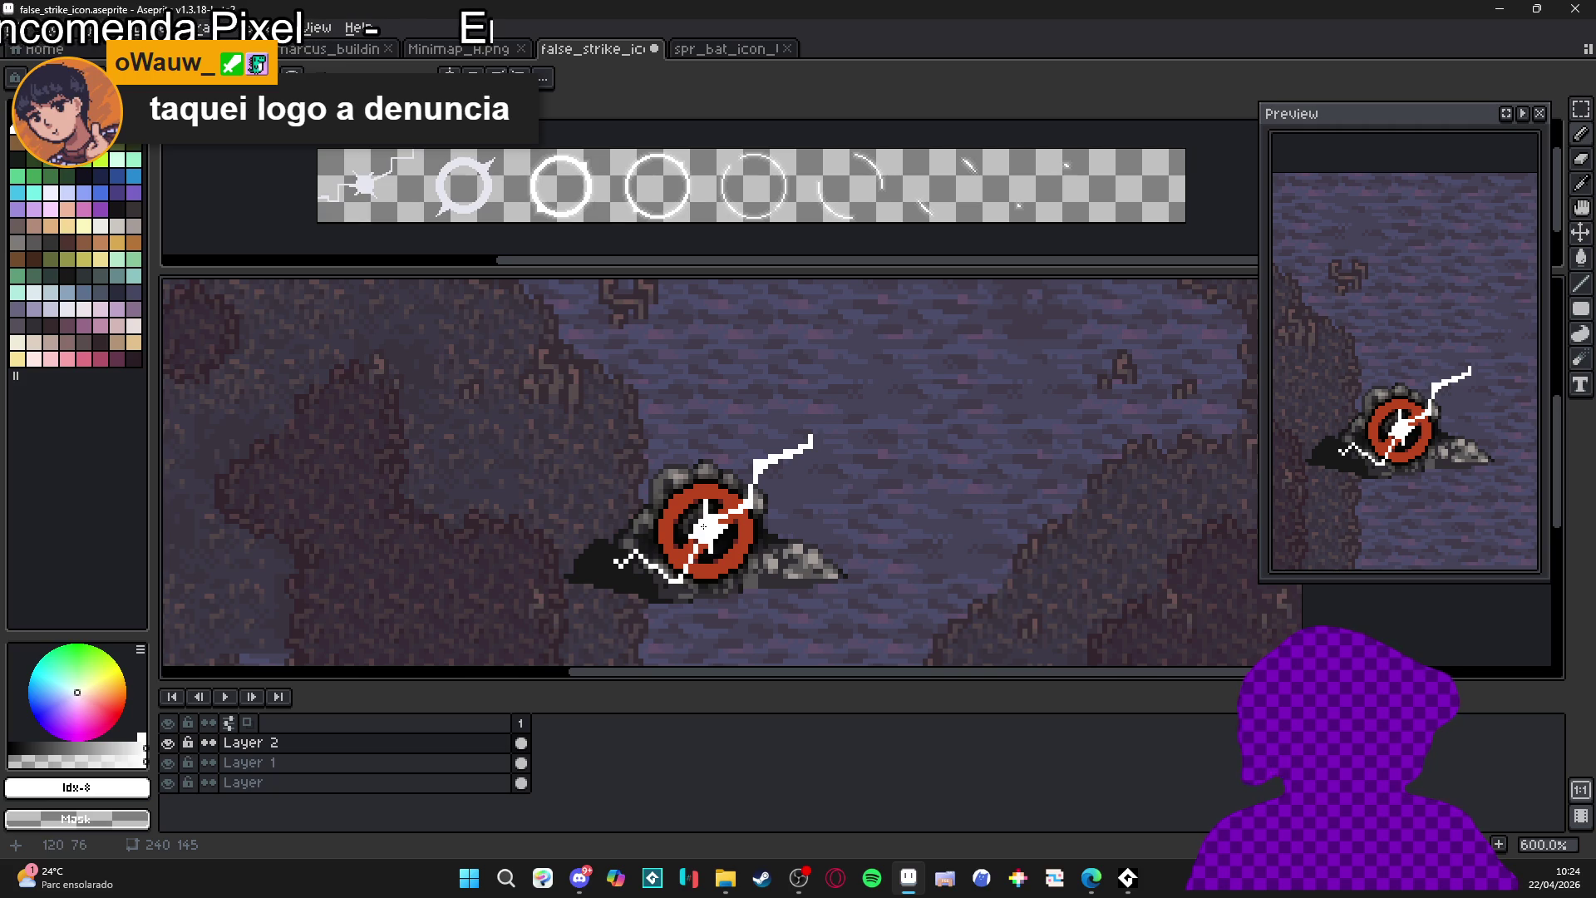
scroll(717, 530, "up", 3)
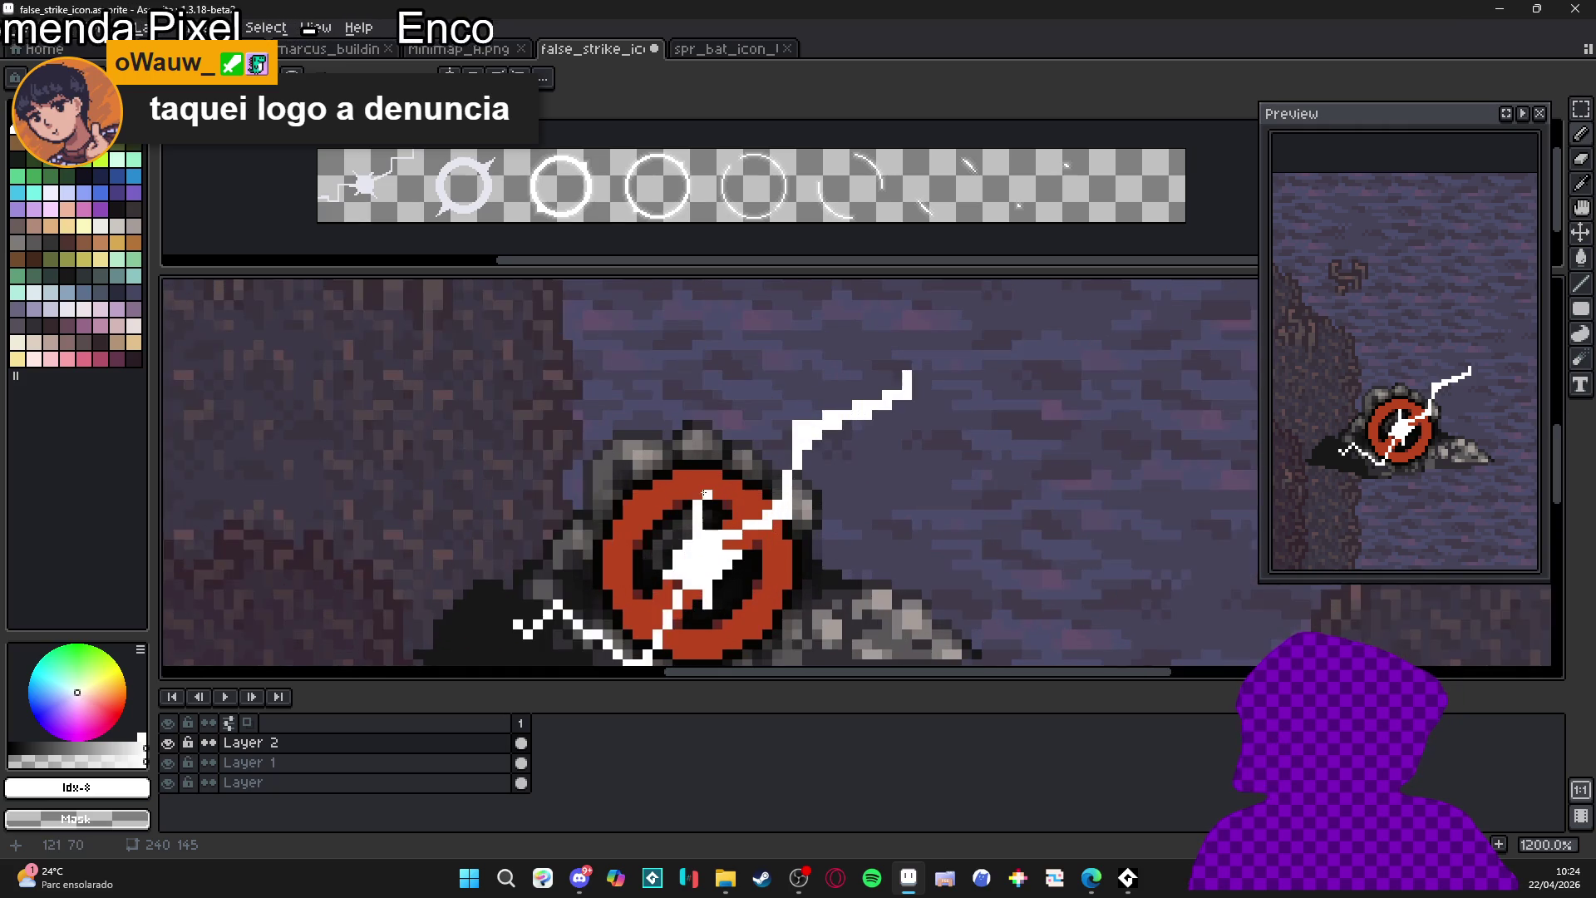
scroll(698, 516, "down", 3)
scroll(670, 493, "up", 3)
scroll(677, 490, "down", 3)
scroll(690, 487, "up", 1)
scroll(692, 487, "up", 3)
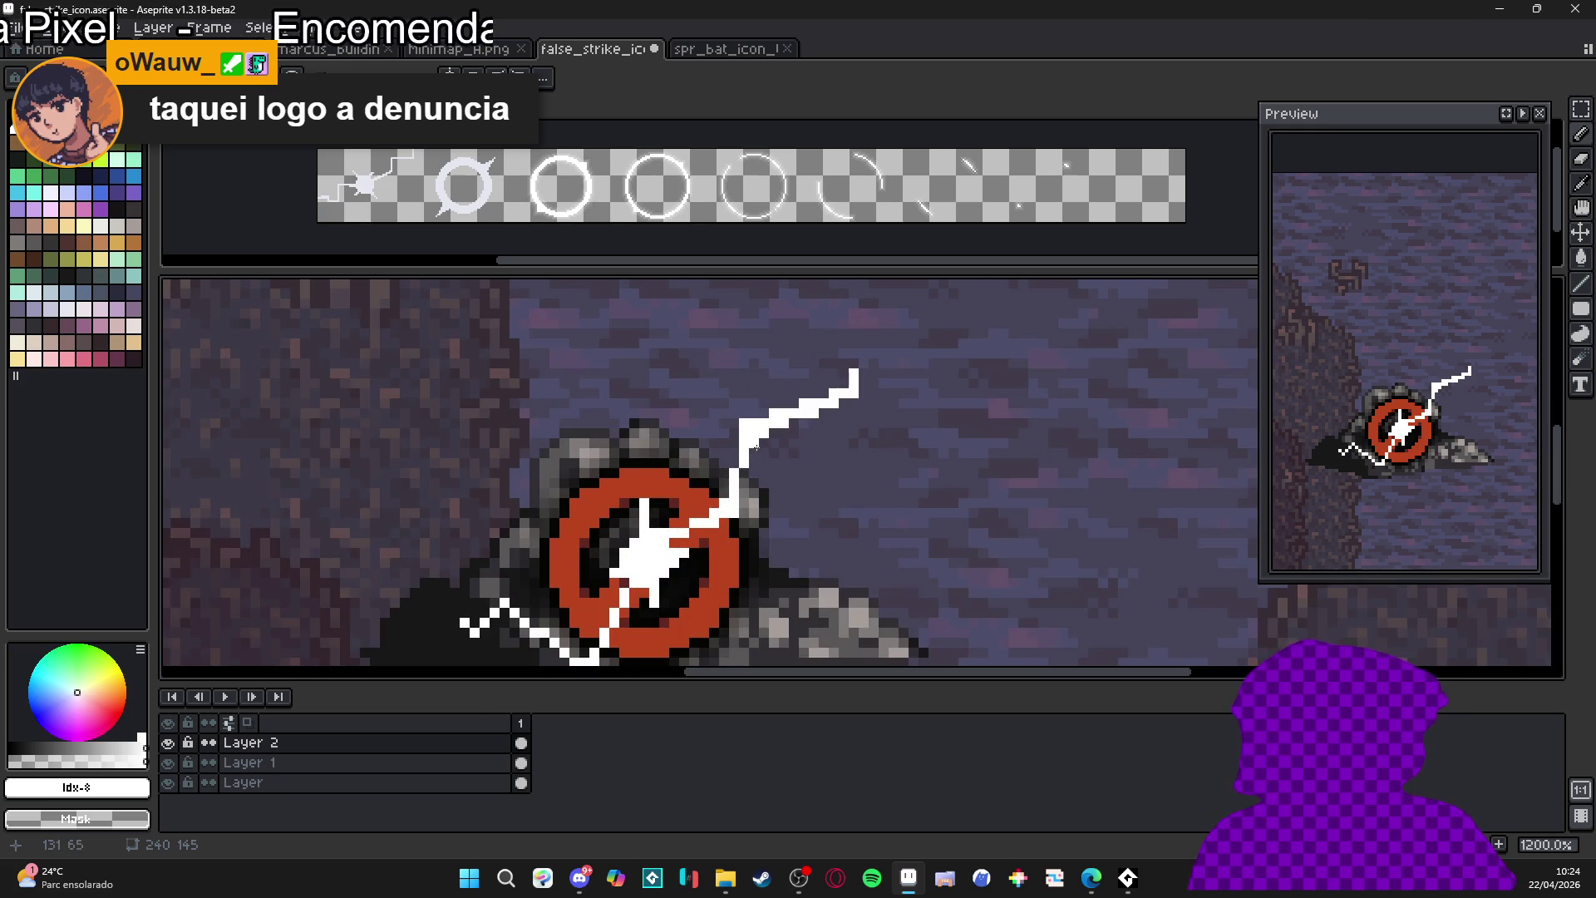
scroll(709, 477, "down", 3)
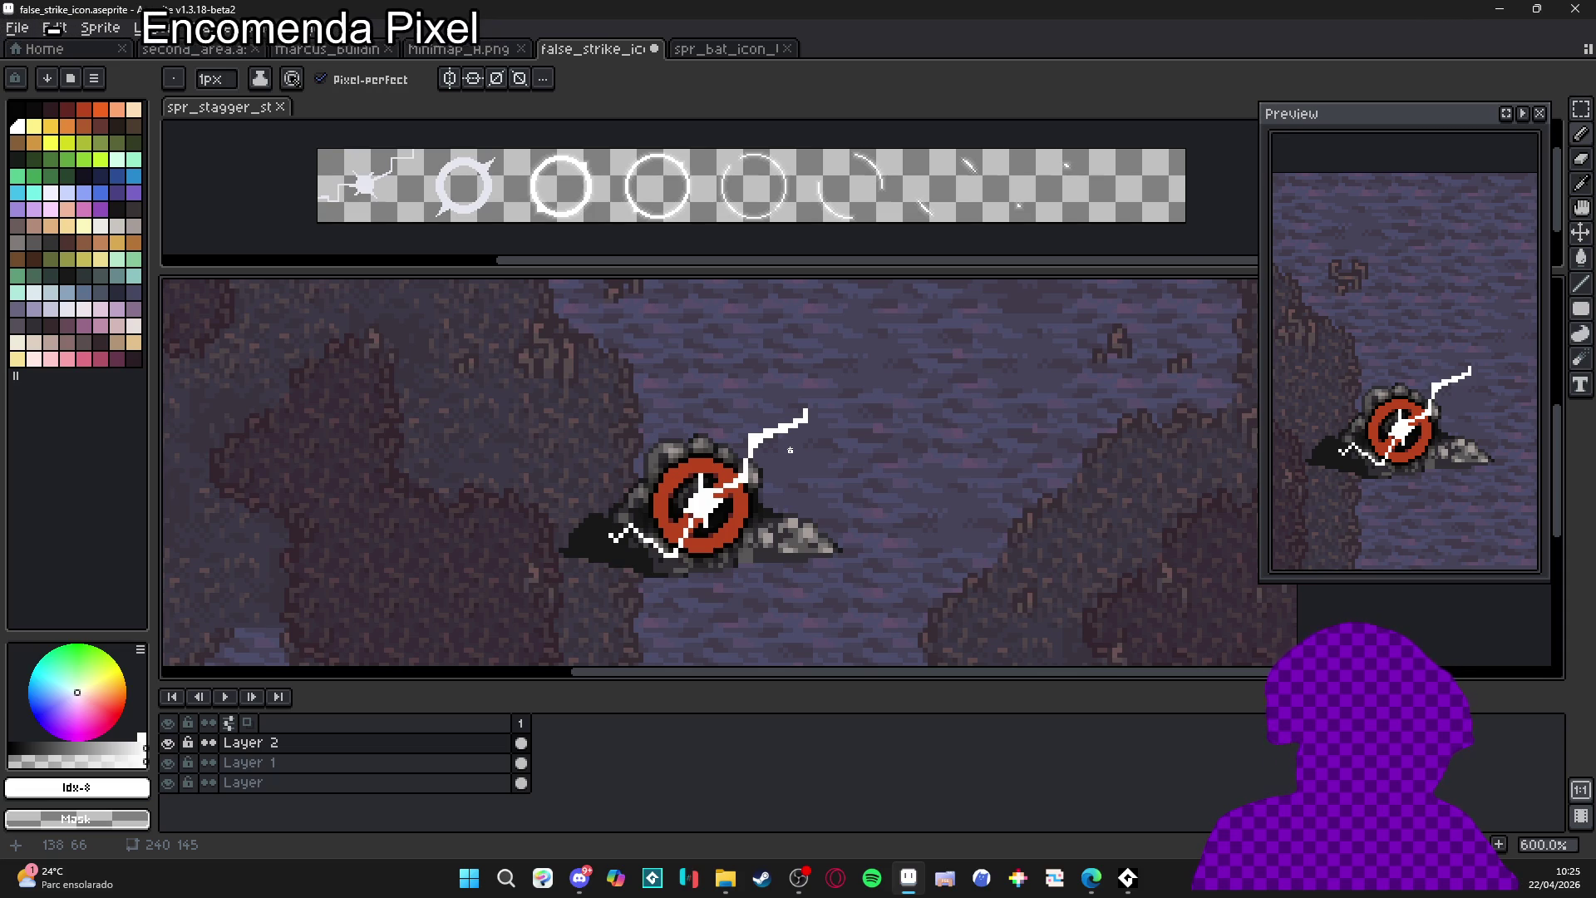
key("alt+n")
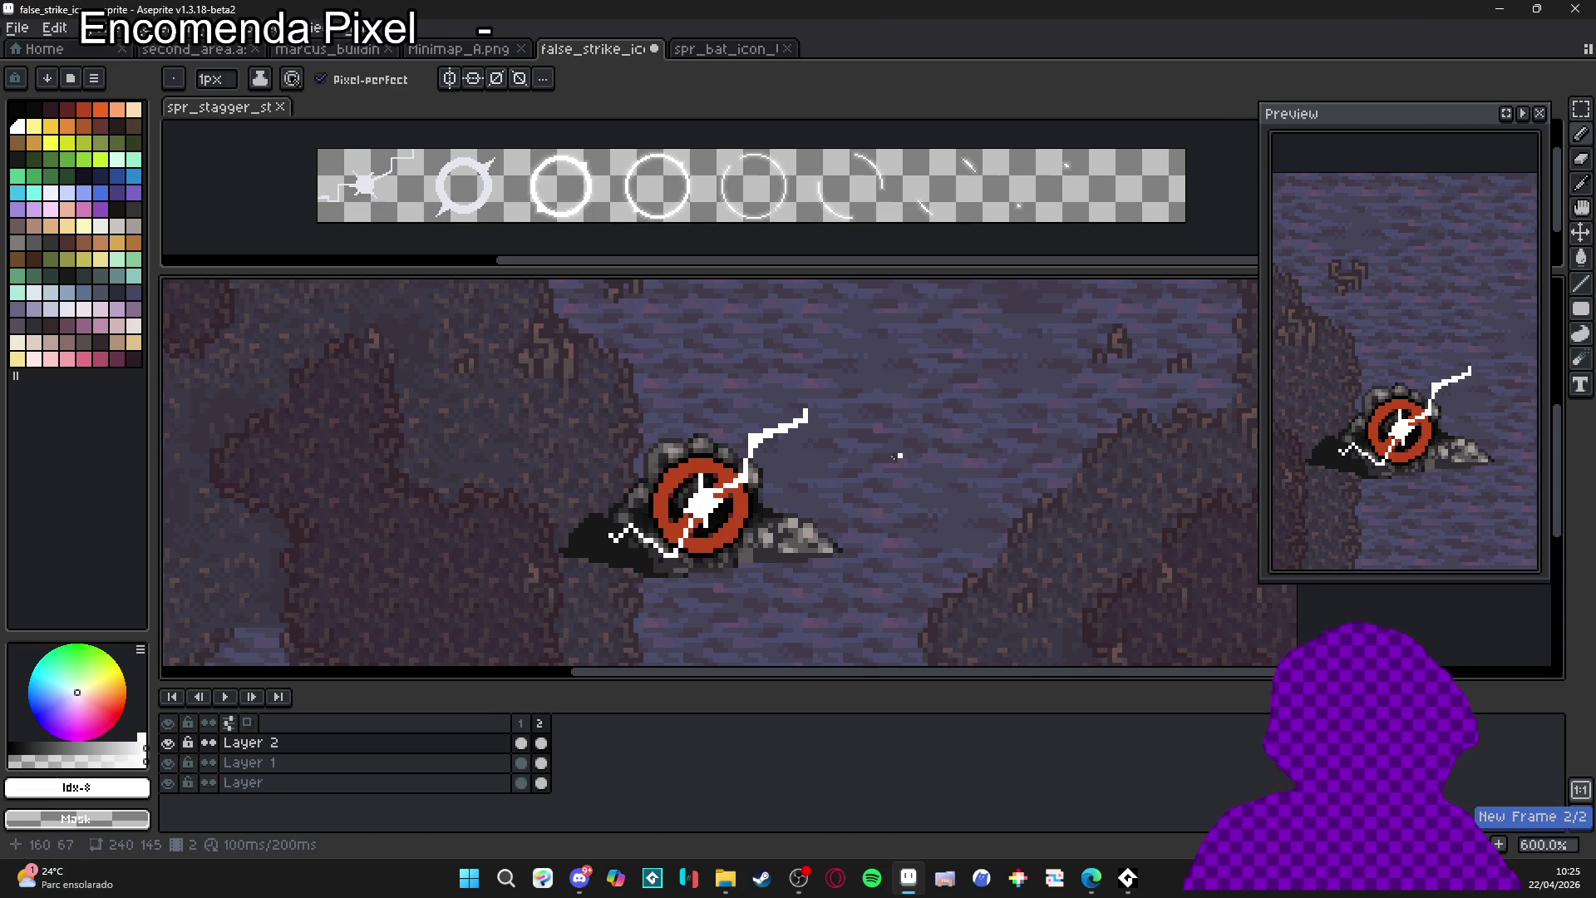
- Erase the zigzag and burst in frame 2 and draw a small white corner mark above the sign
key("e")
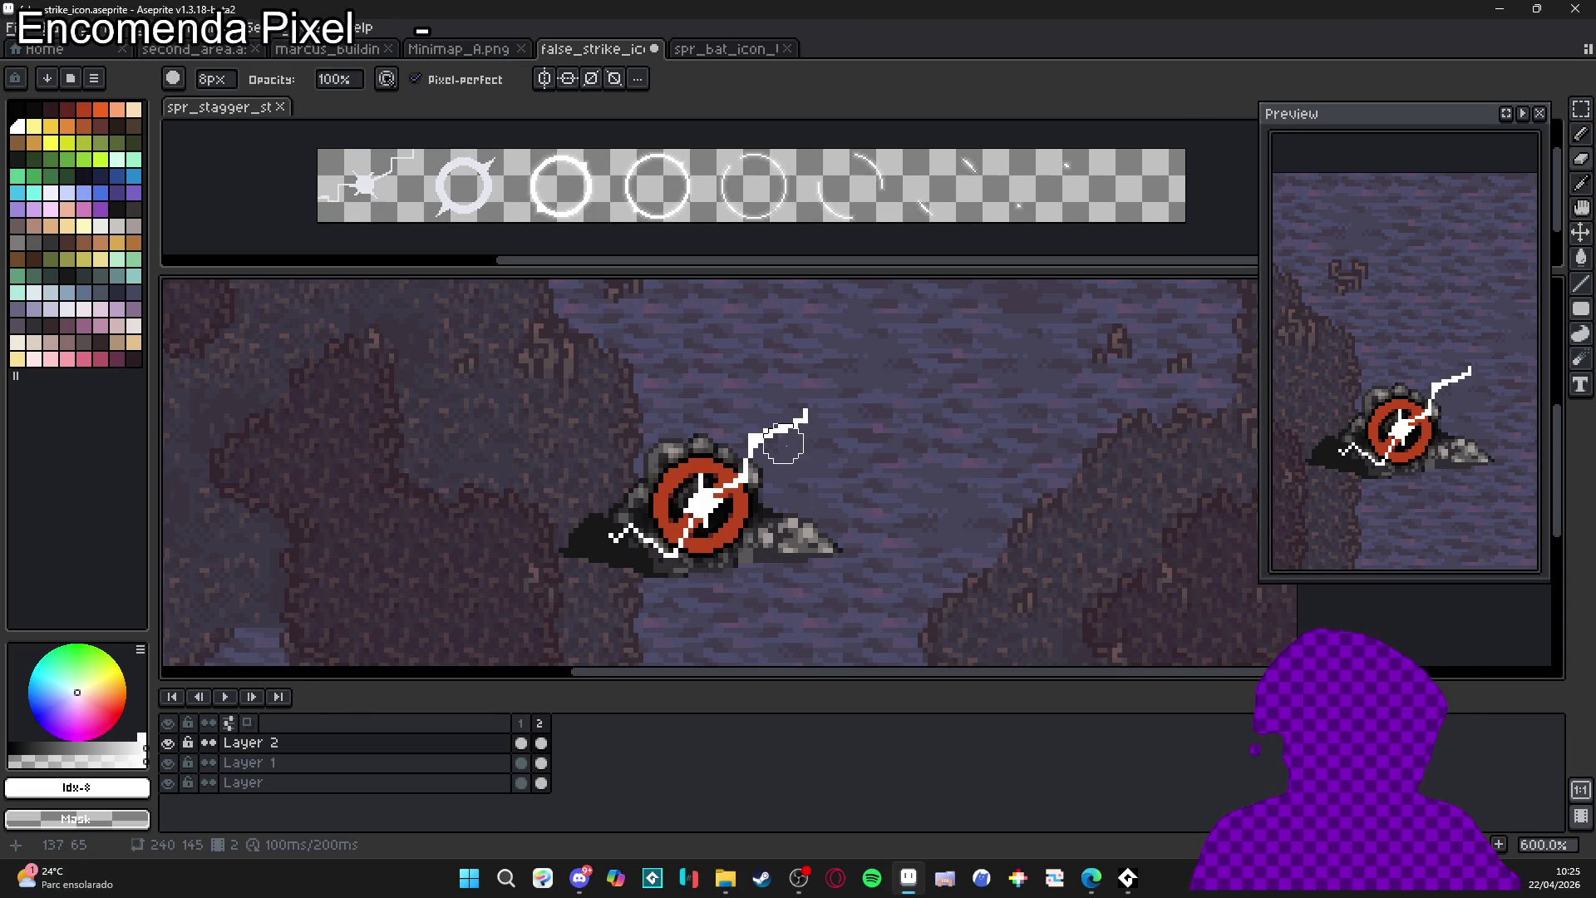
left_click_drag(790, 442, 606, 527)
key("b")
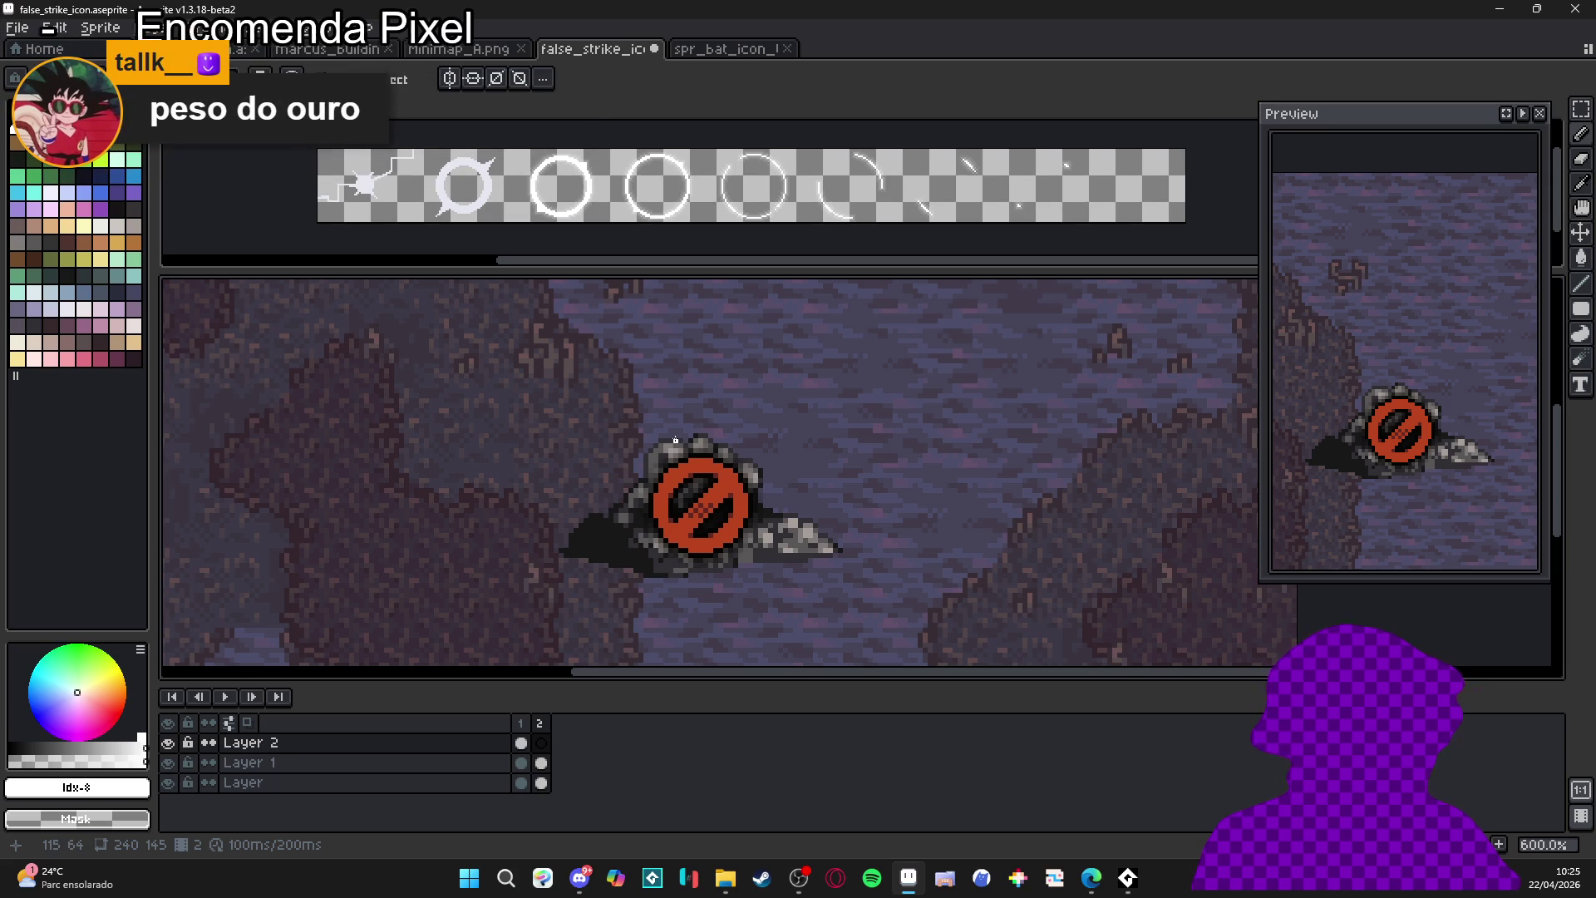
left_click_drag(721, 429, 742, 458)
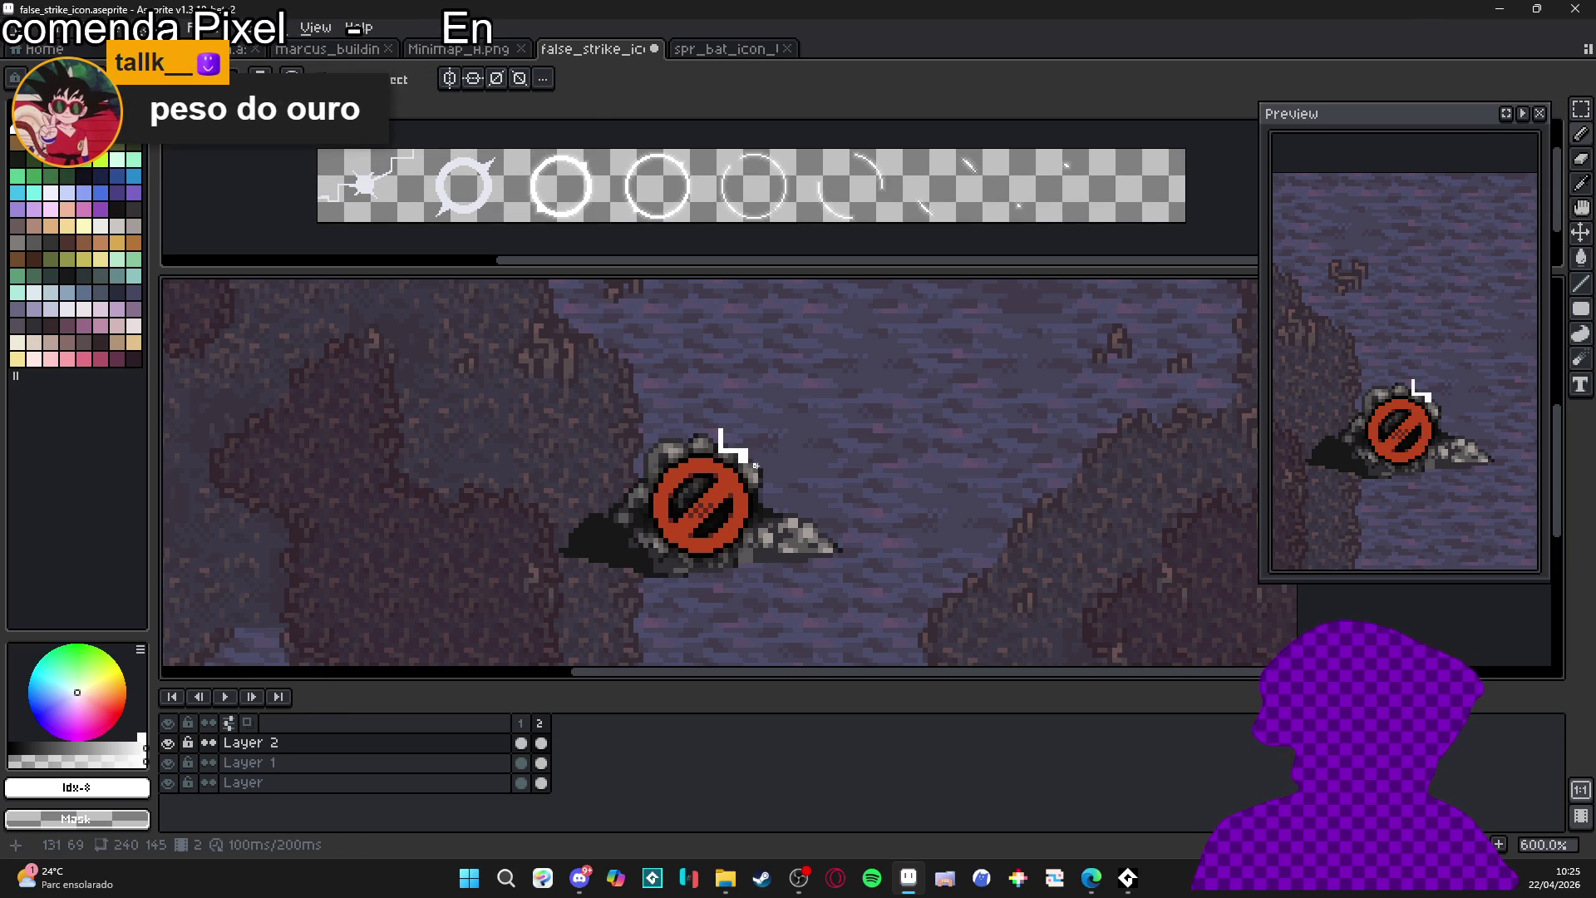
key("ctrl")
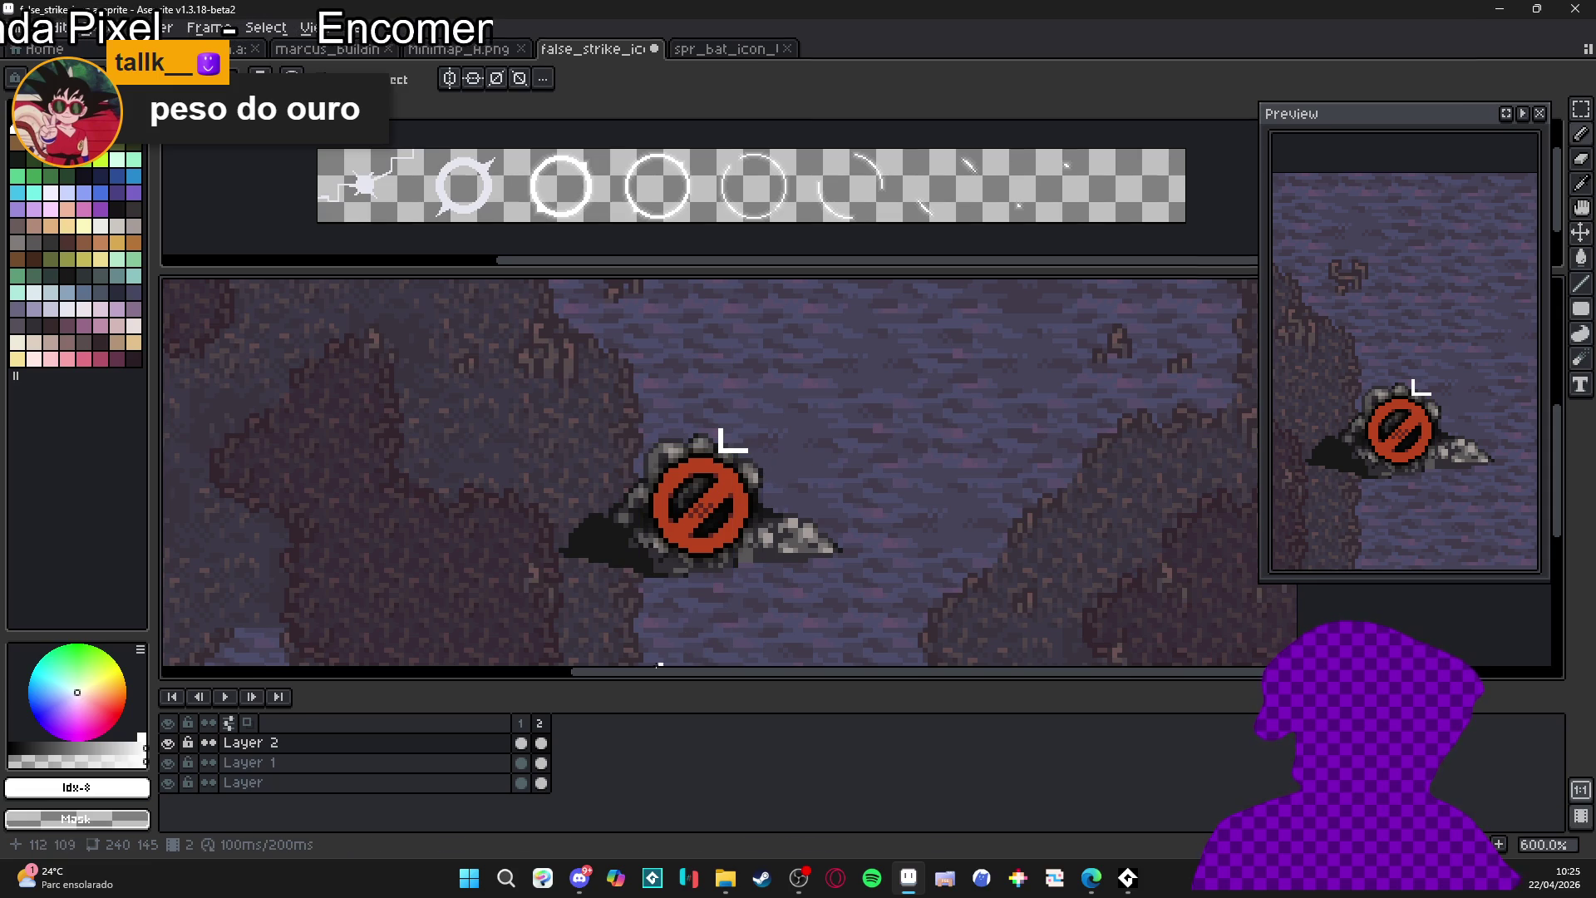
- Delete frame 2 and clear the lightning bolt from Layer 2 in frame 1
left_click(526, 739)
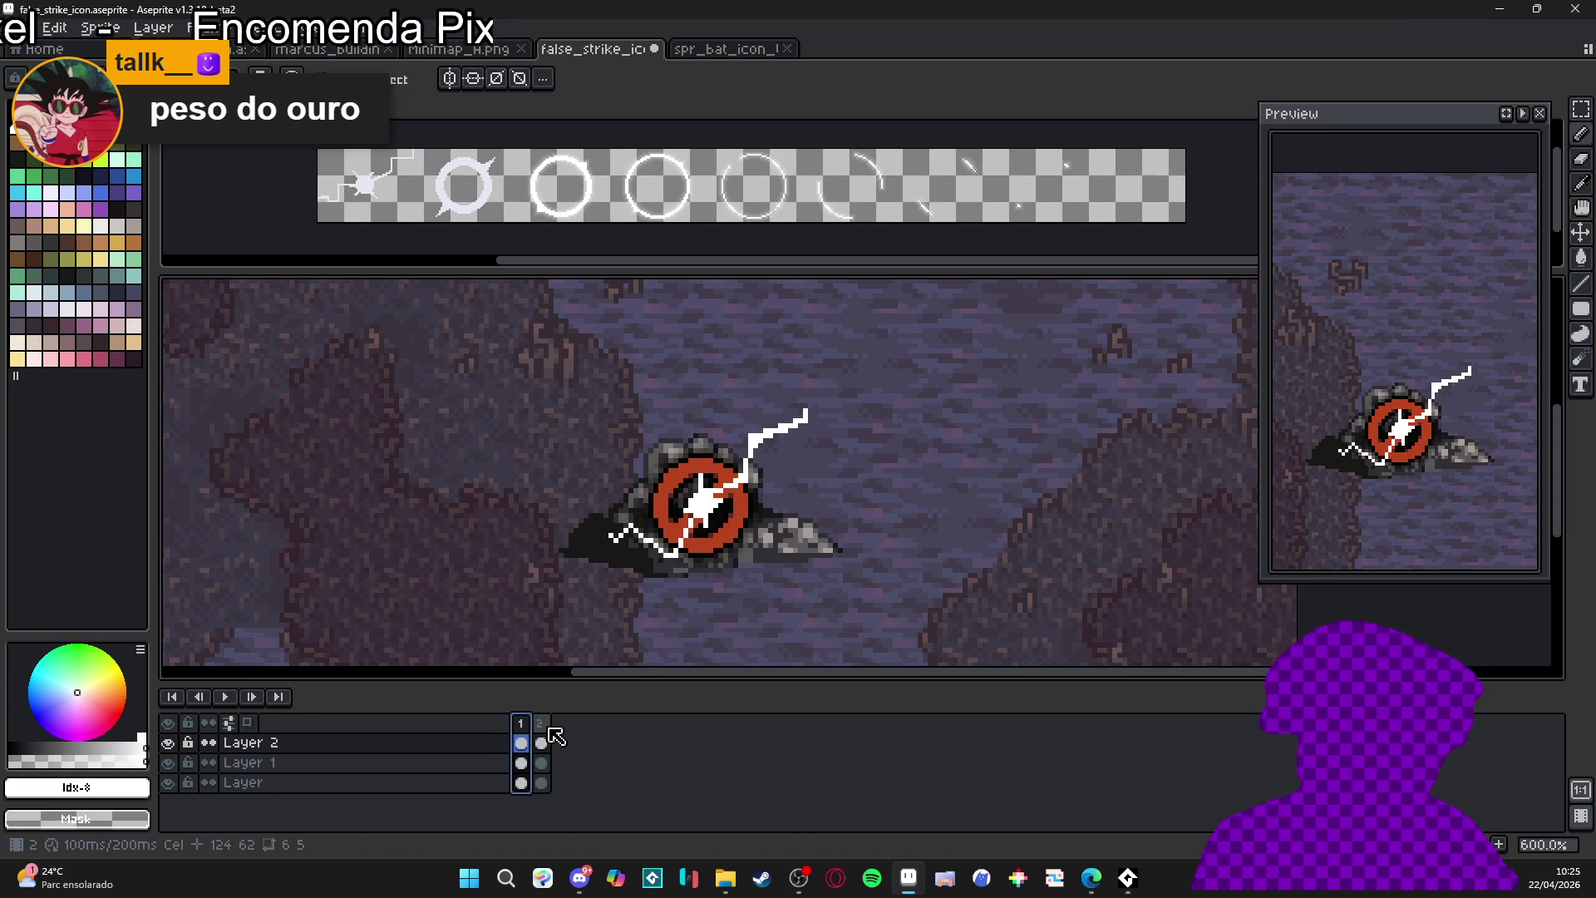
left_click(541, 722)
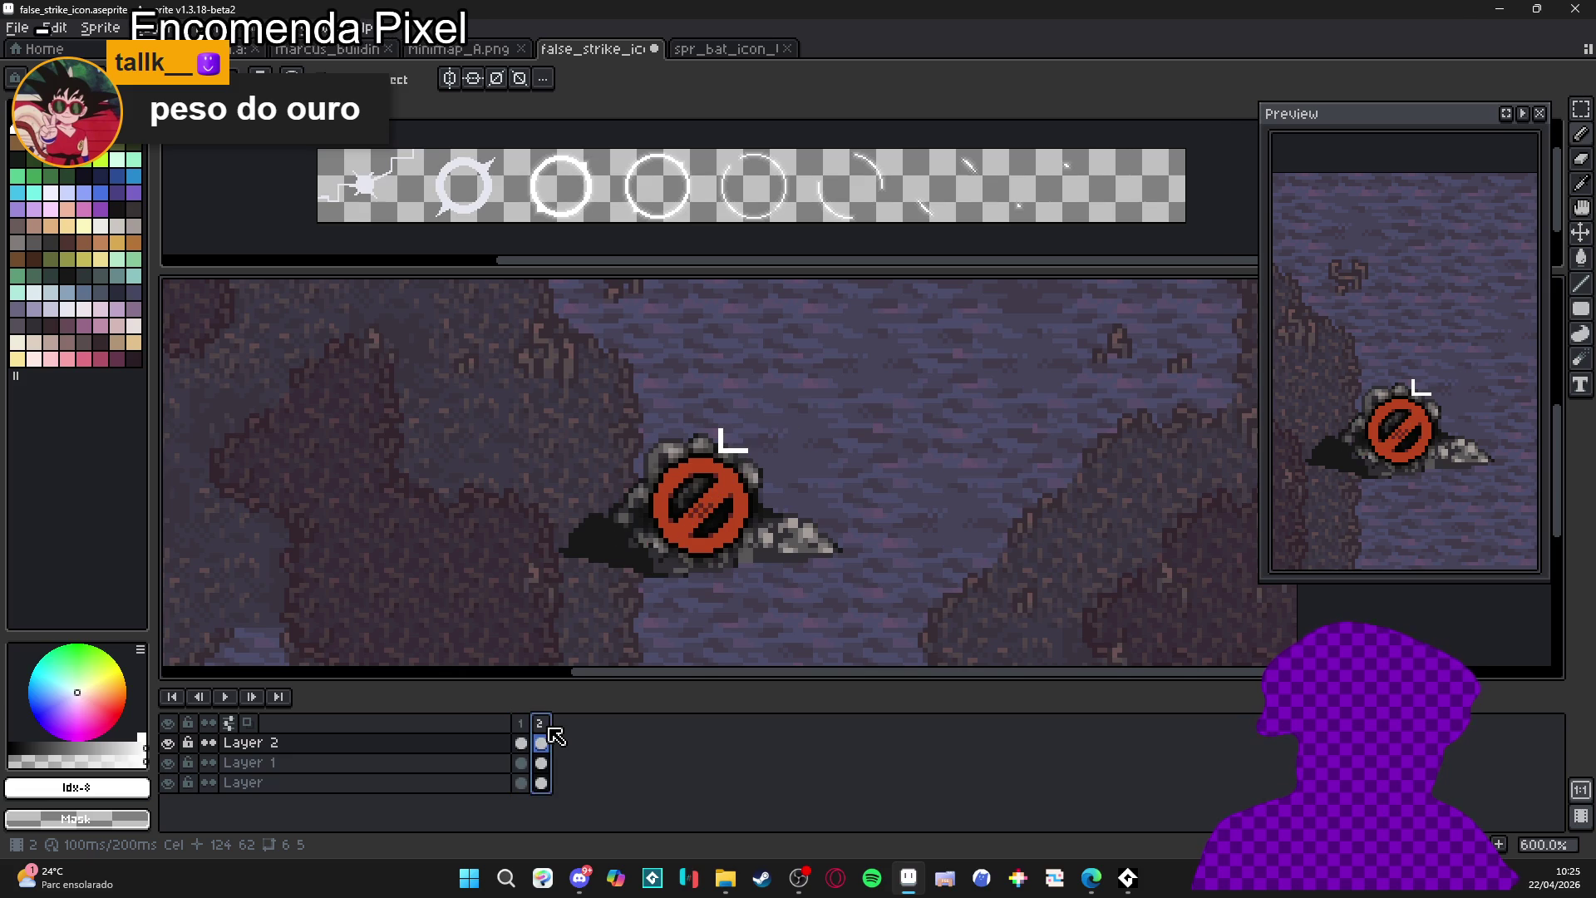
key("Delete")
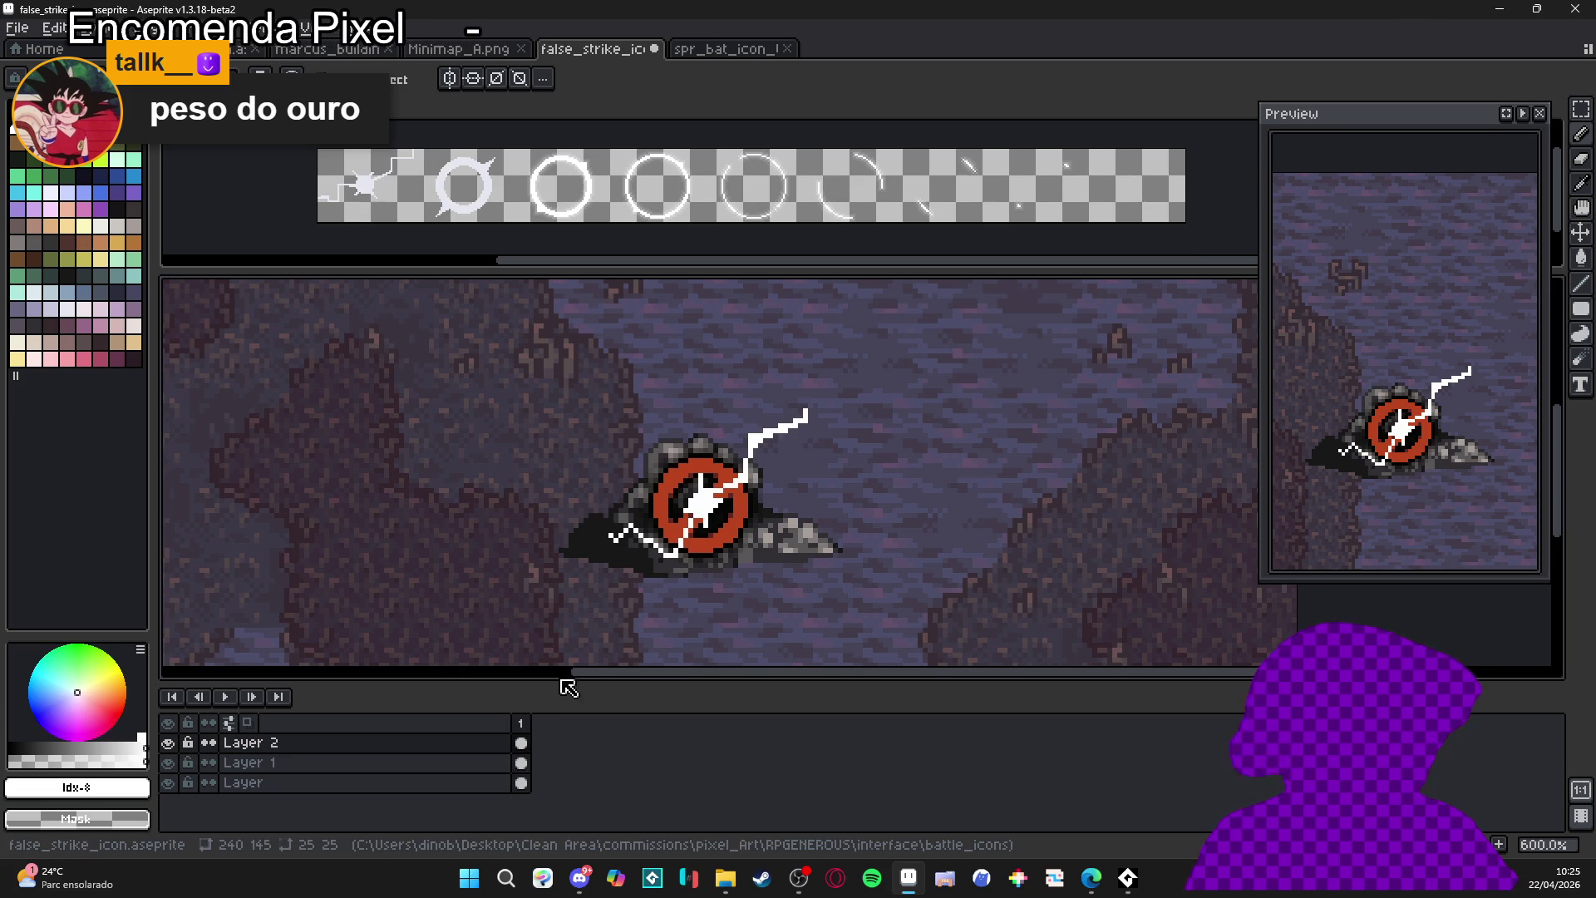
key("Delete")
- Draw white zigzag stagger marks above and to the left of the sign
mouse_move(688, 430)
left_mouse_down()
mouse_move(741, 430)
mouse_move(759, 477)
left_mouse_up()
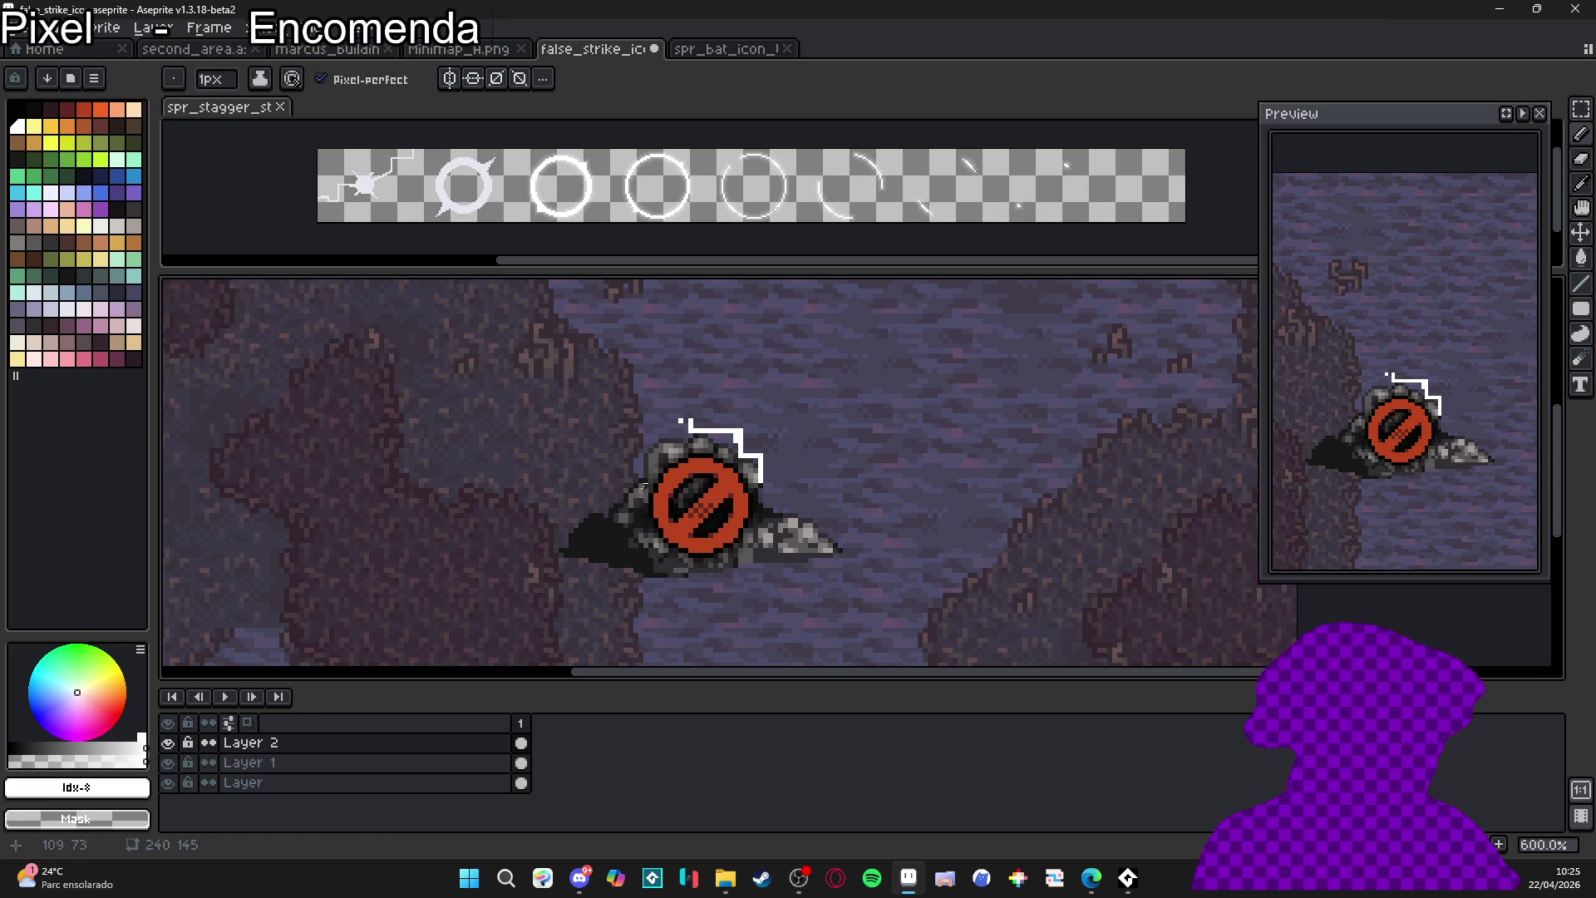
left_click(681, 420)
mouse_move(631, 501)
left_mouse_down()
mouse_move(634, 542)
mouse_move(651, 545)
mouse_move(636, 559)
left_mouse_up()
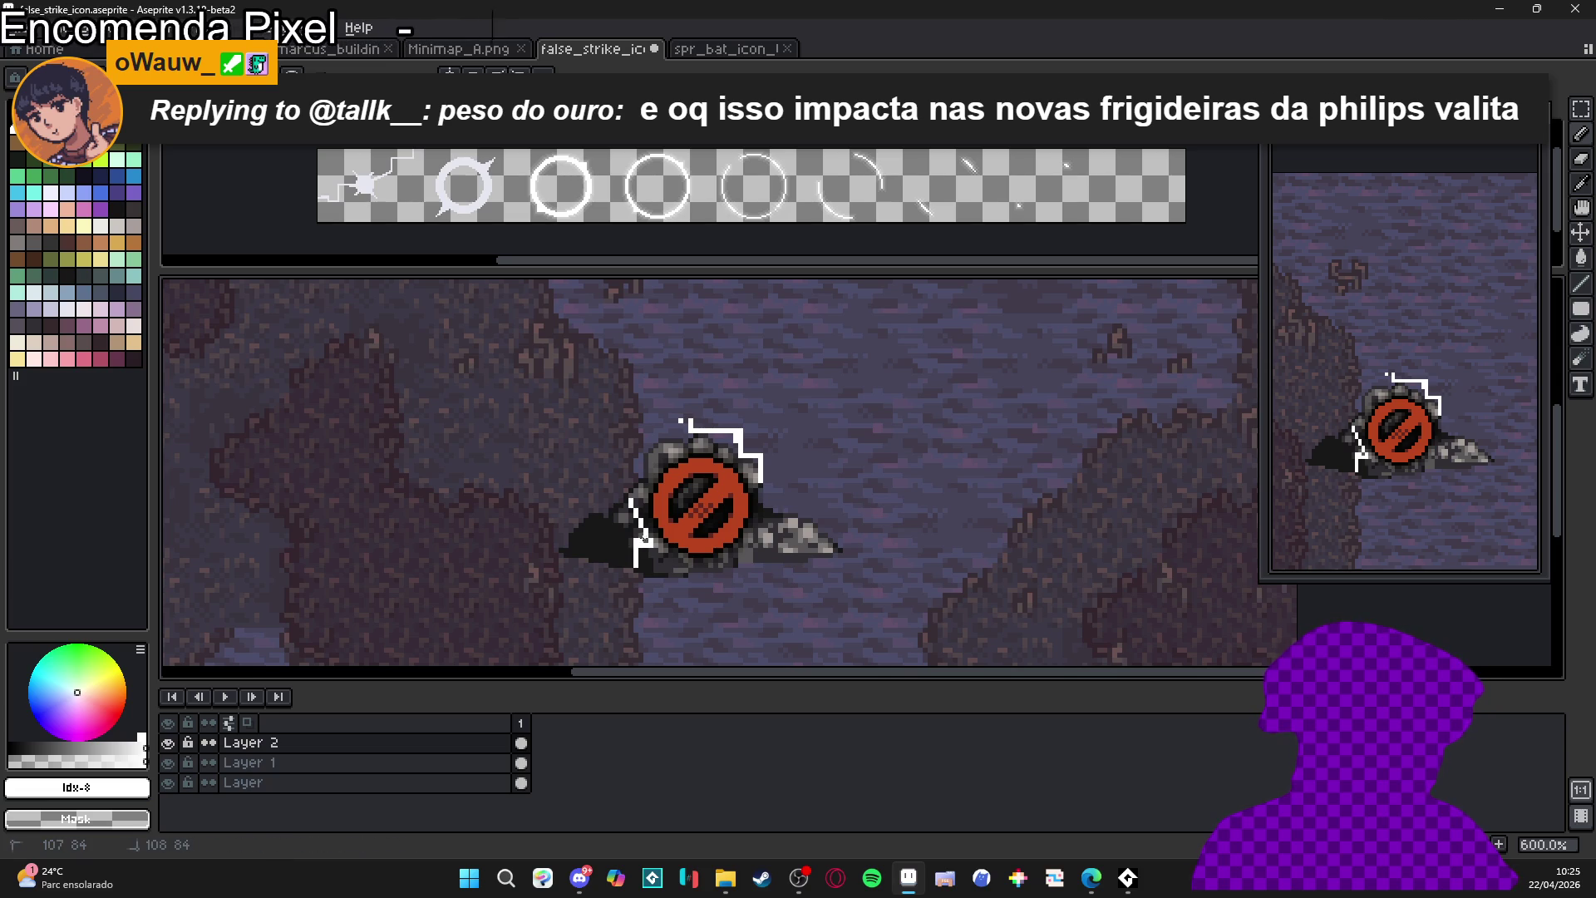
left_click(638, 532)
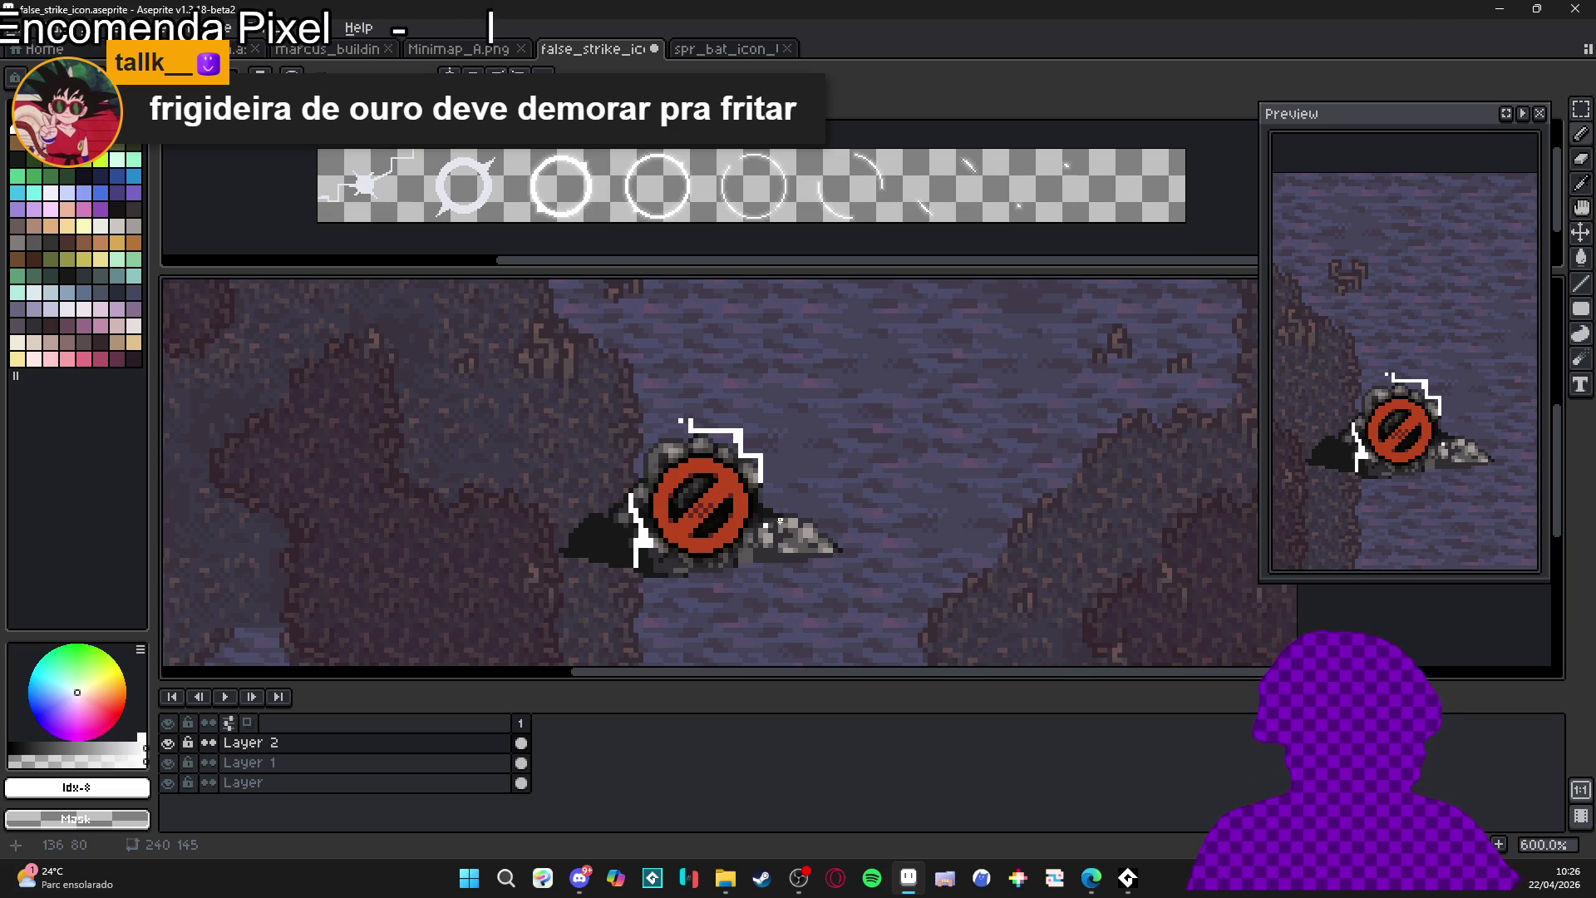
- Draw the below-right mark as a vertical line plus a bottom line under the sign
scroll(773, 521, "up", 1)
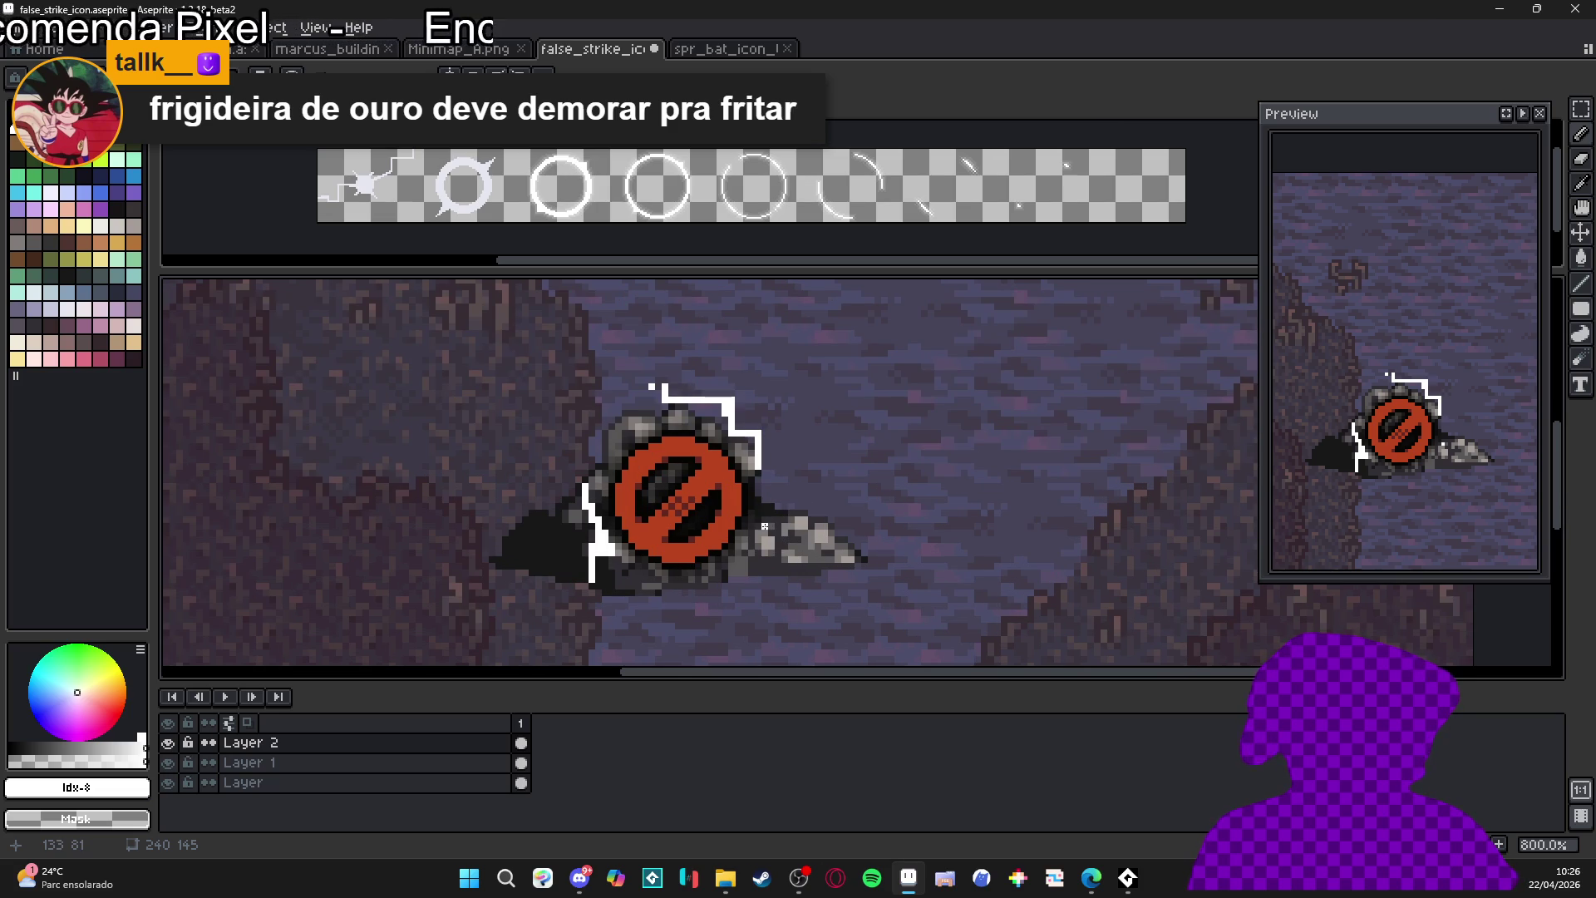
mouse_move(764, 527)
left_mouse_down()
mouse_move(751, 559)
mouse_move(765, 570)
left_mouse_up()
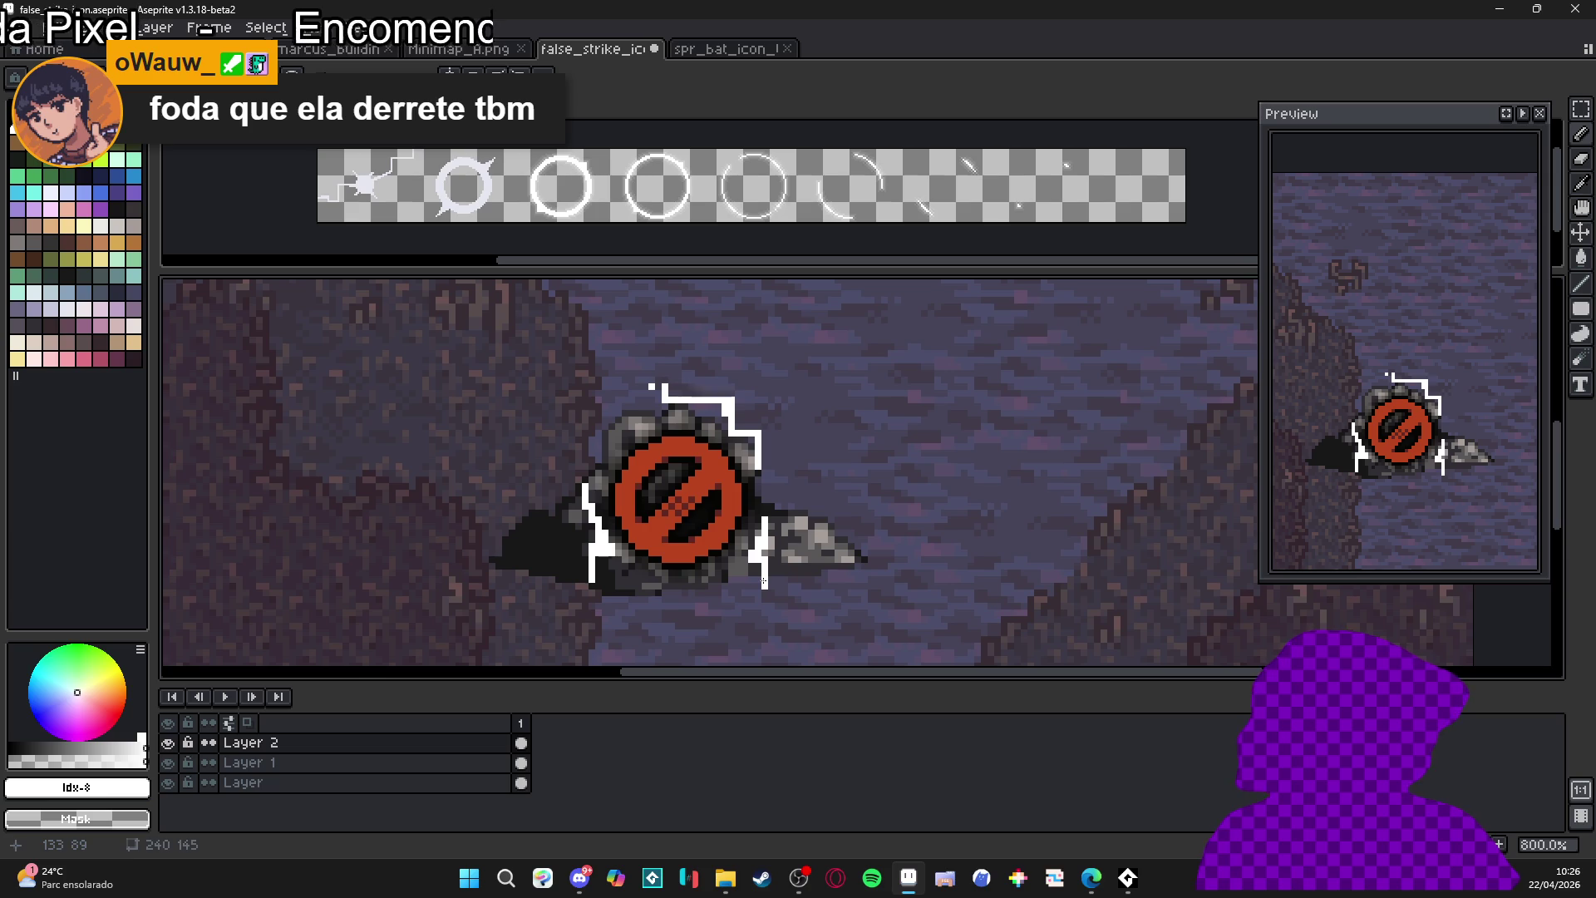
left_click(756, 579, "shift")
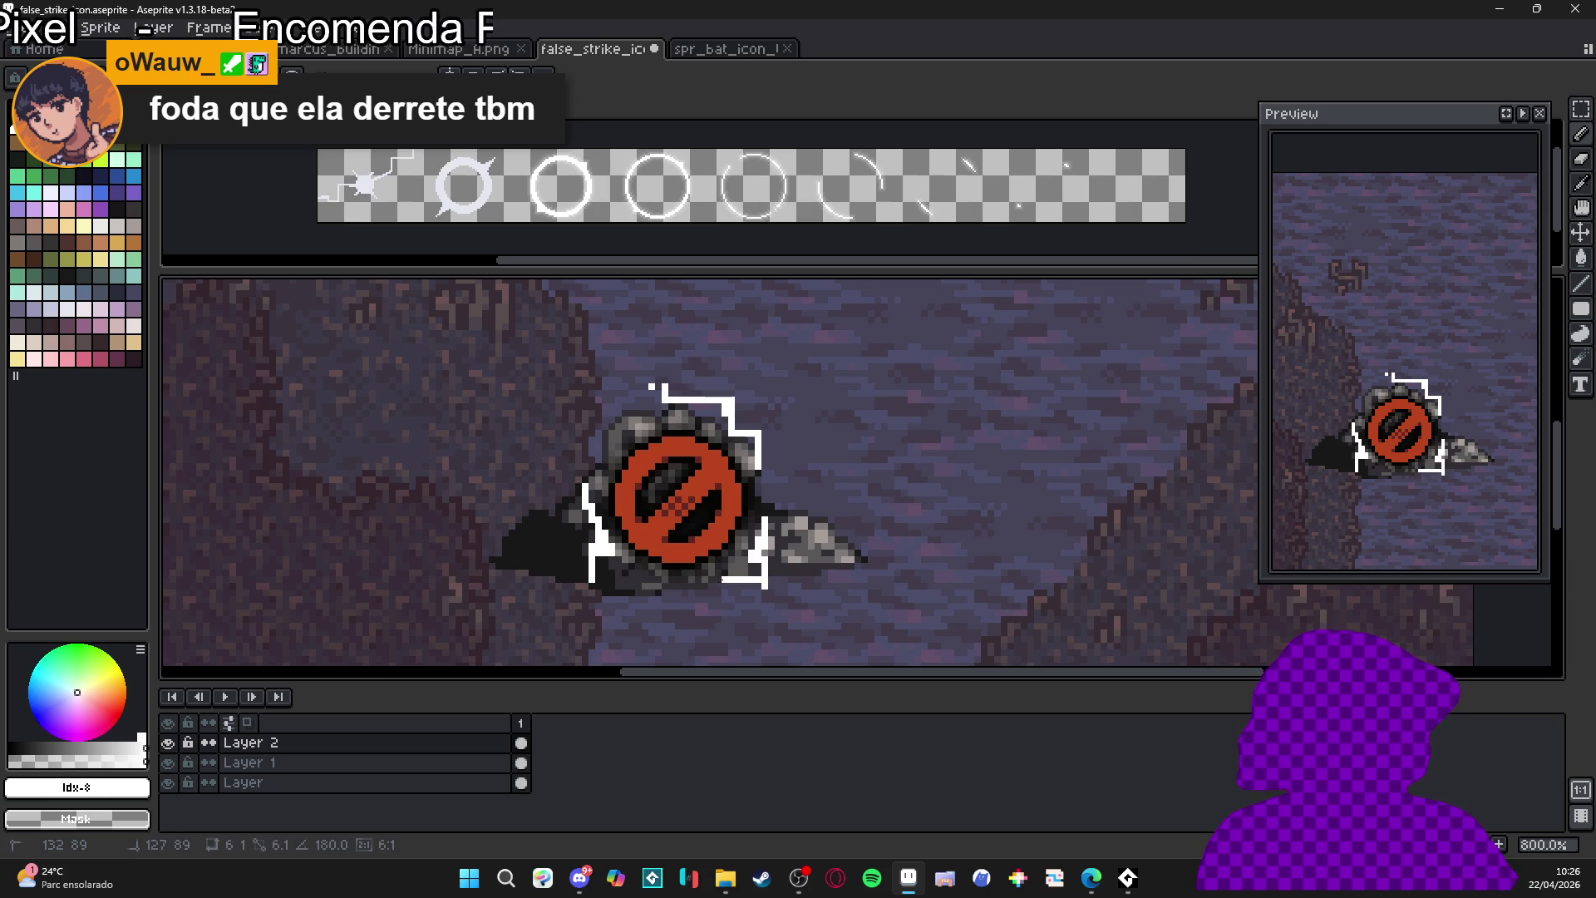
left_click(705, 584, "shift")
key("e")
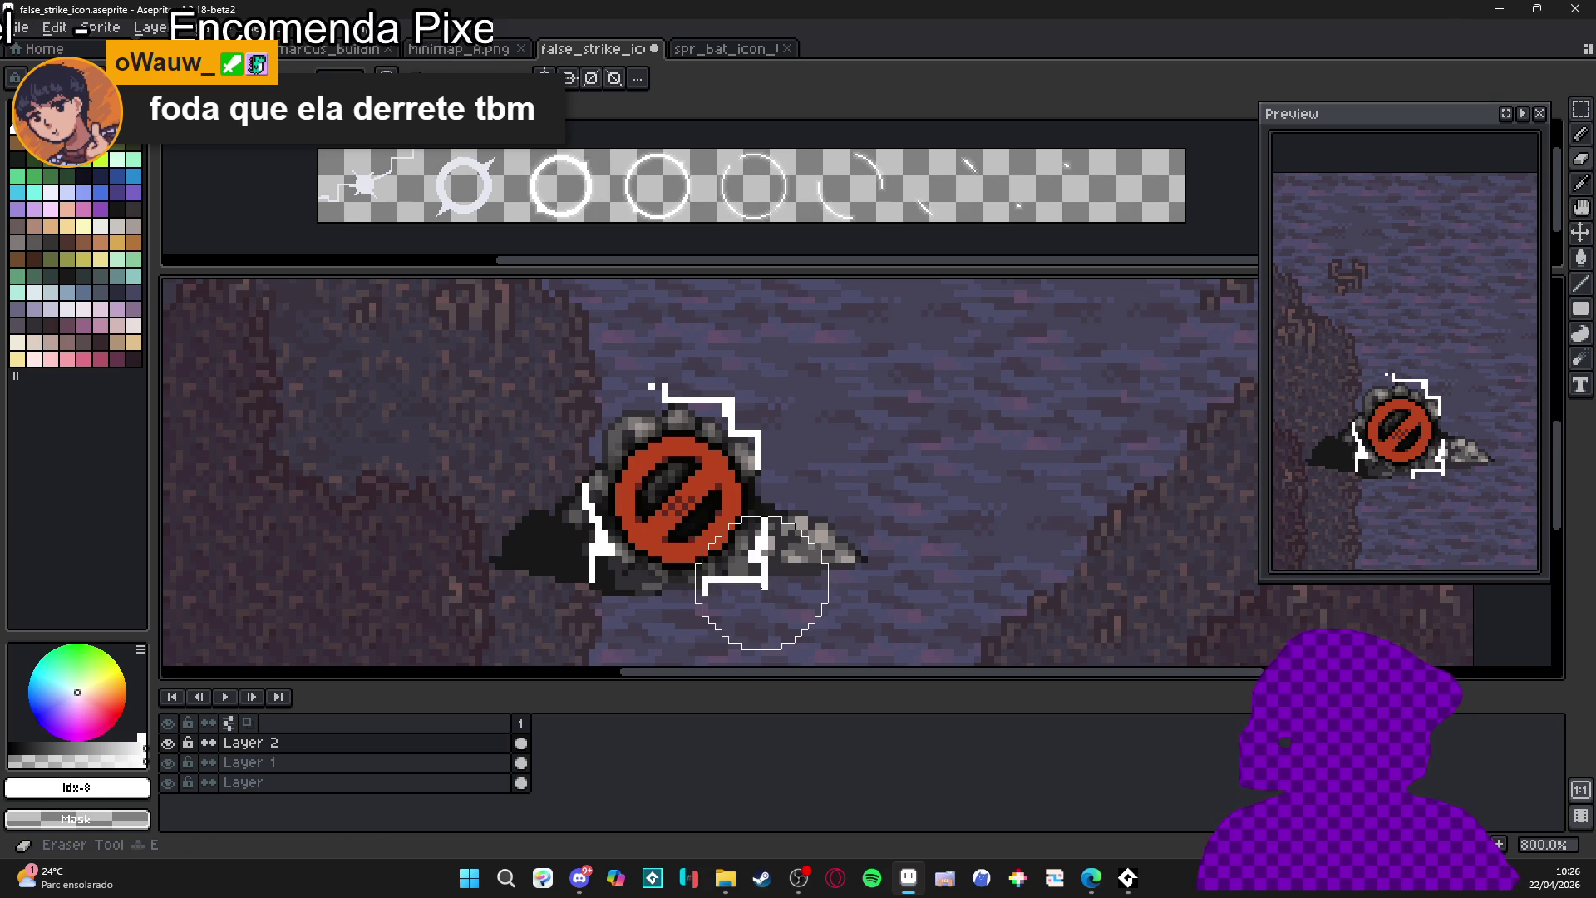
key("b")
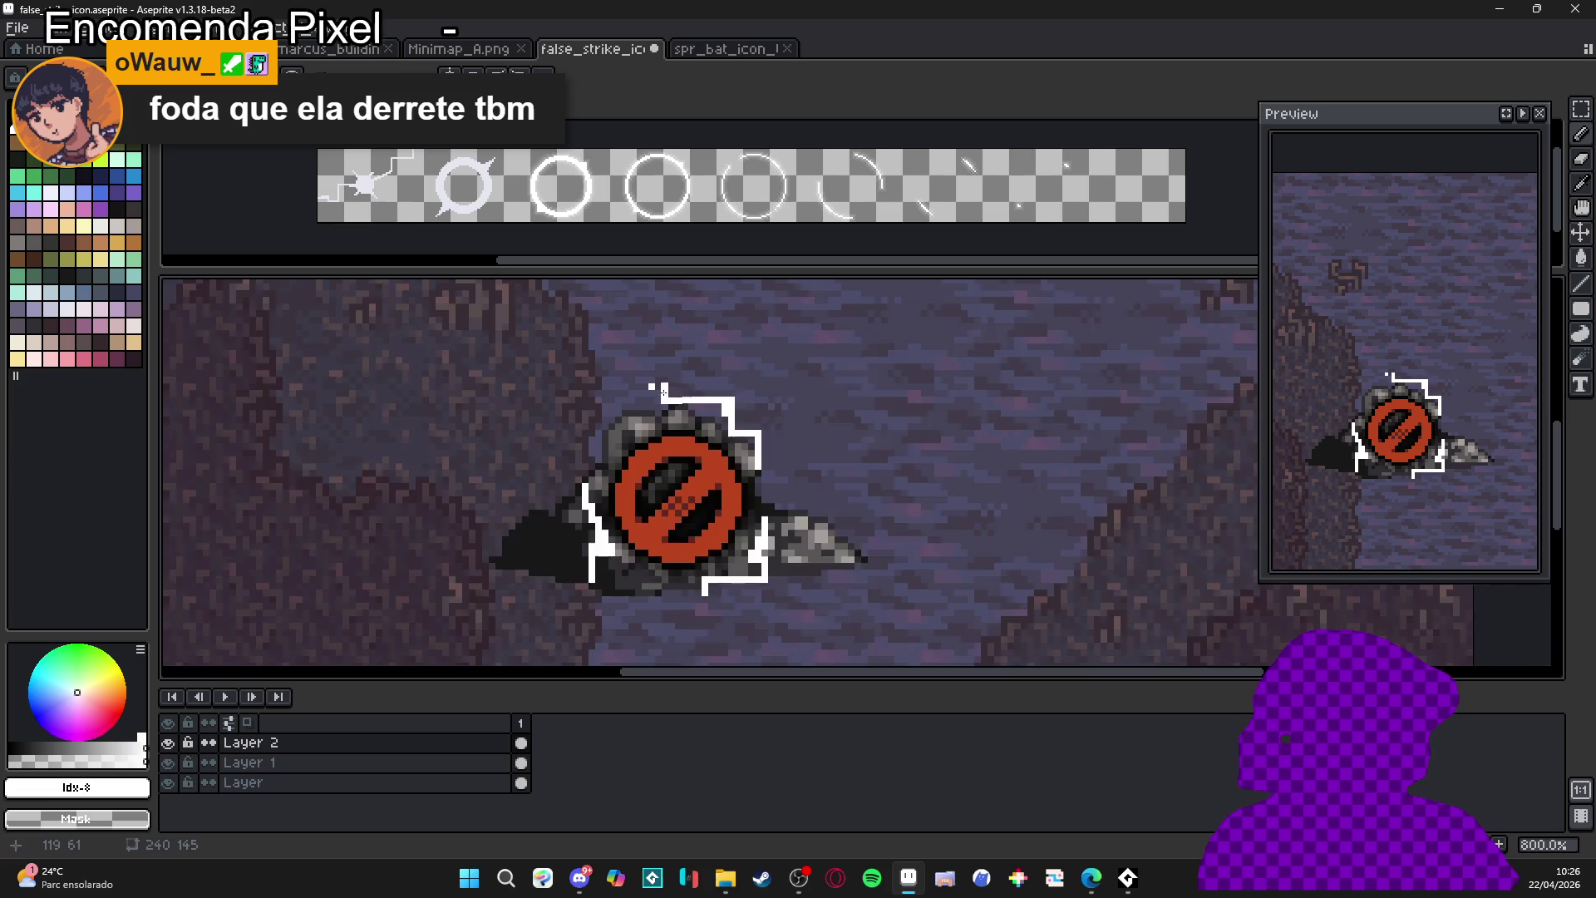
scroll(675, 399, "up", 2)
key("e")
scroll(643, 383, "down", 4)
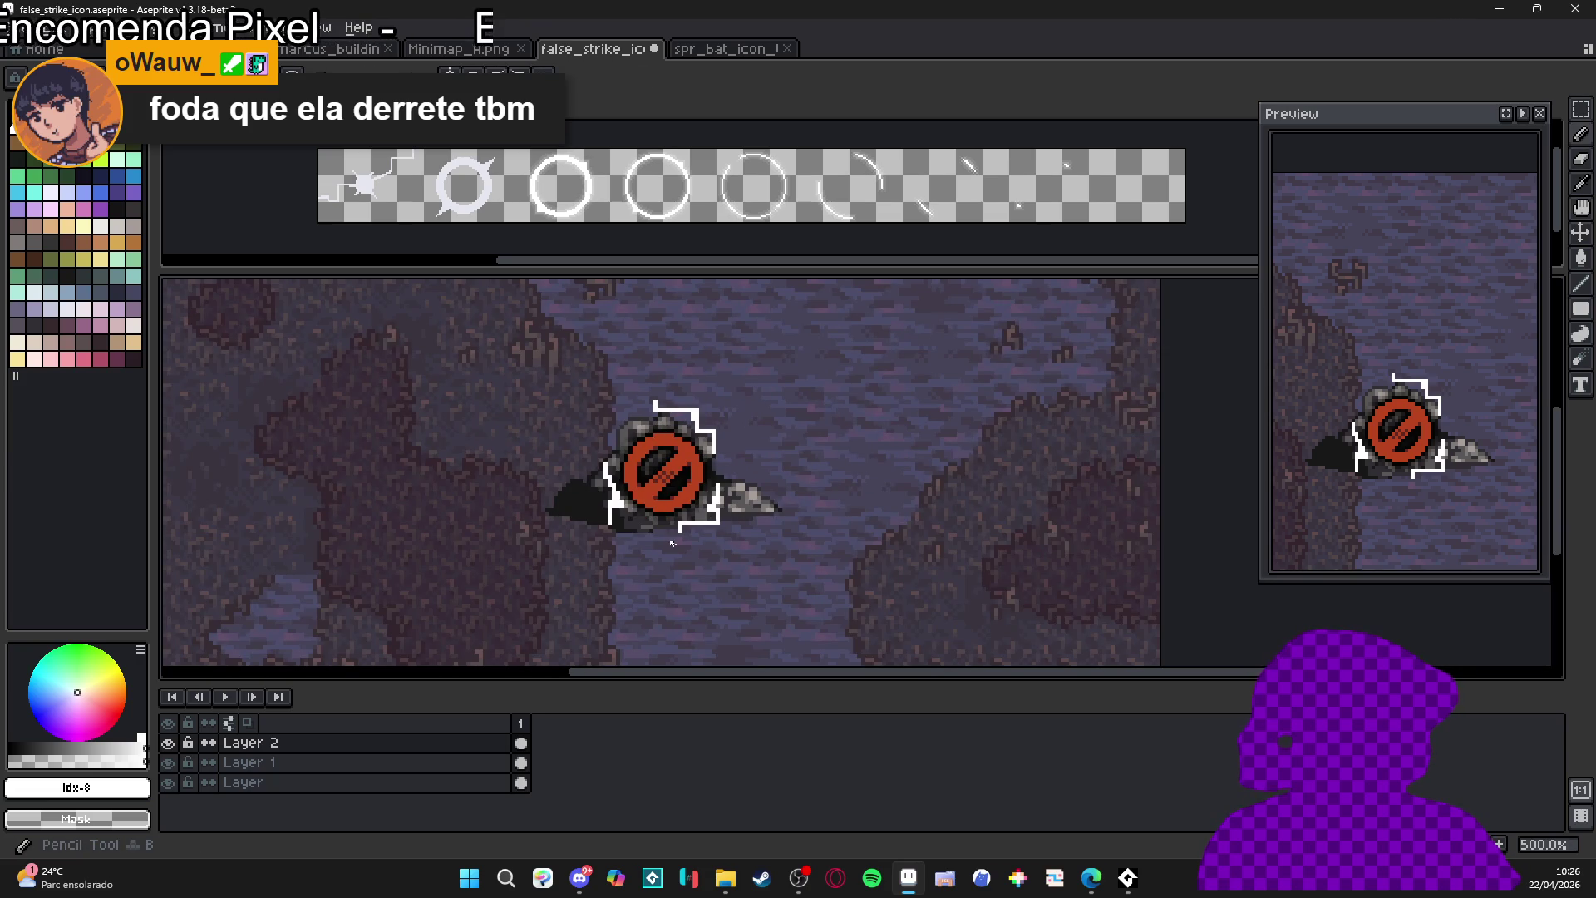
scroll(676, 542, "up", 2)
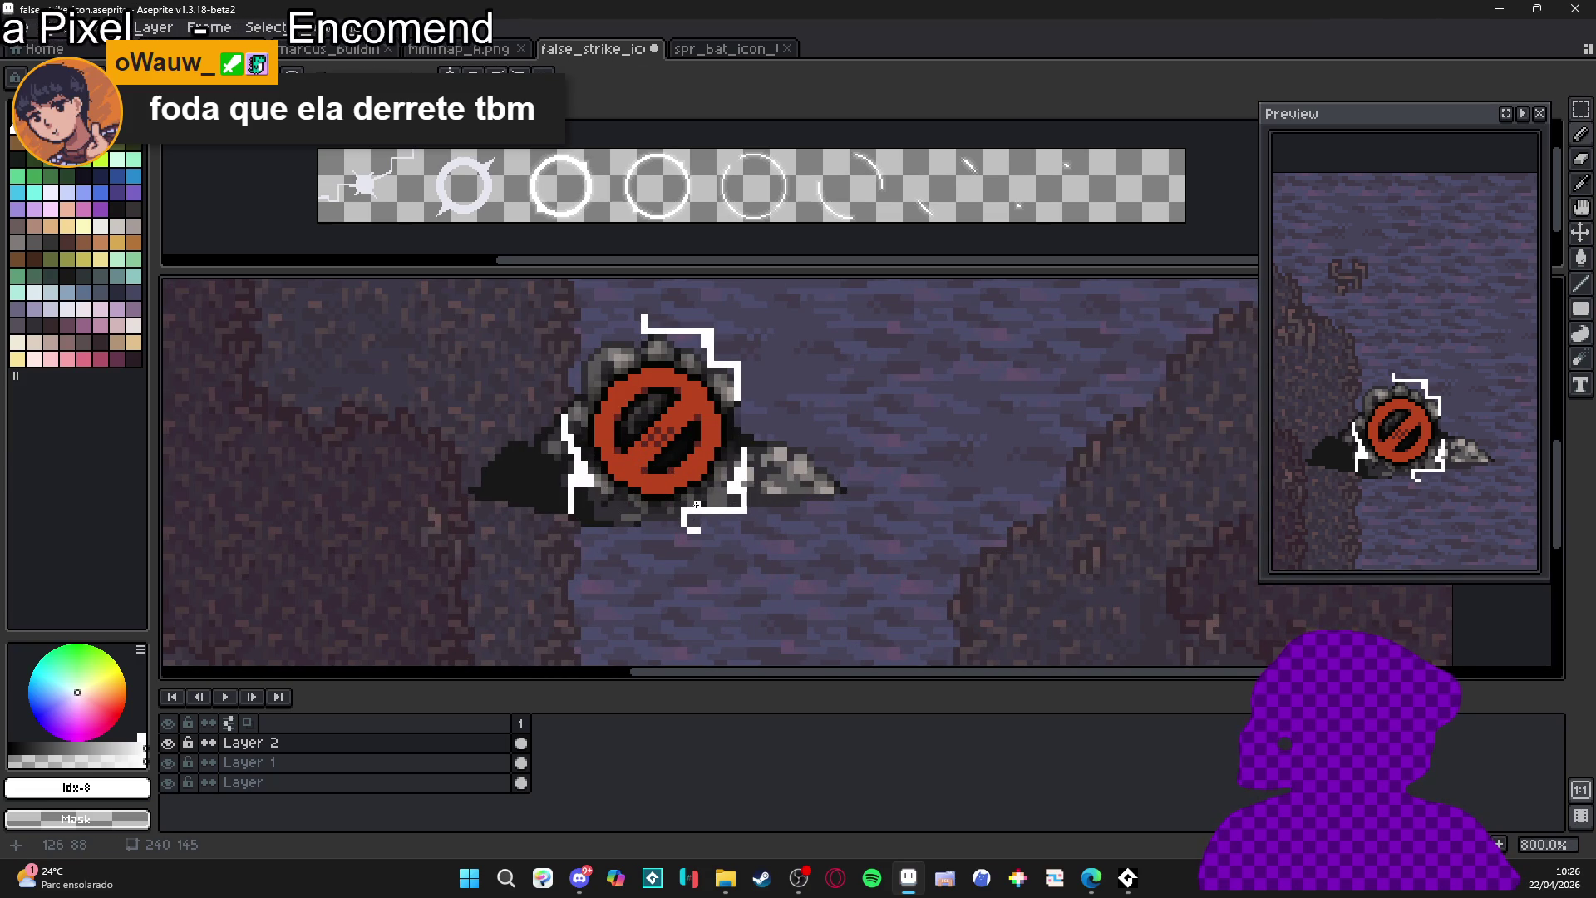
scroll(697, 504, "down", 2)
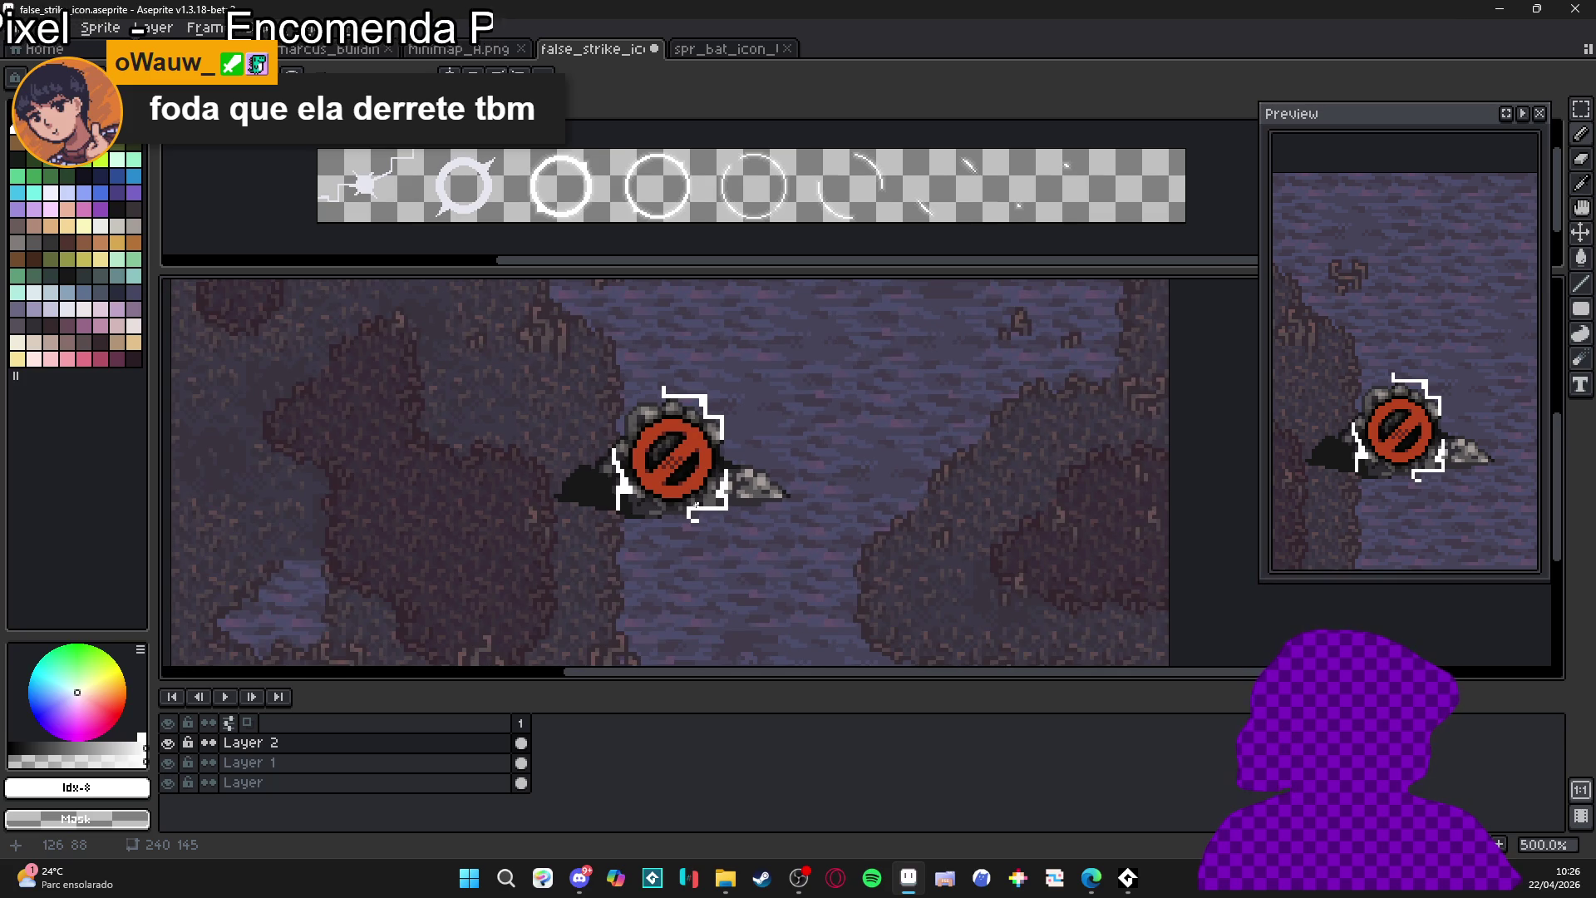
scroll(697, 505, "down", 1)
scroll(696, 509, "up", 1)
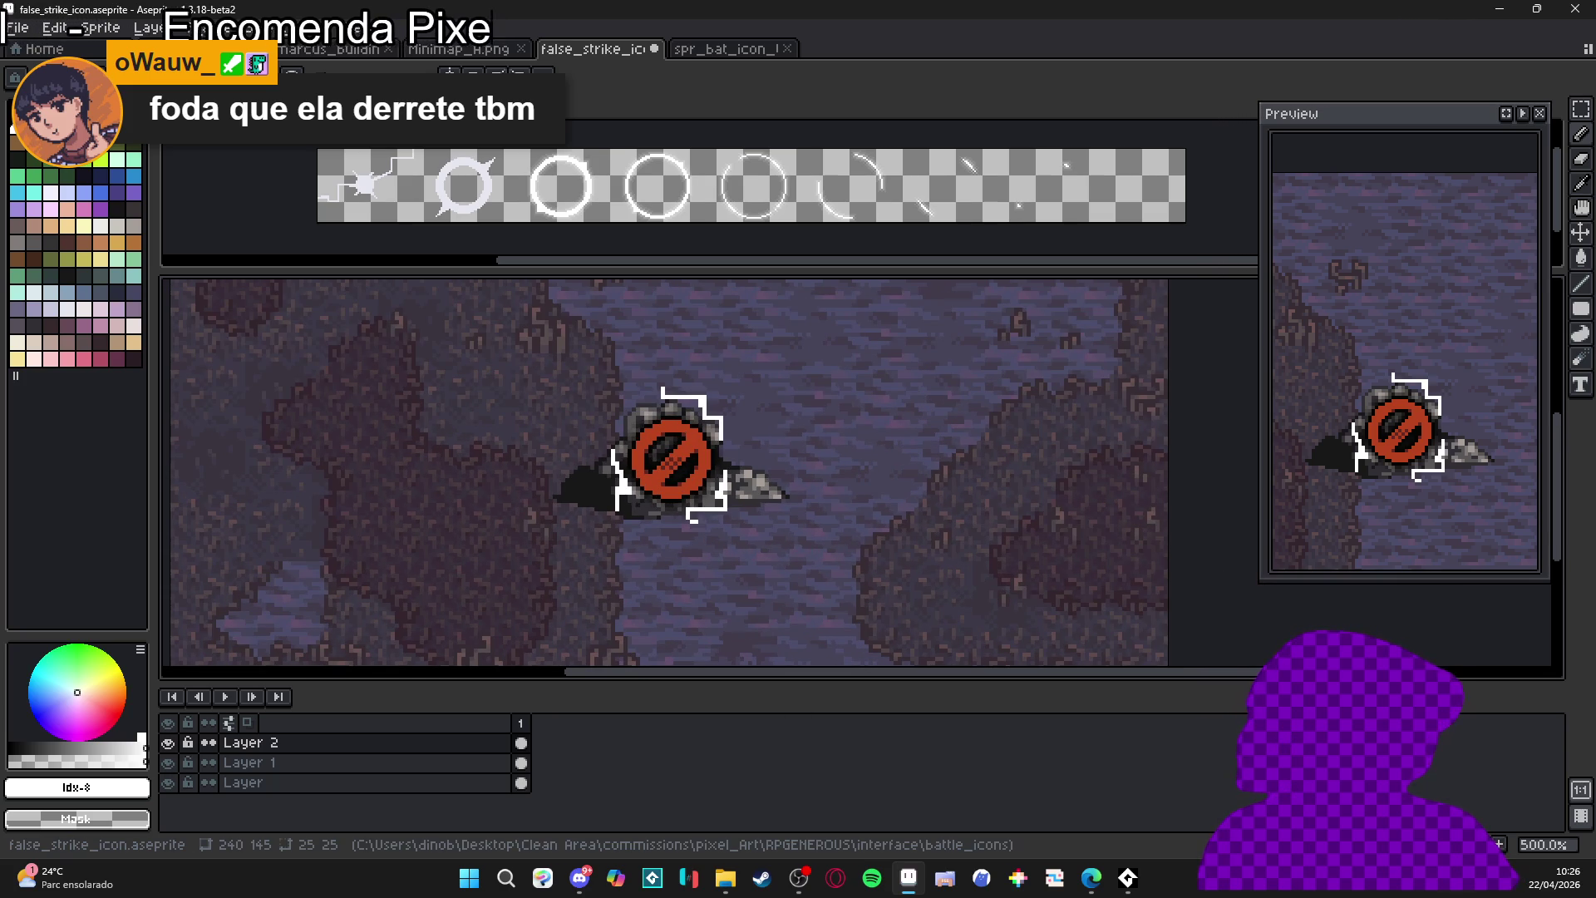
- Add a second frame, clear its copied marks, and hide the two rock layers
key("alt+n")
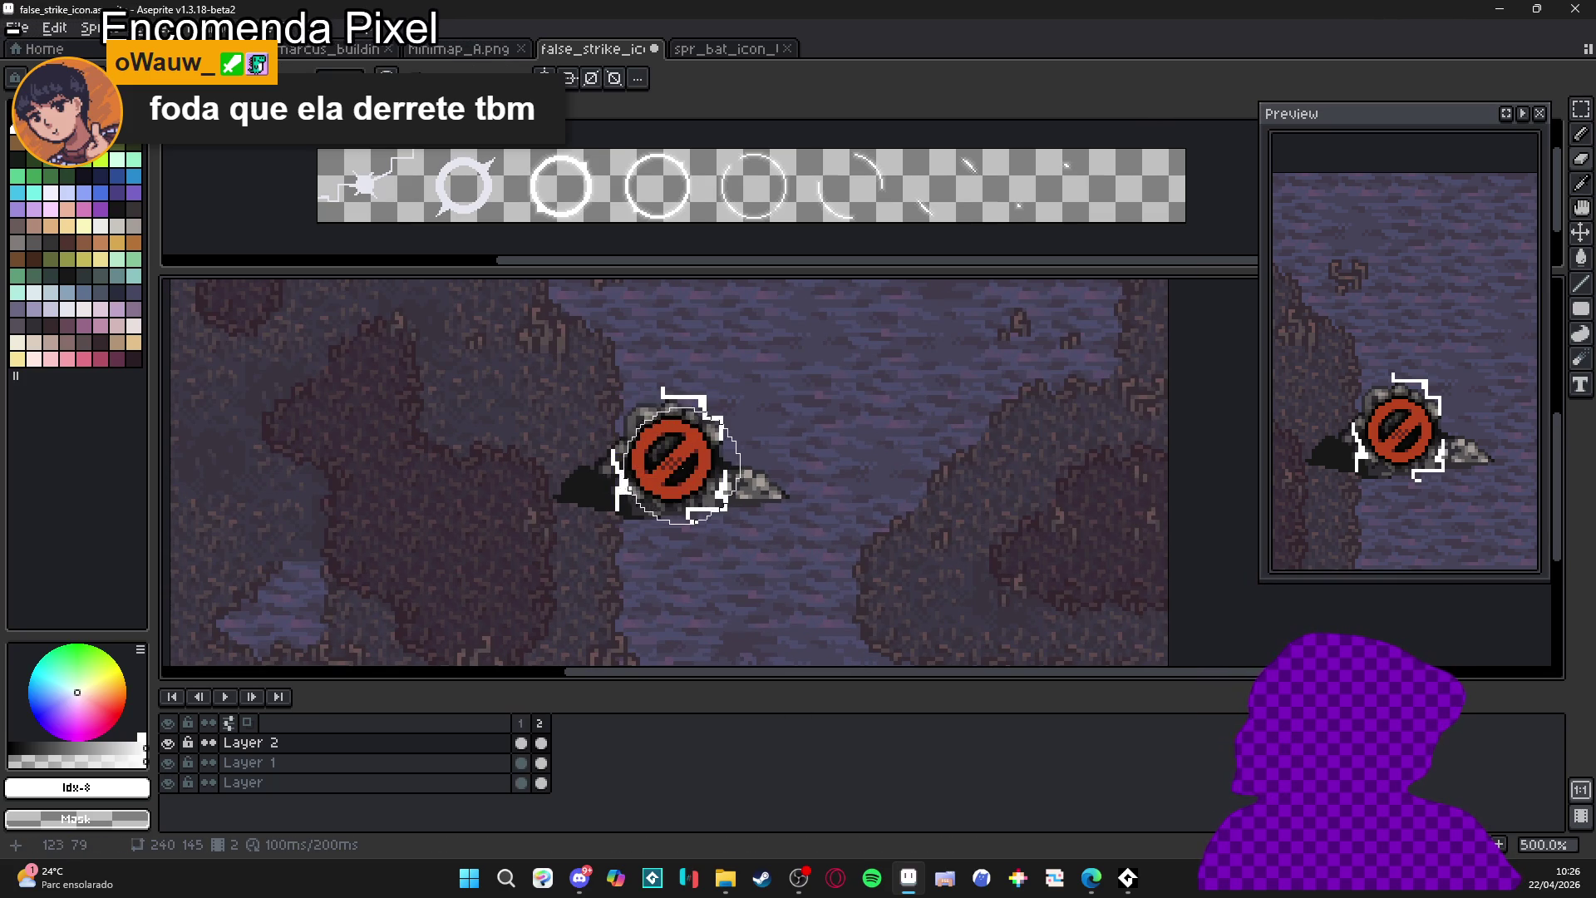
key("Delete")
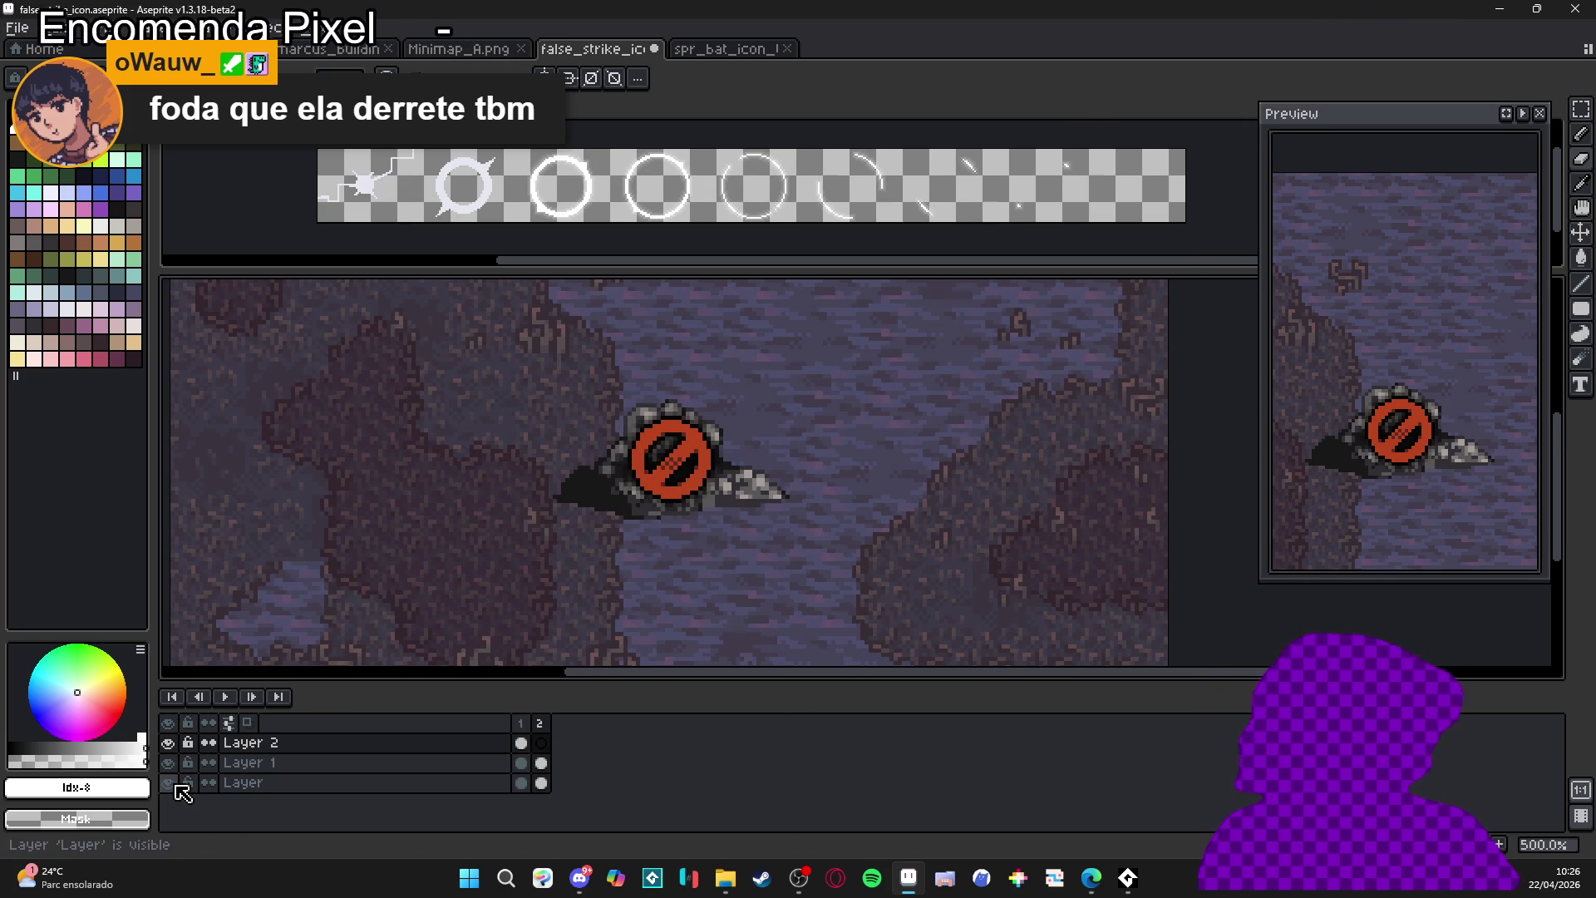
left_click(168, 782)
left_click(169, 742)
left_click(168, 742)
left_click(169, 763)
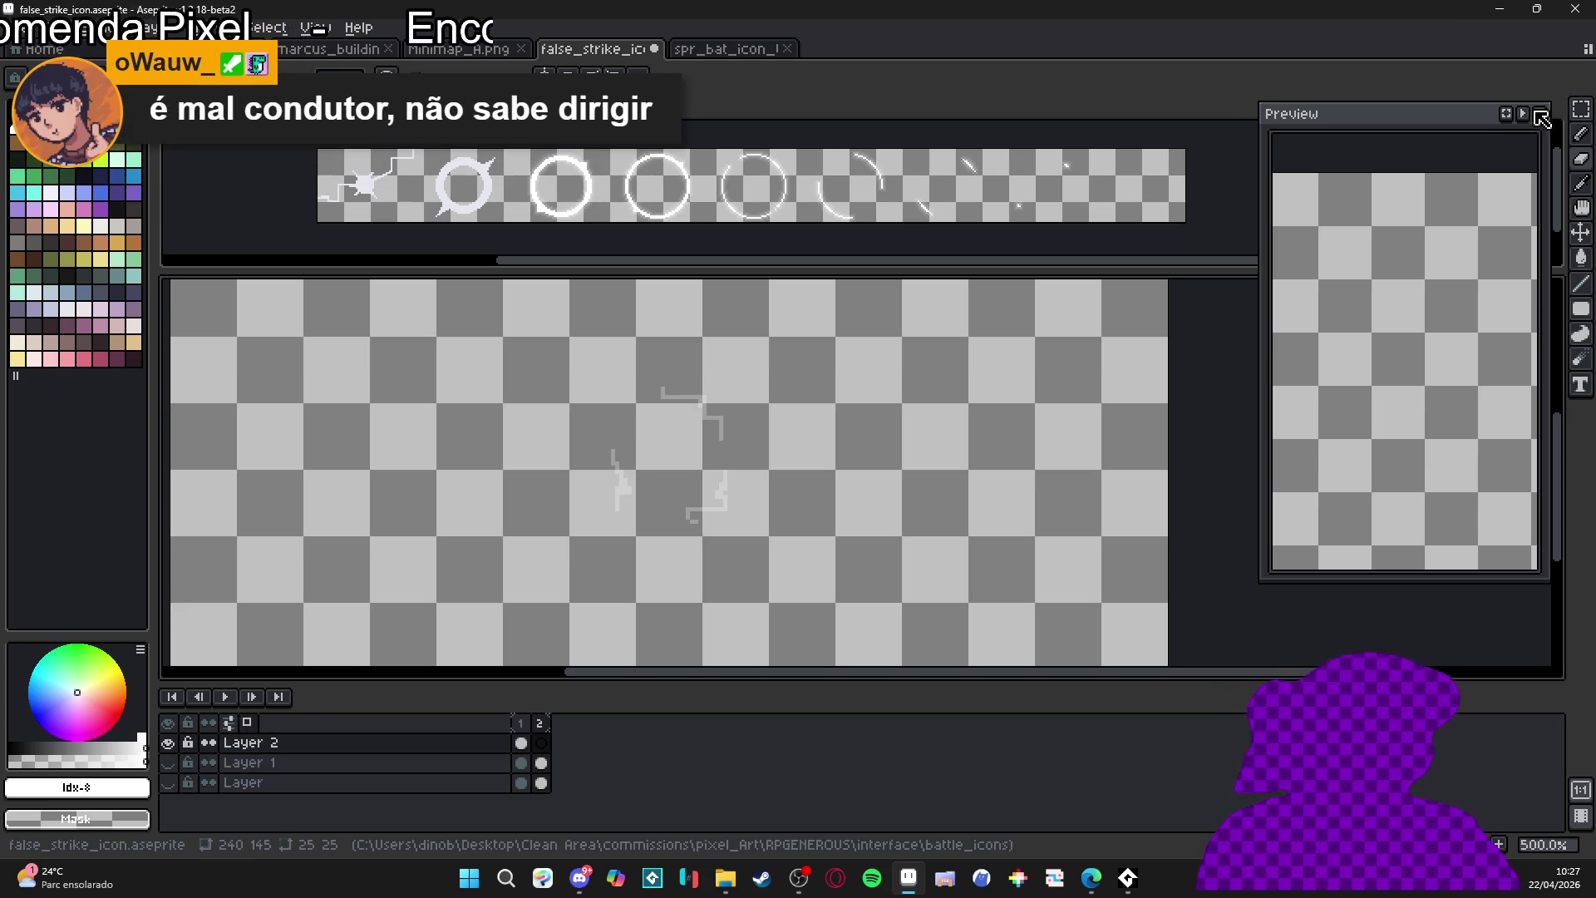
scroll(697, 388, "up", 2)
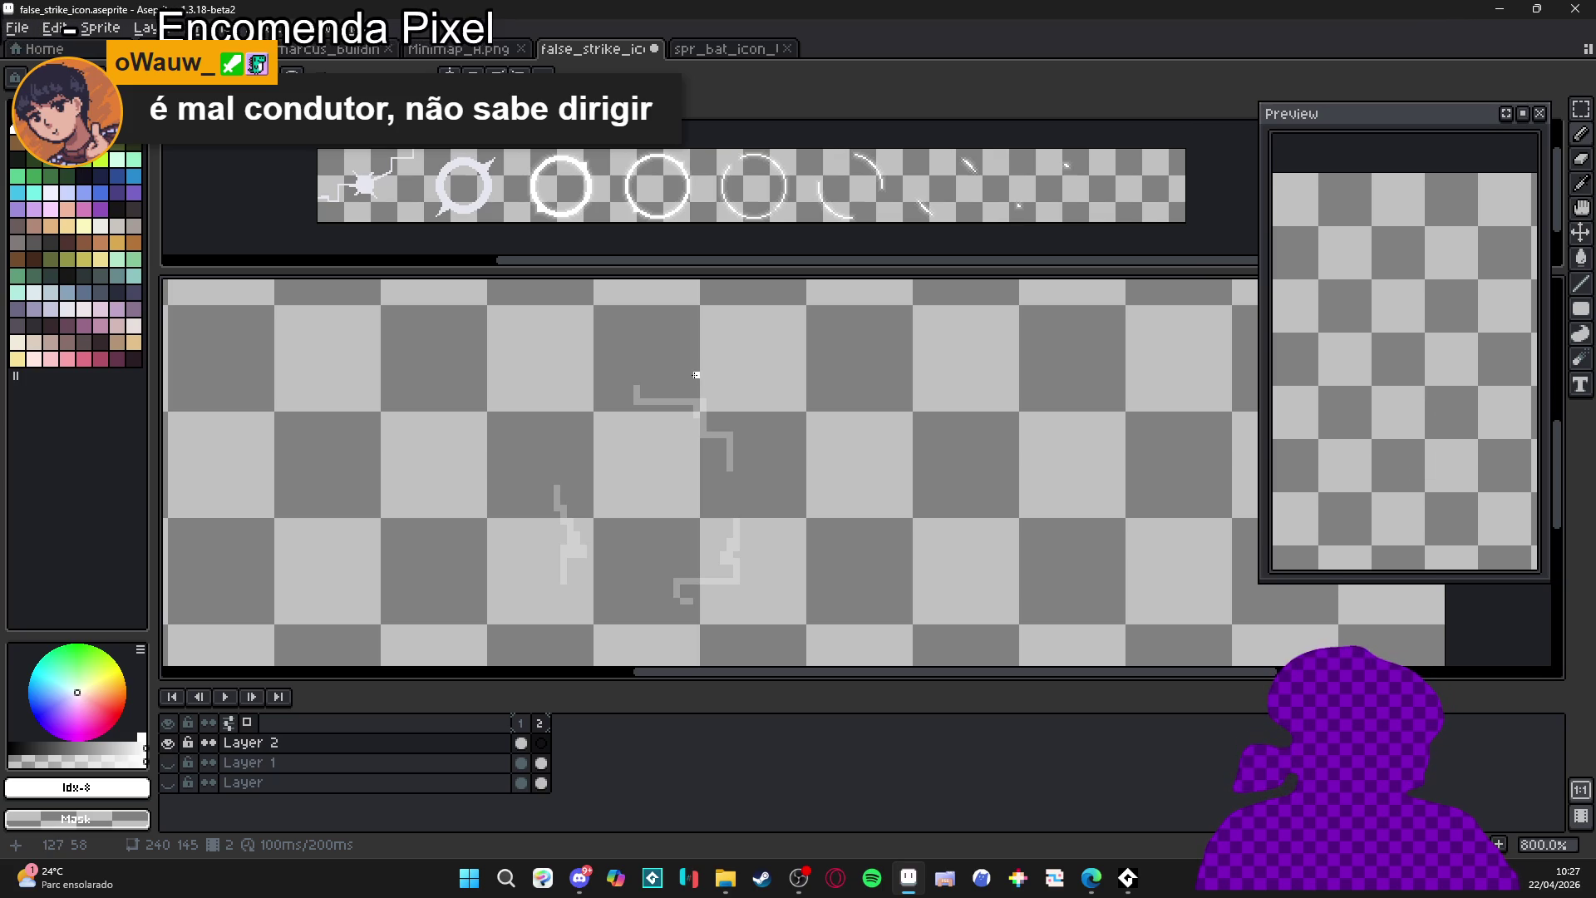
- Draw offset upper, left and lower-right zigzag marks for frame 2
mouse_move(696, 375)
left_mouse_down()
mouse_move(696, 403)
mouse_move(747, 420)
left_mouse_up()
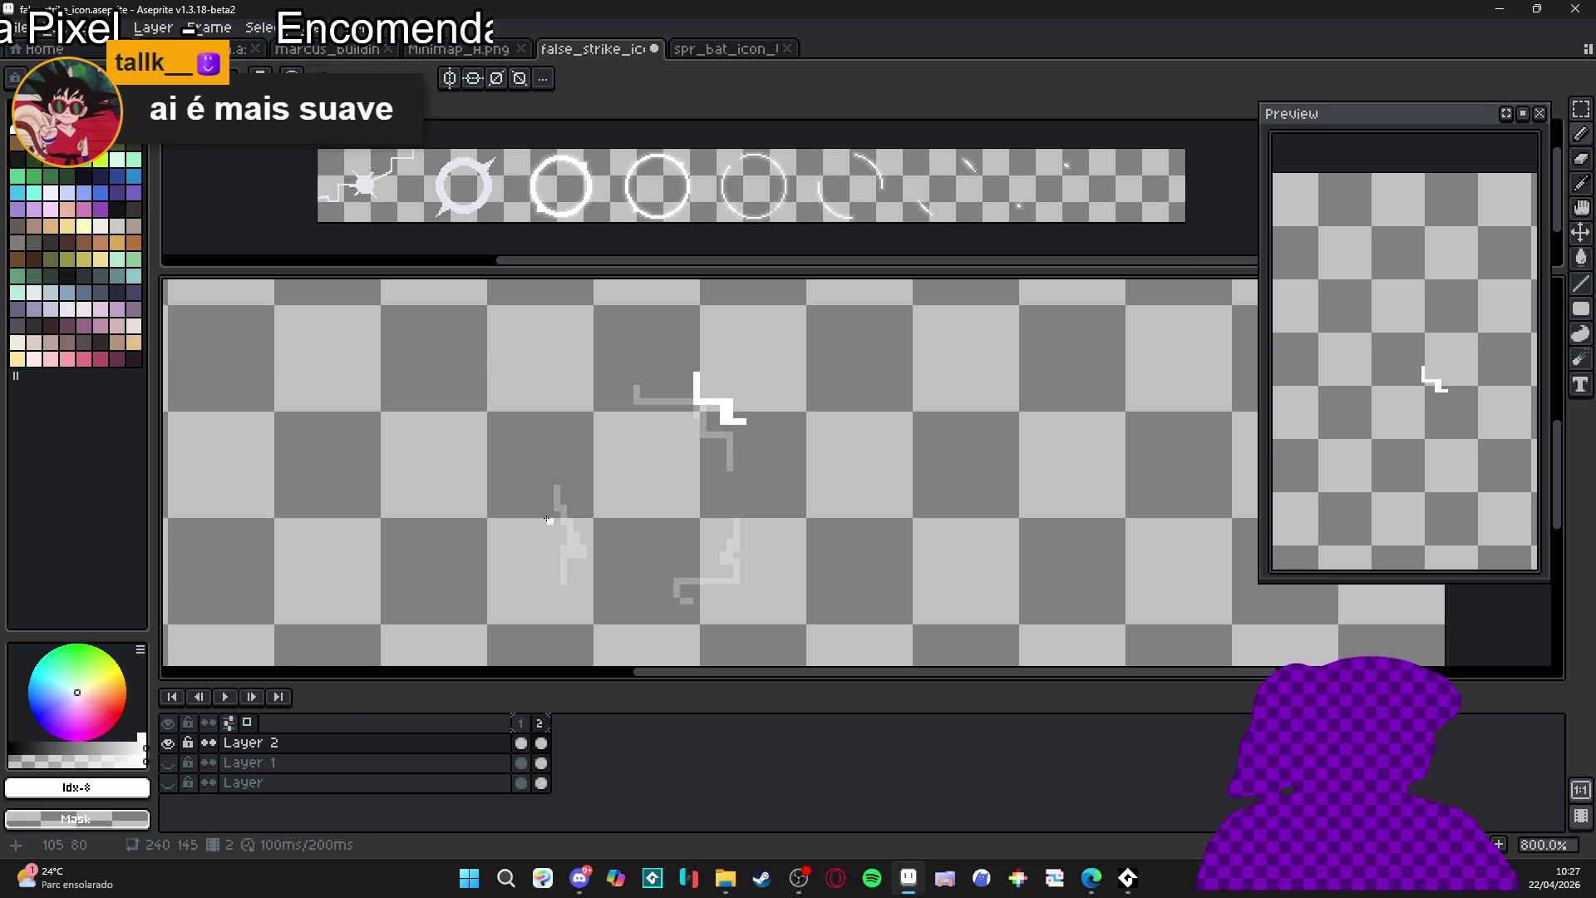
mouse_move(536, 508)
left_mouse_down()
mouse_move(544, 531)
mouse_move(591, 527)
mouse_move(585, 571)
left_mouse_up()
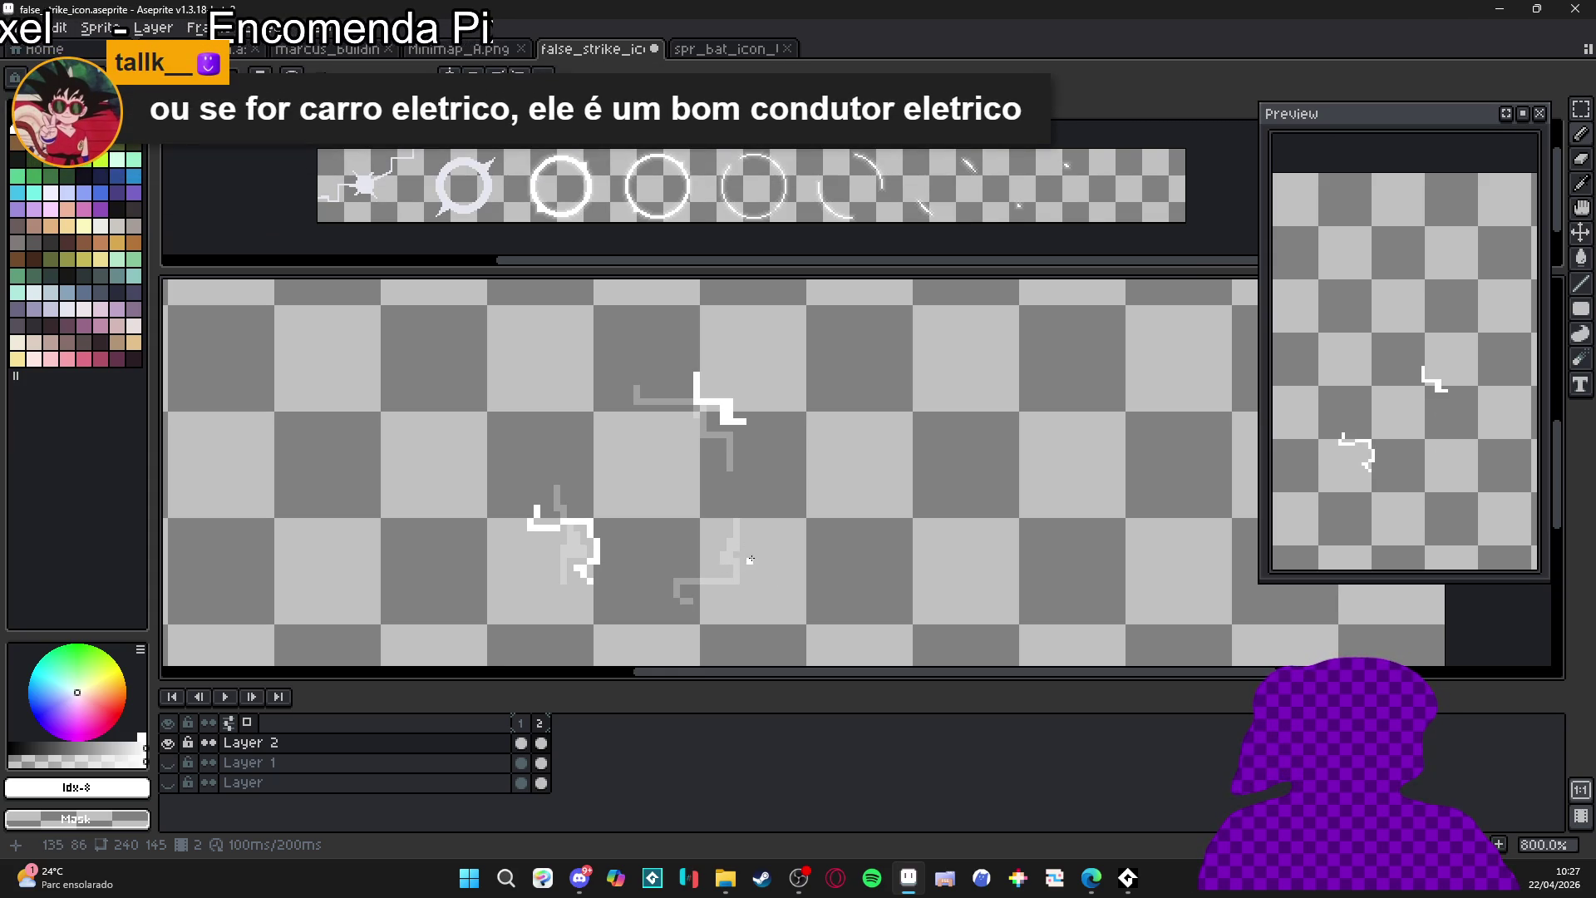
mouse_move(756, 556)
left_mouse_down()
mouse_move(736, 556)
mouse_move(739, 589)
mouse_move(717, 600)
mouse_move(702, 575)
left_mouse_up()
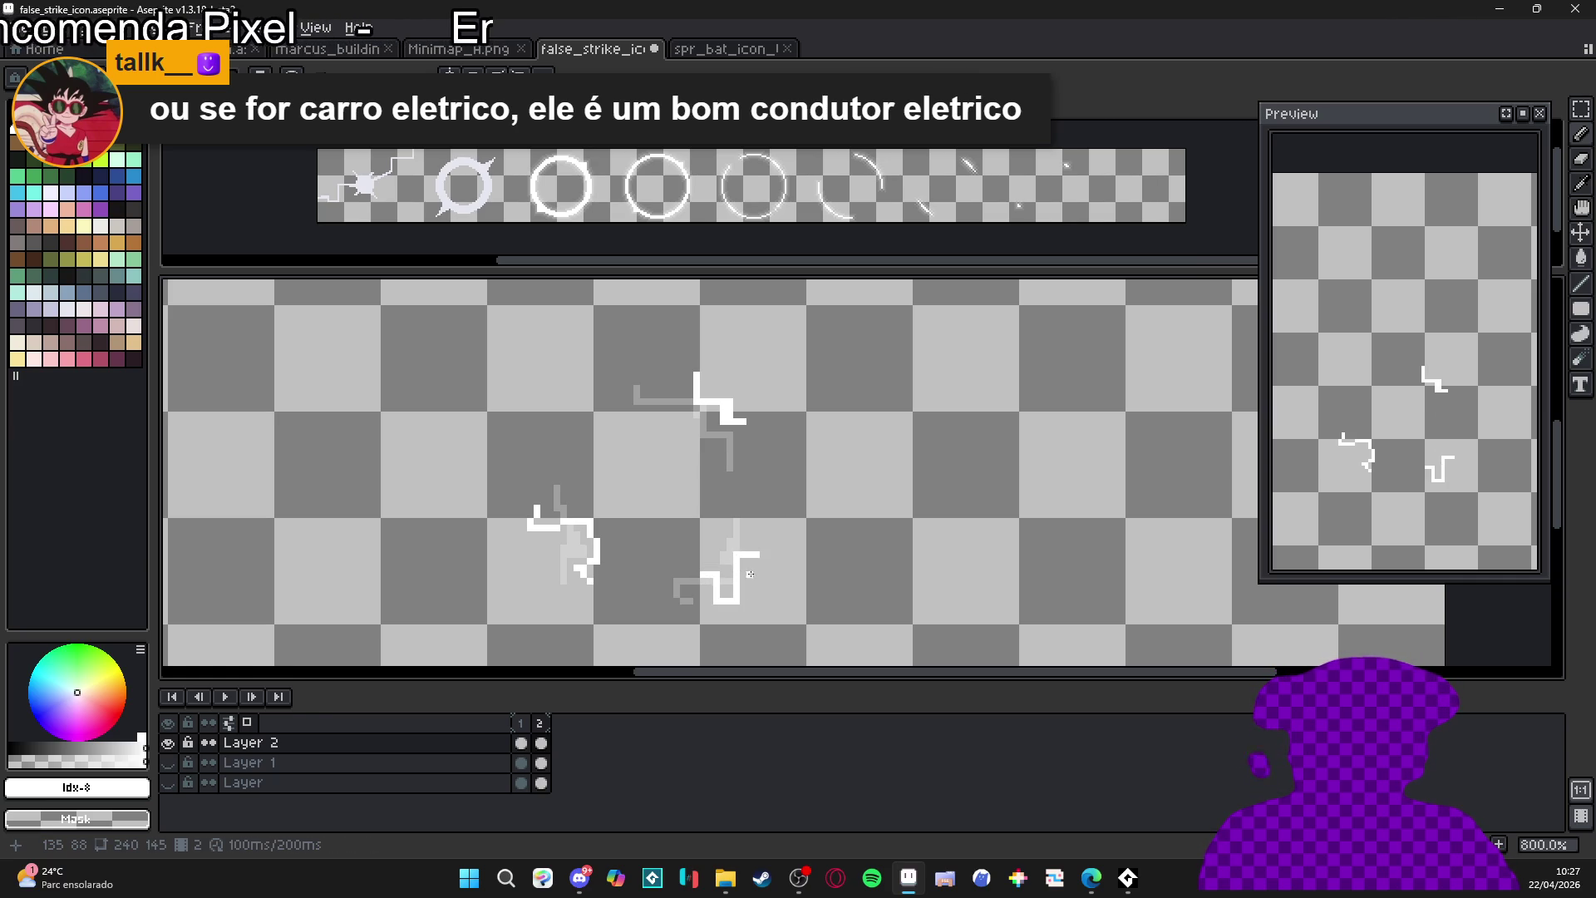
key("e")
left_click(743, 569)
key("ctrl+z")
key("minus")
key("minus")
key("minus")
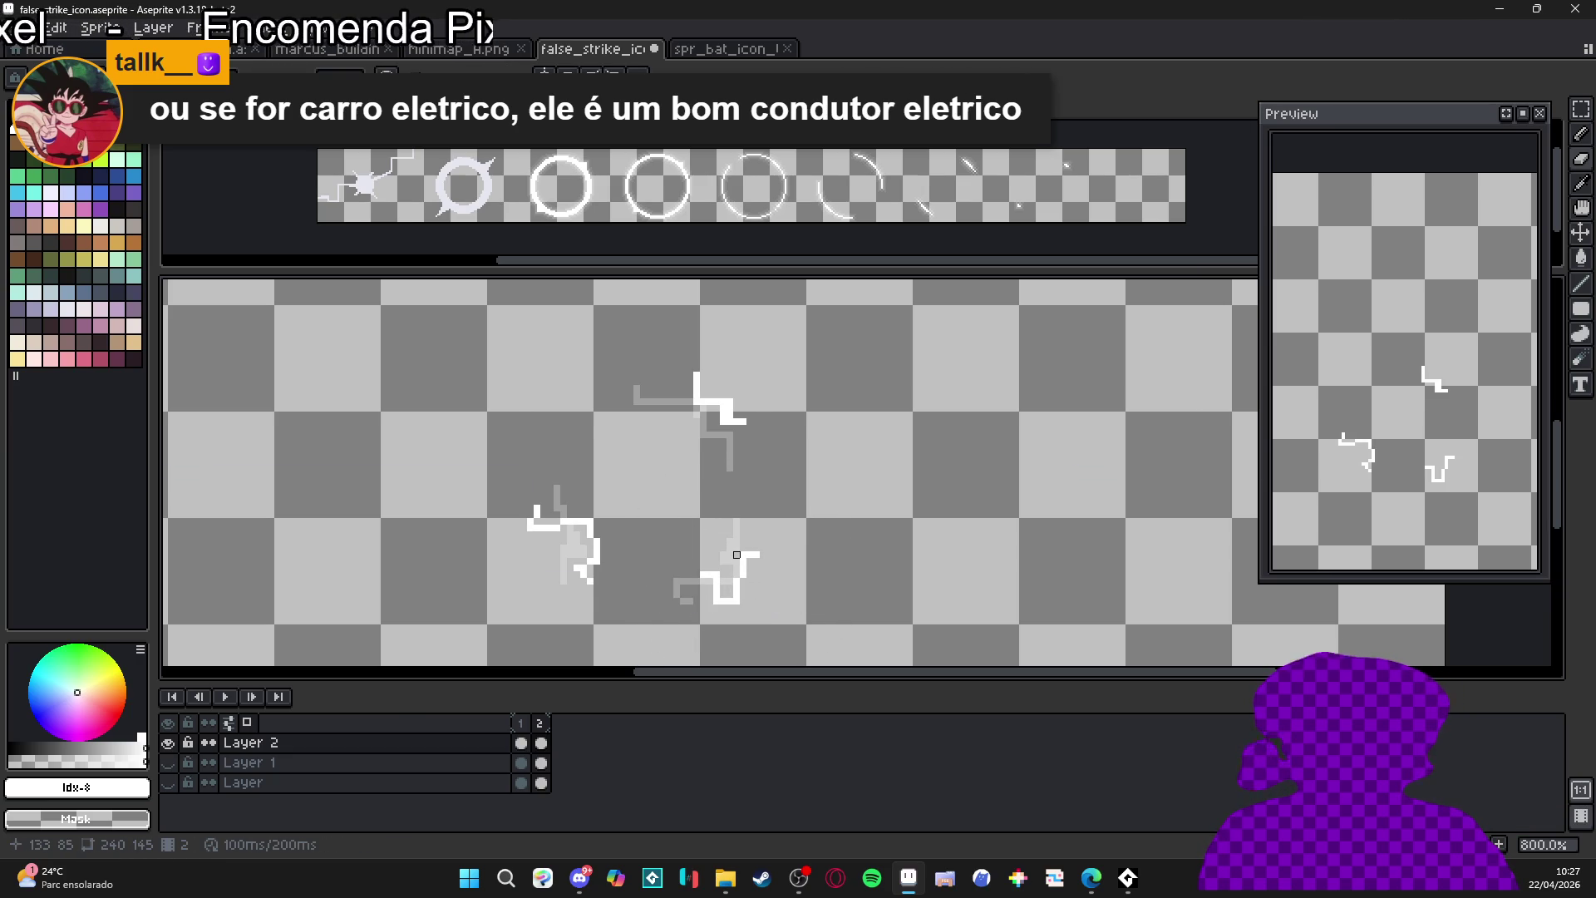
key("b")
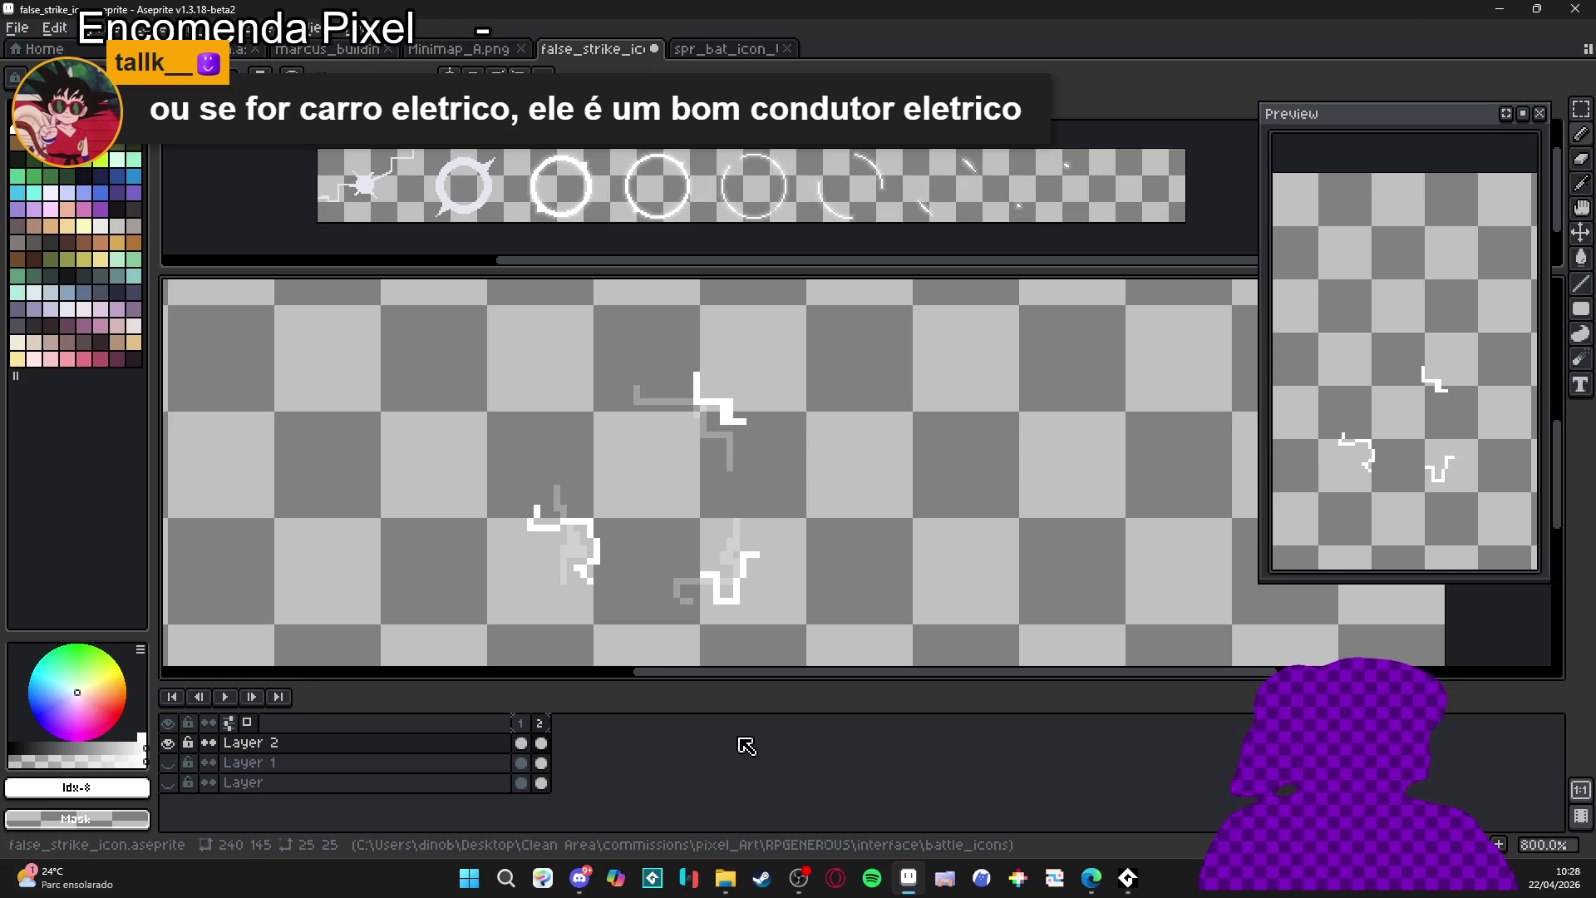
left_click(323, 27)
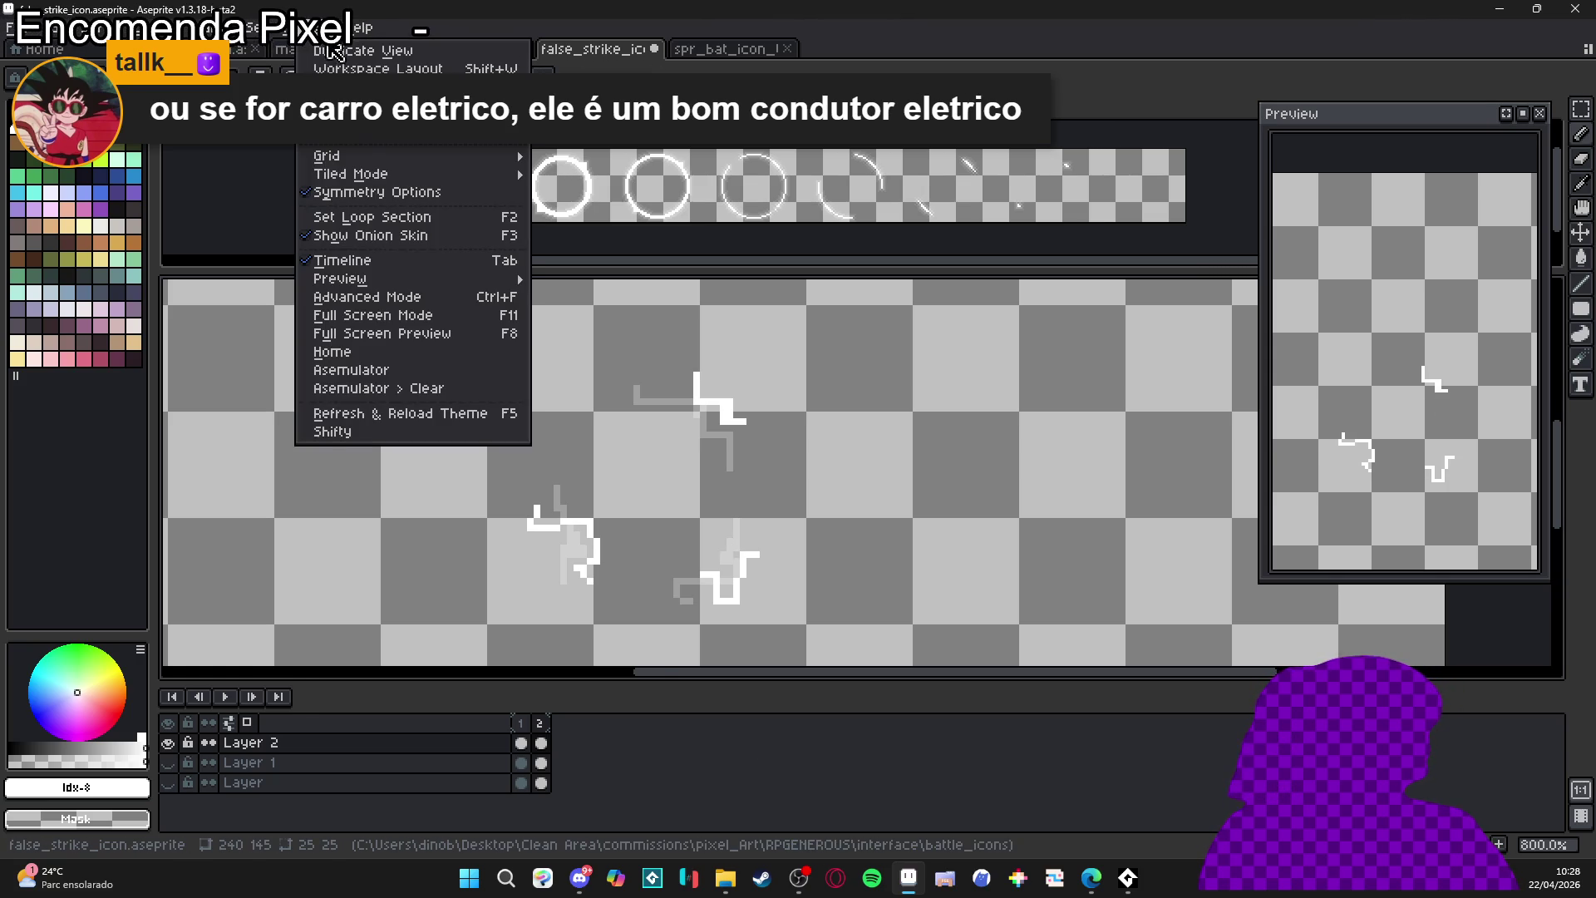
- Add a third frame, erase its copied strokes, and draw new zigzag strokes
mouse_move(239, 42)
left_click(320, 290)
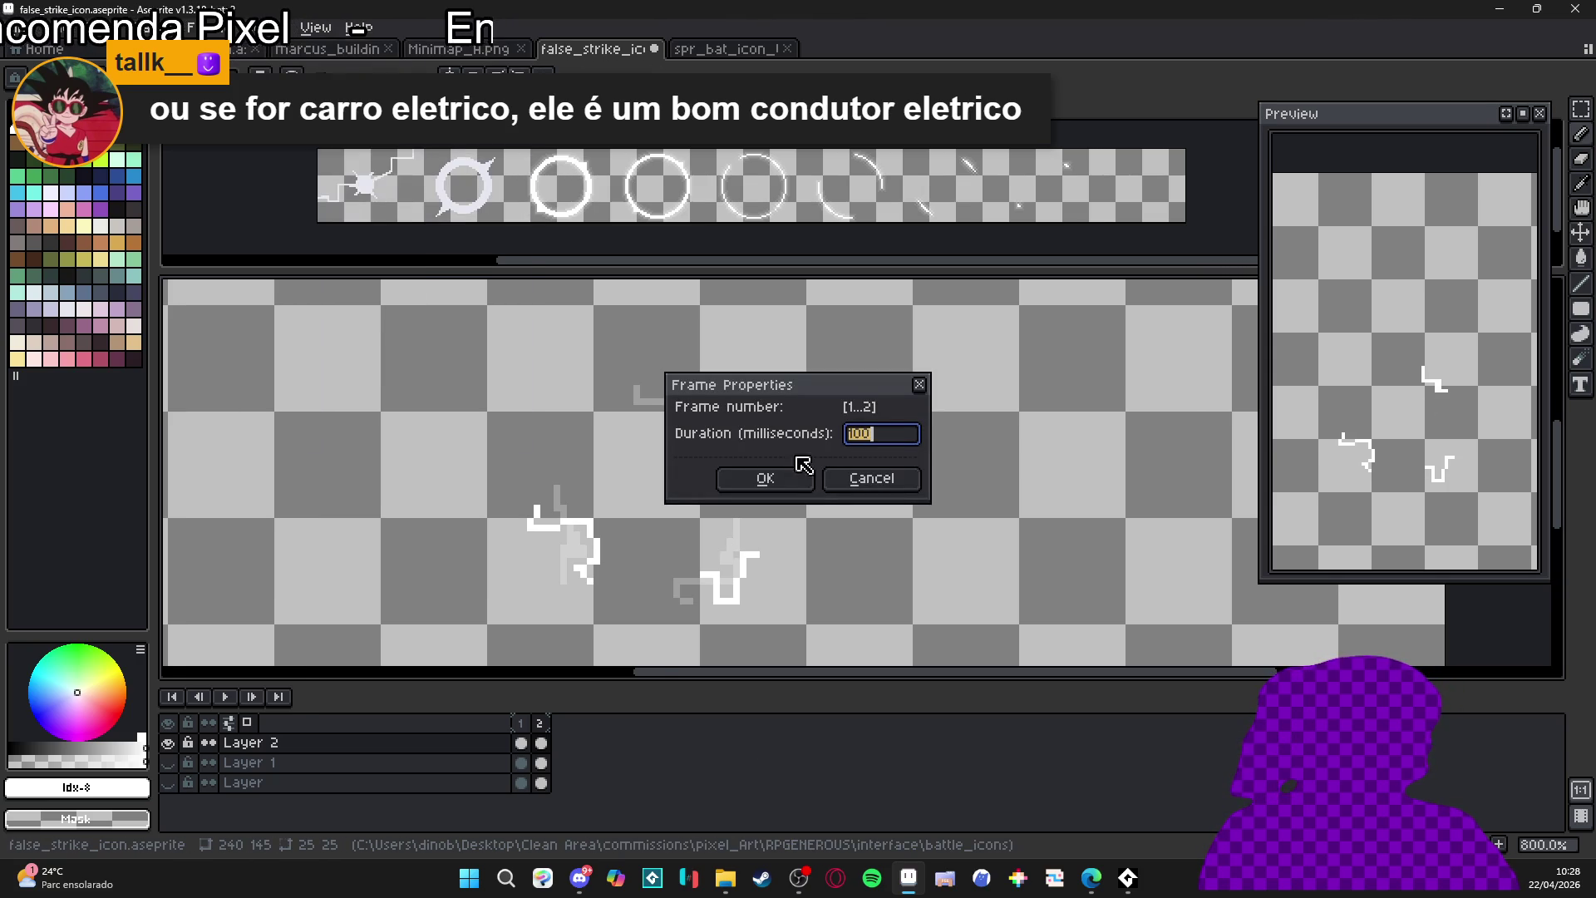
key("Return")
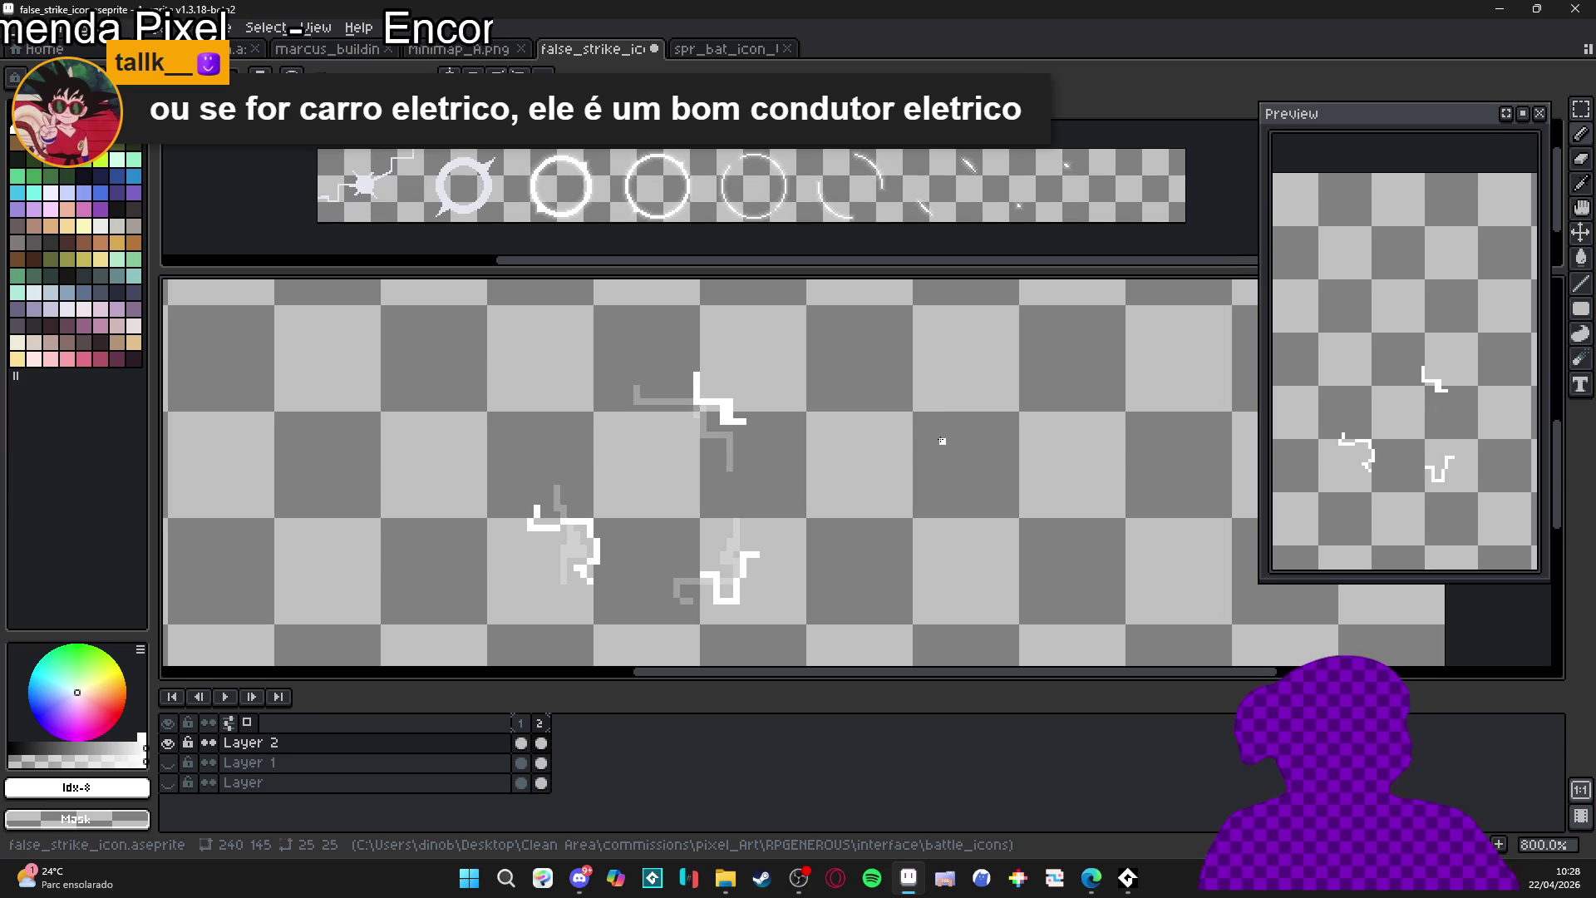
key("alt+n")
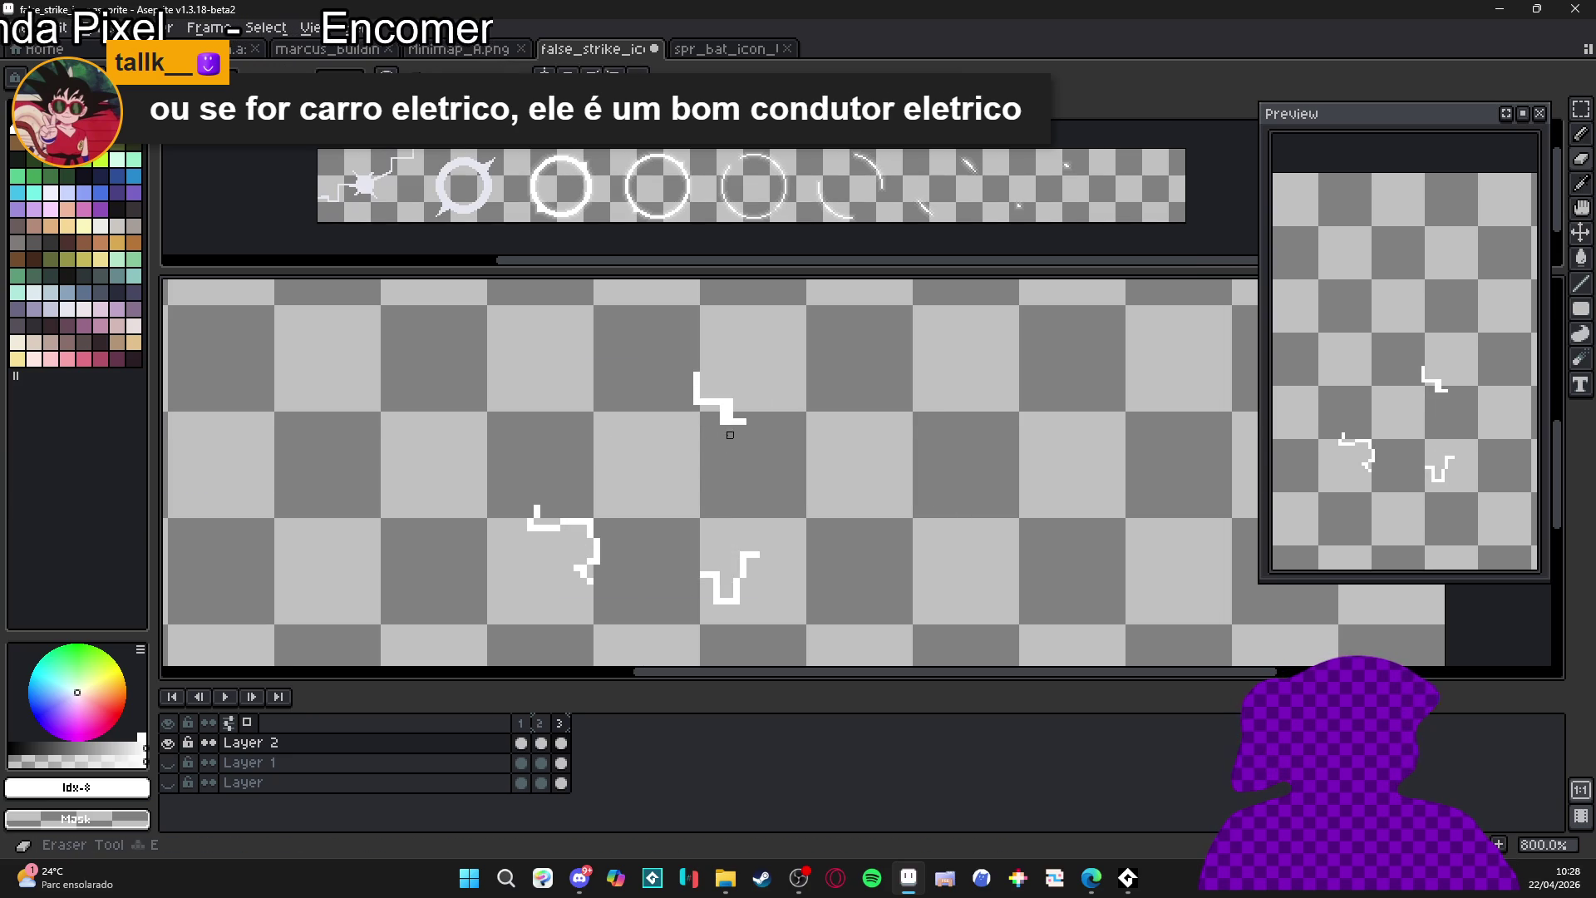
mouse_move(703, 380)
left_mouse_down()
mouse_move(748, 474)
mouse_move(463, 557)
mouse_move(690, 408)
mouse_move(726, 422)
mouse_move(726, 443)
left_mouse_up()
scroll(689, 406, "up", 3)
scroll(739, 447, "down", 1)
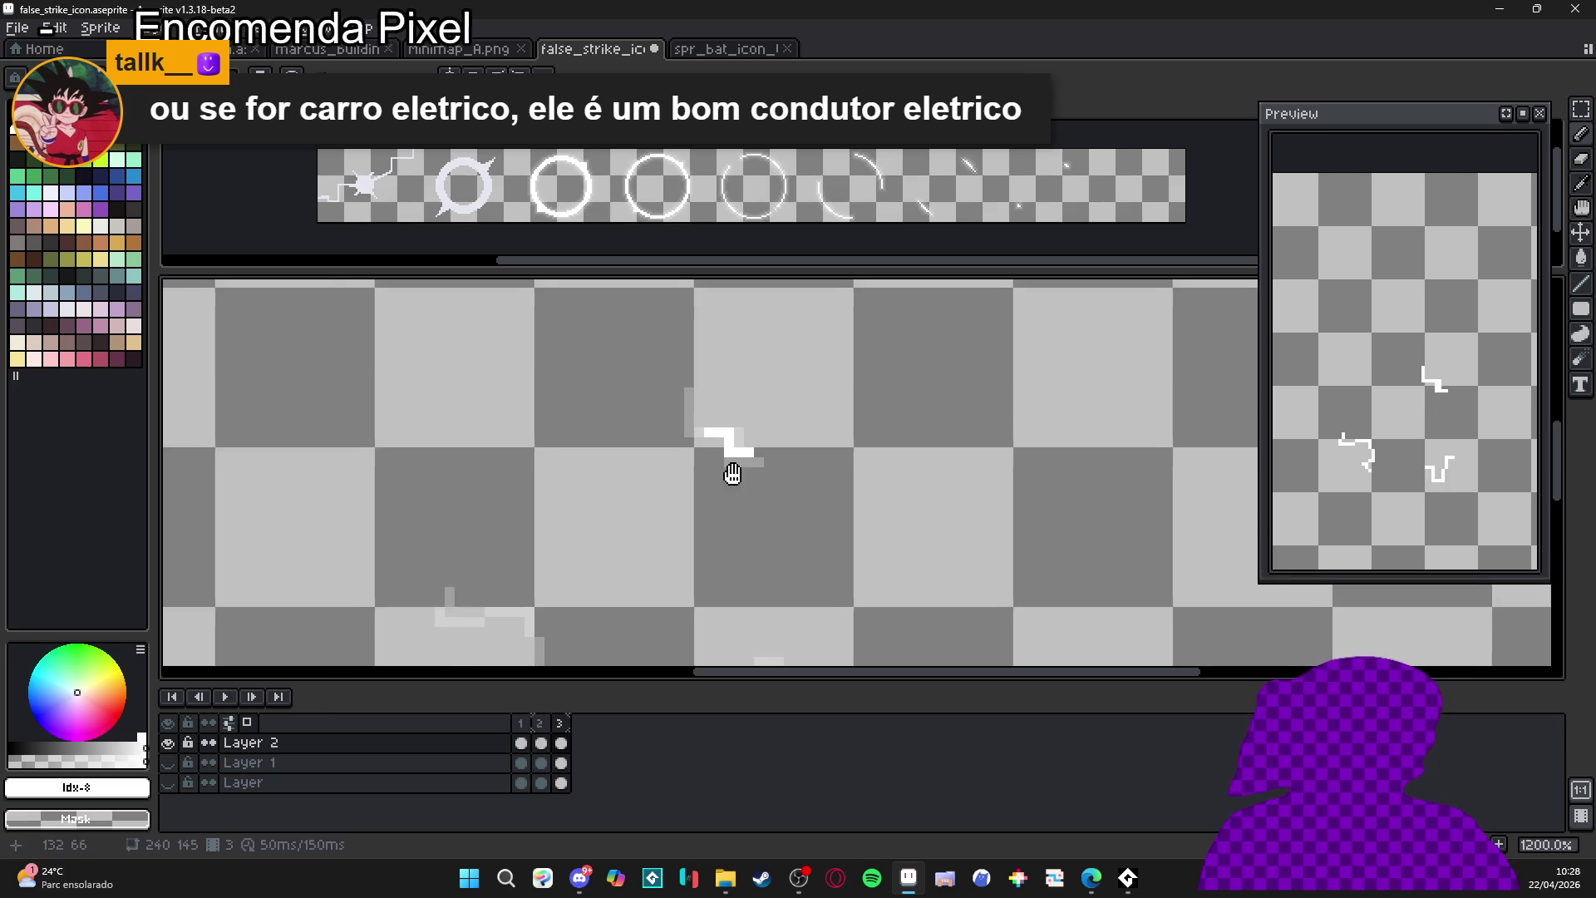
scroll(831, 451, "up", 1)
left_click_drag(831, 452, 810, 526)
scroll(740, 515, "down", 1)
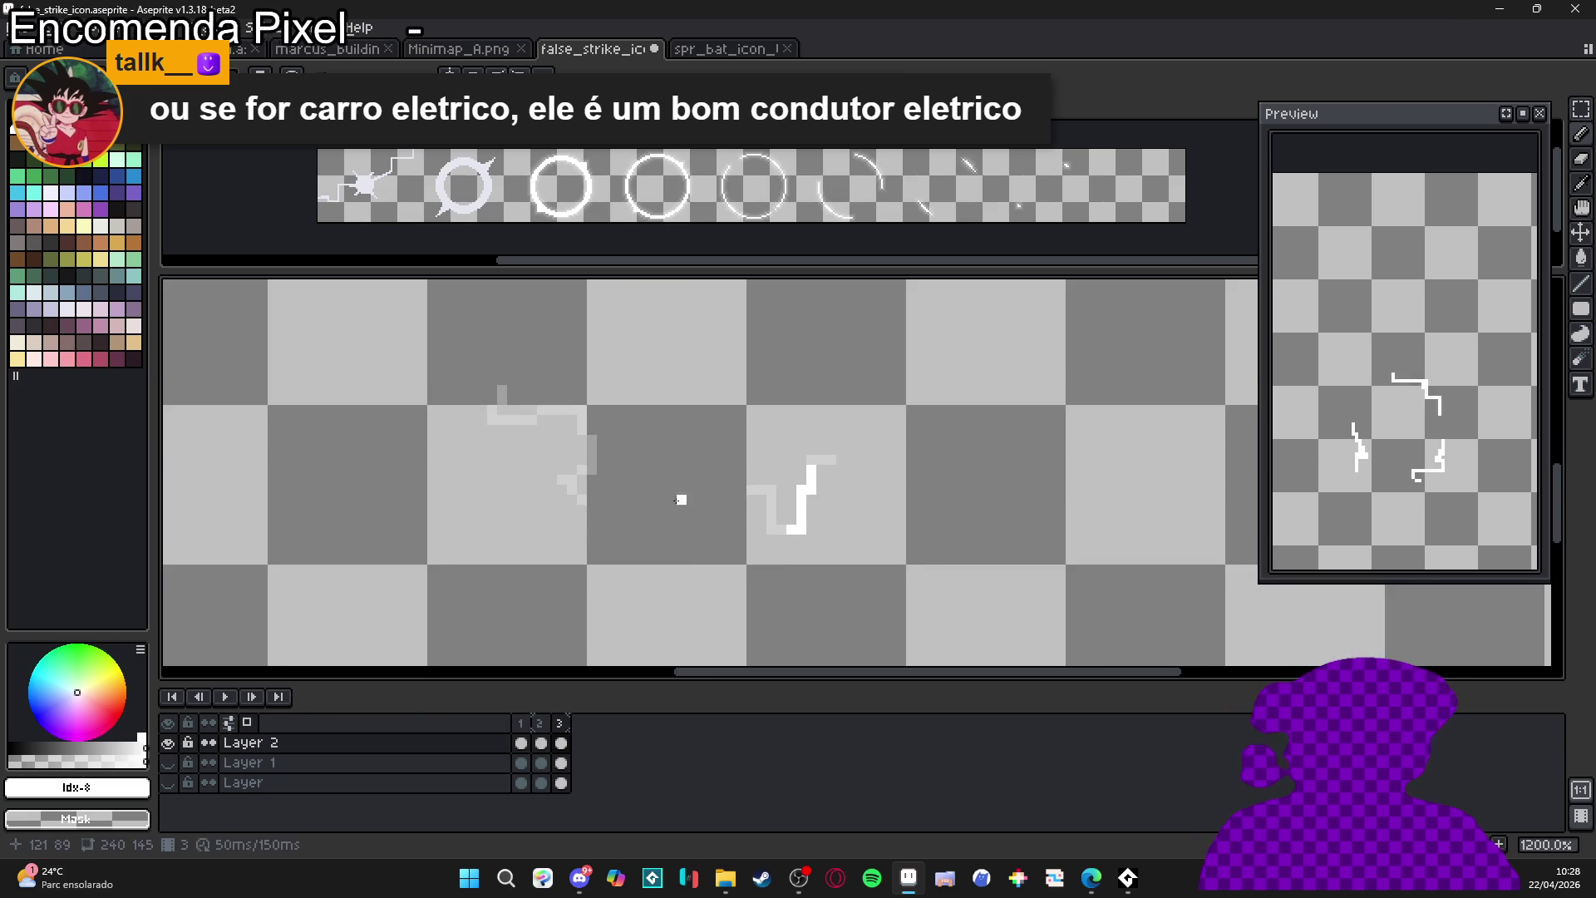
scroll(632, 470, "up", 1)
left_click_drag(621, 441, 683, 434)
- Add a fourth frame, erase its copied strokes, and leave two small white pixels
key("alt+n")
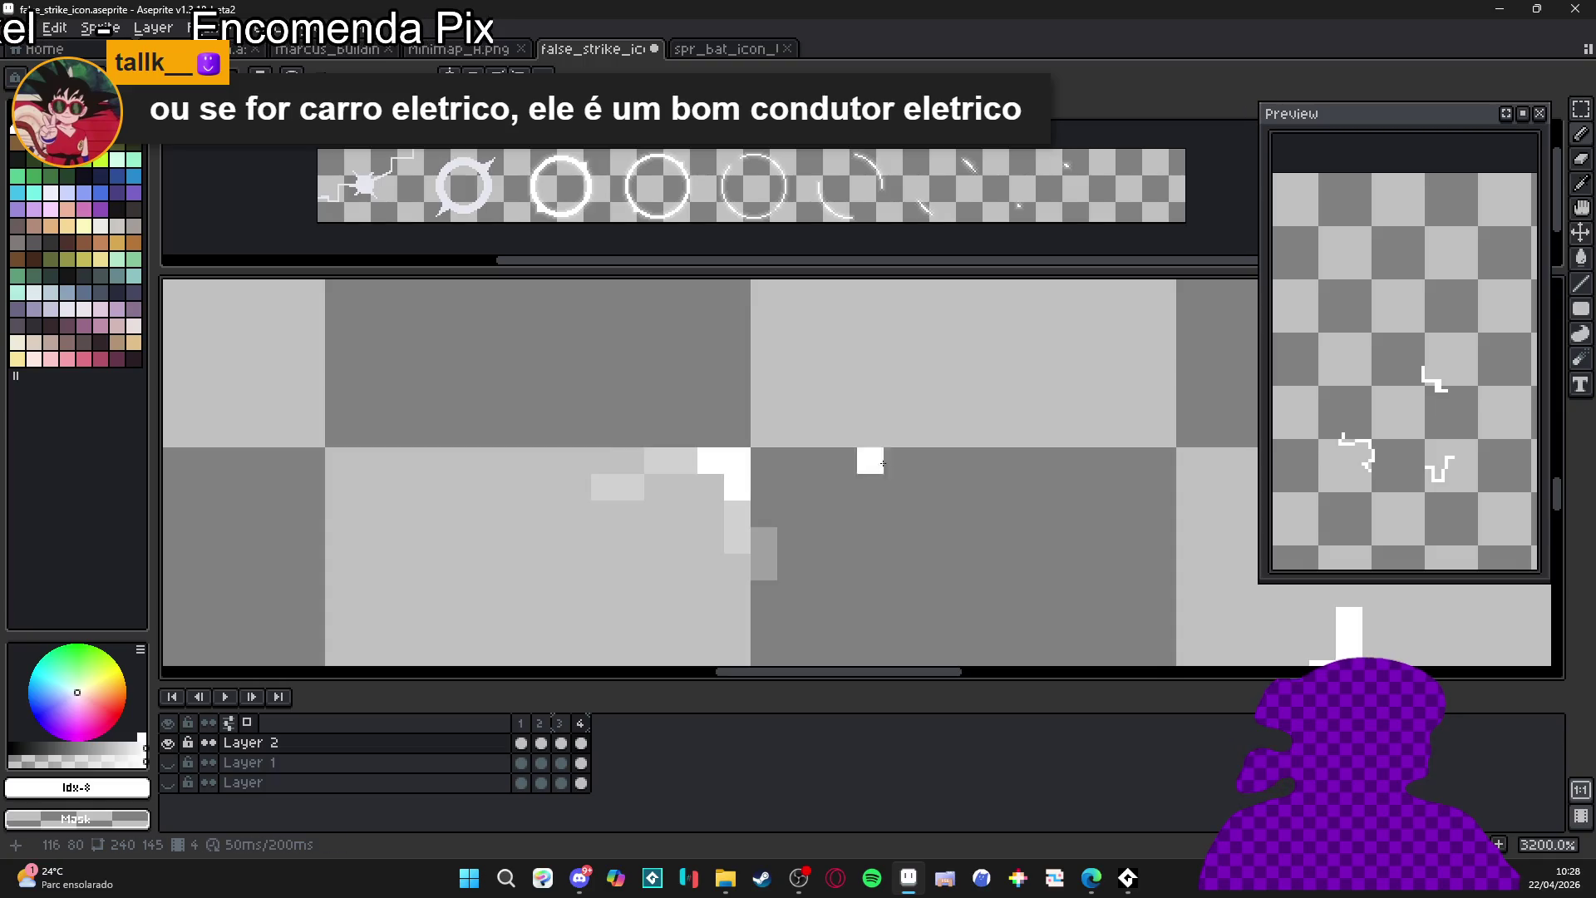
scroll(831, 449, "down", 1)
key("e")
left_click(948, 512)
key("b")
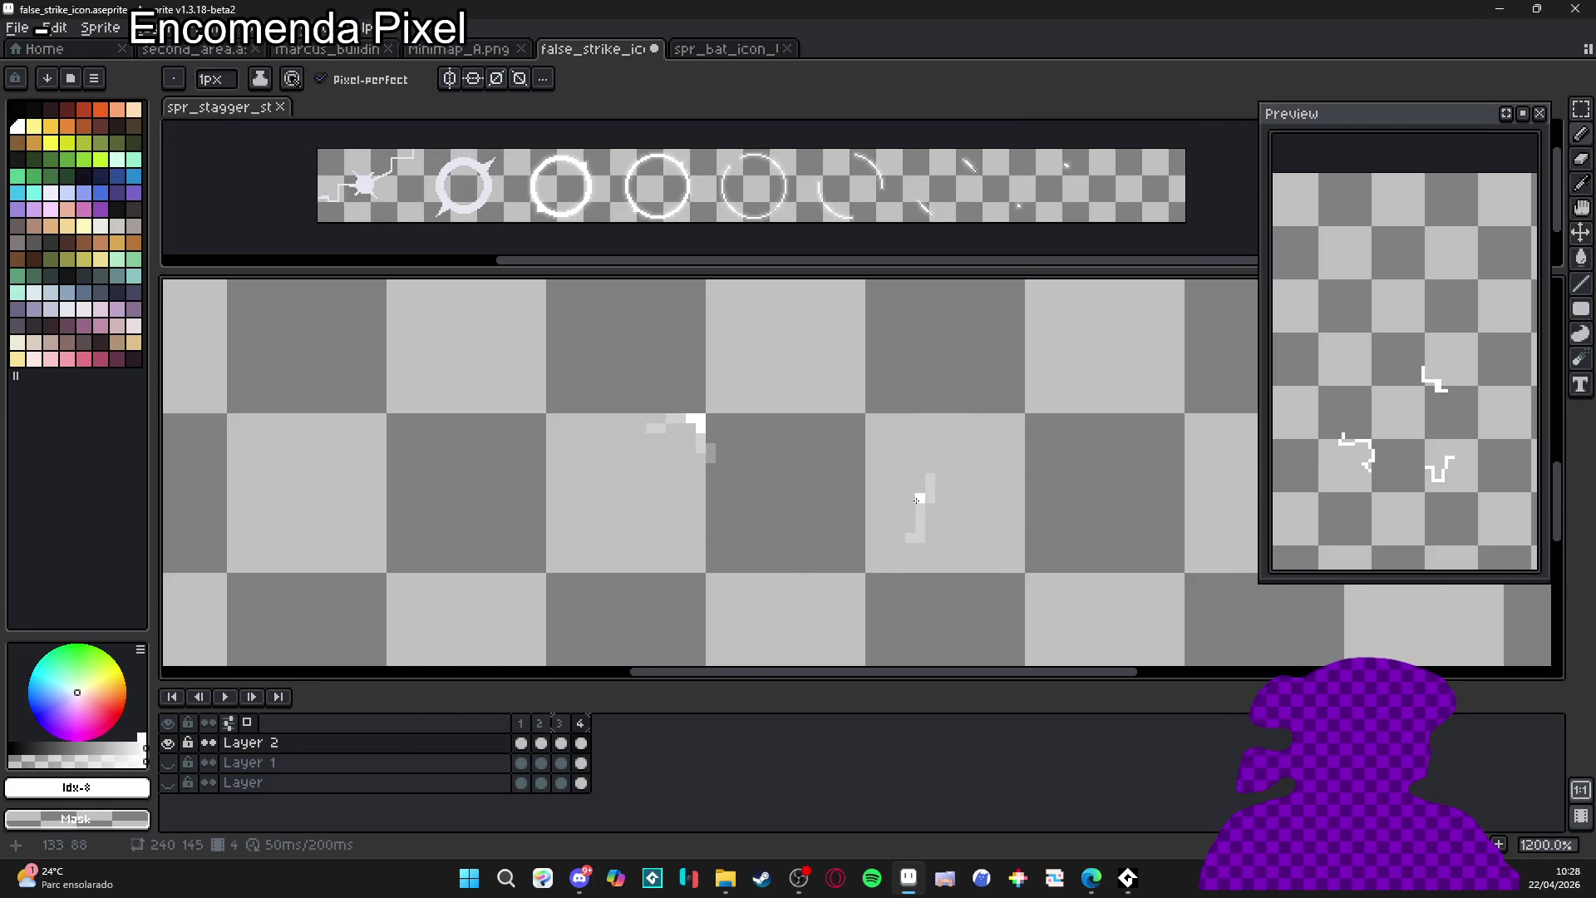
scroll(916, 515, "down", 1)
key("e")
left_click(858, 488)
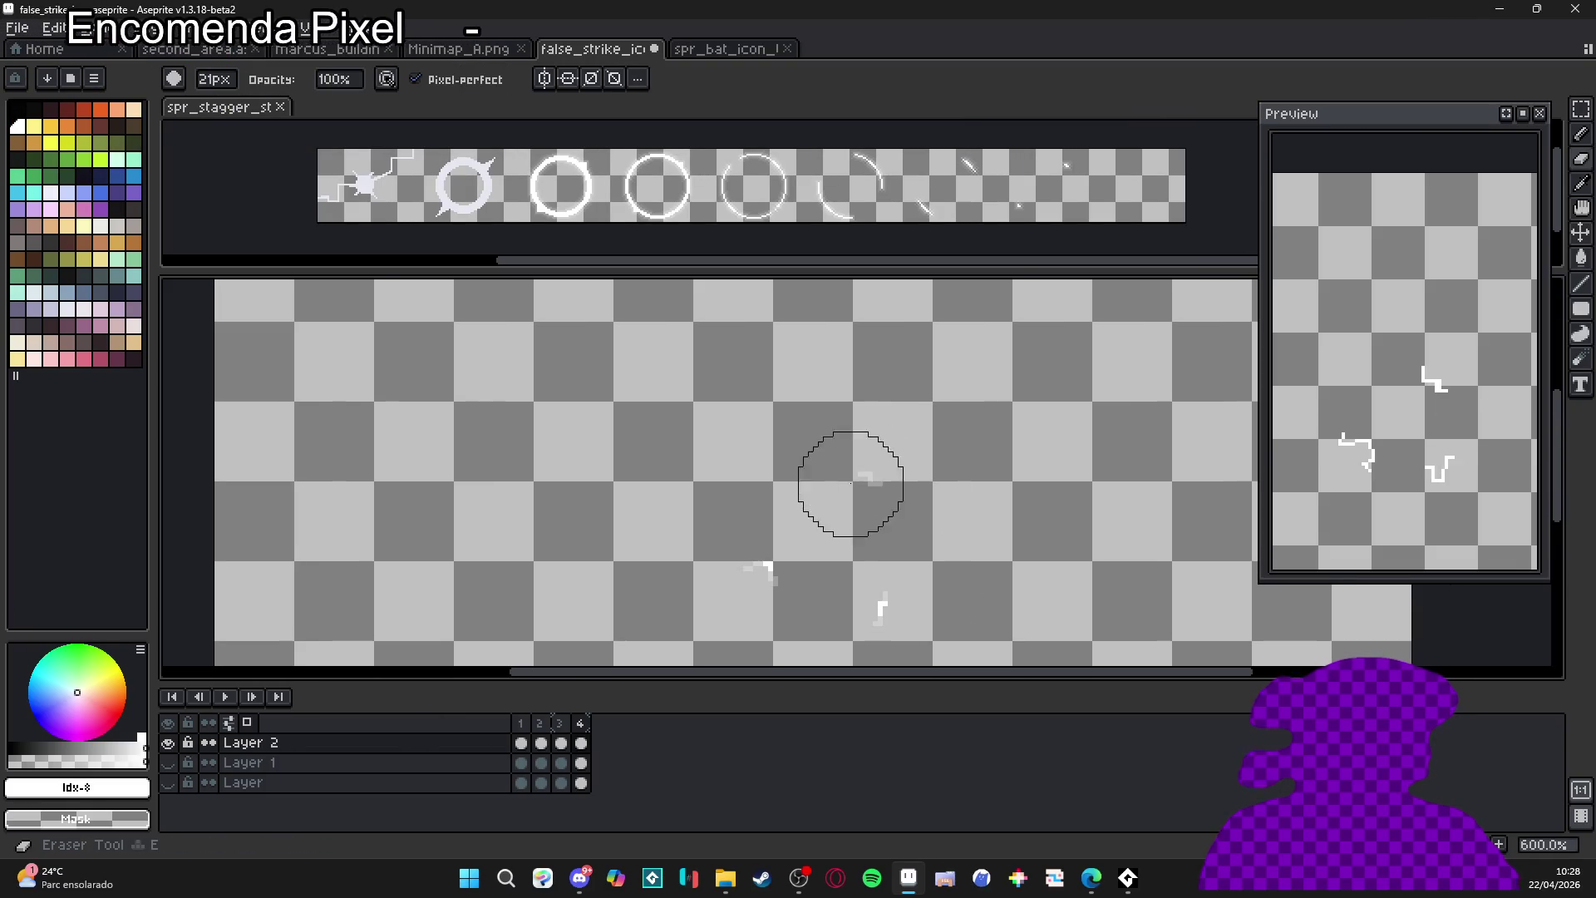
scroll(868, 460, "up", 1)
key("b")
left_click(871, 456)
left_click(863, 493)
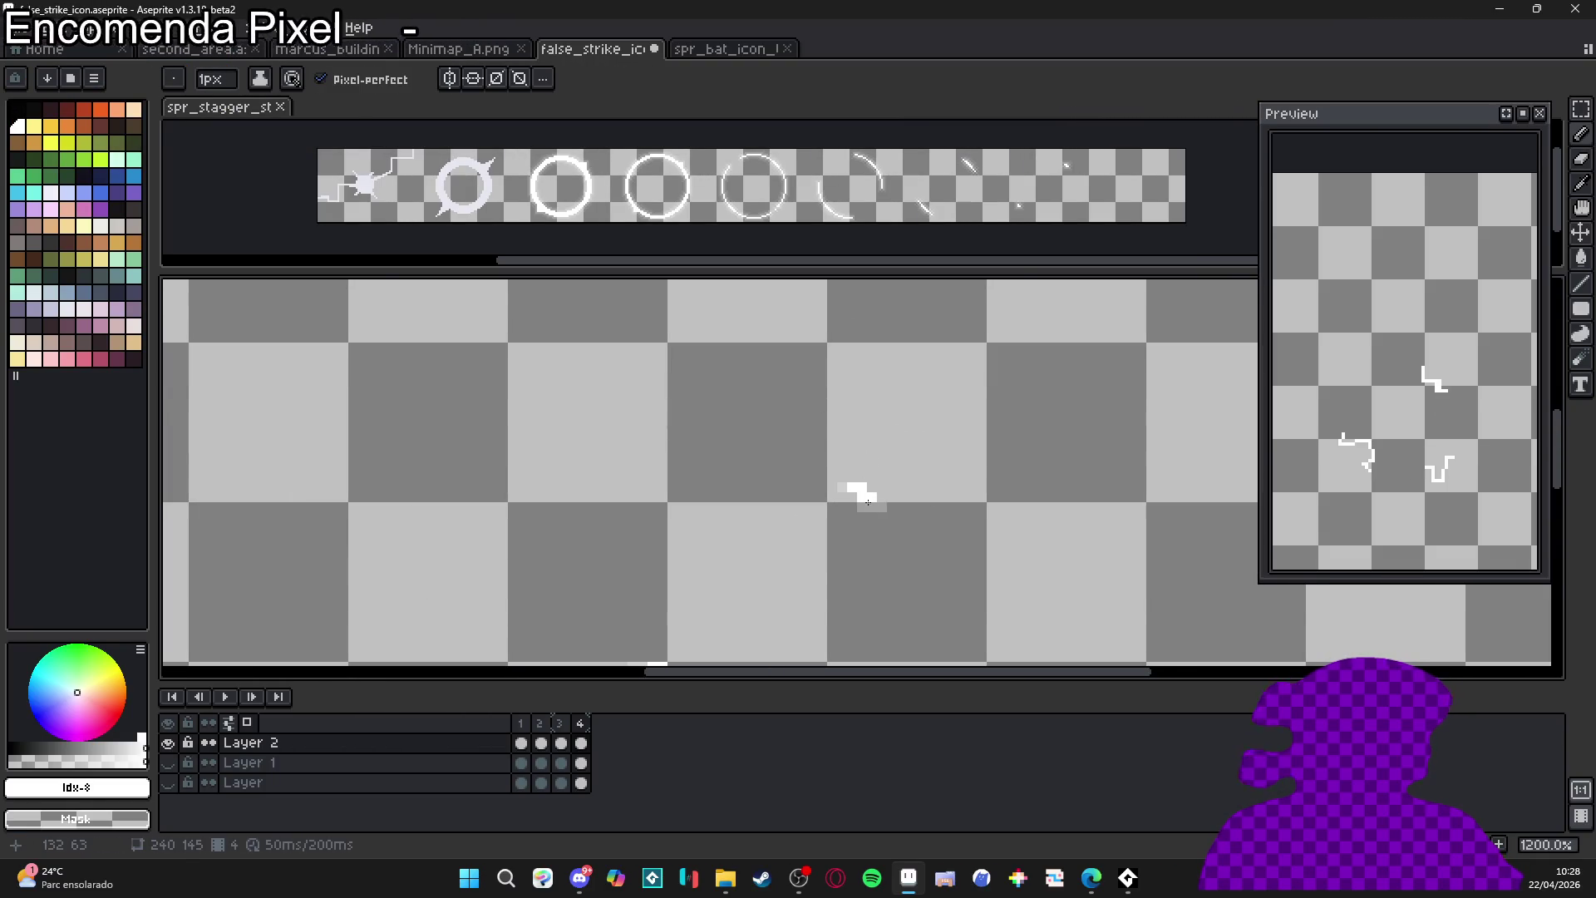
scroll(880, 515, "down", 1)
scroll(880, 516, "down", 3)
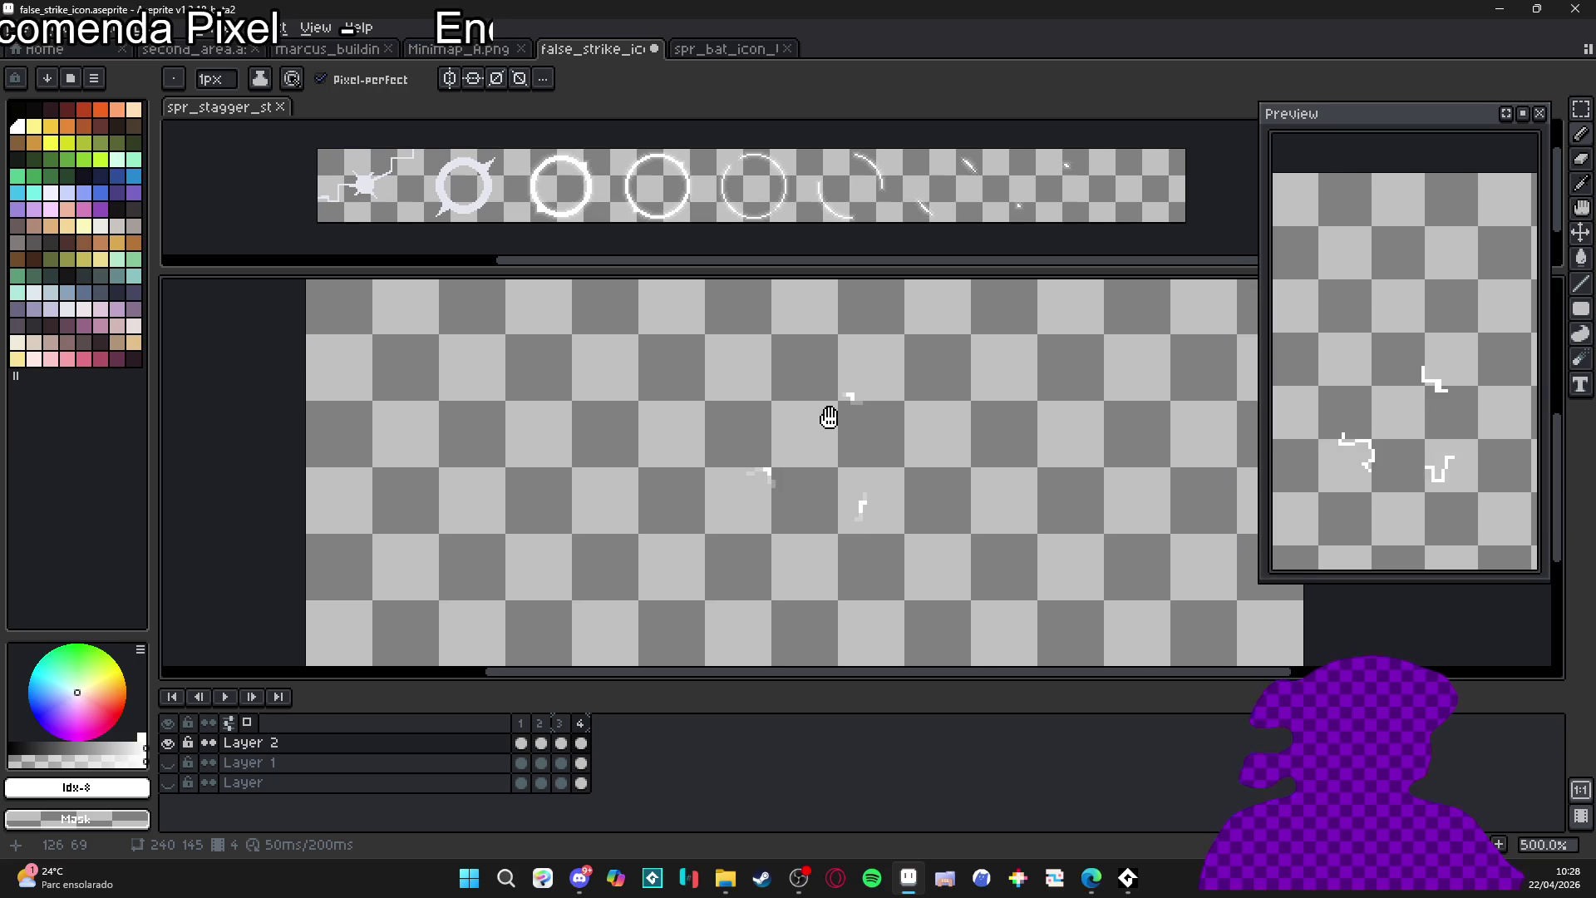
left_click(539, 724)
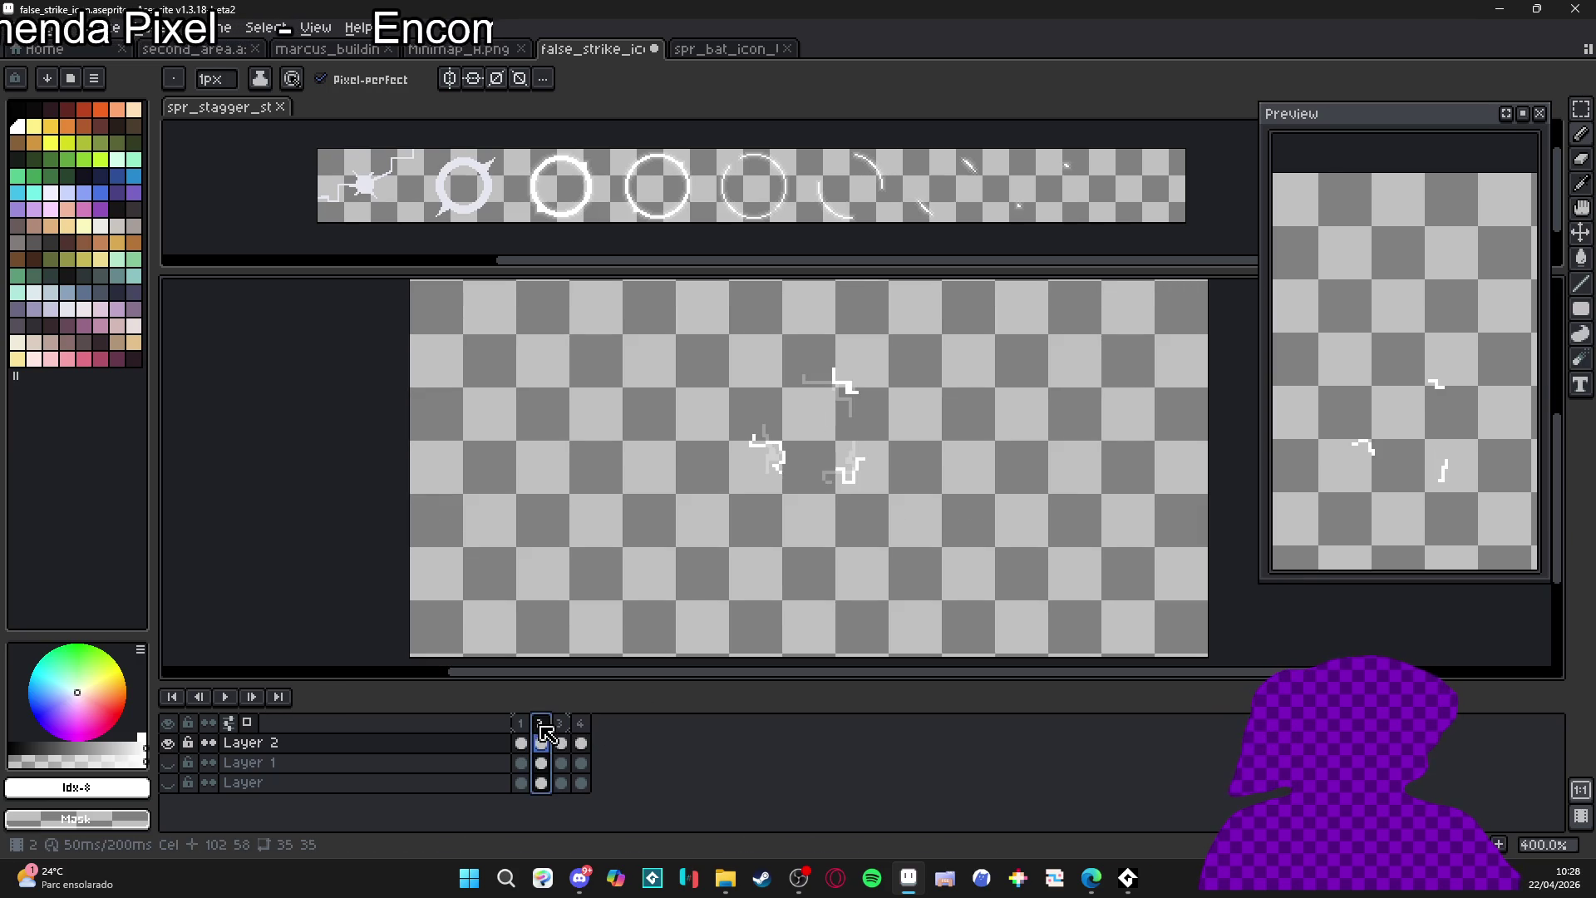
- In frame 3, select and nudge the zigzag strokes a pixel into new positions
left_click(520, 724)
left_click(540, 723)
left_click(561, 723)
key("v")
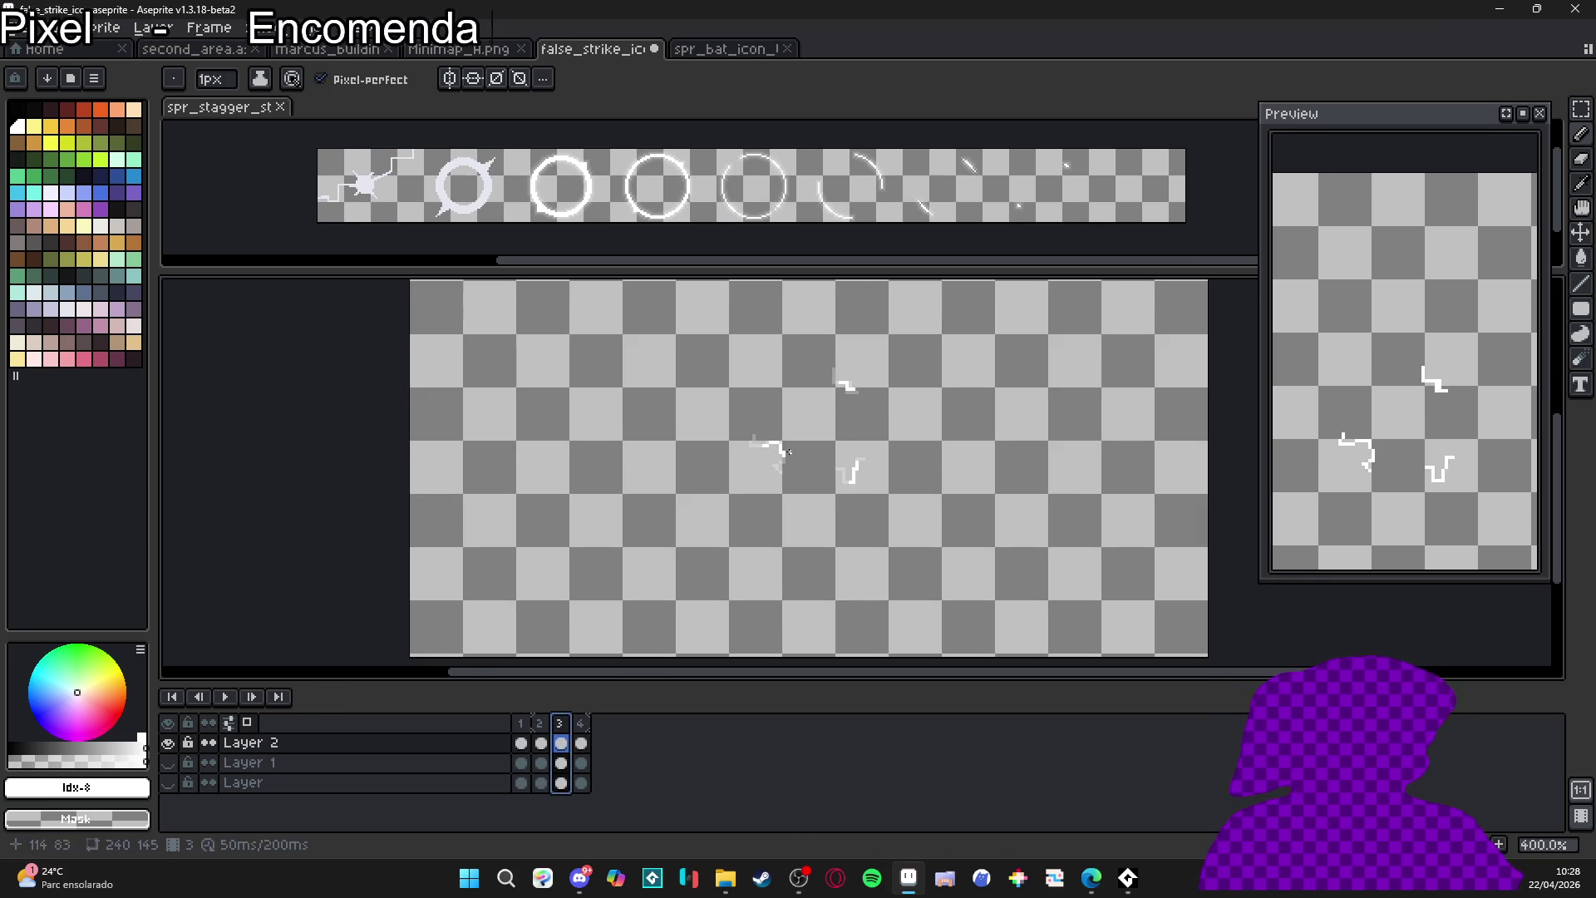
scroll(798, 478, "up", 5)
key("ctrl+v")
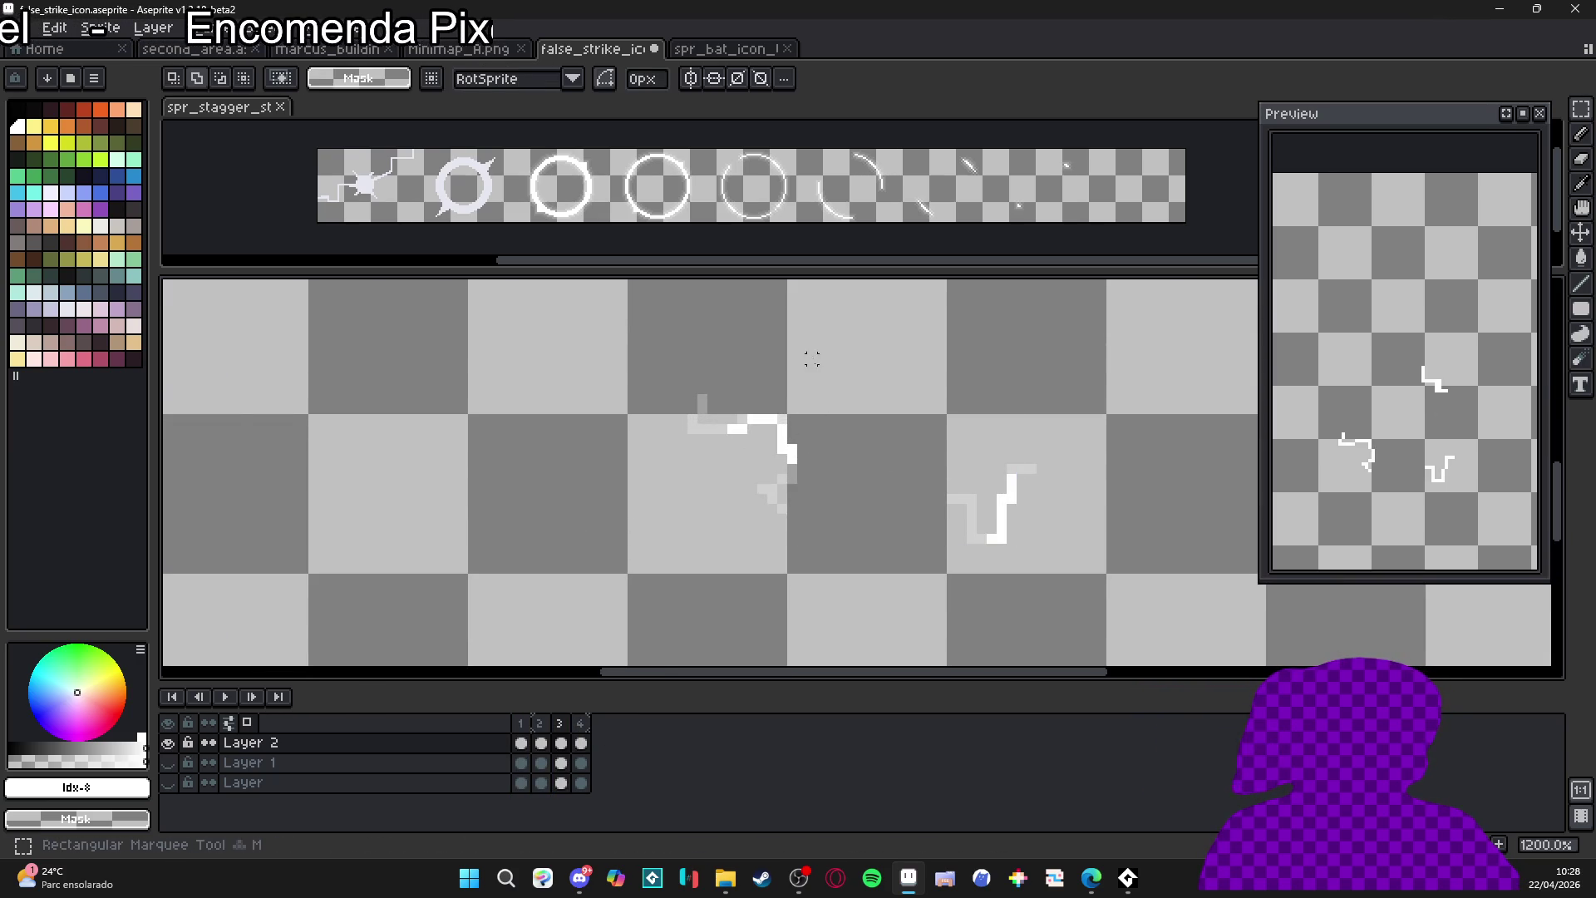
left_click_drag(761, 449, 740, 459)
key("m")
left_click_drag(1110, 419, 933, 607)
left_click_drag(1004, 547, 1021, 550)
key("Return")
scroll(956, 457, "up", 2)
mouse_move(881, 387)
left_mouse_down()
mouse_move(1033, 527)
mouse_move(987, 463)
mouse_move(1015, 457)
left_mouse_up()
key("ctrl+d")
scroll(1009, 450, "down", 3)
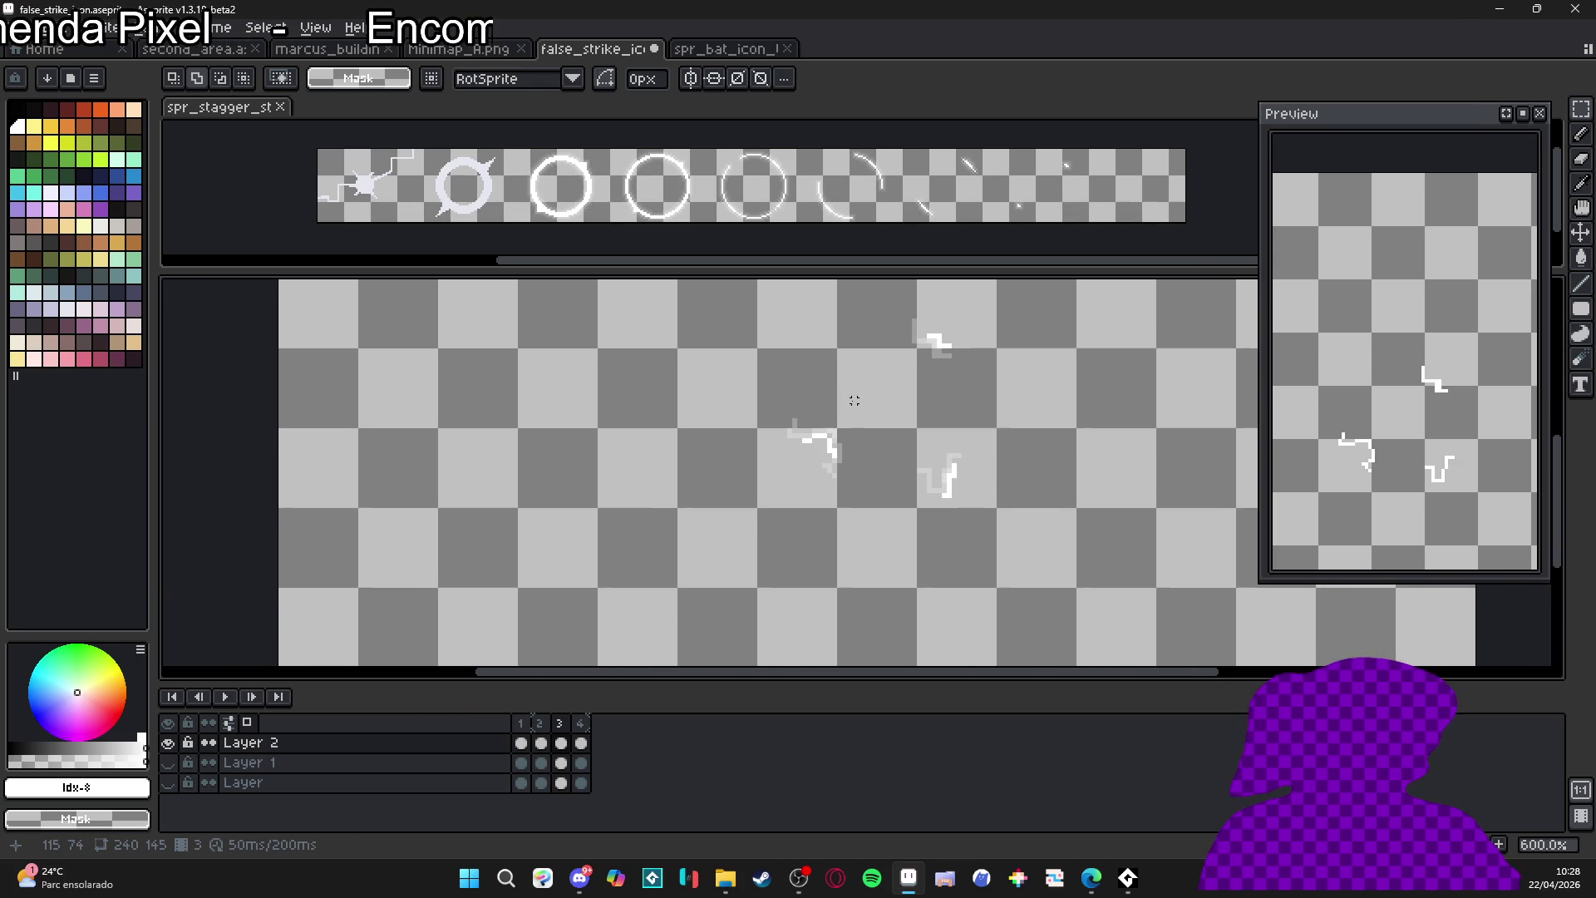
- Compare frames 1–4 and try selecting strokes in frame 4, then drop the selection
left_click(581, 740)
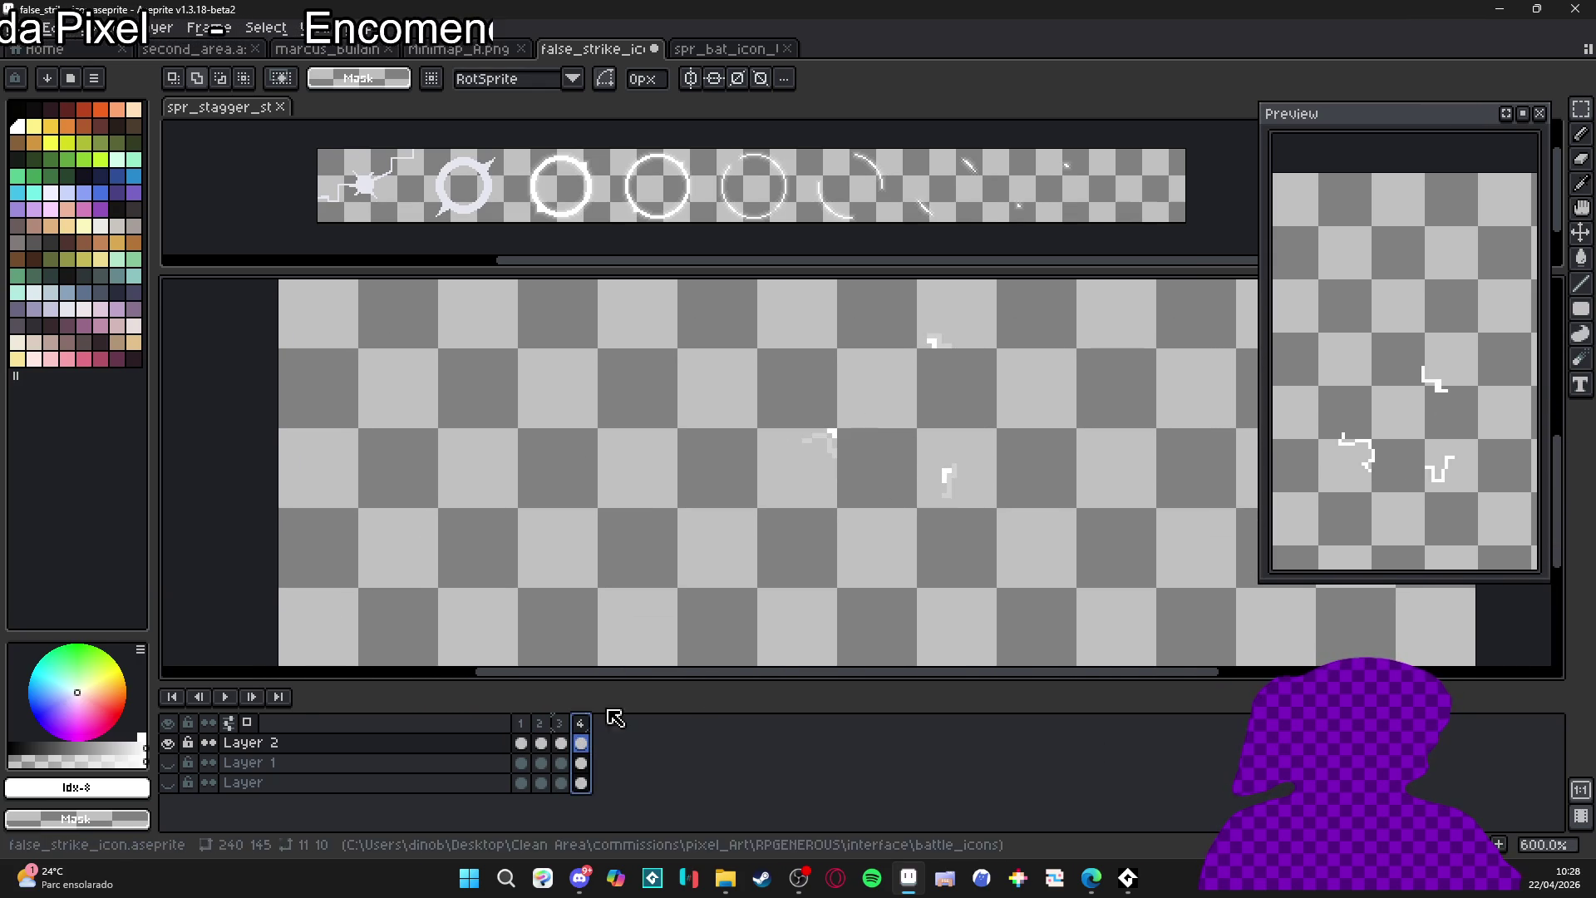
left_click(520, 723)
left_click(540, 723)
left_click(569, 725)
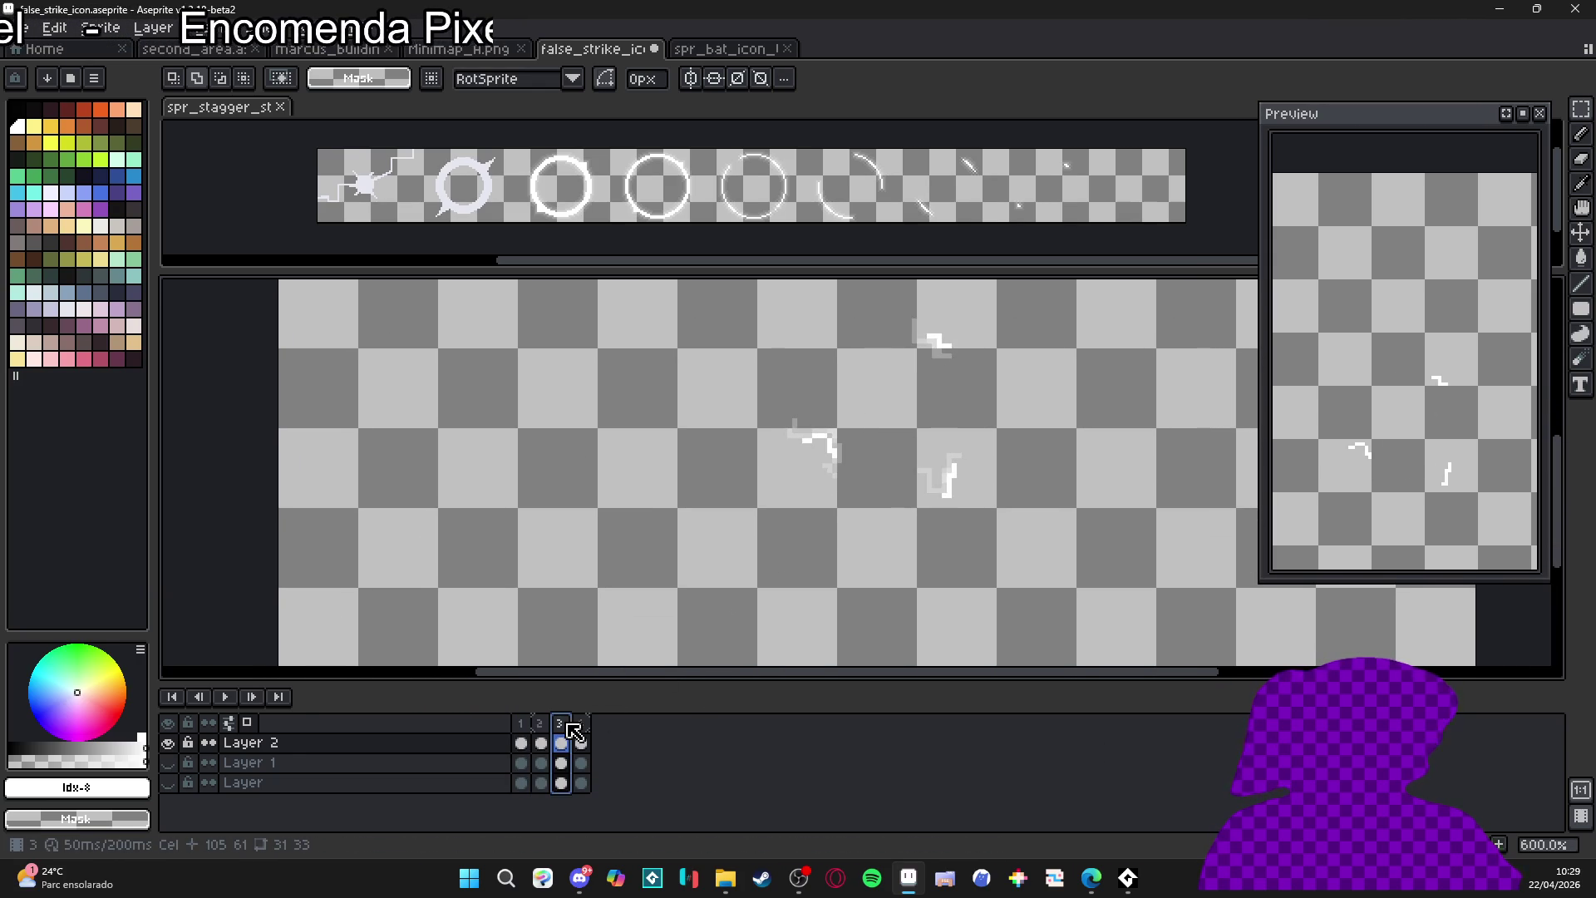
left_click(580, 732)
left_click_drag(784, 395, 886, 489)
scroll(822, 478, "up", 1)
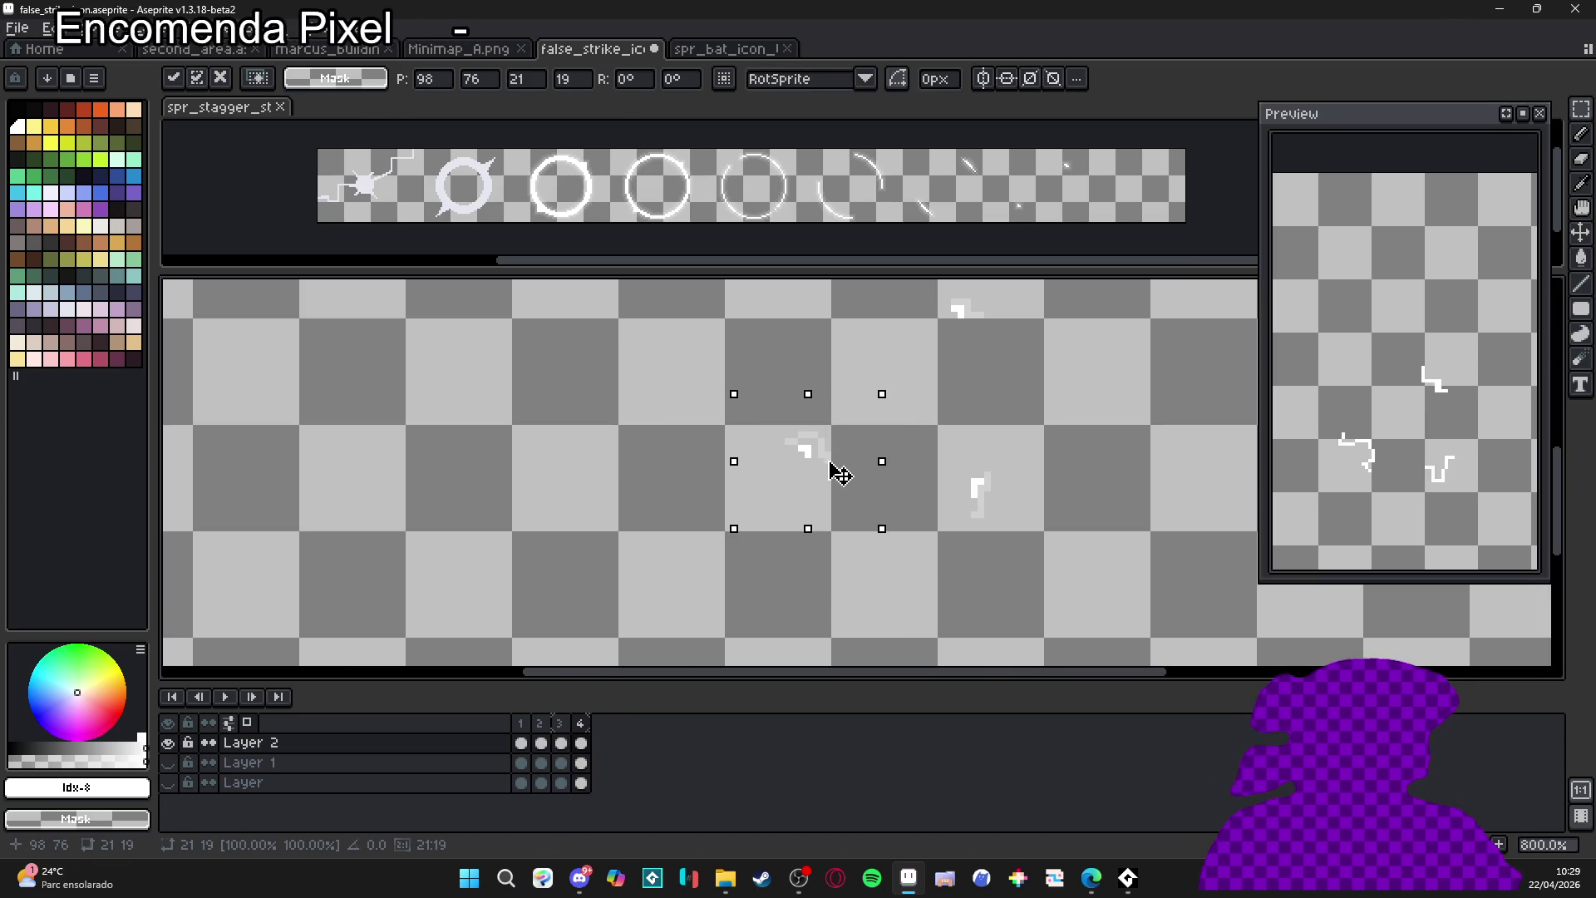
mouse_move(858, 323)
left_mouse_down()
mouse_move(964, 432)
mouse_move(950, 382)
left_mouse_up()
left_click_drag(851, 503, 1006, 604)
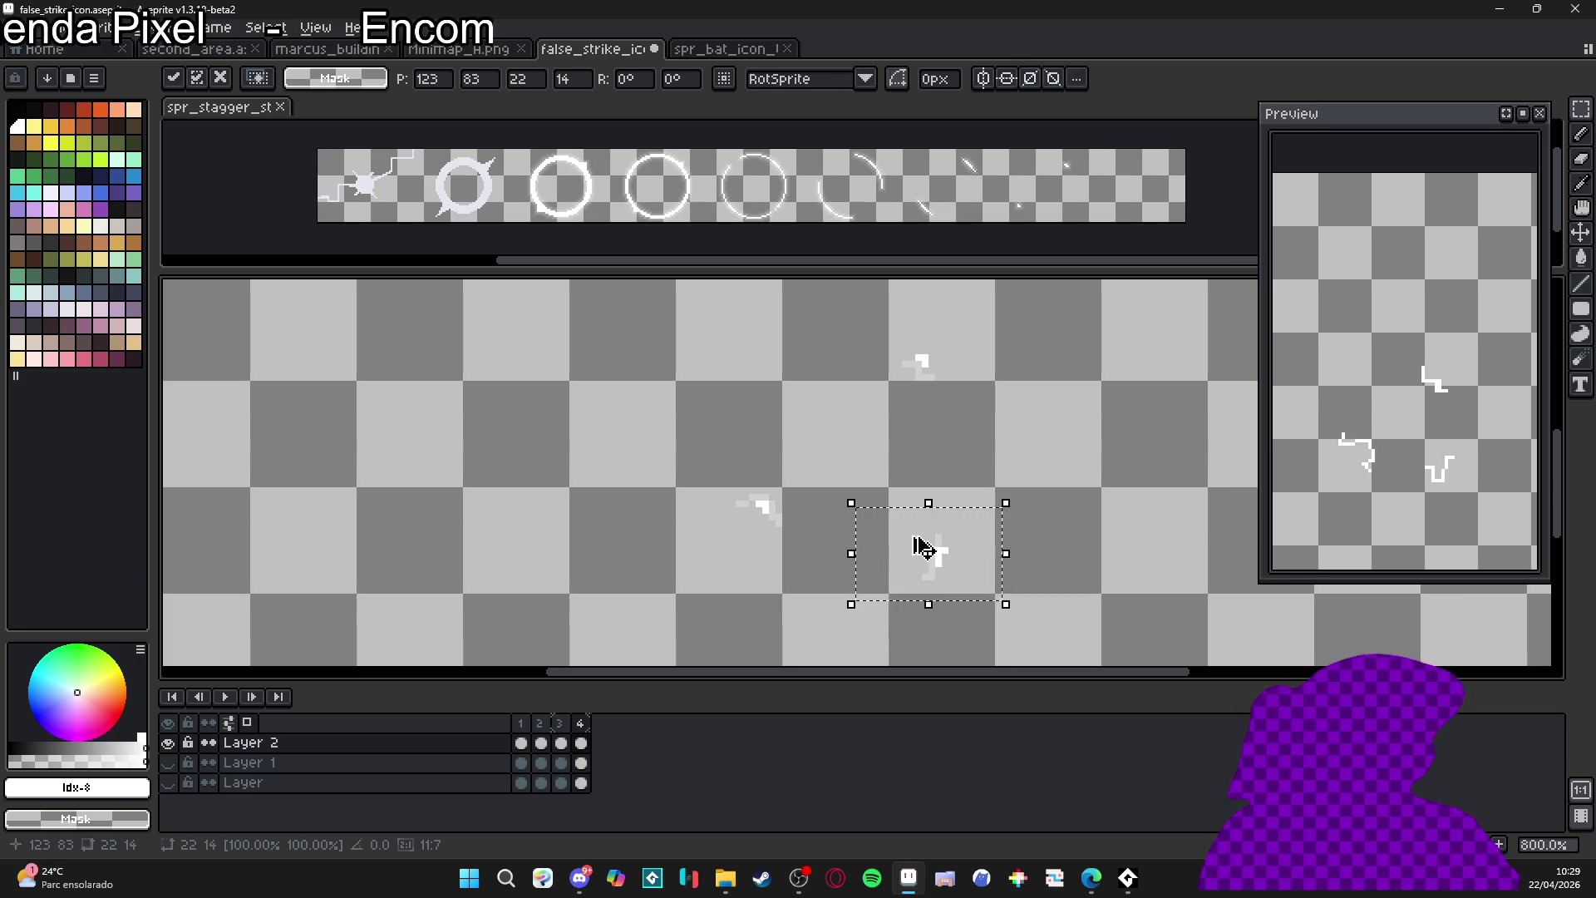
key("ctrl+d")
scroll(914, 542, "down", 3)
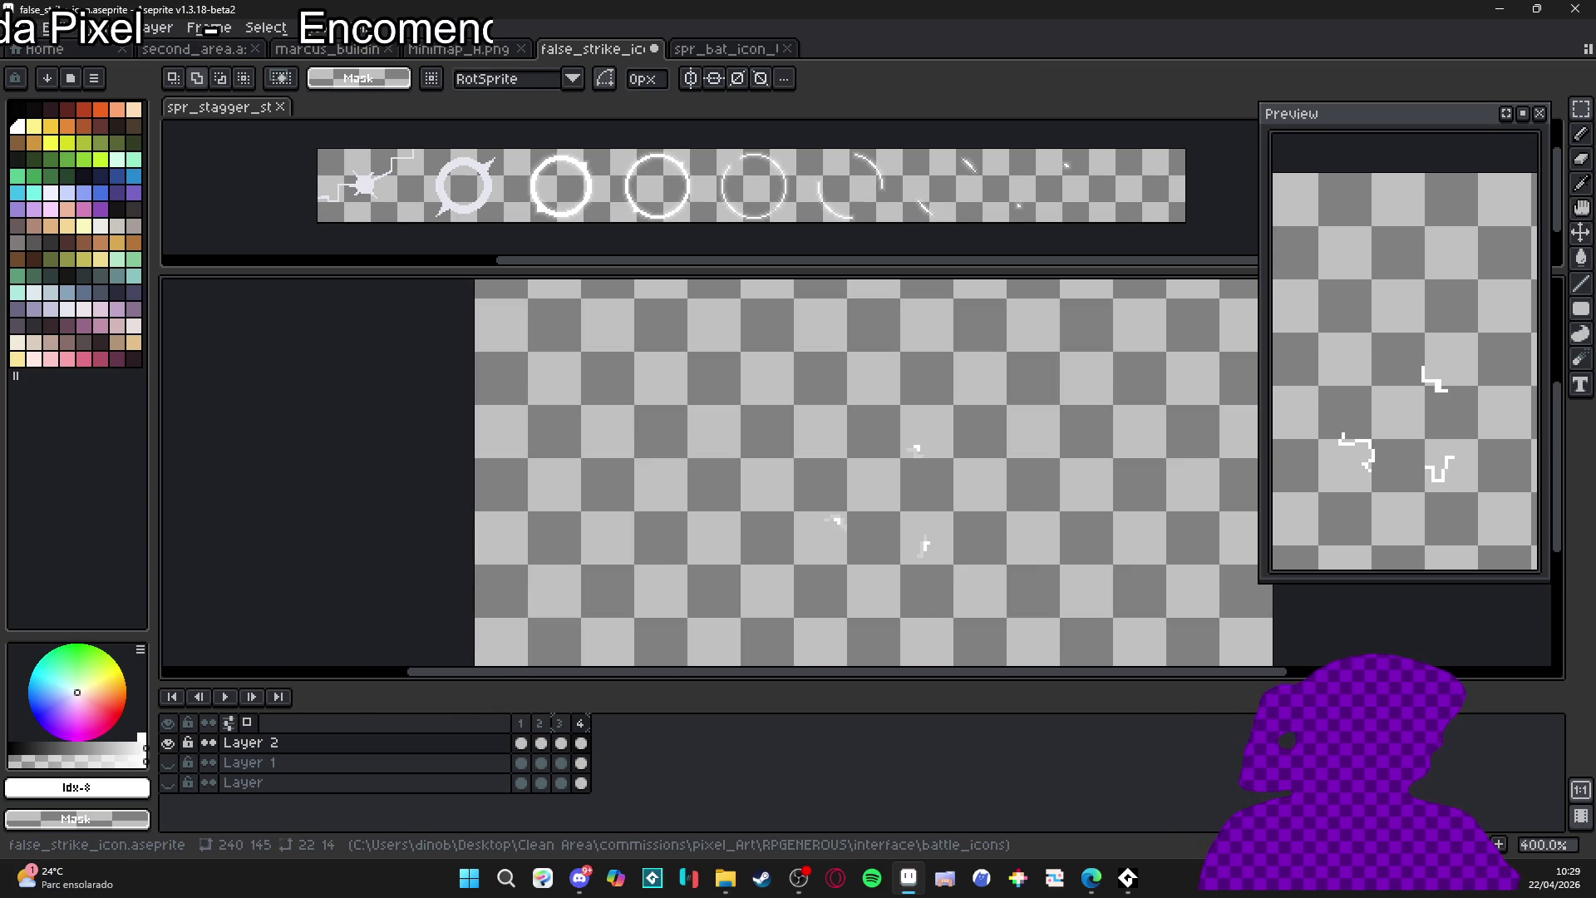
- Add a fifth frame and make the background map layer visible behind the icon
key("alt+n")
key("b")
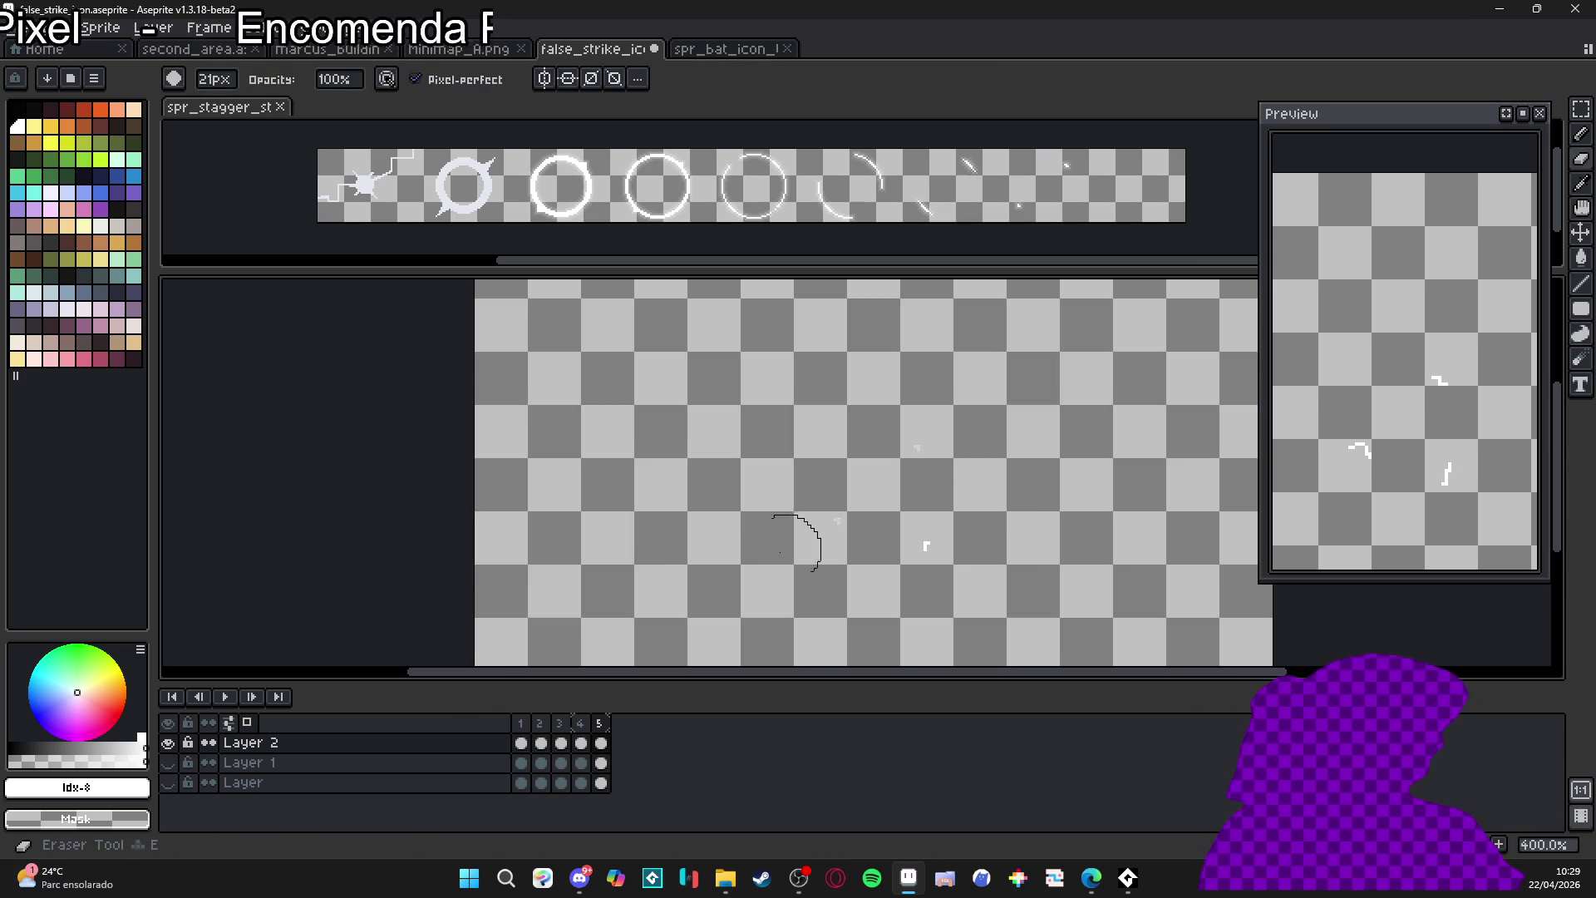
left_click(168, 762)
left_click(168, 763)
left_click(168, 782)
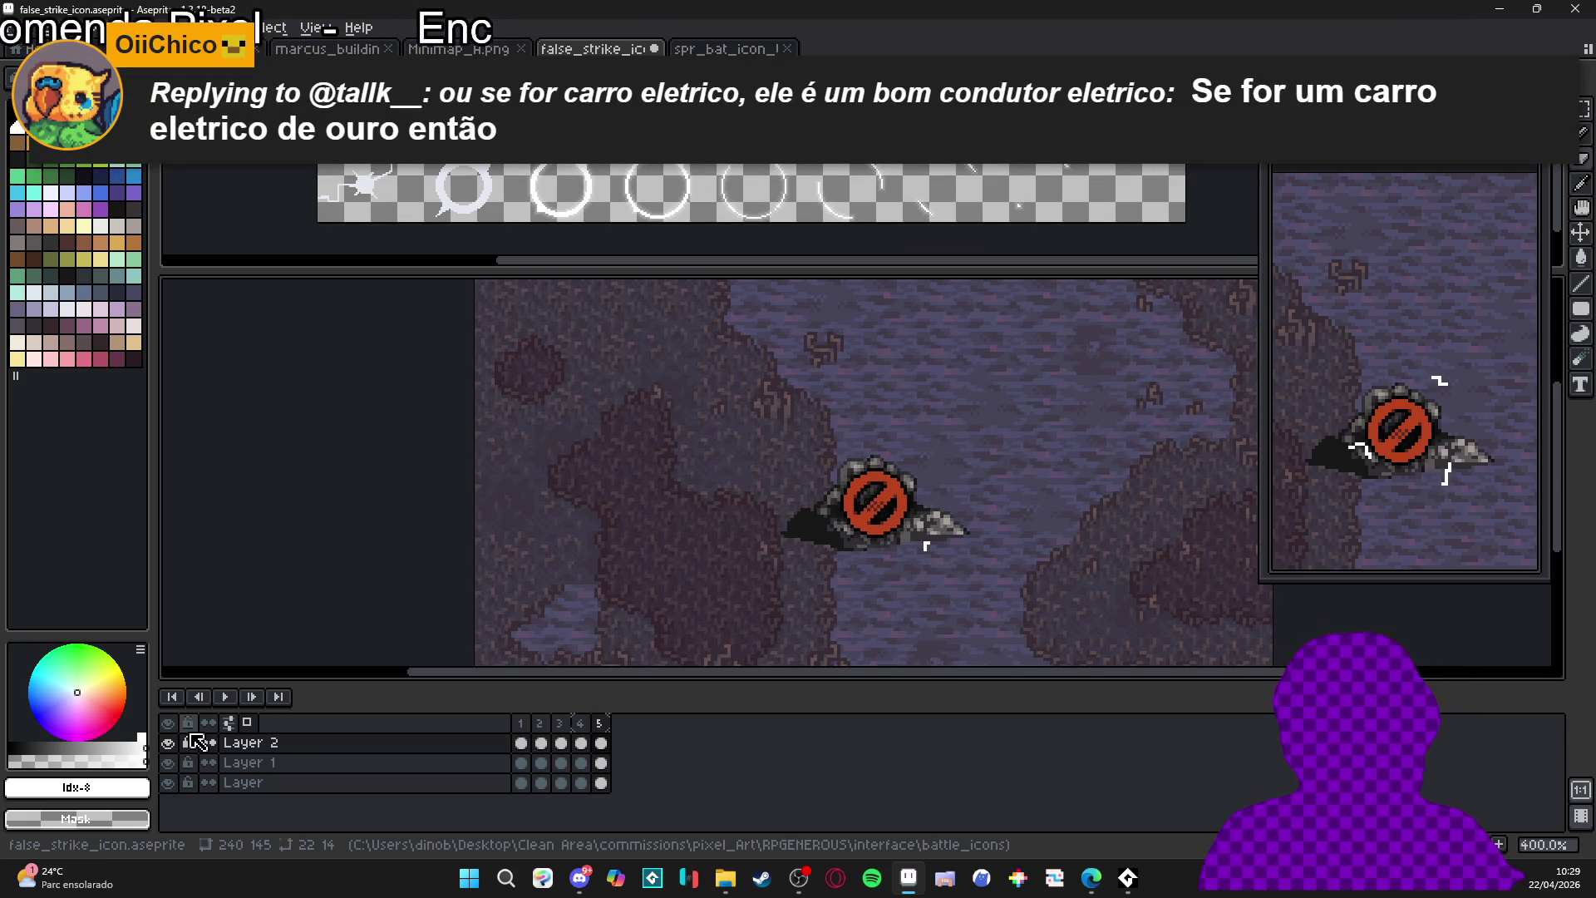
- Nudge frame 1's white lightning marks one pixel closer around the sign with the Move tool
left_click(527, 725)
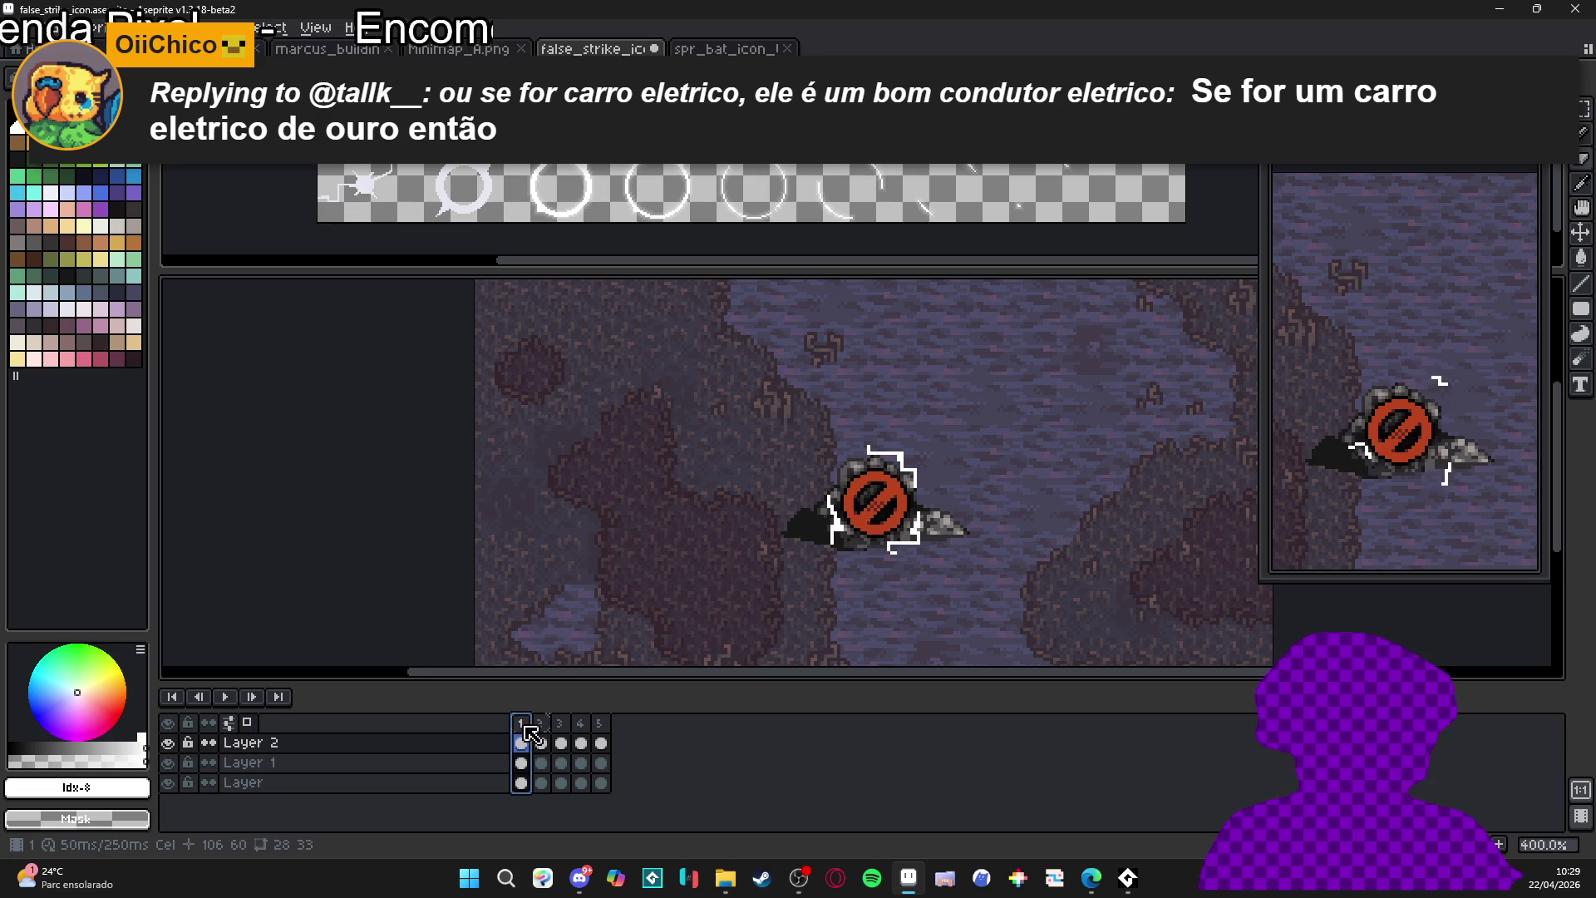
left_click(602, 744)
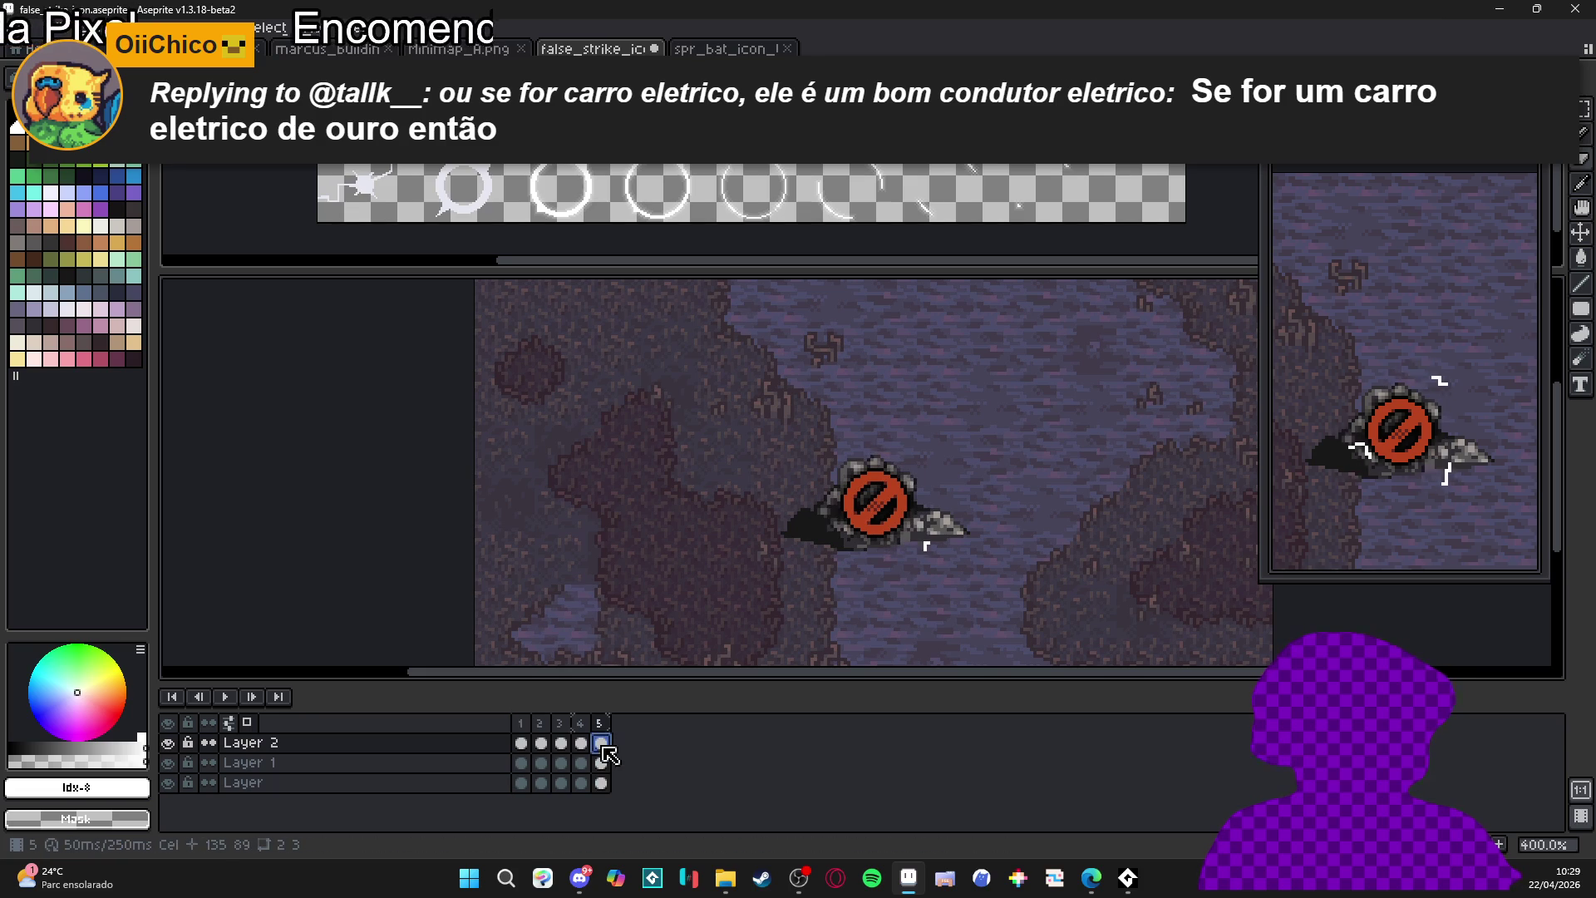
key("Return")
scroll(920, 552, "up", 2)
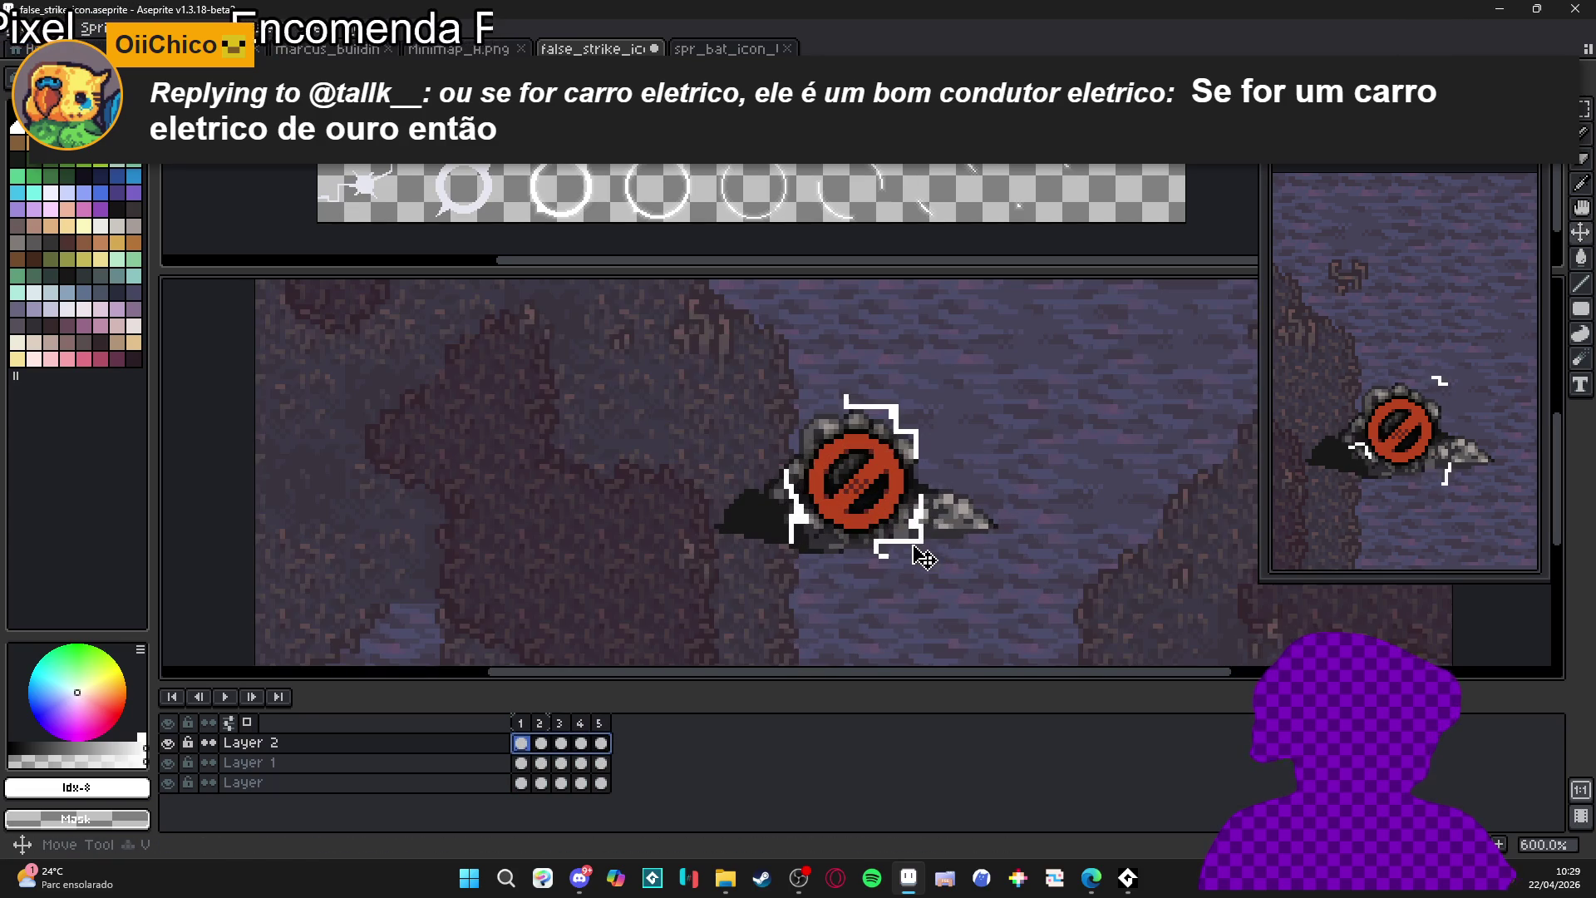
left_click_drag(931, 551, 927, 556)
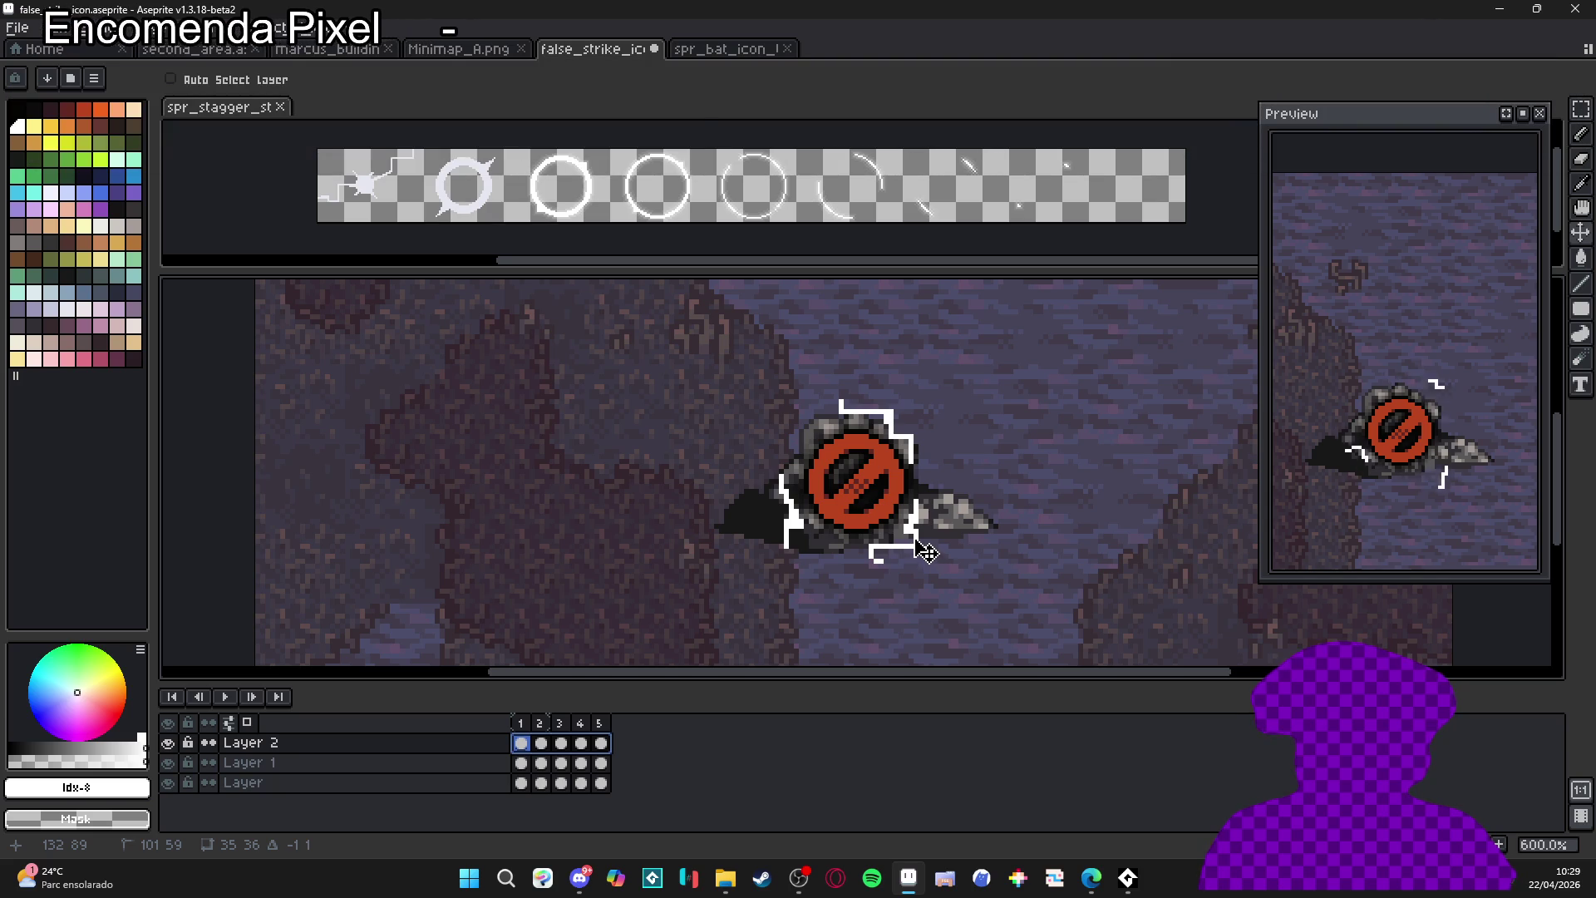
key("Up")
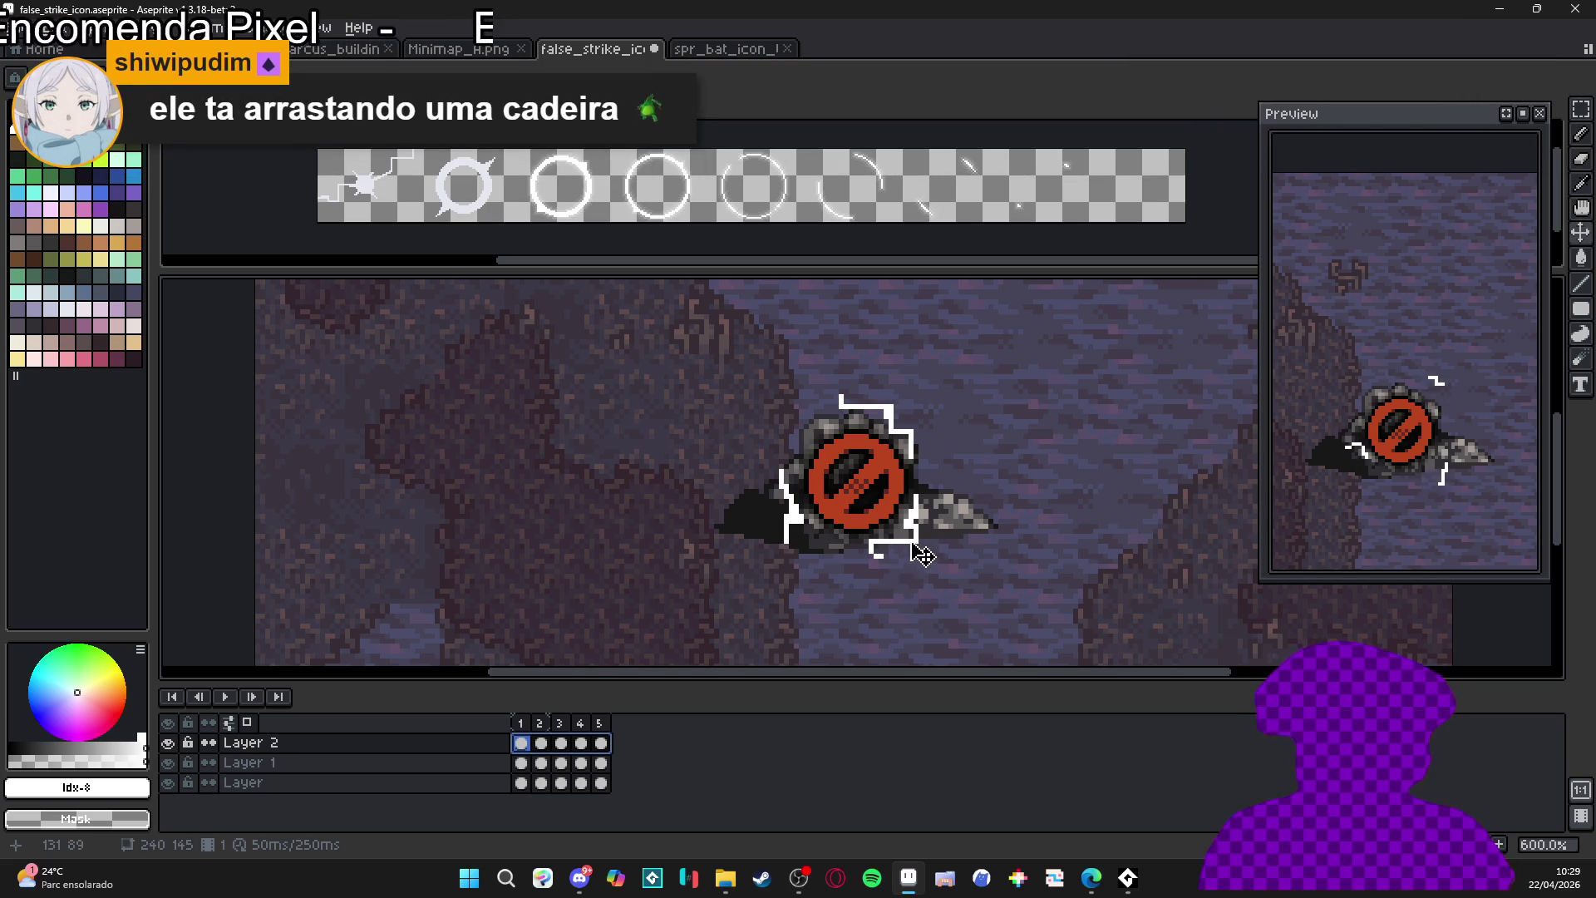
key("Left")
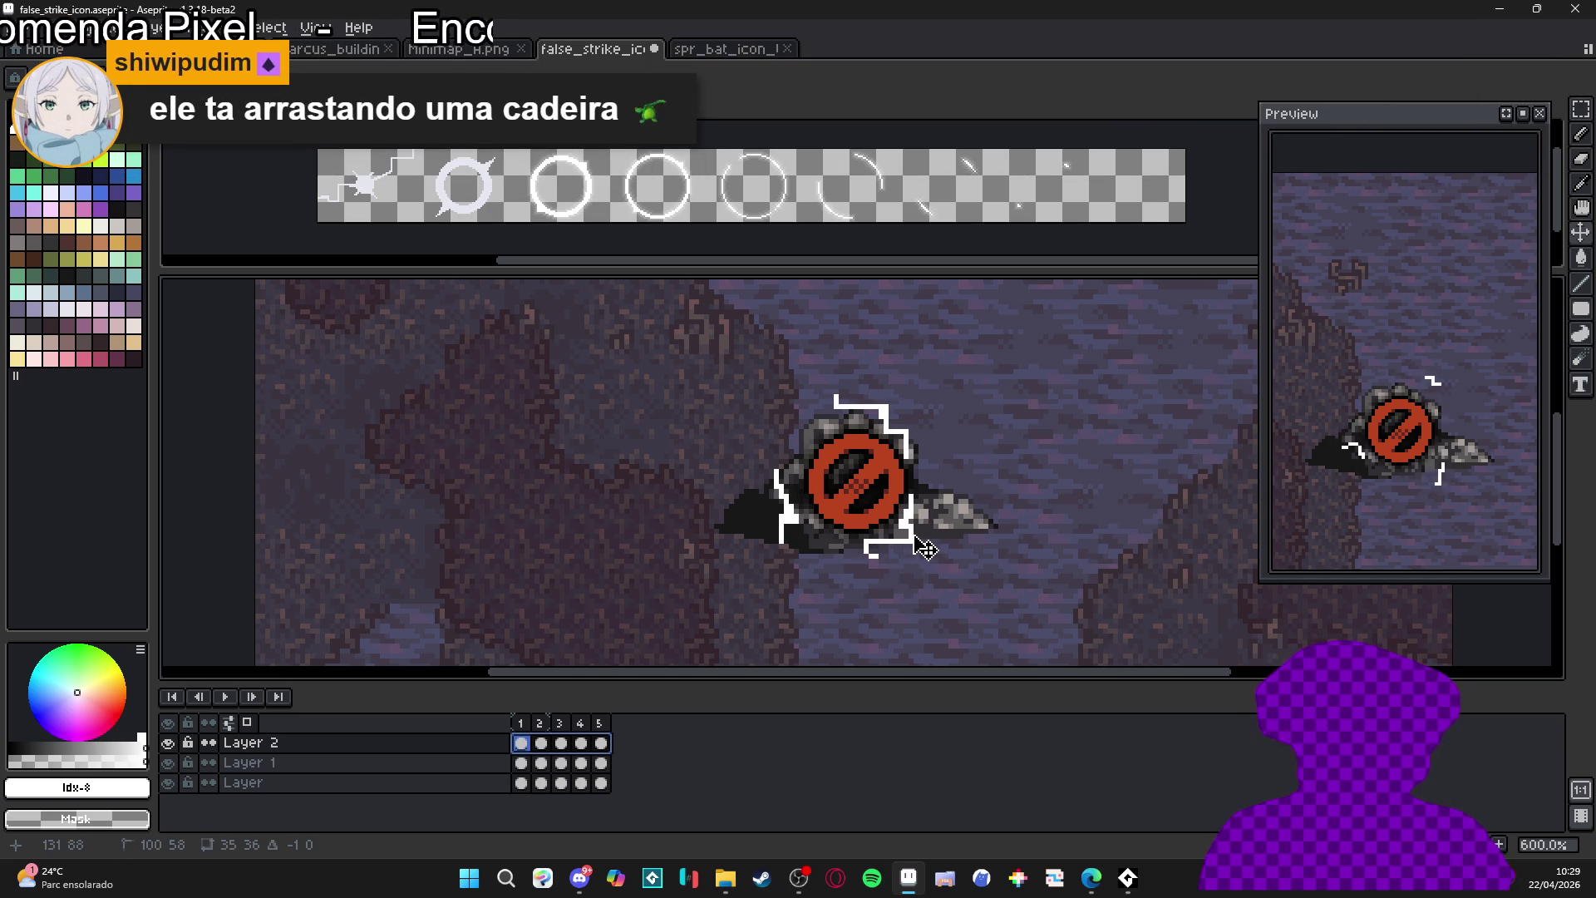
key("Right")
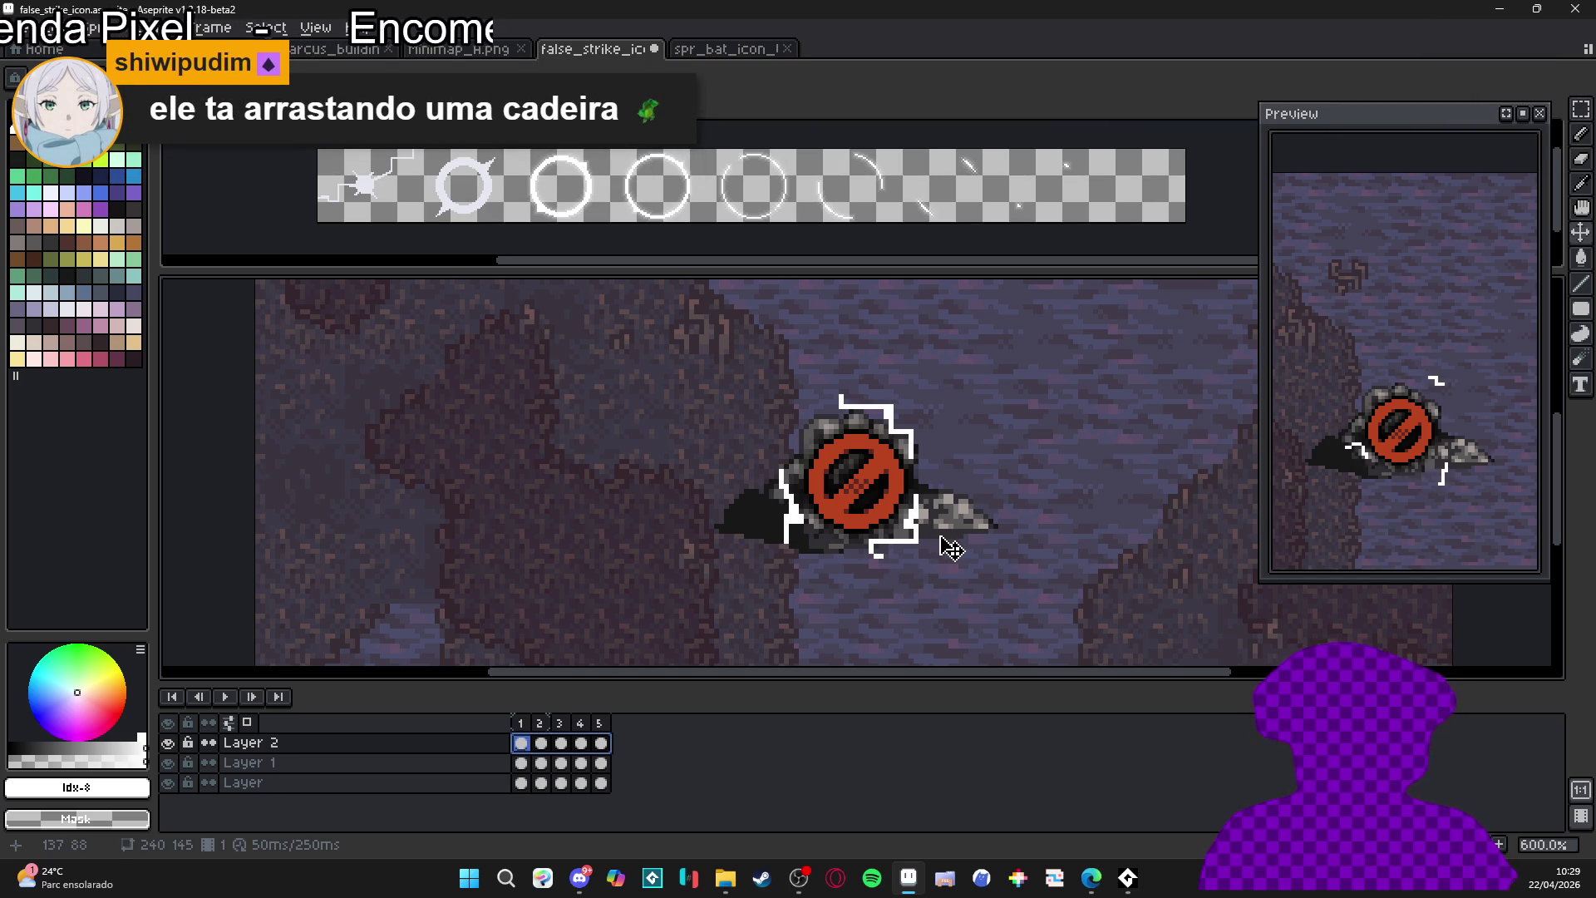
- On frame 3, marquee the left zigzag mark and shift it one pixel left
left_click(522, 740)
left_click(540, 743)
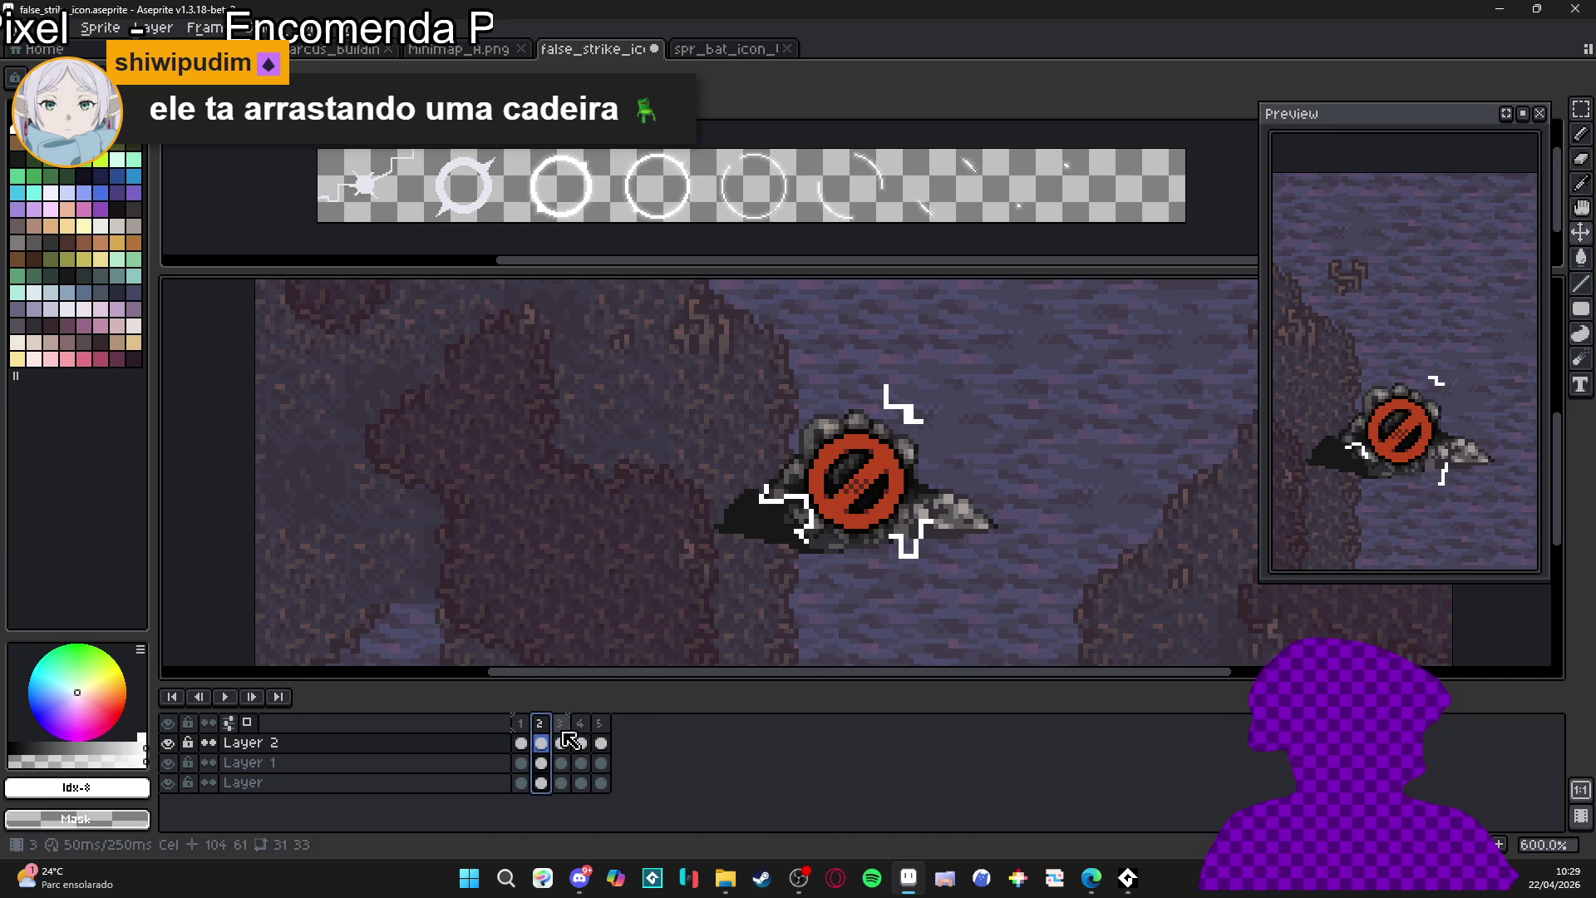
left_click(562, 741)
scroll(806, 515, "up", 1)
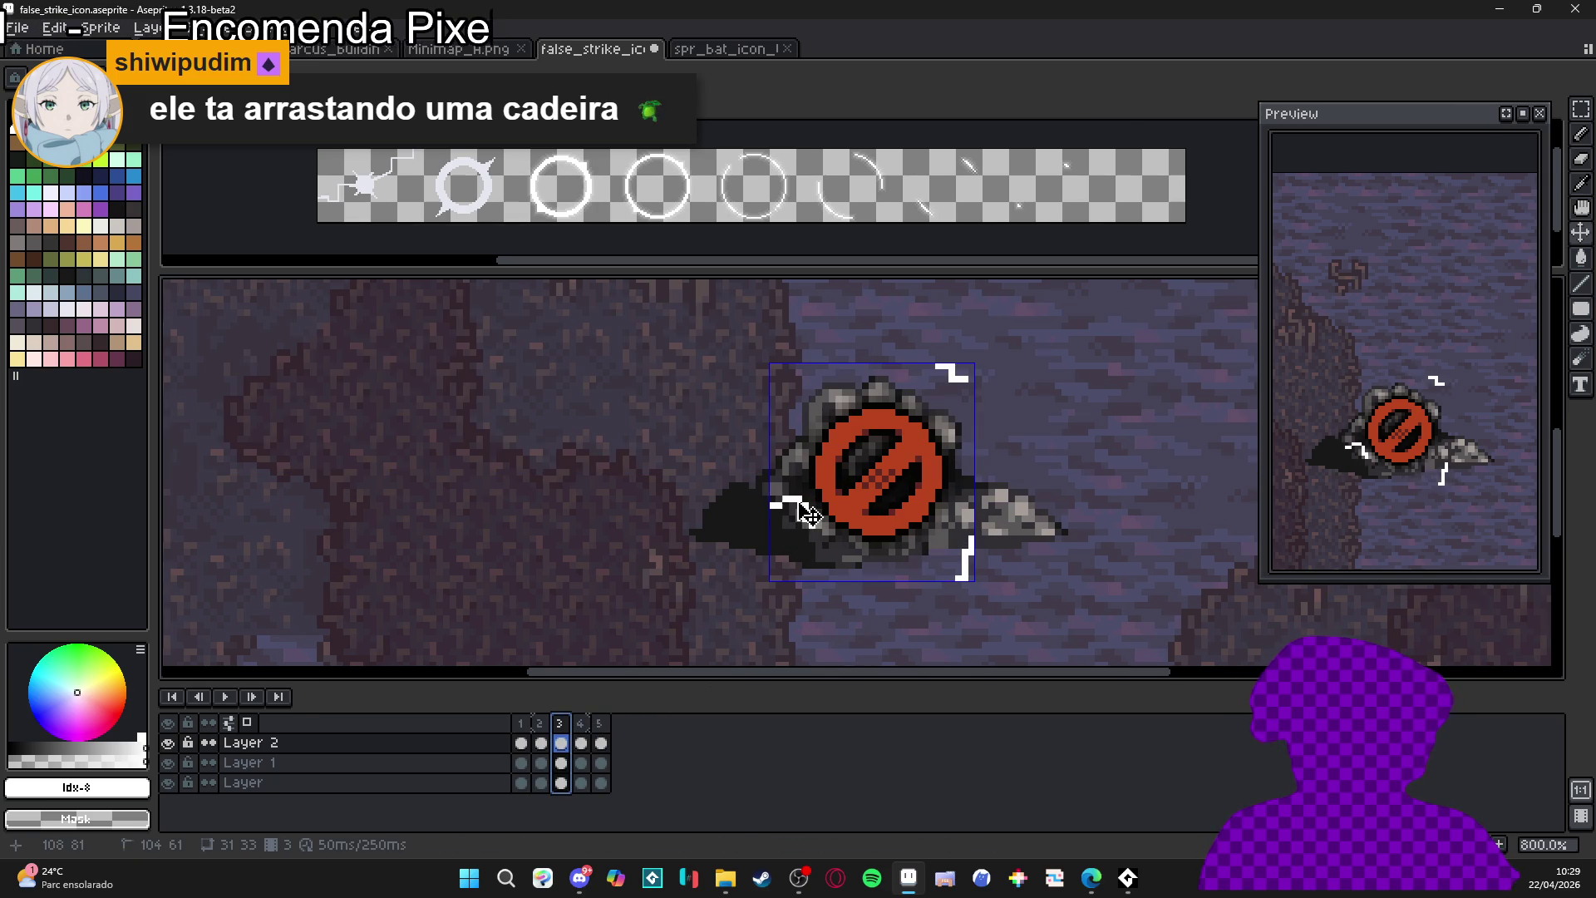
key("m")
left_click_drag(835, 459, 663, 573)
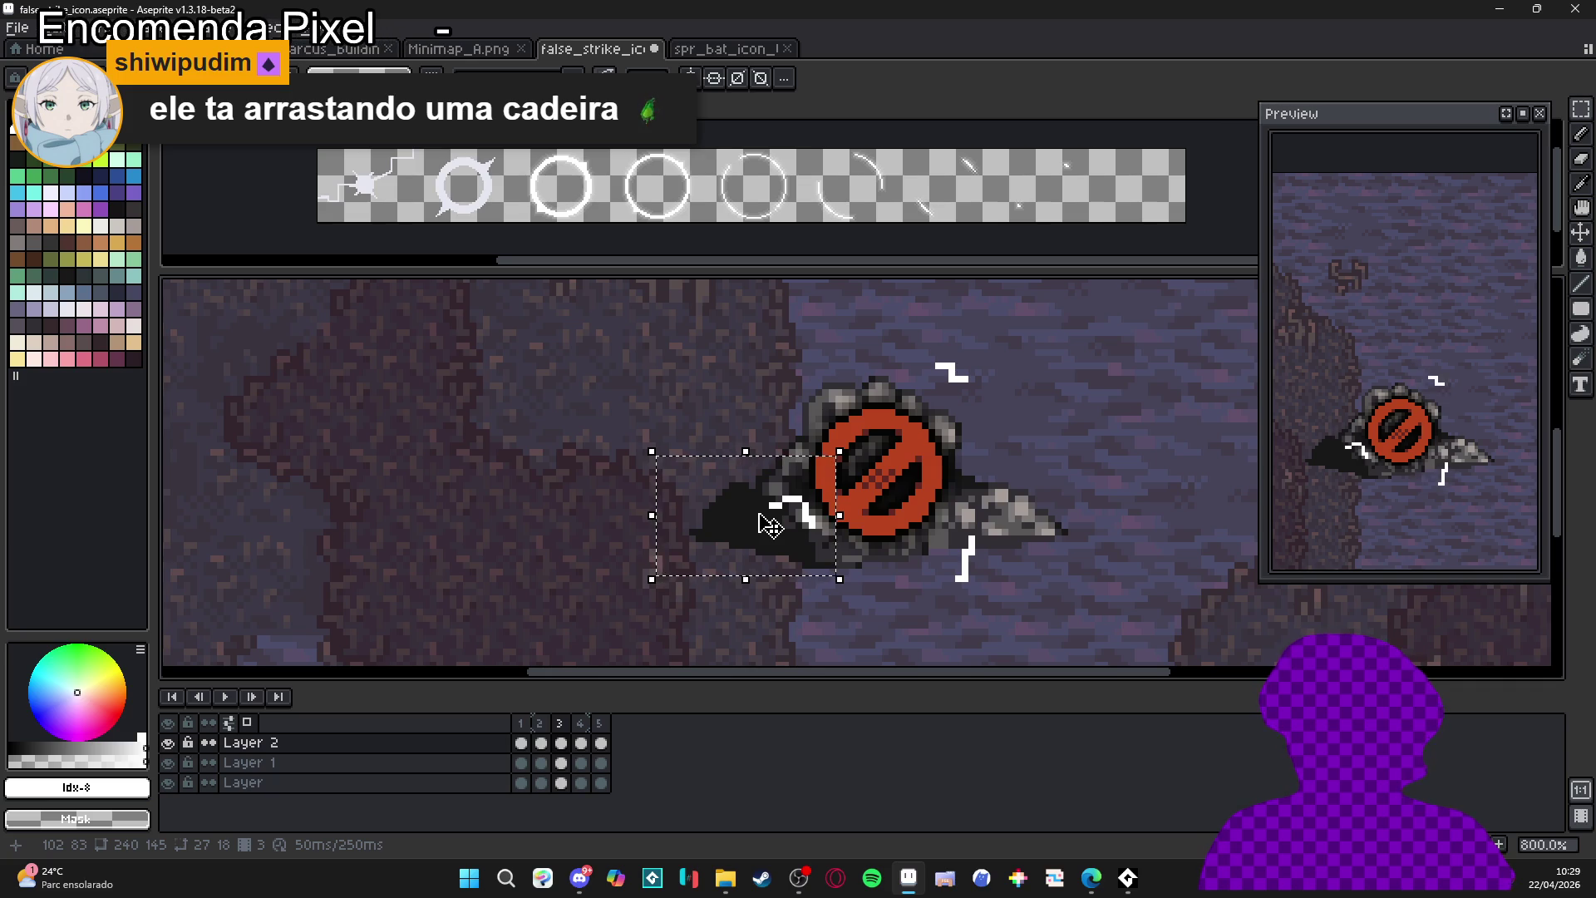
key("Left")
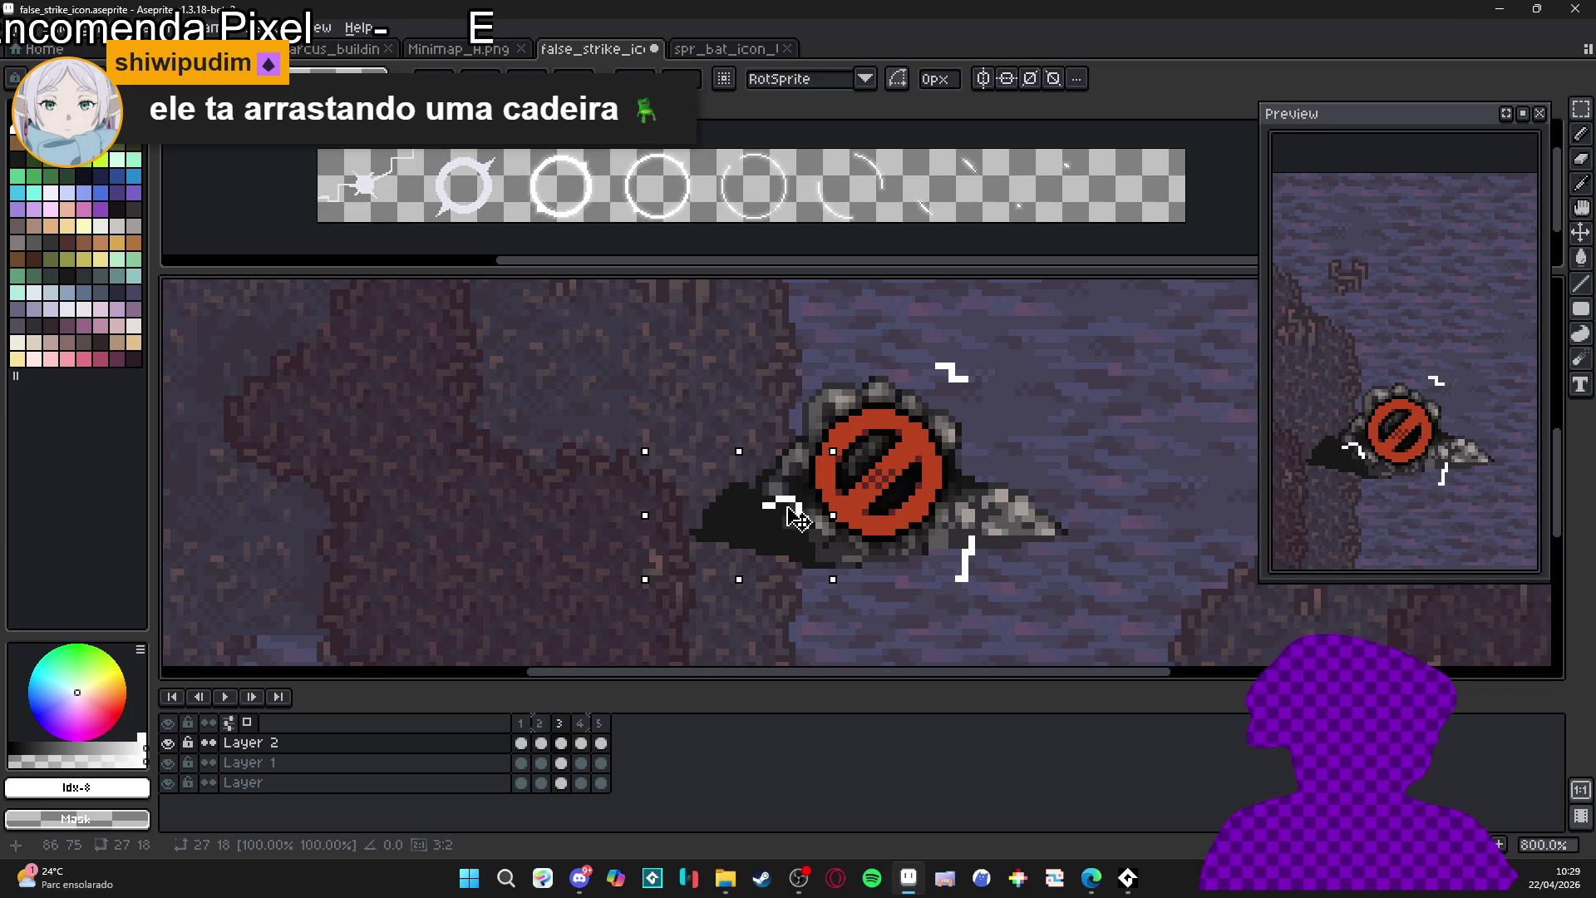
key("ctrl+d")
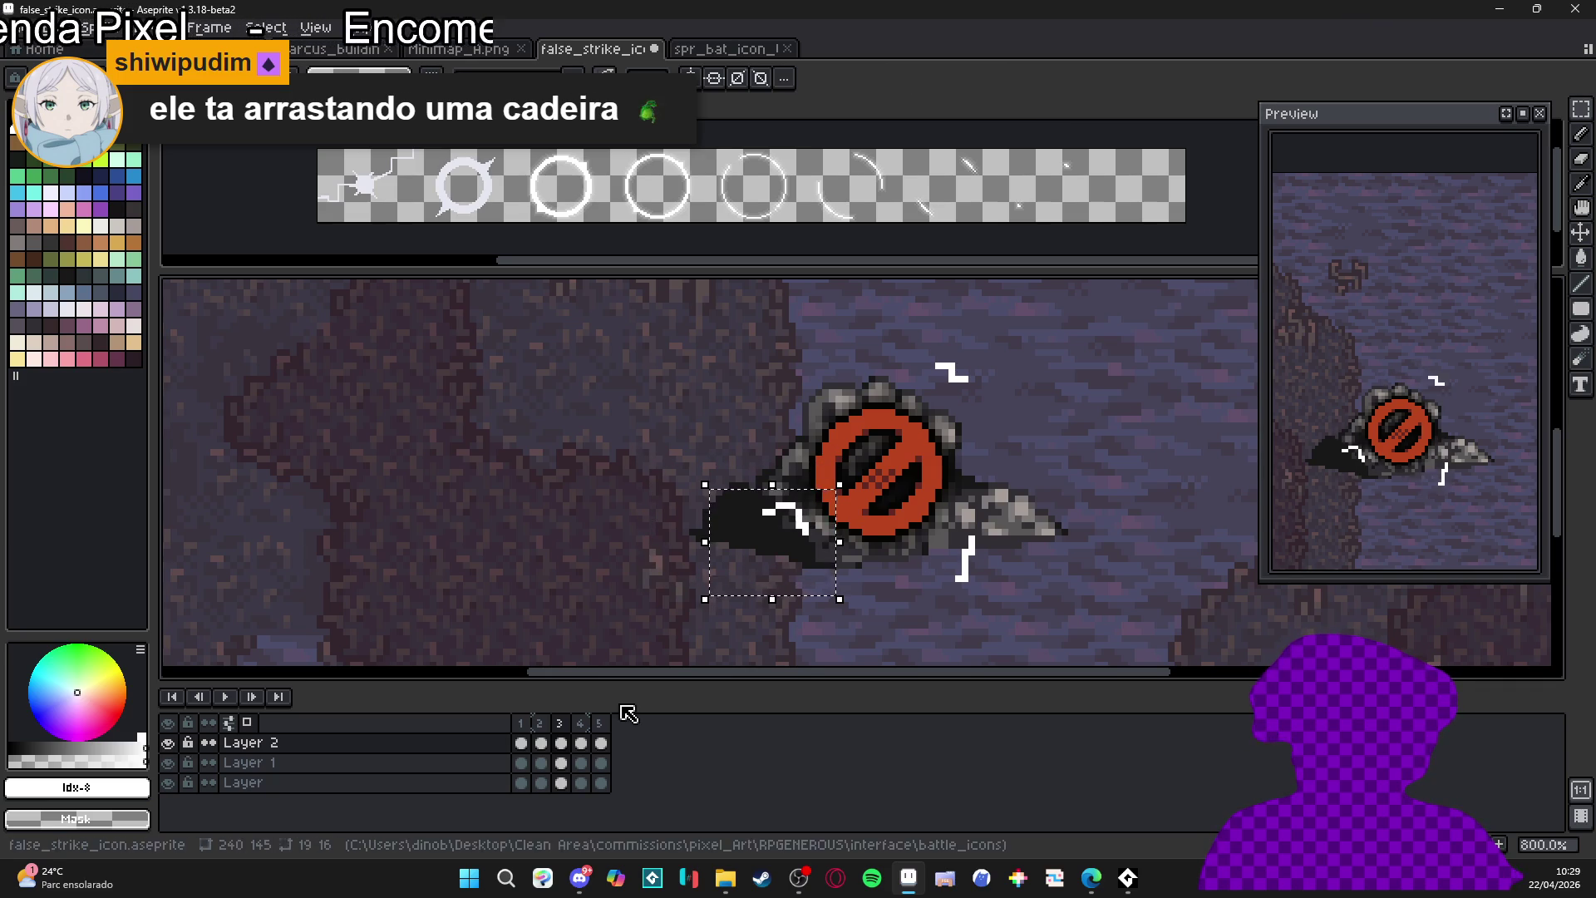
- Move through frames 4 and 5, reapplying the selection on frame 4
left_click(592, 732)
key("ctrl+shift+d")
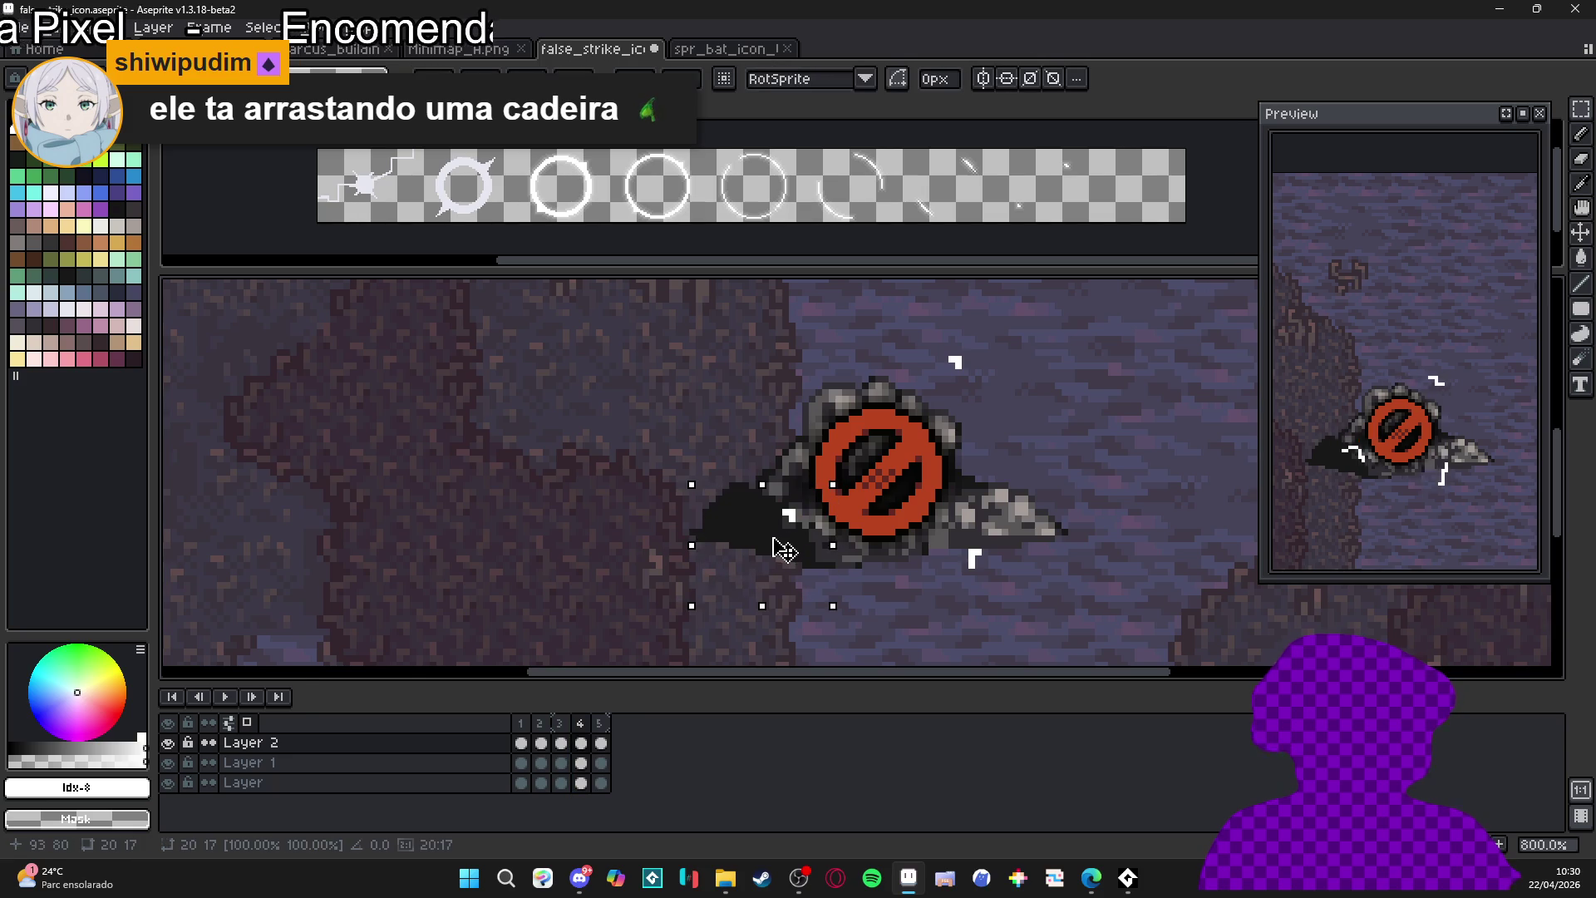
left_click(600, 723)
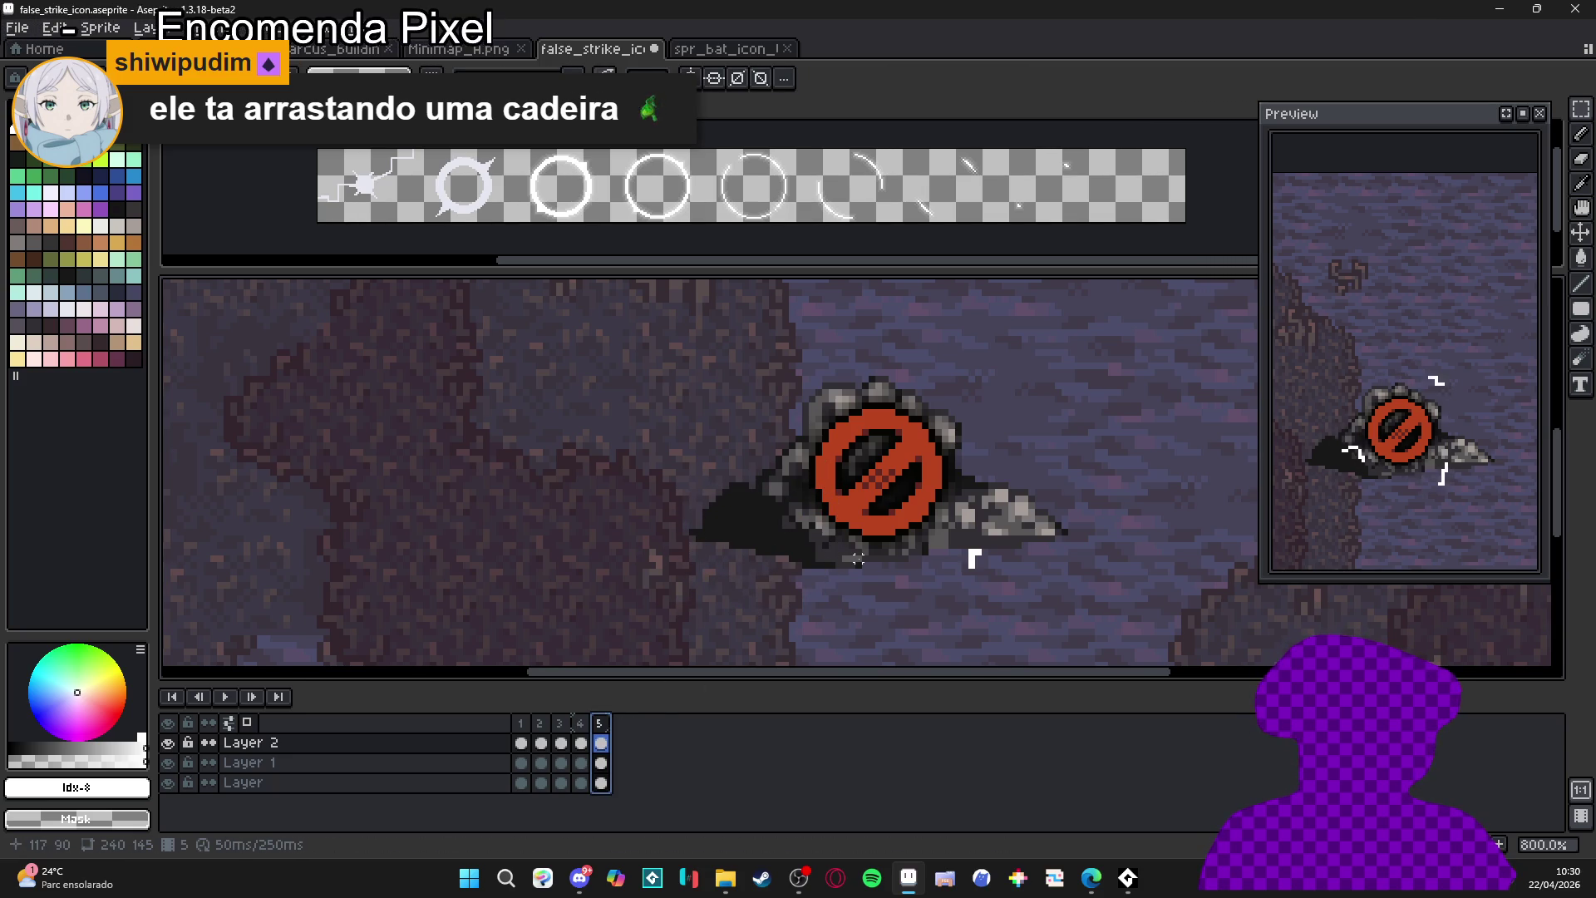
scroll(858, 549, "down", 2)
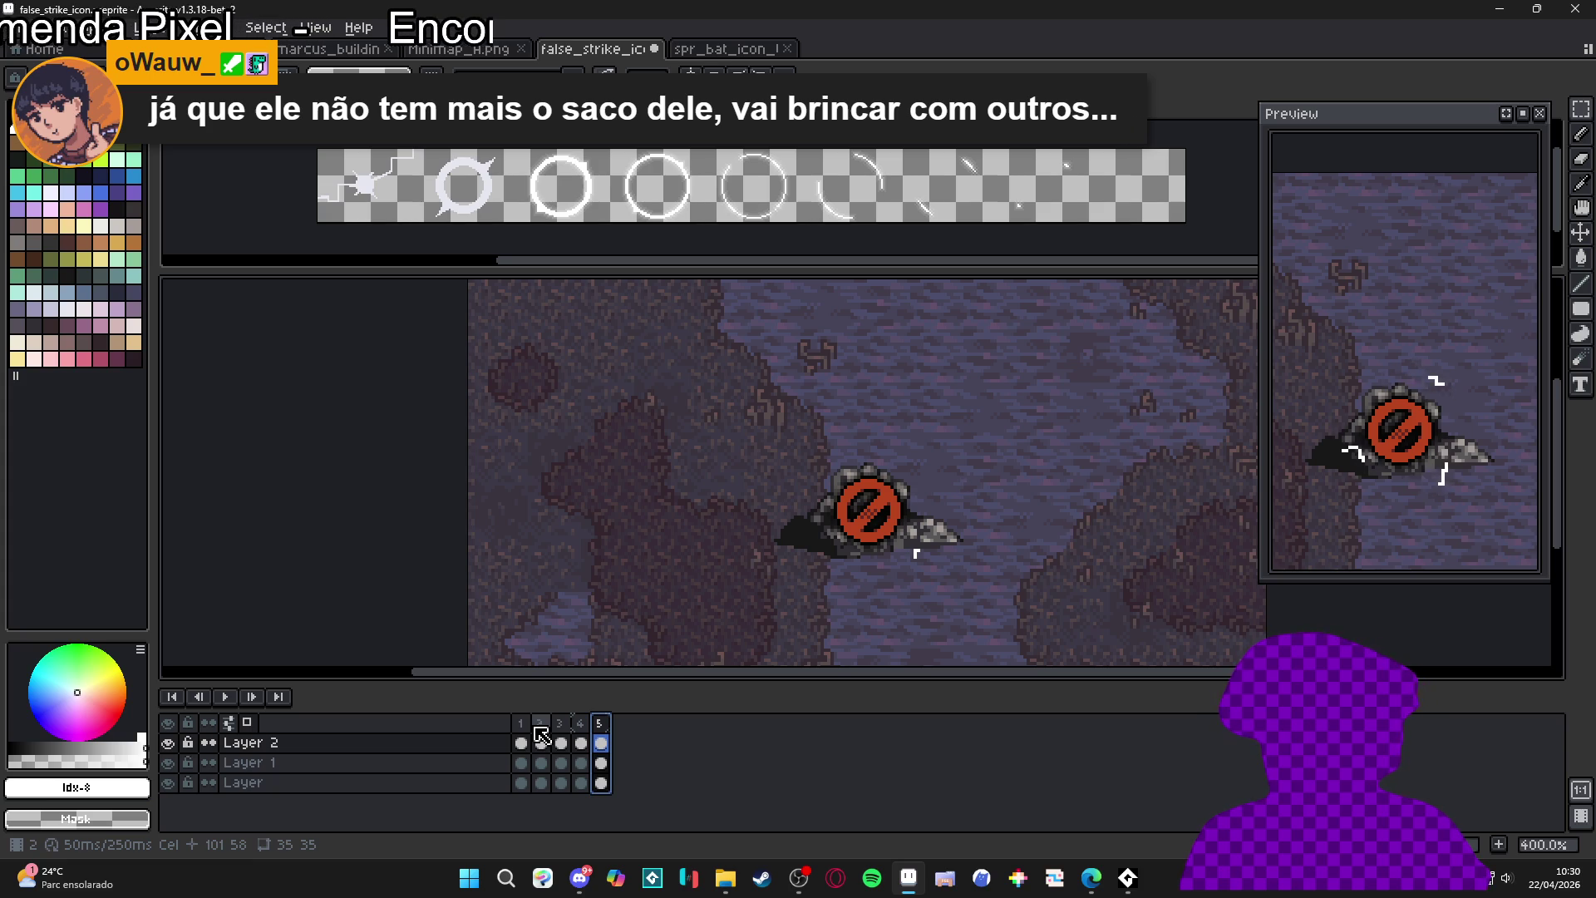
left_click(536, 725)
key("Right")
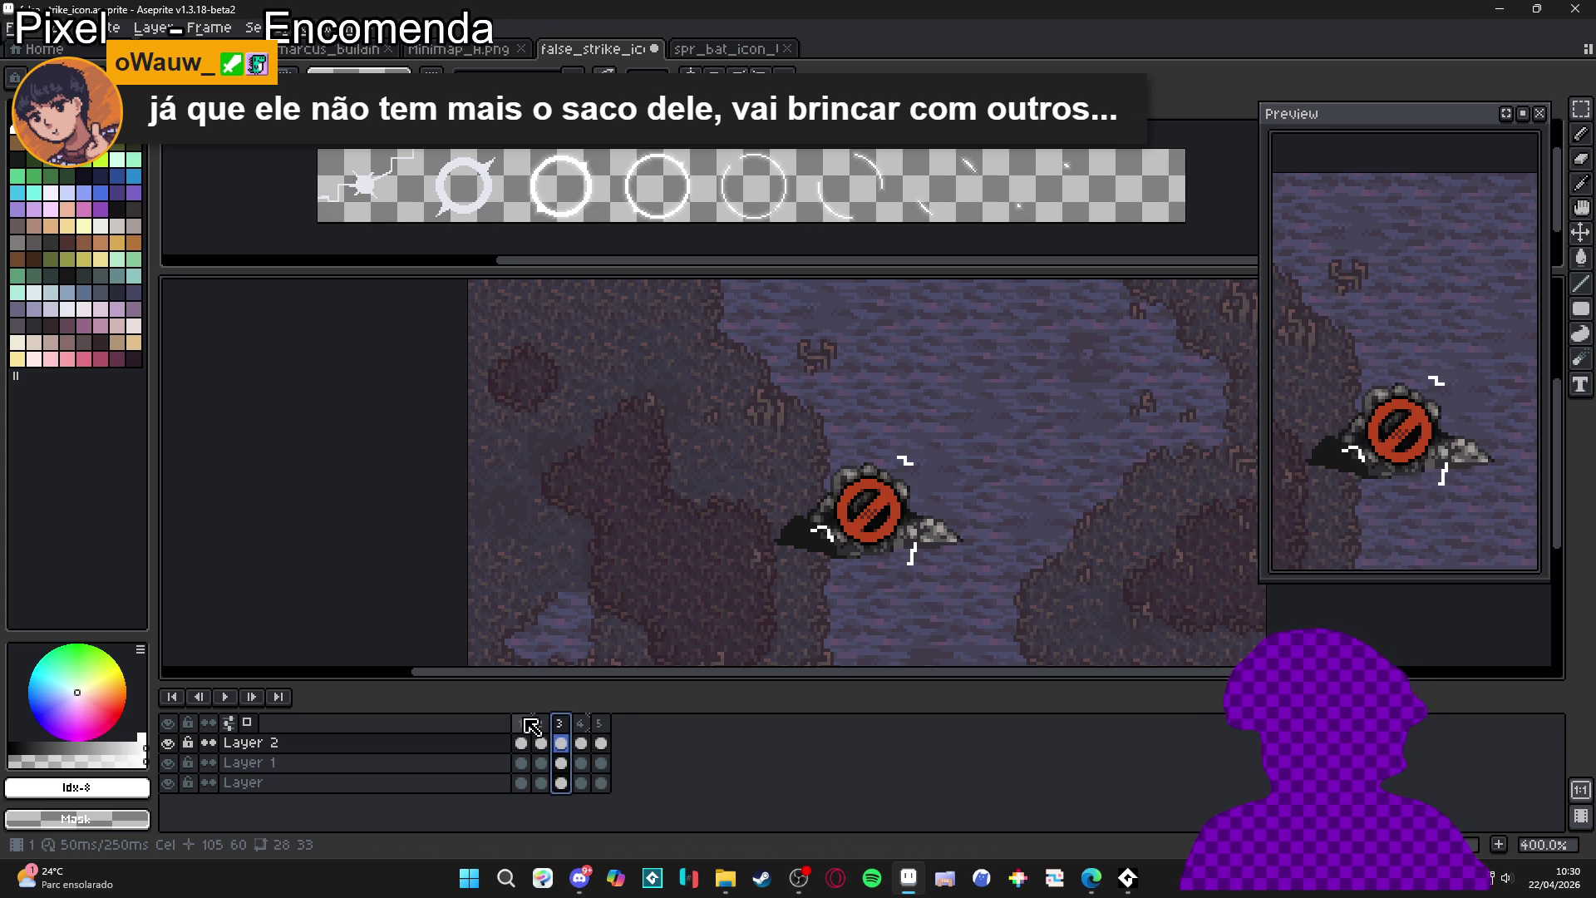
left_click(521, 725)
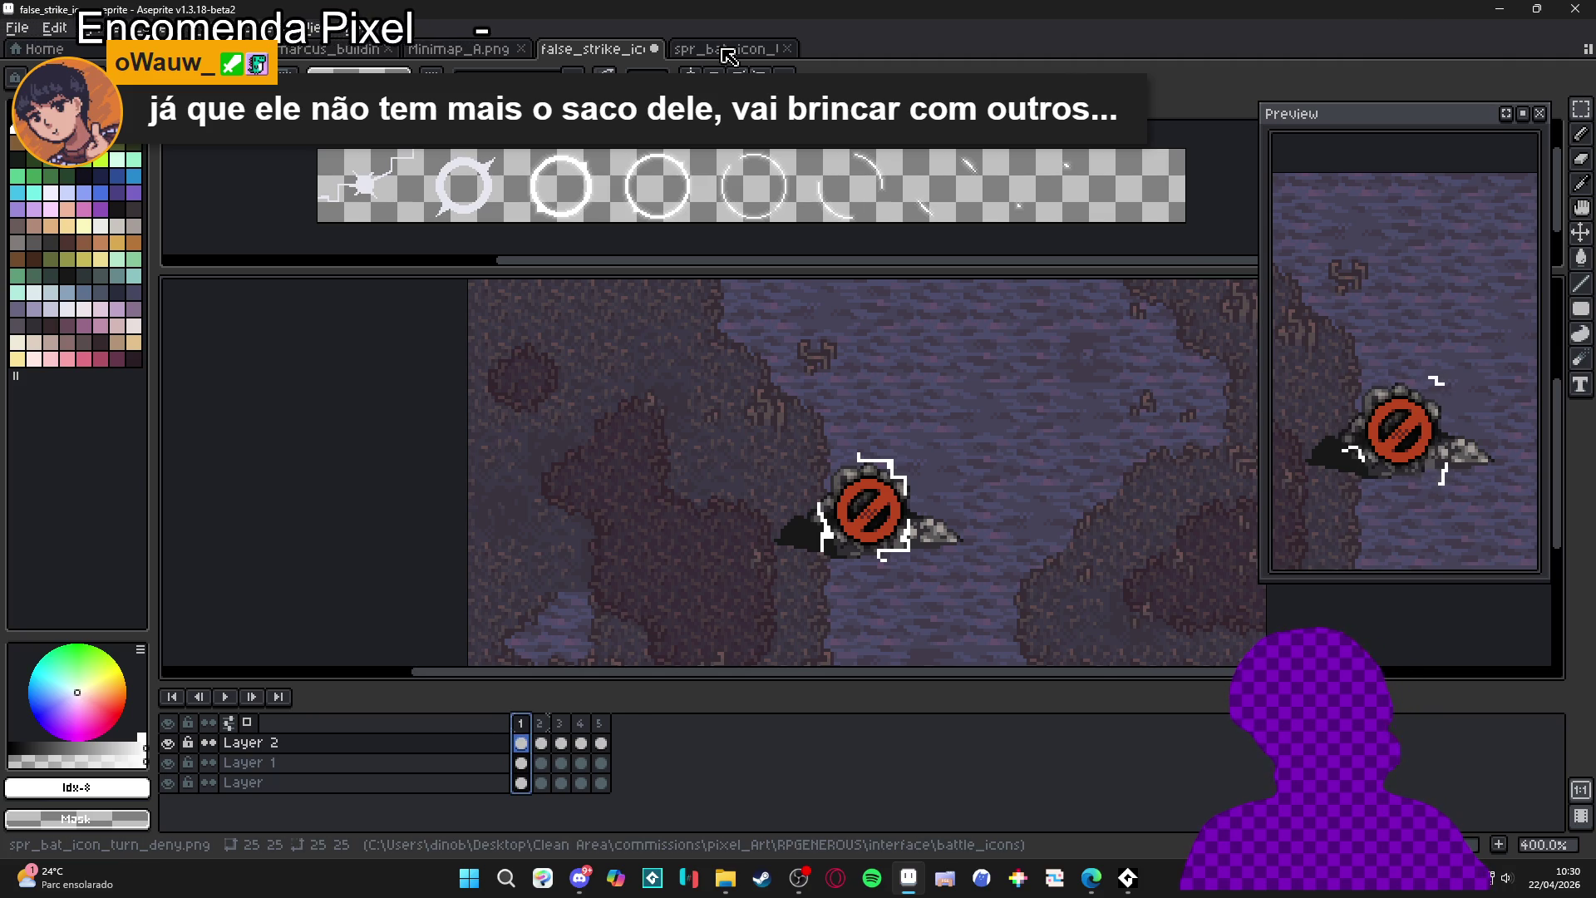
left_click(722, 50)
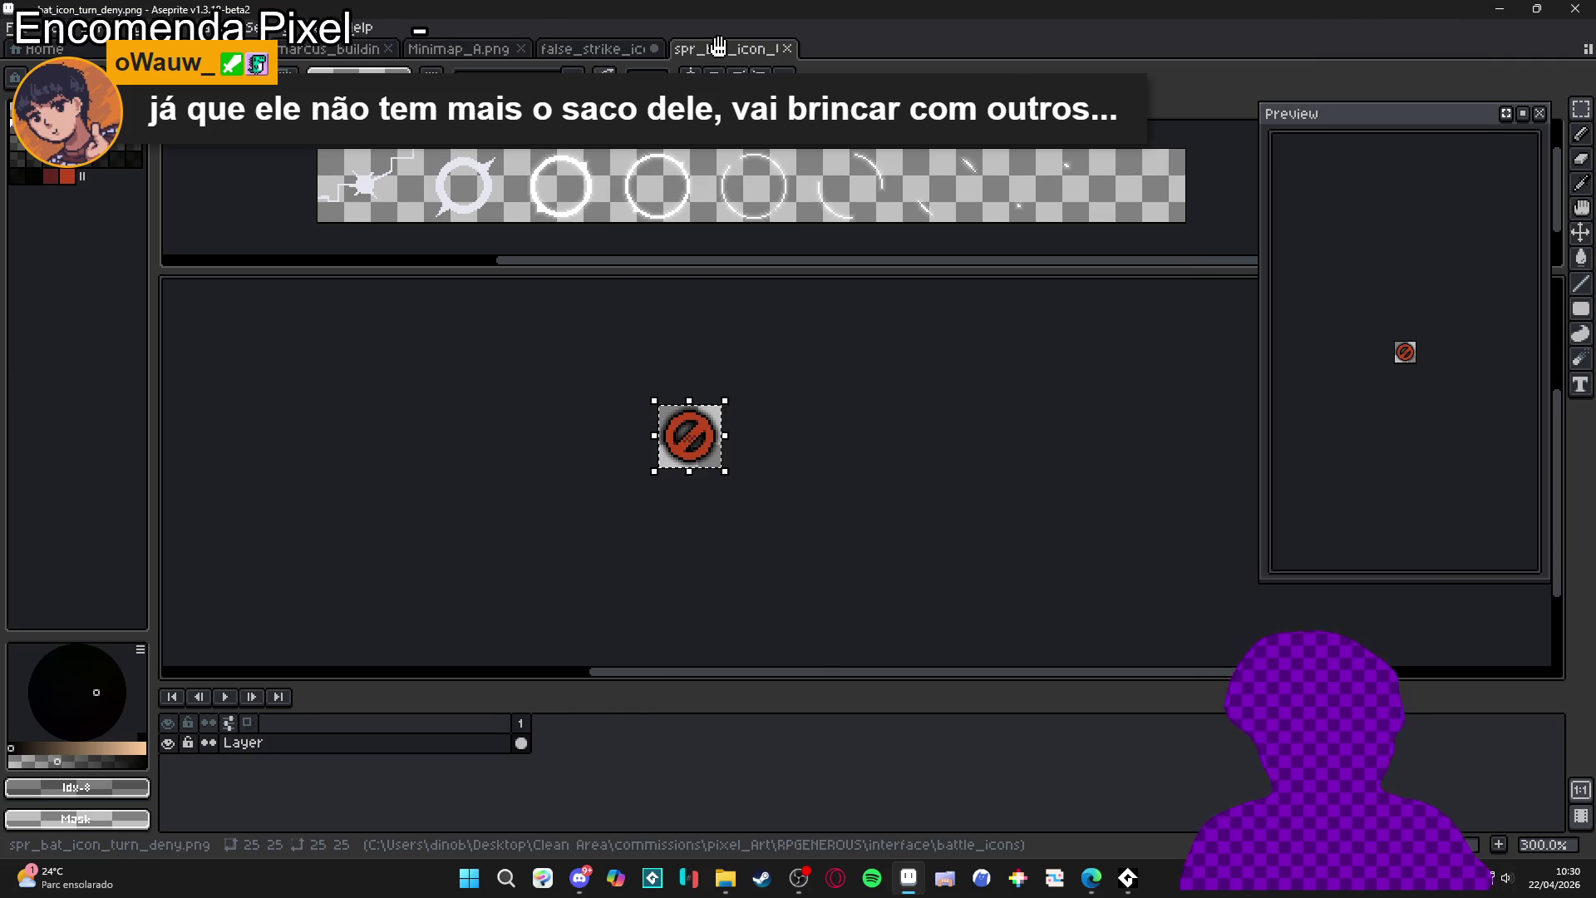
scroll(518, 163, "up", 5)
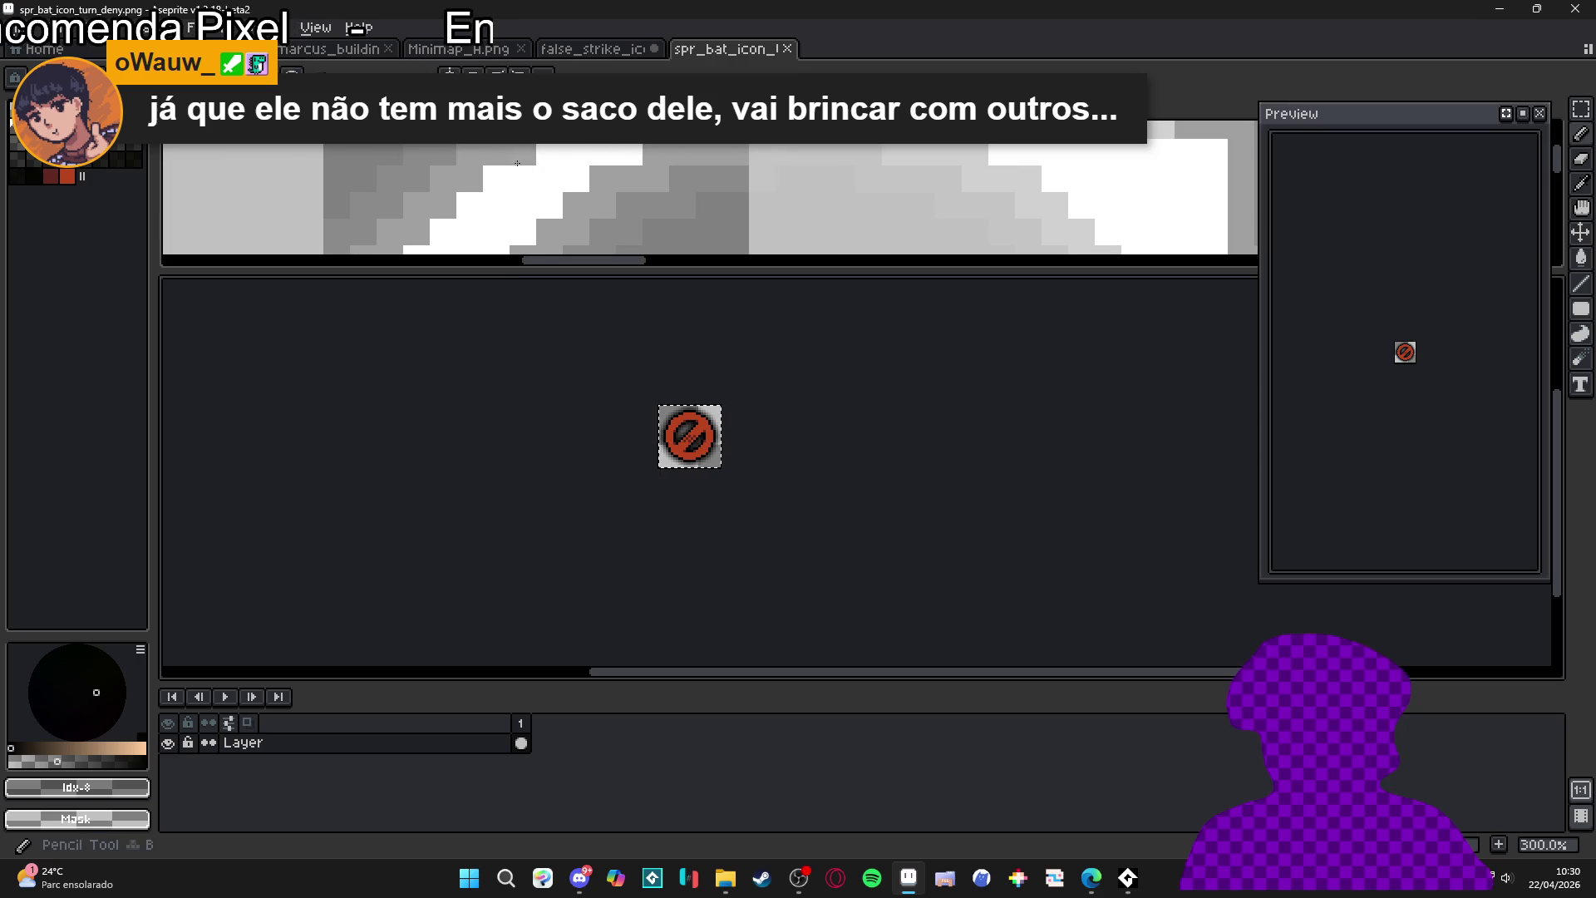
left_click(518, 163)
left_click(612, 50)
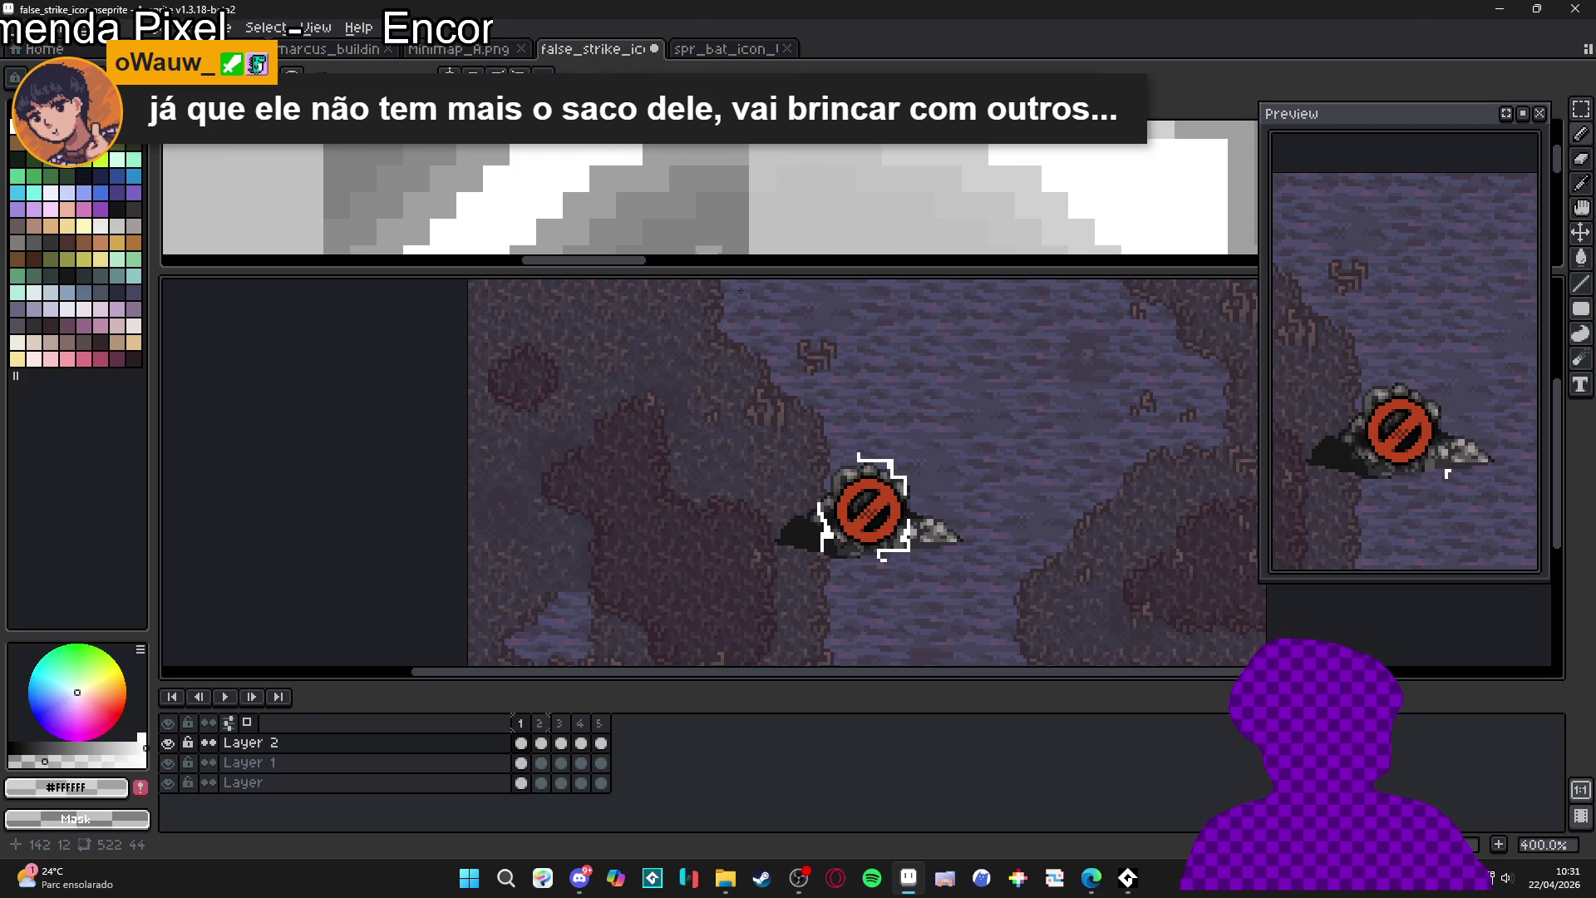
scroll(801, 556, "up", 3)
scroll(827, 457, "up", 1)
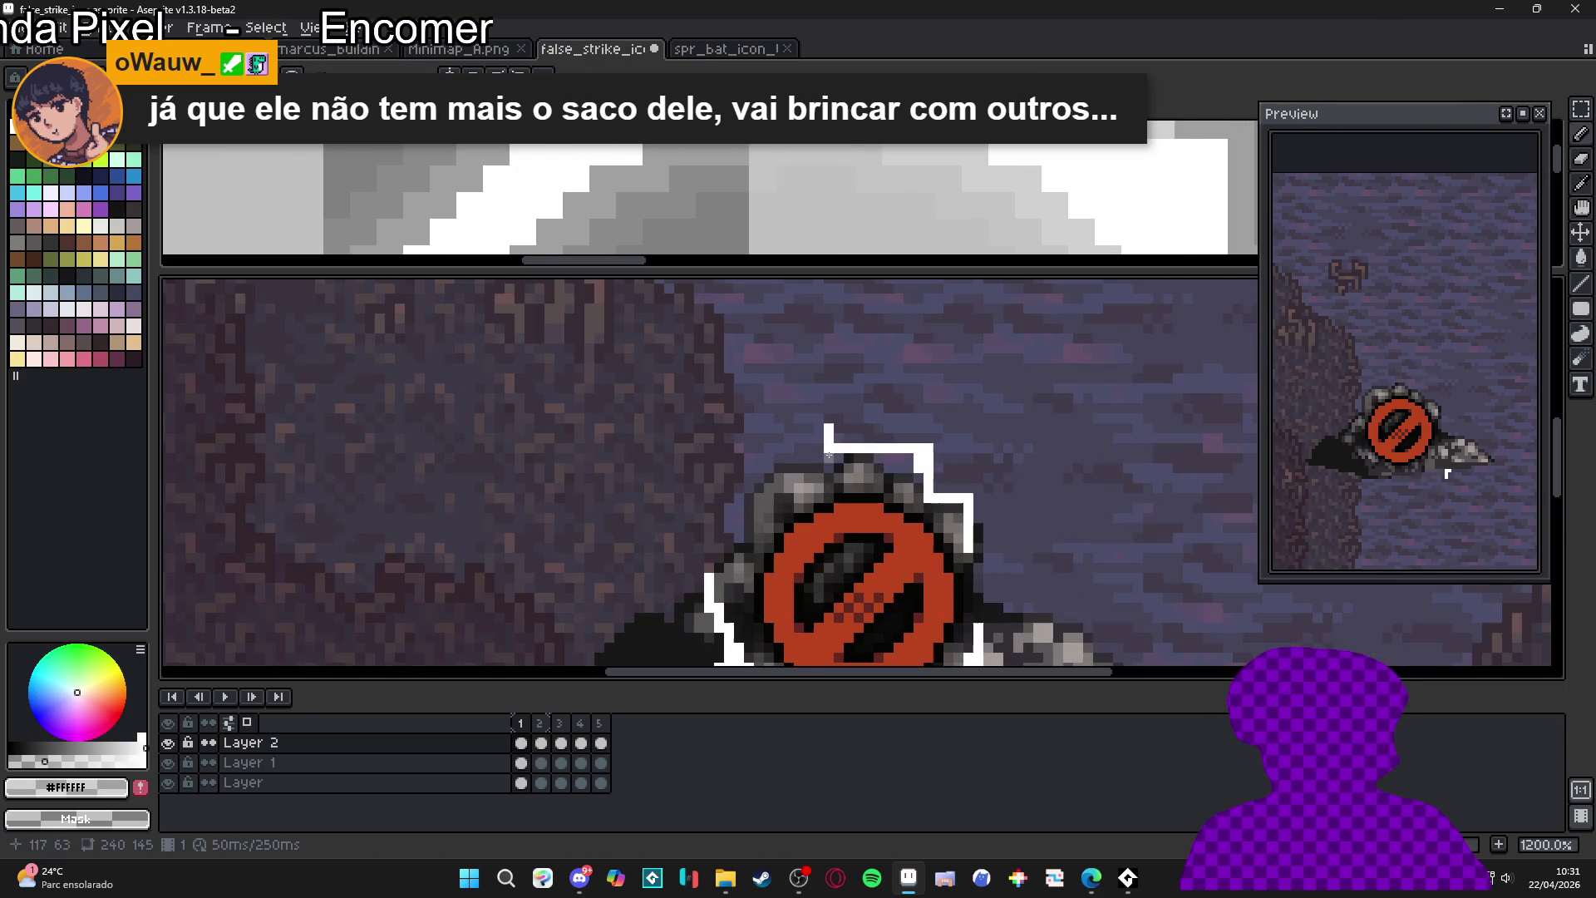
- Select the icon and its stagger marks and apply a white outline on frame 1
scroll(827, 457, "down", 2)
left_click_drag(881, 482, 781, 391)
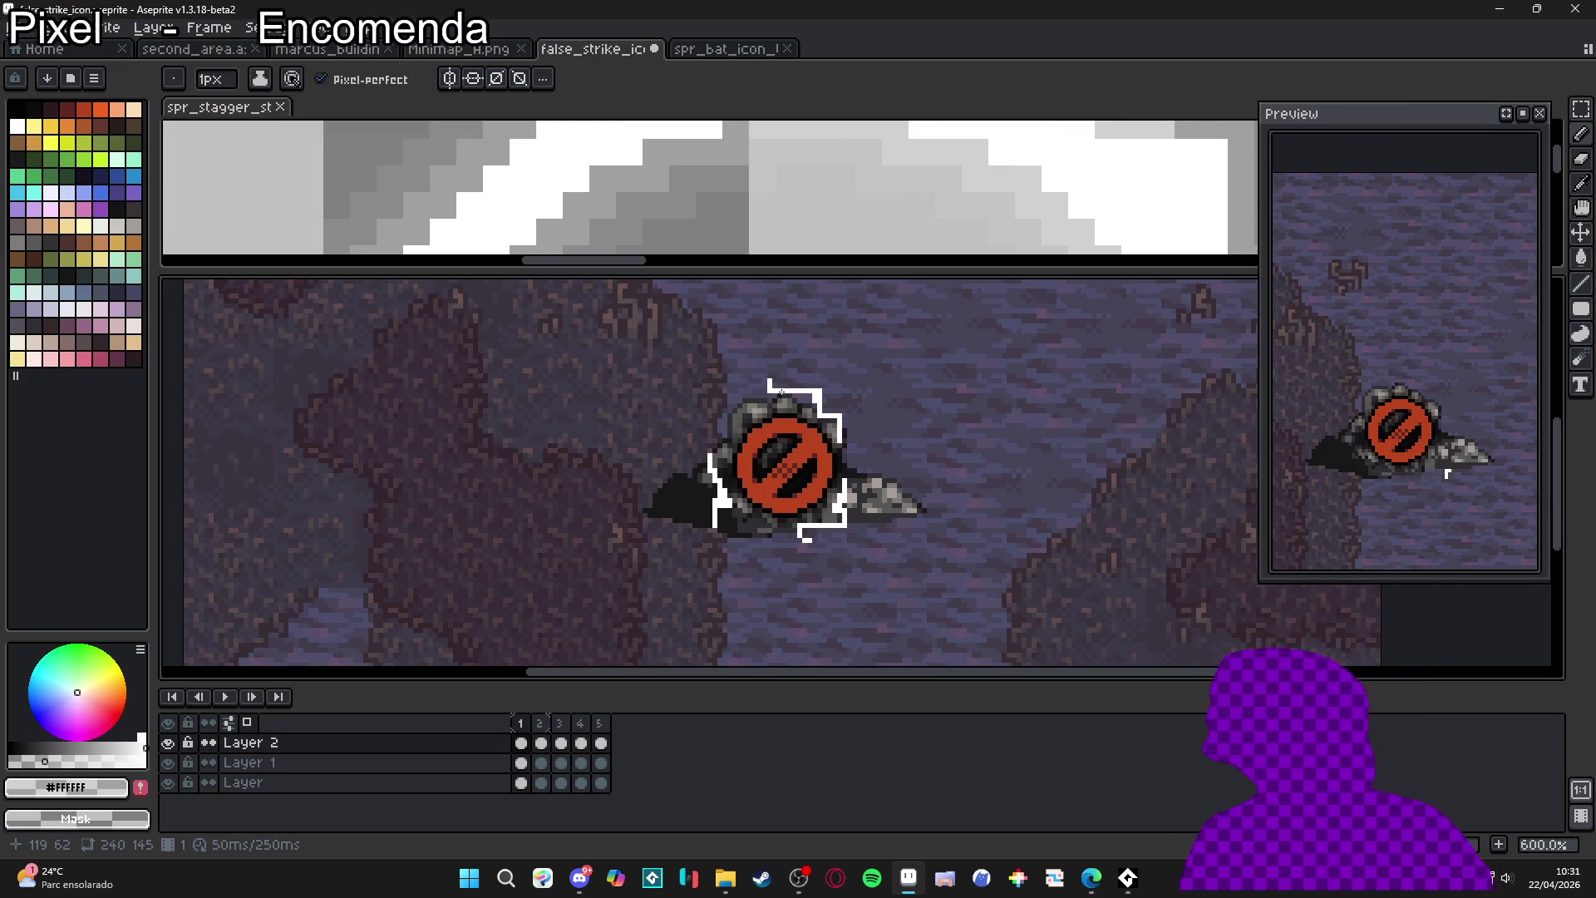
key("m")
mouse_move(670, 350)
left_mouse_down()
mouse_move(868, 508)
mouse_move(879, 579)
left_mouse_up()
key("shift+o")
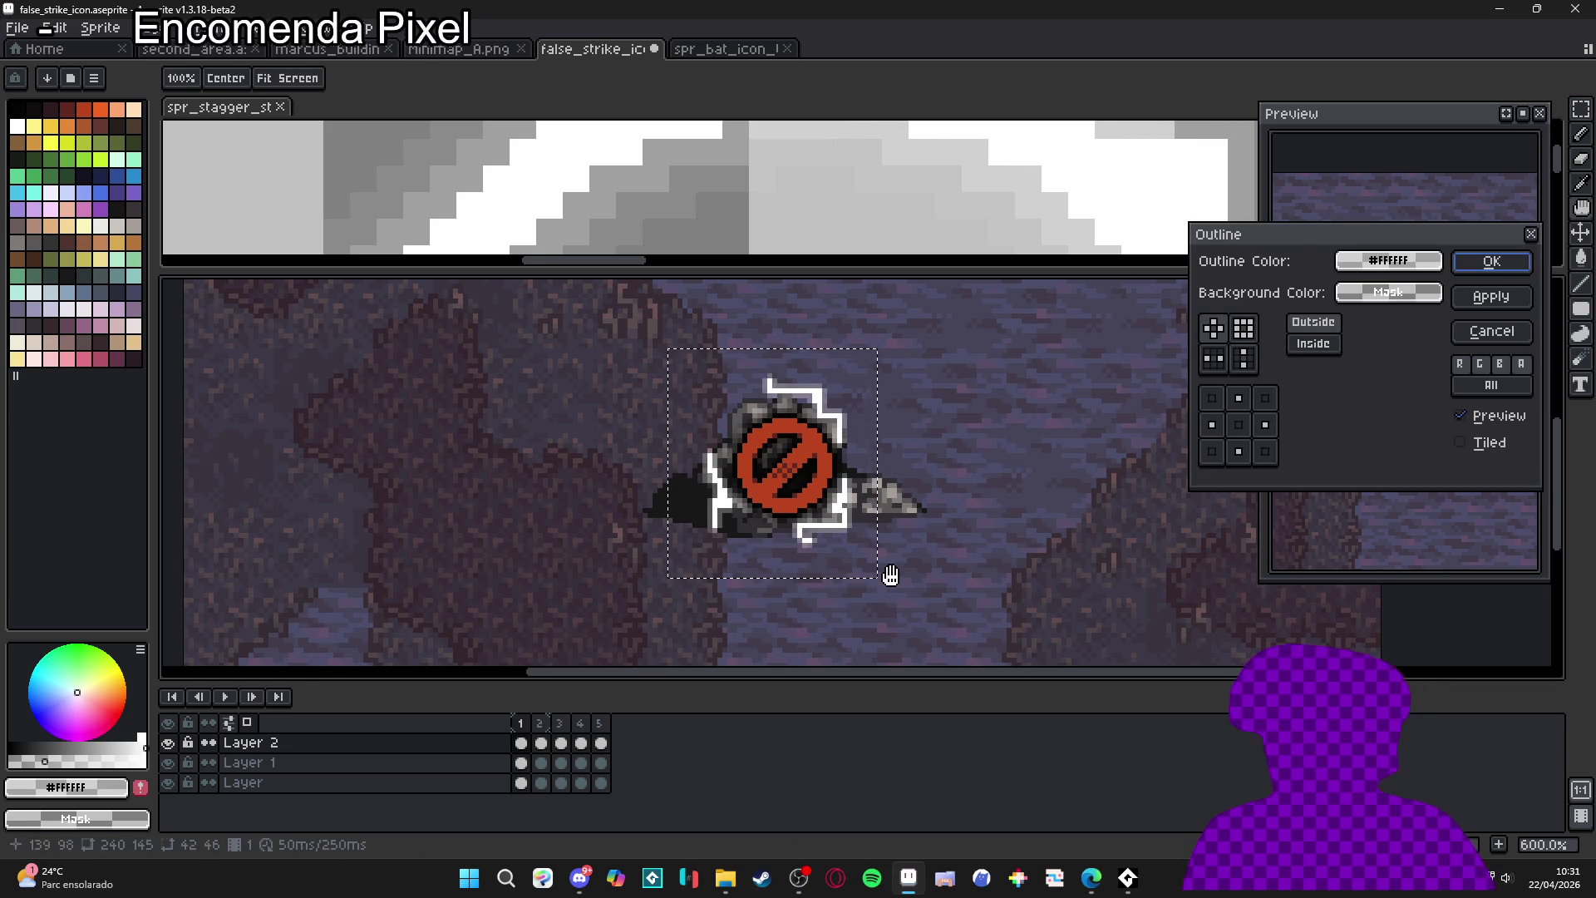
left_click_drag(1312, 246, 335, 270)
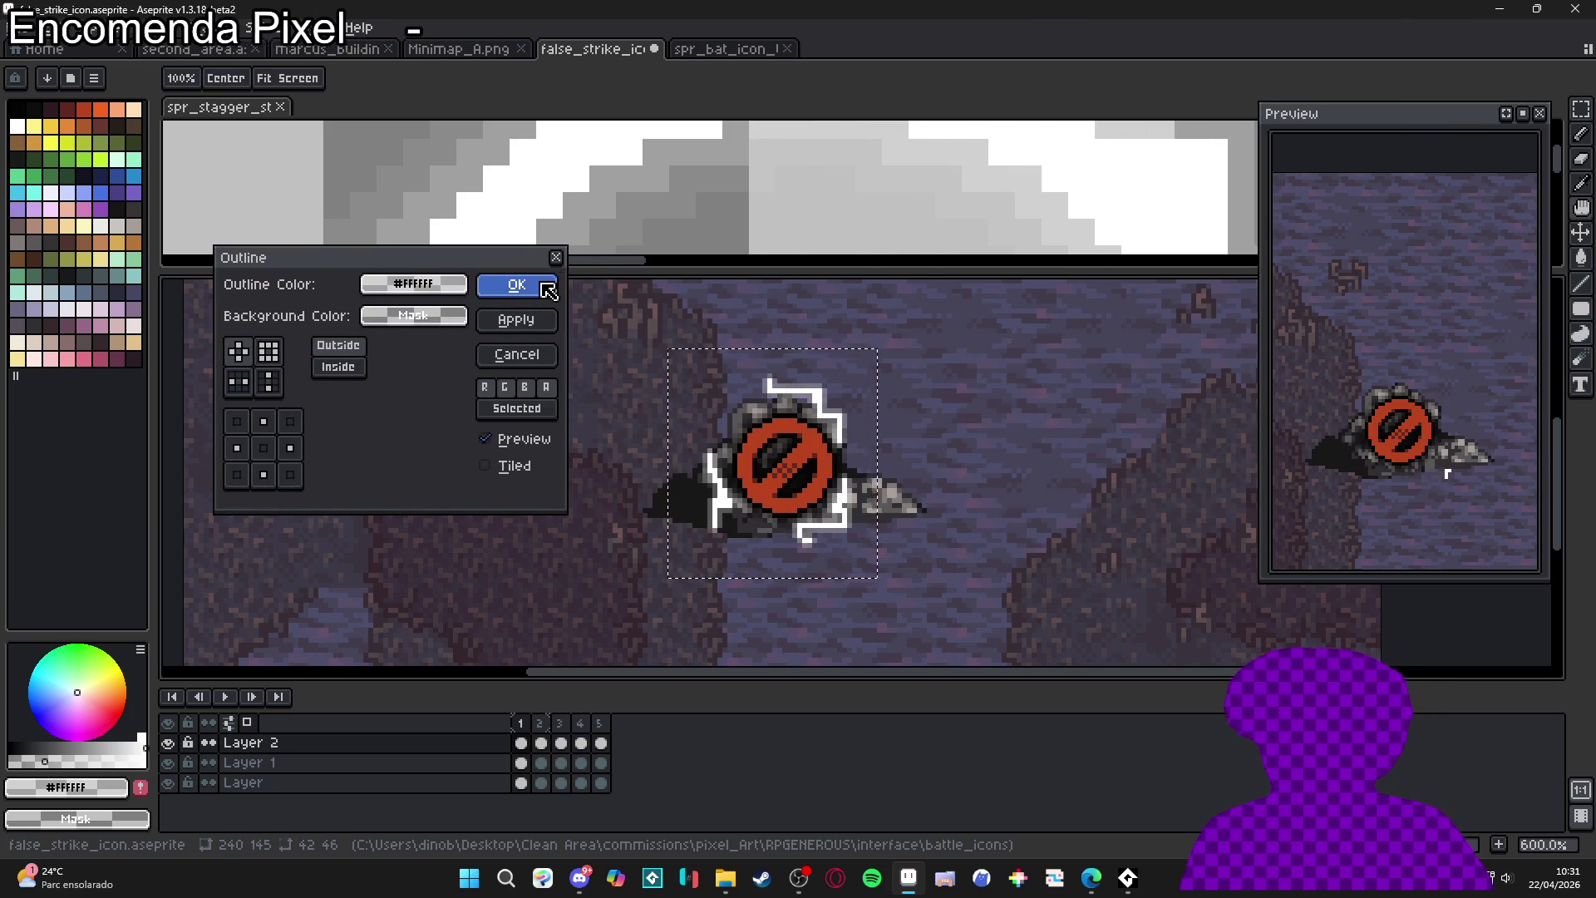
left_click(516, 285)
- Apply the white outline on frame 2 and shift its content one pixel right
left_click(540, 722)
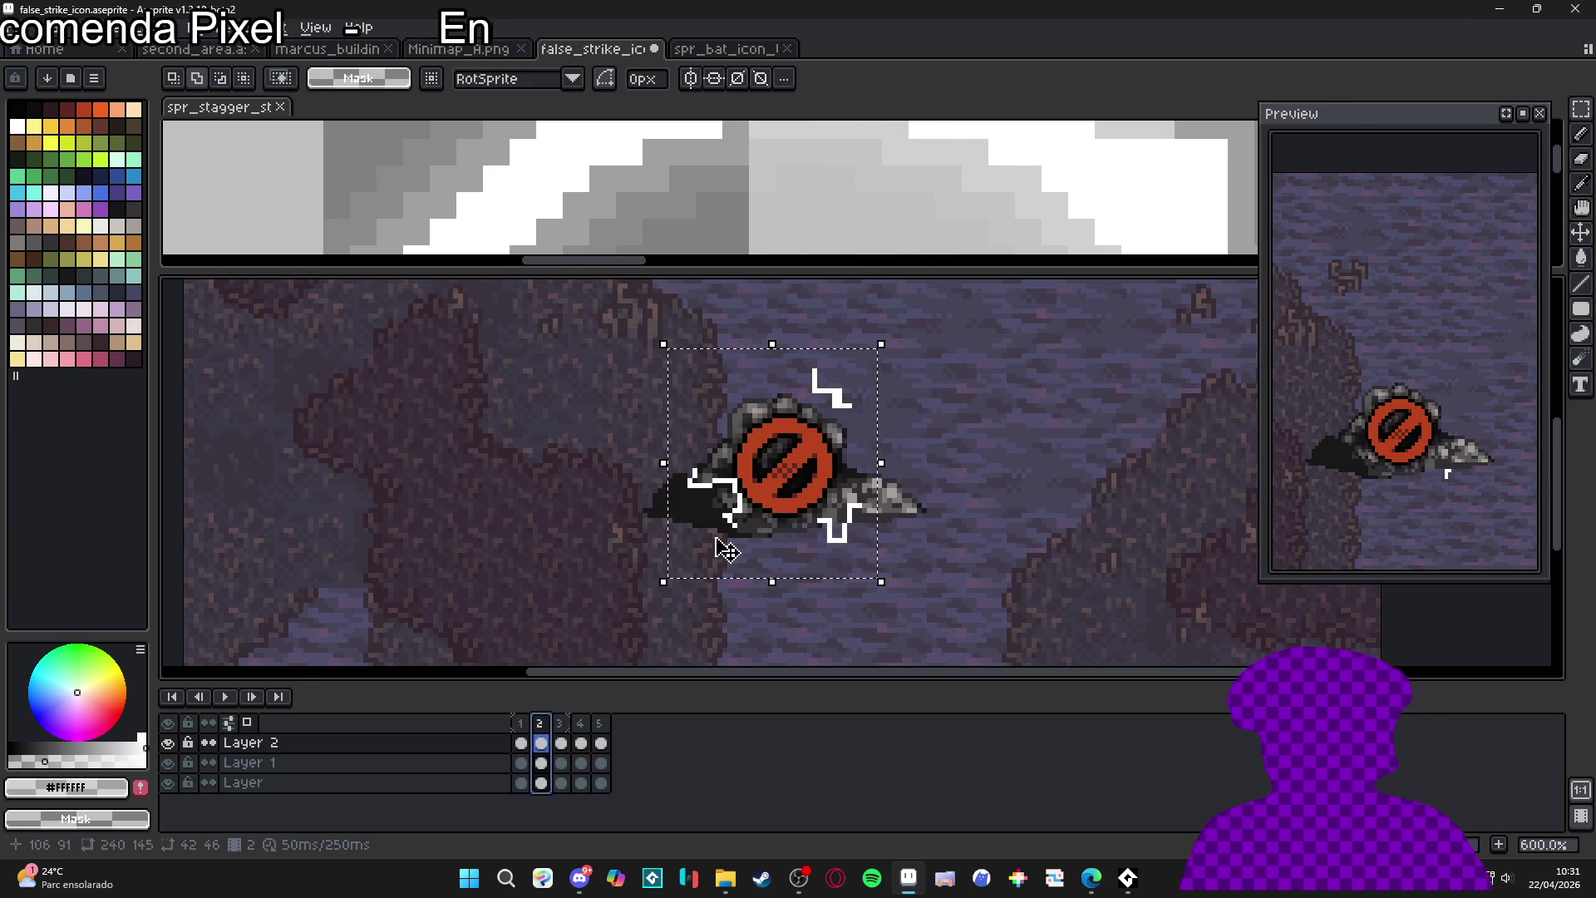
key("shift+o")
key("Return")
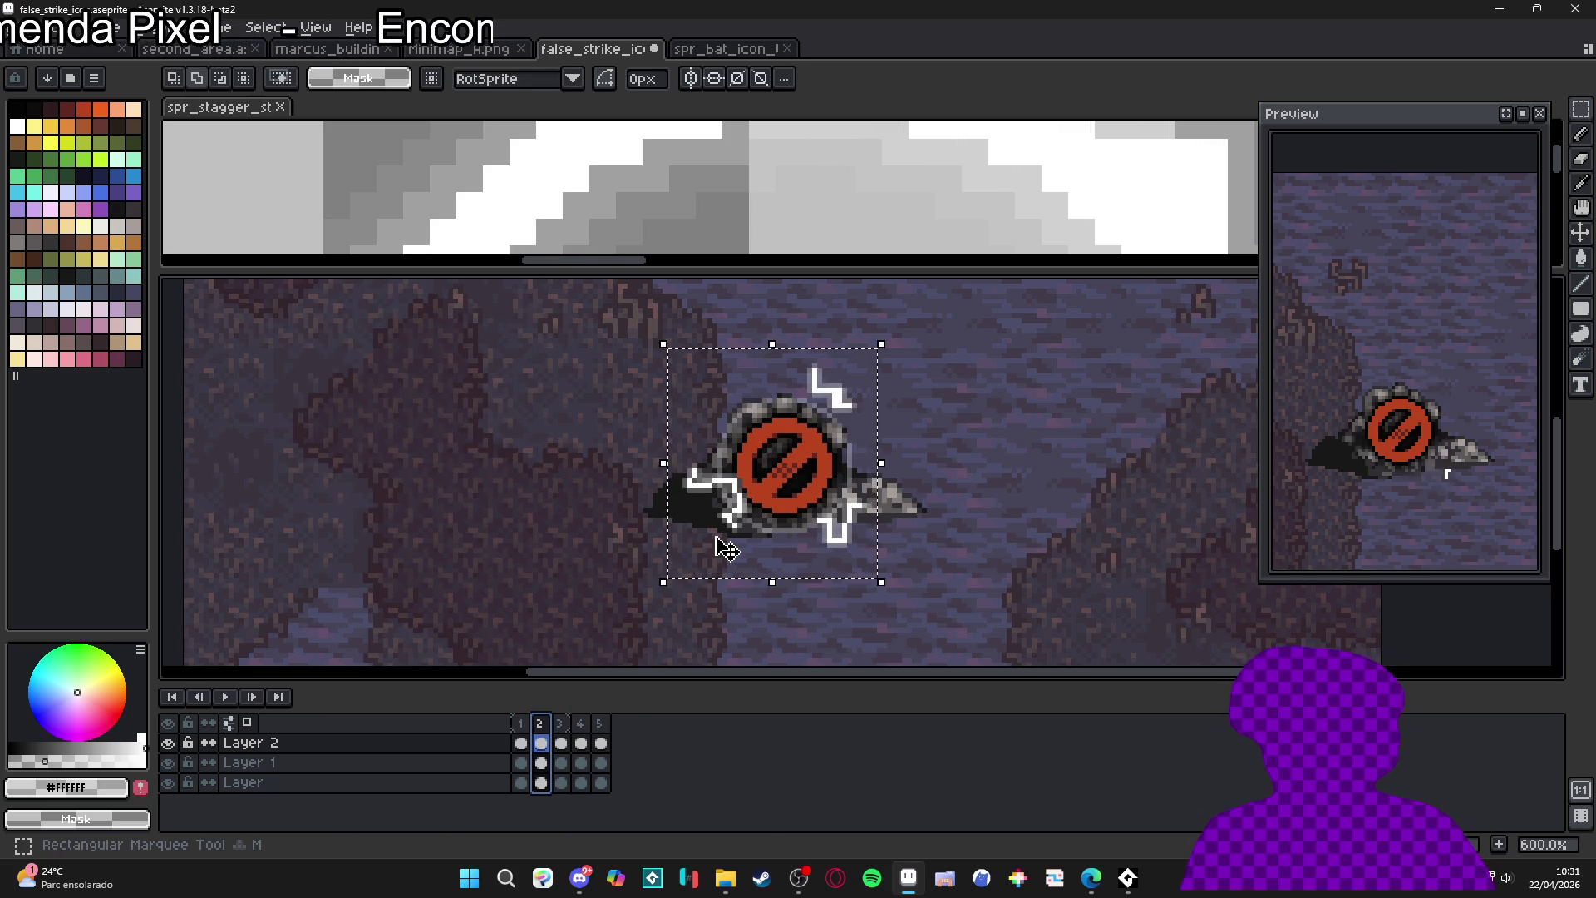
key("Right")
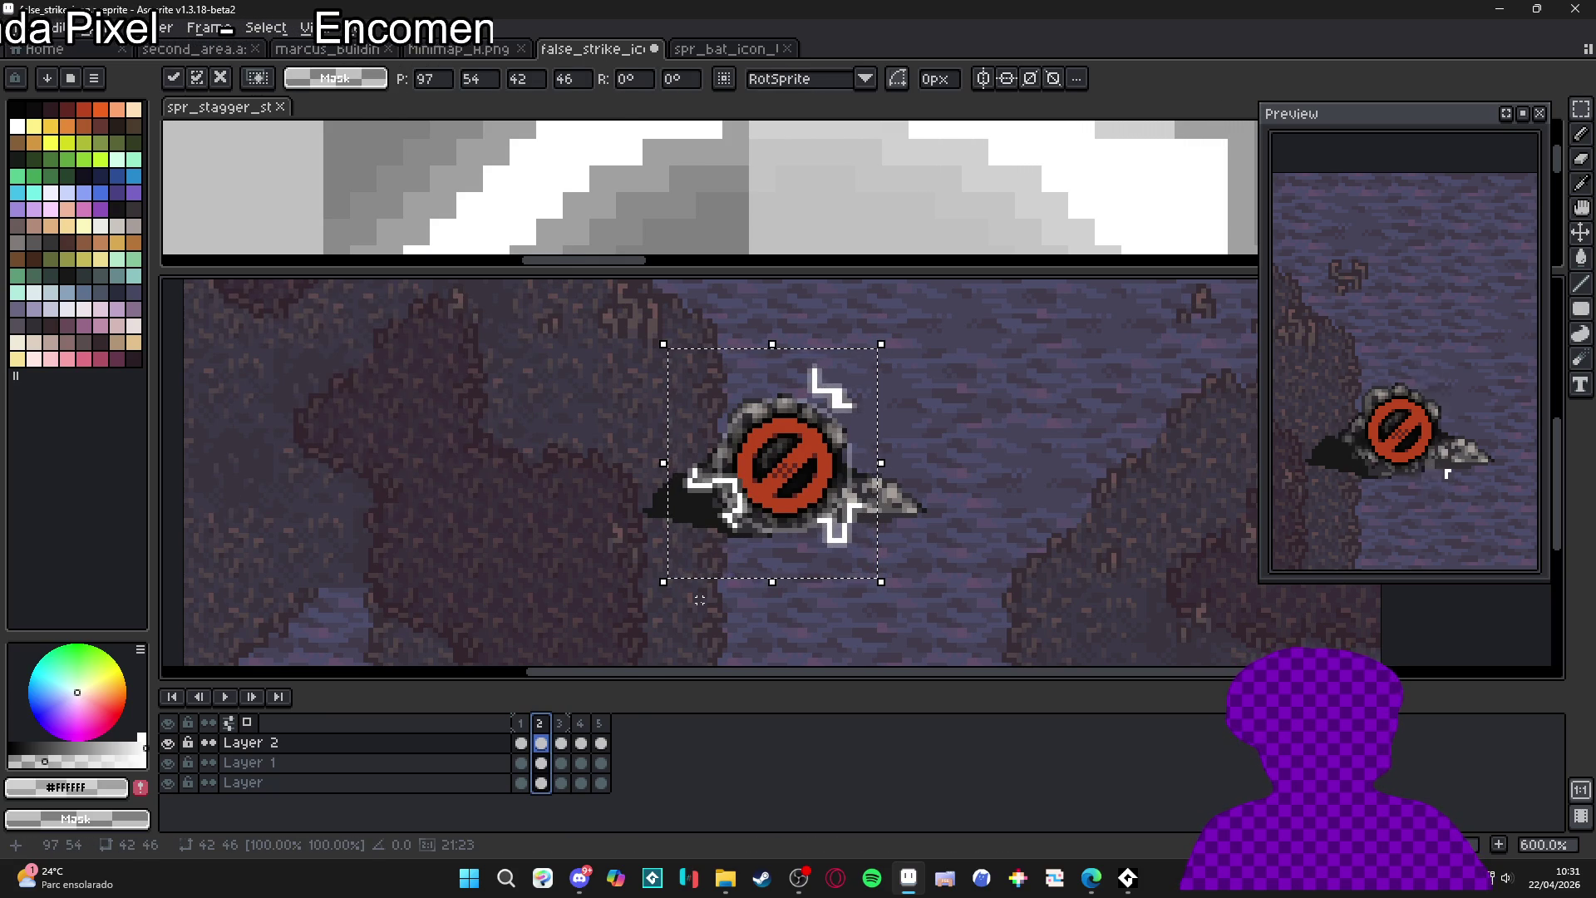
key("ctrl+d")
- Apply the white outline to frames 3 and 4
key("Right")
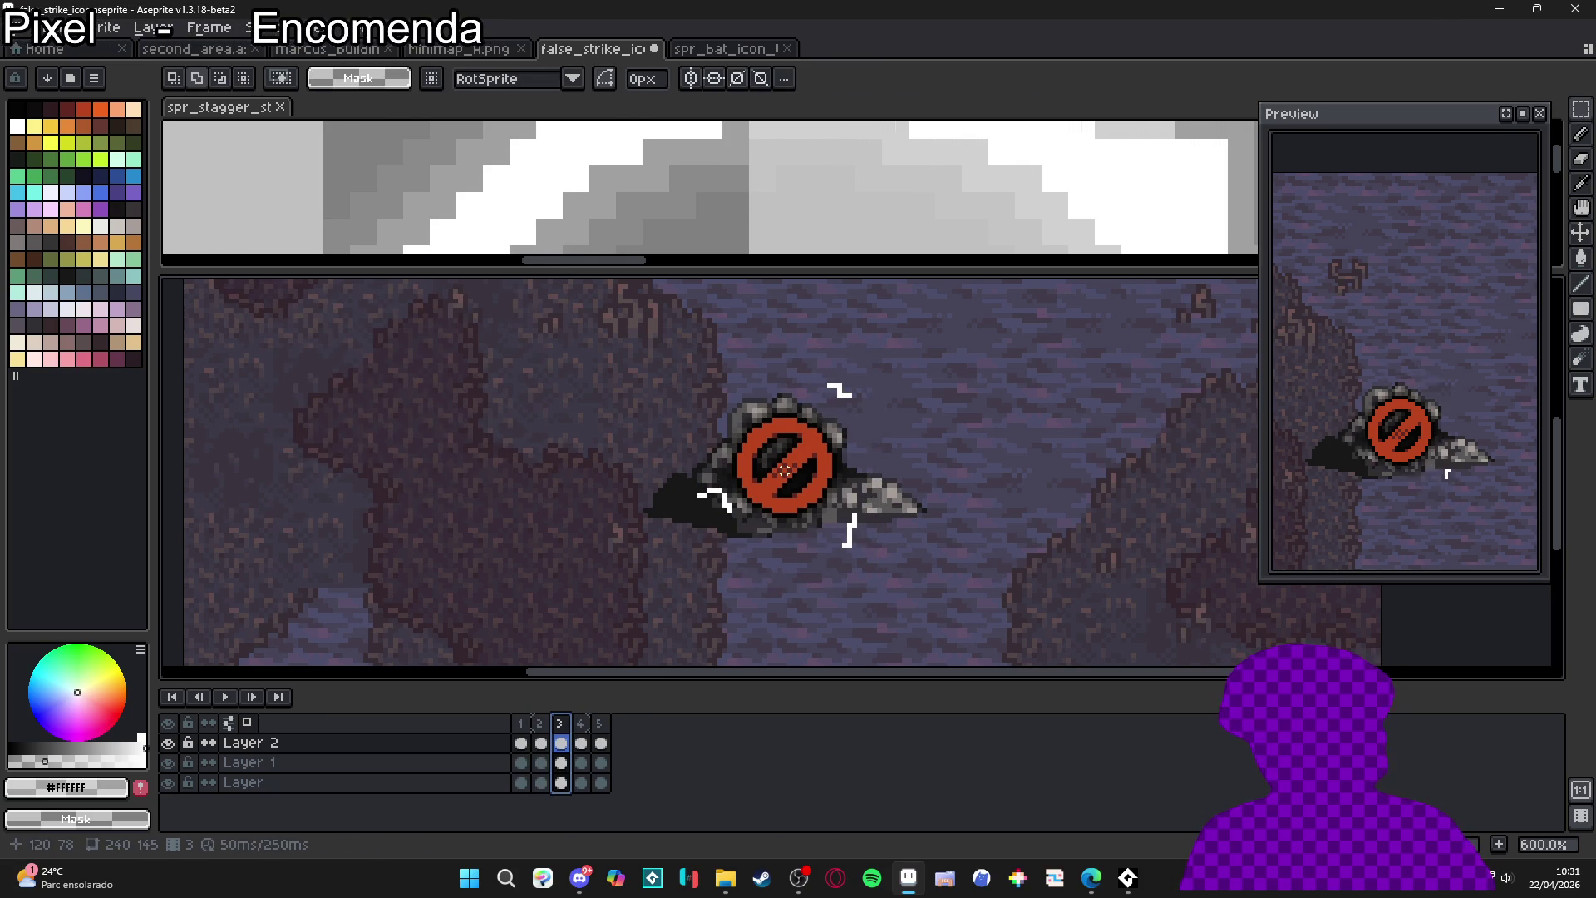
key("shift+o")
key("Return")
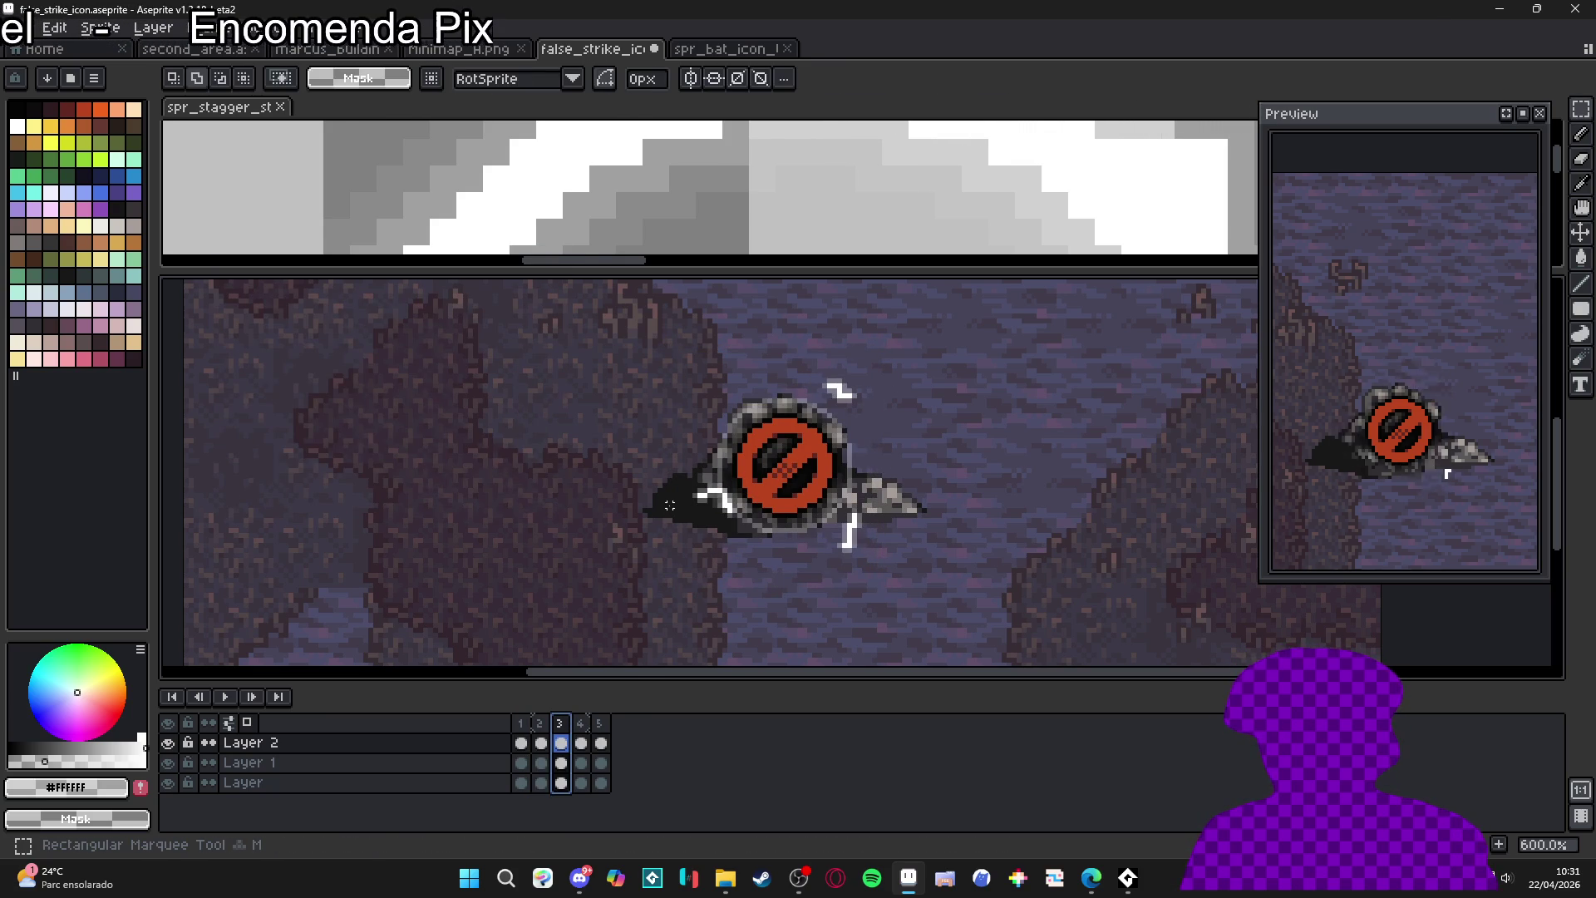
key("Right")
key("shift+o")
key("Return")
- Outline frame 5, undo it, then review frames 4, 3 and 2
key("Right")
key("shift+o")
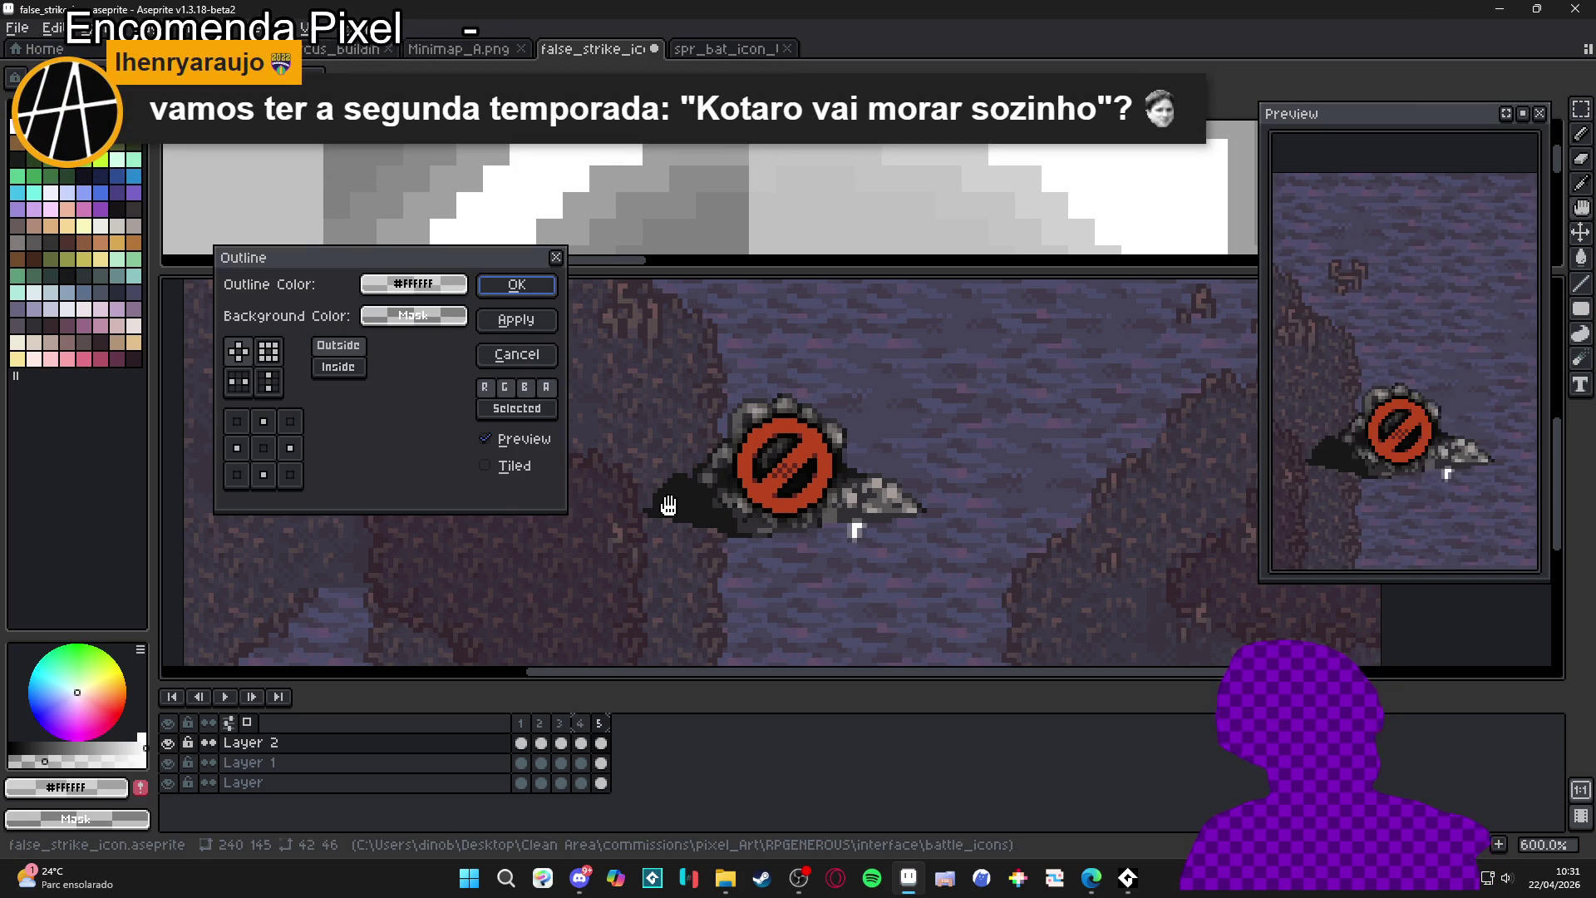
key("Return")
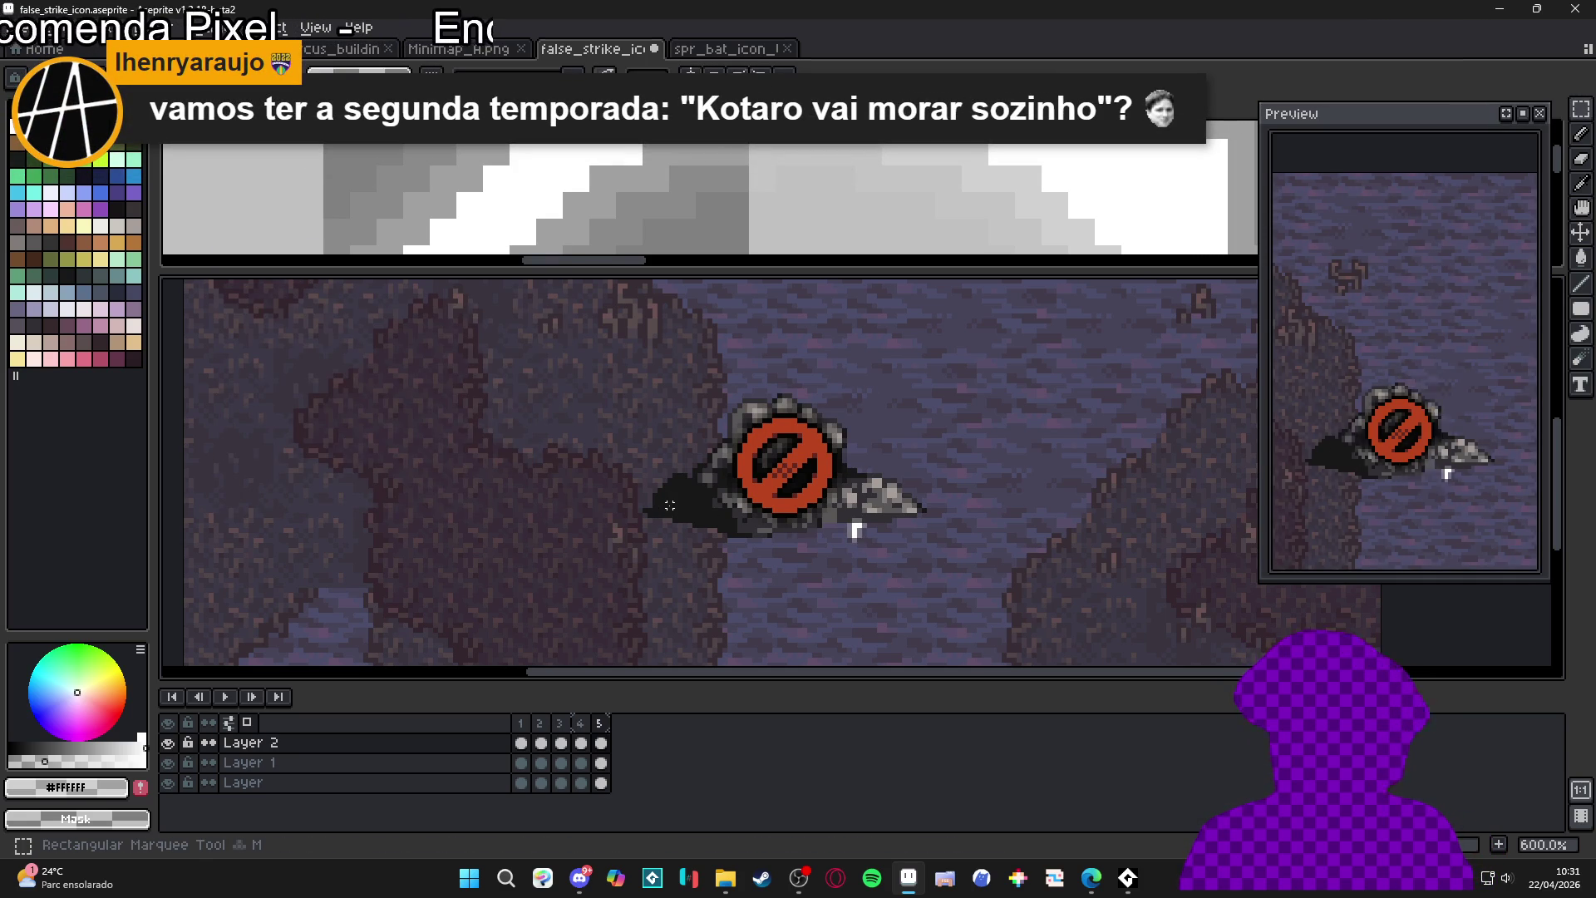
key("ctrl+z")
left_click(582, 730)
left_click(559, 723)
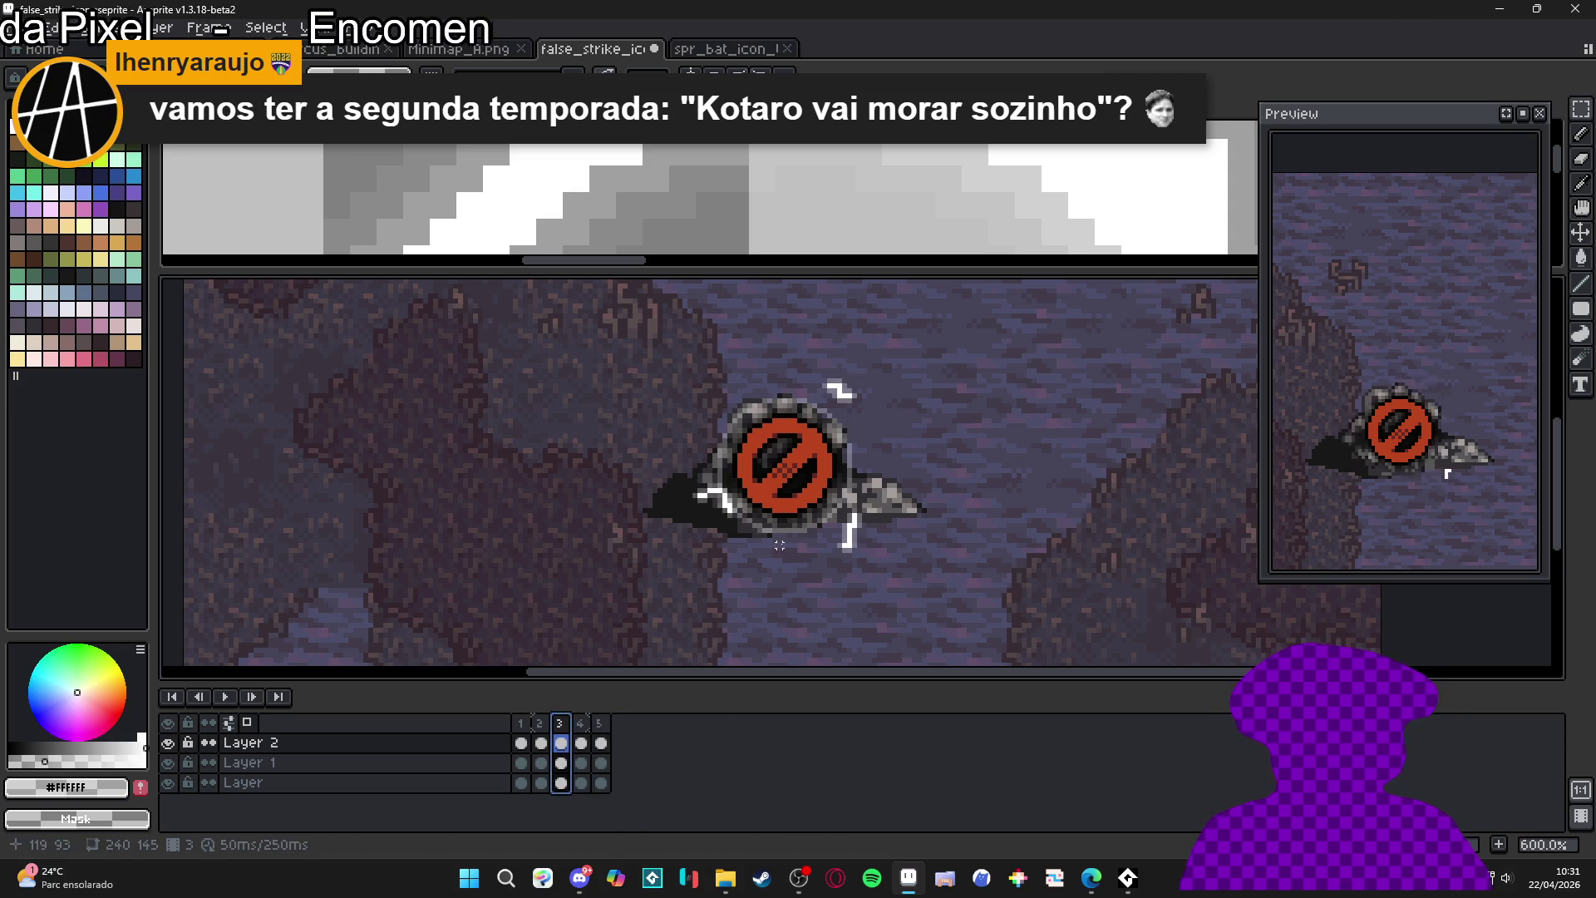
left_click(540, 730)
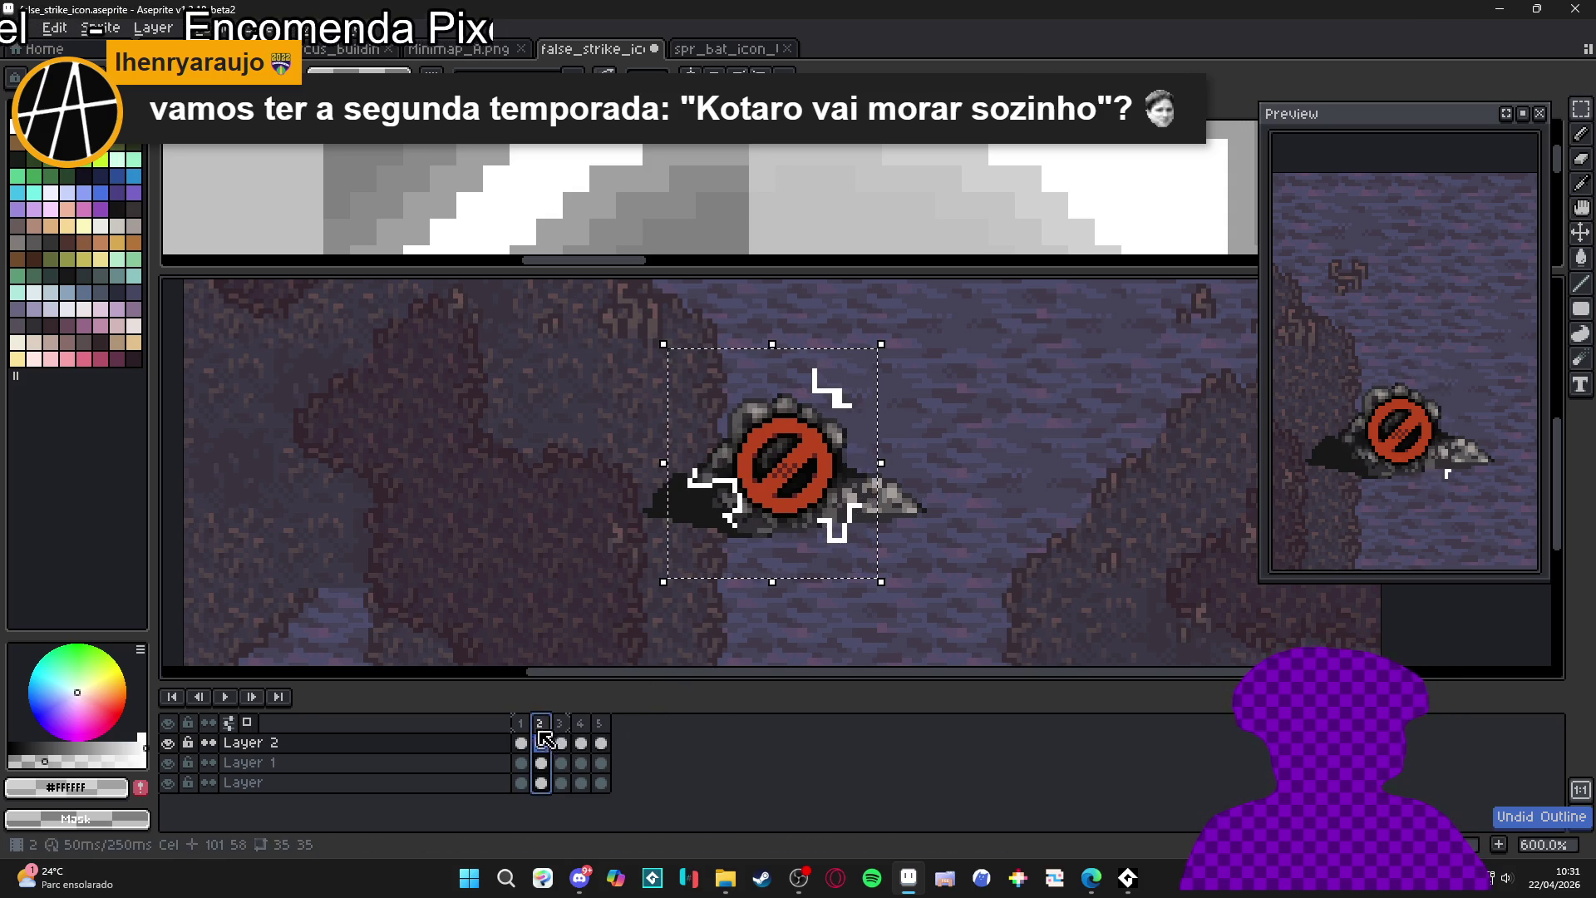
- On frame 2, undo the one-pixel shift and reapply the white outline to the icon
left_click(524, 732)
left_click(541, 732)
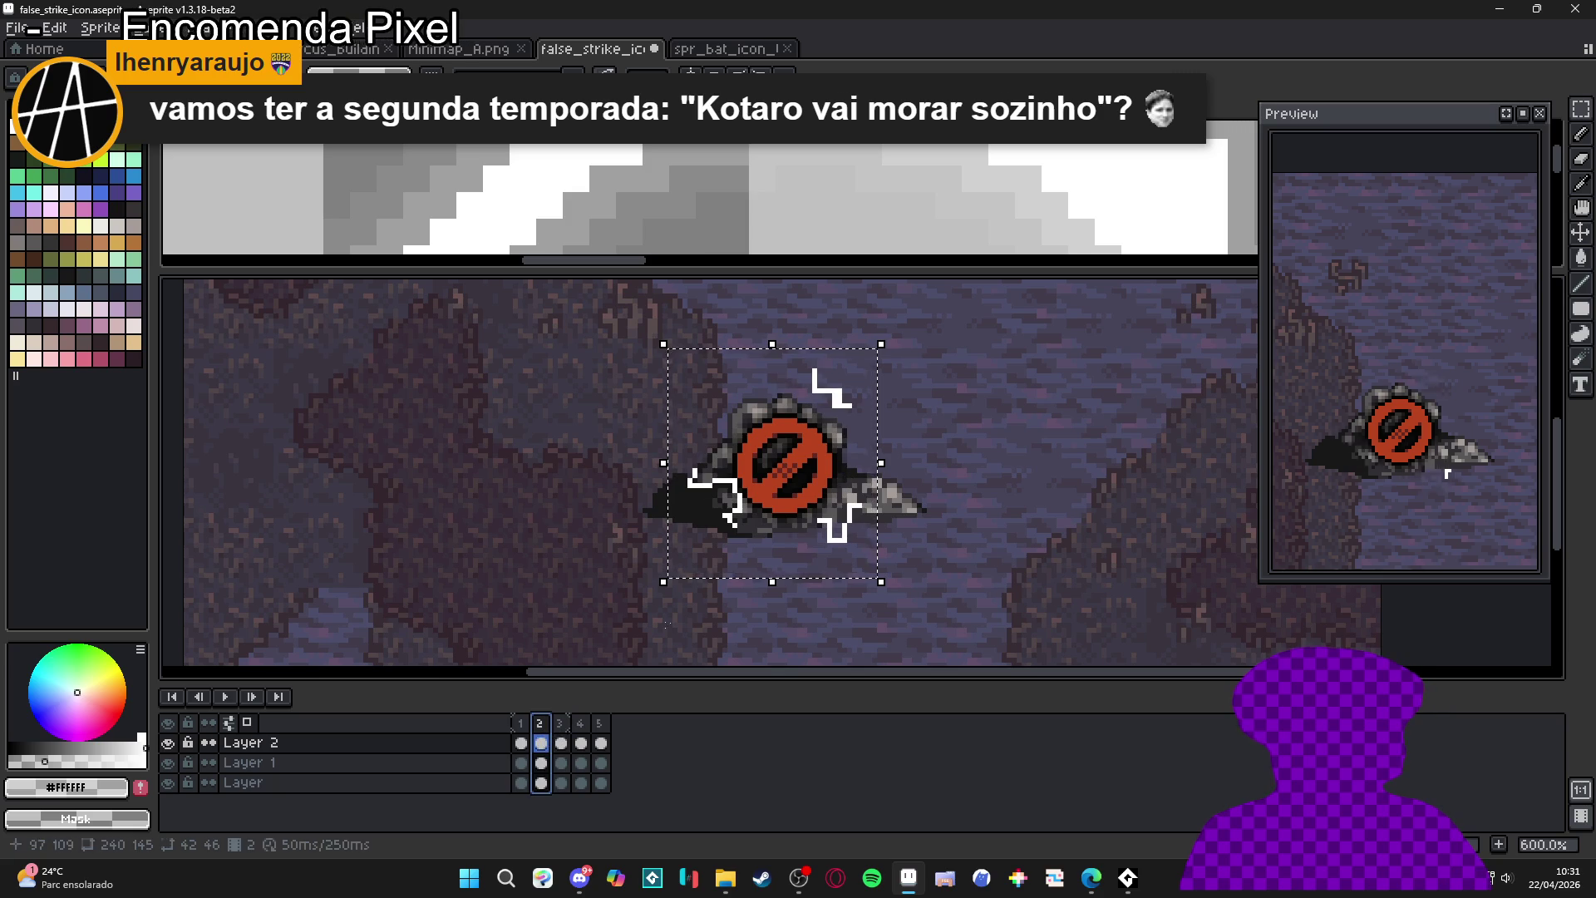
scroll(869, 535, "up", 1)
key("ctrl+z")
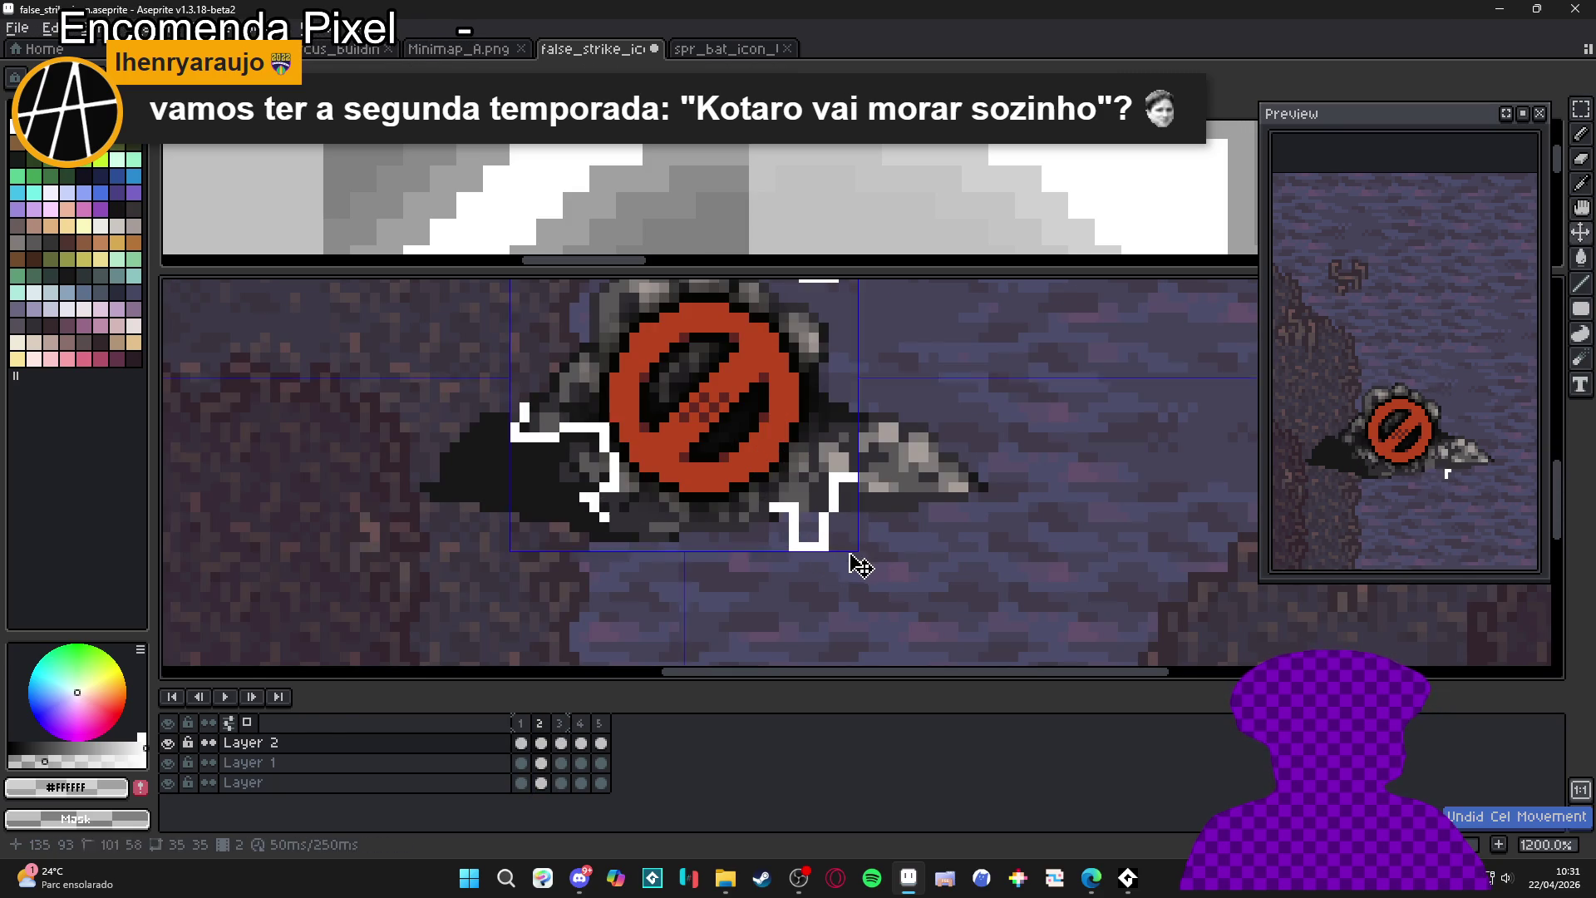
scroll(859, 563, "down", 1)
scroll(848, 575, "up", 1)
left_click_drag(875, 306, 548, 613)
key("shift+o")
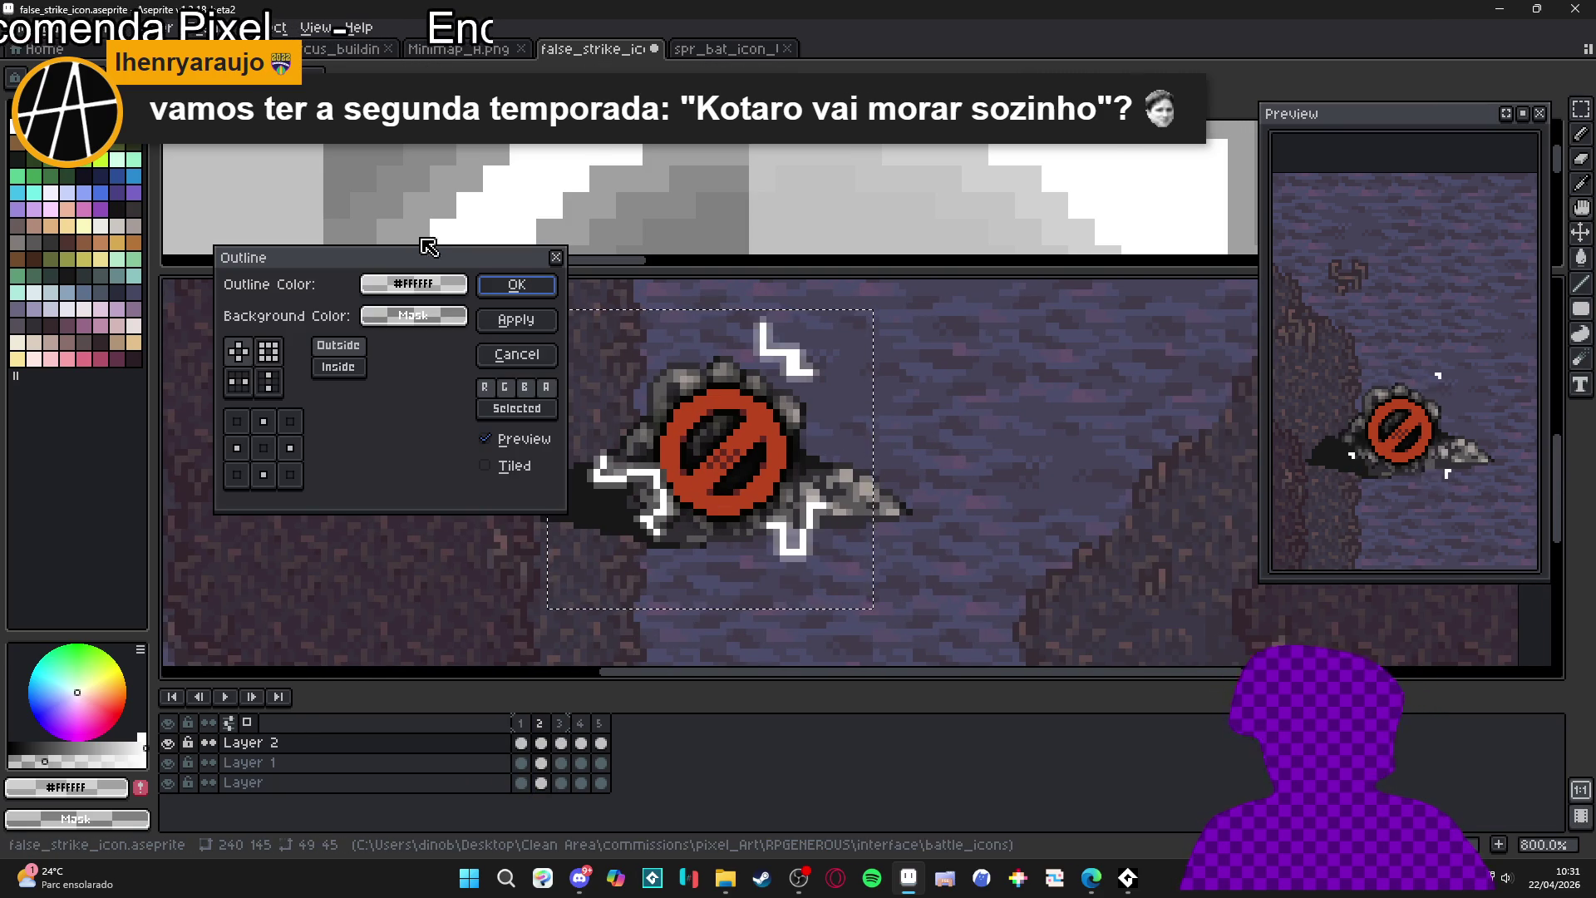
left_click(527, 305)
- Select frame 3's icon and open the Outline effect, closing it without changes
left_click(561, 742)
key("v")
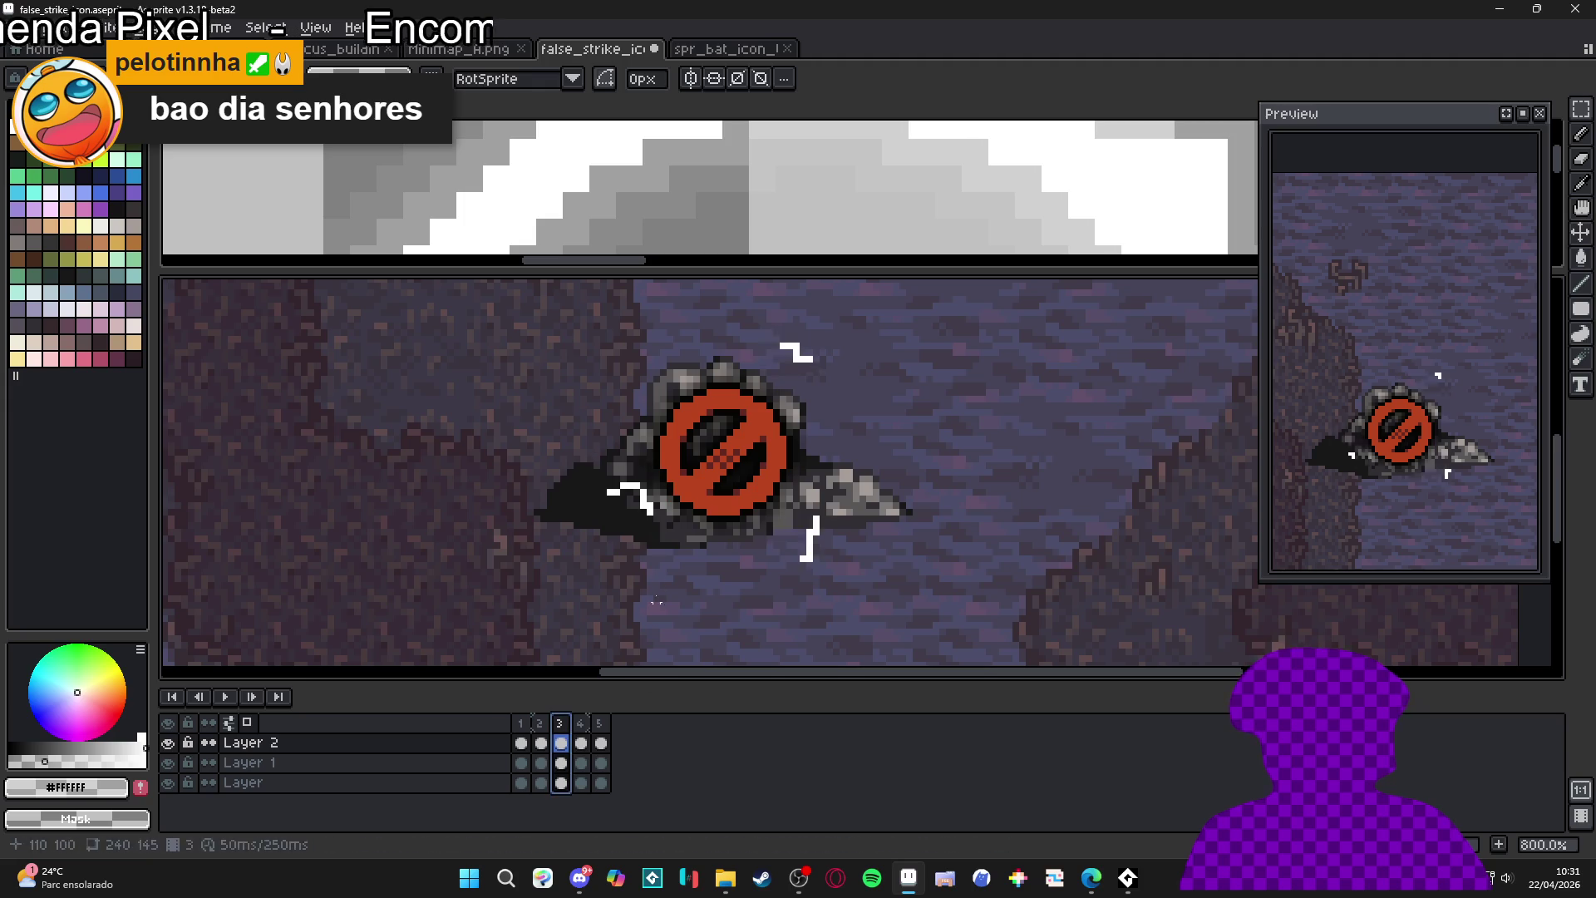
scroll(662, 519, "up", 3)
scroll(657, 511, "down", 4)
key("m")
left_click_drag(838, 350, 551, 609)
key("shift+o")
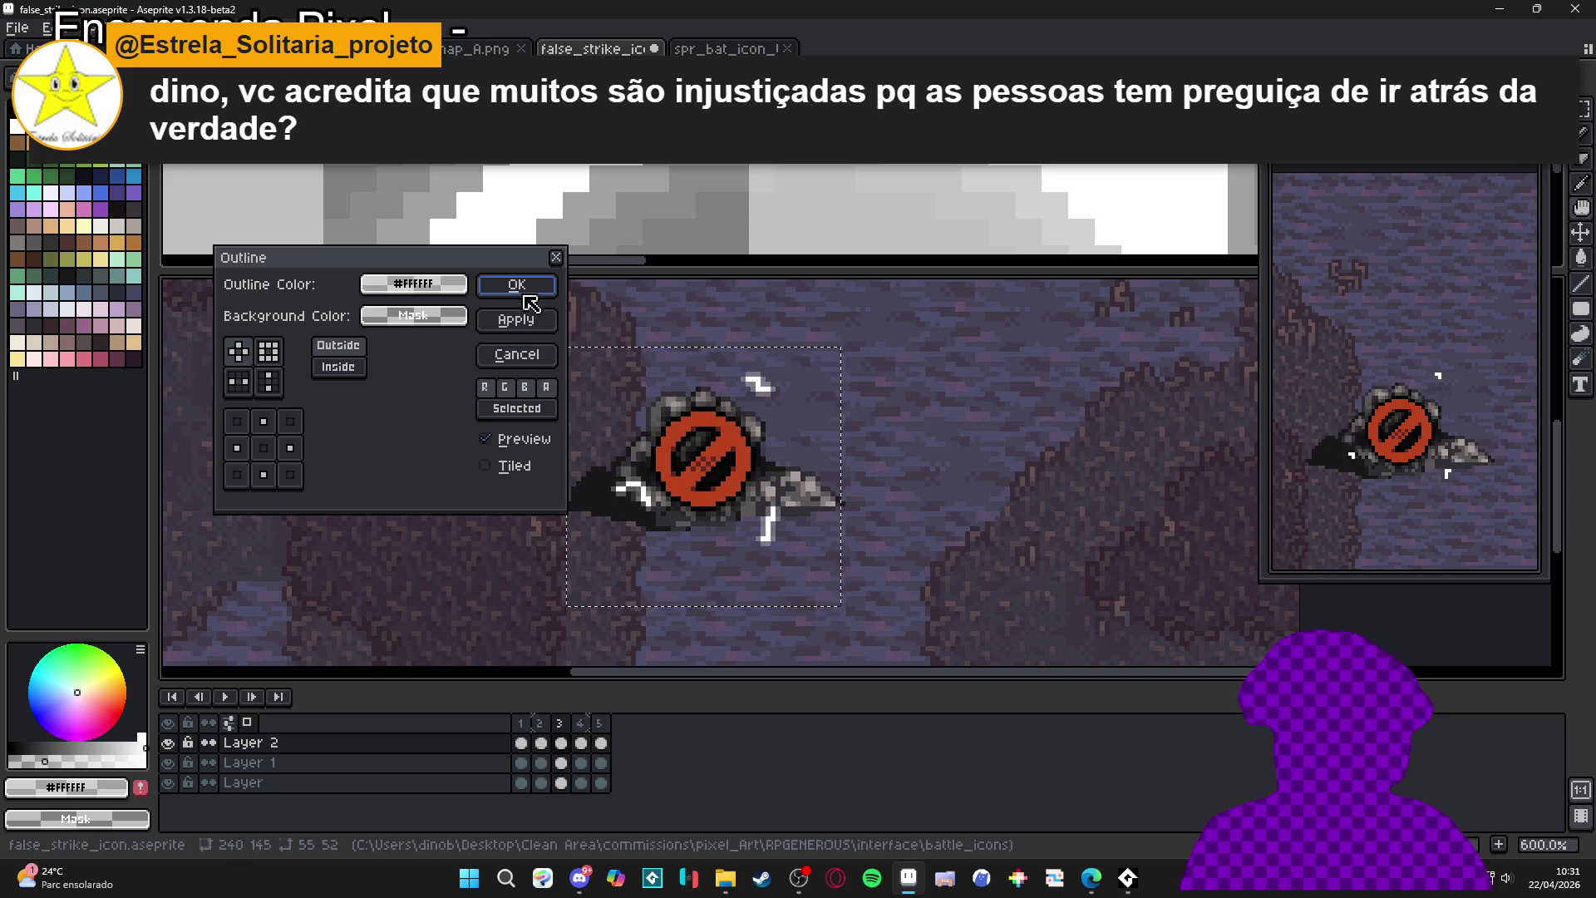
key("Return")
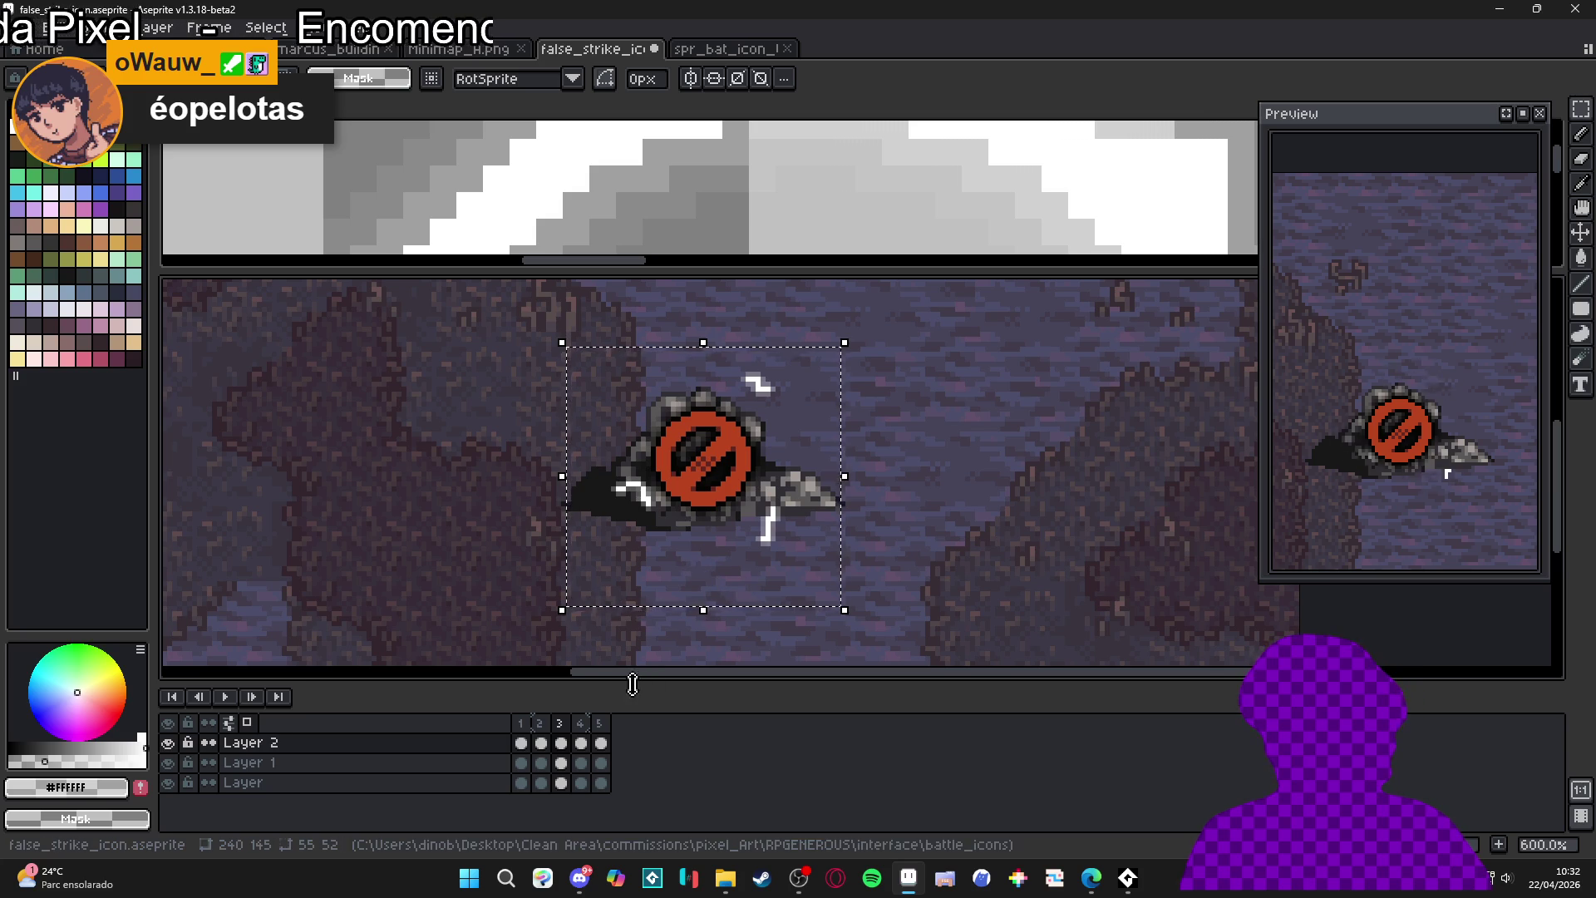
left_click(580, 742)
scroll(781, 530, "up", 3)
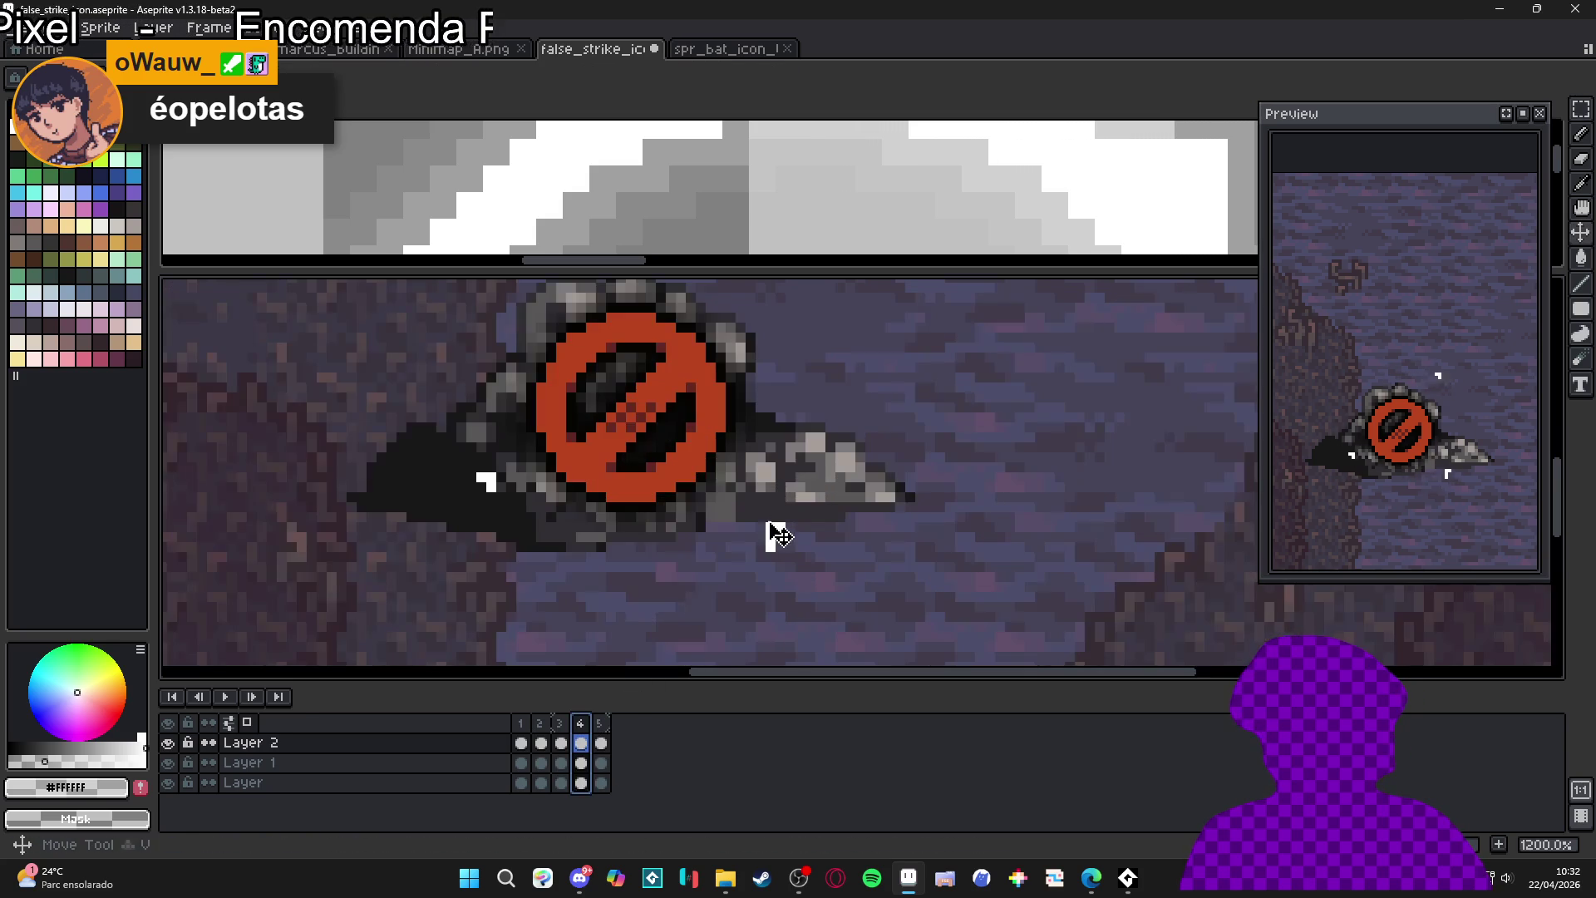
- Select the icon on frame 4 and apply the white outline
key("m")
scroll(782, 530, "down", 3)
mouse_move(832, 332)
left_mouse_down()
mouse_move(620, 587)
mouse_move(563, 605)
left_mouse_up()
key("shift+o")
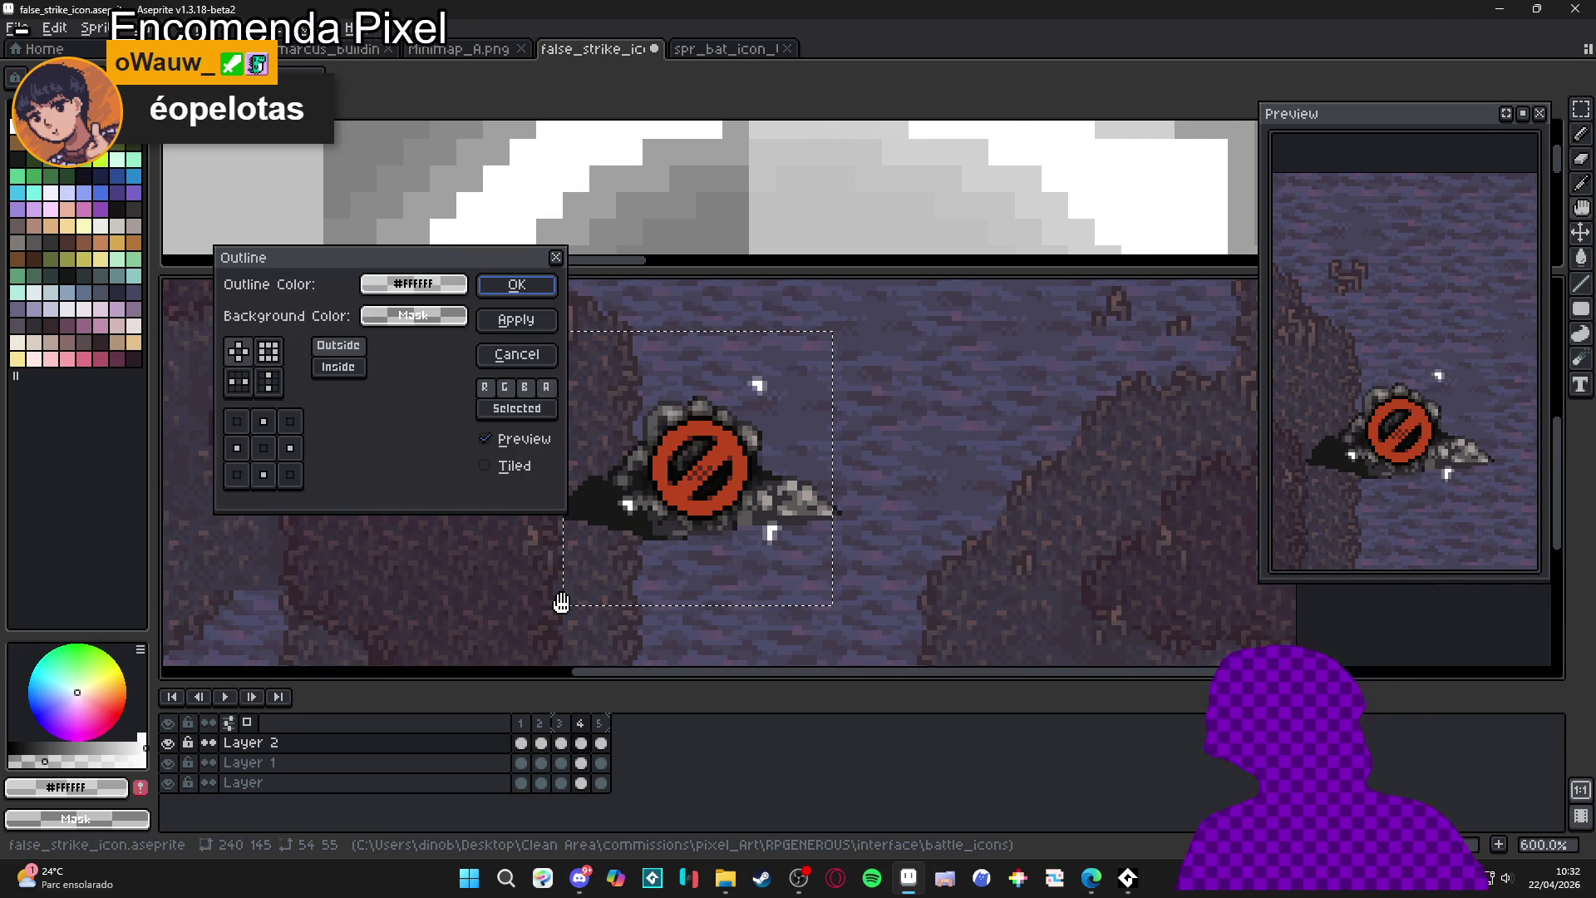
left_click(516, 285)
- On frame 5, select the small mark below the rock and give it the white outline
left_click(606, 722)
scroll(776, 534, "up", 3)
key("v")
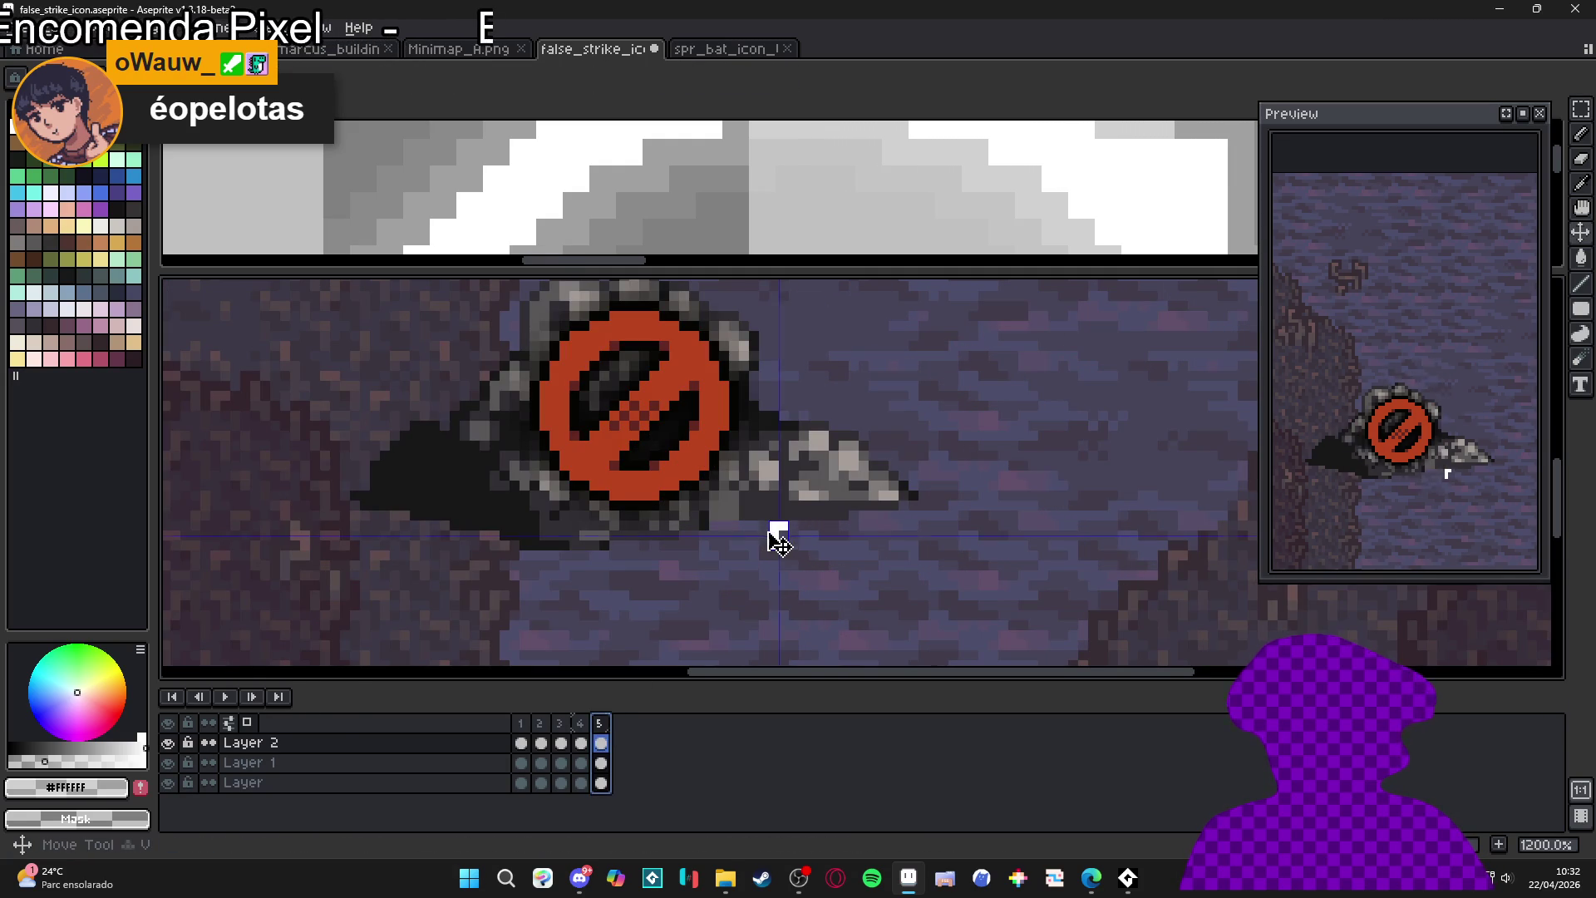
key("m")
scroll(773, 531, "down", 3)
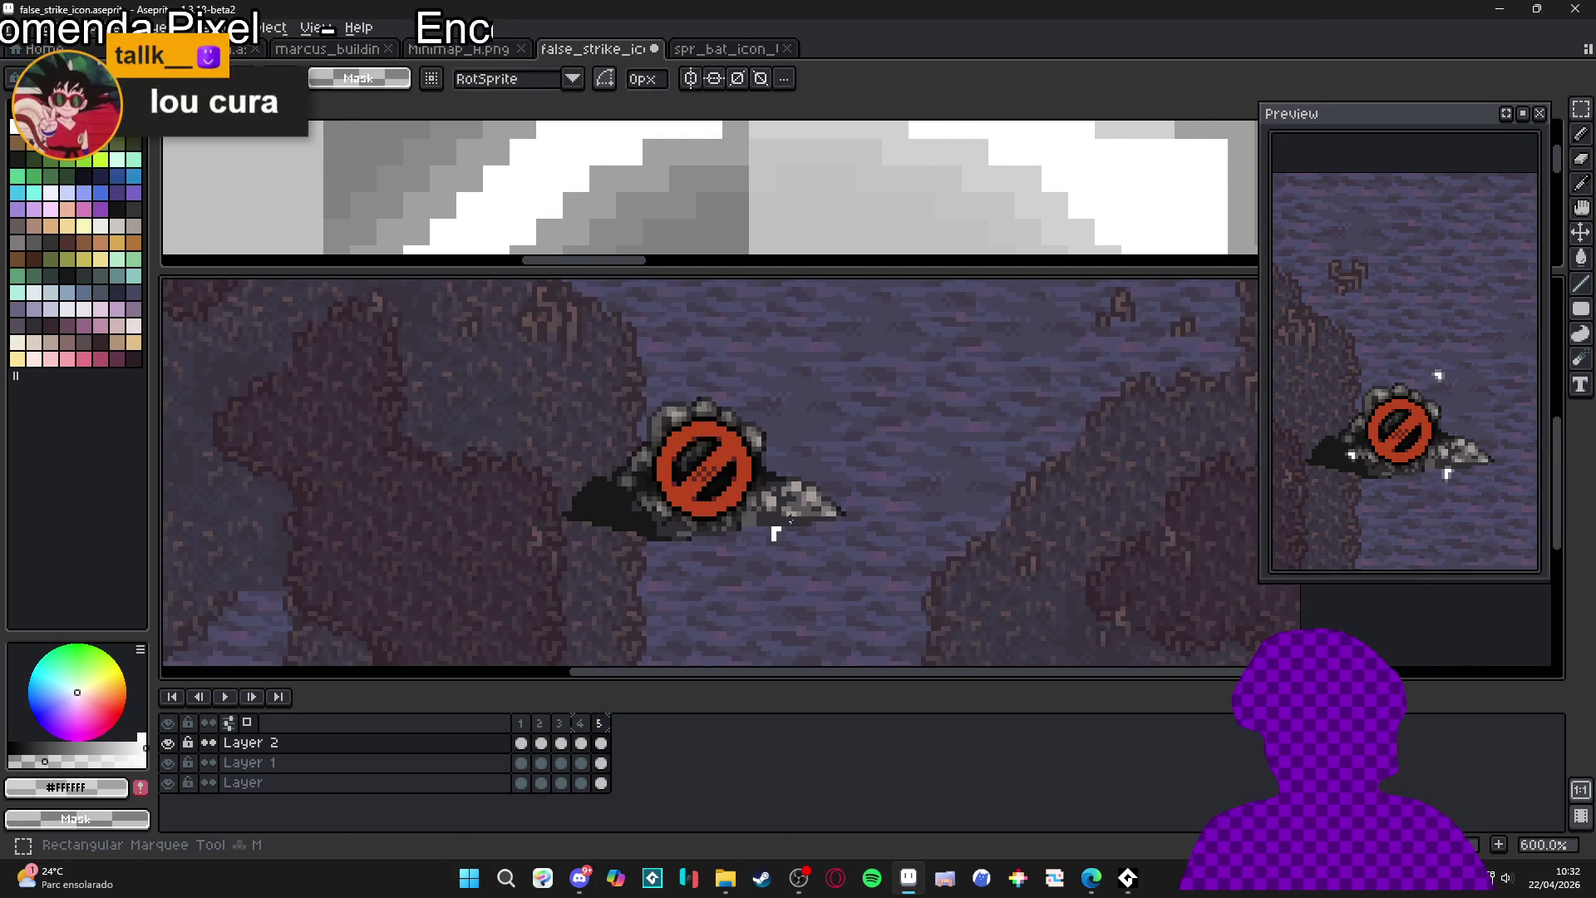
left_click_drag(859, 469, 738, 549)
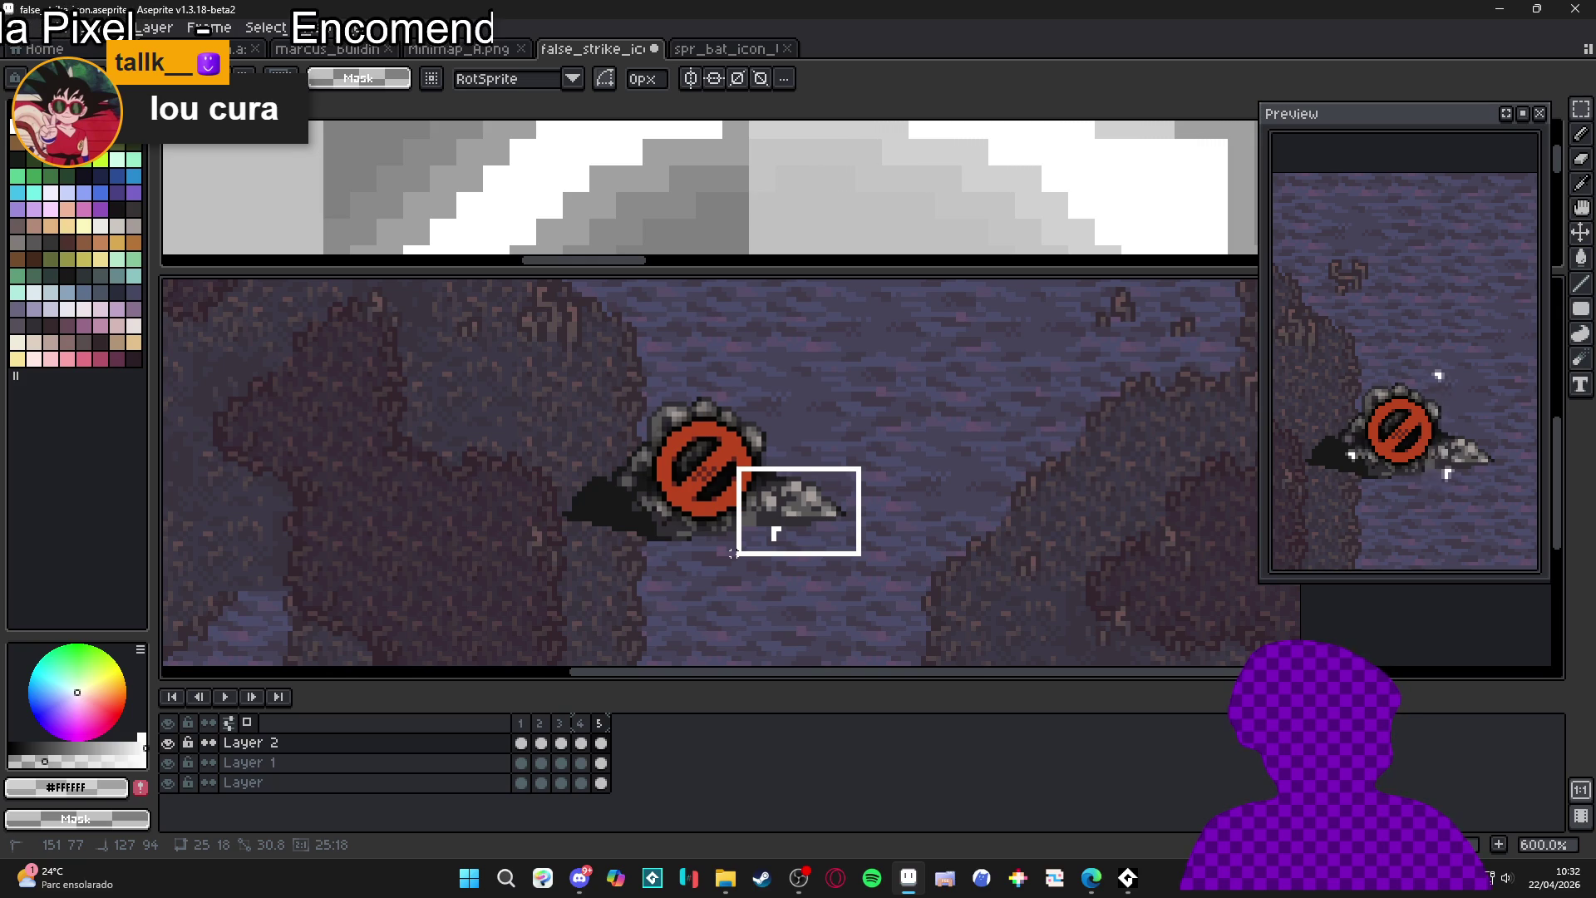
key("shift+o")
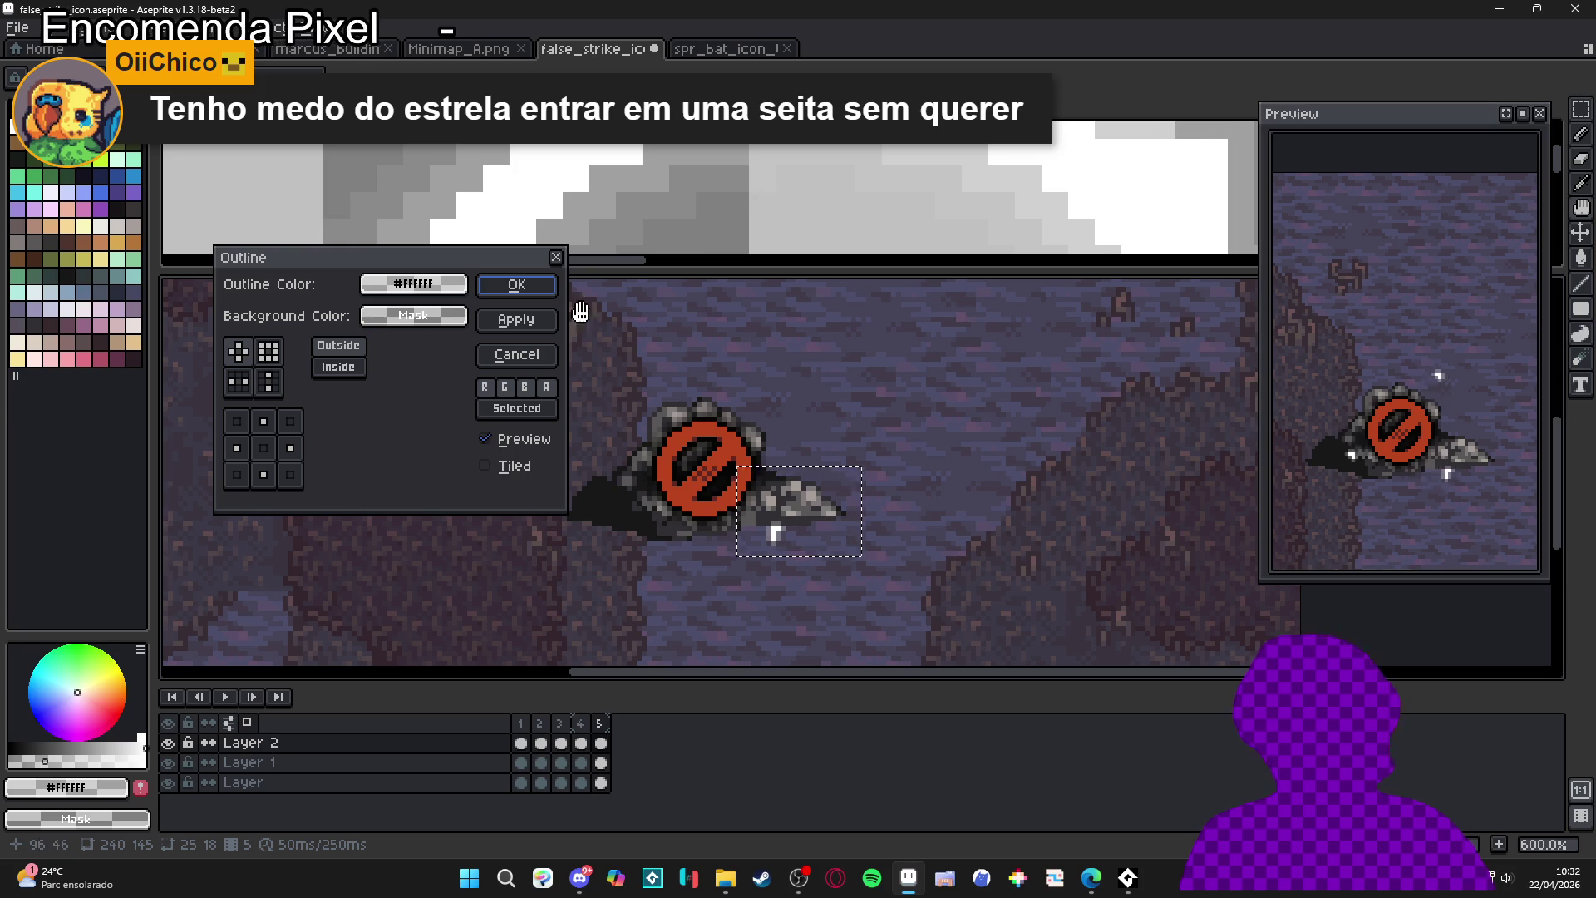
left_click(516, 285)
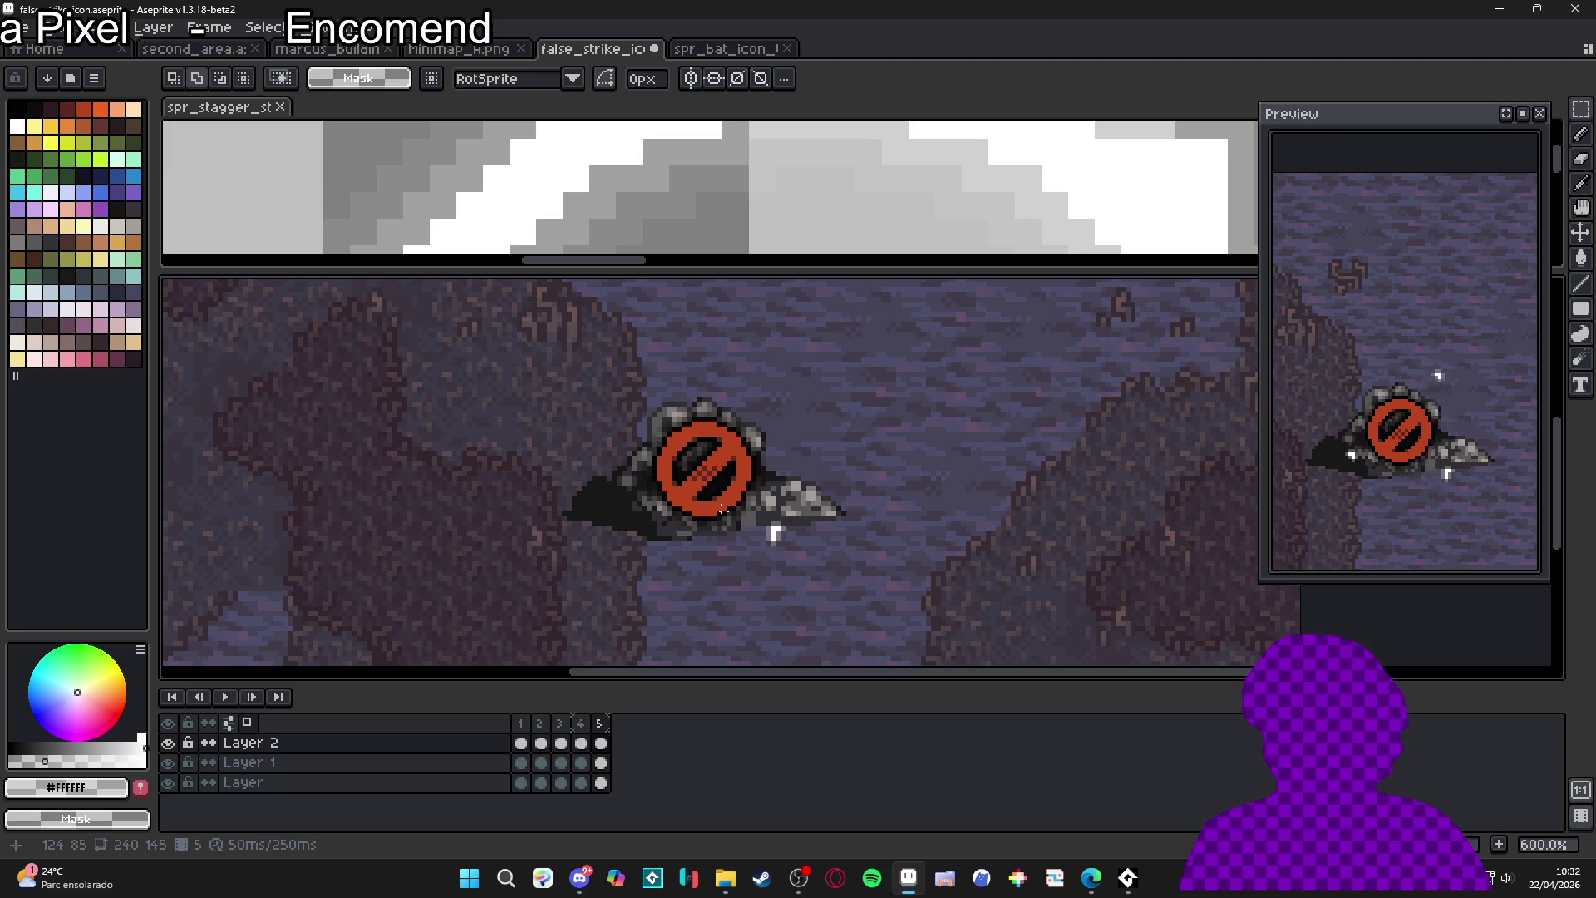
scroll(723, 509, "down", 1)
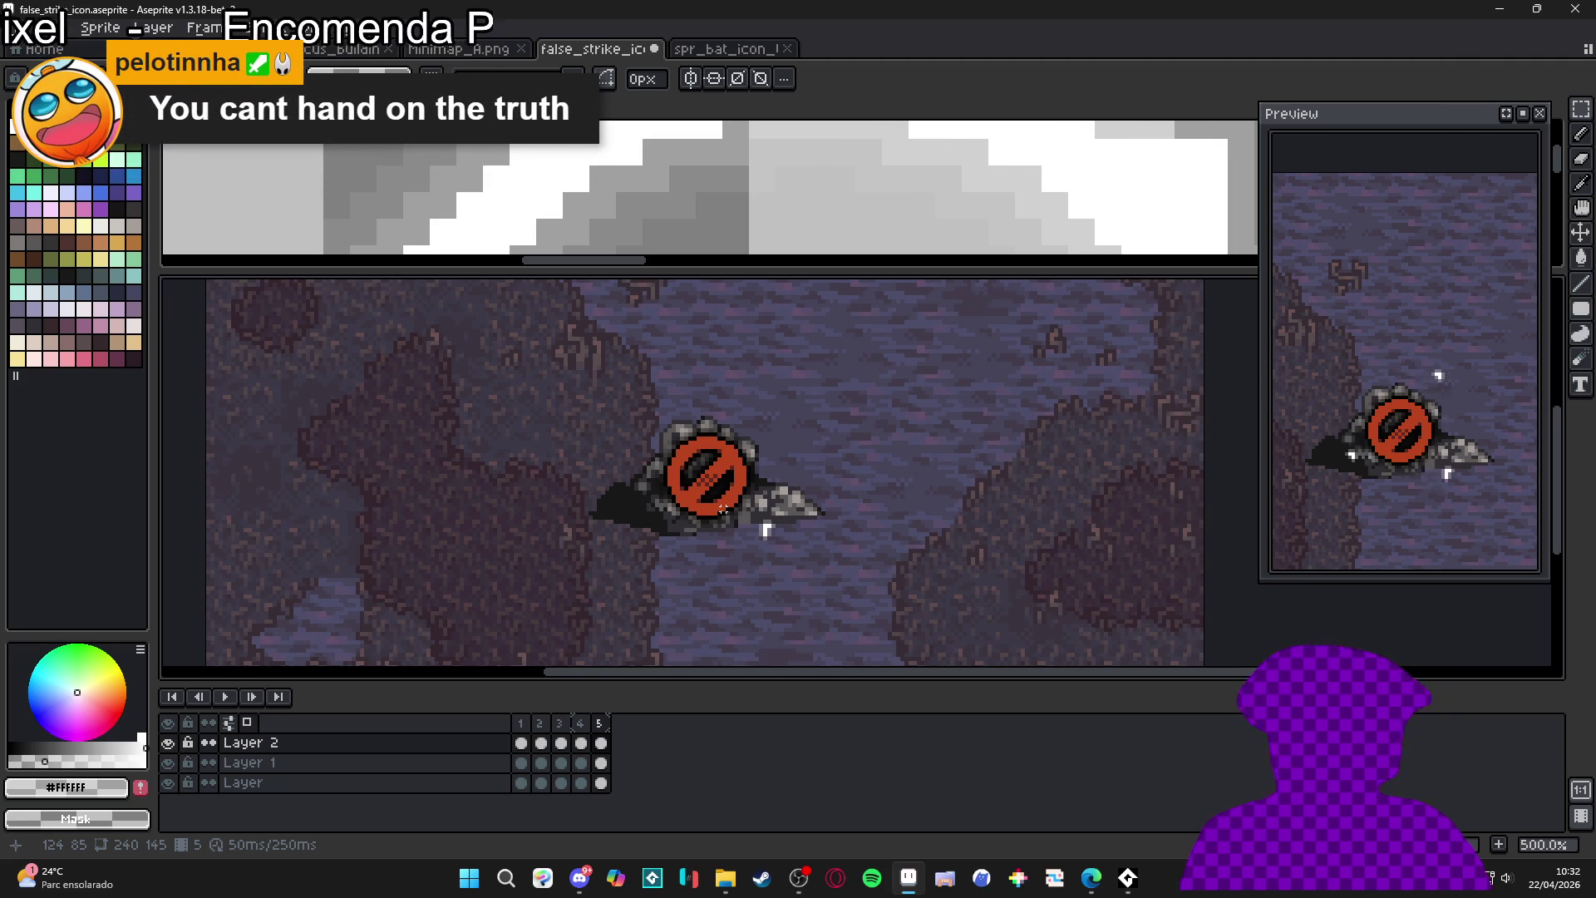
key("Right")
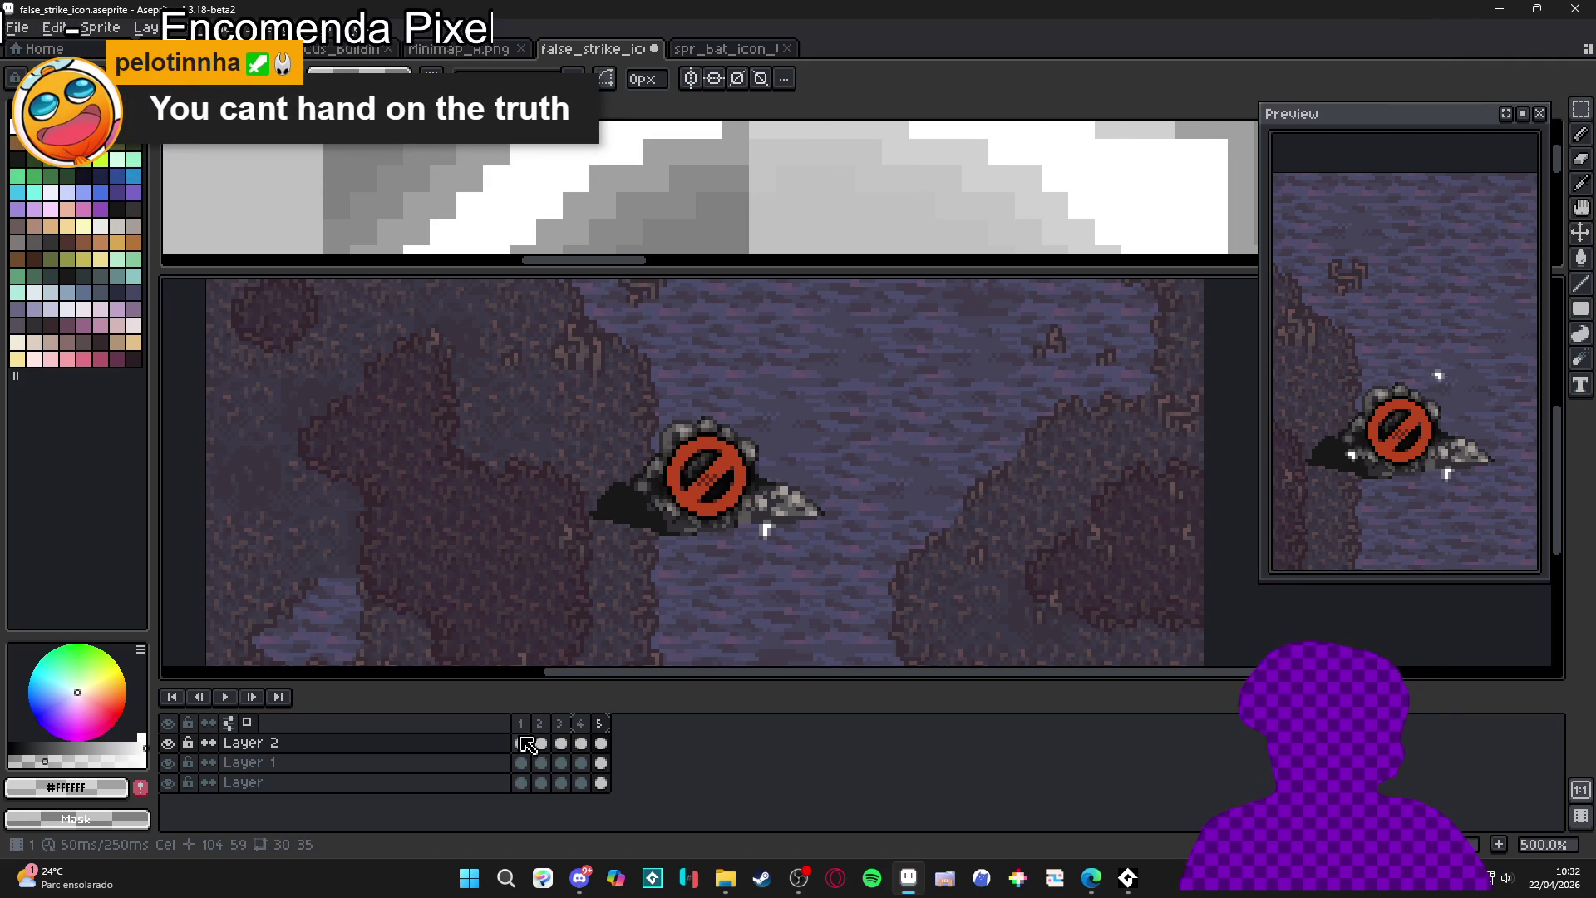
- Enlarge the upper reference panel and fit the whole spr_stagger_start_fx_v2.png strip in view
scroll(756, 524, "down", 1)
scroll(794, 200, "down", 3)
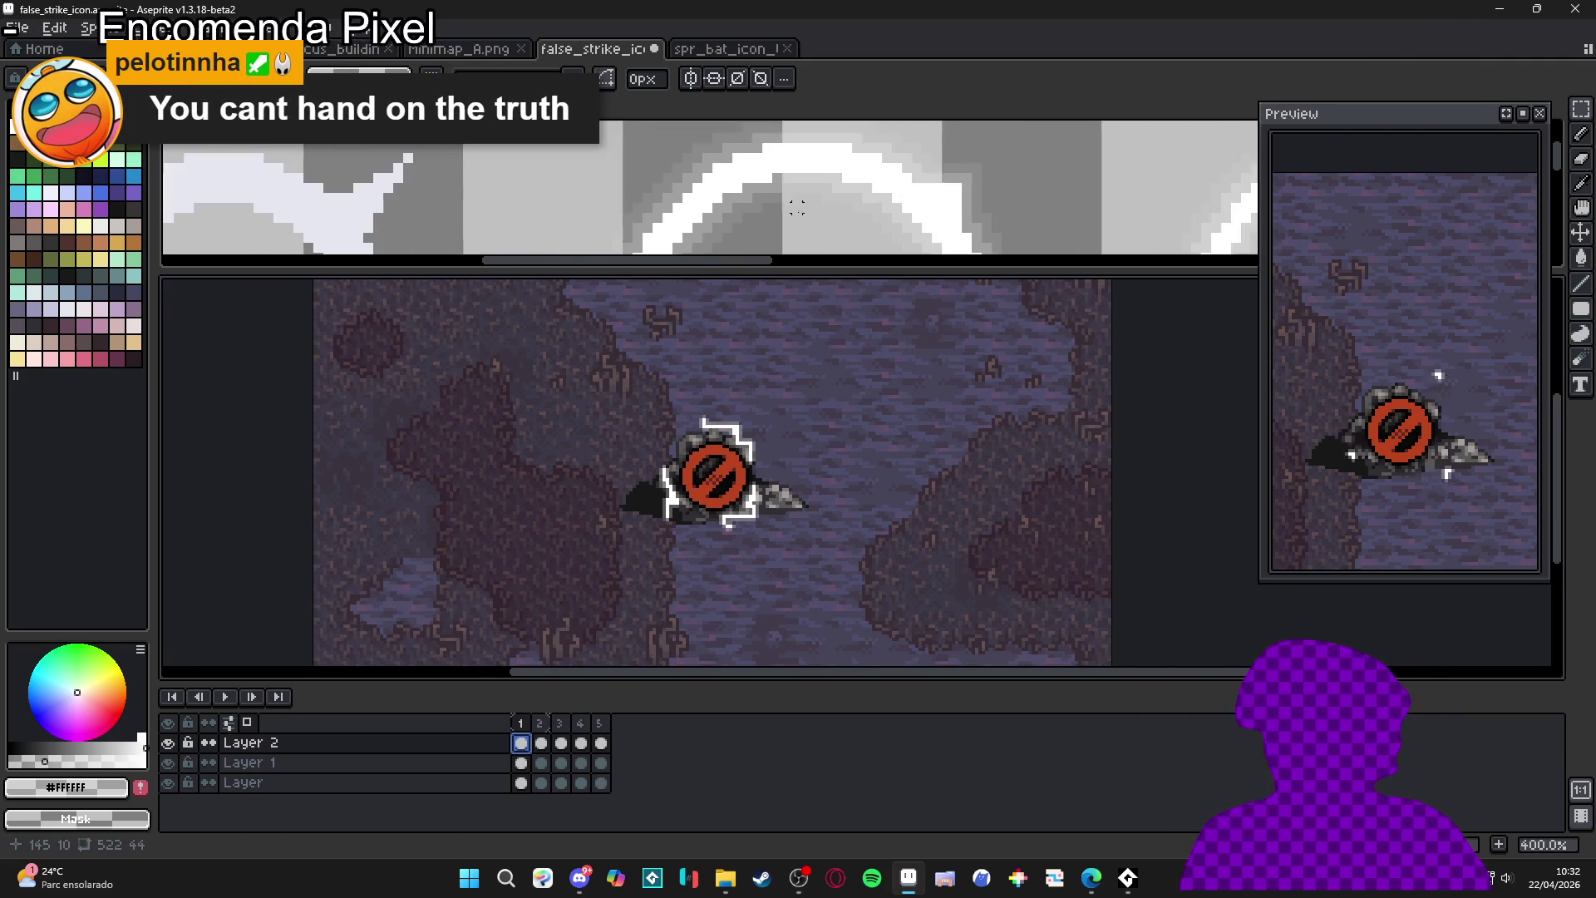
mouse_move(775, 266)
left_mouse_down()
mouse_move(770, 341)
mouse_move(770, 312)
left_mouse_up()
scroll(748, 242, "down", 2)
left_click(622, 185)
scroll(621, 185, "up", 1)
left_click_drag(621, 184, 597, 210)
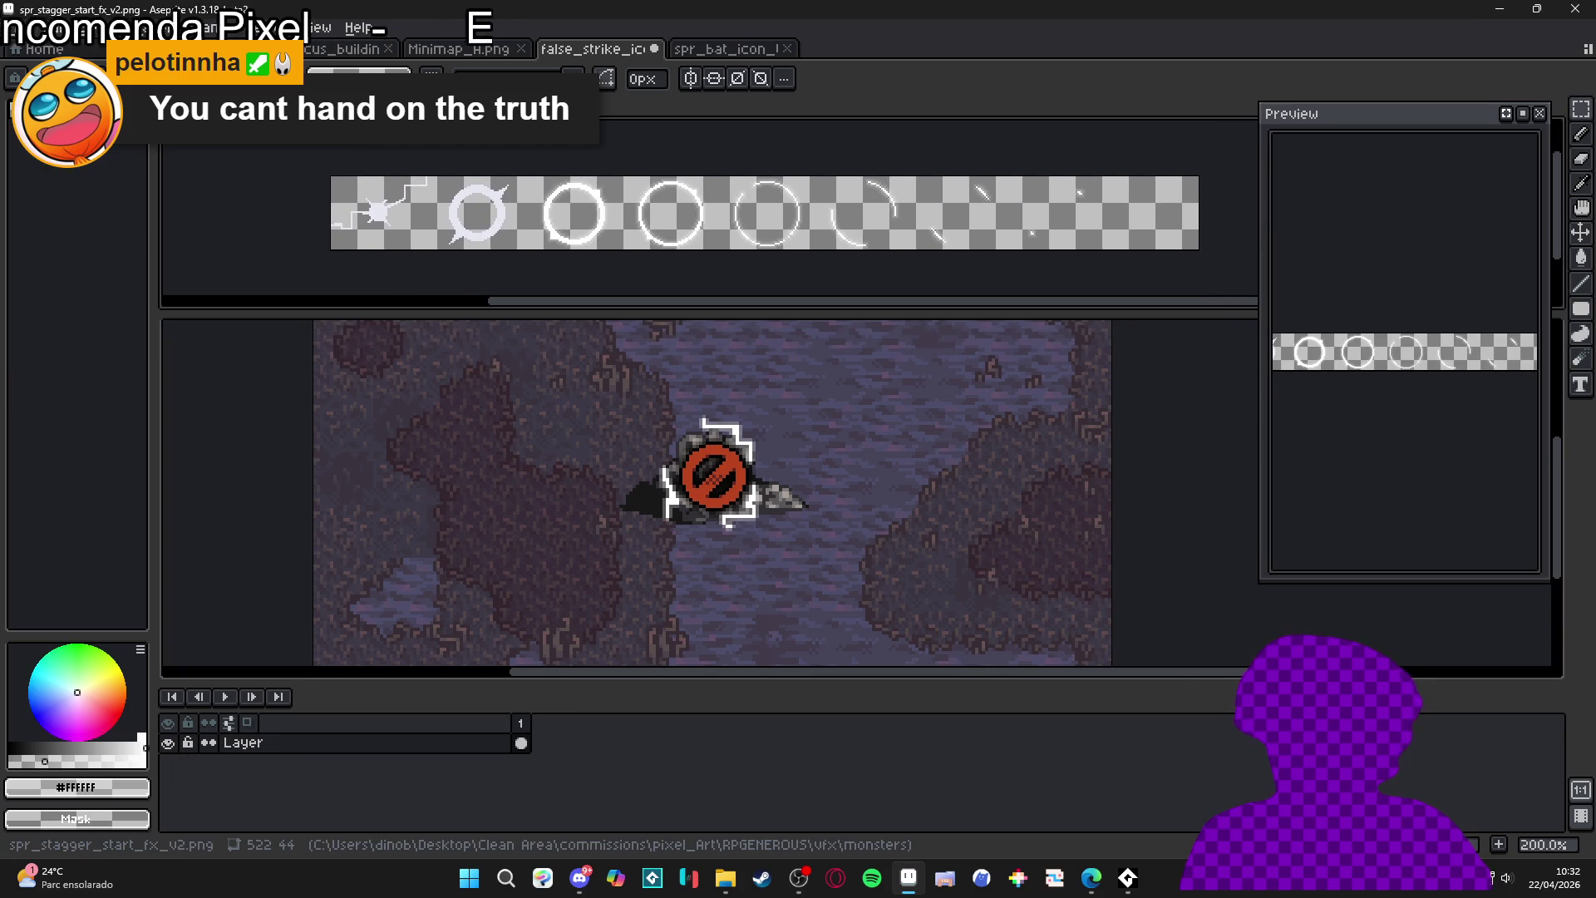
left_click_drag(720, 309, 728, 281)
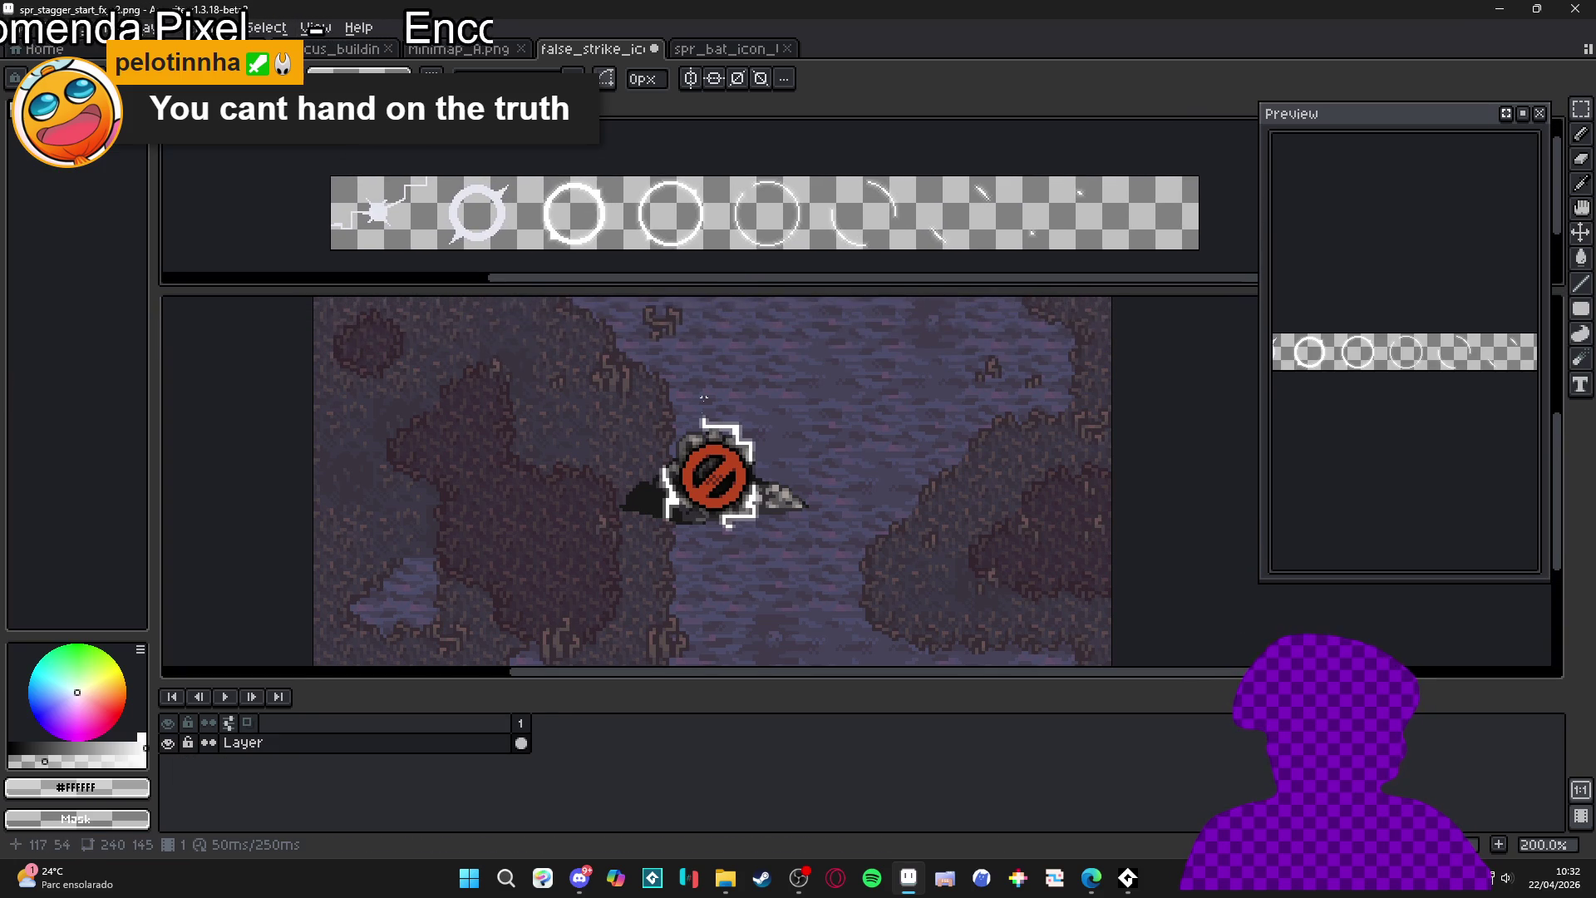
- Return to the icon canvas and save false_strike_icon.aseprite
scroll(665, 498, "down", 1)
left_click(663, 525)
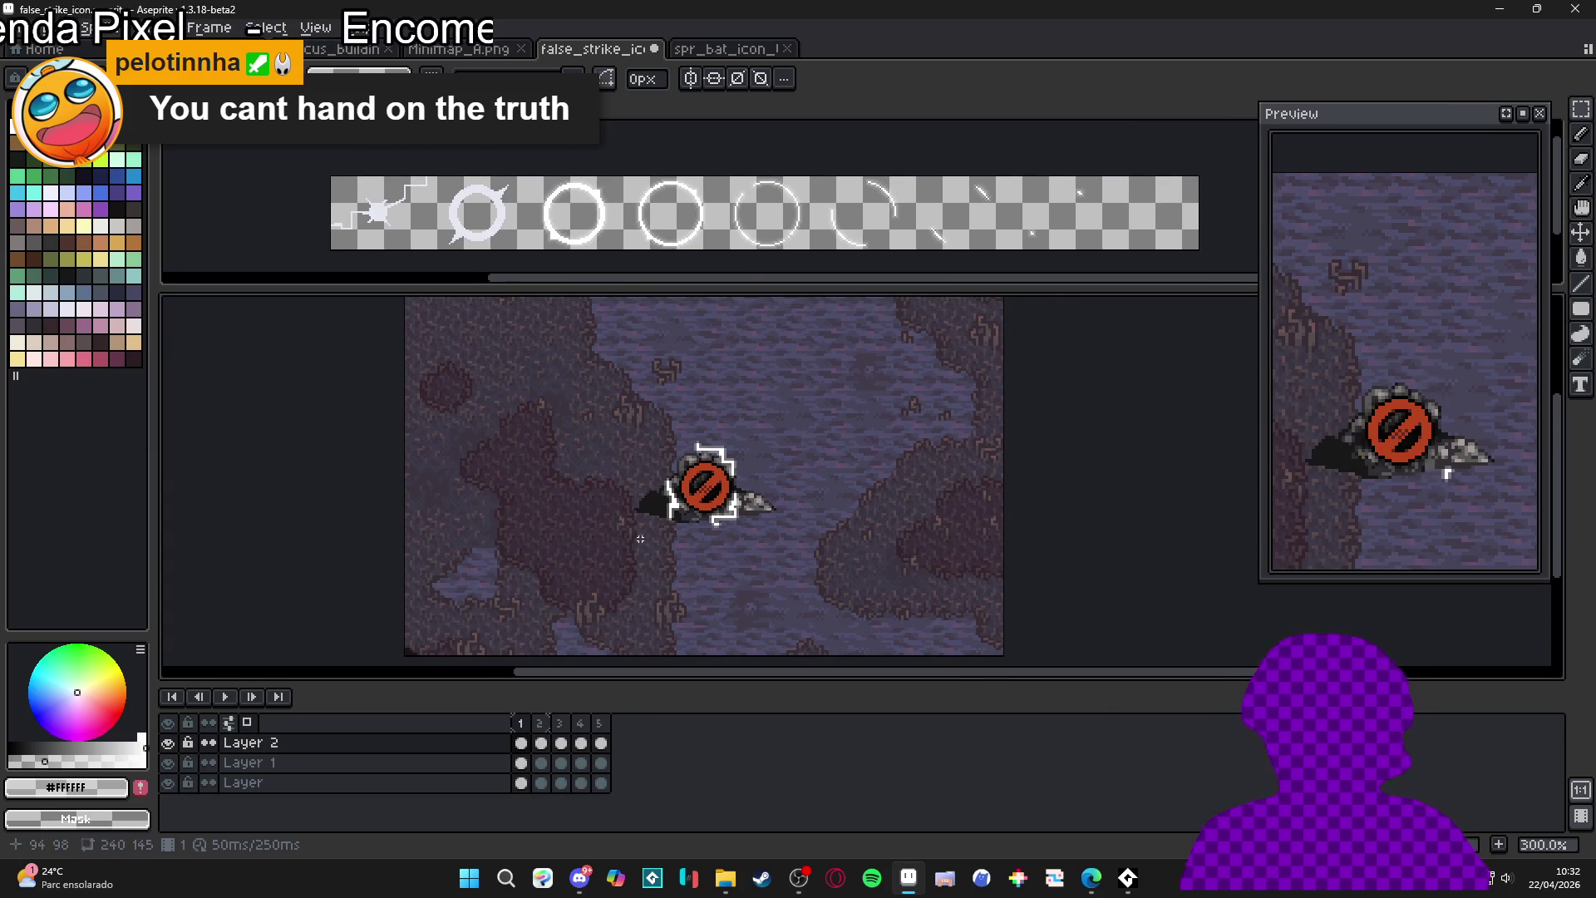
key("ctrl+s")
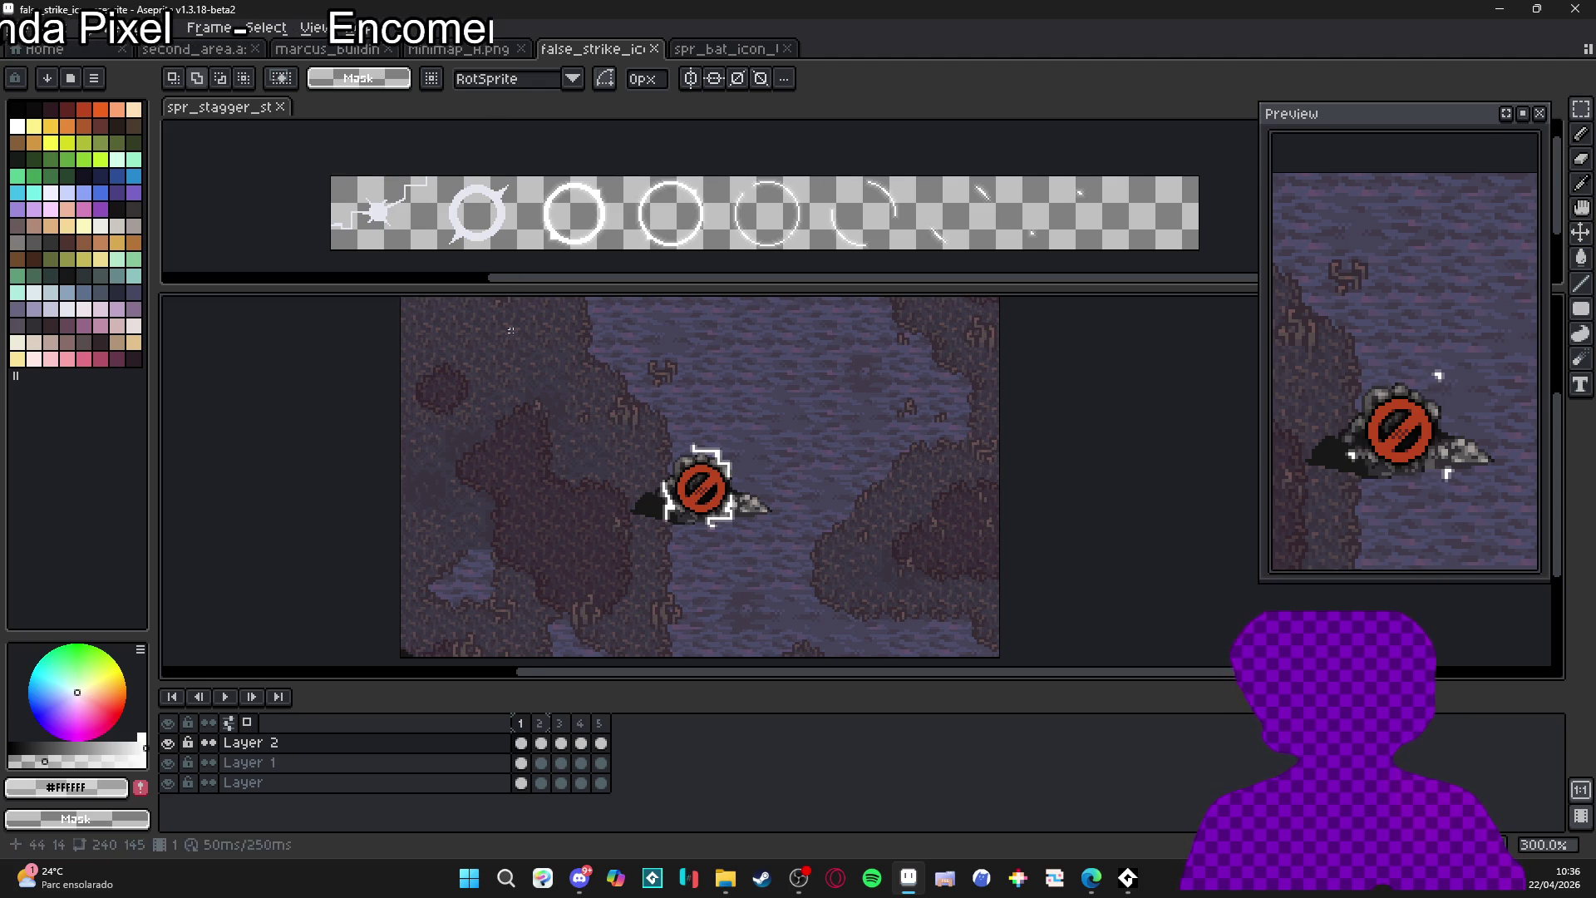
- Insert a new frame after frame 1 with Alt+N and reselect frame 1
left_click(542, 725)
left_click(524, 744)
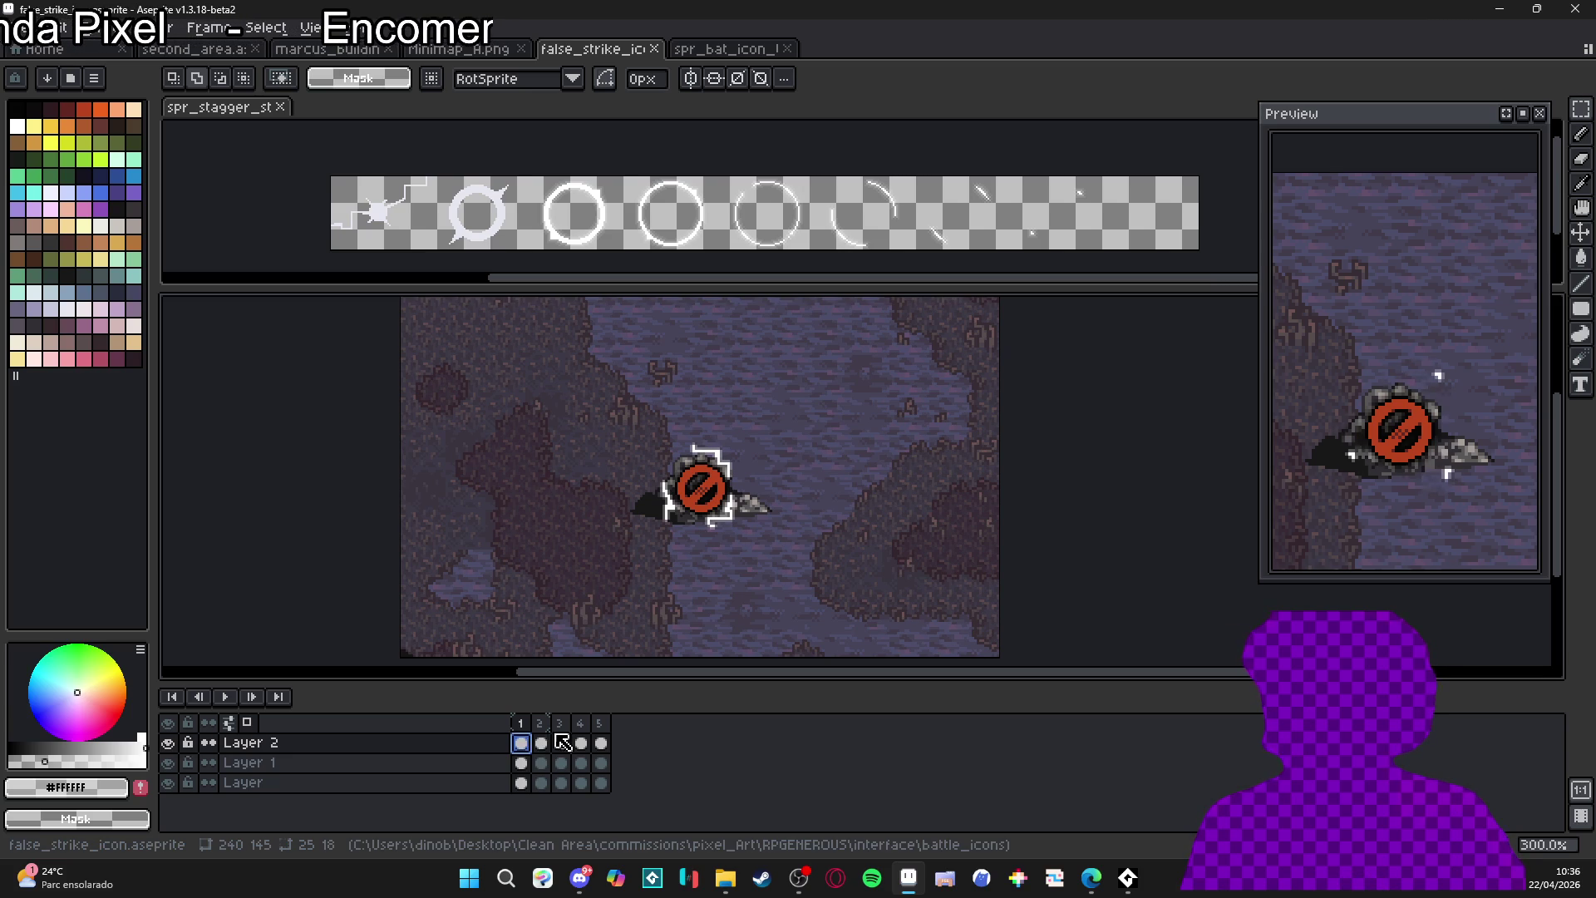
key("alt+n")
left_click(521, 742)
- Start erasing frame 1's white lightning at the icon's top and right with a large eraser
scroll(724, 464, "up", 2)
key("v")
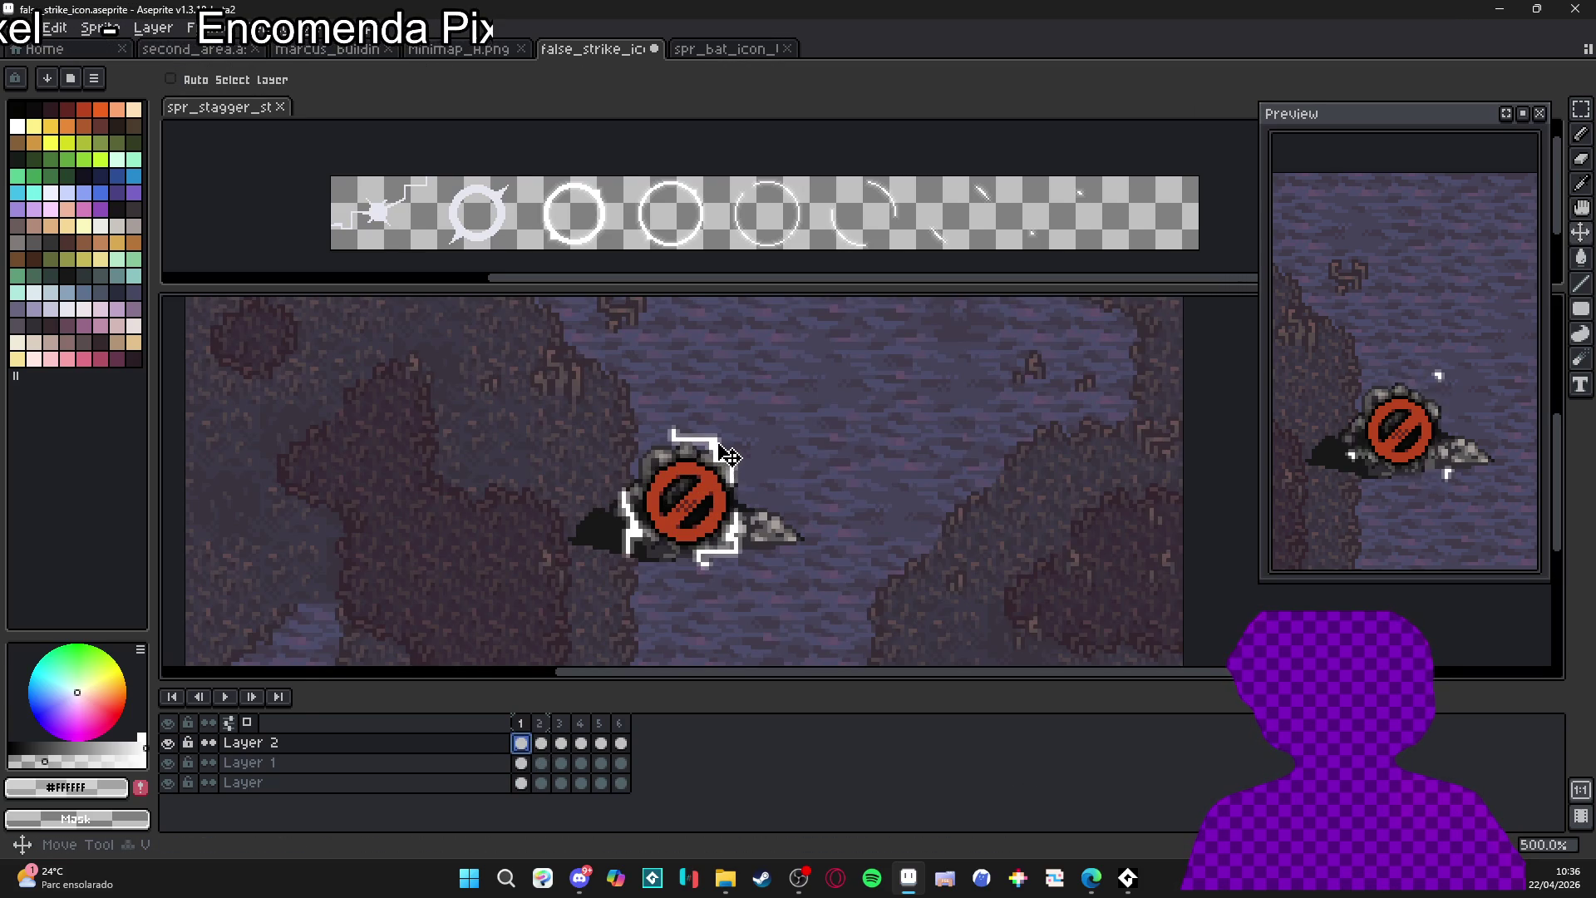
key("e")
left_click(700, 486)
- Erase the remaining lightning on frame 1 and pick white as the colour
mouse_move(701, 486)
left_mouse_down()
mouse_move(677, 524)
mouse_move(735, 499)
left_mouse_up()
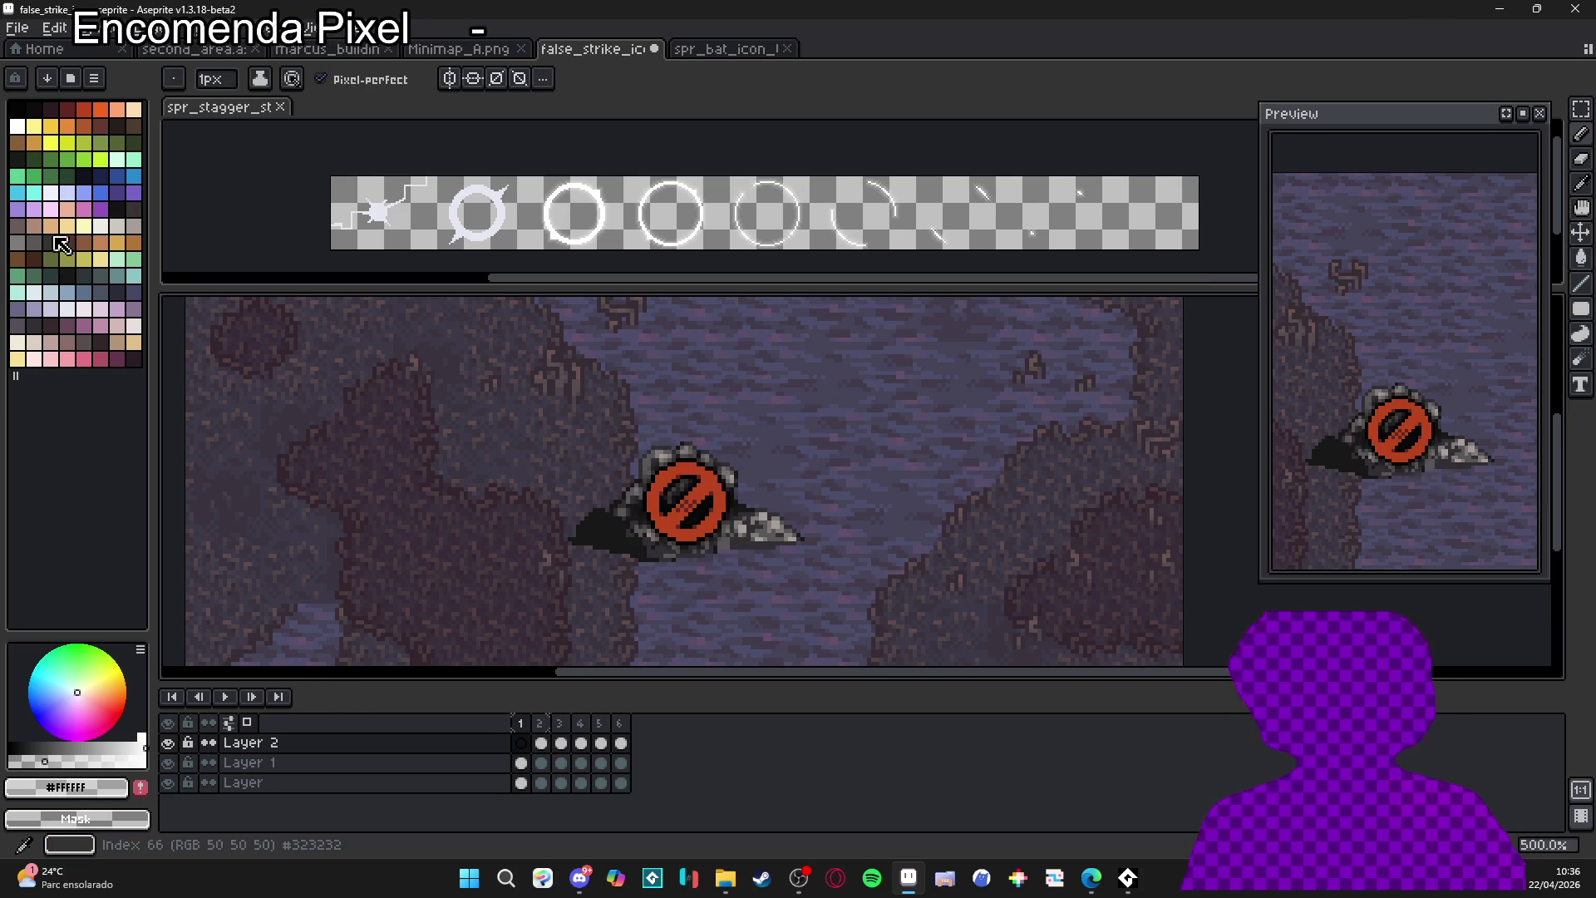
left_click(689, 447, "alt")
scroll(689, 448, "up", 2)
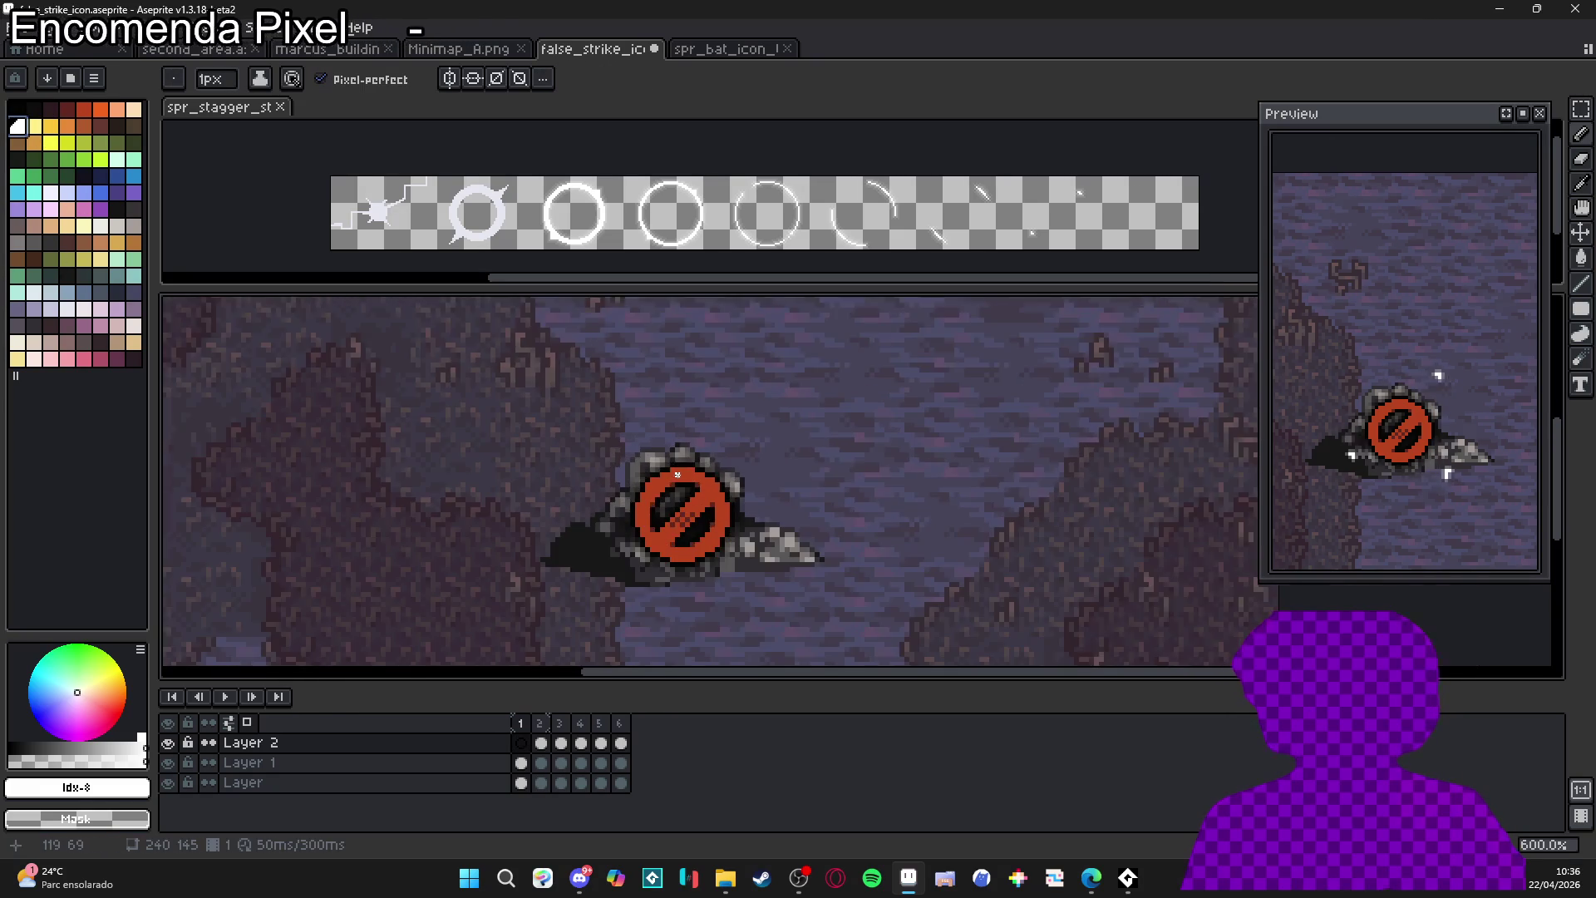
left_click_drag(670, 392, 681, 419)
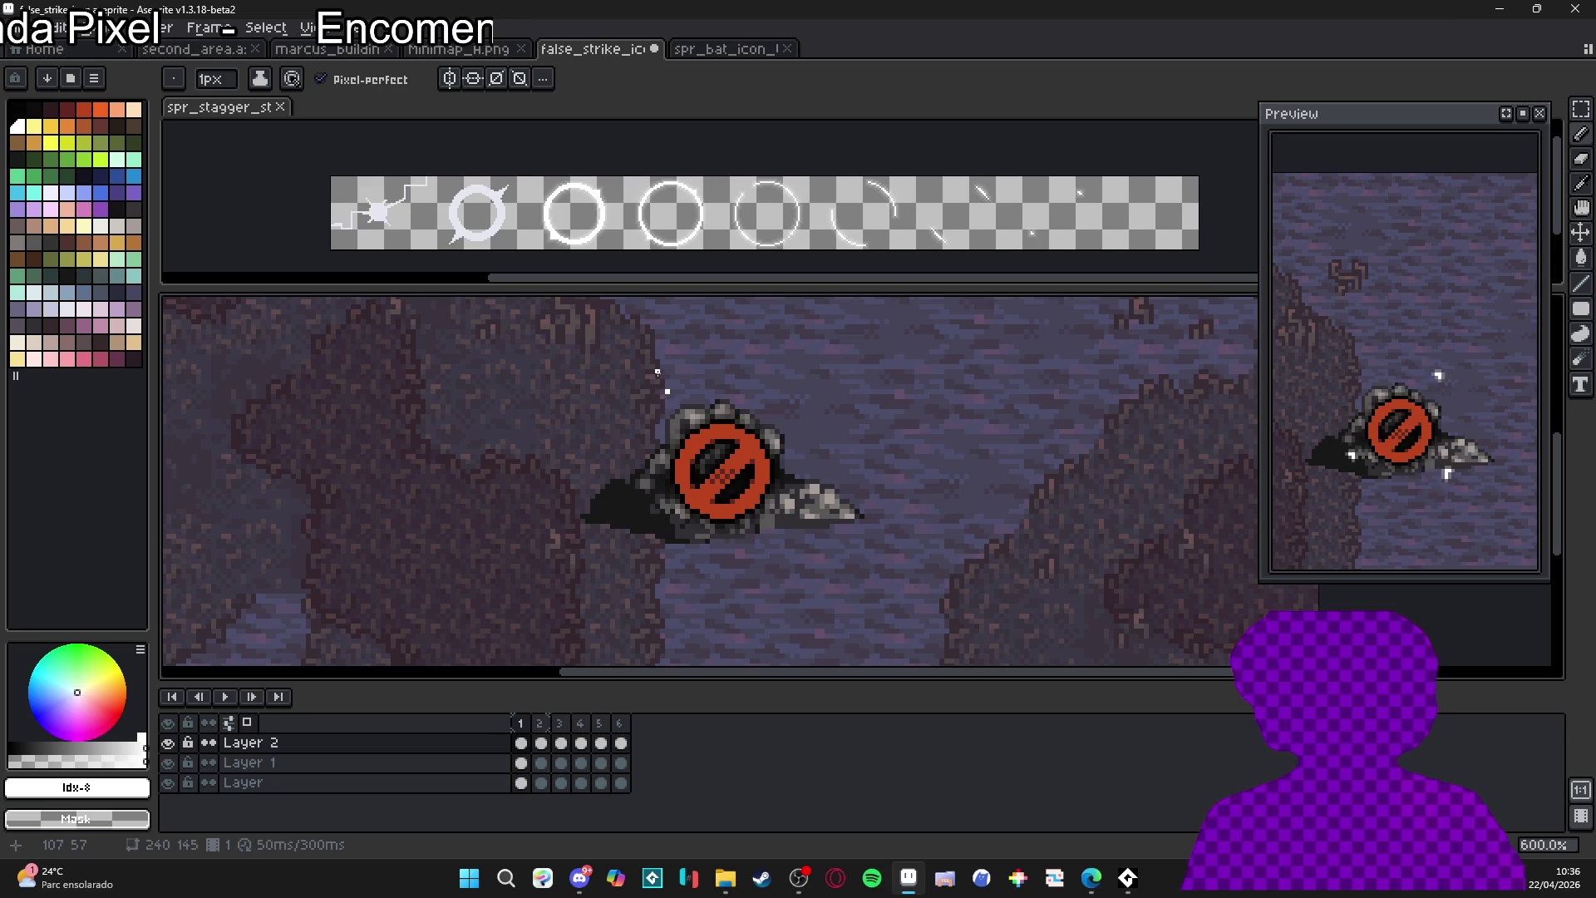
- Draw a white zigzag line diagonally across the sign with connected line segments
mouse_move(657, 377)
left_mouse_down()
mouse_move(656, 415)
mouse_move(691, 416)
mouse_move(766, 500)
mouse_move(752, 517)
left_mouse_up()
left_click(753, 524)
left_click(781, 525)
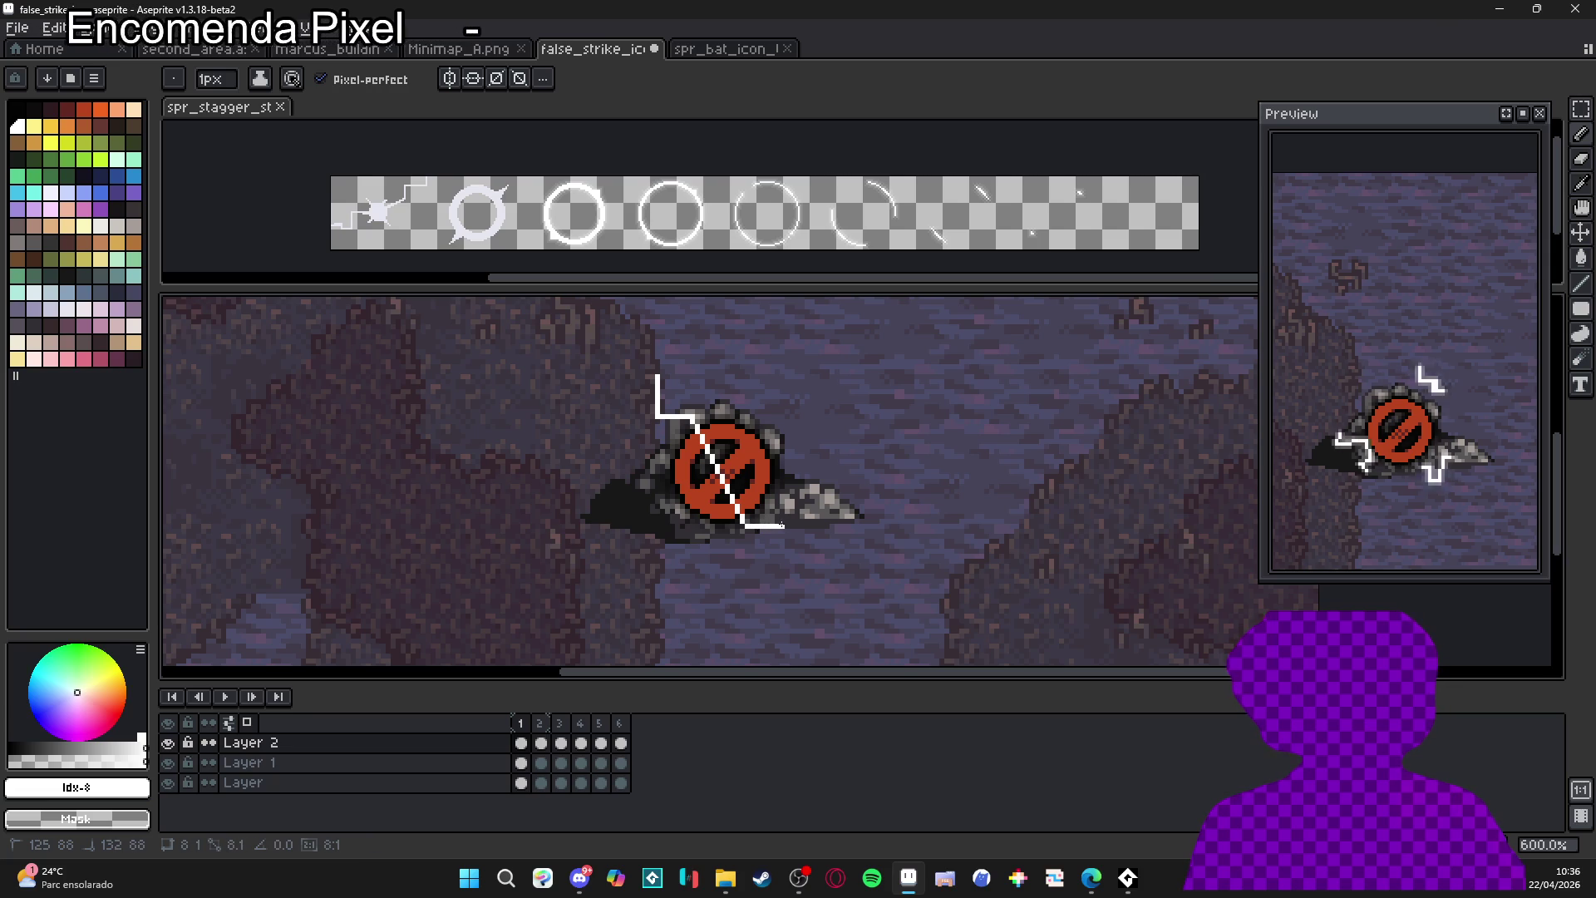
left_click(781, 534)
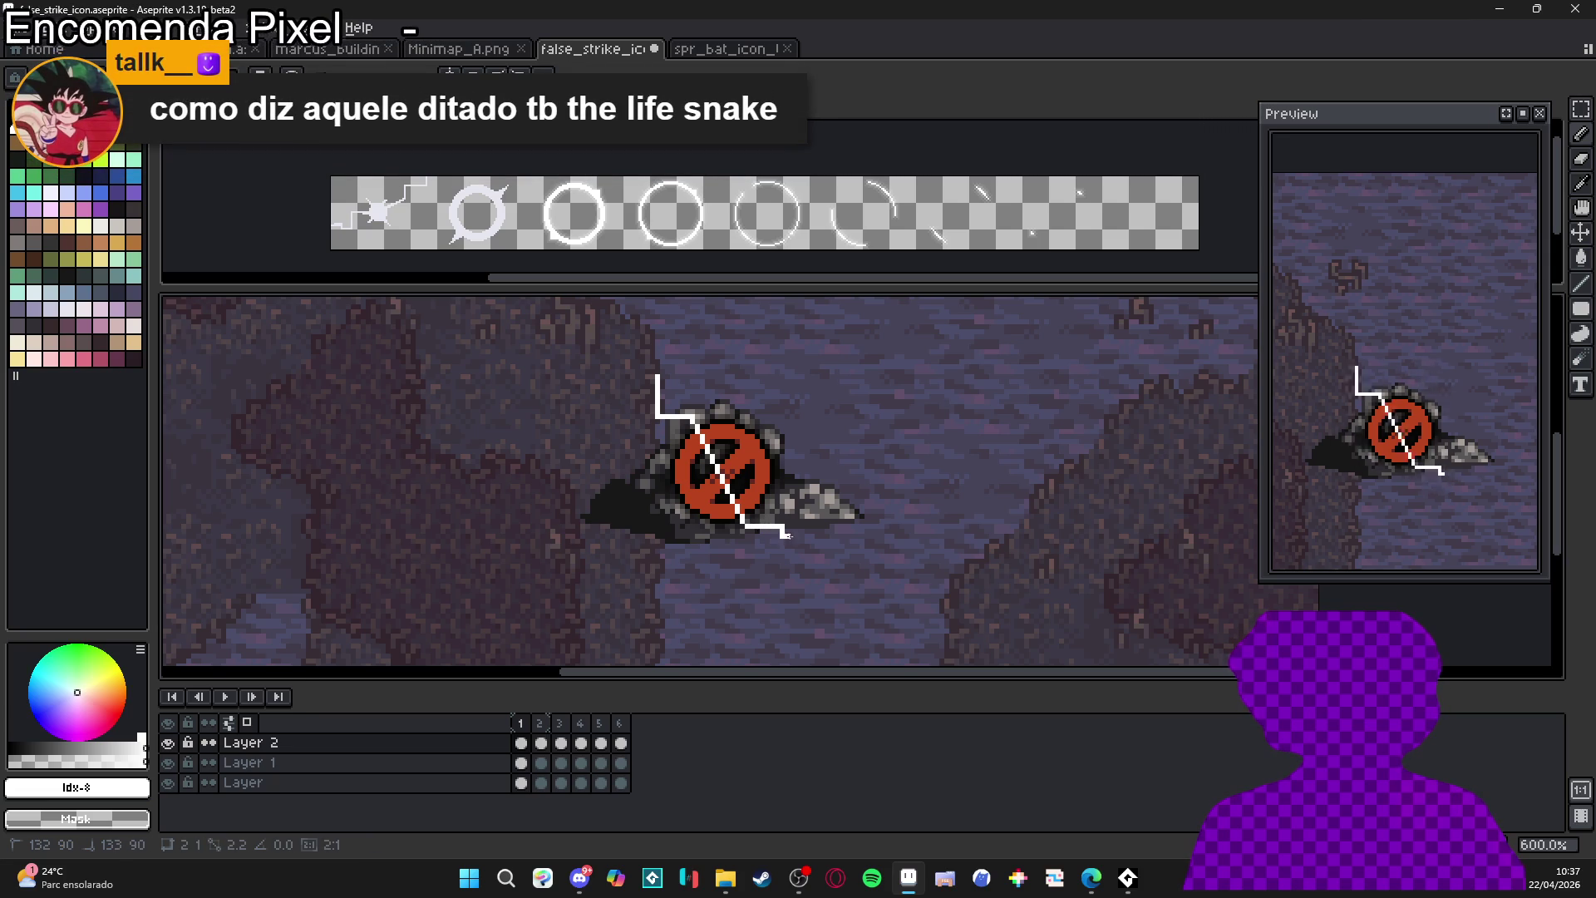
left_click(792, 535)
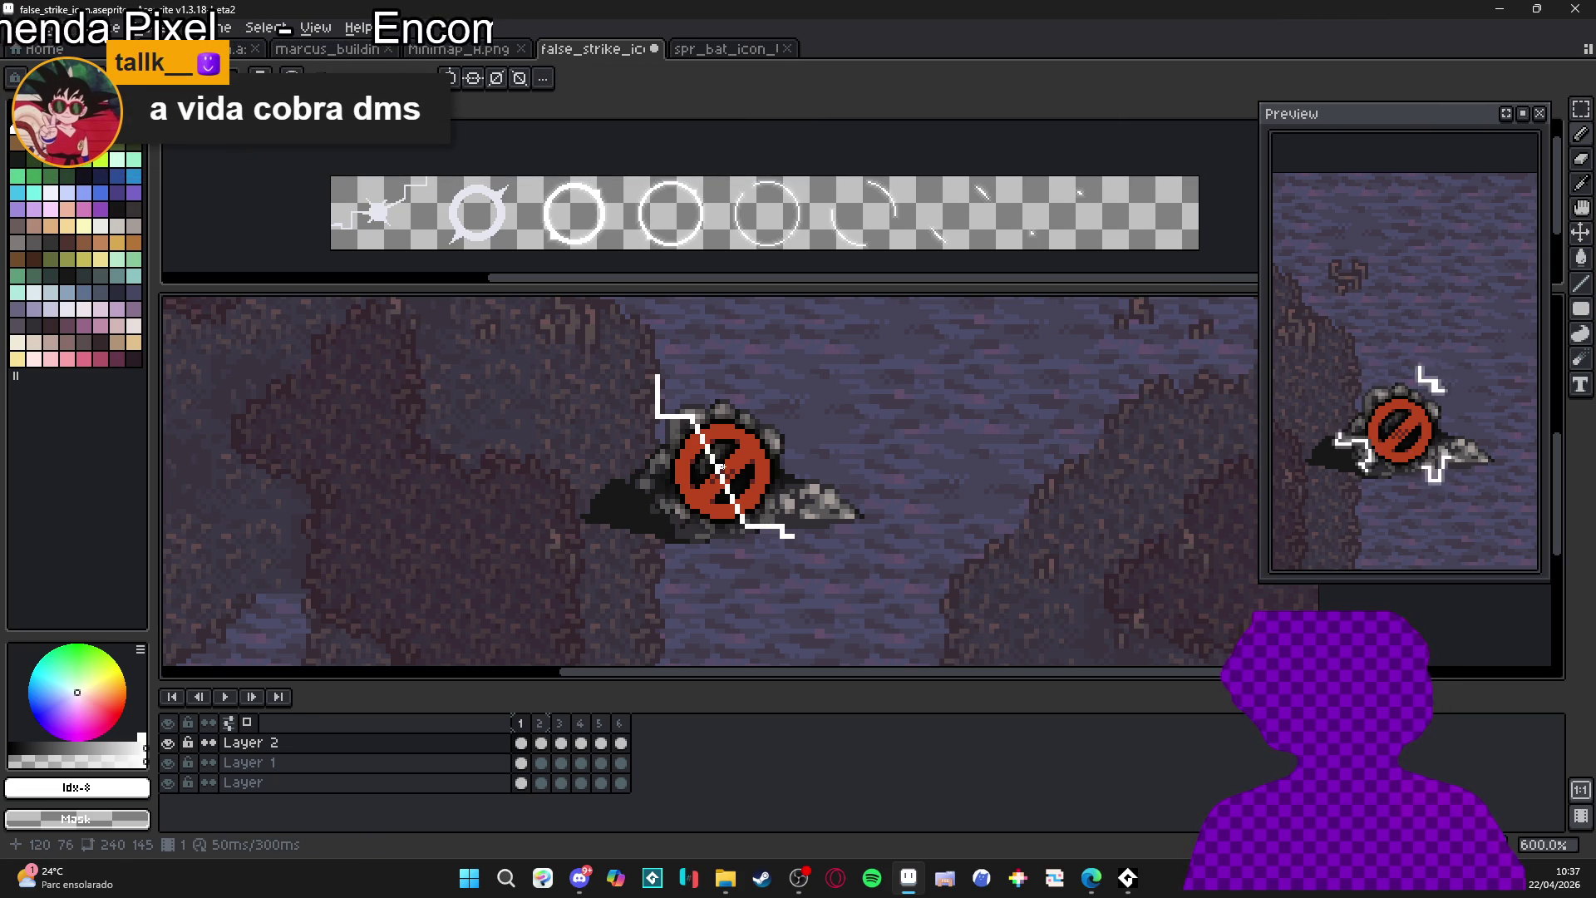
key("F3")
key("F3")
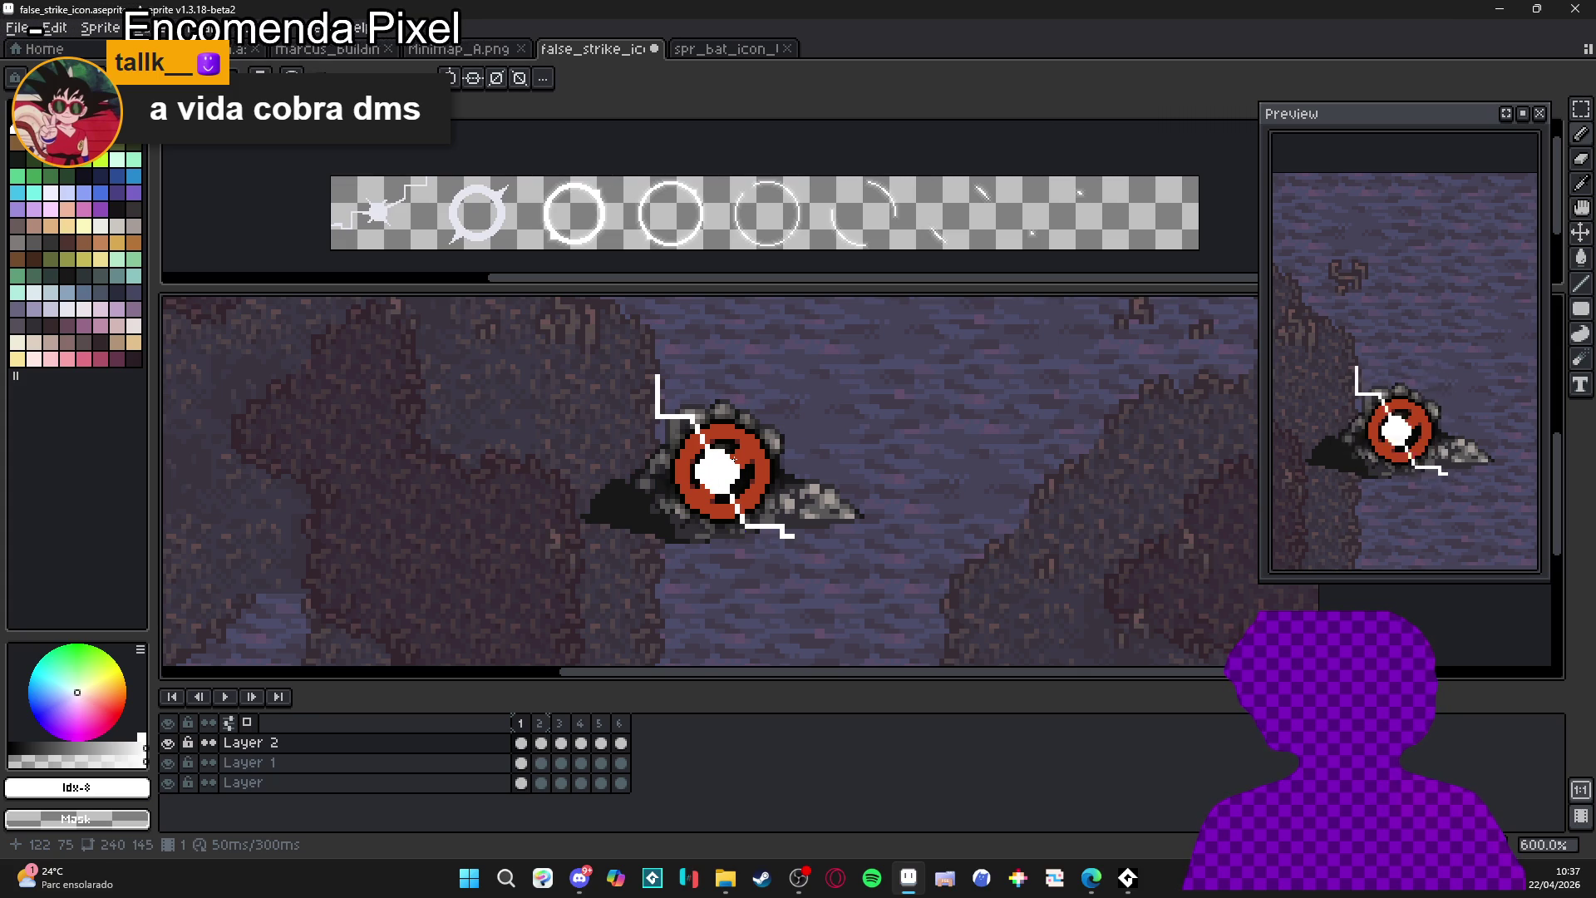
- Add white zigzag cracks from the centre to the upper right and lower left, plus a corner pixel
scroll(757, 467, "up", 1)
left_click_drag(726, 451, 796, 427)
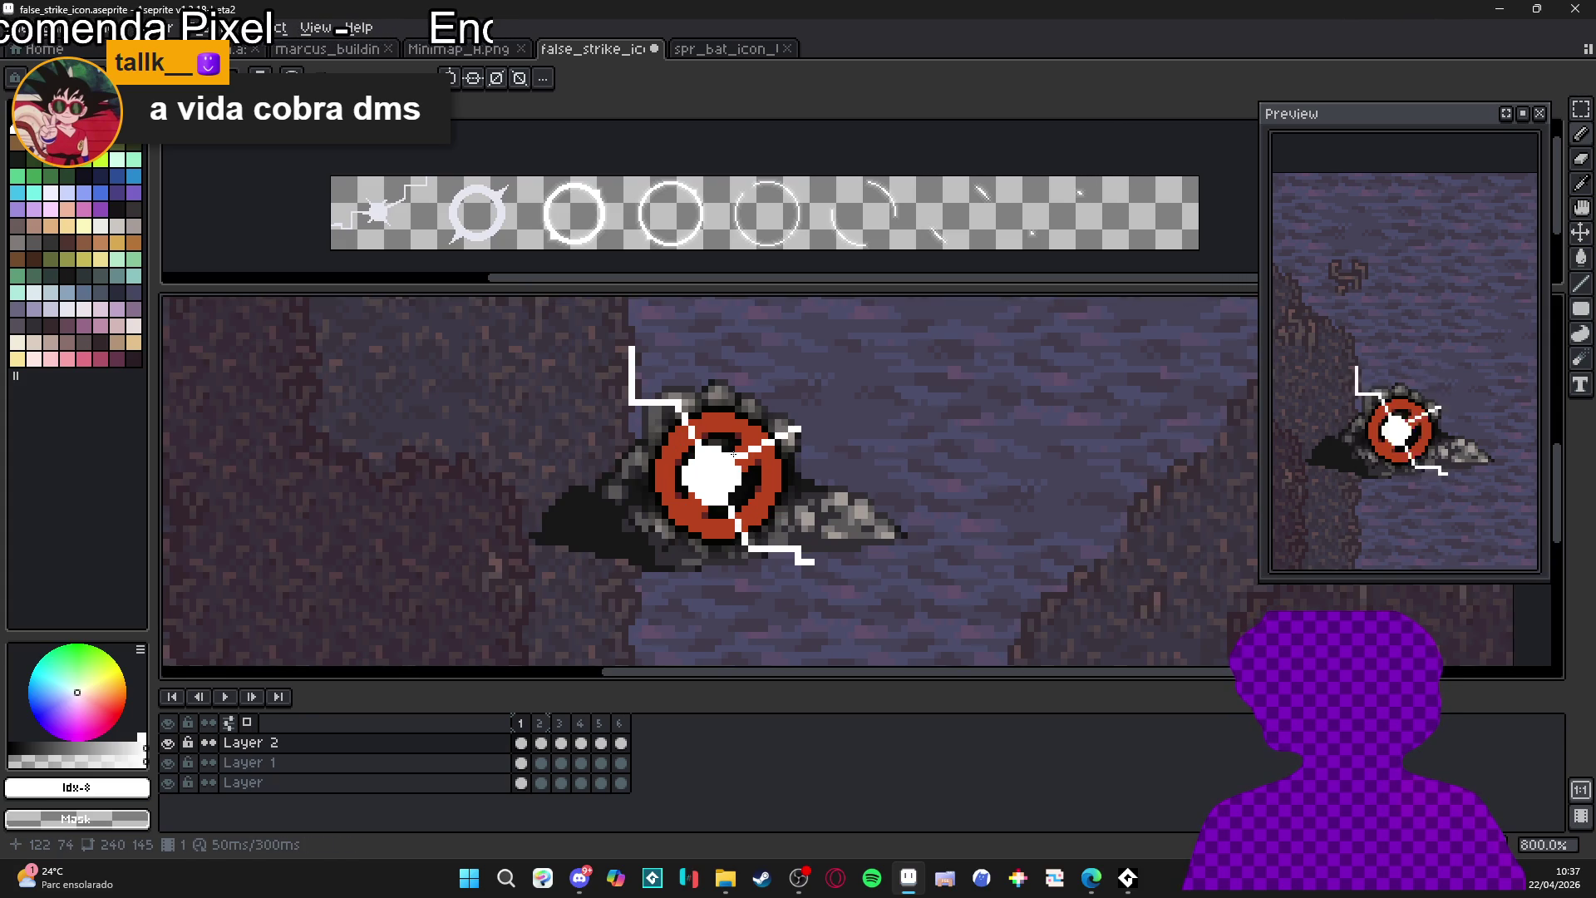
key("shift")
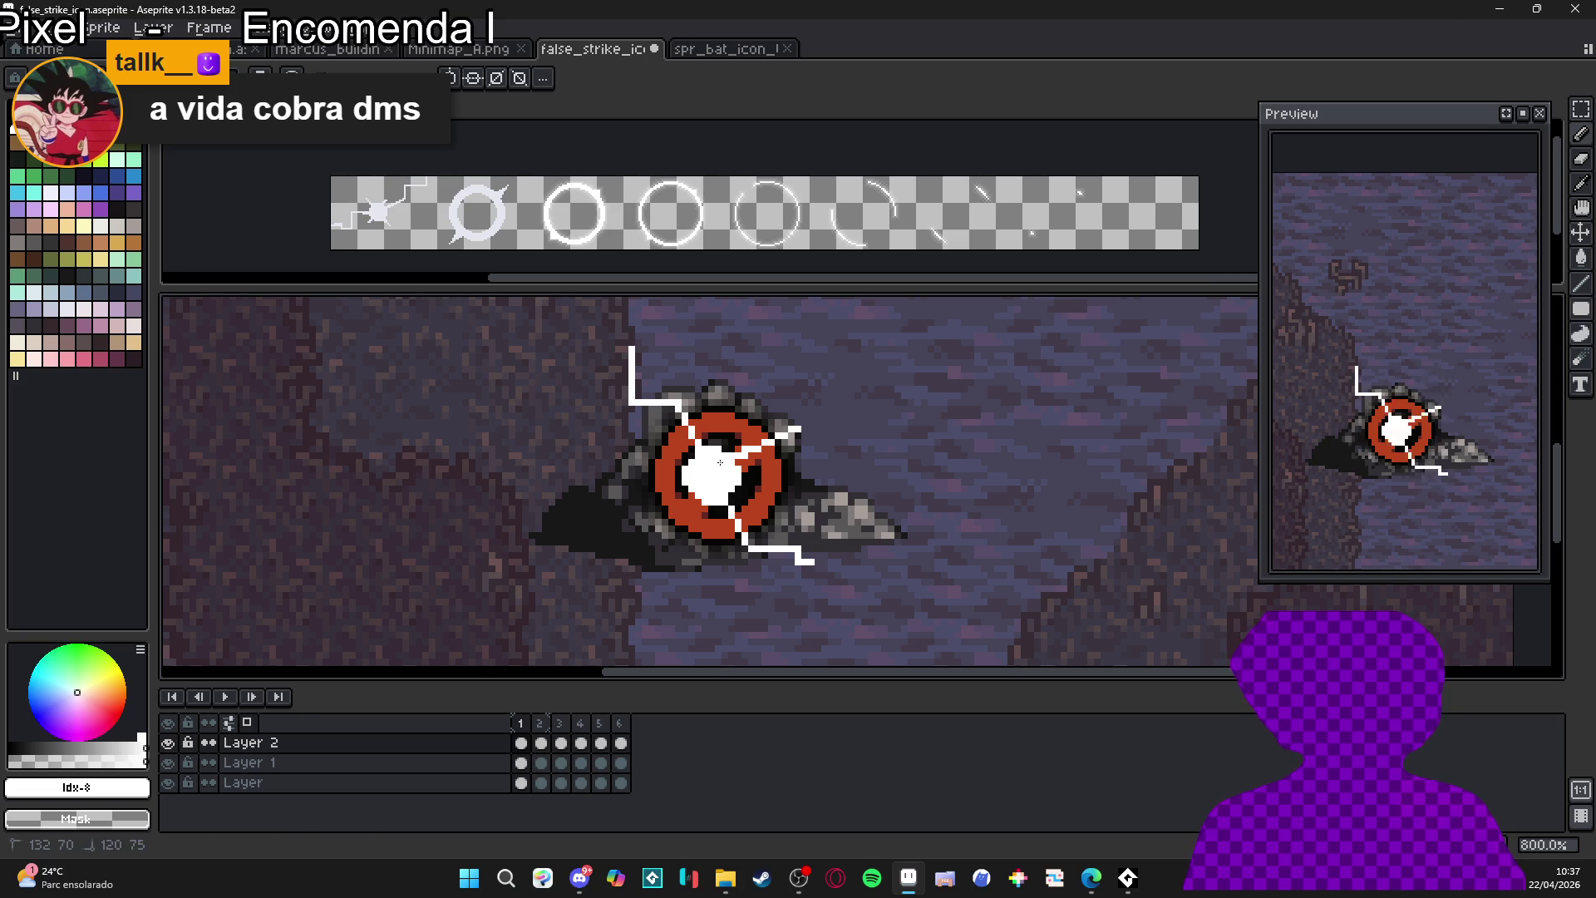
key("shift")
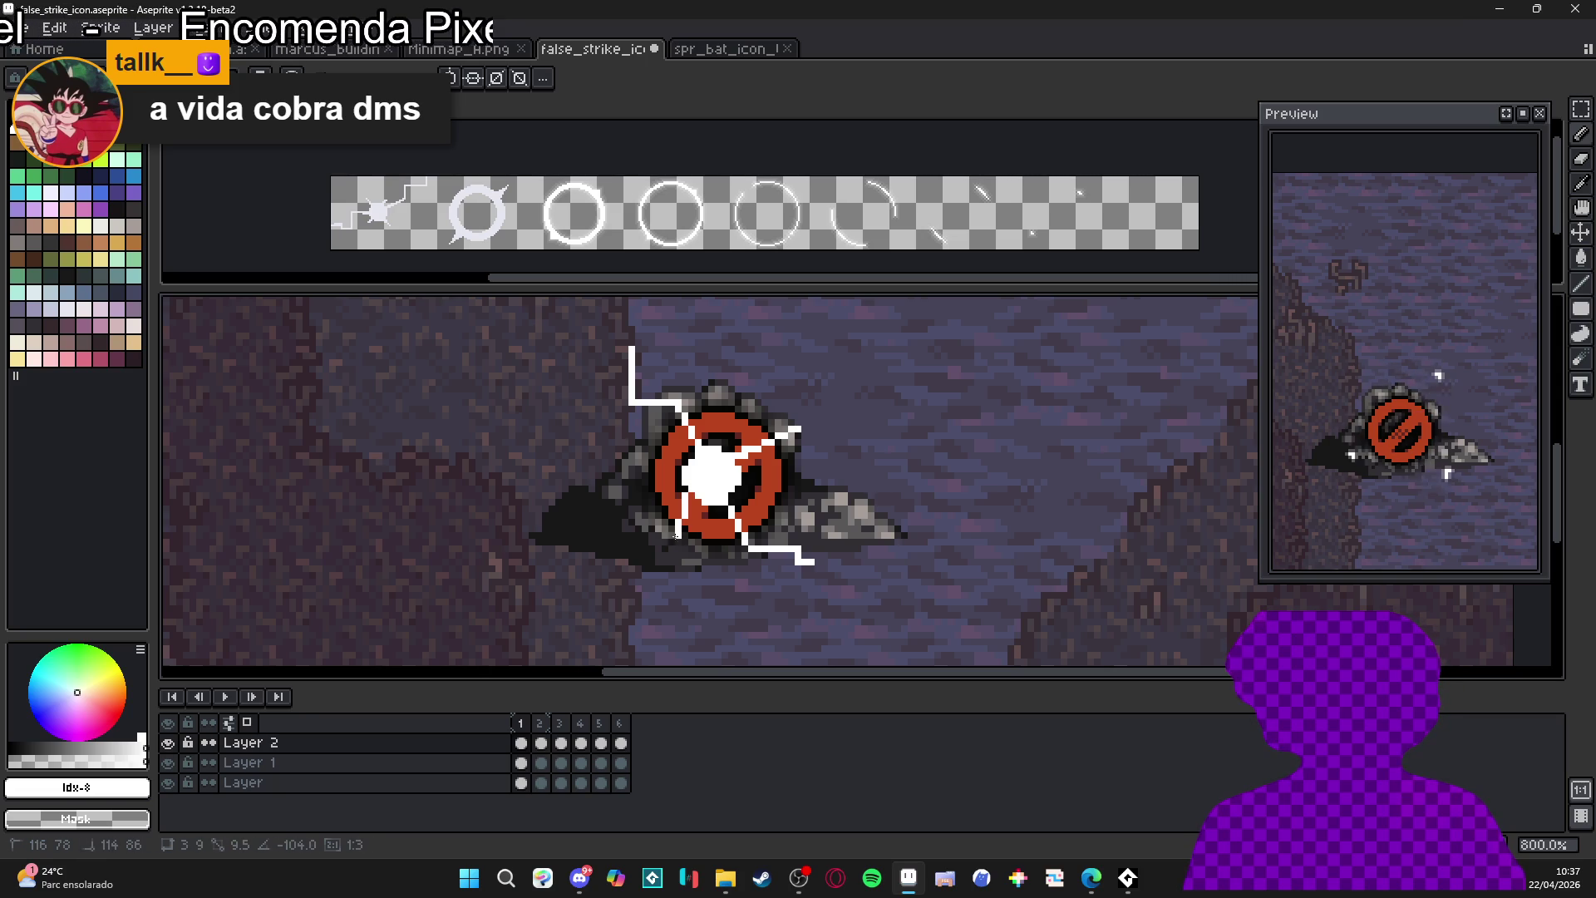
left_click(682, 528, "shift")
left_click(644, 532, "shift")
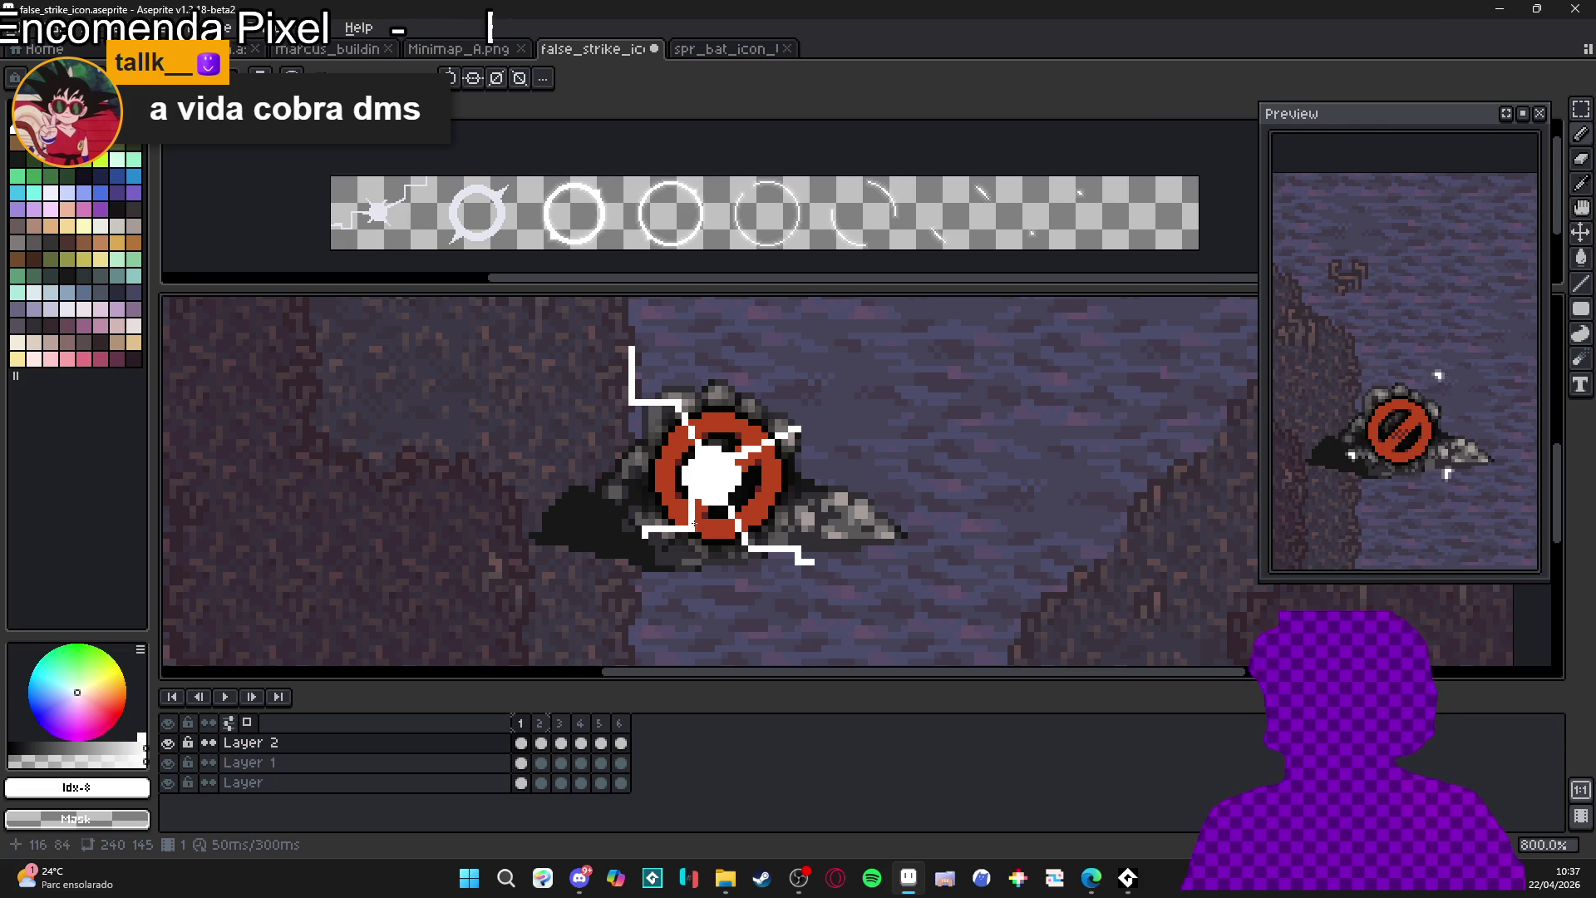
scroll(636, 553, "up", 1)
left_click(645, 561)
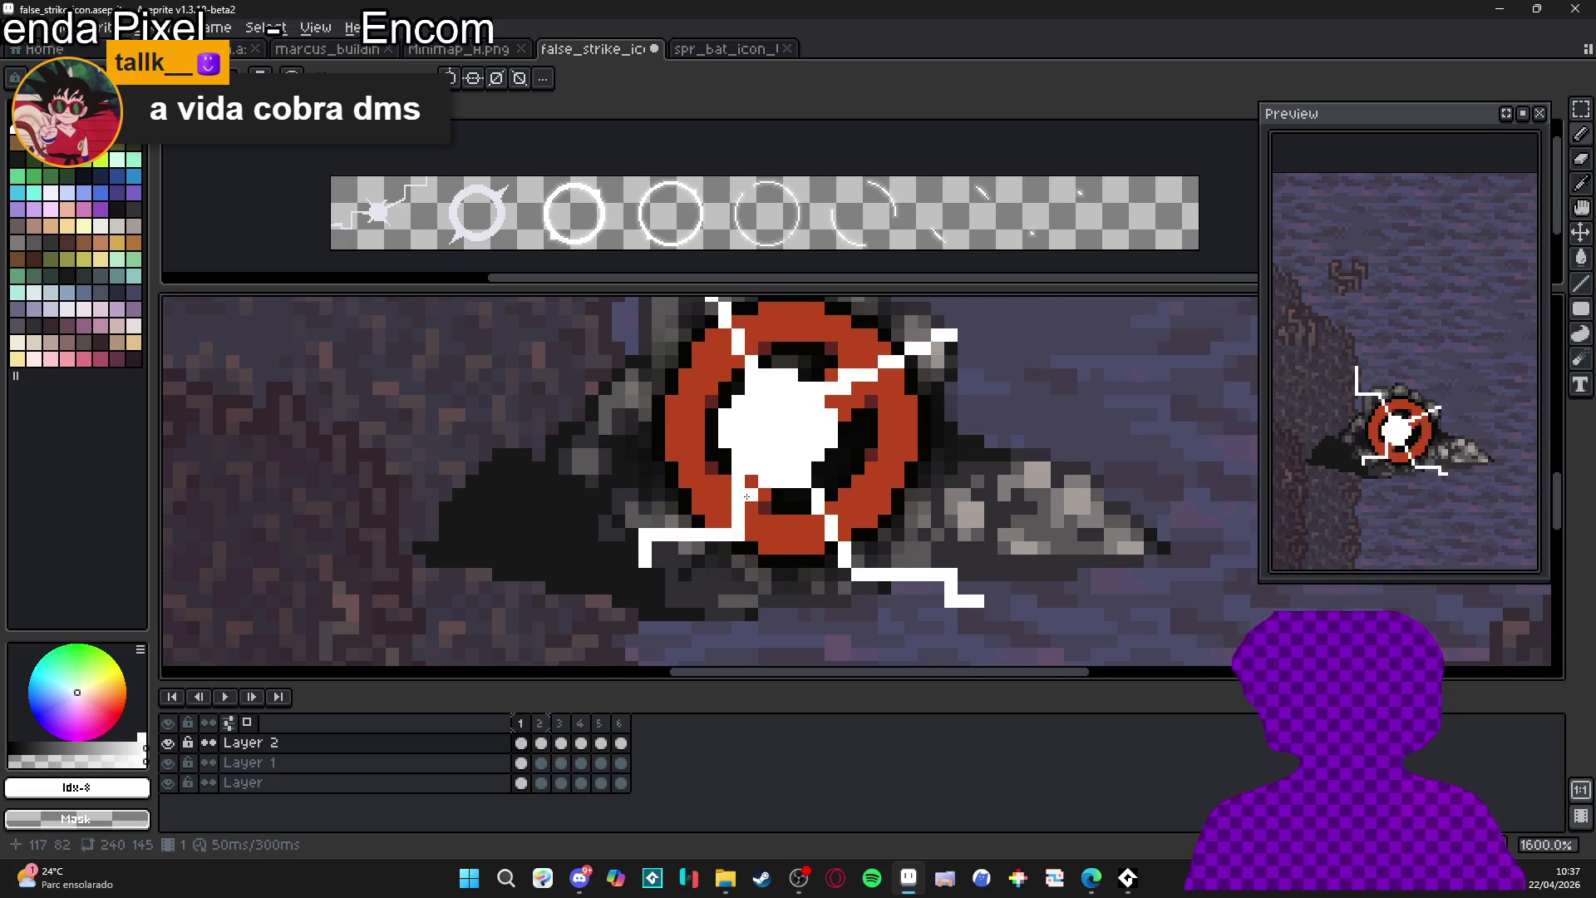
scroll(748, 493, "down", 1)
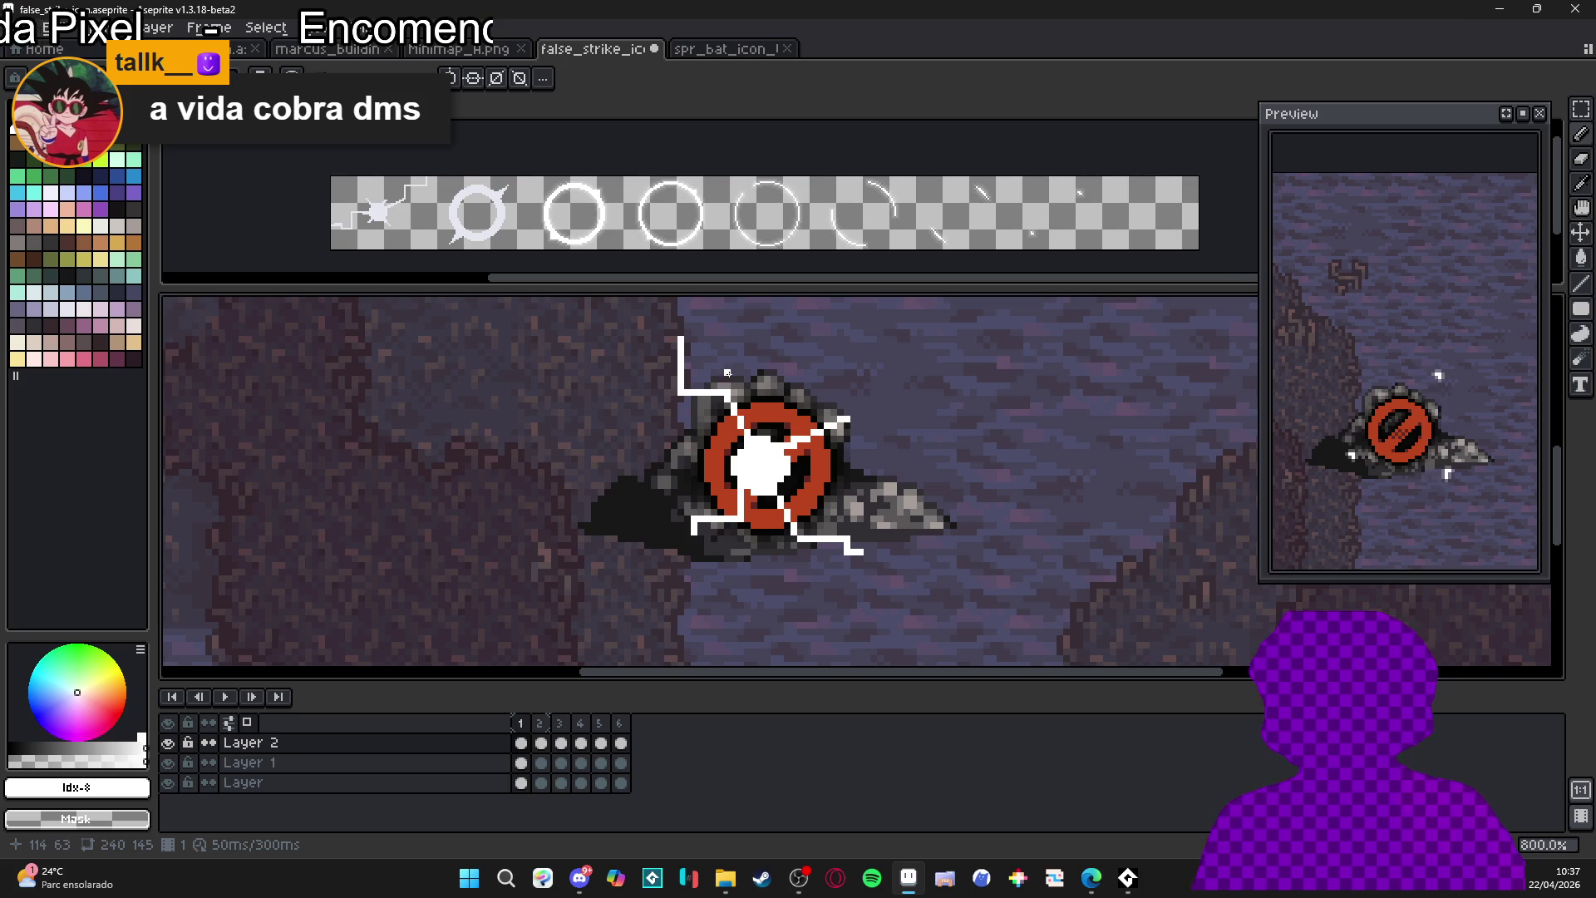
scroll(687, 333, "up", 1)
- Trim the lower-left crack's top with a 1px eraser and add a white pixel there
key("e")
key("minus")
key("minus")
key("minus")
left_click(687, 351)
left_click(685, 364)
key("b")
left_click(700, 377)
- Draw a row of white pixels along the lower-left crack
scroll(702, 378, "down", 4)
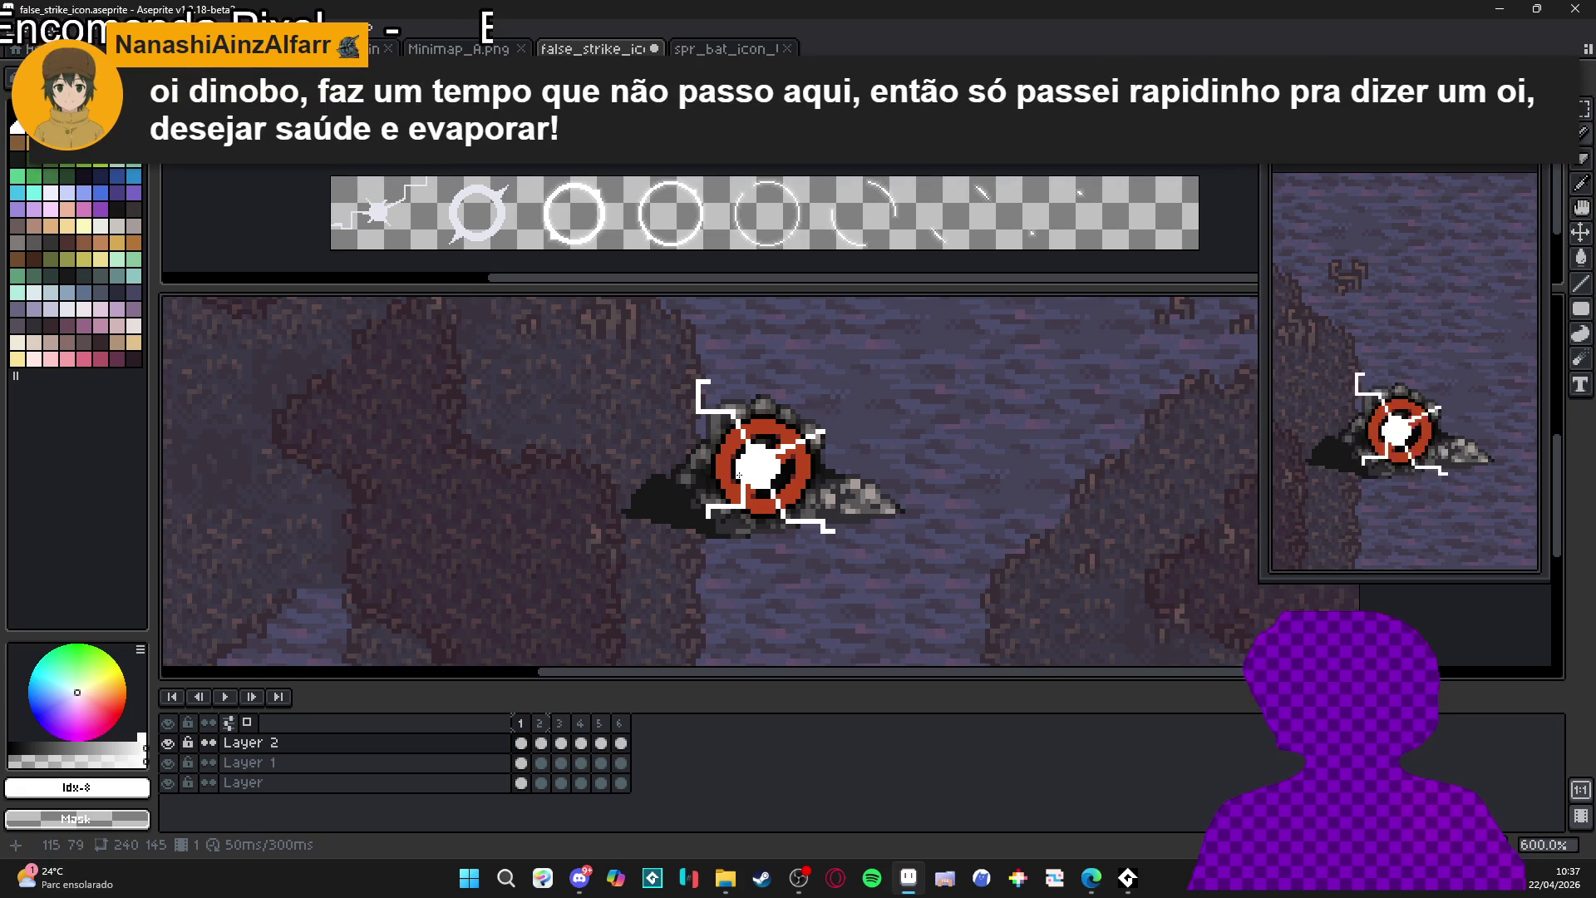
scroll(738, 472, "up", 1)
key("v")
scroll(772, 492, "down", 2)
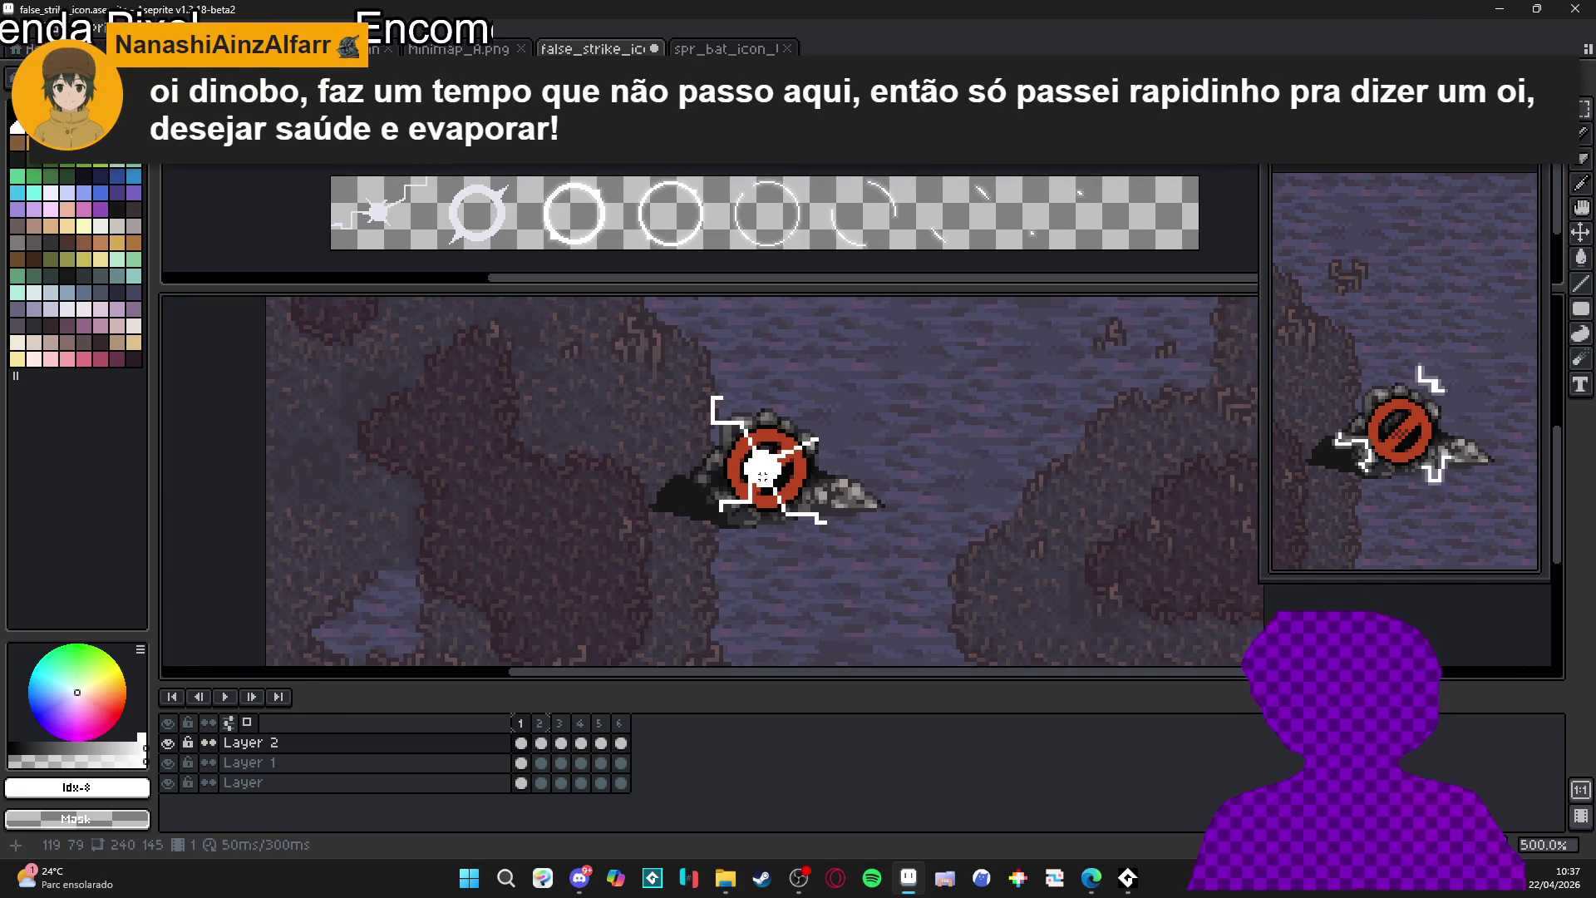
scroll(772, 492, "up", 2)
scroll(840, 420, "up", 2)
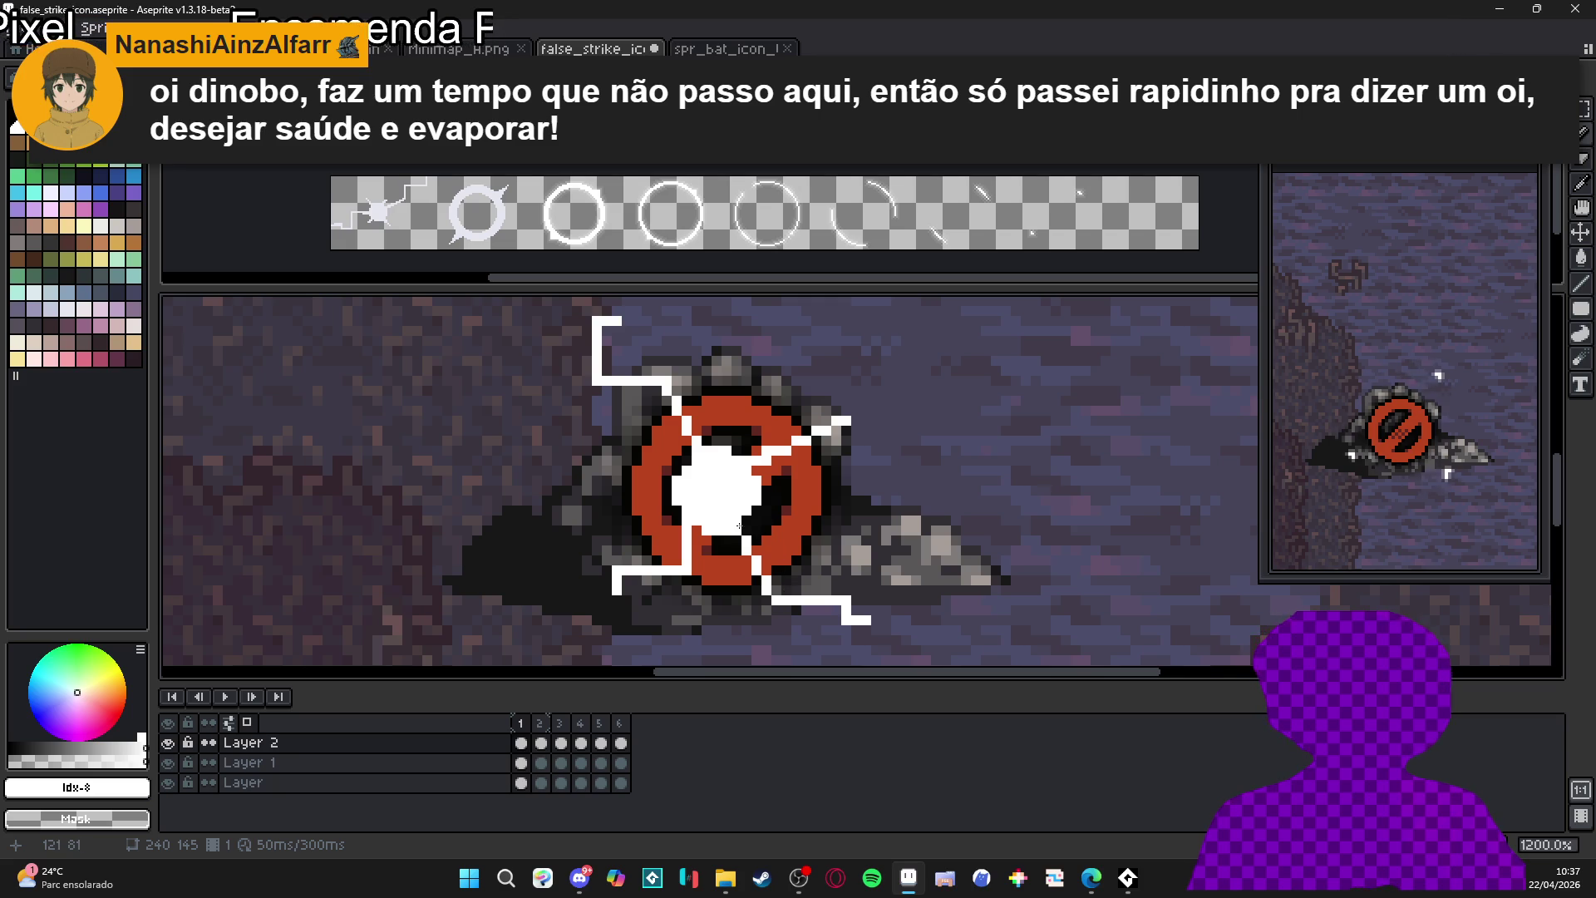
scroll(720, 525, "down", 2)
scroll(721, 526, "up", 1)
scroll(641, 558, "up", 3)
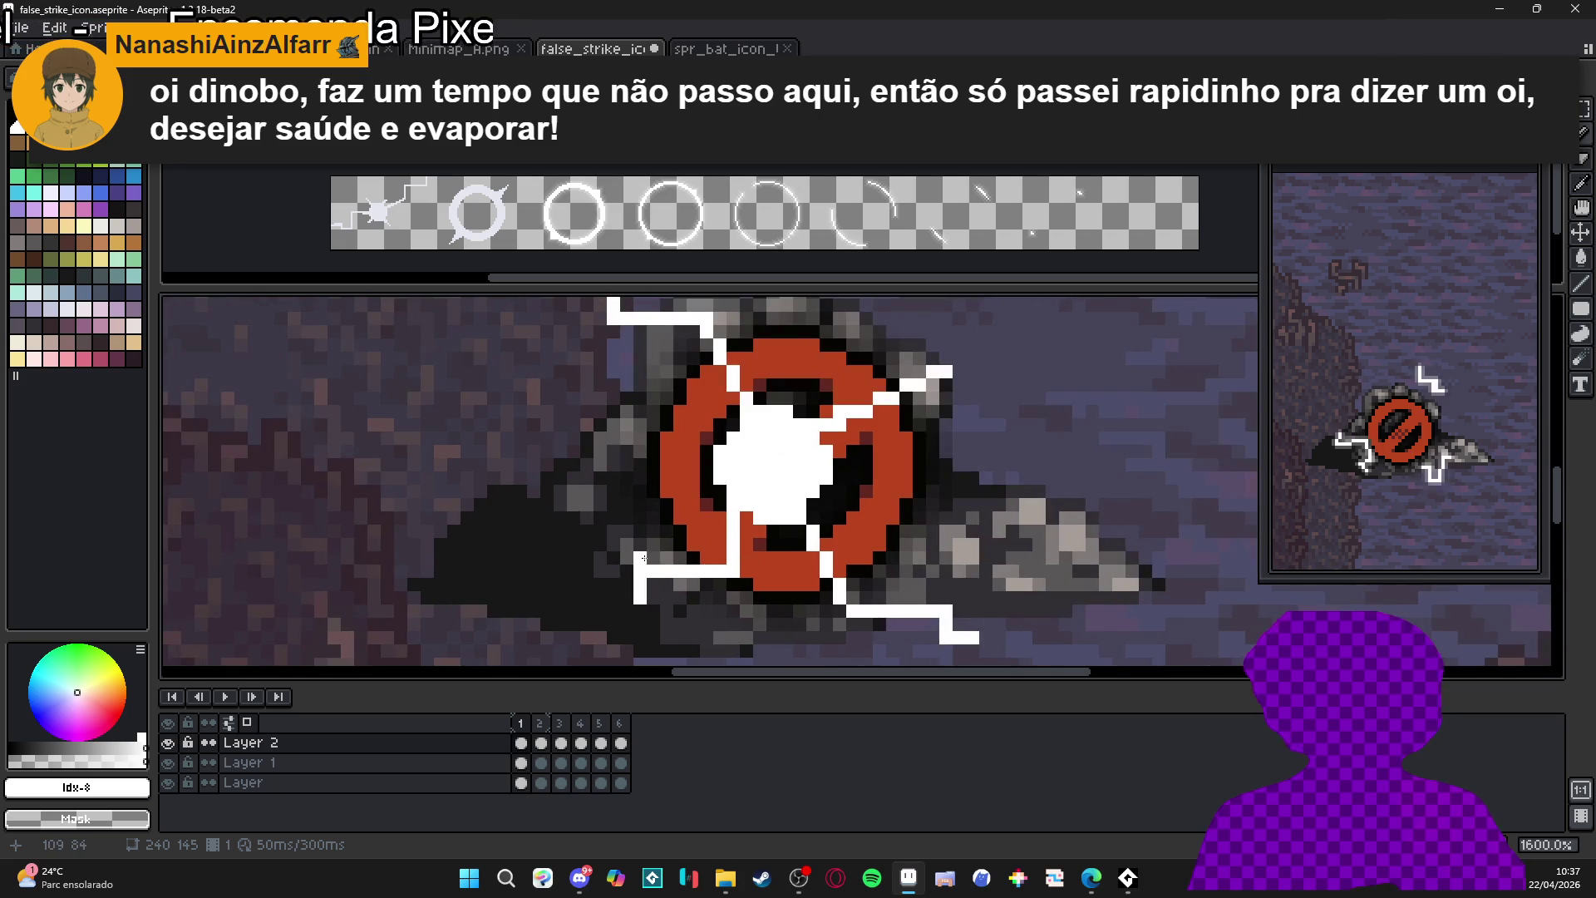
left_click_drag(641, 558, 669, 559)
left_click(679, 559)
- Switch to the Eraser, then leave Aseprite for the web browser
key("e")
scroll(720, 582, "down", 4)
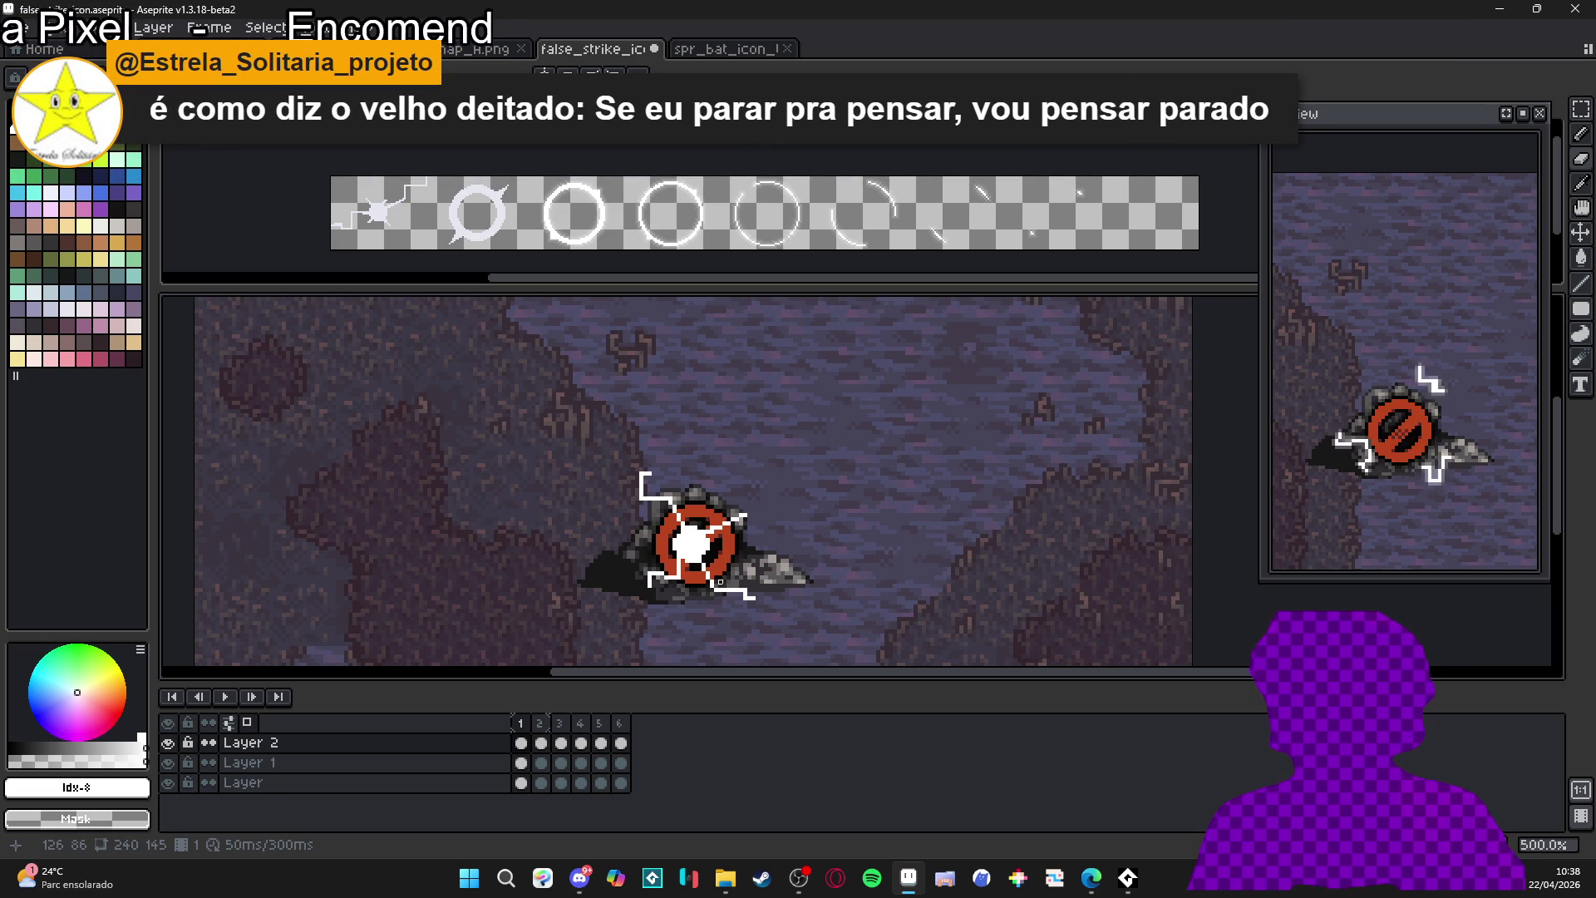
left_click(1092, 877)
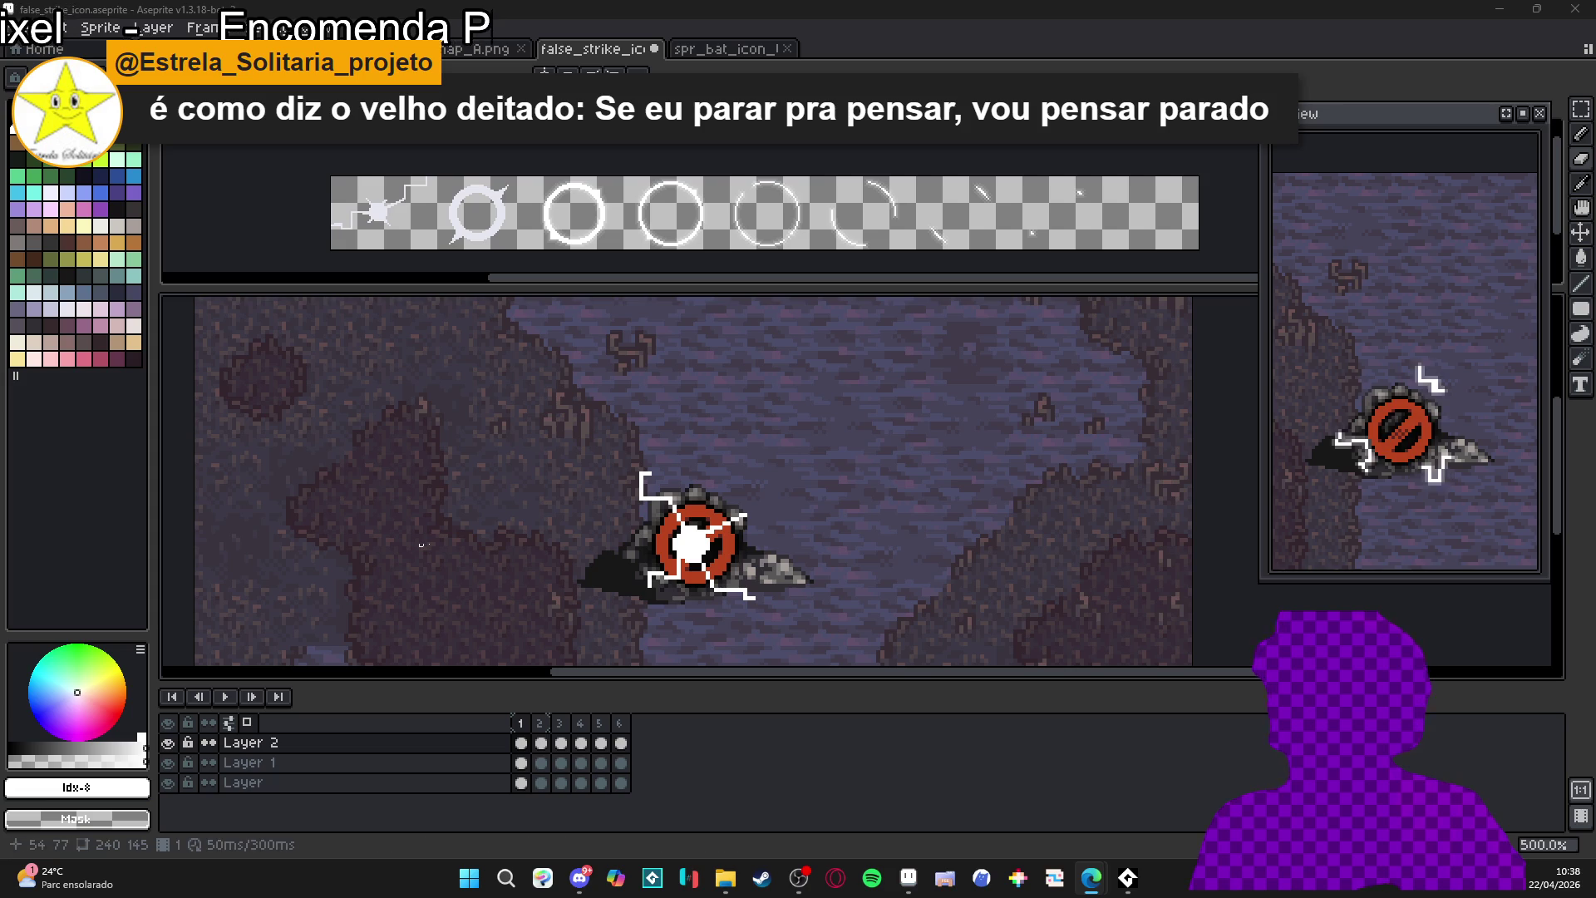
- Re-centre the icon, marquee-select the area around it, then deselect
left_click_drag(645, 527, 665, 456)
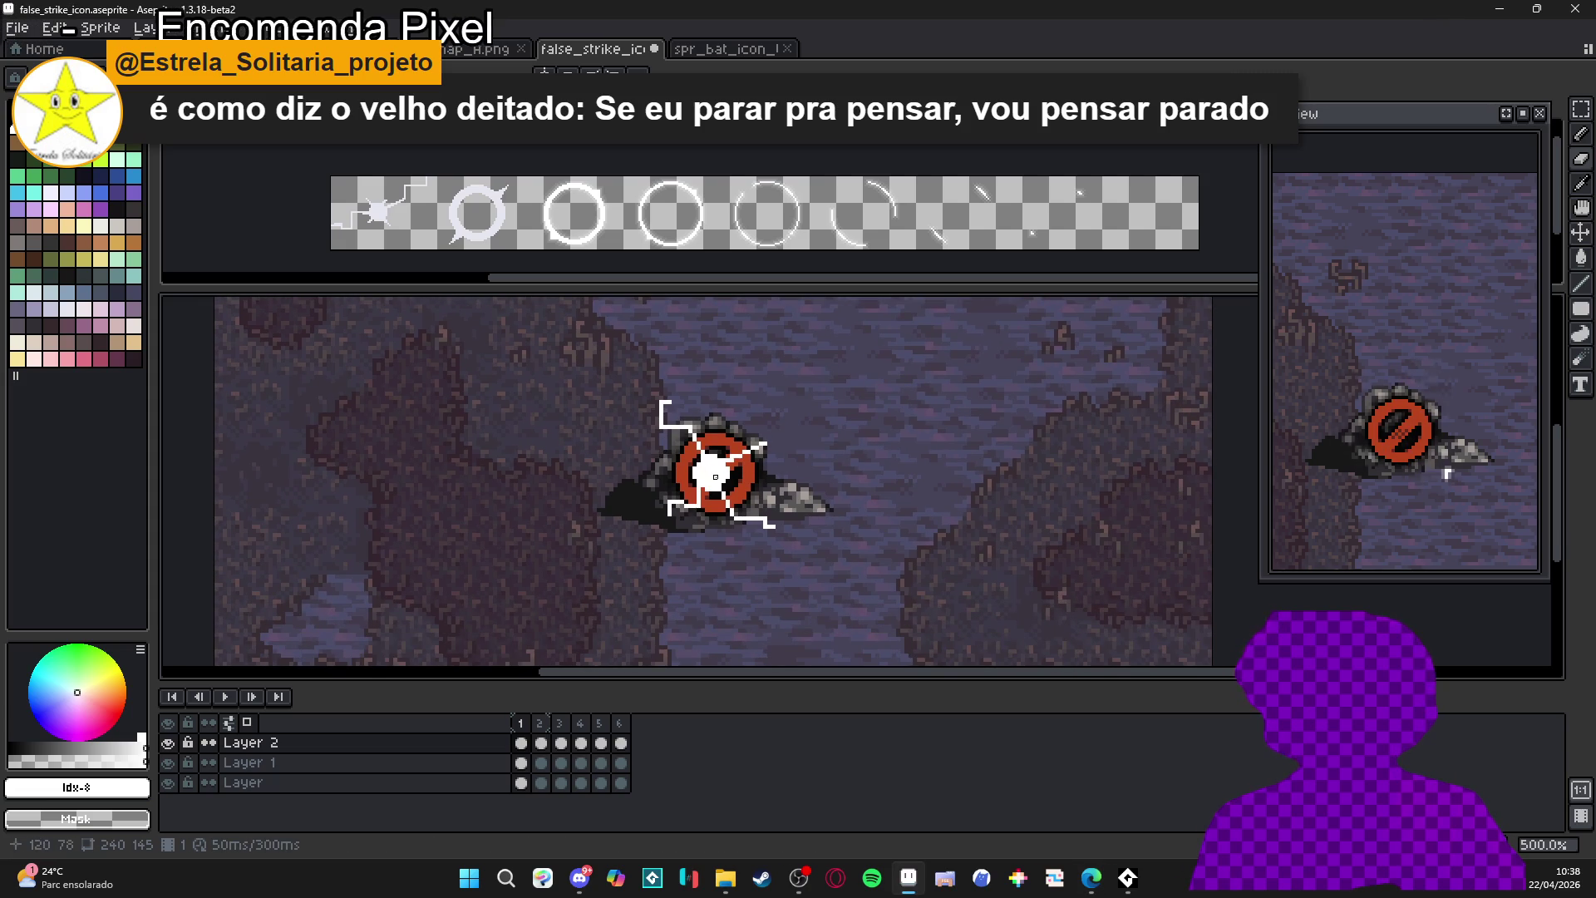
scroll(715, 476, "up", 1)
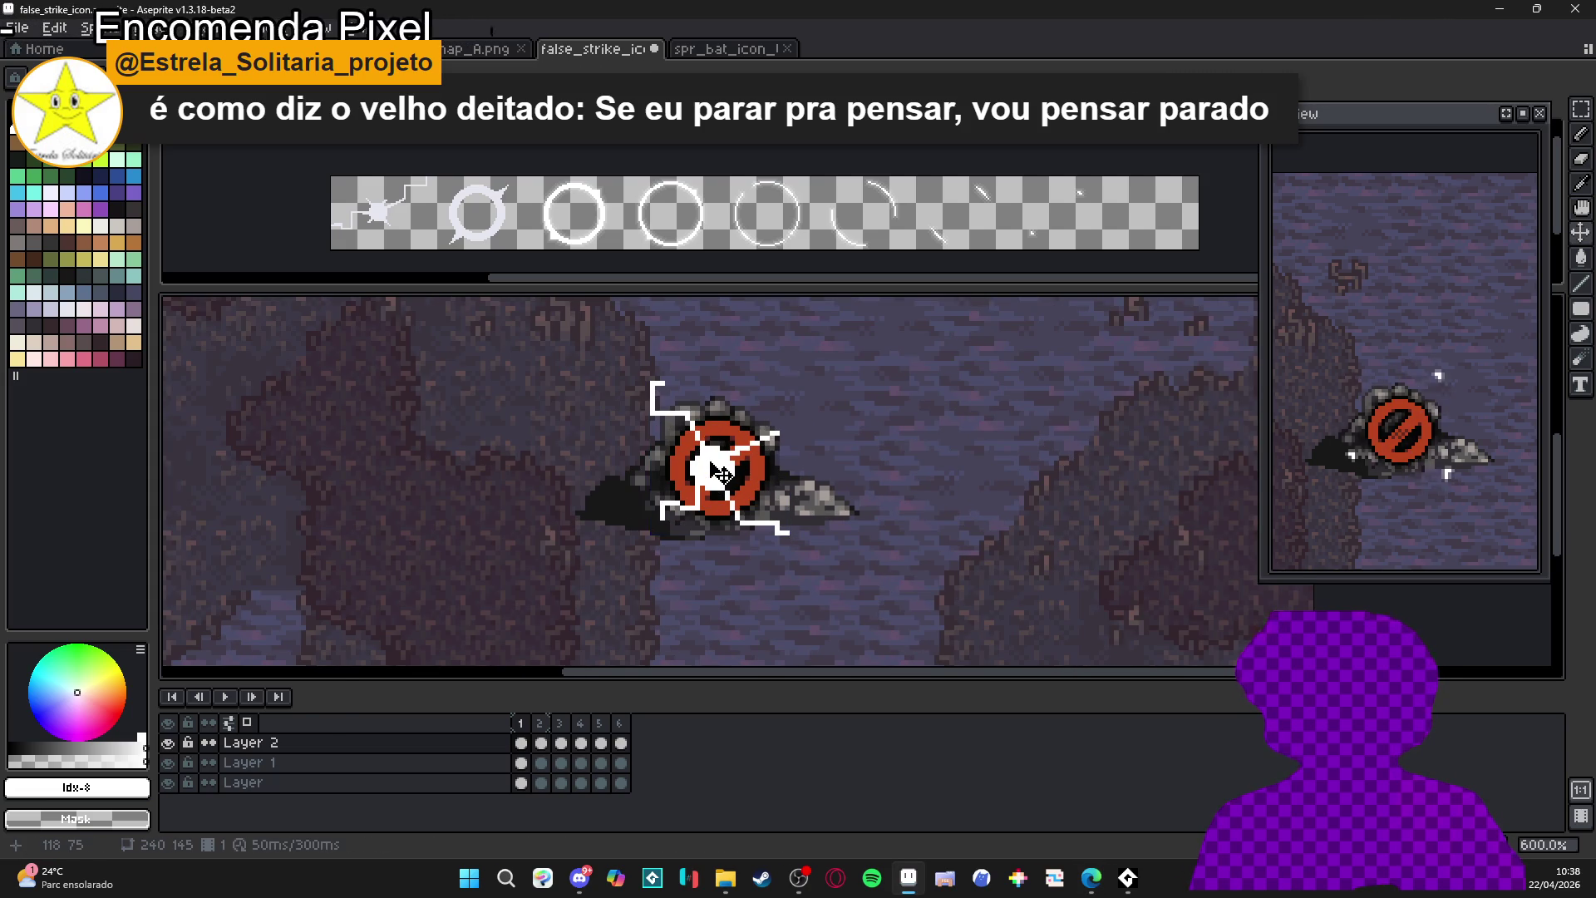
scroll(711, 462, "down", 1)
left_click_drag(604, 355, 796, 544)
scroll(740, 478, "up", 4)
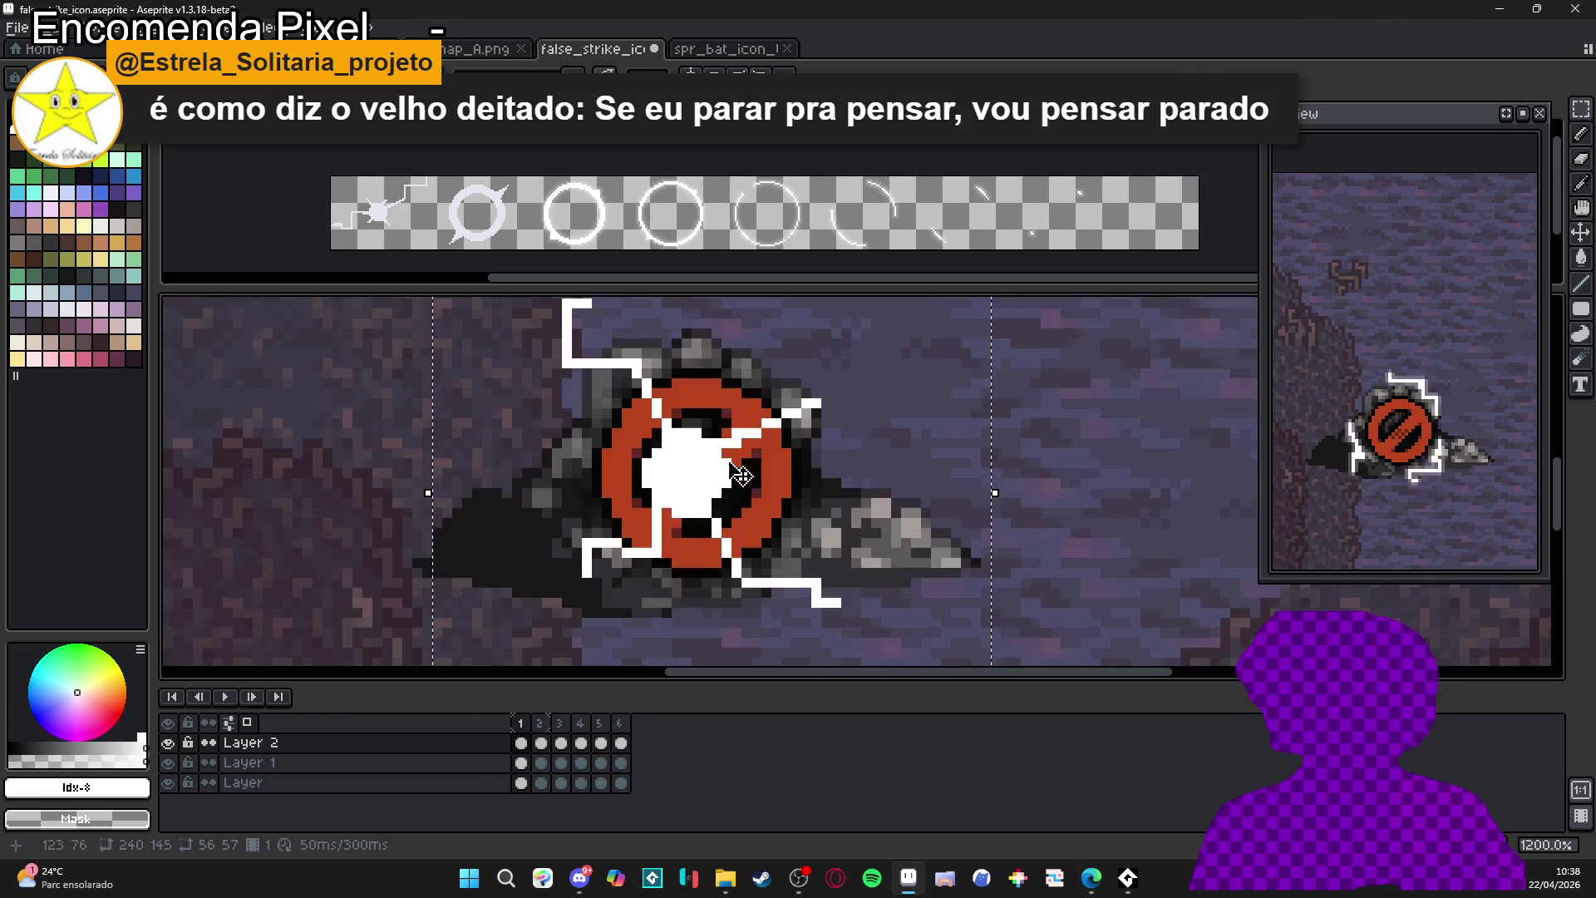
scroll(738, 477, "down", 4)
key("ctrl+d")
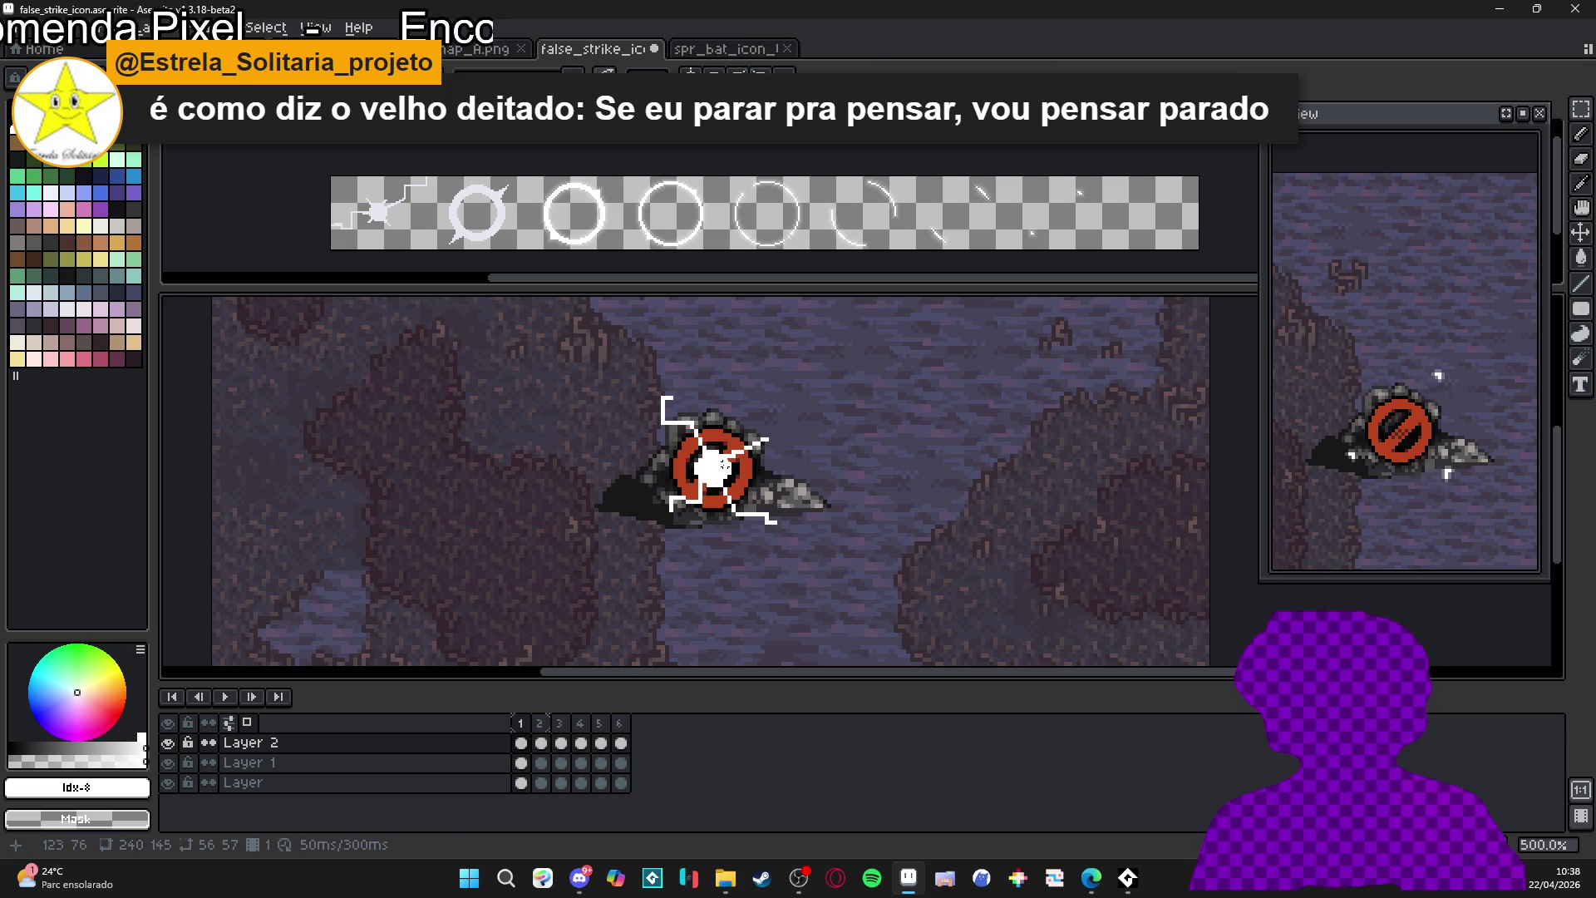
- Add two extra white Pencil strokes to frame 1's zigzag stagger mark
scroll(724, 465, "down", 2)
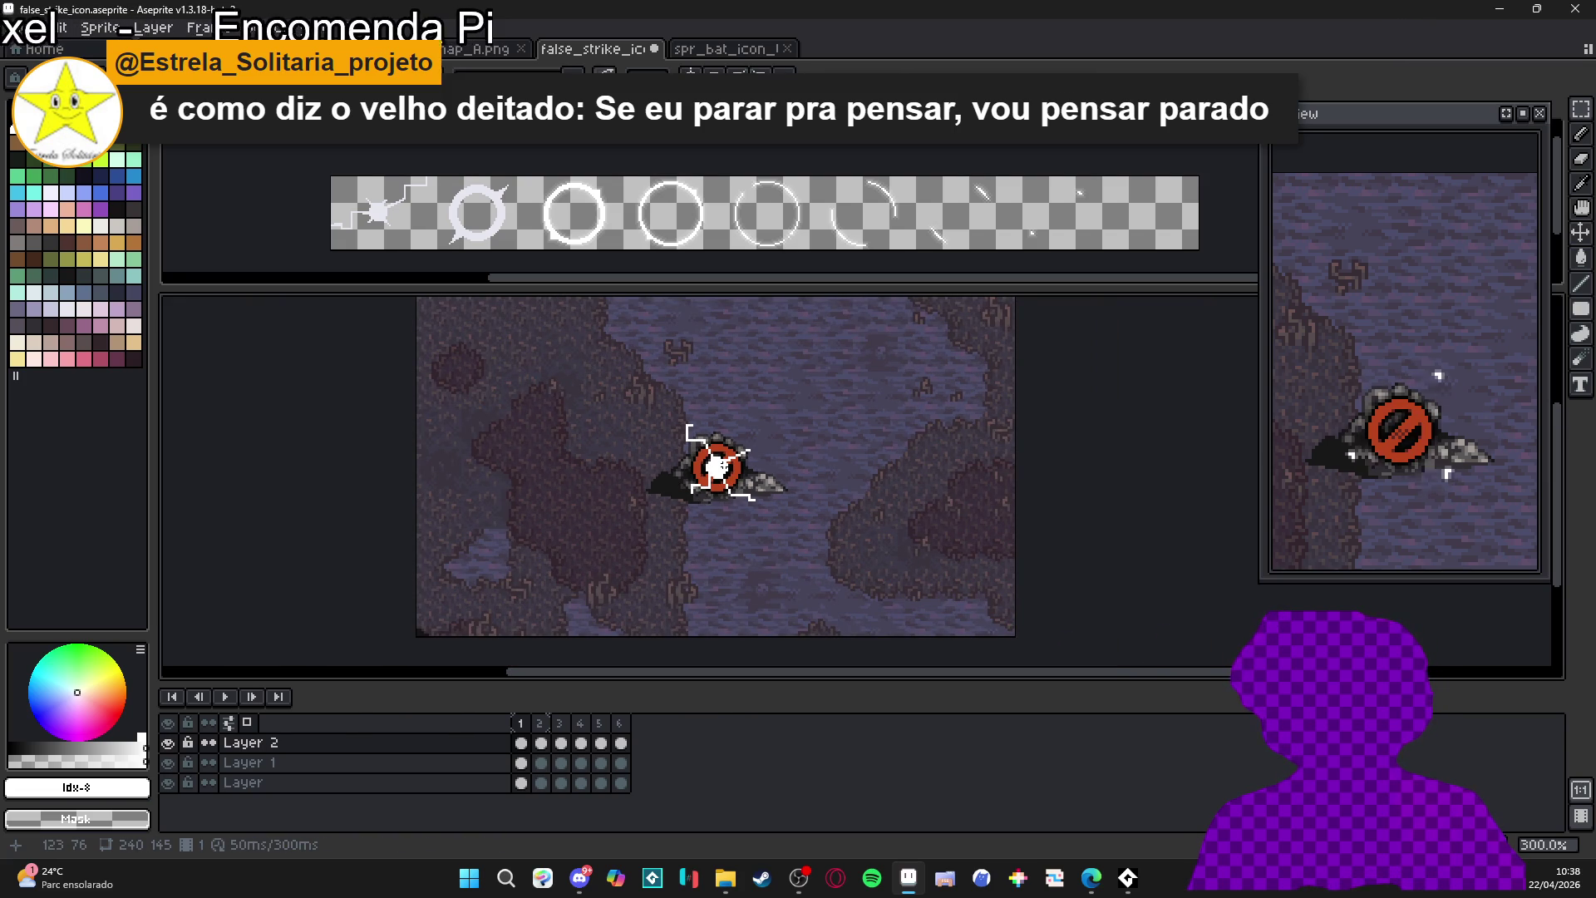
scroll(716, 467, "up", 2)
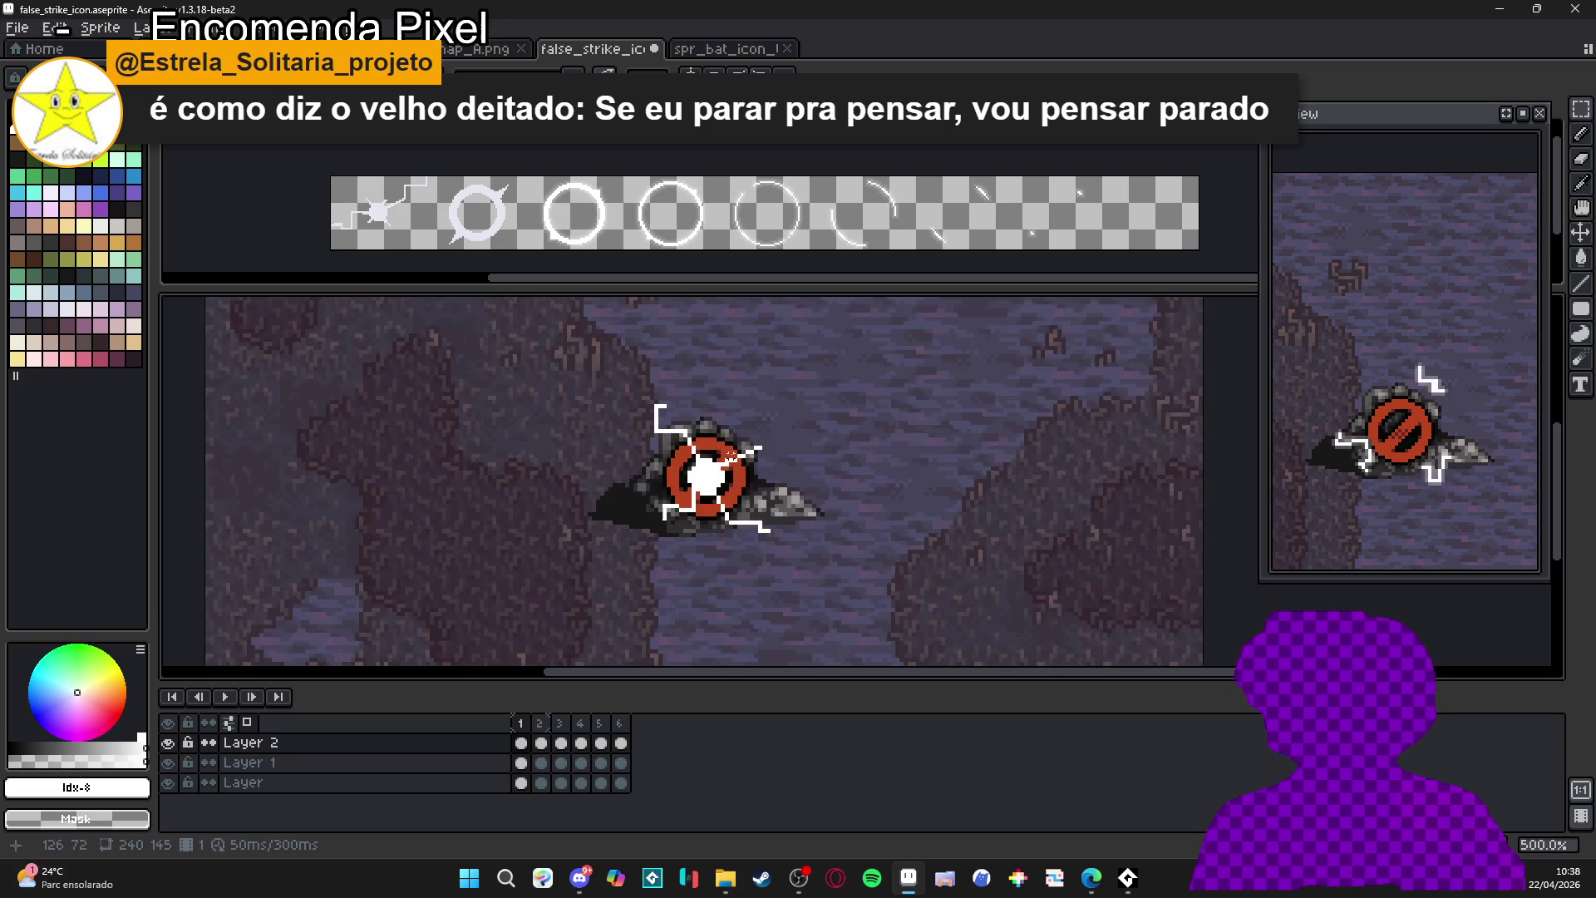
scroll(676, 470, "up", 4)
left_click_drag(679, 487, 650, 487)
left_click_drag(772, 497, 798, 496)
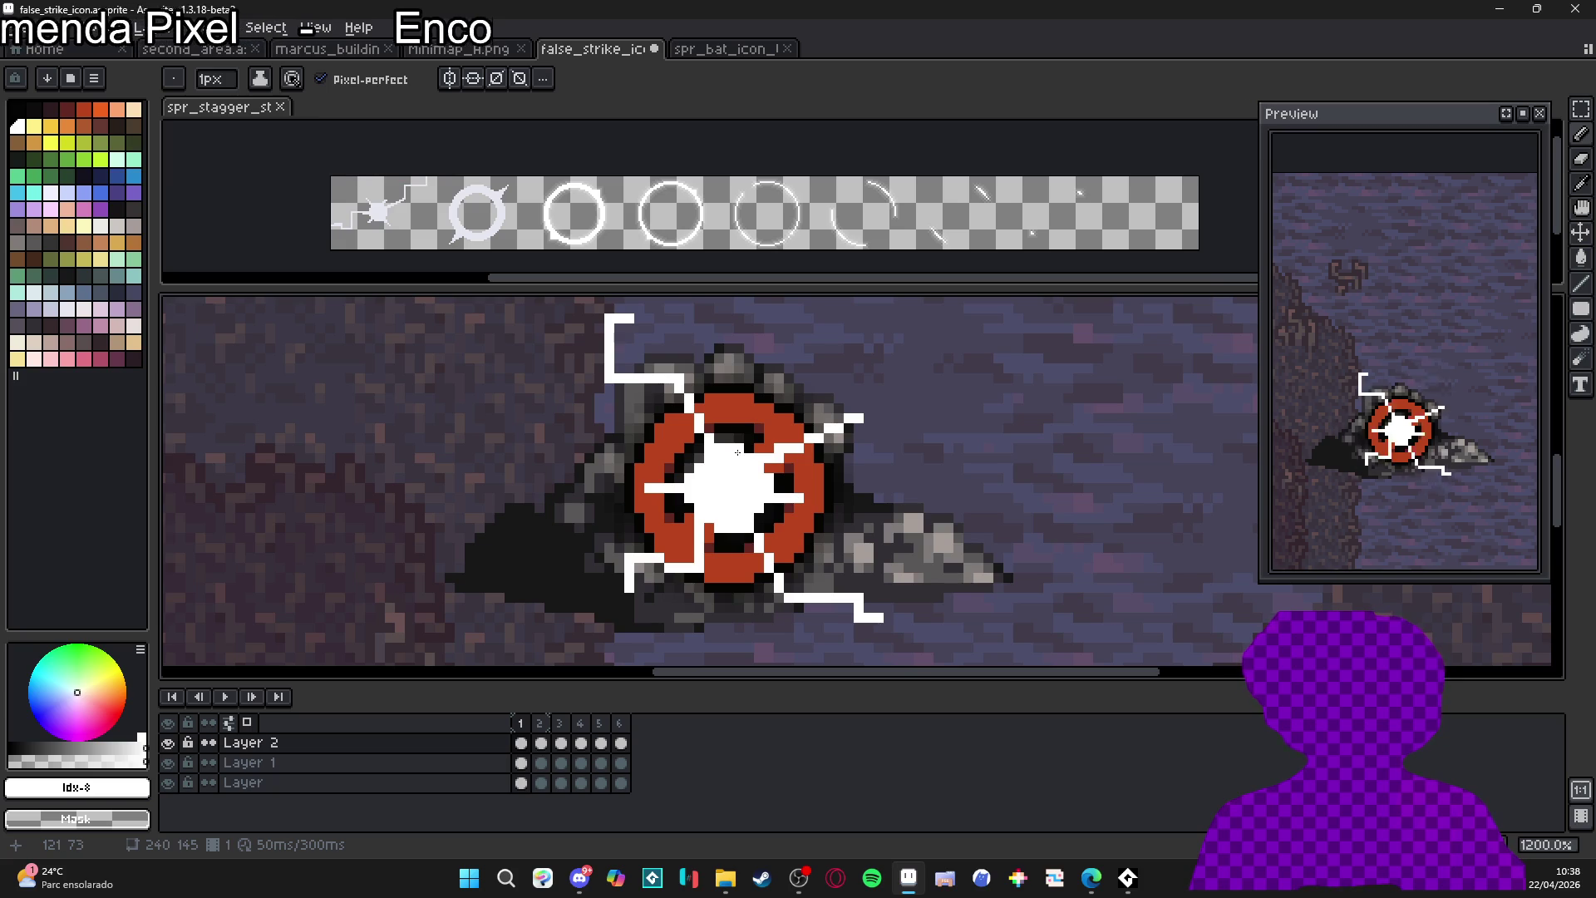
scroll(737, 451, "down", 4)
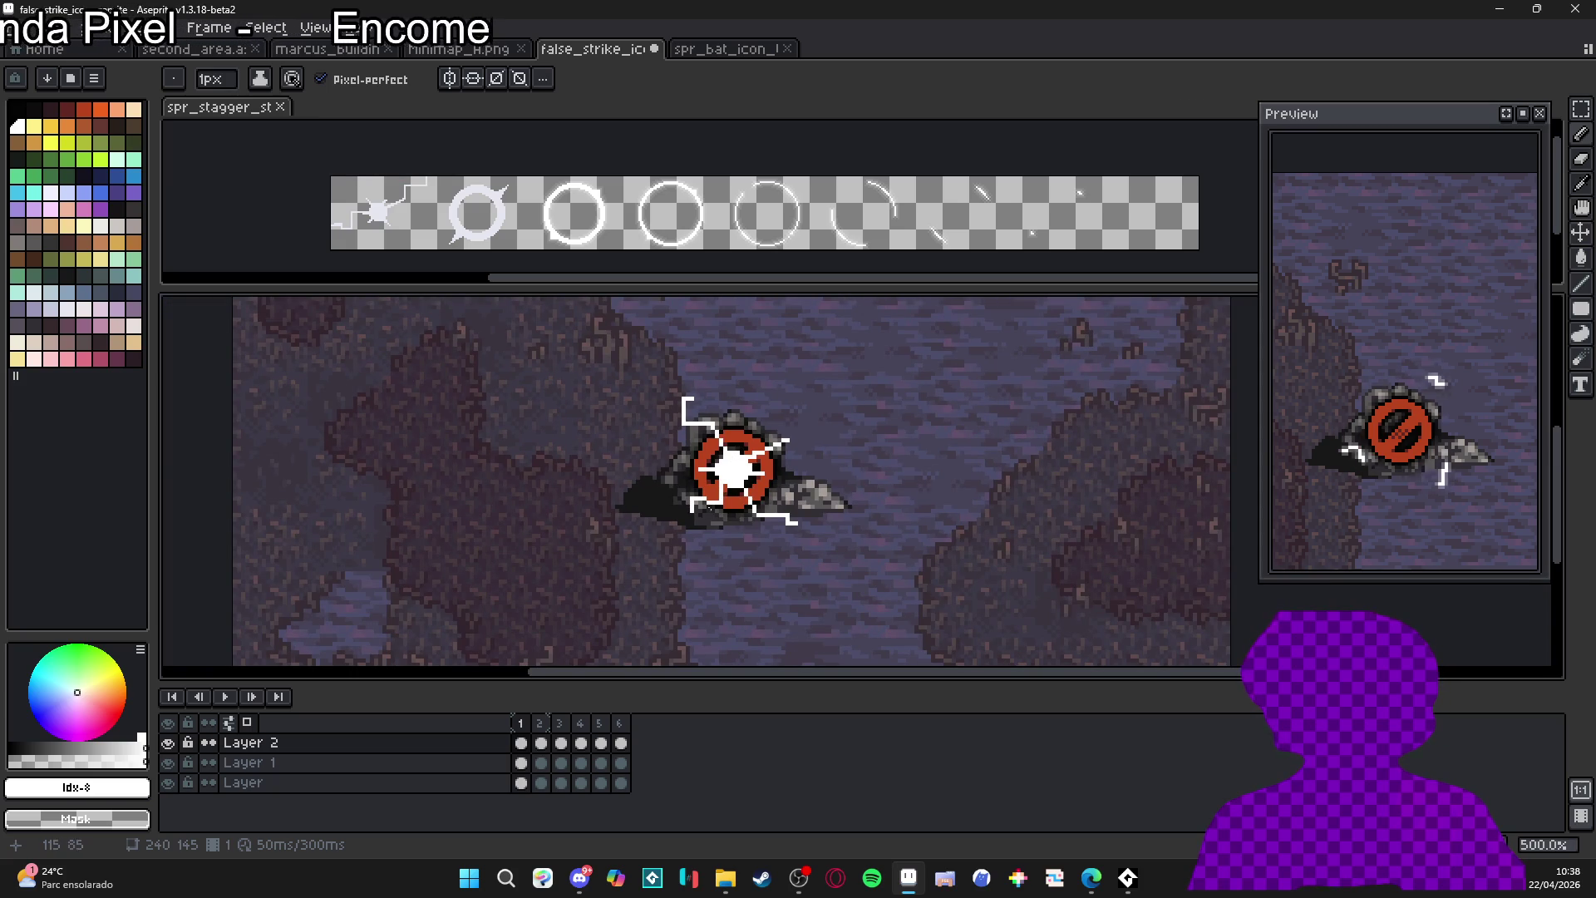
- Switch to frame 2 and eyedrop the grey rock colour from the canvas
left_click(540, 723)
scroll(744, 499, "up", 4)
left_click(736, 511, "alt")
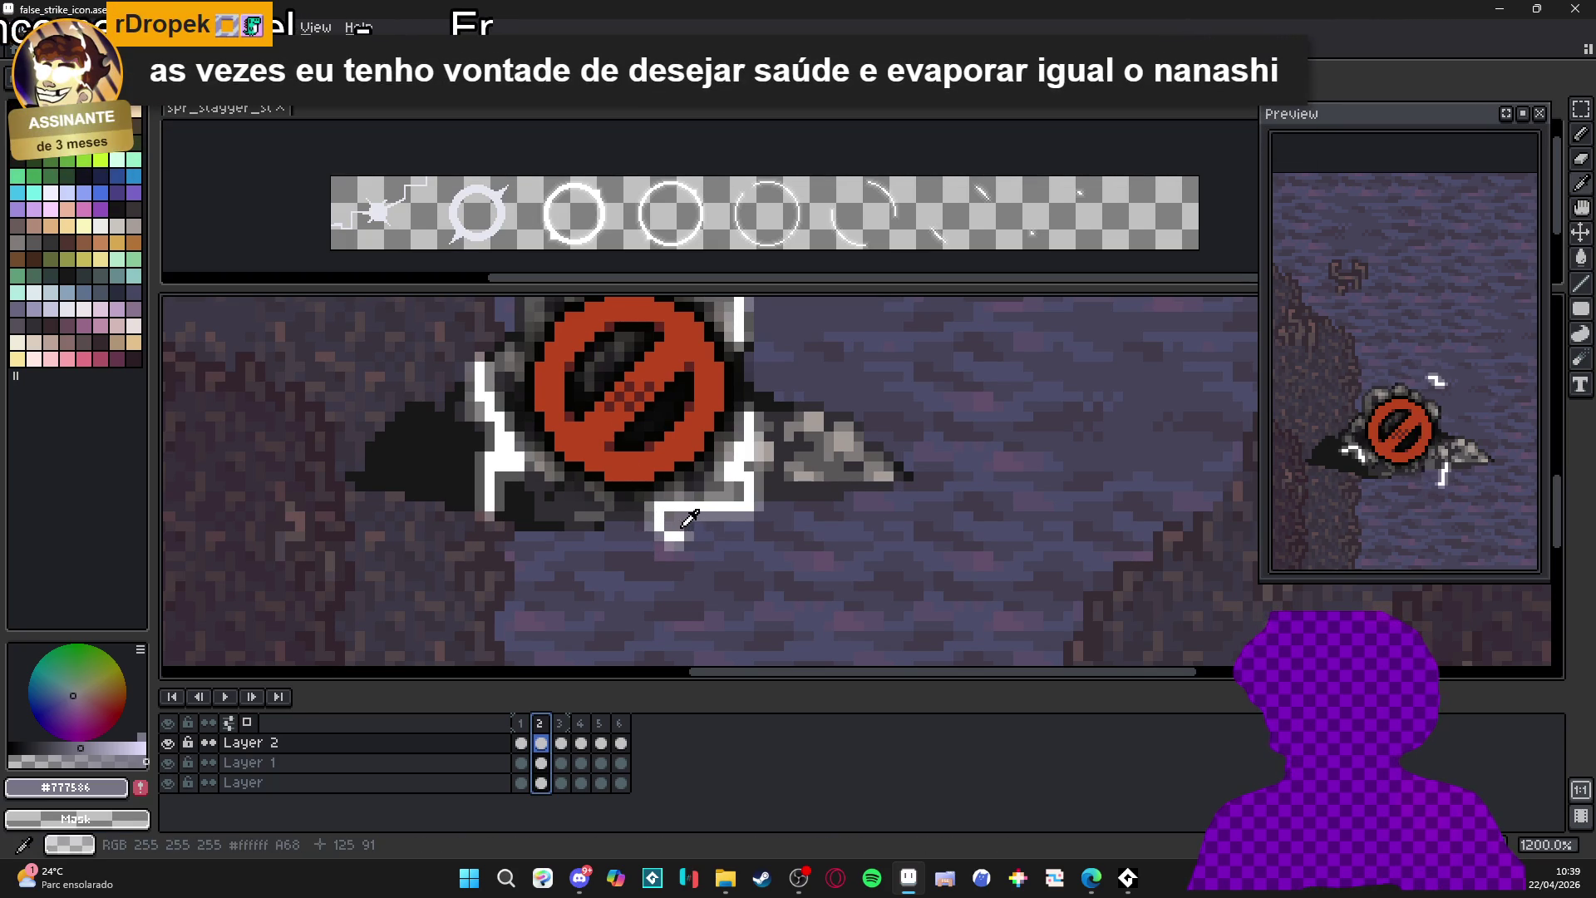
- Pick white from the zigzag, then on frame 1 outline the selected icon in #FFFFFF and deselect
left_click(662, 526, "alt")
scroll(637, 584, "down", 4)
key("Left")
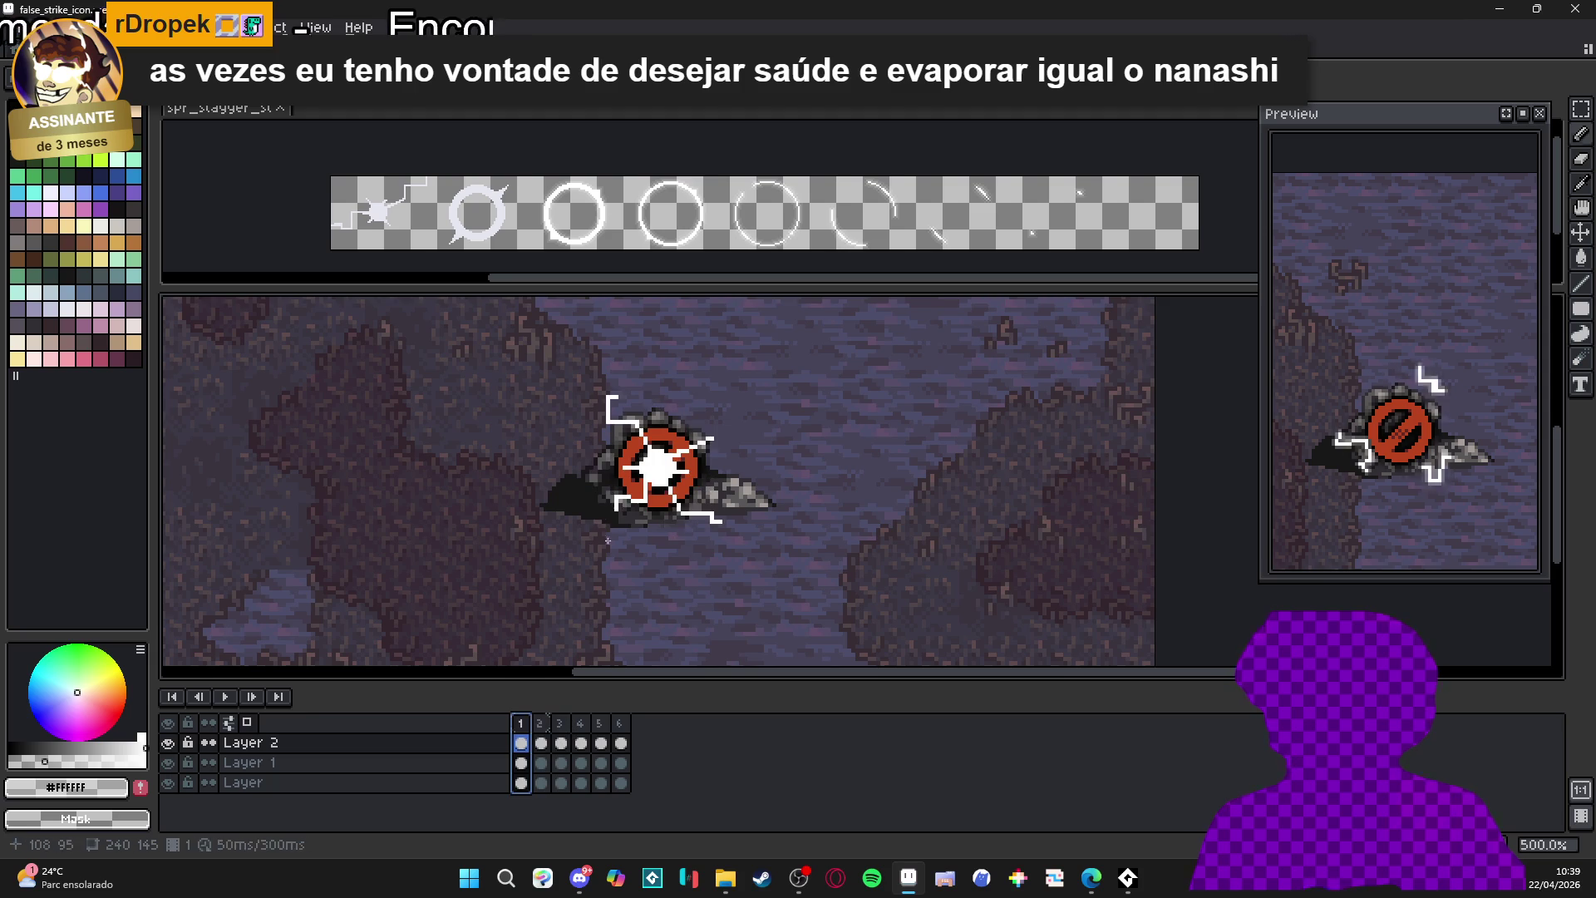
mouse_move(556, 367)
left_mouse_down()
mouse_move(745, 524)
mouse_move(750, 563)
left_mouse_up()
key("shift+o")
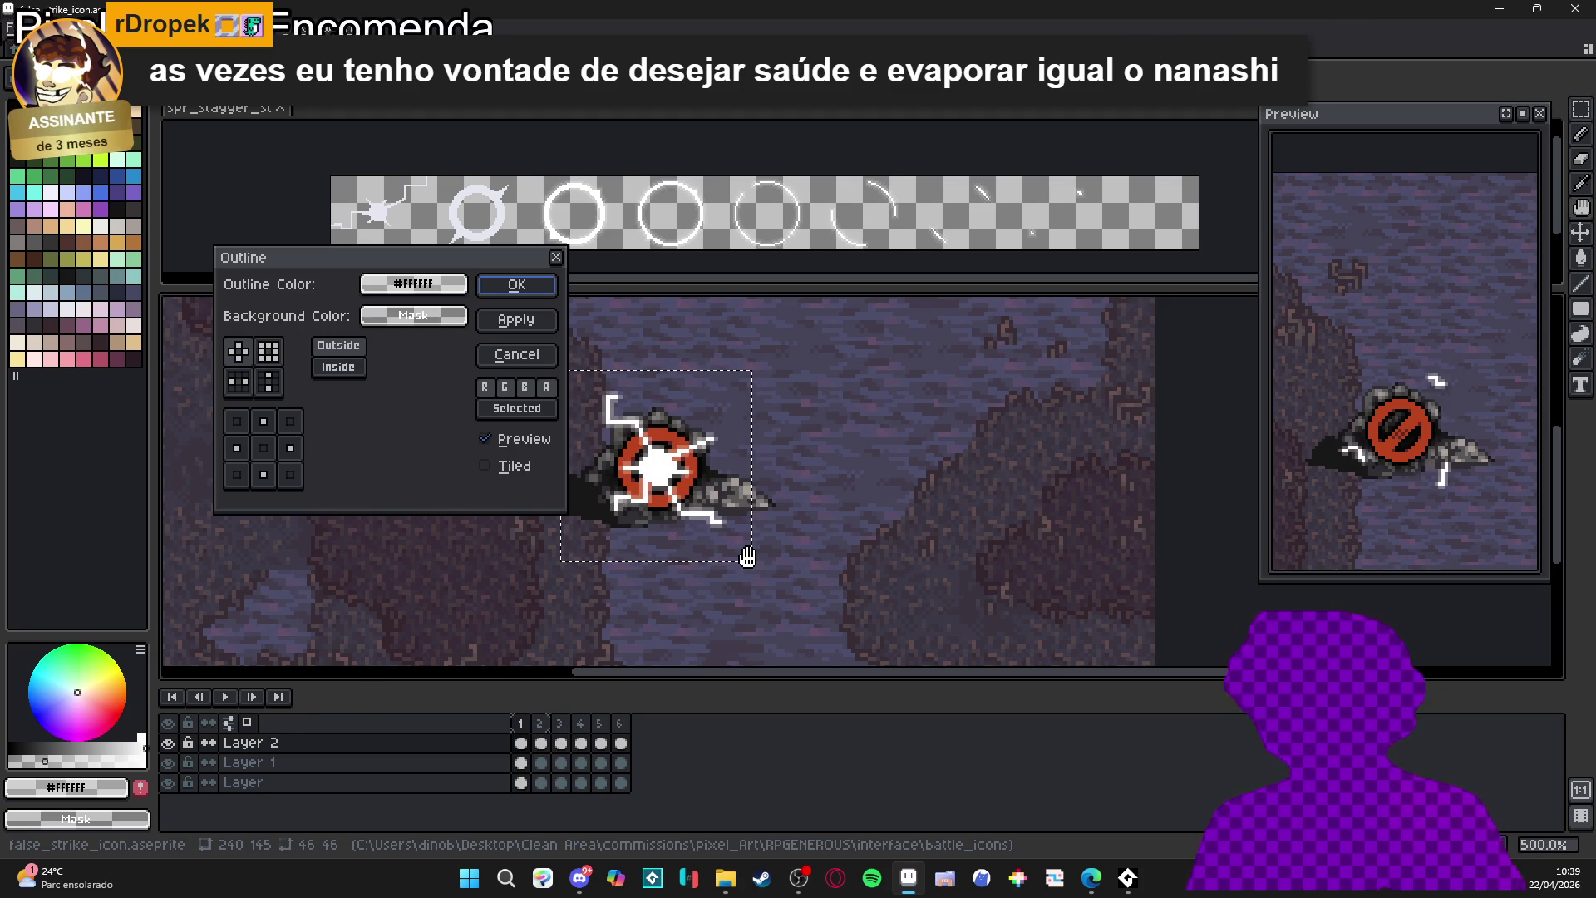
left_click(530, 285)
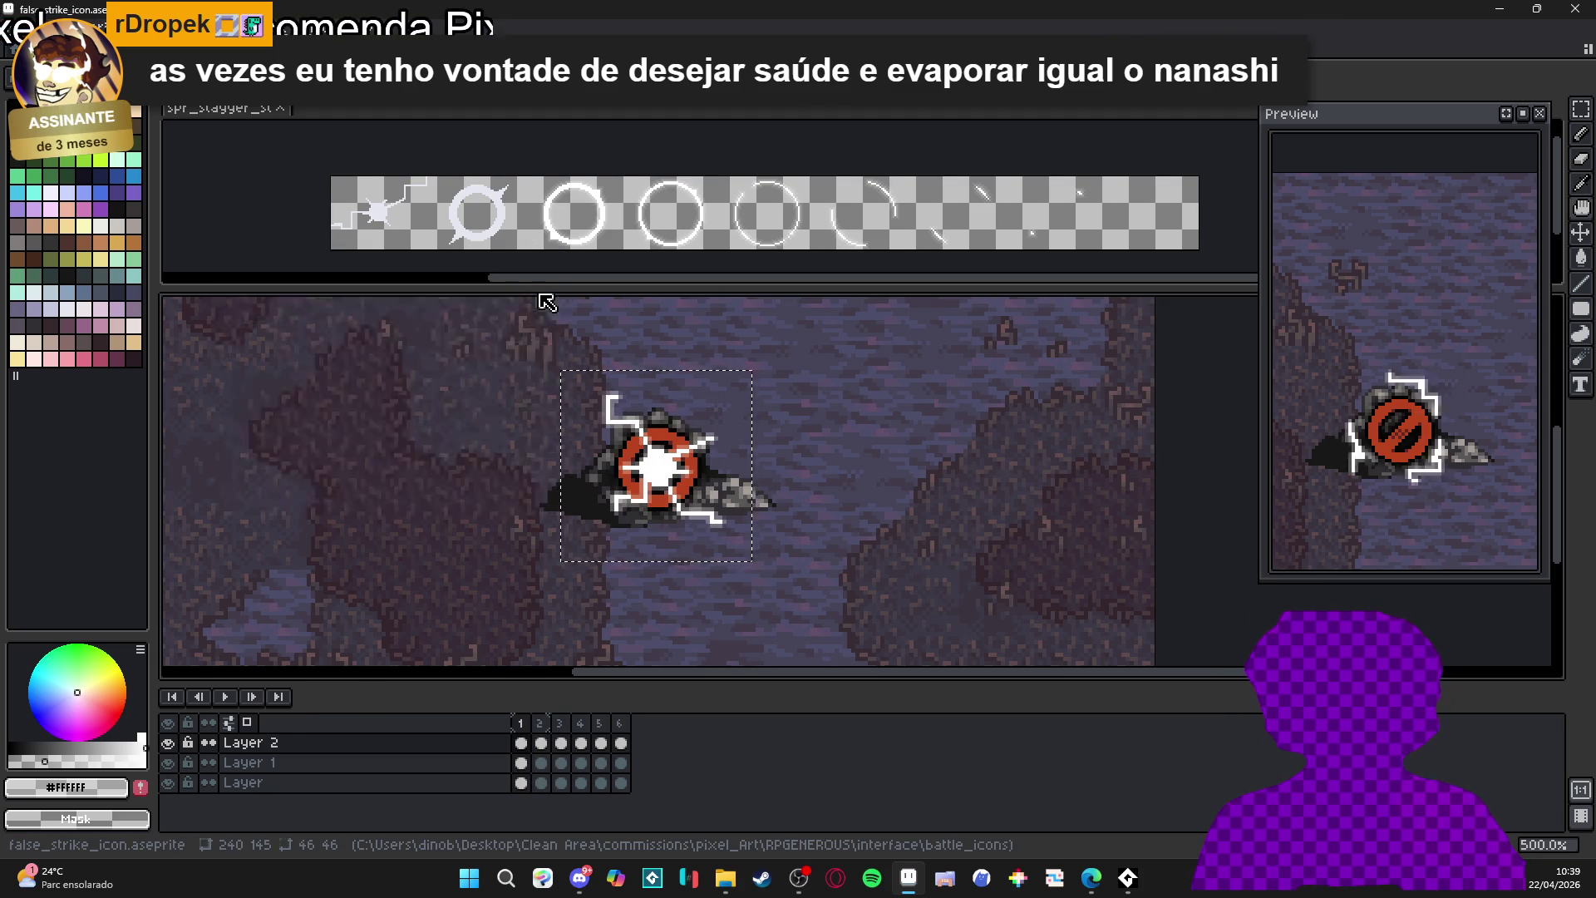
key("ctrl+d")
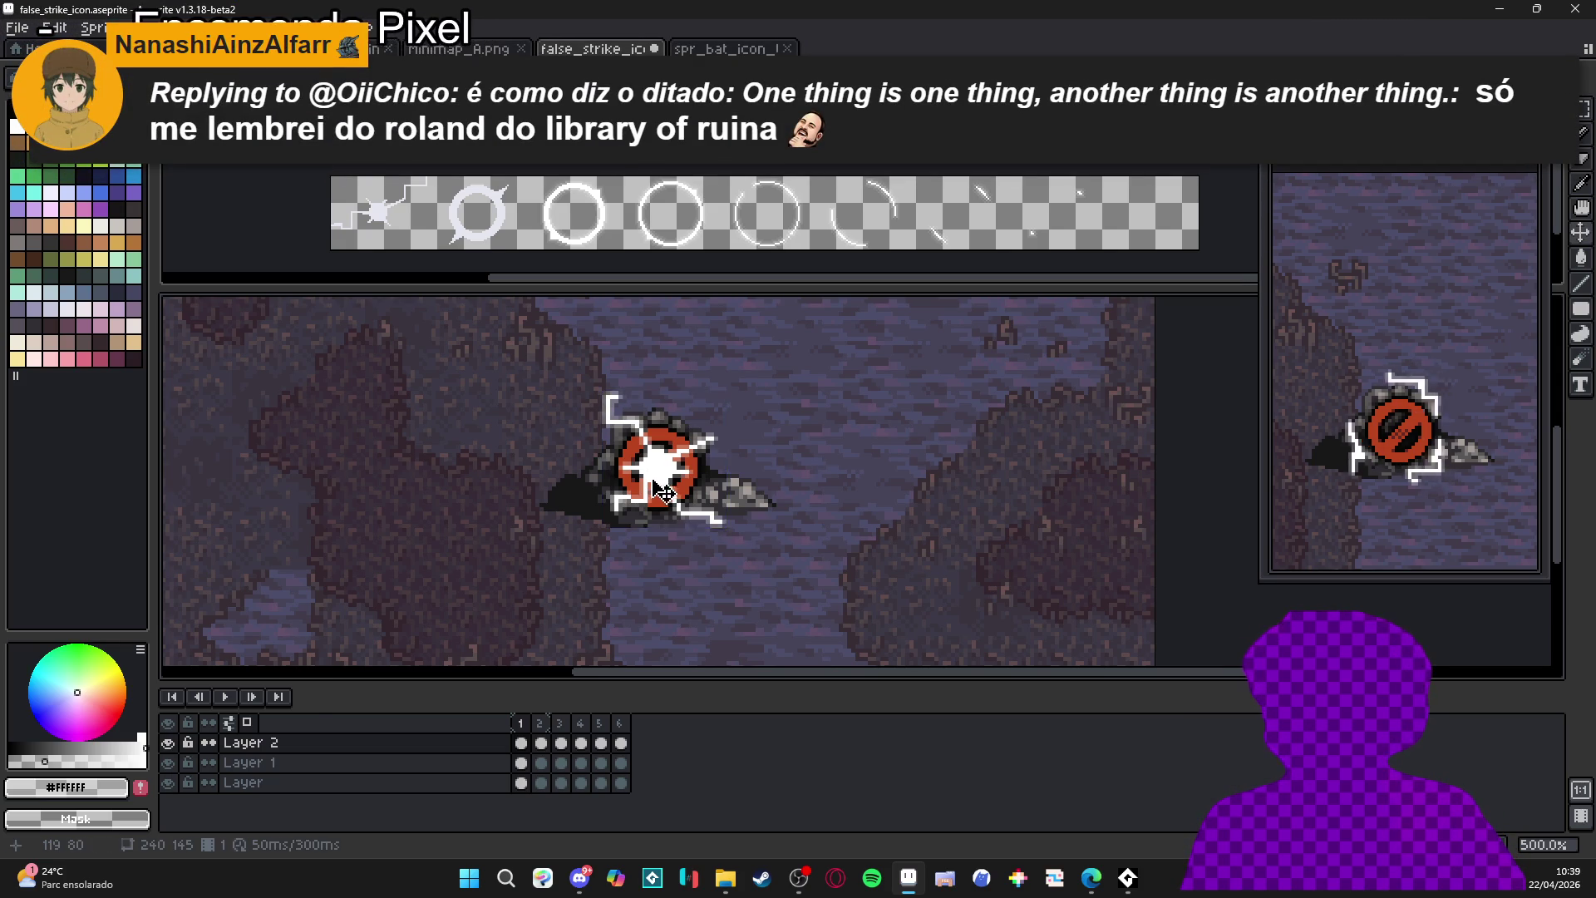
- Save false_strike_icon.aseprite with Ctrl+S
scroll(632, 480, "up", 4)
scroll(632, 479, "down", 3)
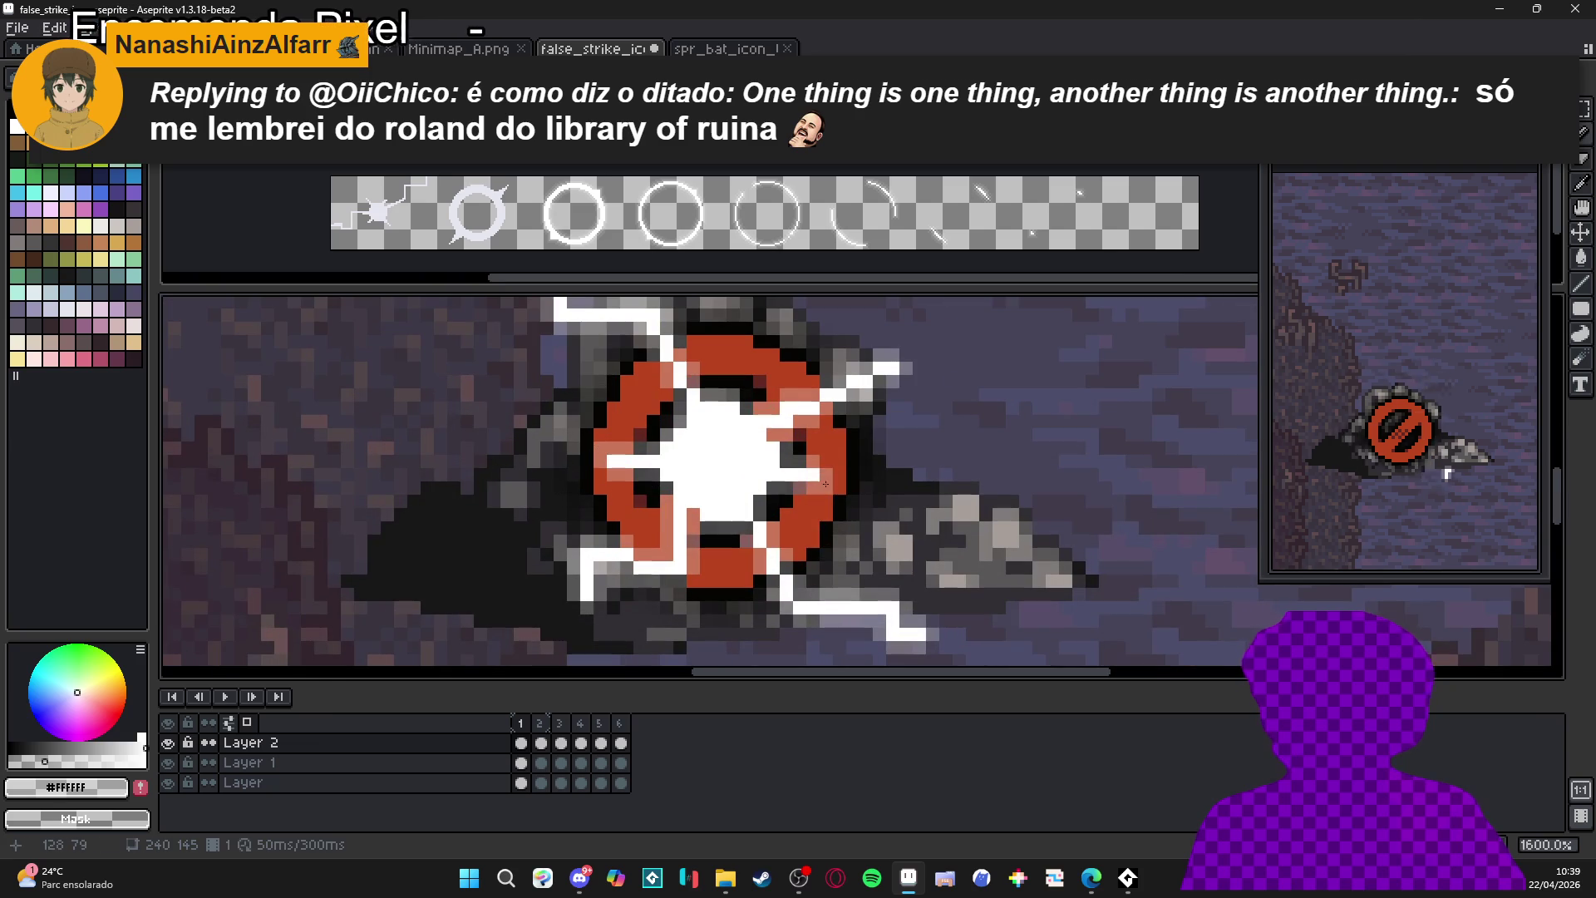
scroll(810, 513, "down", 1)
scroll(758, 519, "up", 1)
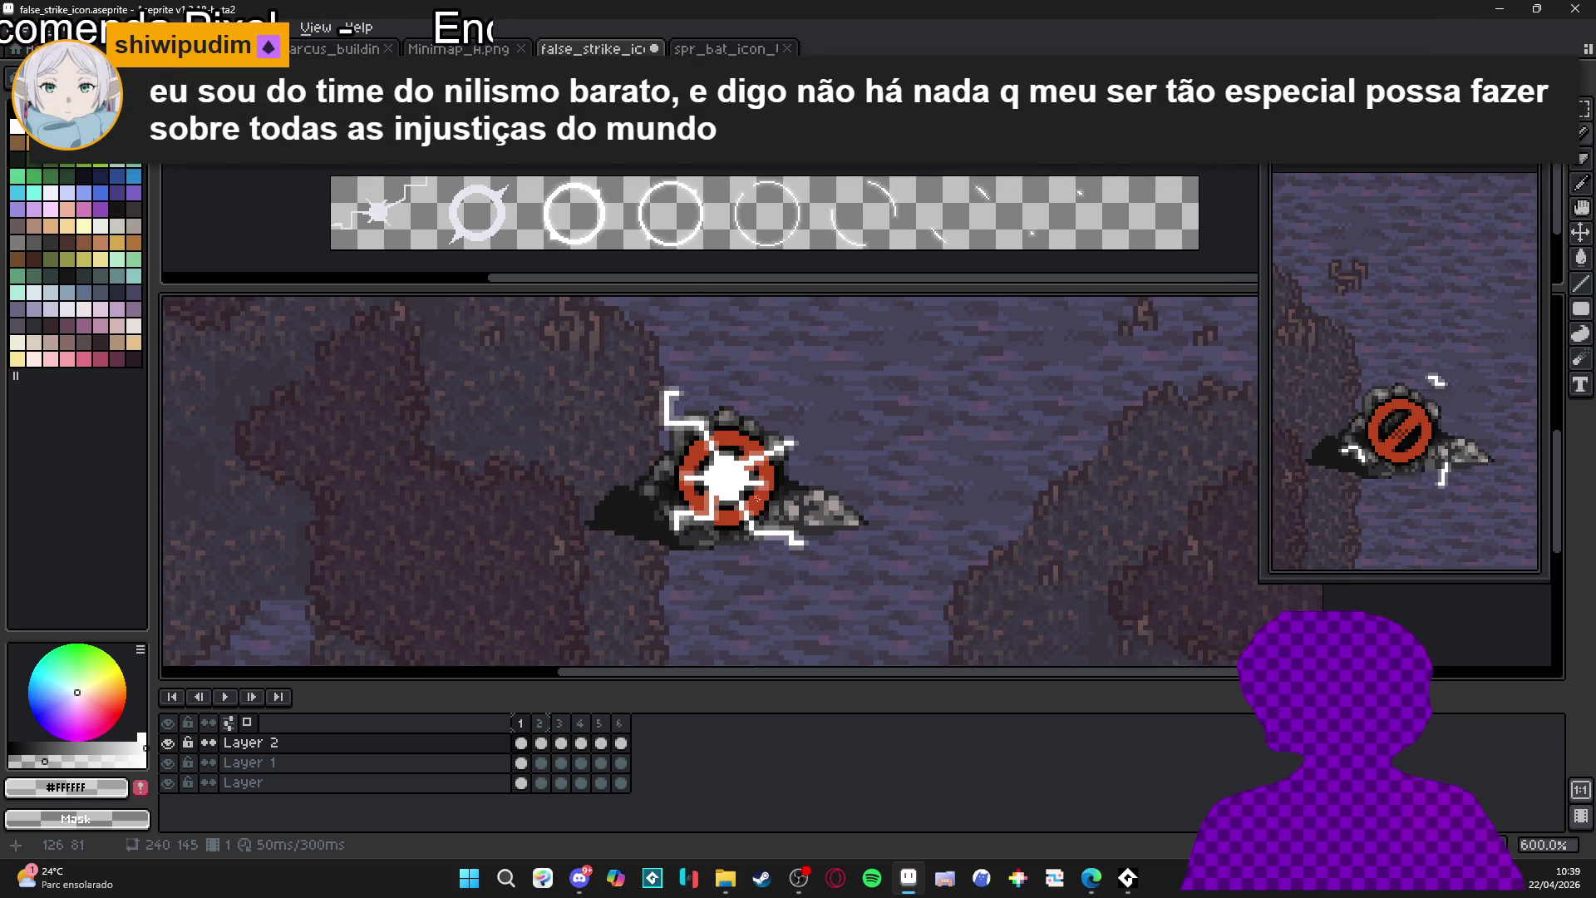
key("ctrl+s")
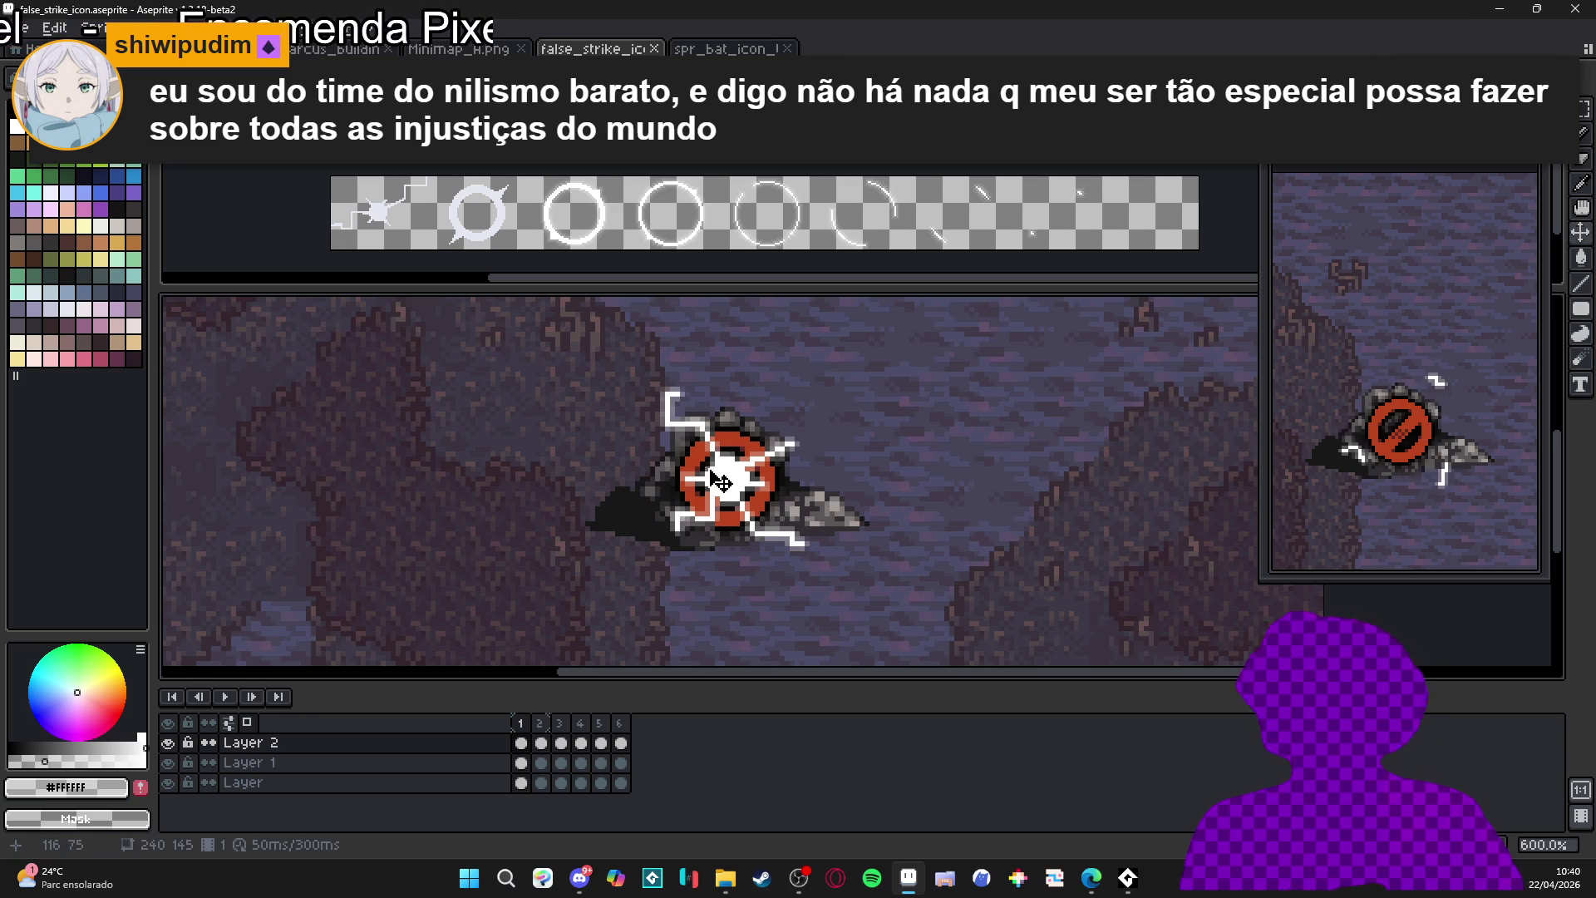
- Check the icon cel with a small Move tool nudge, then switch to the Rectangular Marquee
left_click_drag(734, 498, 737, 496)
scroll(815, 532, "up", 4)
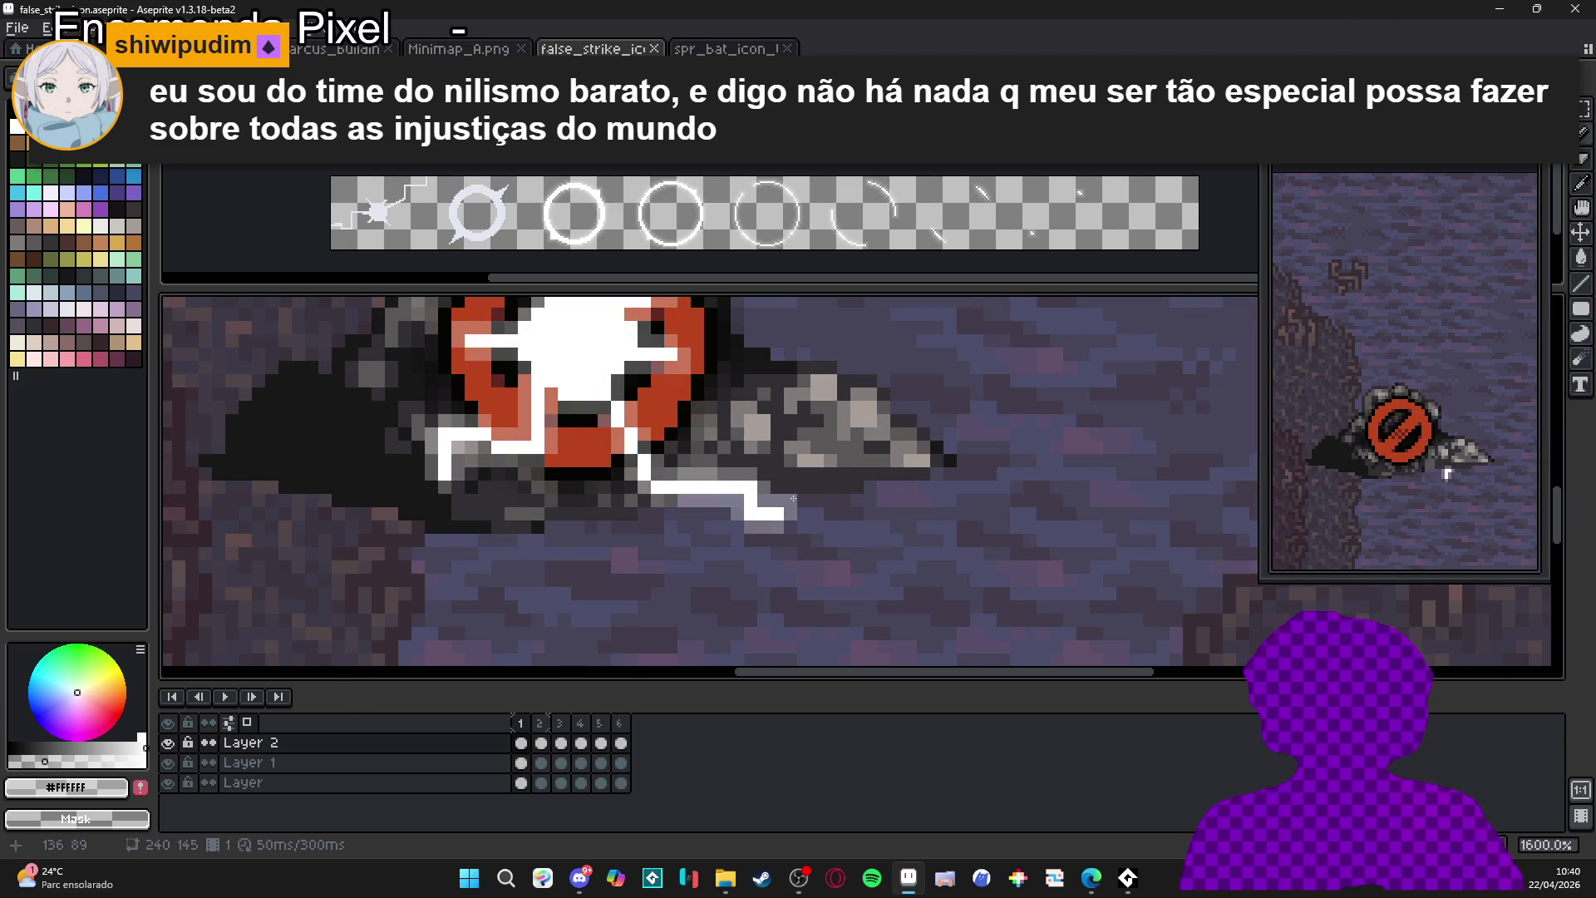
scroll(466, 474, "down", 1)
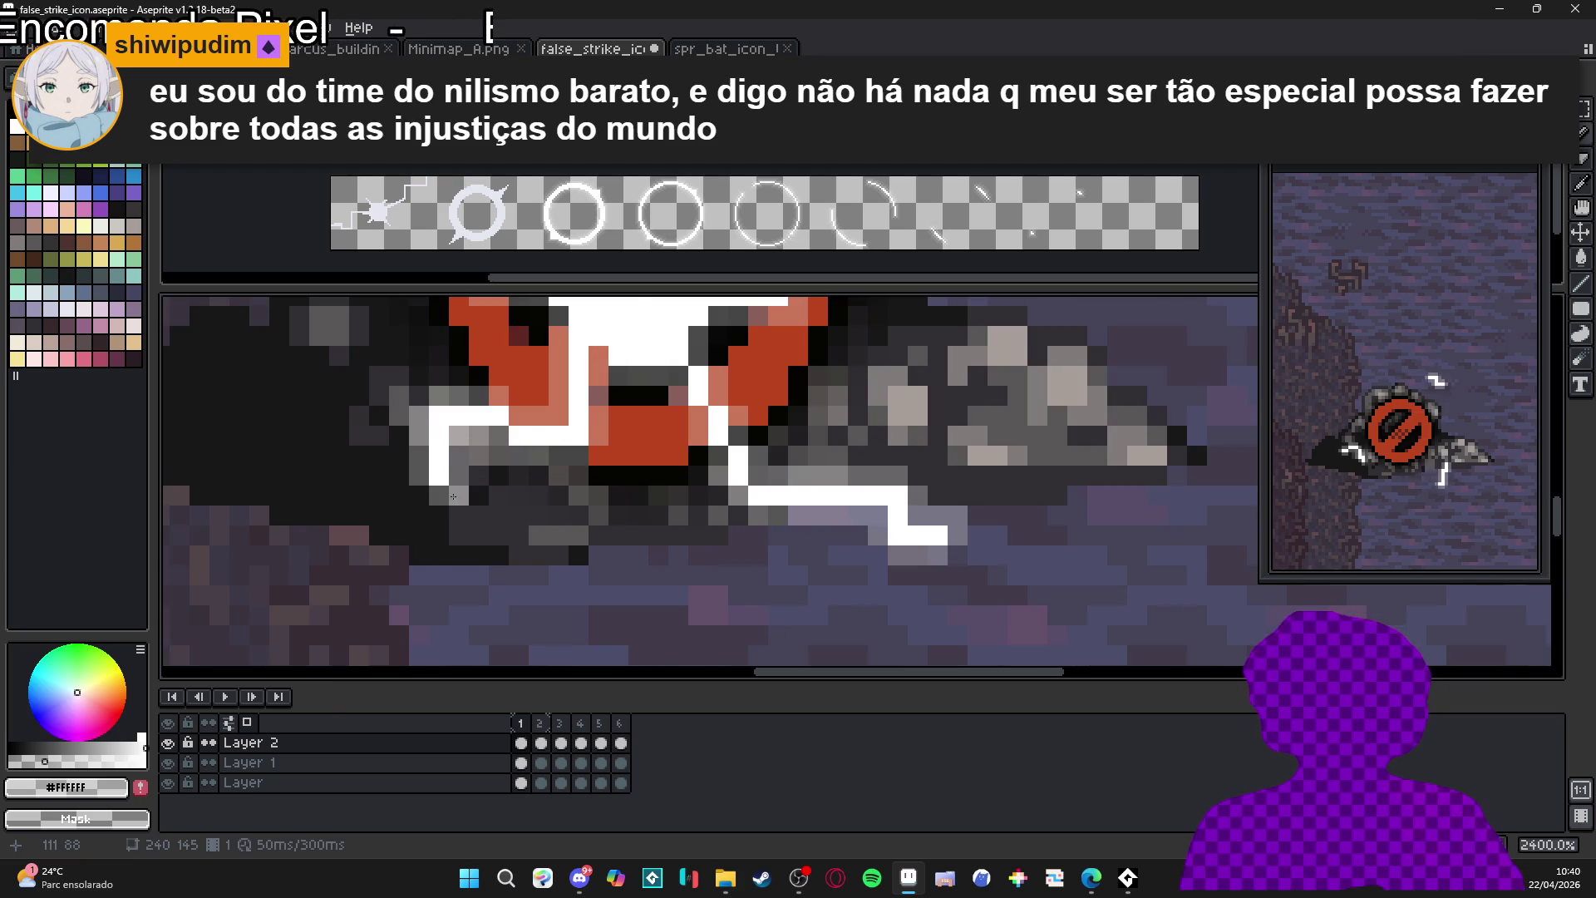
scroll(480, 494, "down", 1)
scroll(480, 494, "down", 1)
scroll(522, 459, "up", 1)
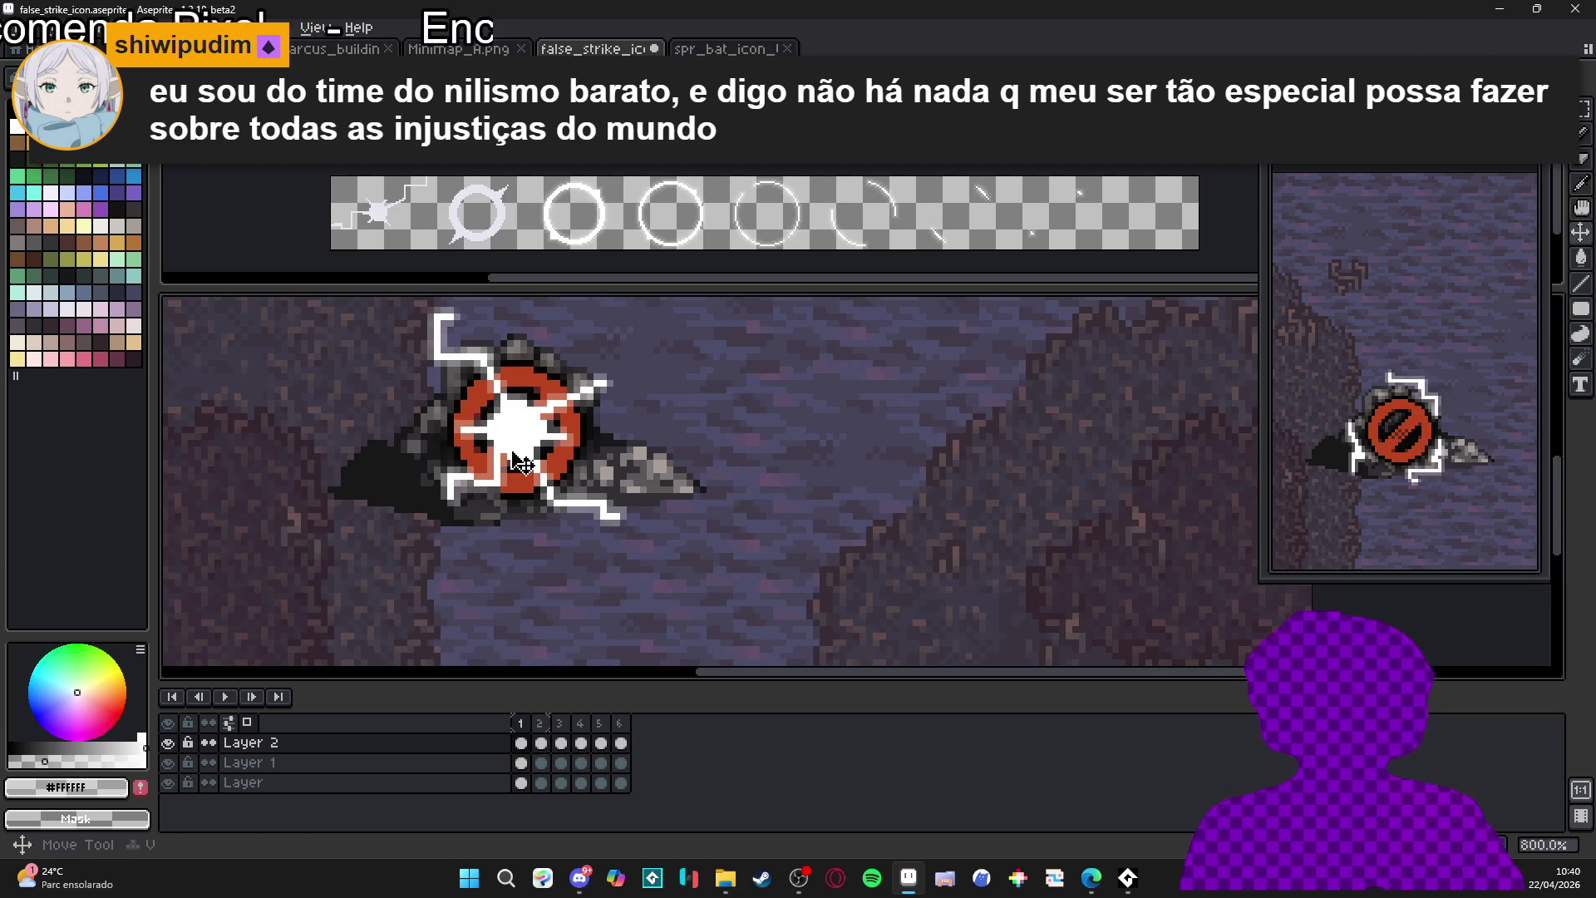
key("m")
scroll(516, 449, "down", 1)
scroll(511, 444, "down", 1)
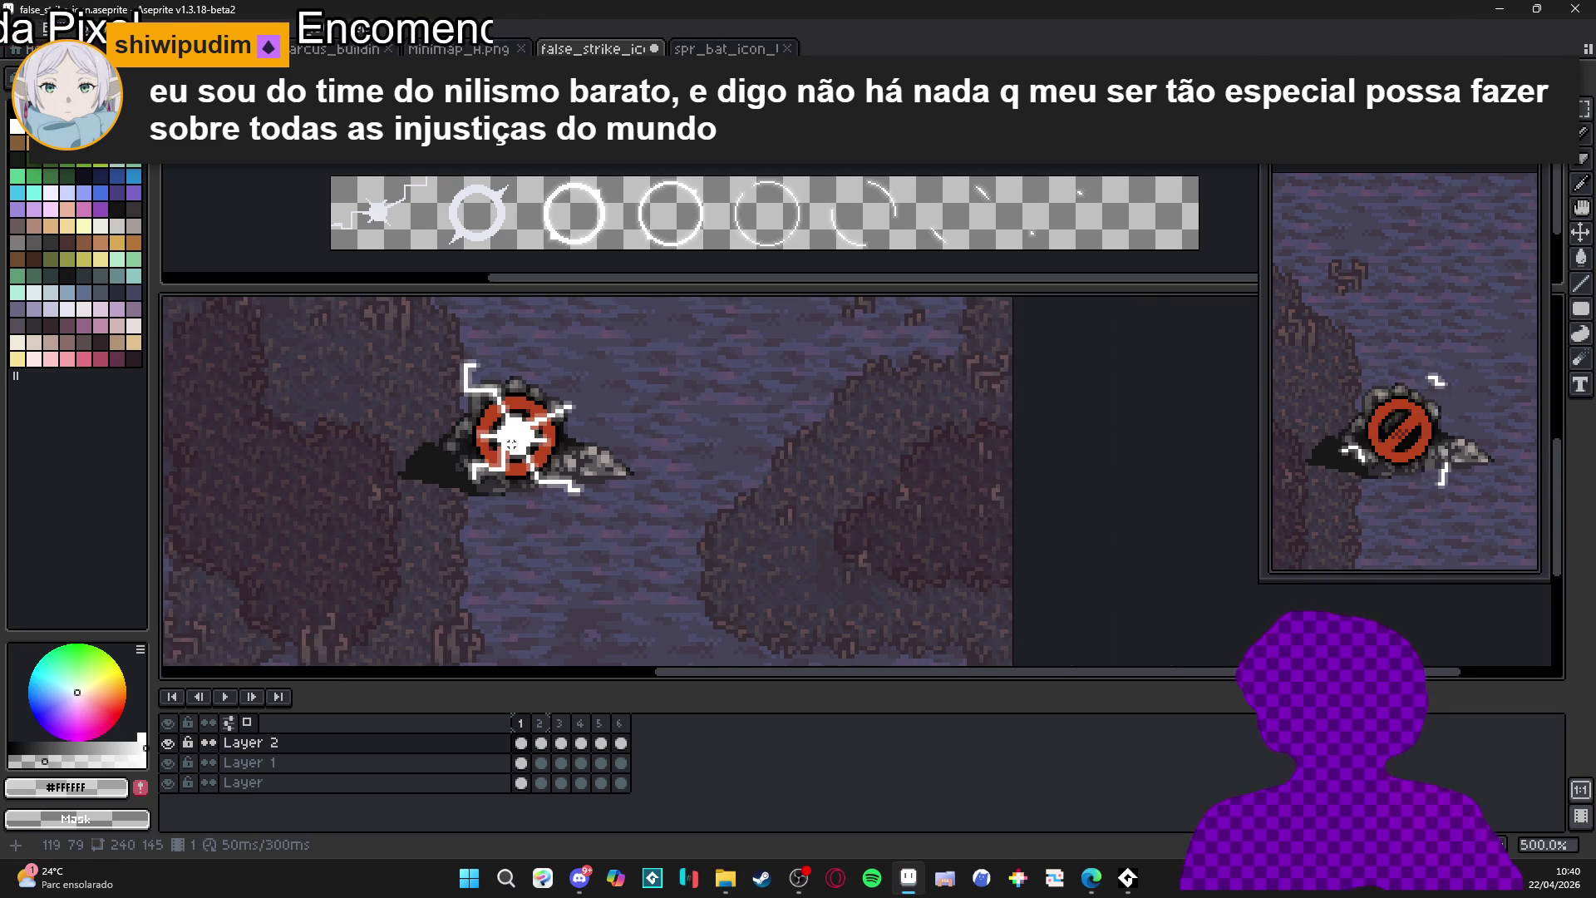
scroll(511, 443, "down", 1)
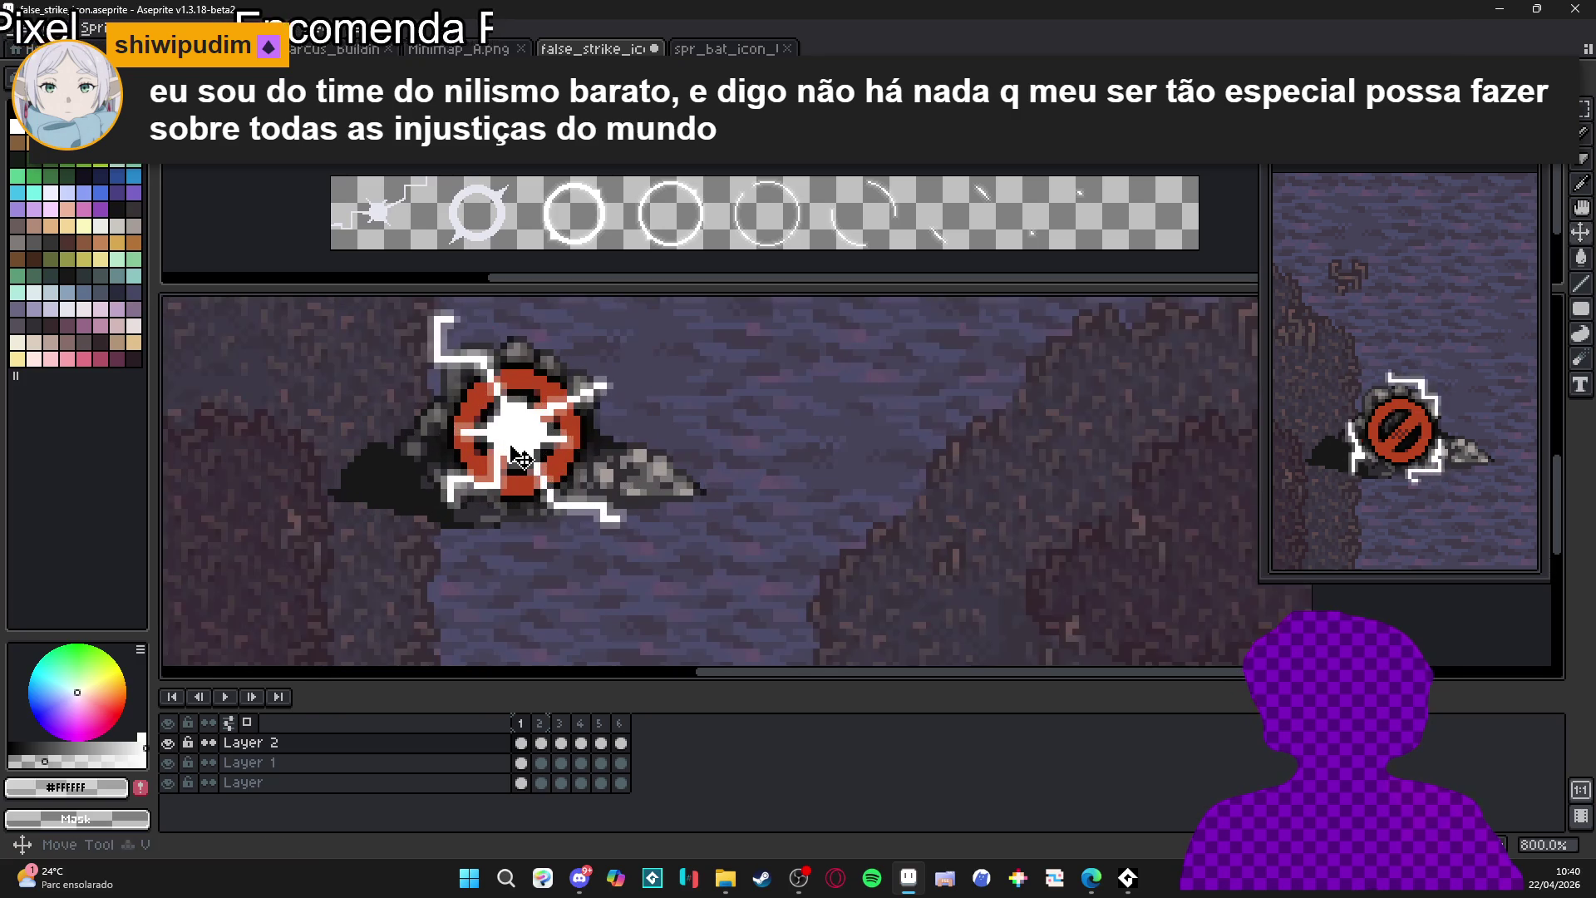
scroll(539, 478, "up", 1)
scroll(538, 478, "down", 1)
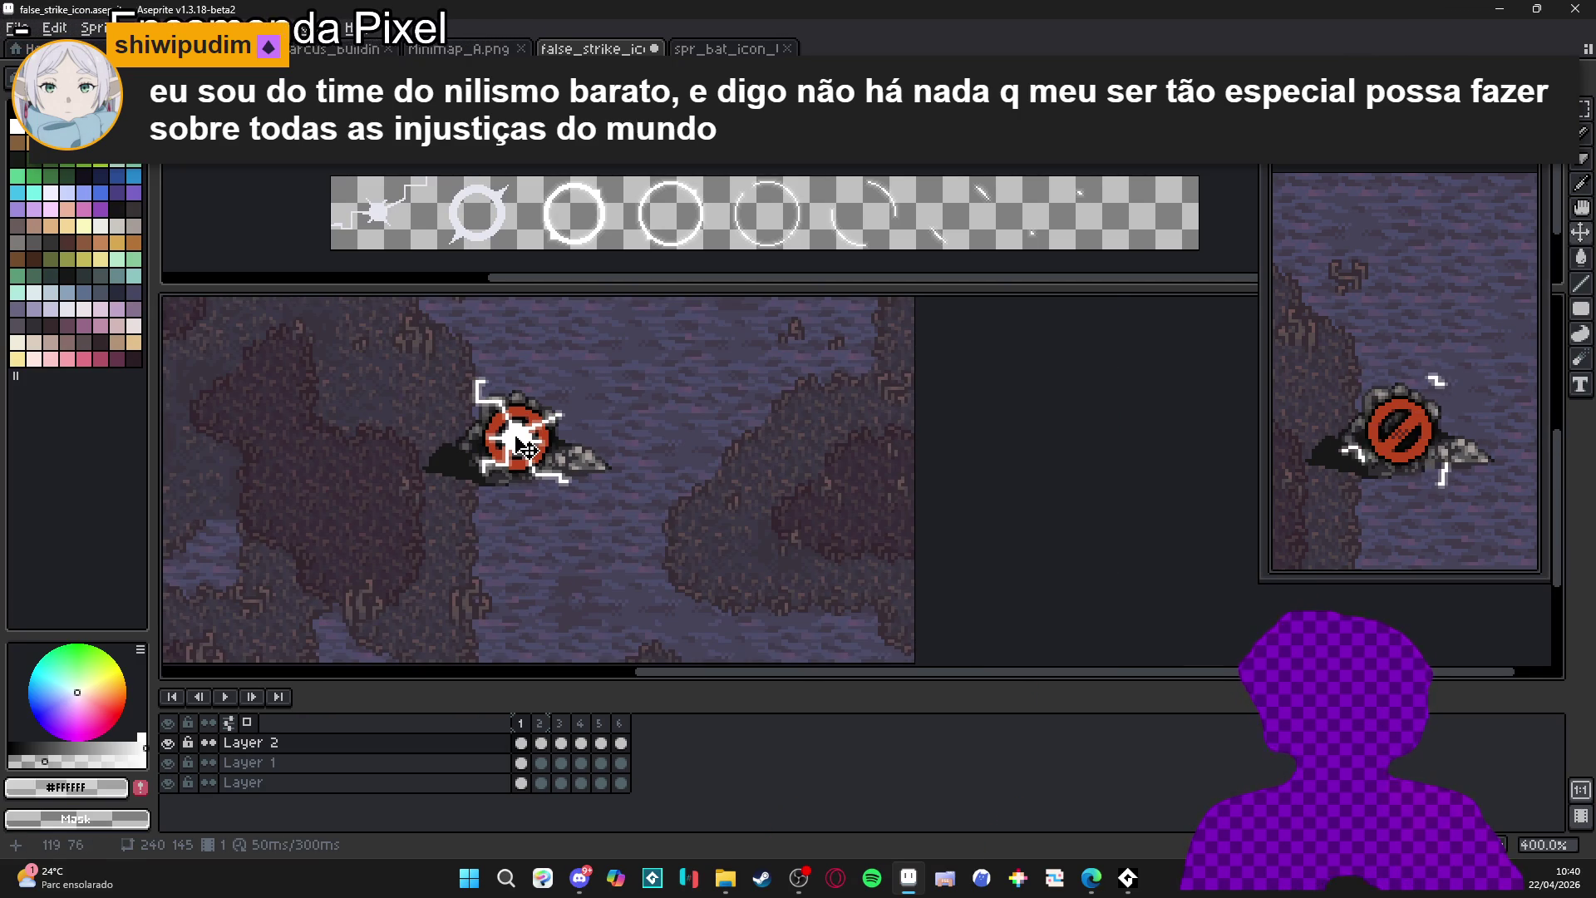
scroll(524, 446, "up", 6)
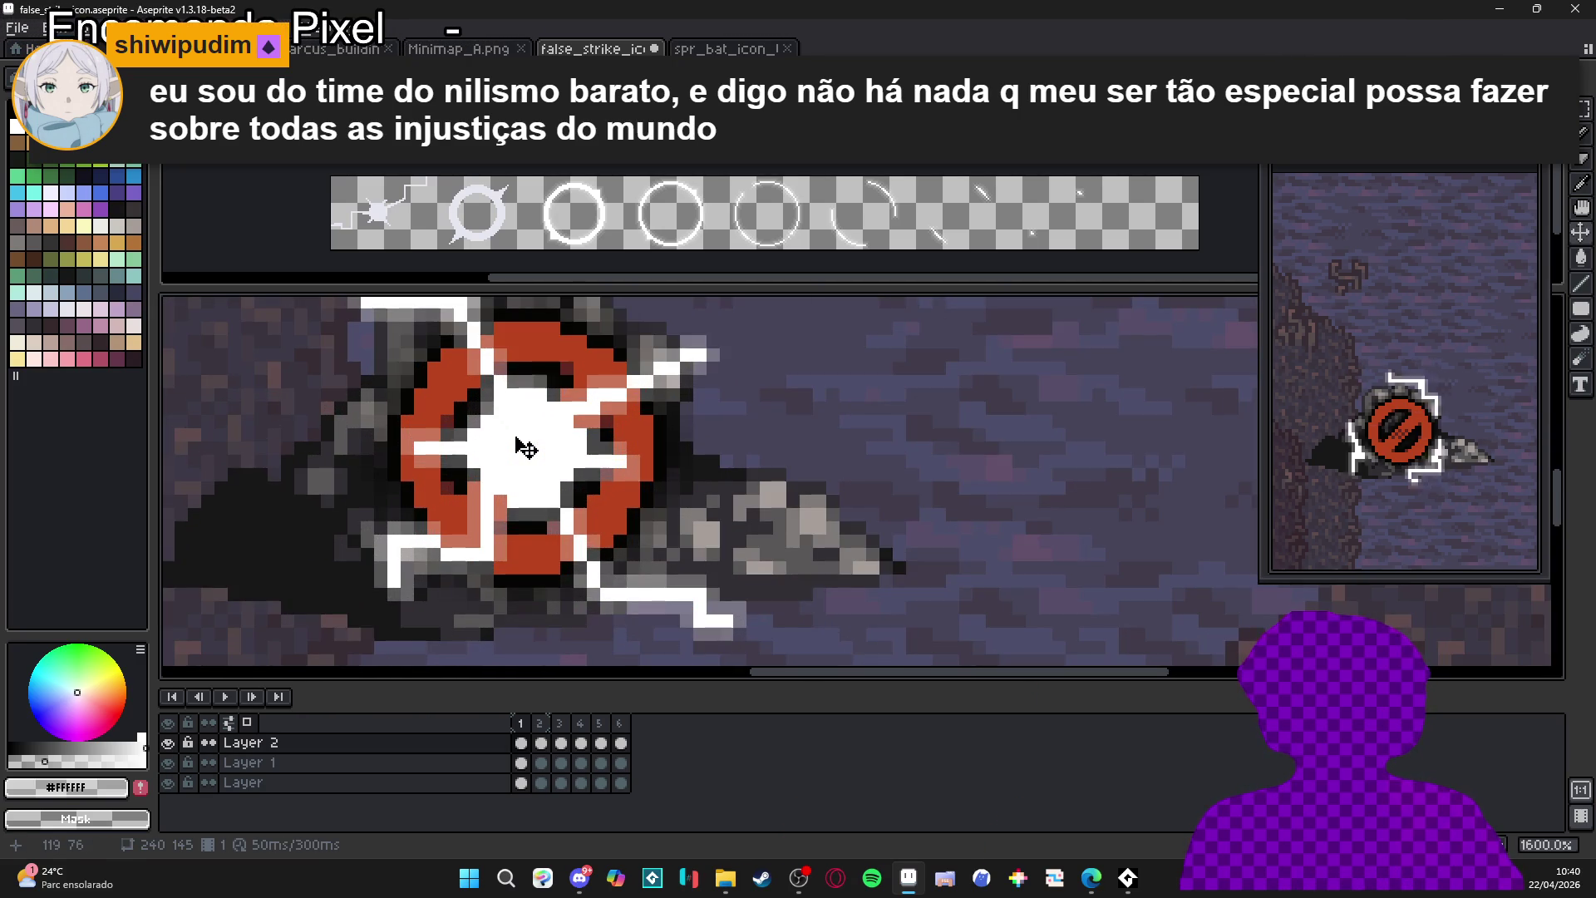
scroll(526, 448, "down", 3)
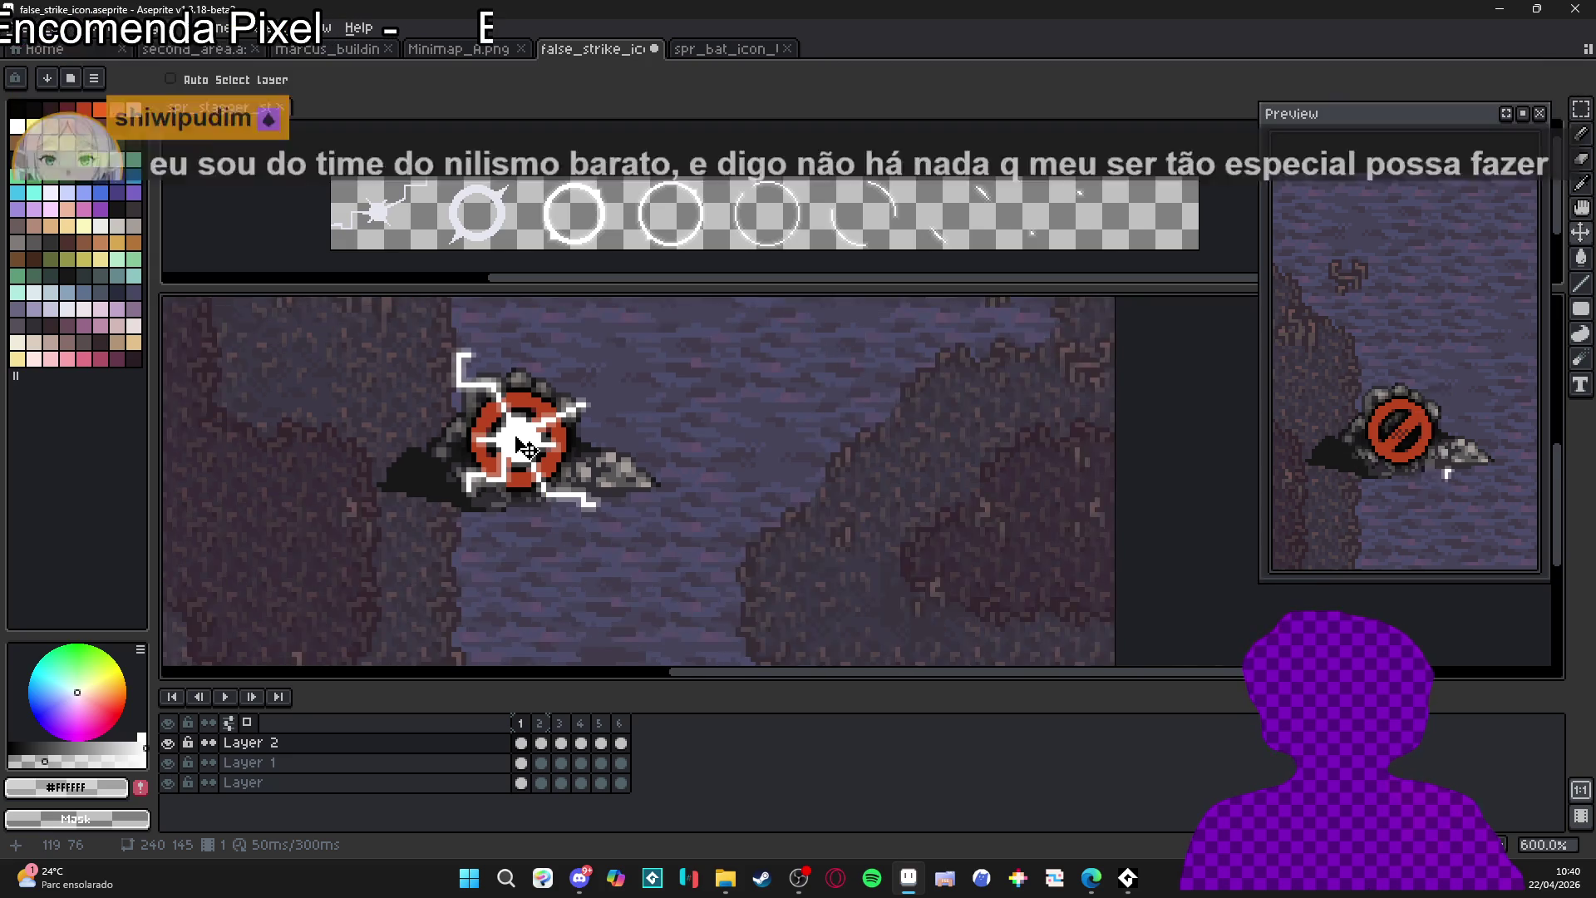
scroll(525, 448, "down", 2)
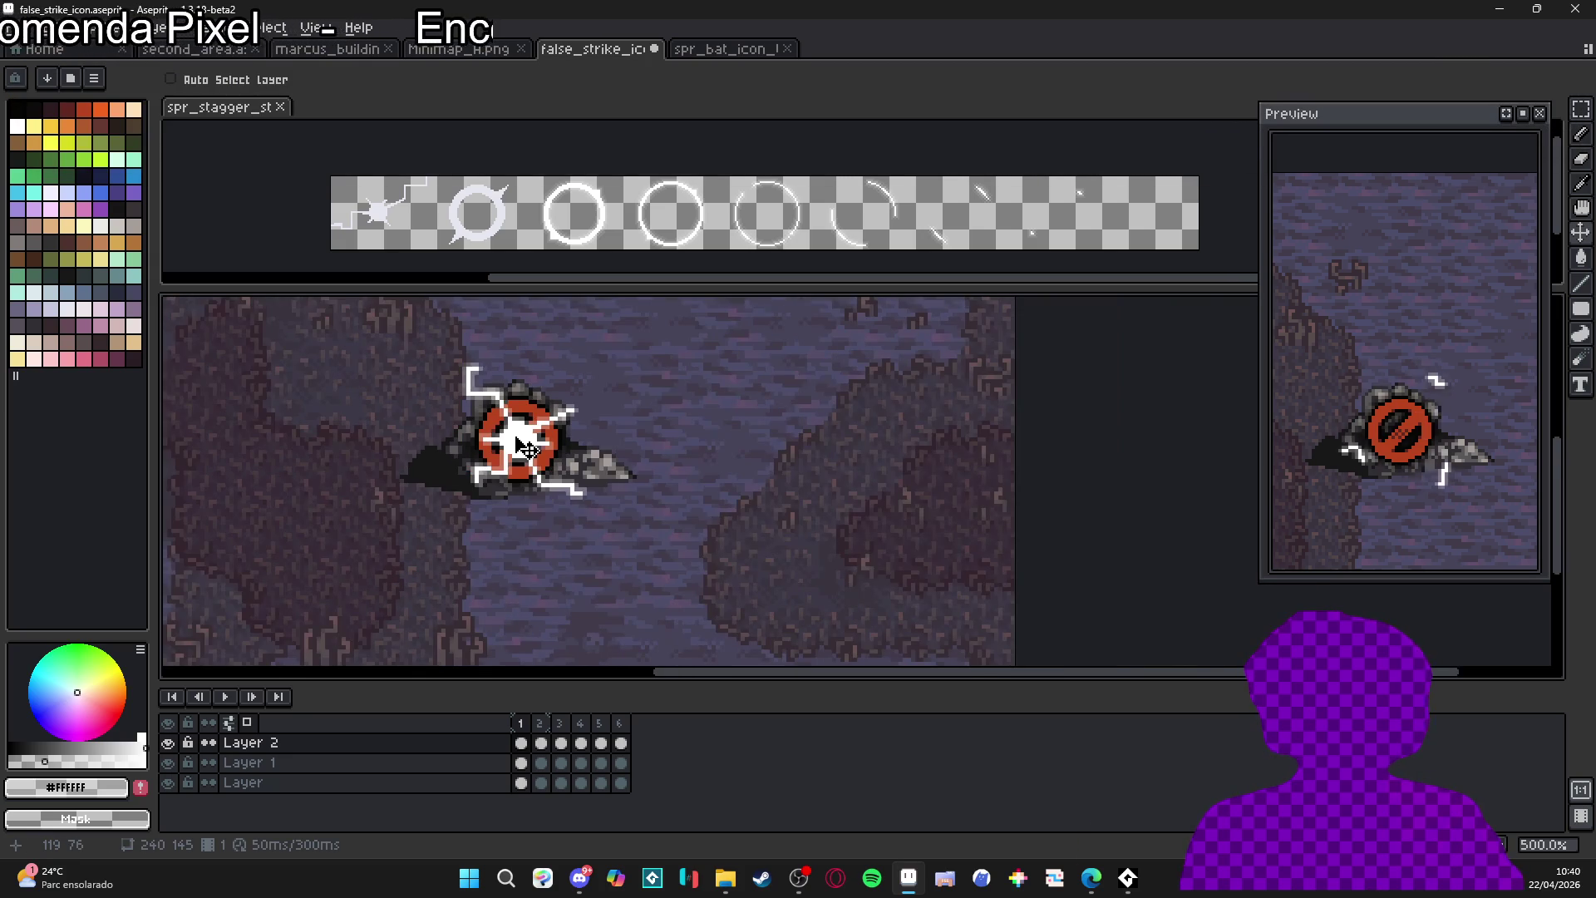
key("m")
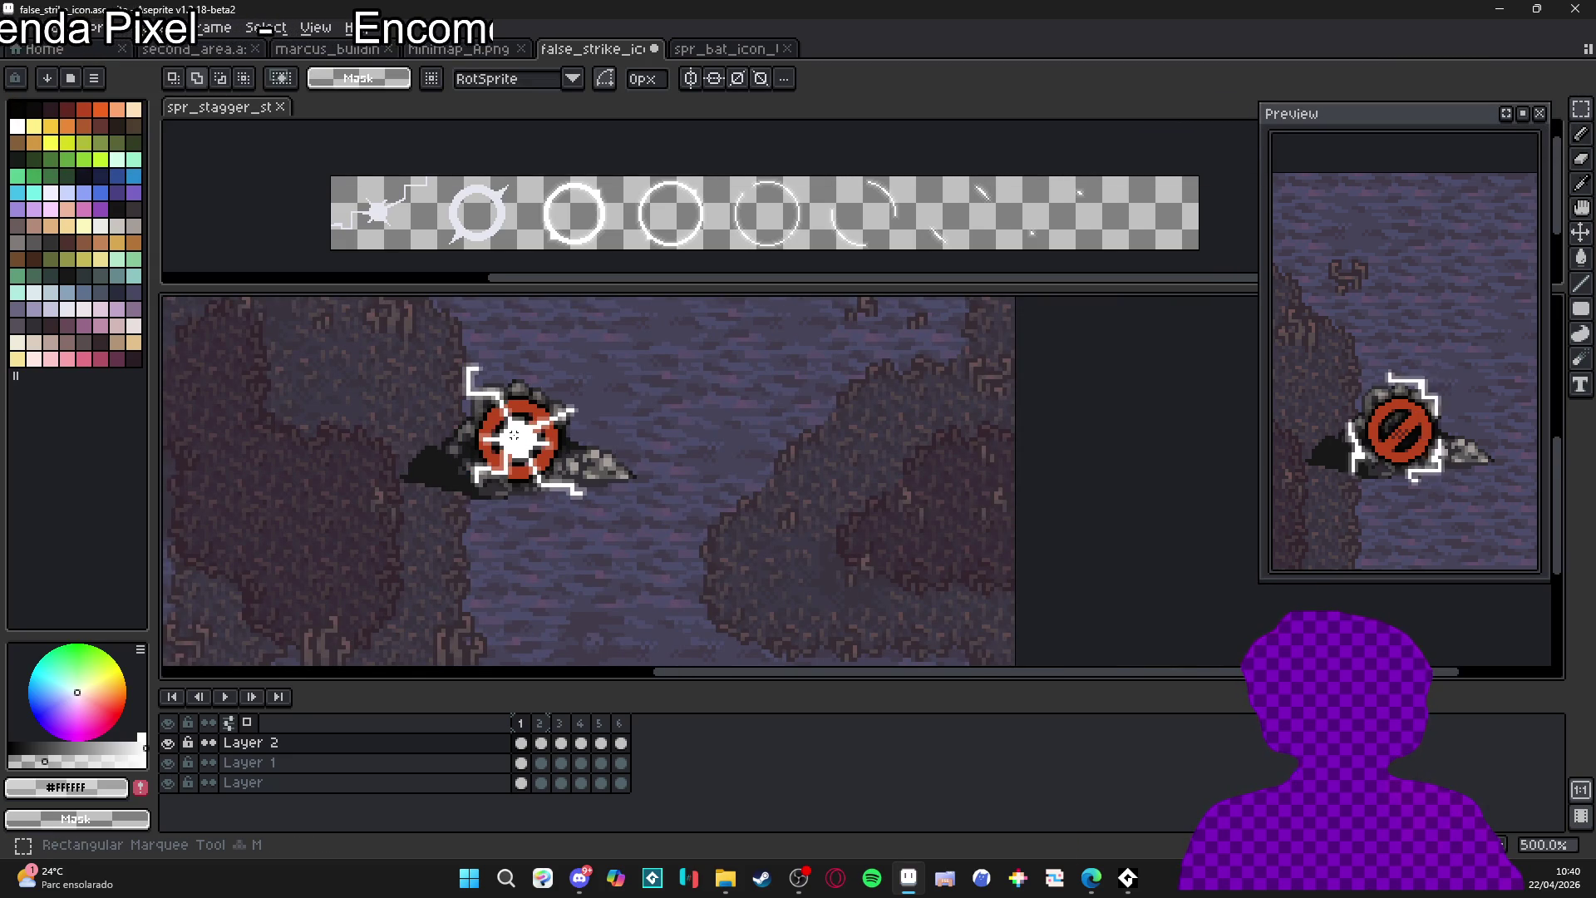
key("v")
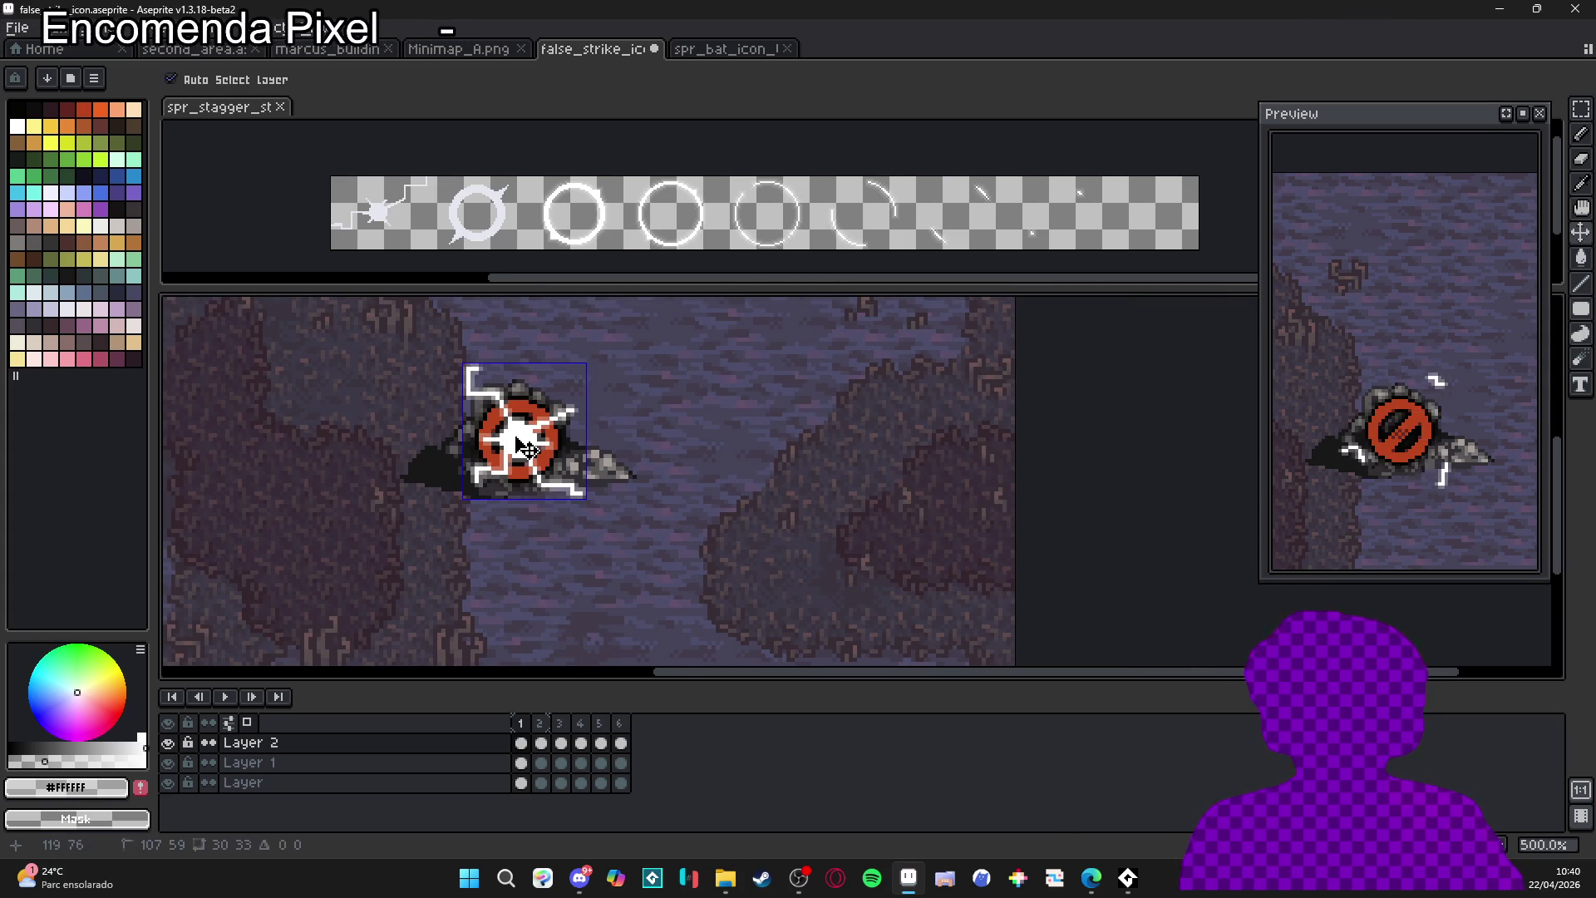
key("m")
scroll(514, 435, "down", 1)
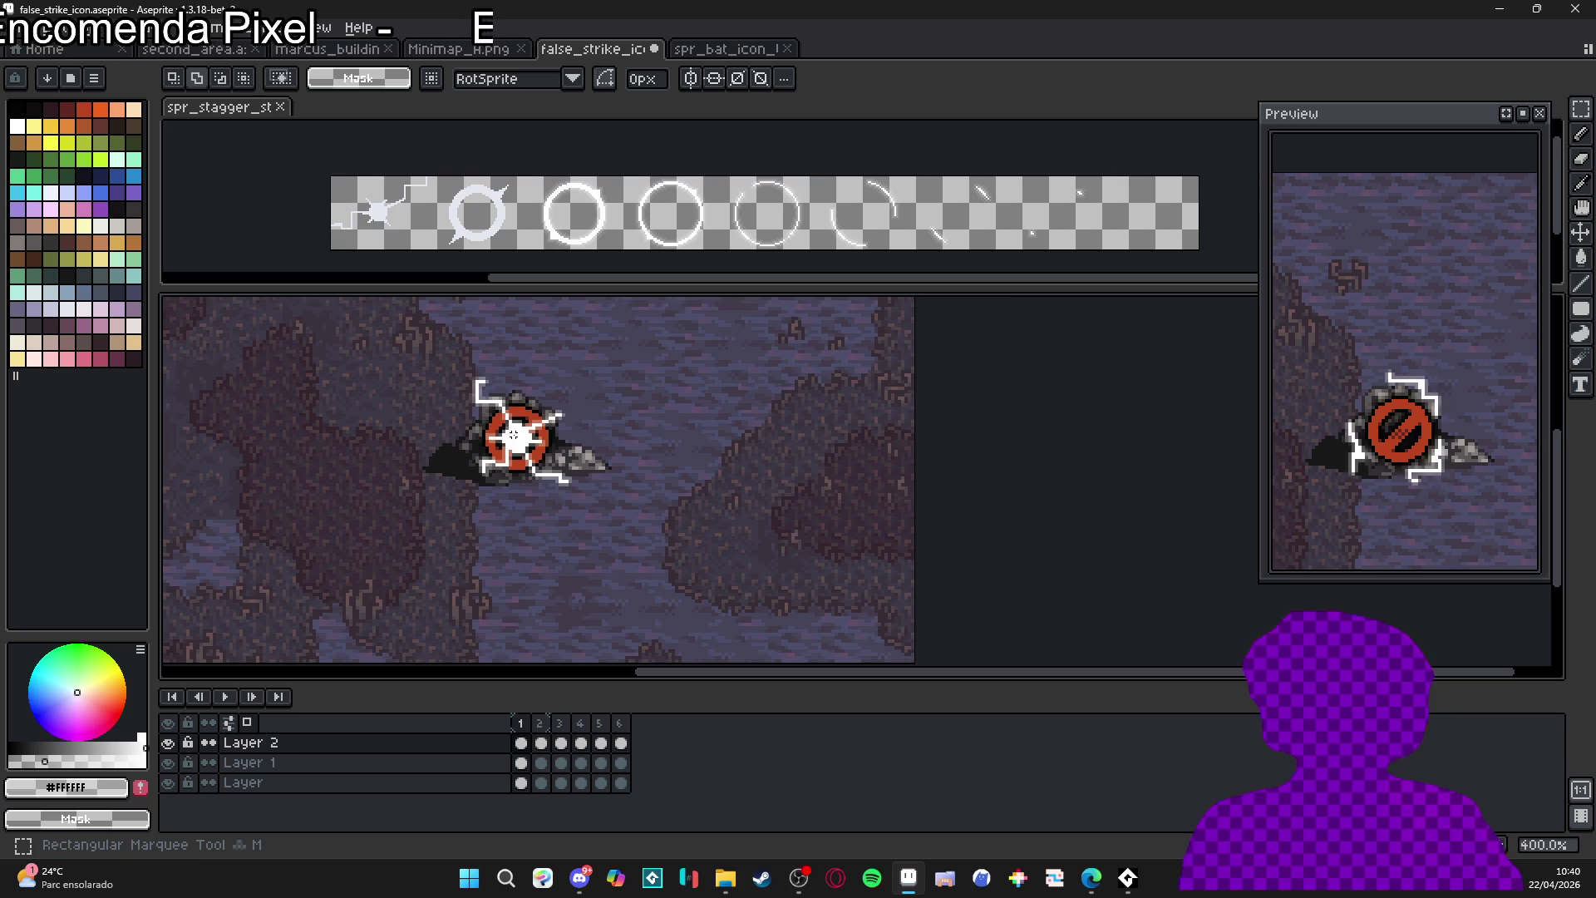
scroll(514, 435, "up", 2)
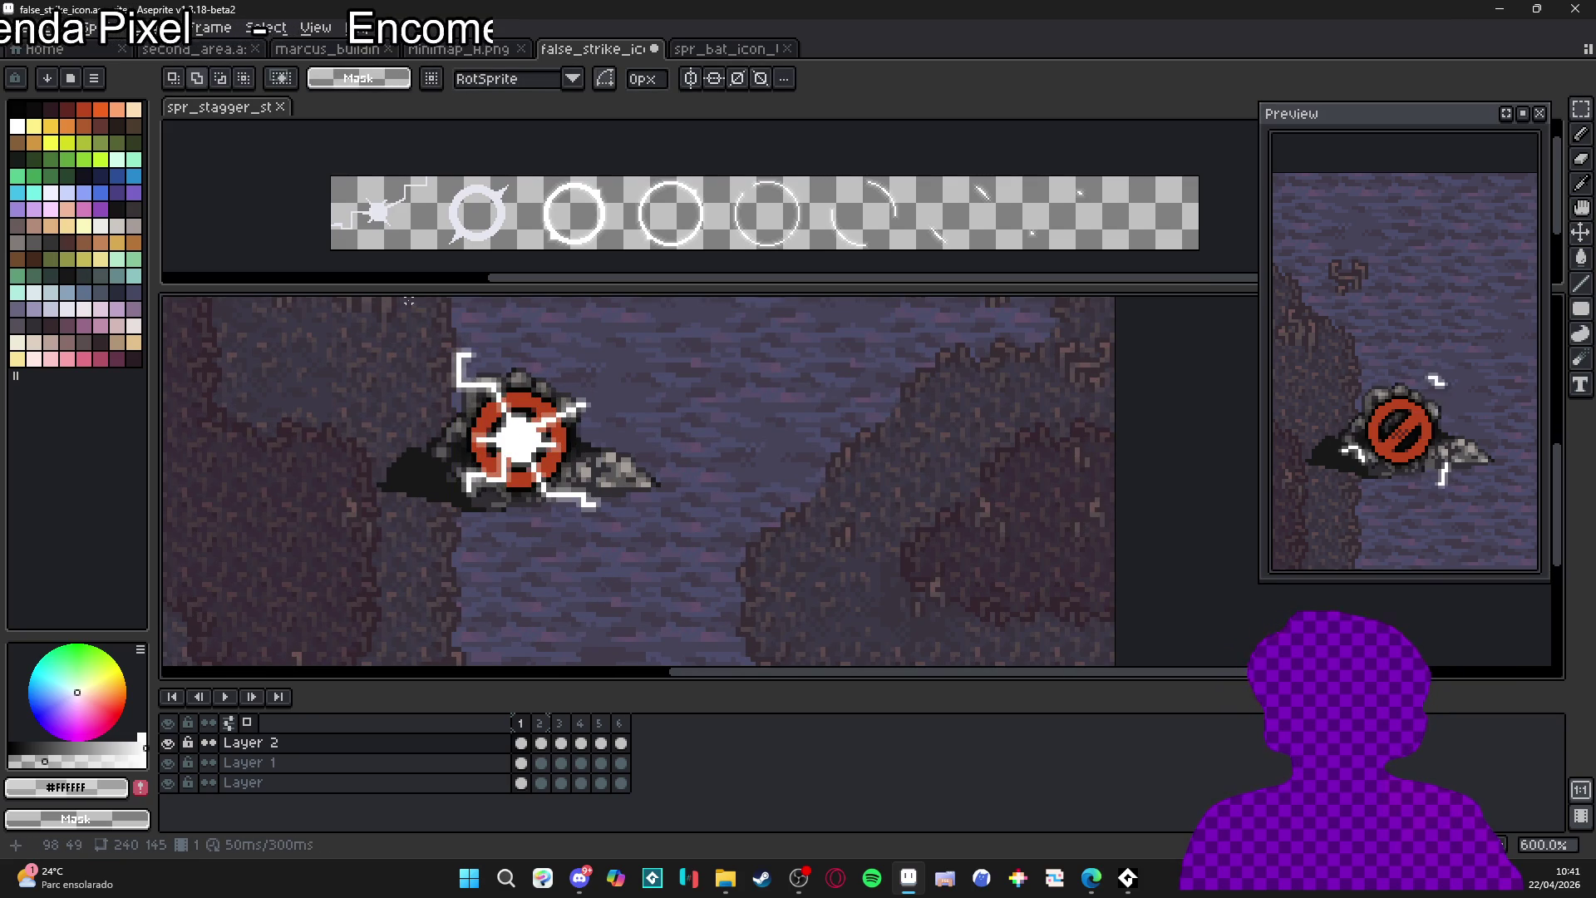
- Select and deselect the area around the icon, then save false_strike_icon with Ctrl+S
left_click_drag(407, 299, 634, 565)
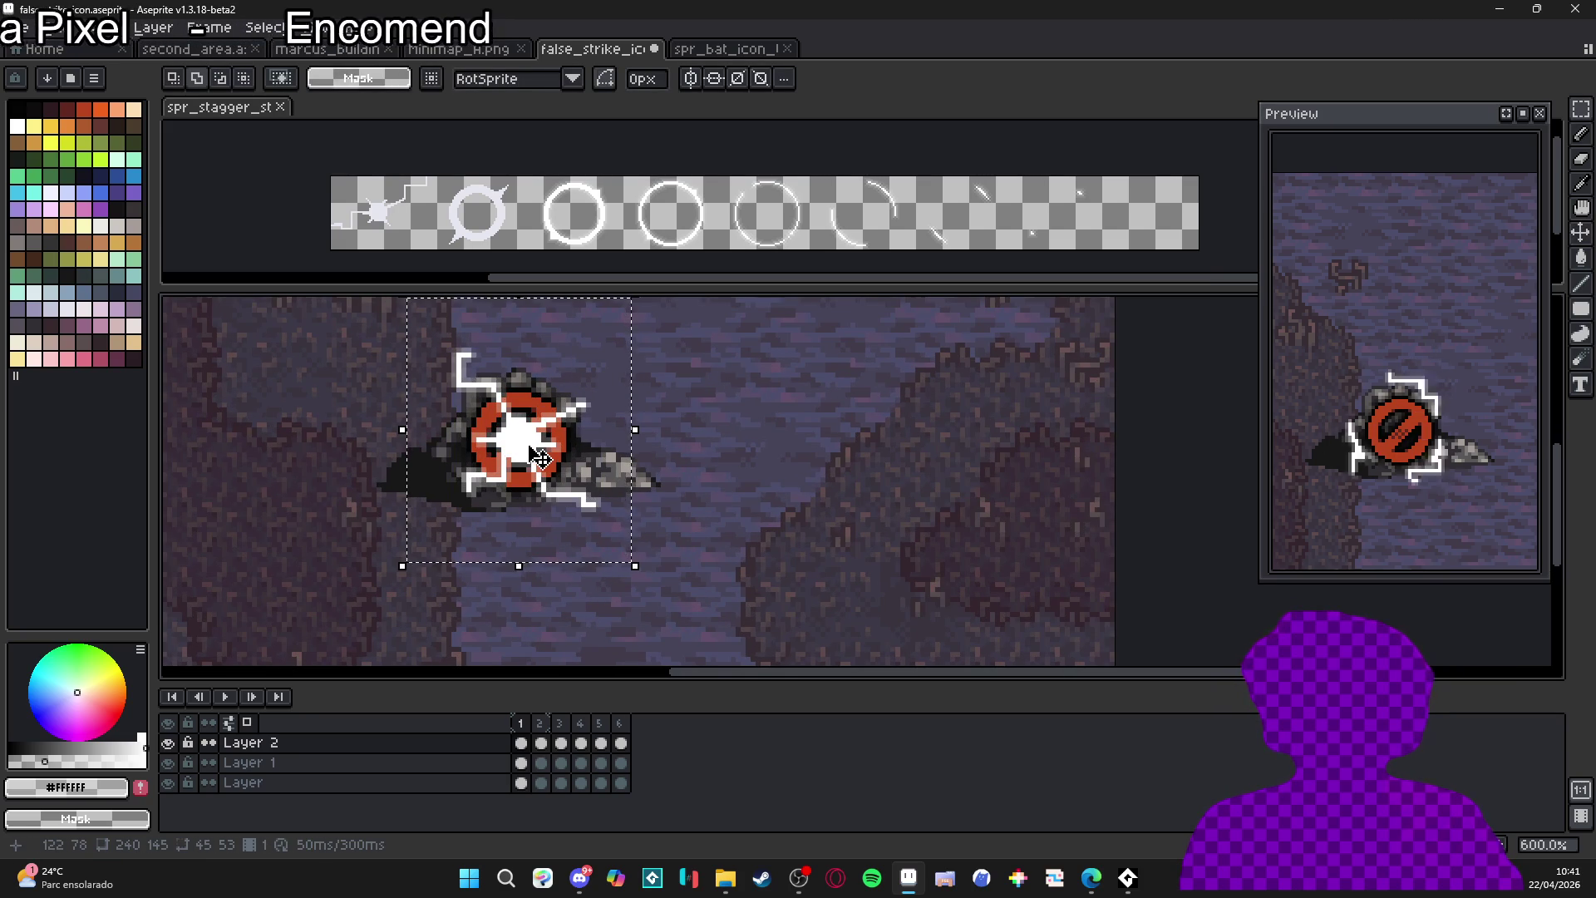
key("ctrl+d")
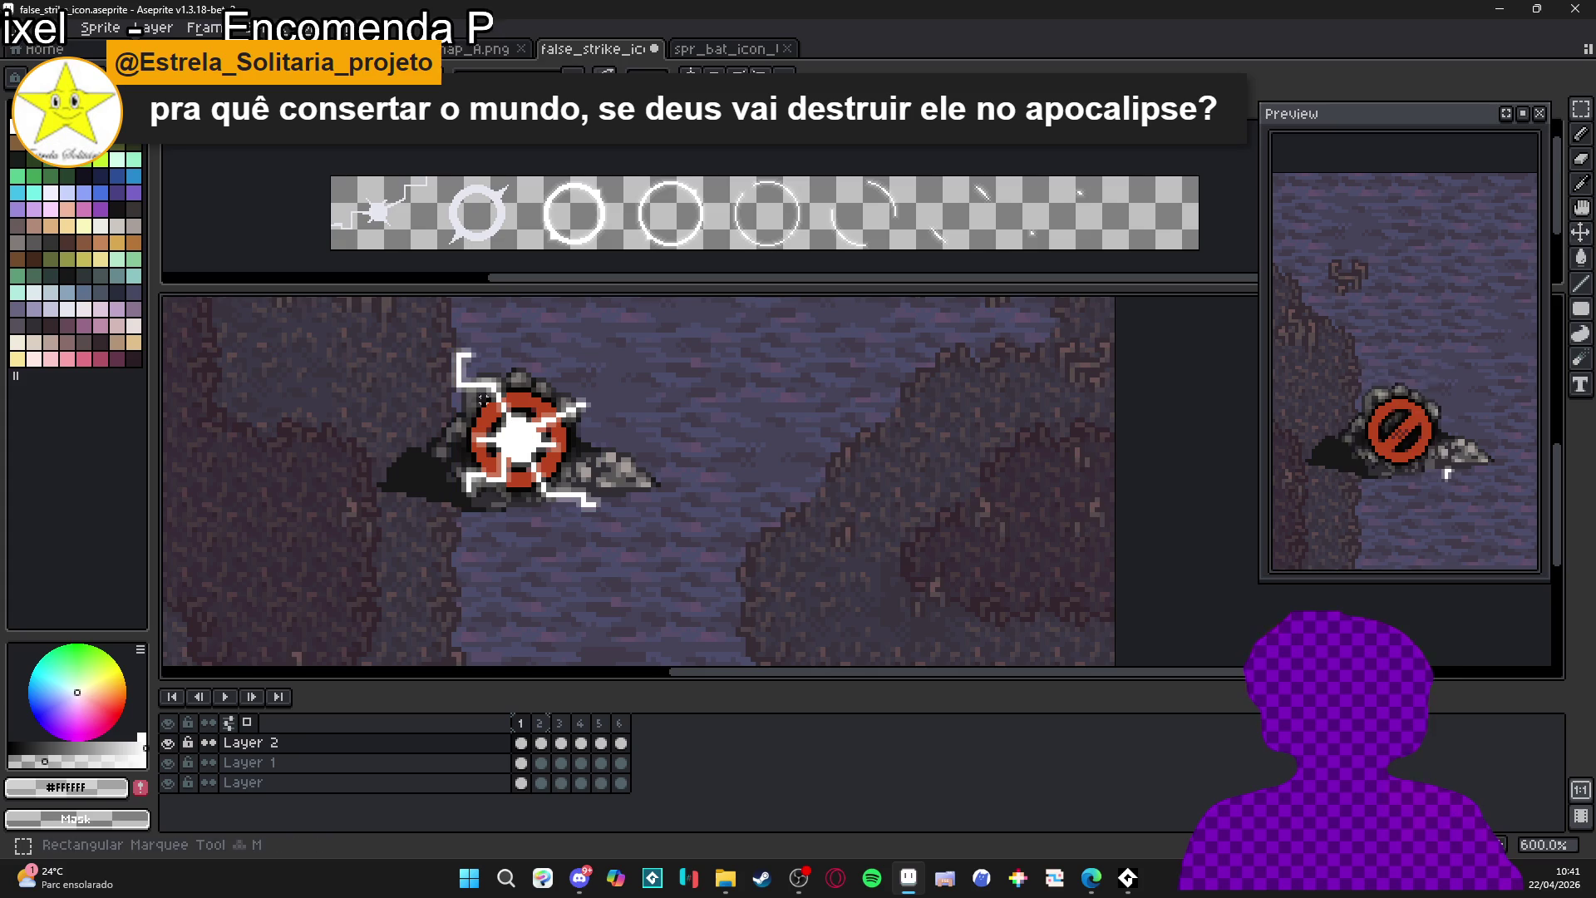
scroll(459, 392, "down", 1)
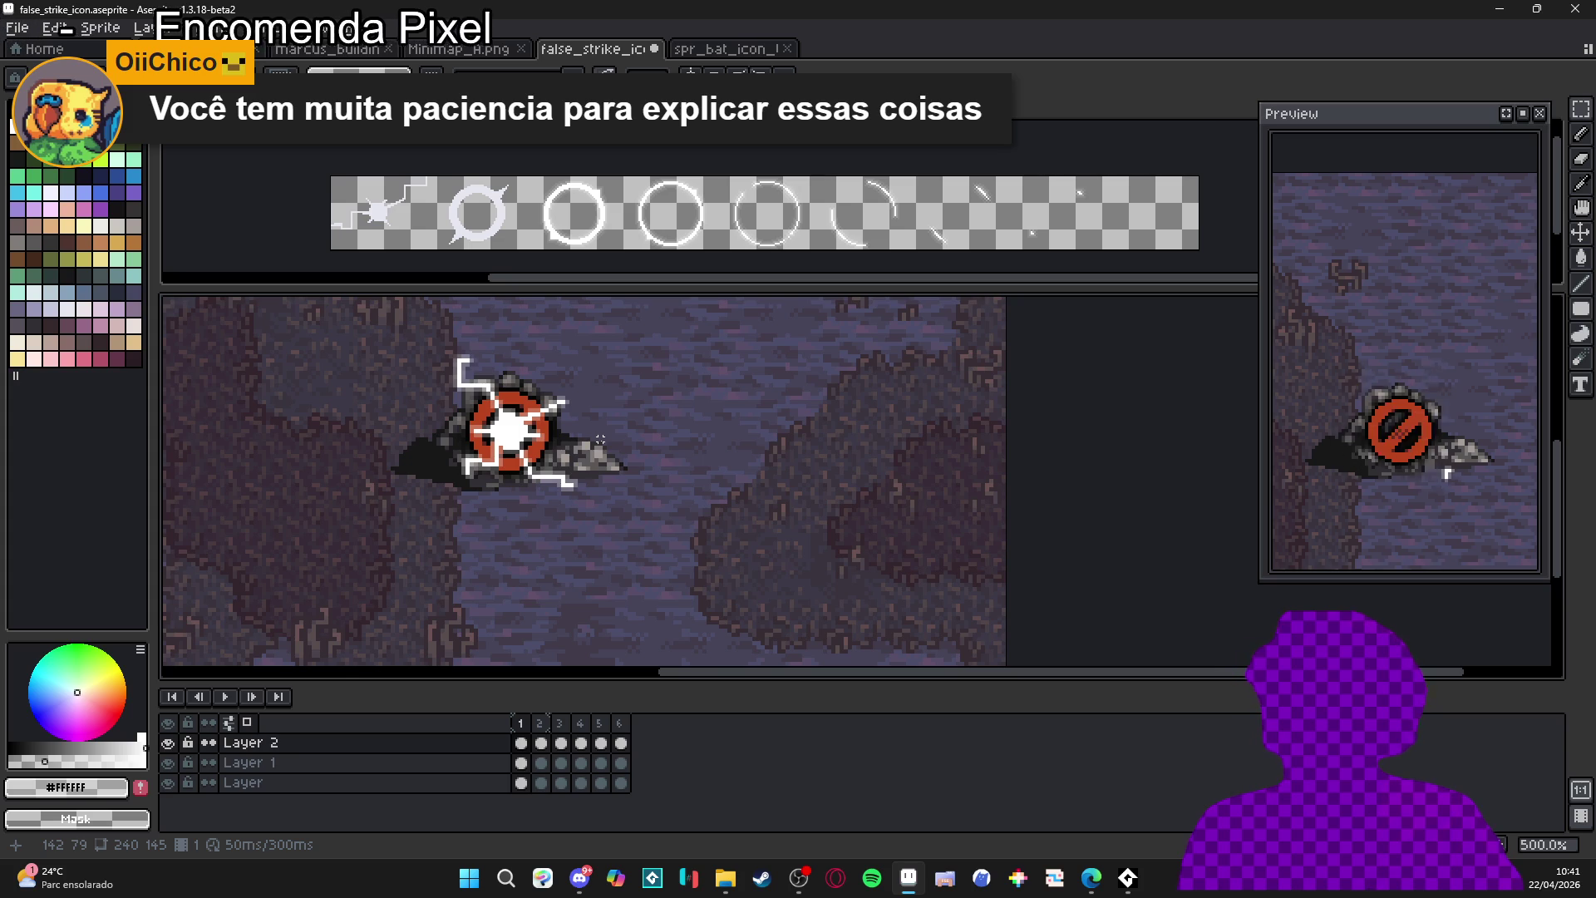
scroll(553, 442, "up", 1)
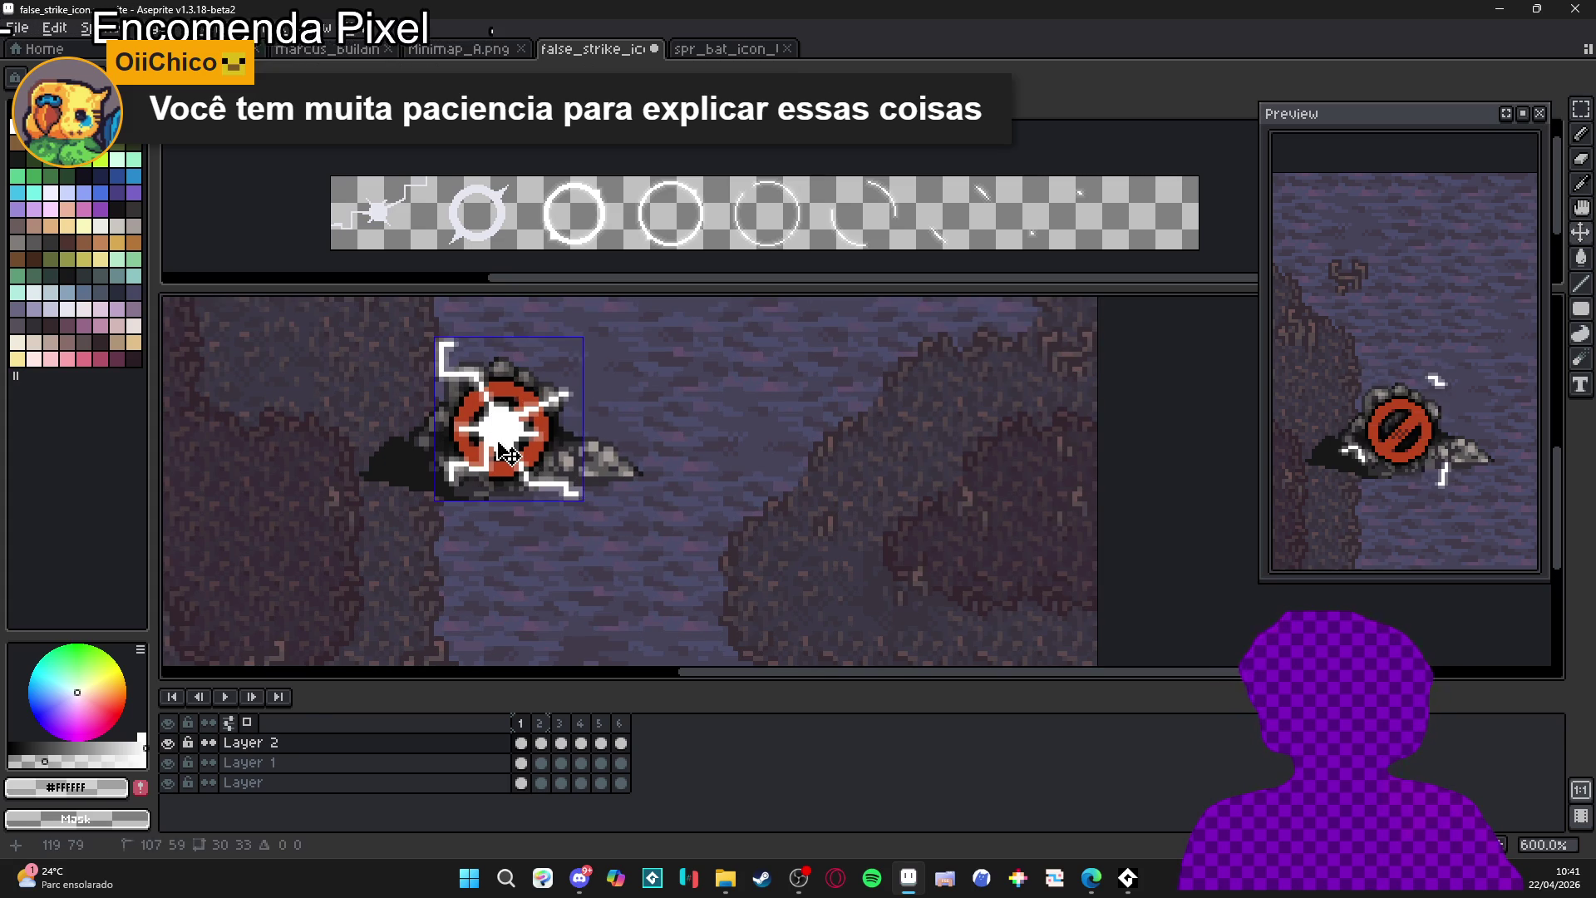
key("ctrl+s")
scroll(561, 453, "down", 1)
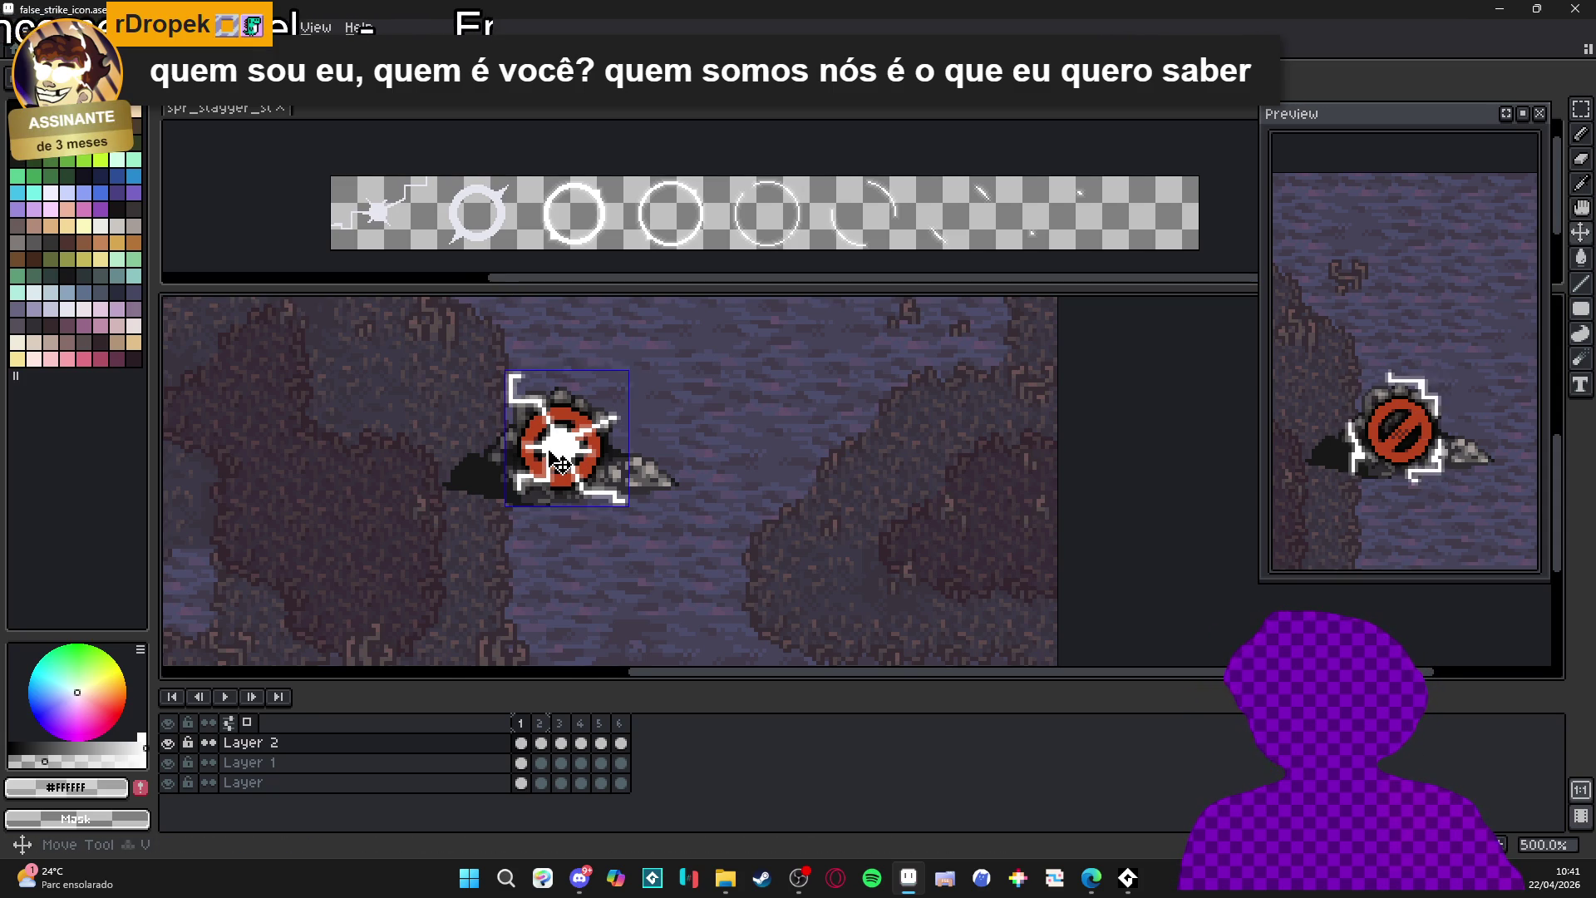
left_click(542, 753)
left_click(522, 723)
left_click(541, 723)
left_click(559, 723)
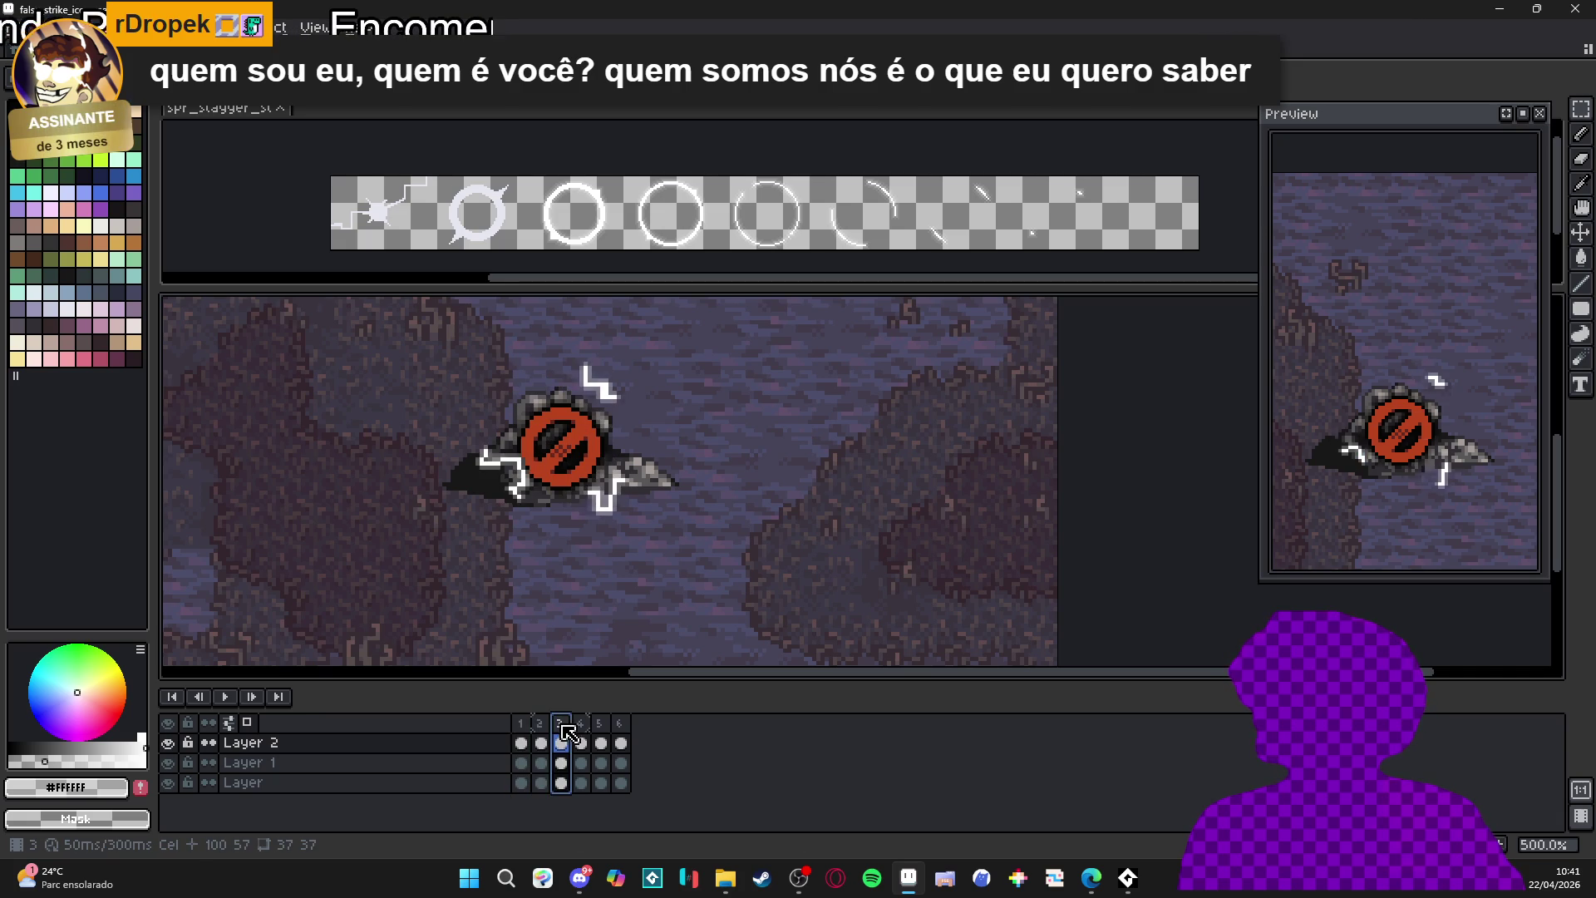
left_click(583, 729)
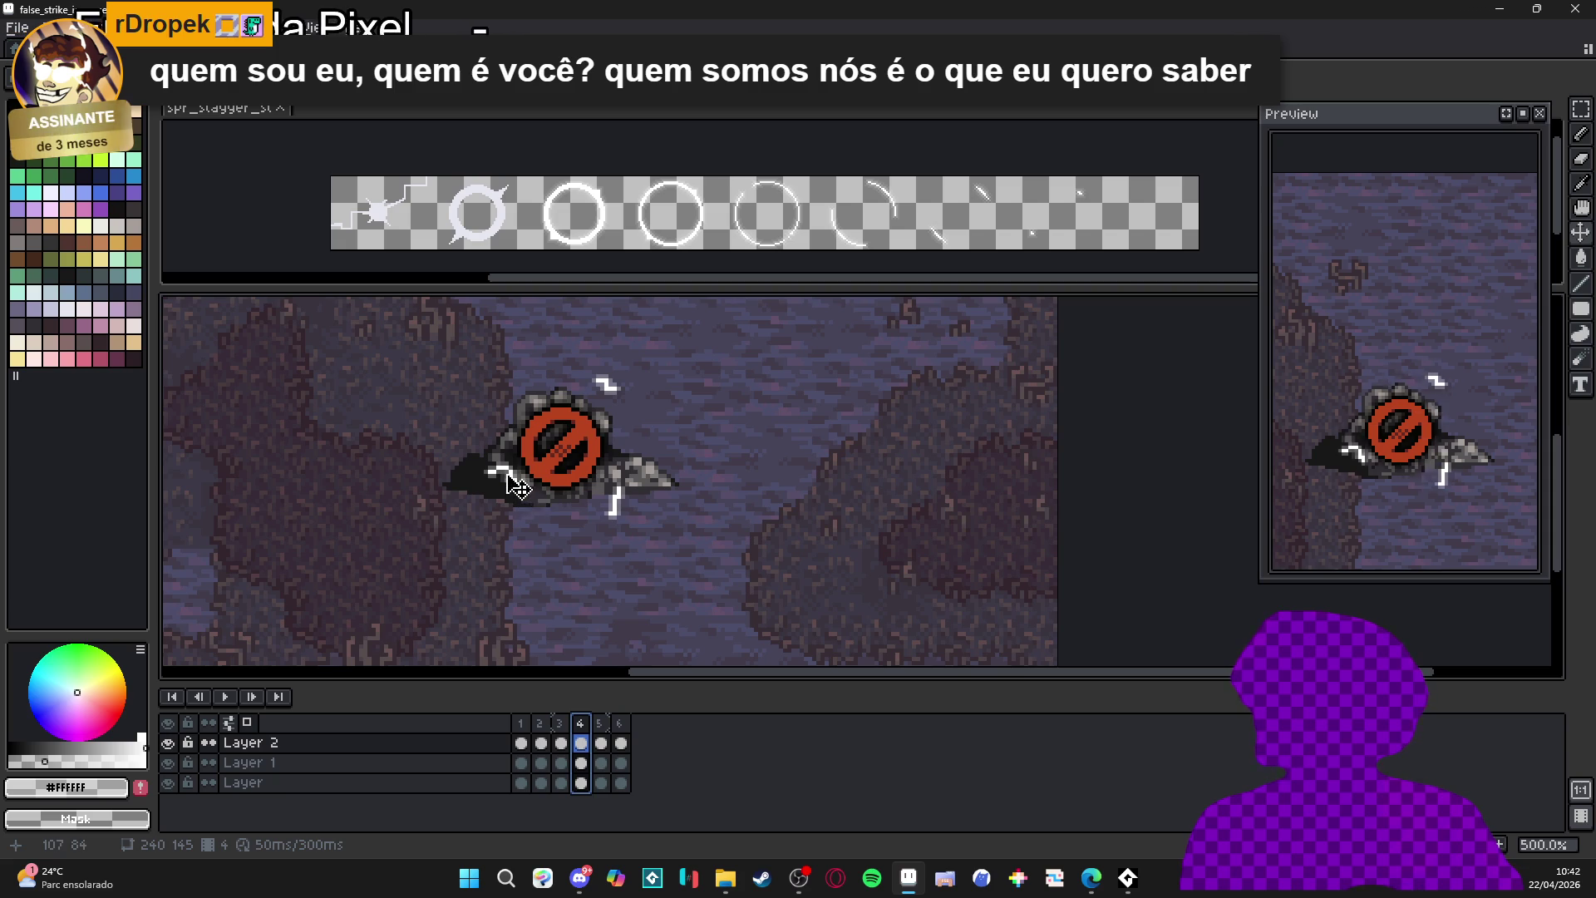
key("Home")
scroll(611, 498, "down", 1)
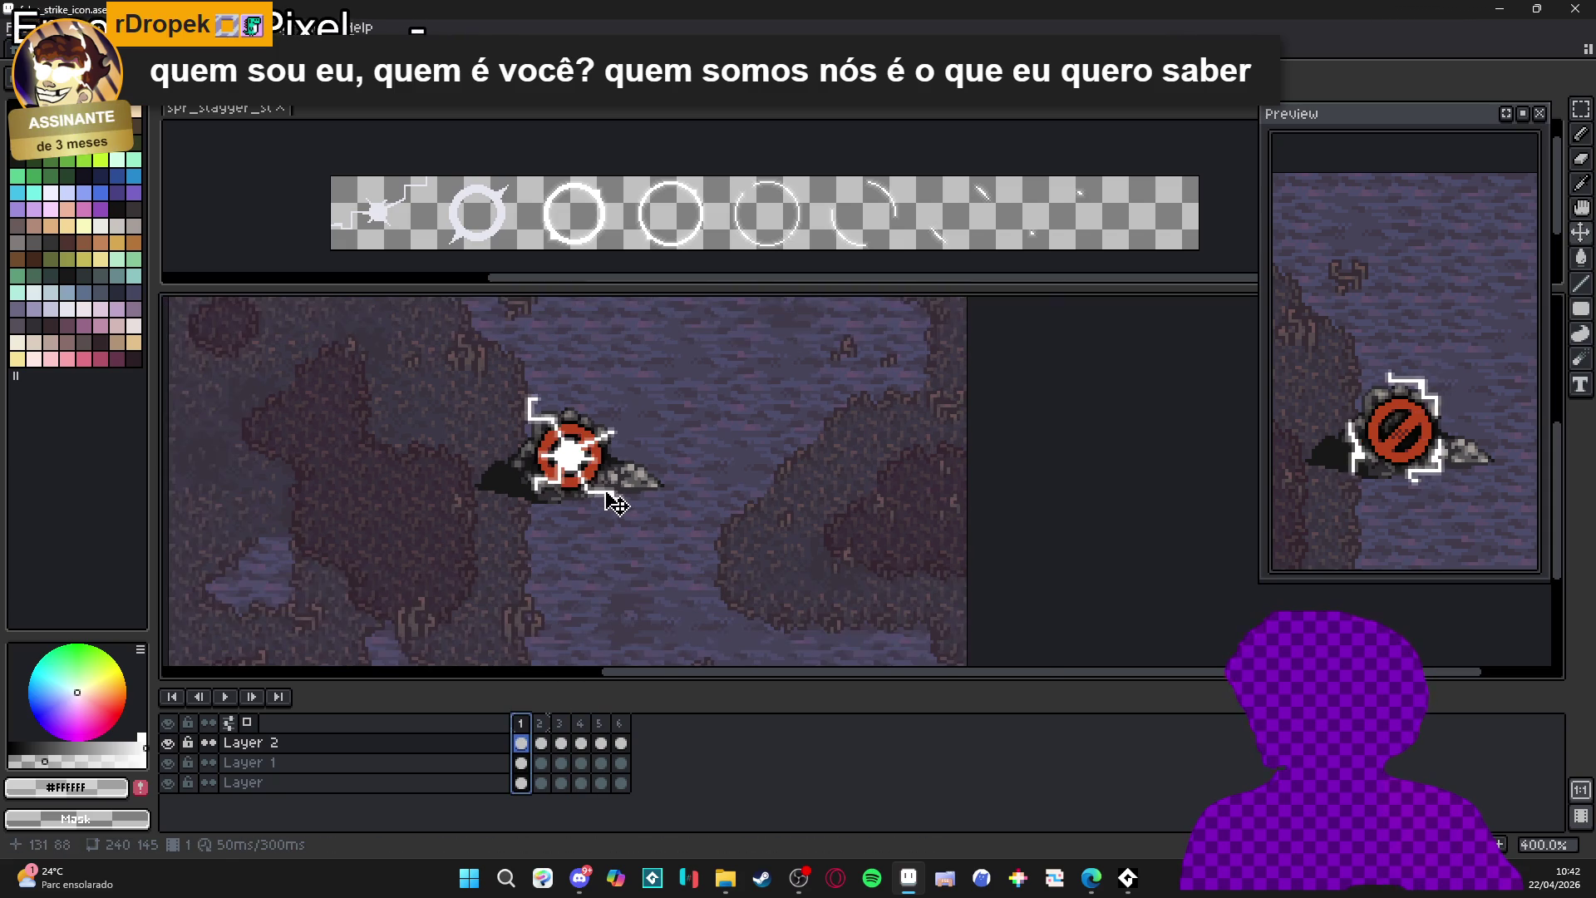
left_click_drag(618, 503, 630, 490)
scroll(616, 466, "up", 1)
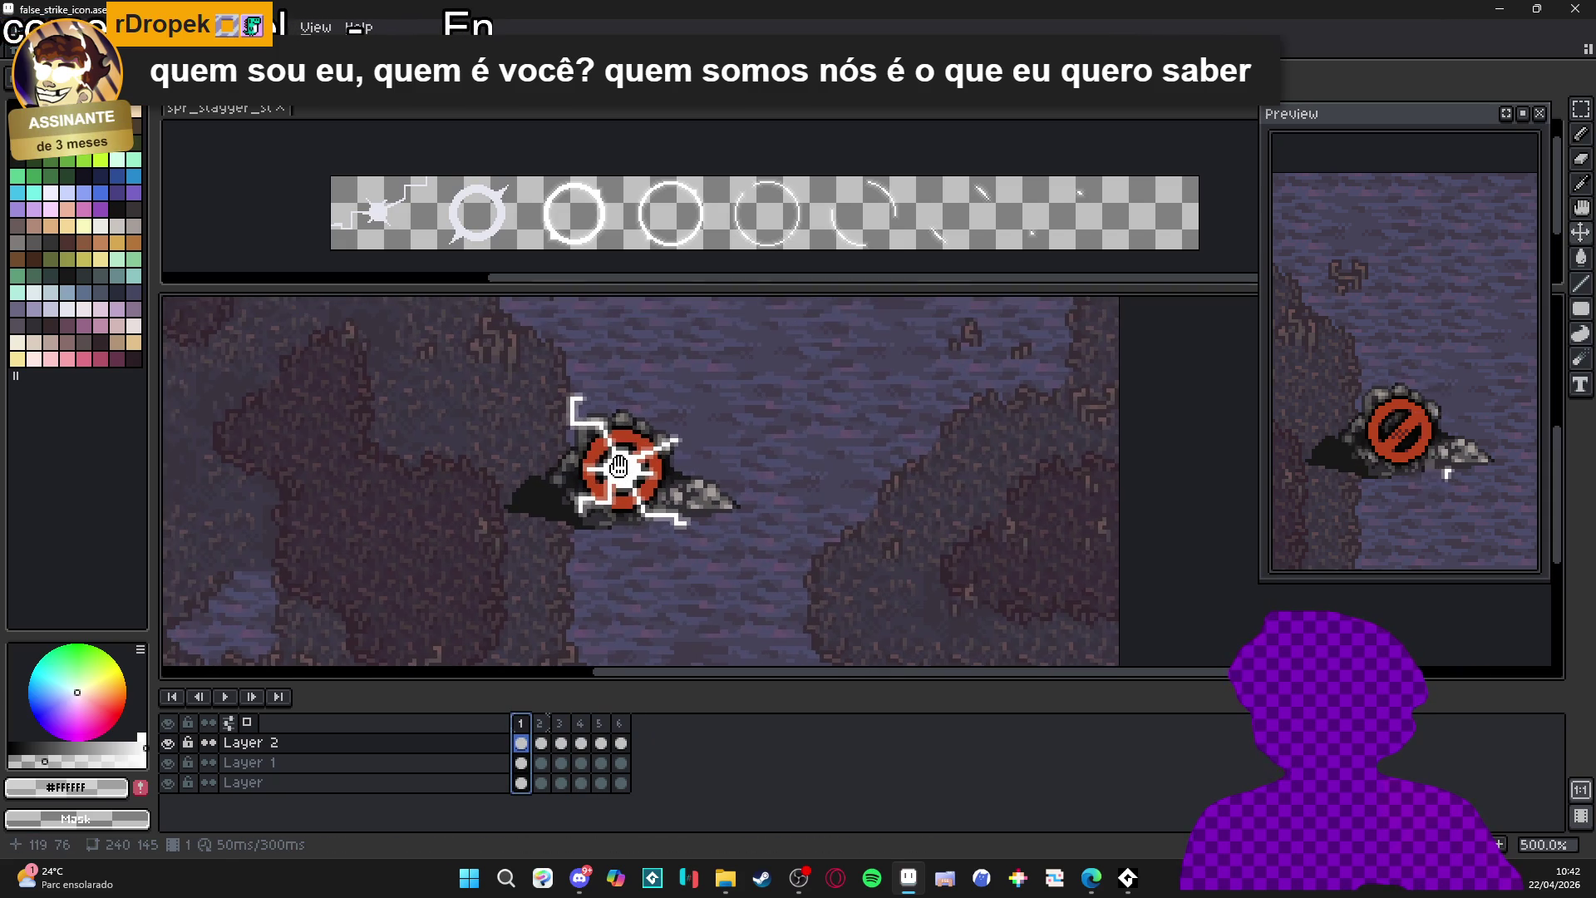
scroll(636, 483, "down", 1)
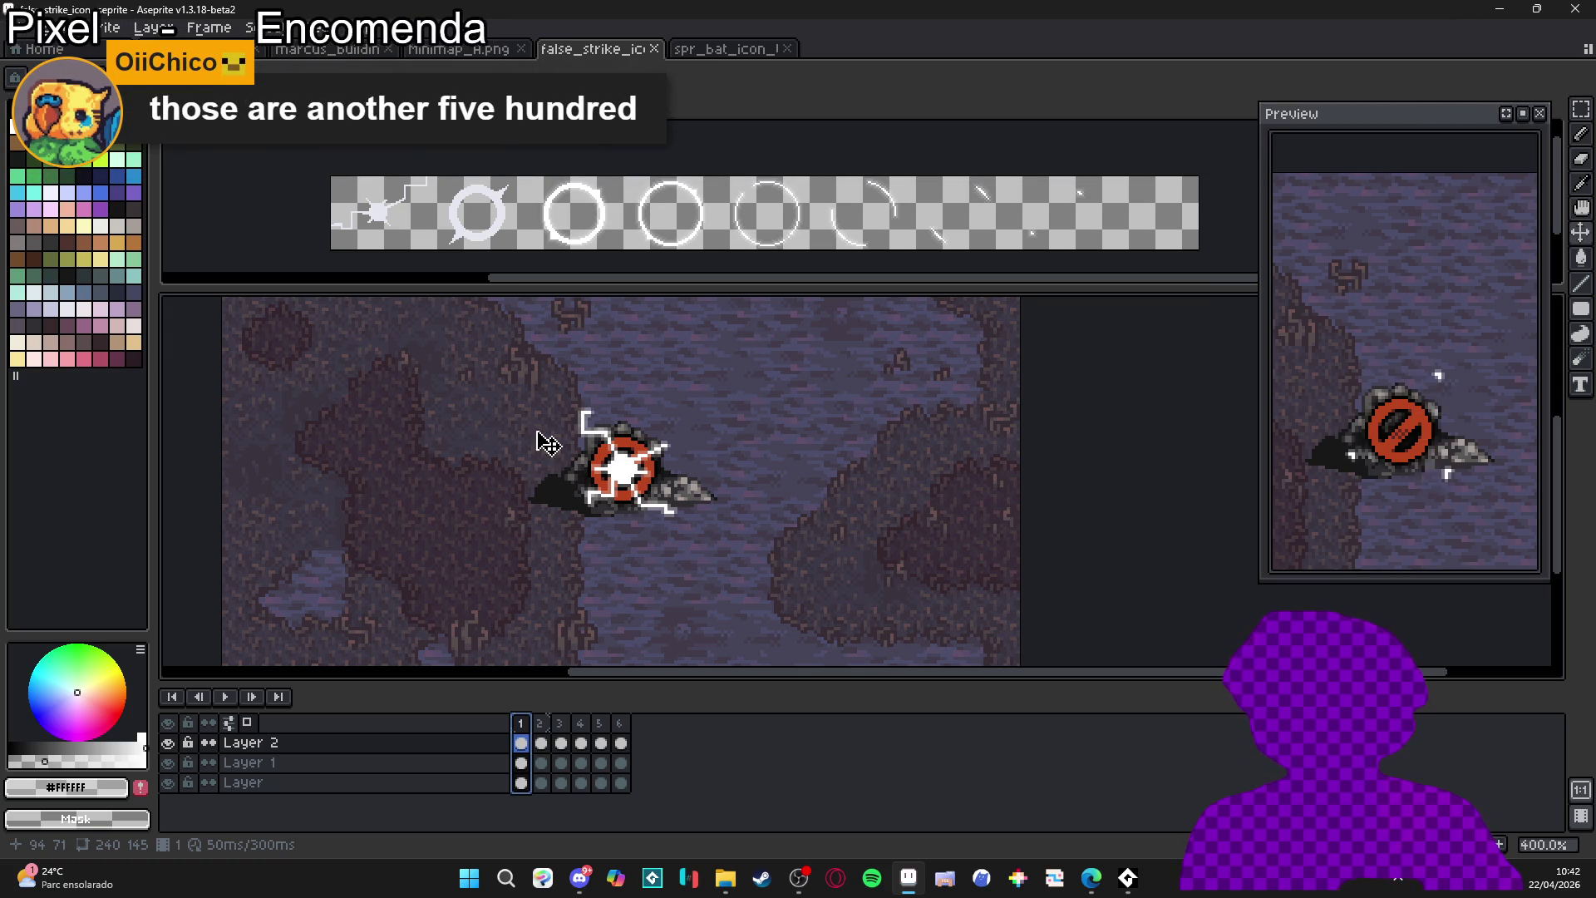
left_click_drag(676, 257, 661, 215)
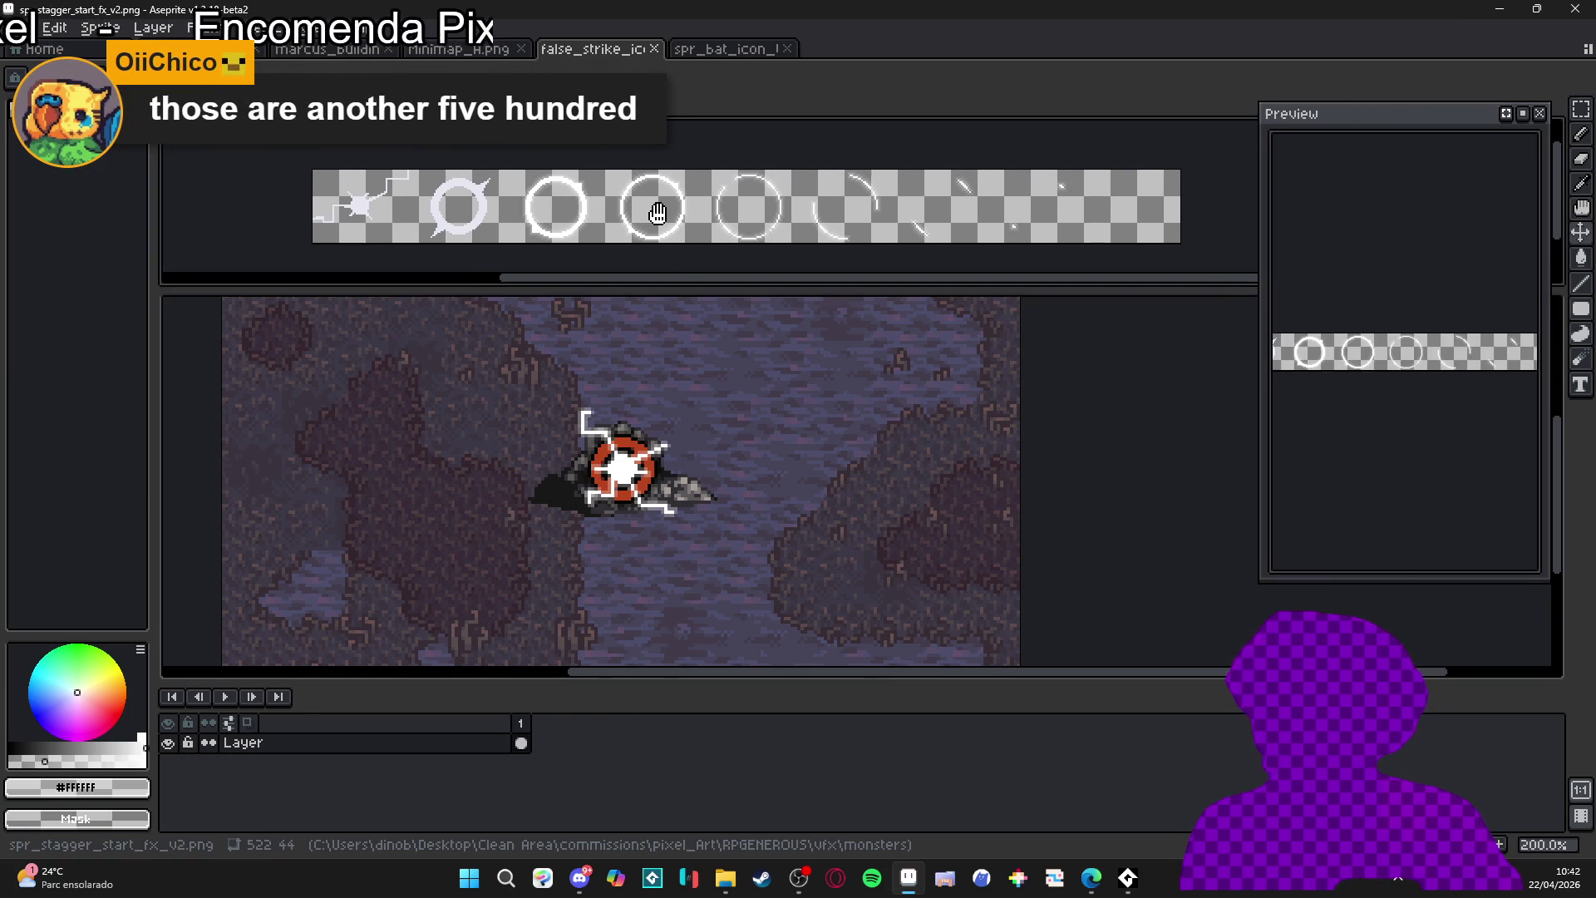
left_click_drag(588, 416, 604, 424)
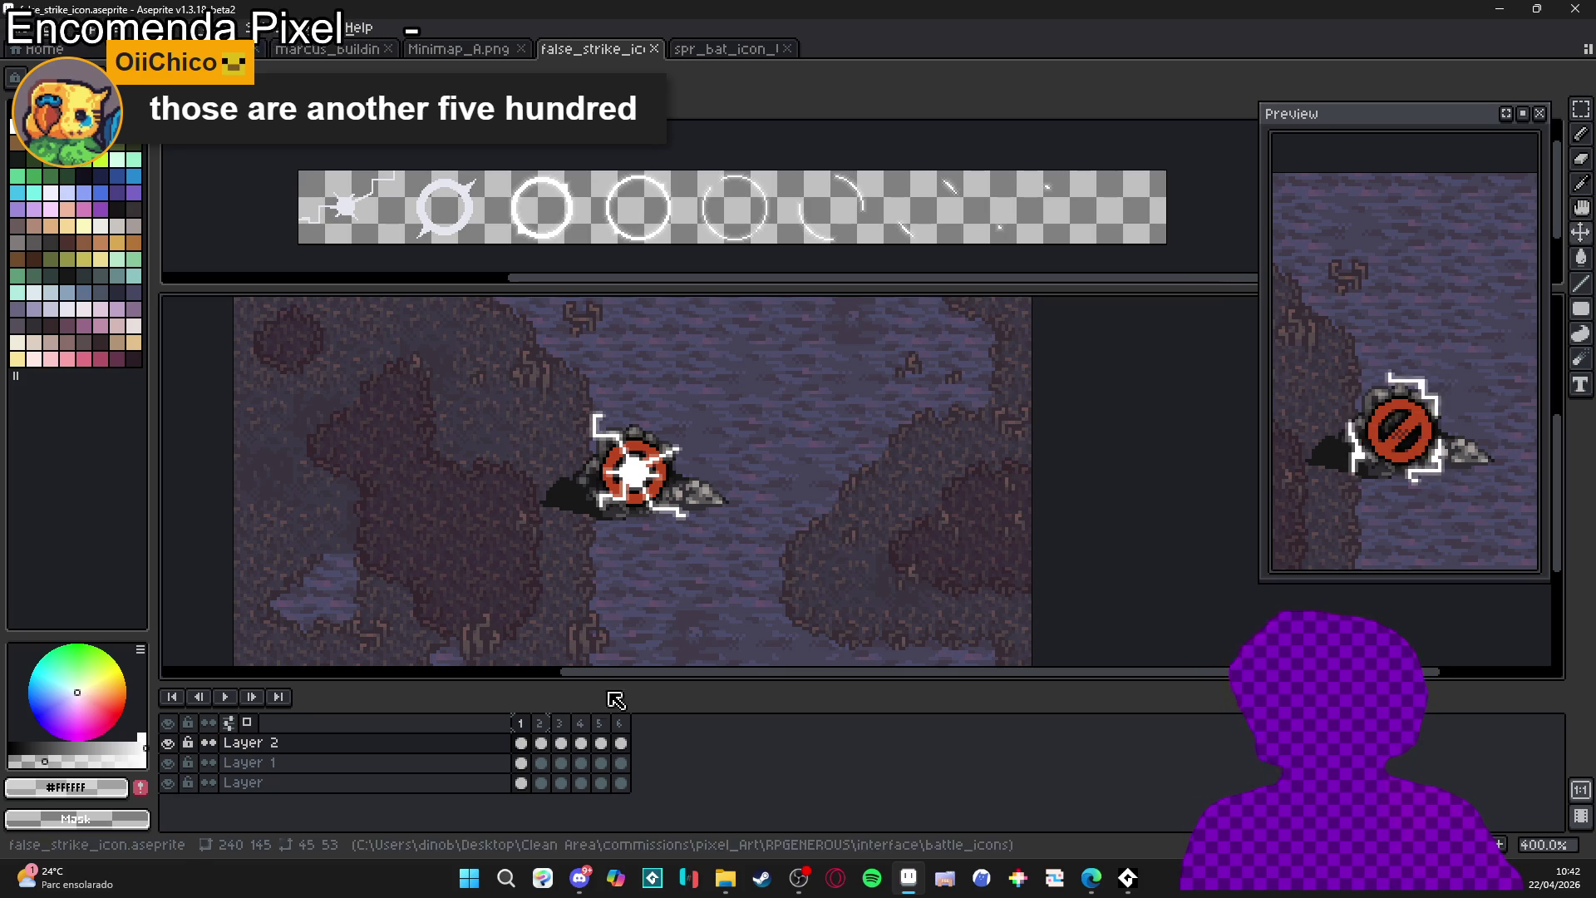
- Step through frames 2 to 6, comparing frame 4 and frame 5 sparks
left_click(542, 723)
left_click(560, 724)
left_click(584, 728)
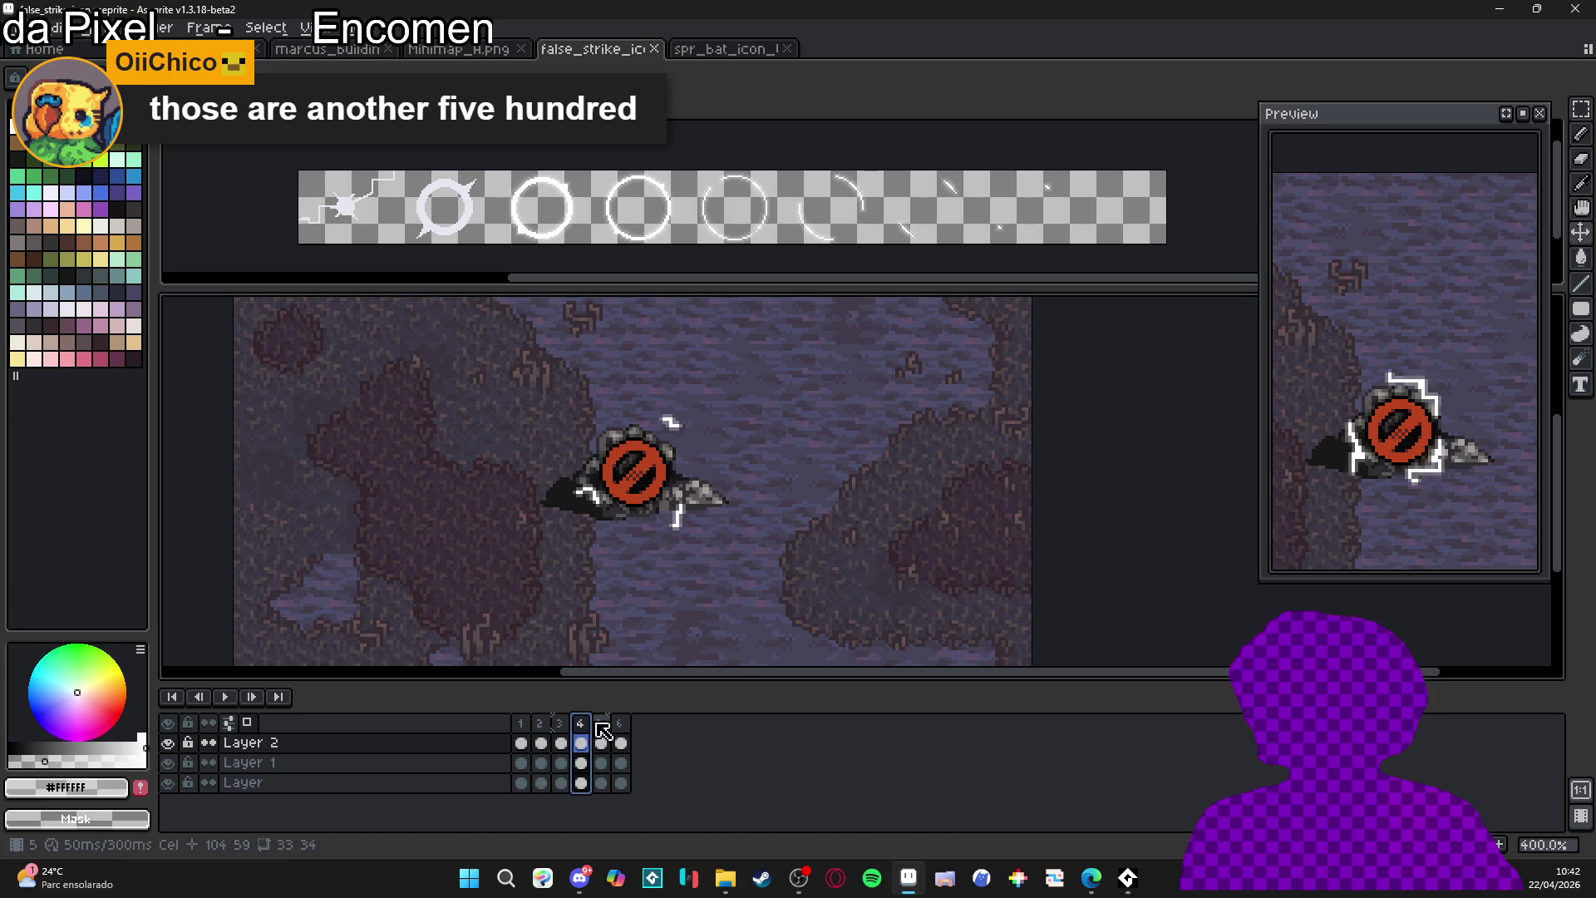
left_click(600, 725)
left_click(584, 726)
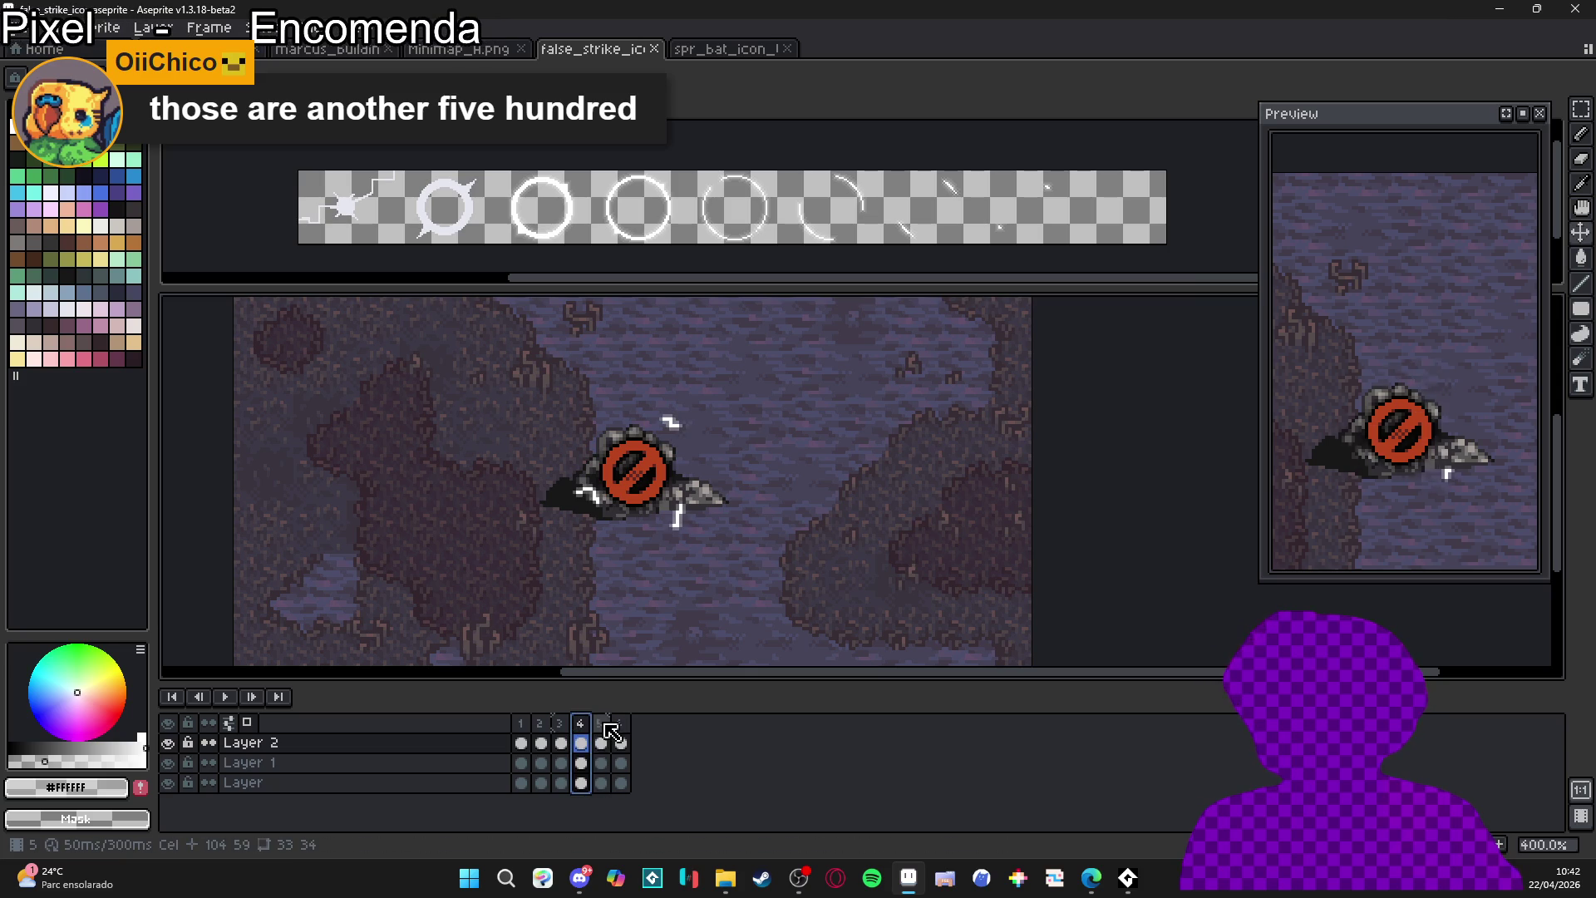
left_click(600, 724)
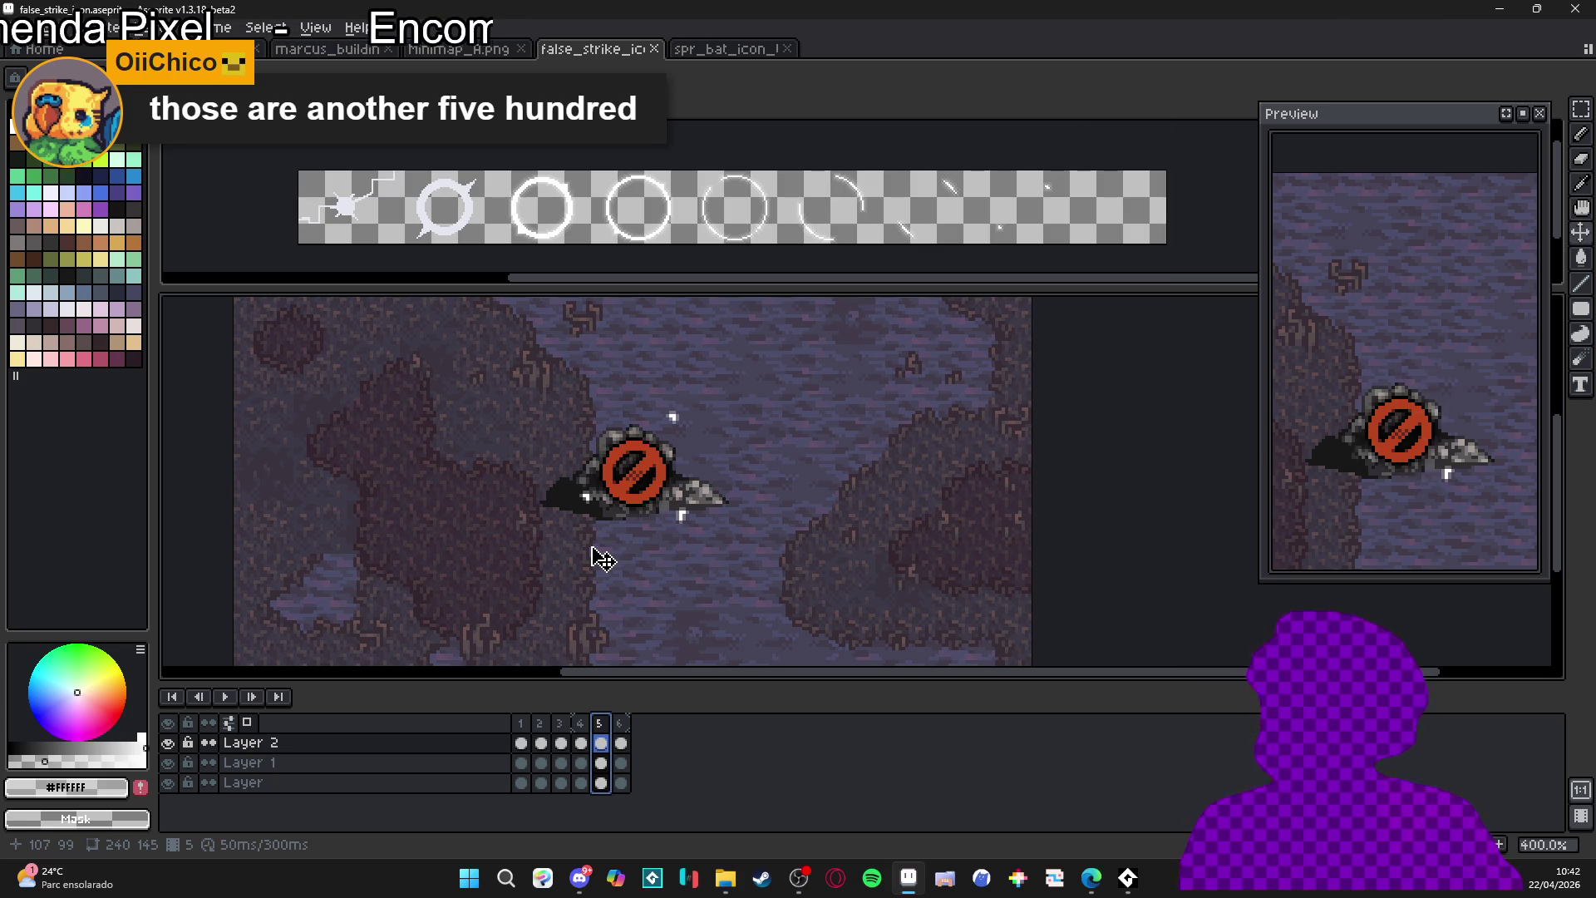
left_click(620, 723)
- Compare frames 1 to 4, settle on frame 2, and clear the frame range selection
left_click(539, 729)
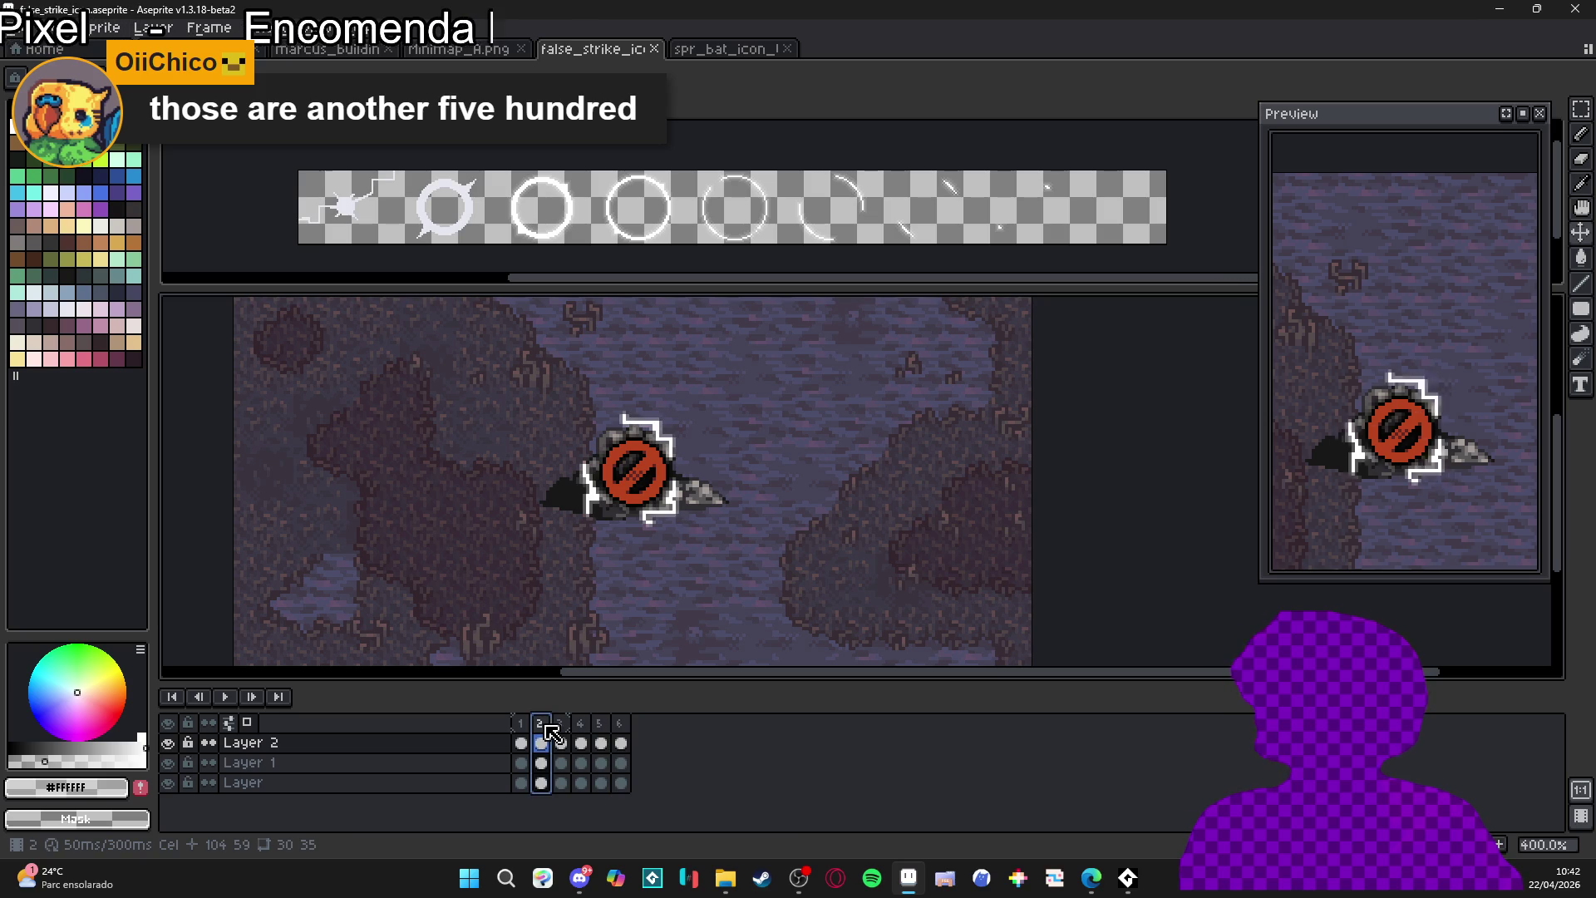
left_click(524, 731)
left_click(541, 733)
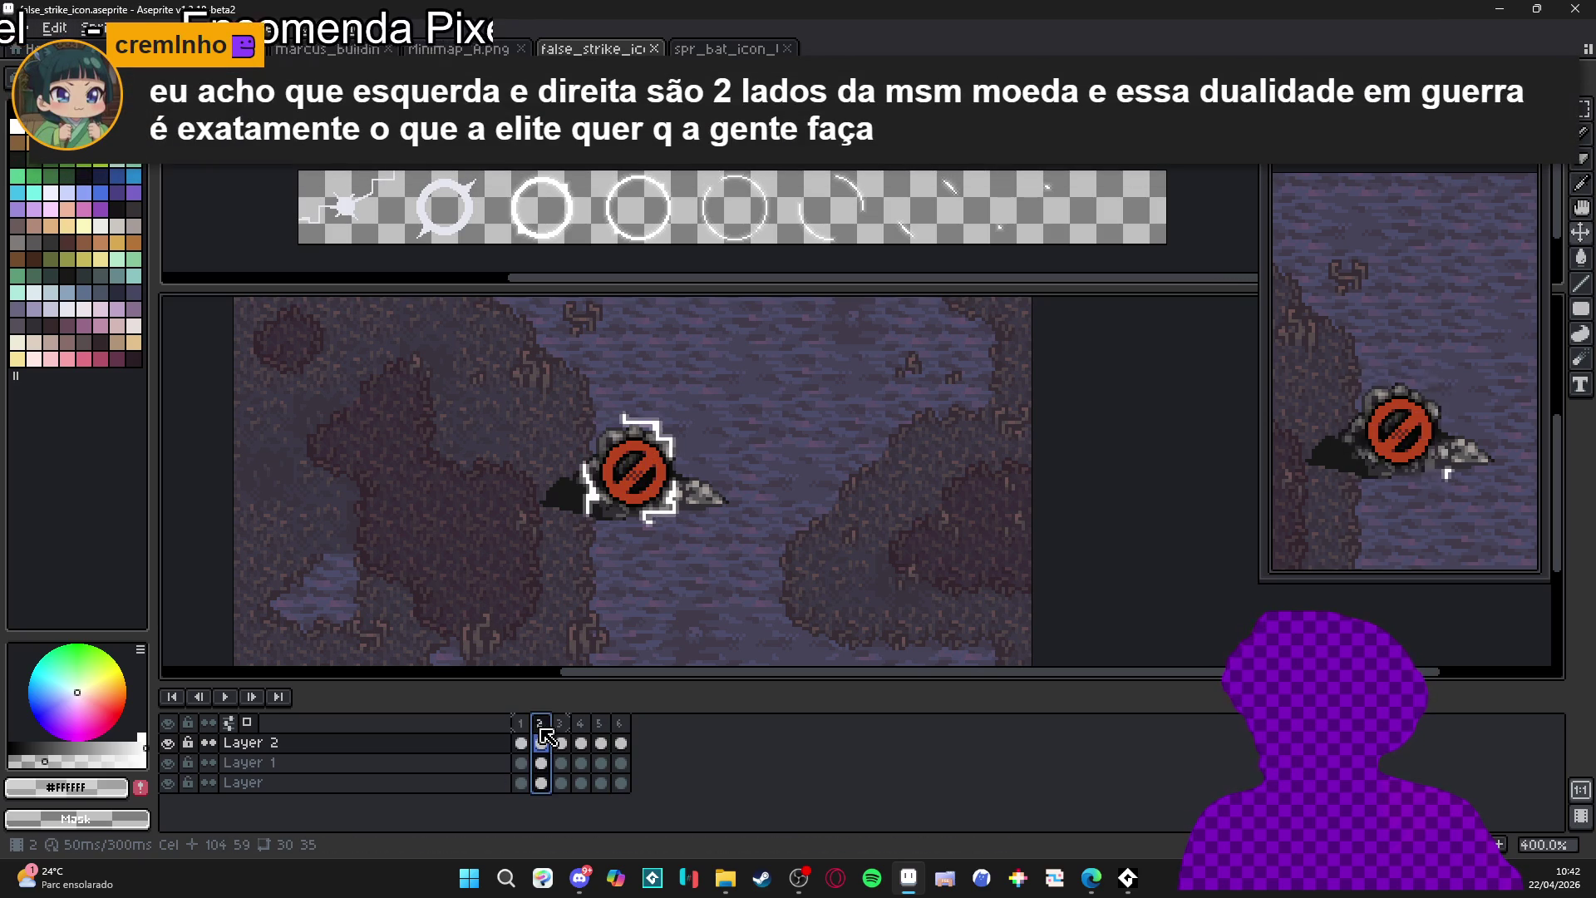
left_click(562, 731)
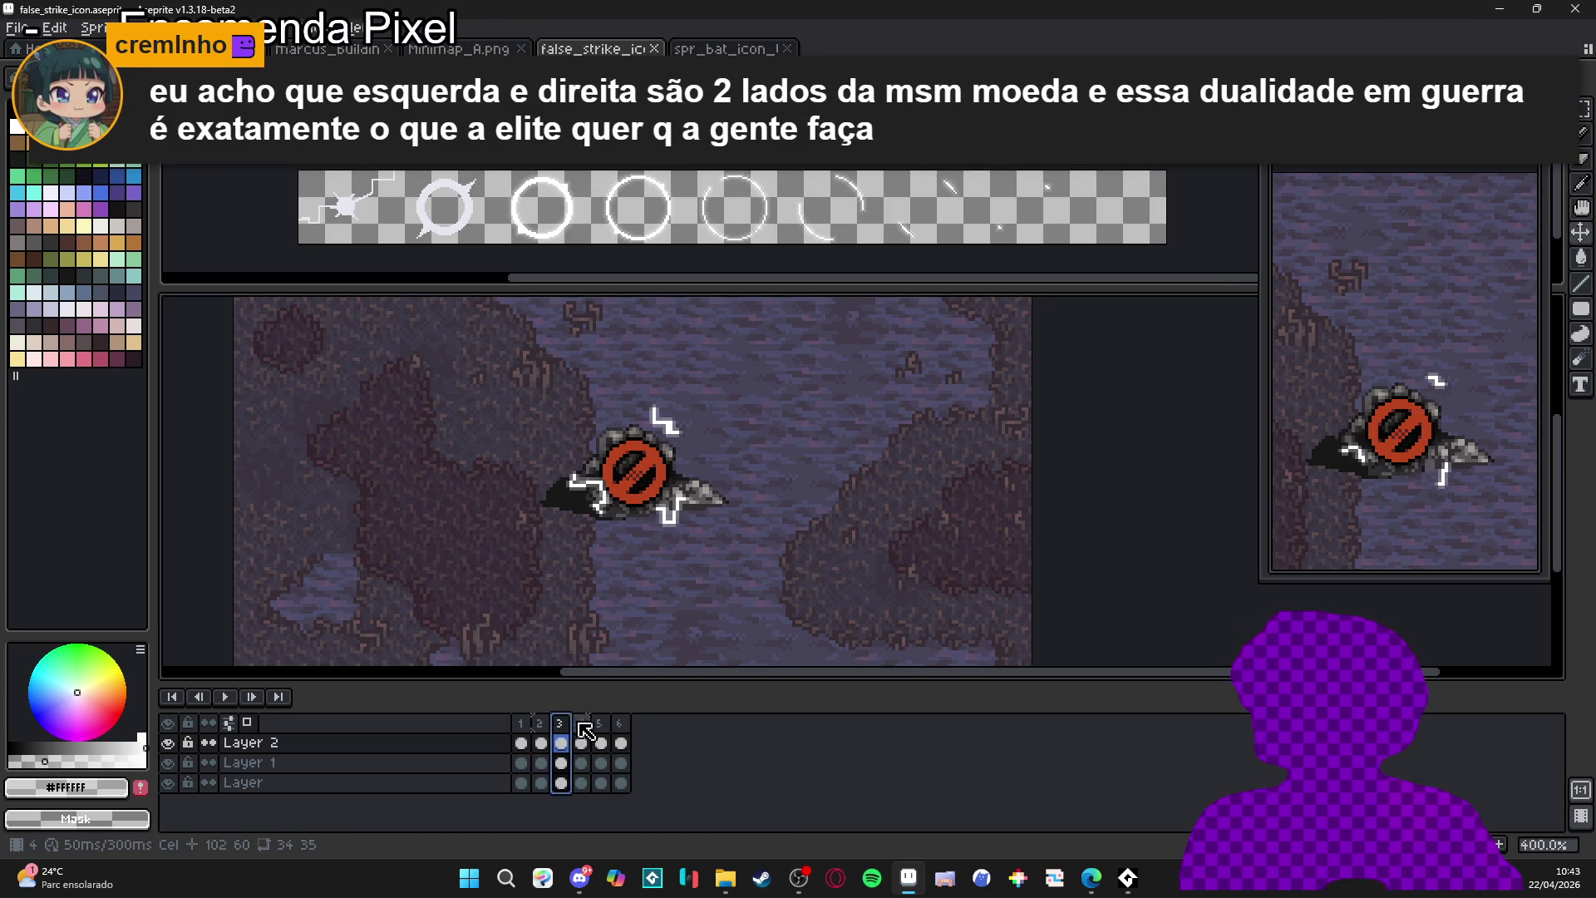
left_click(583, 732)
left_click(522, 730)
left_click(542, 729)
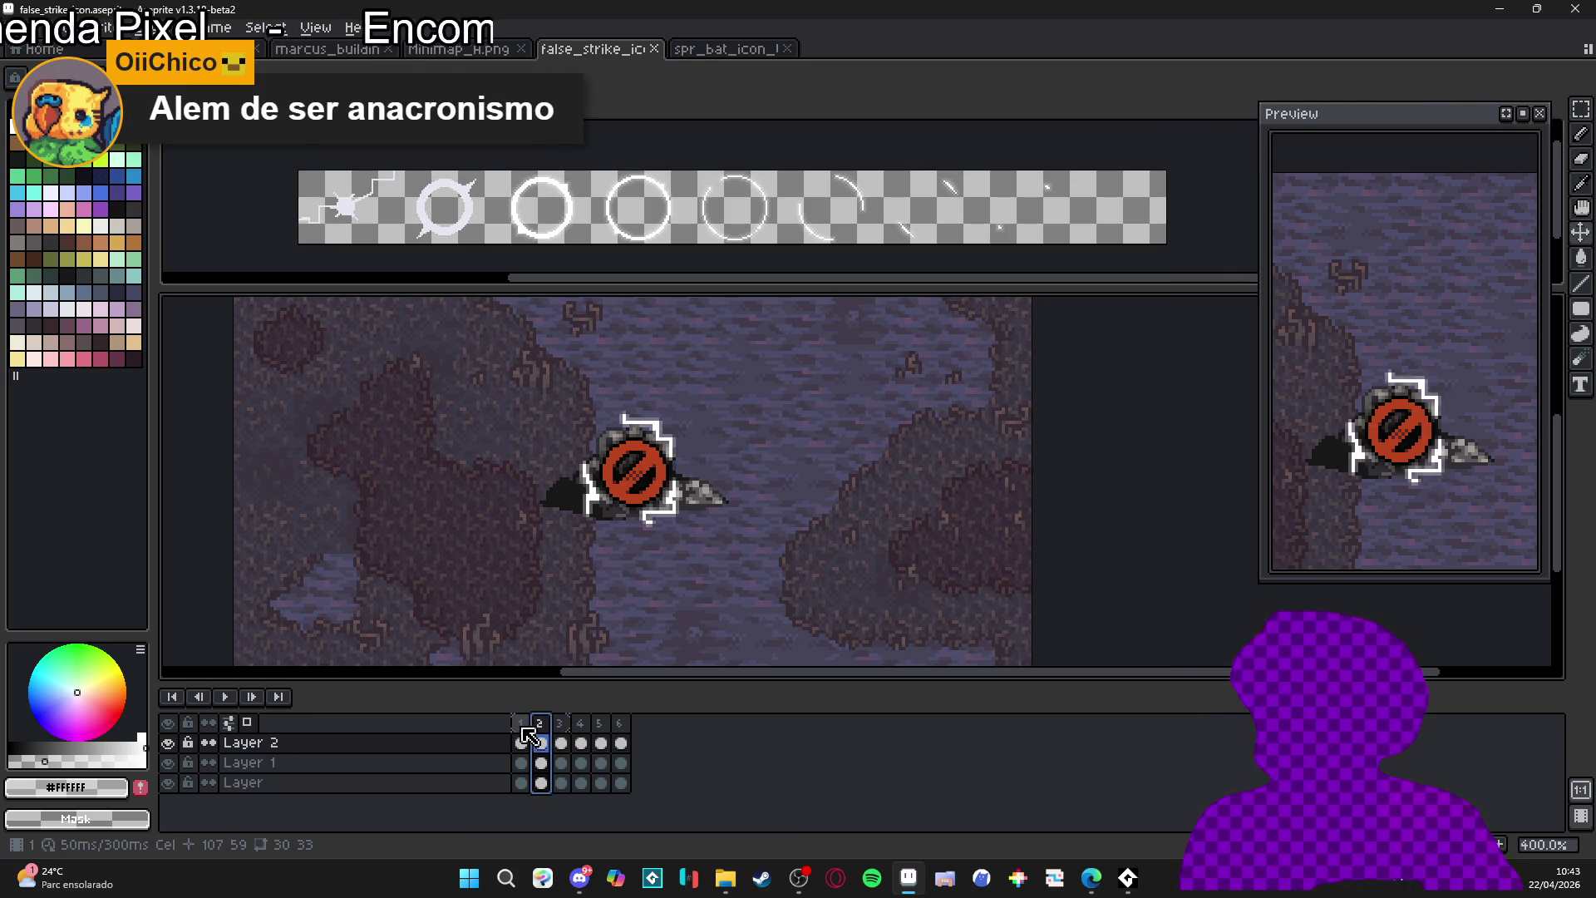
left_click(562, 741)
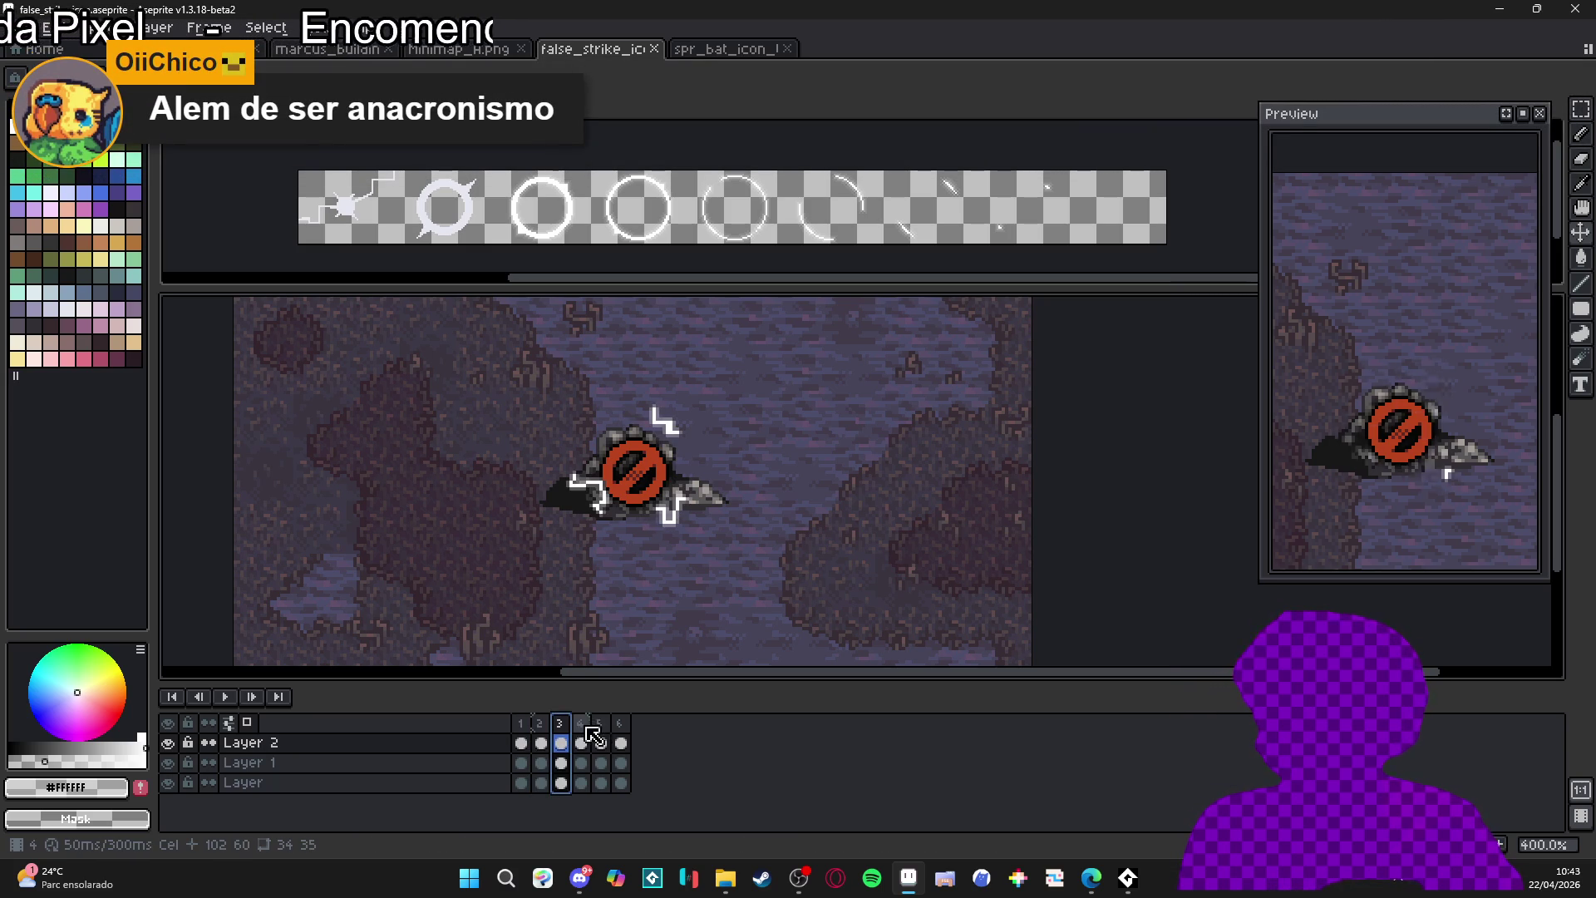
left_click(546, 729)
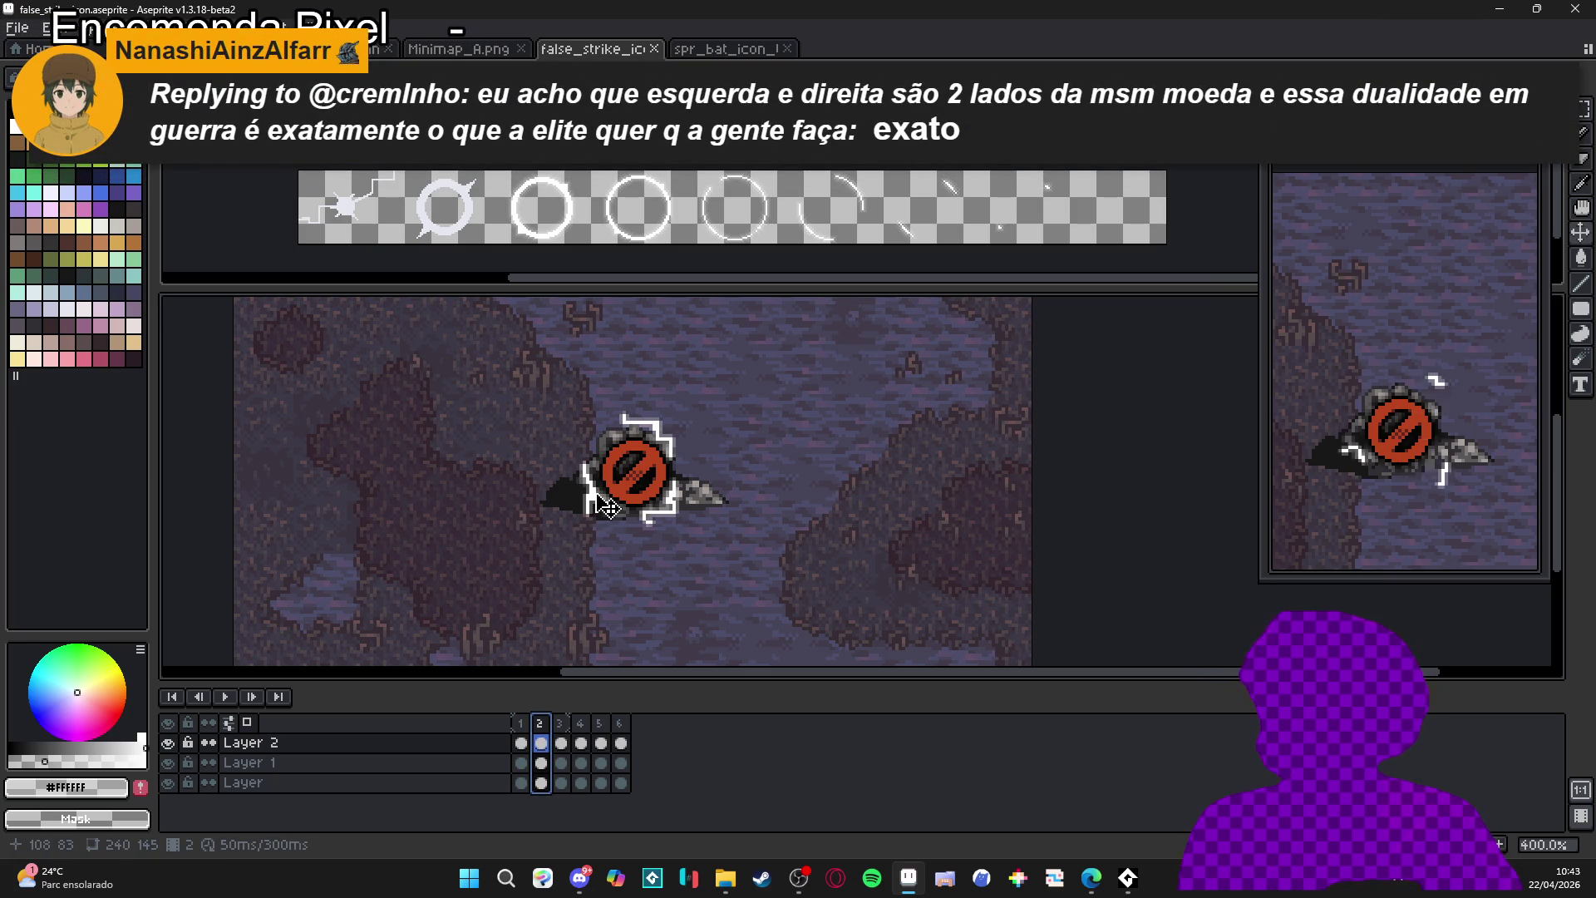
left_click(607, 504)
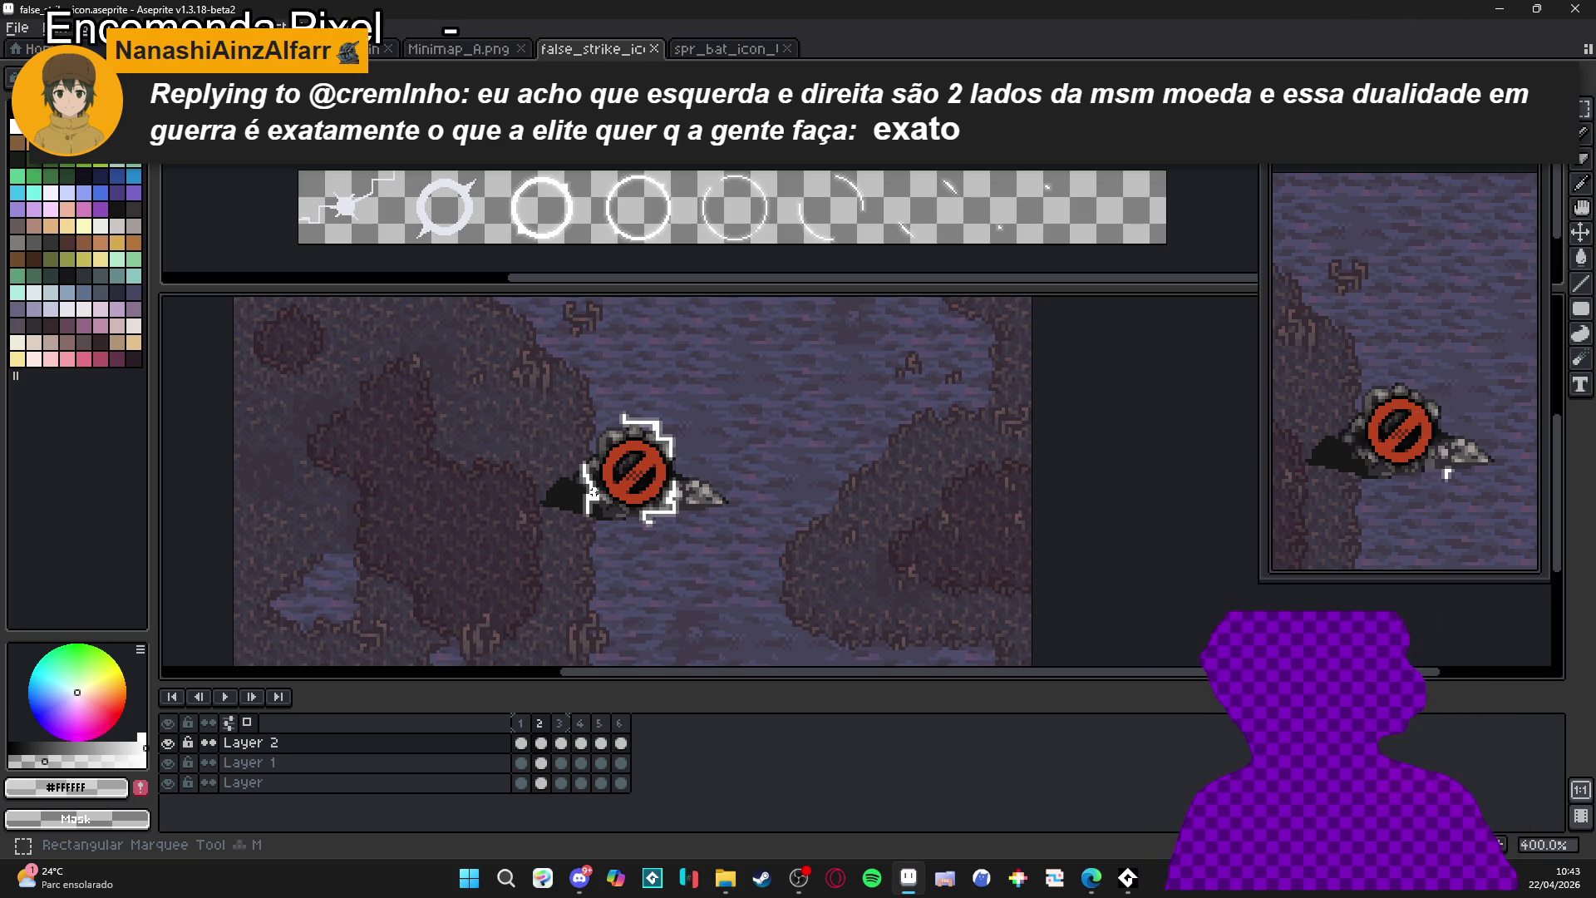
- Zoom in on frame 2 and touch up the white zigzag outline with a short Pencil stroke
scroll(593, 491, "up", 3)
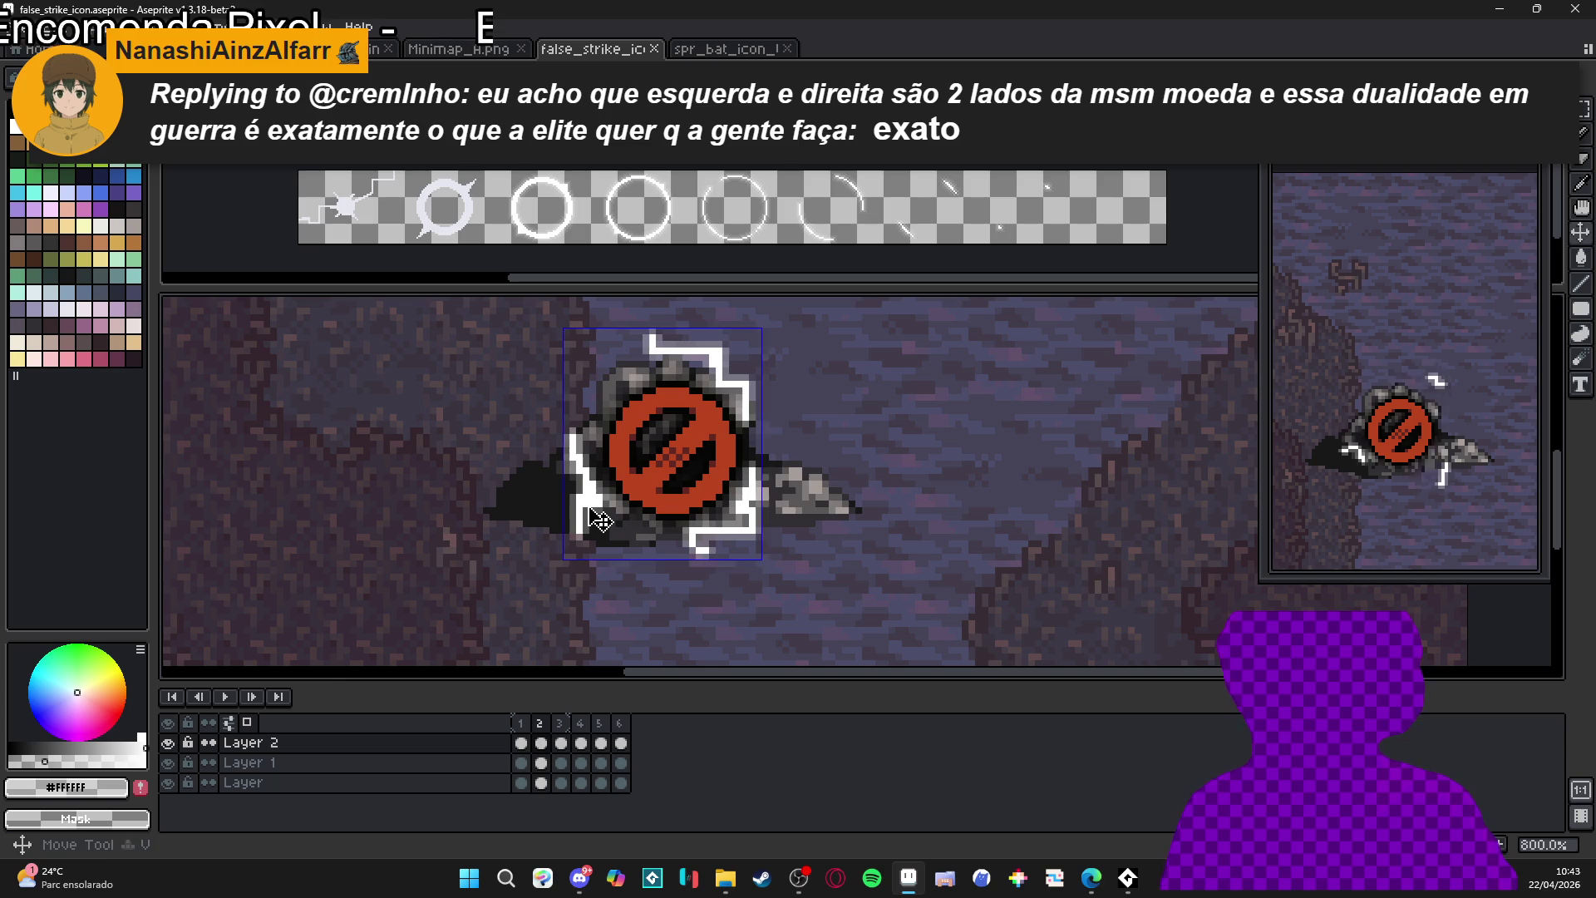
scroll(588, 499, "down", 2)
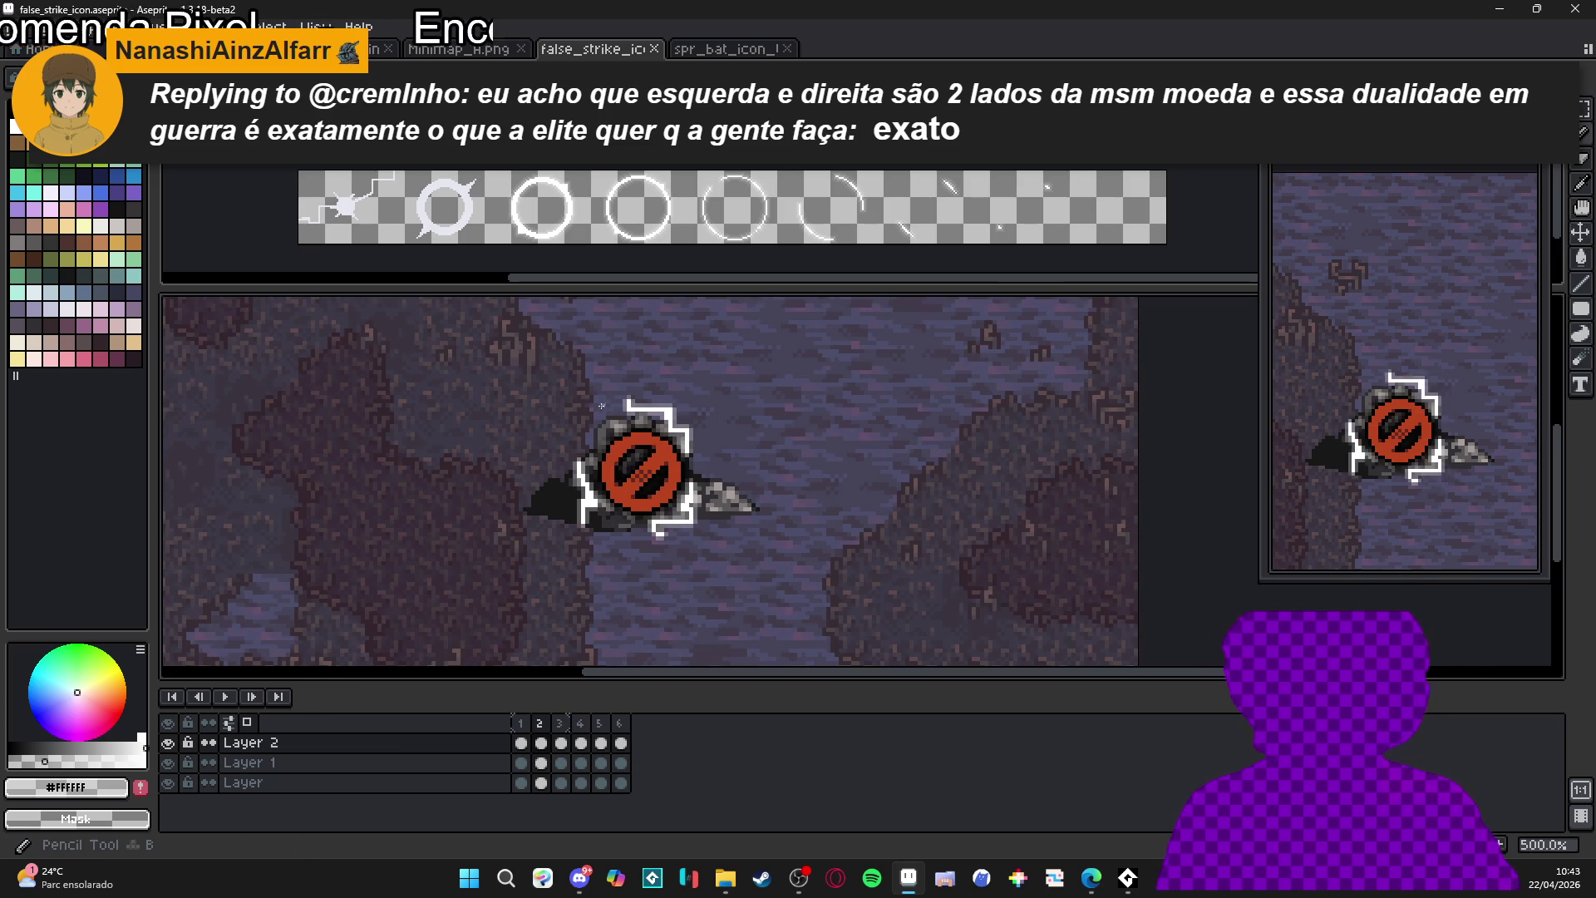
scroll(596, 414, "up", 4)
scroll(657, 386, "down", 4)
scroll(688, 435, "up", 4)
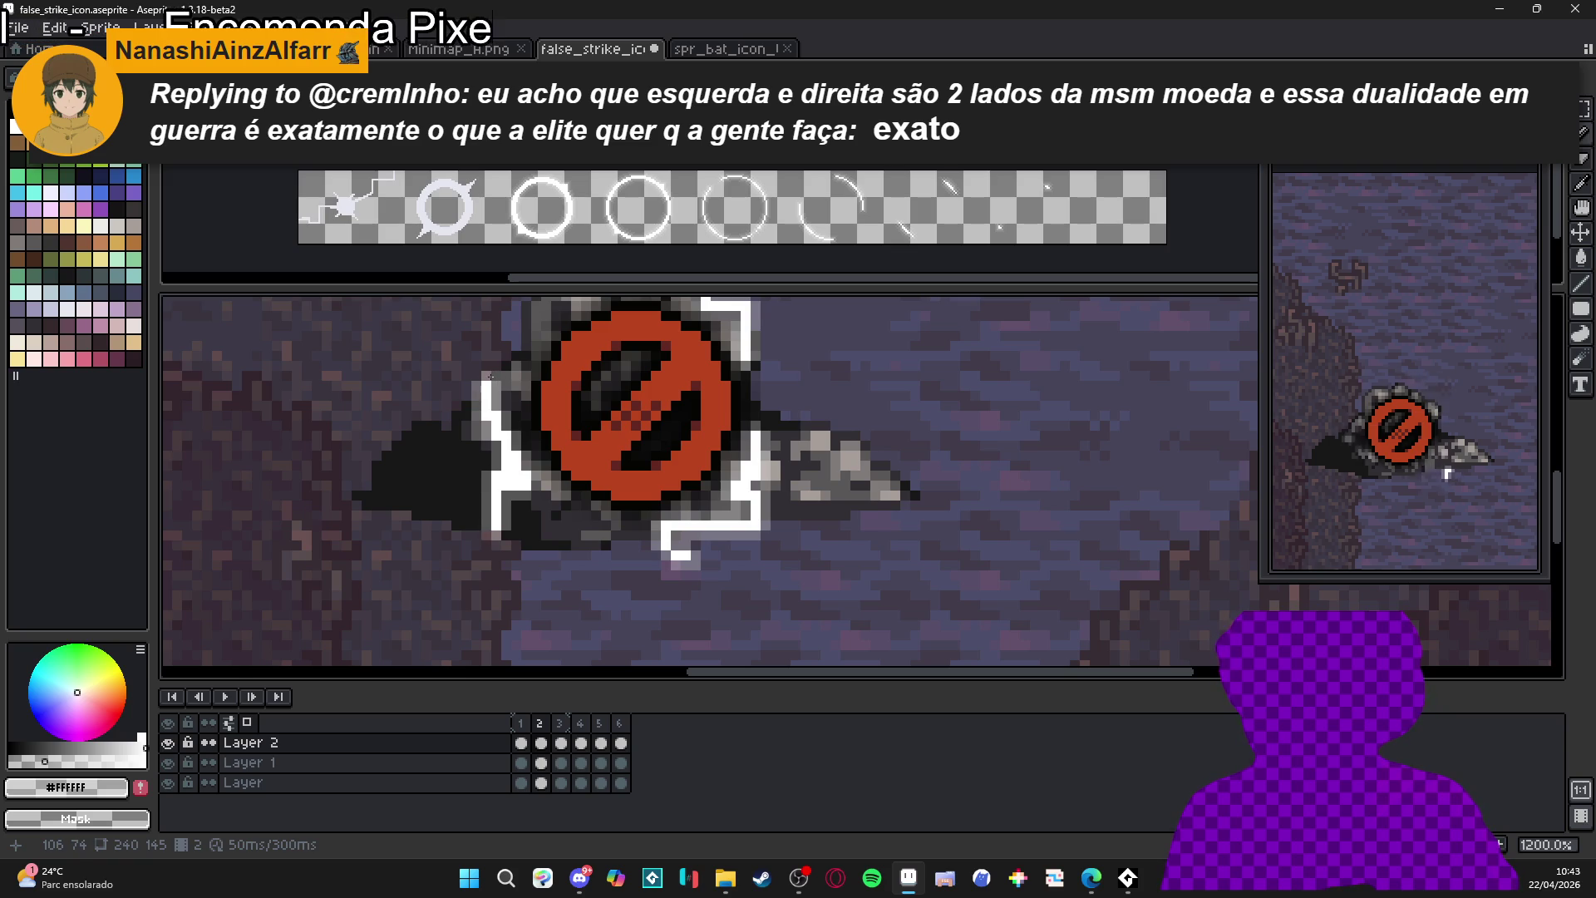
scroll(526, 447, "down", 3)
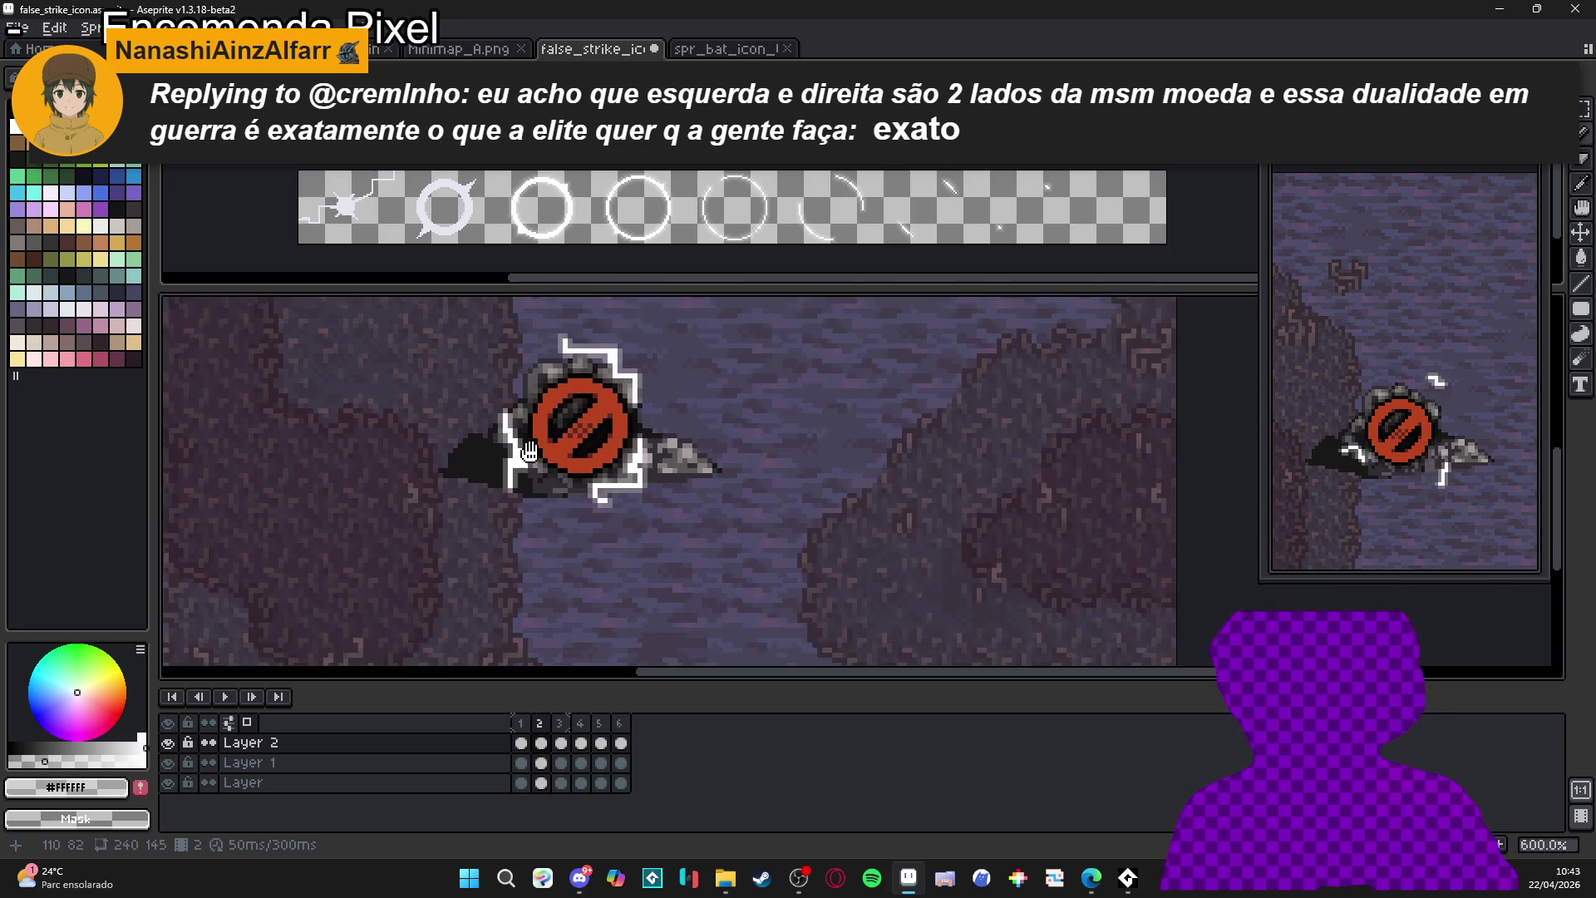
left_click_drag(527, 449, 569, 491)
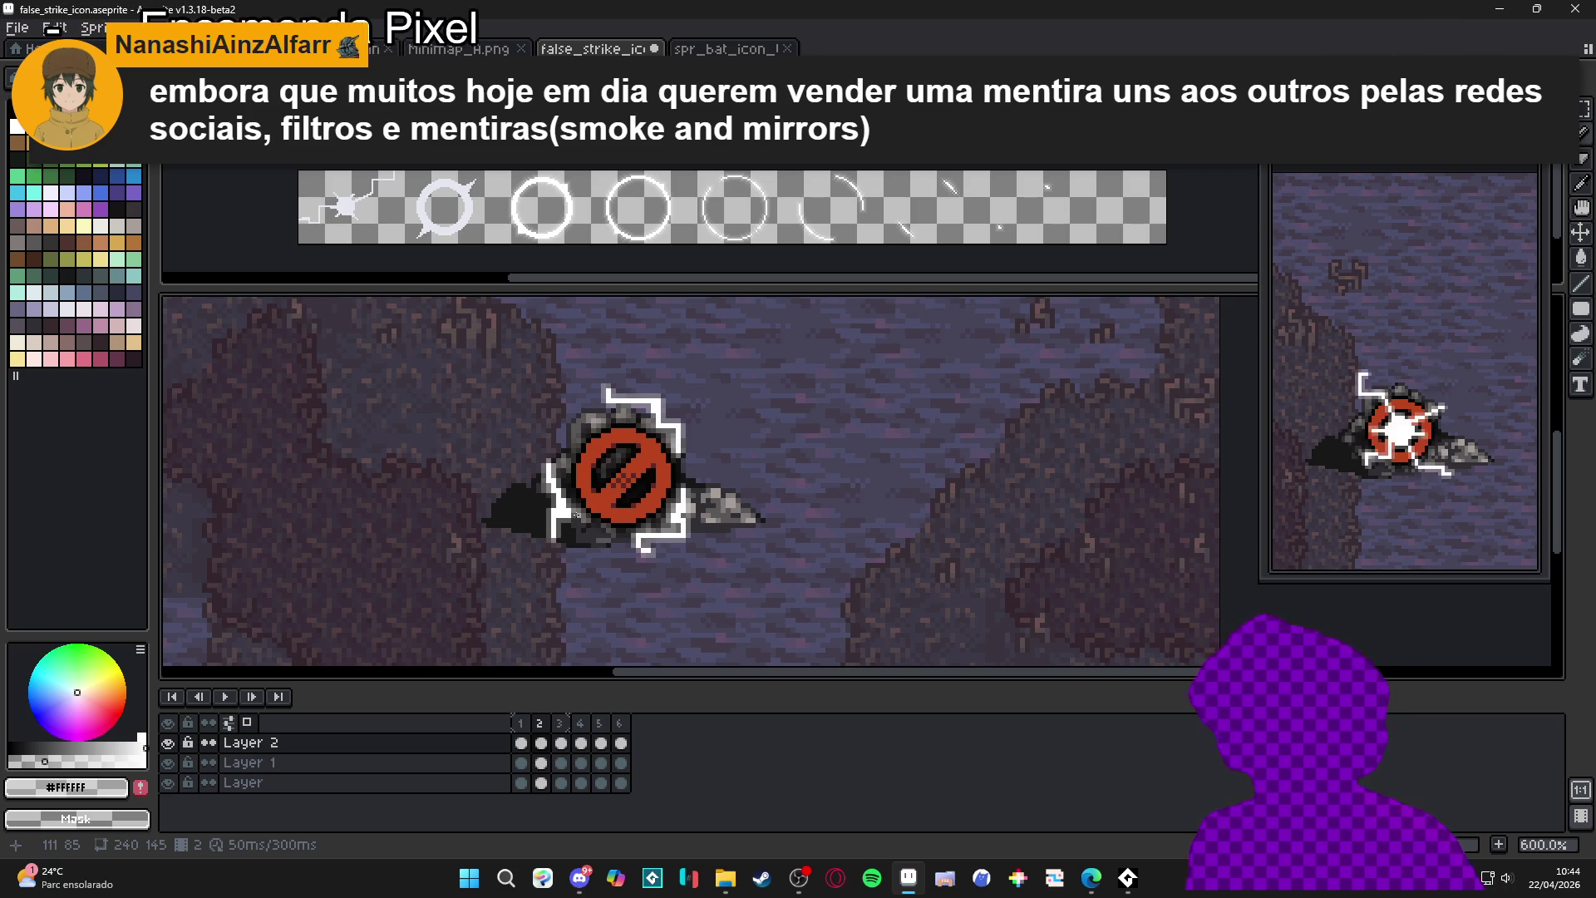
- Save the retouched frame 2 to false_strike_icon.aseprite with Ctrl+S
scroll(644, 483, "left", 1)
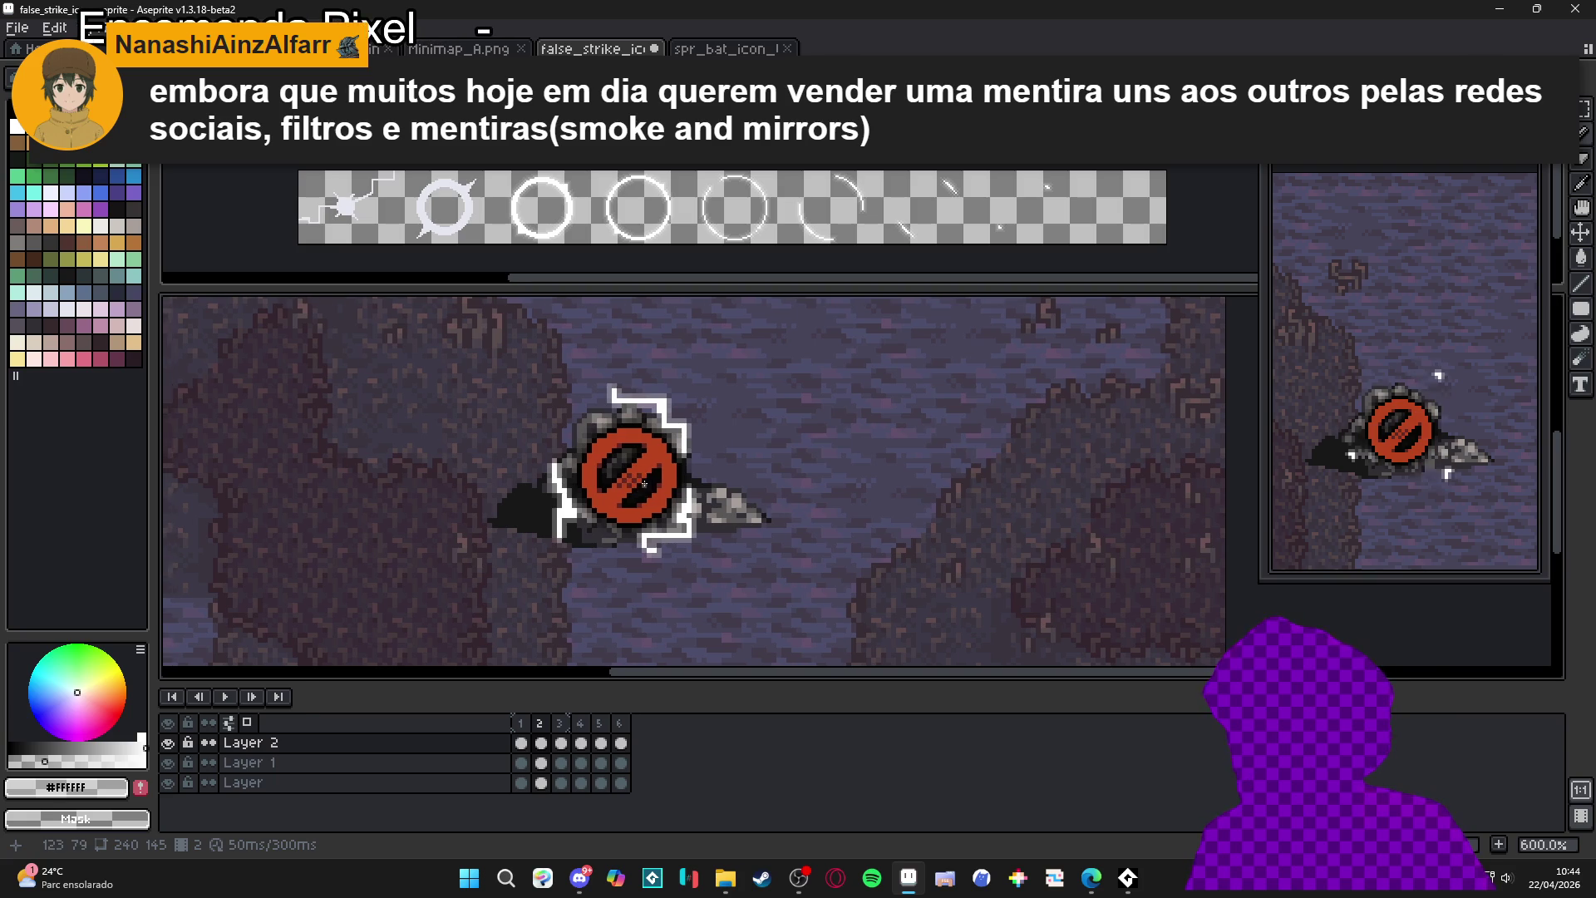
key("ctrl+s")
scroll(644, 482, "down", 2)
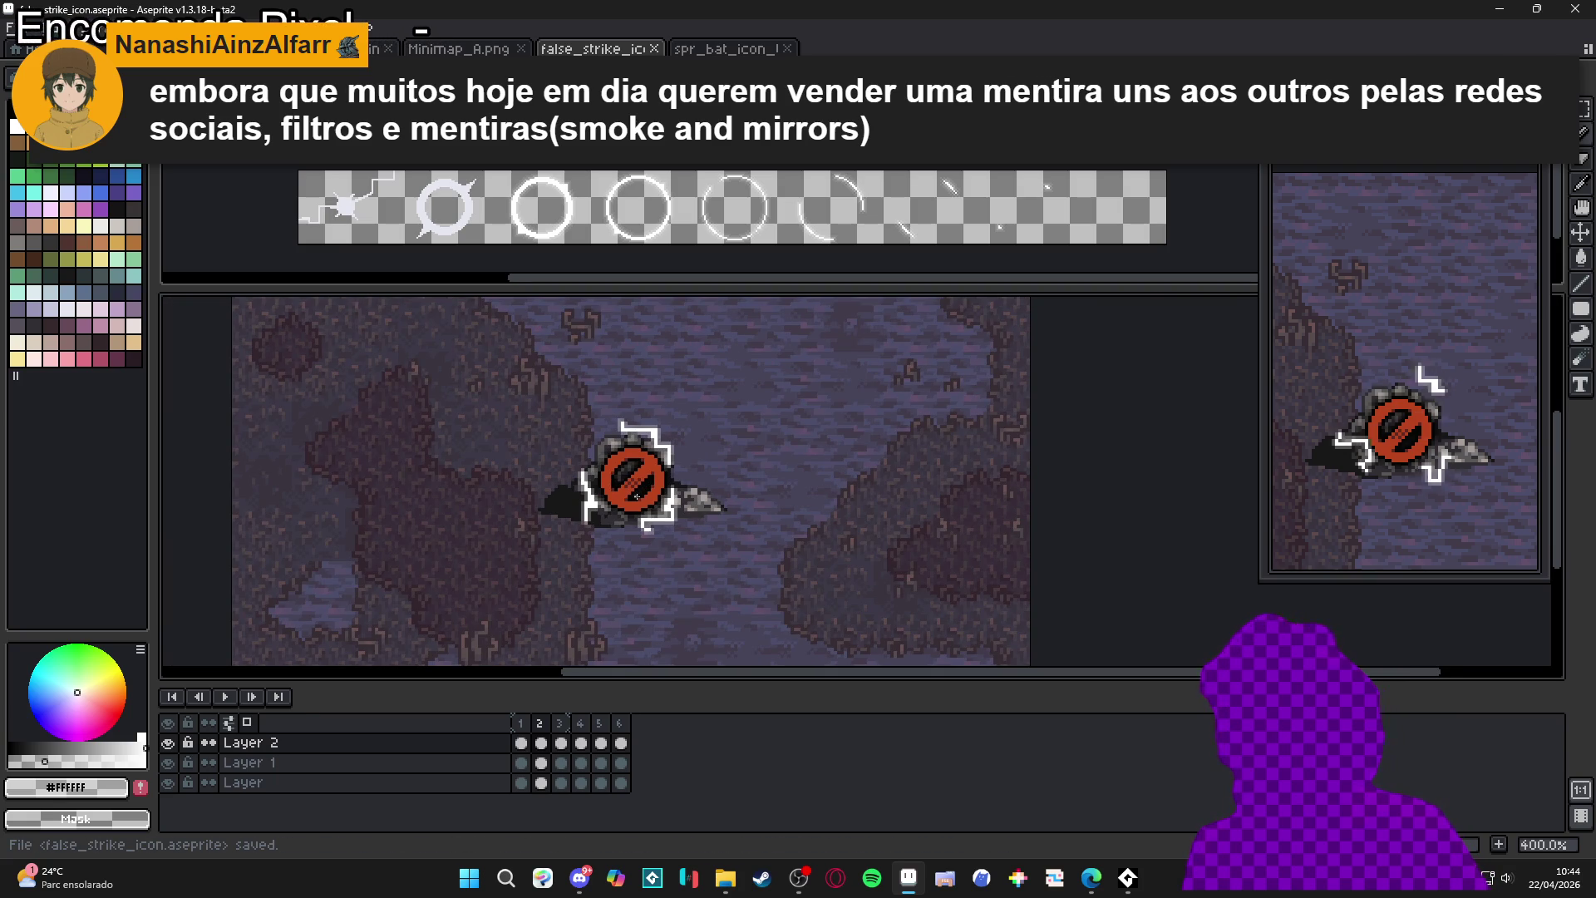